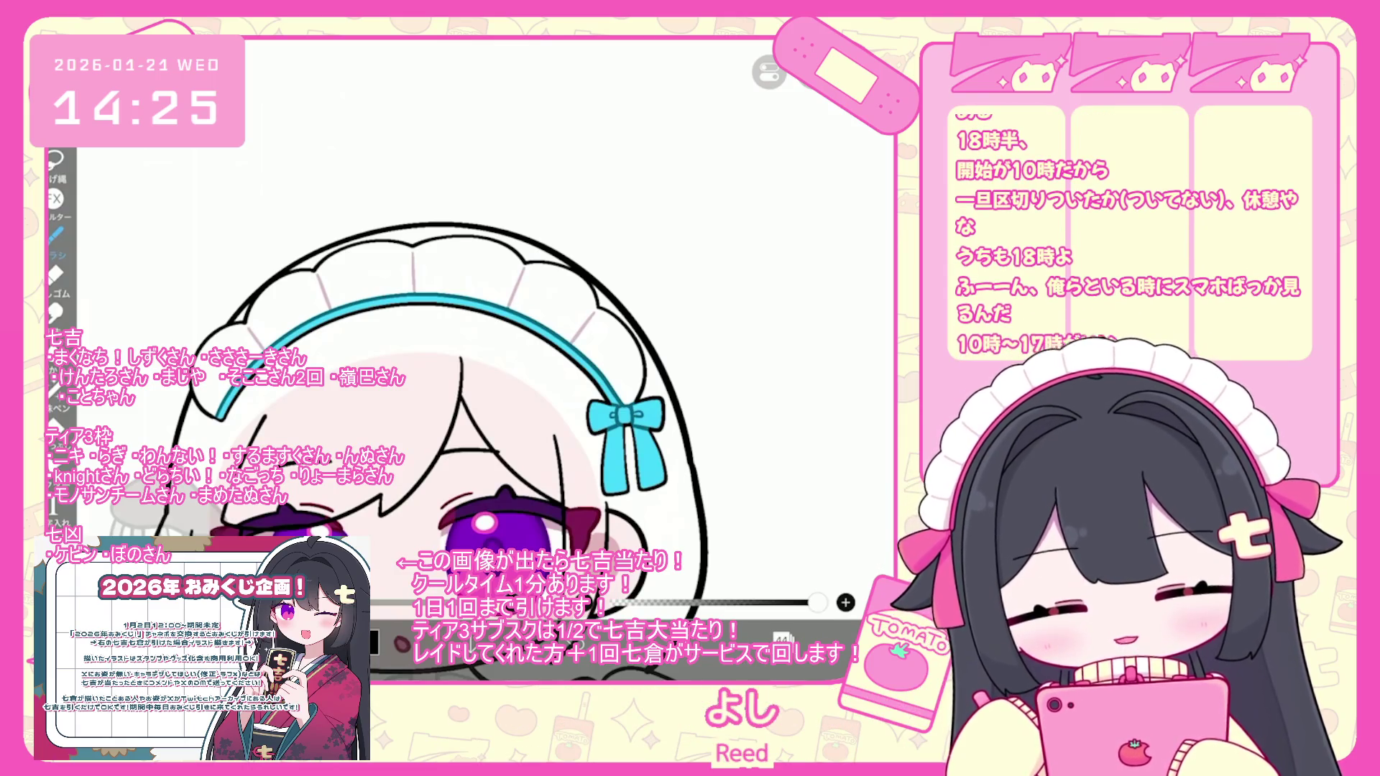
- Draw looped bun strokes around the teal ribbon, undoing and redrawing until the shape fits
scroll(467, 360, "up", 3)
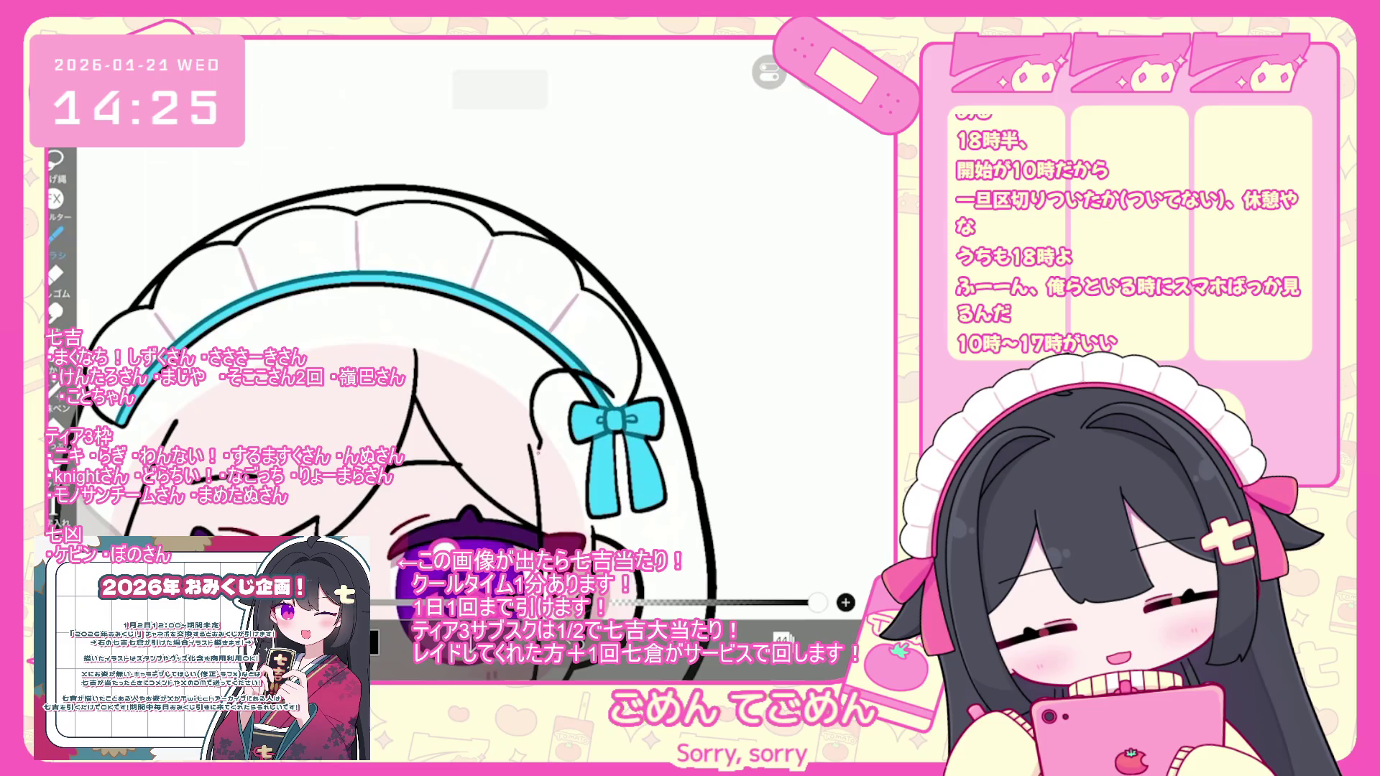
key("ctrl+z")
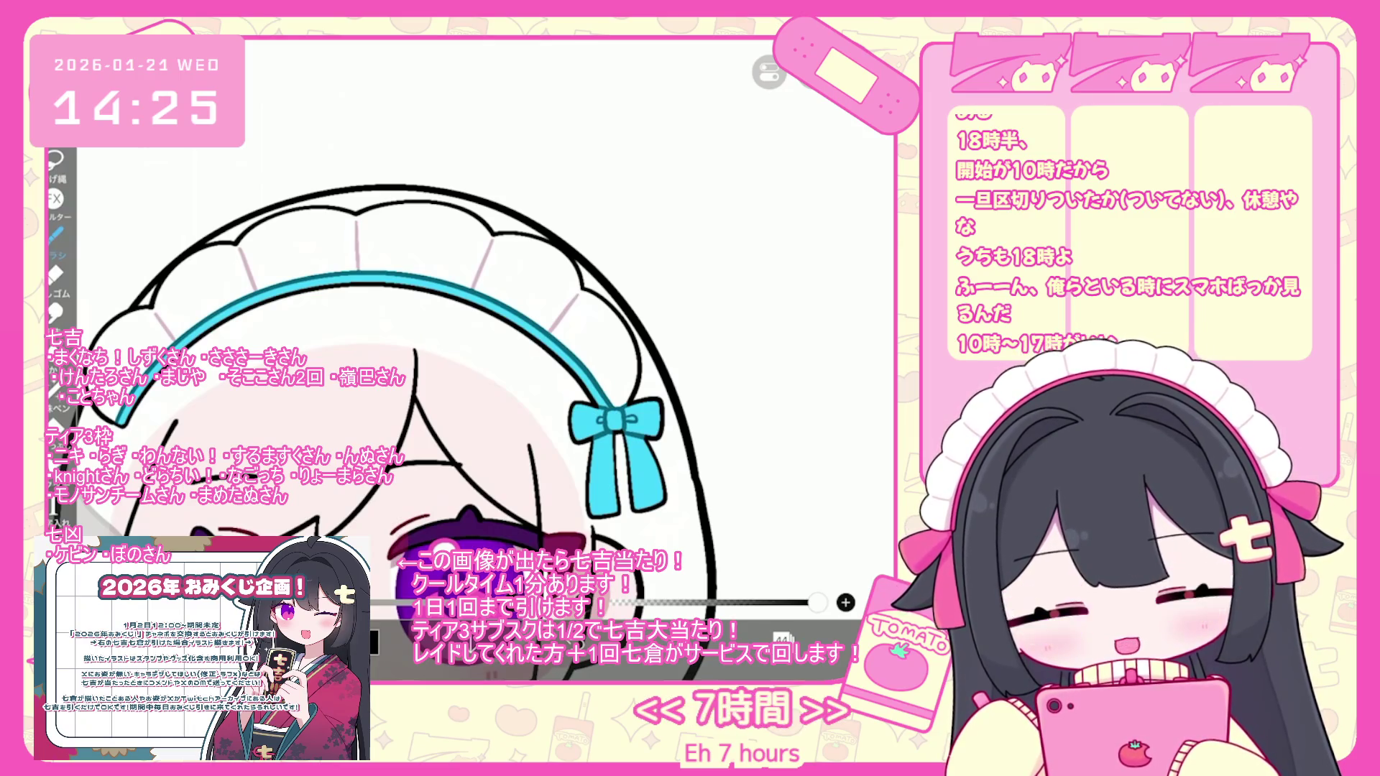
mouse_move(607, 391)
left_mouse_down()
mouse_move(516, 432)
mouse_move(586, 495)
left_mouse_up()
key("ctrl+z")
mouse_move(614, 403)
left_mouse_down()
mouse_move(583, 381)
mouse_move(529, 478)
left_mouse_up()
left_click_drag(615, 435, 593, 481)
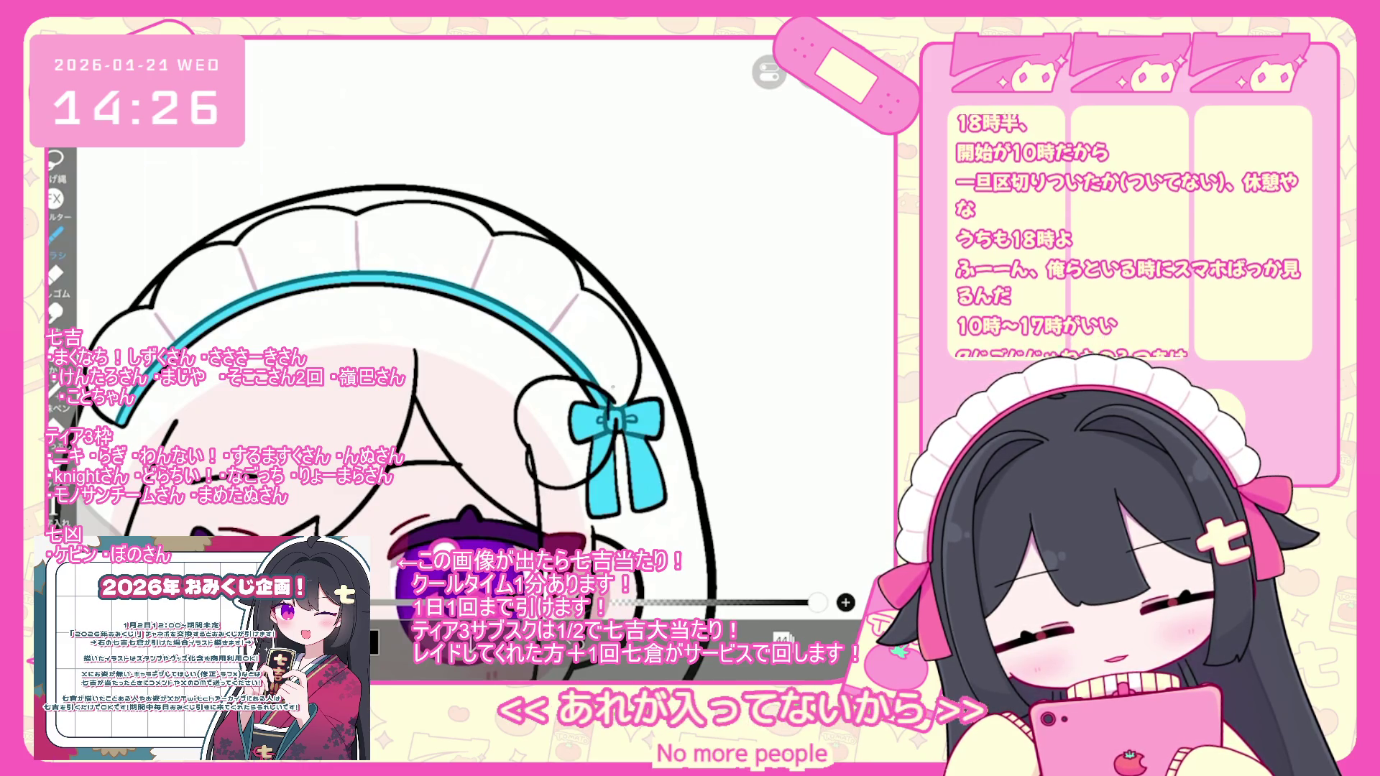
left_click_drag(611, 392, 703, 378)
key("ctrl+z")
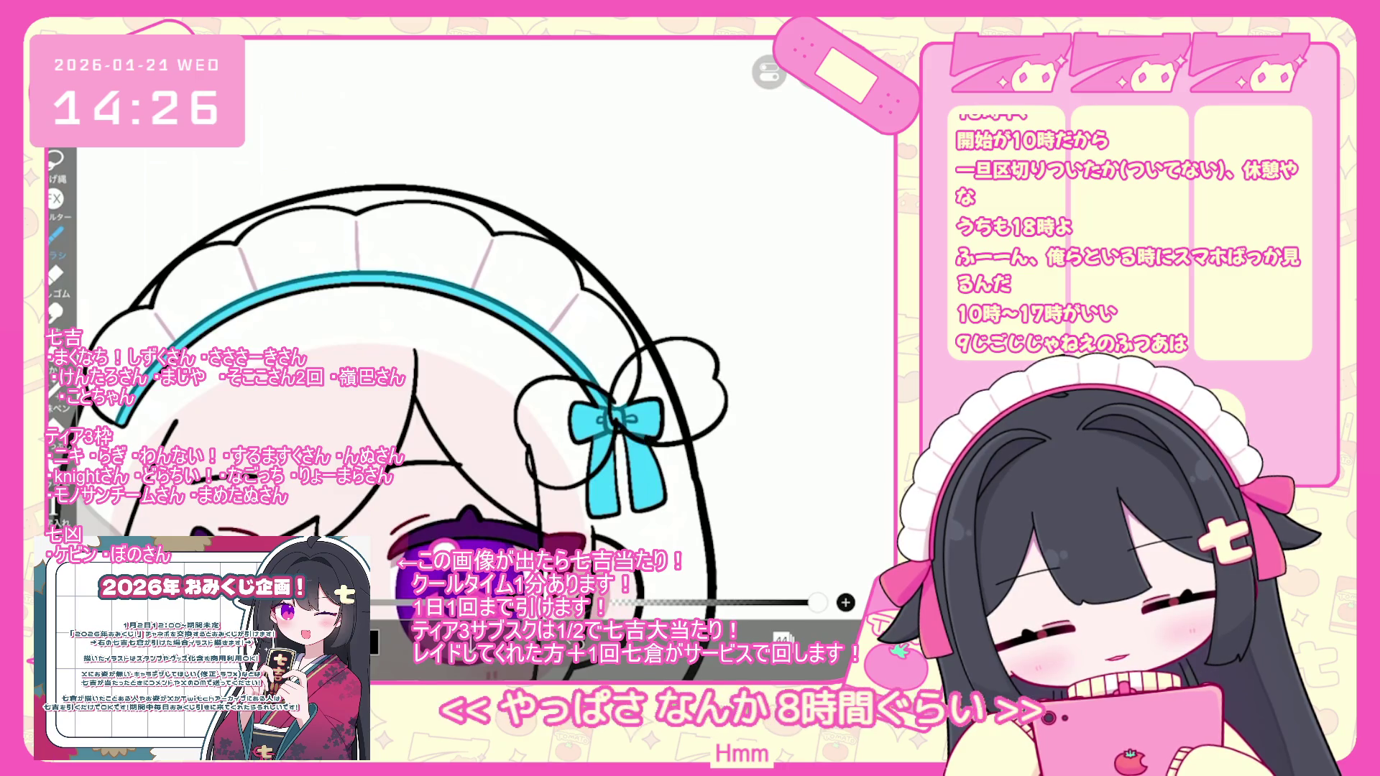
key("ctrl+z")
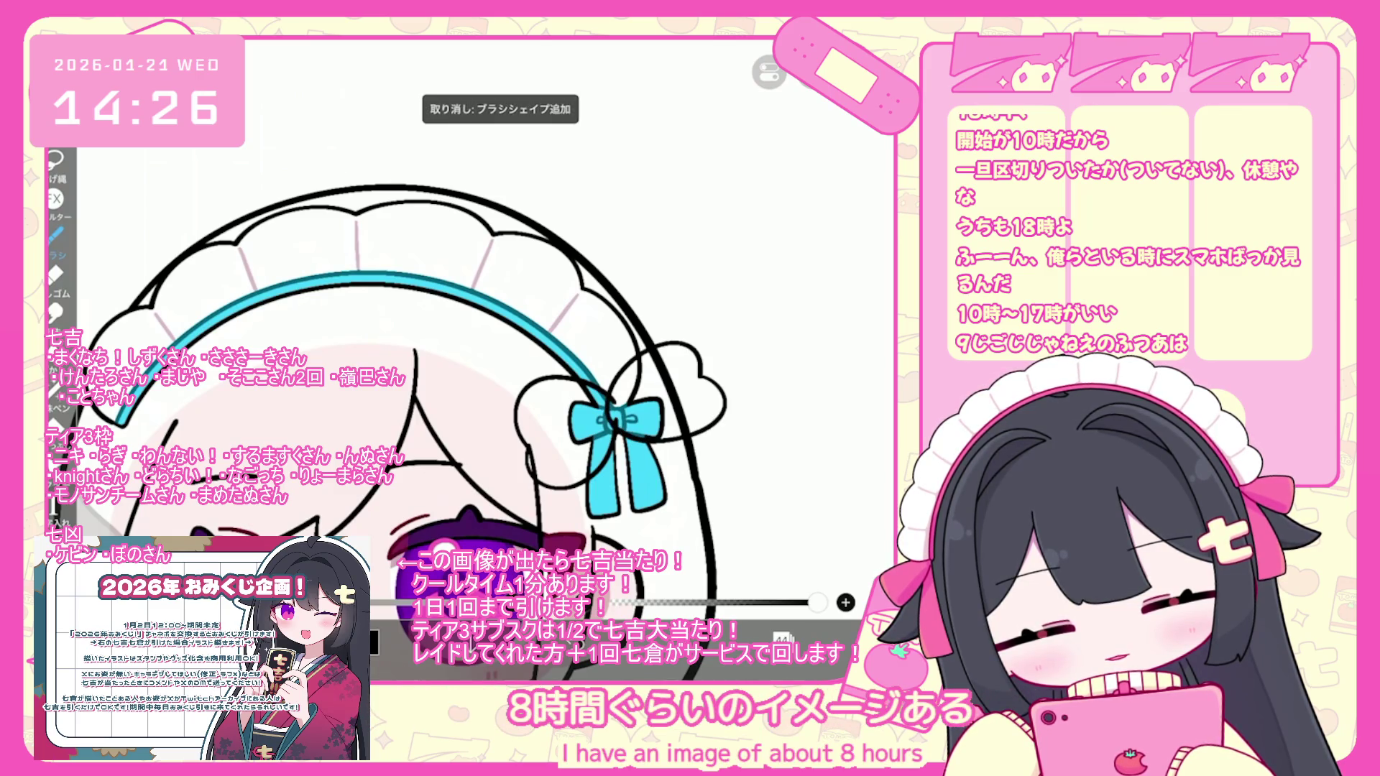
- Undo another loop stroke and briefly try the selection transform before returning to the brush
key("ctrl+z")
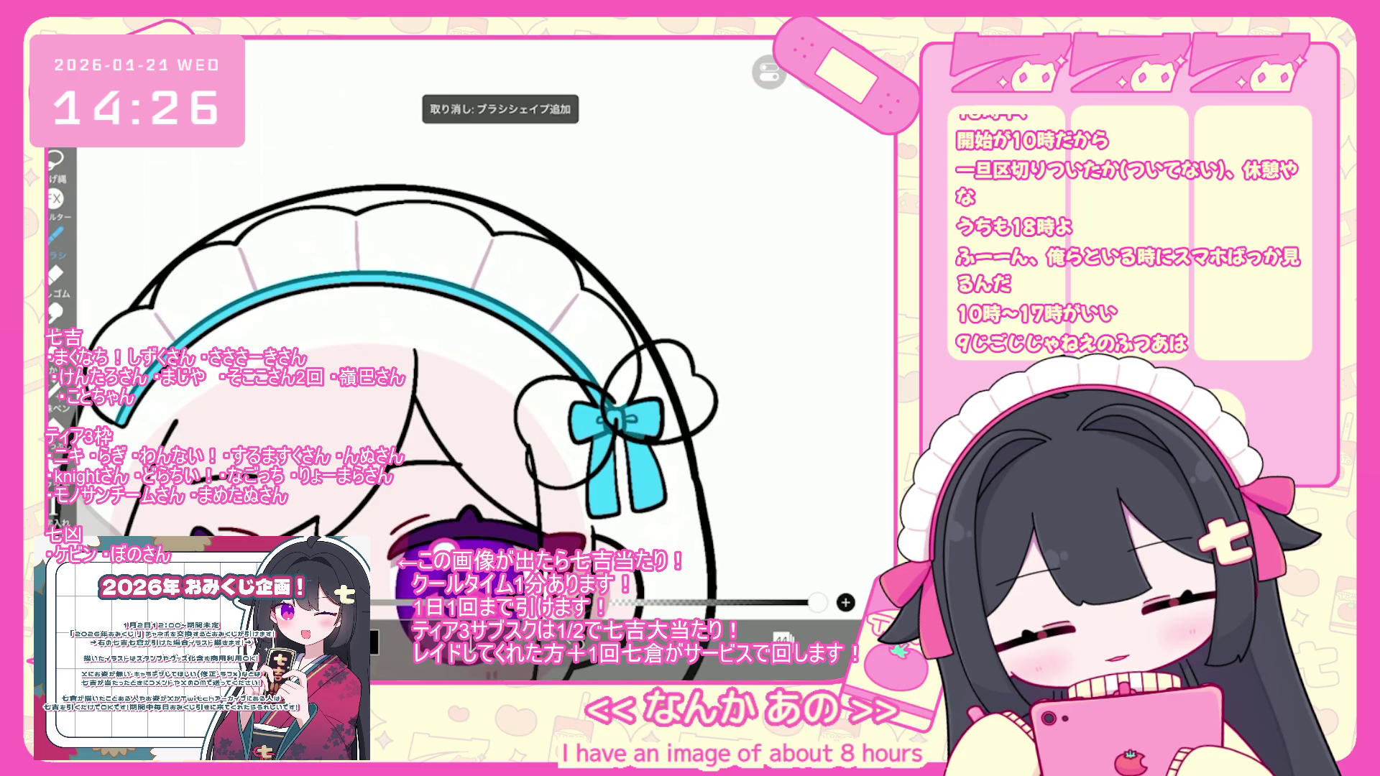
key("m")
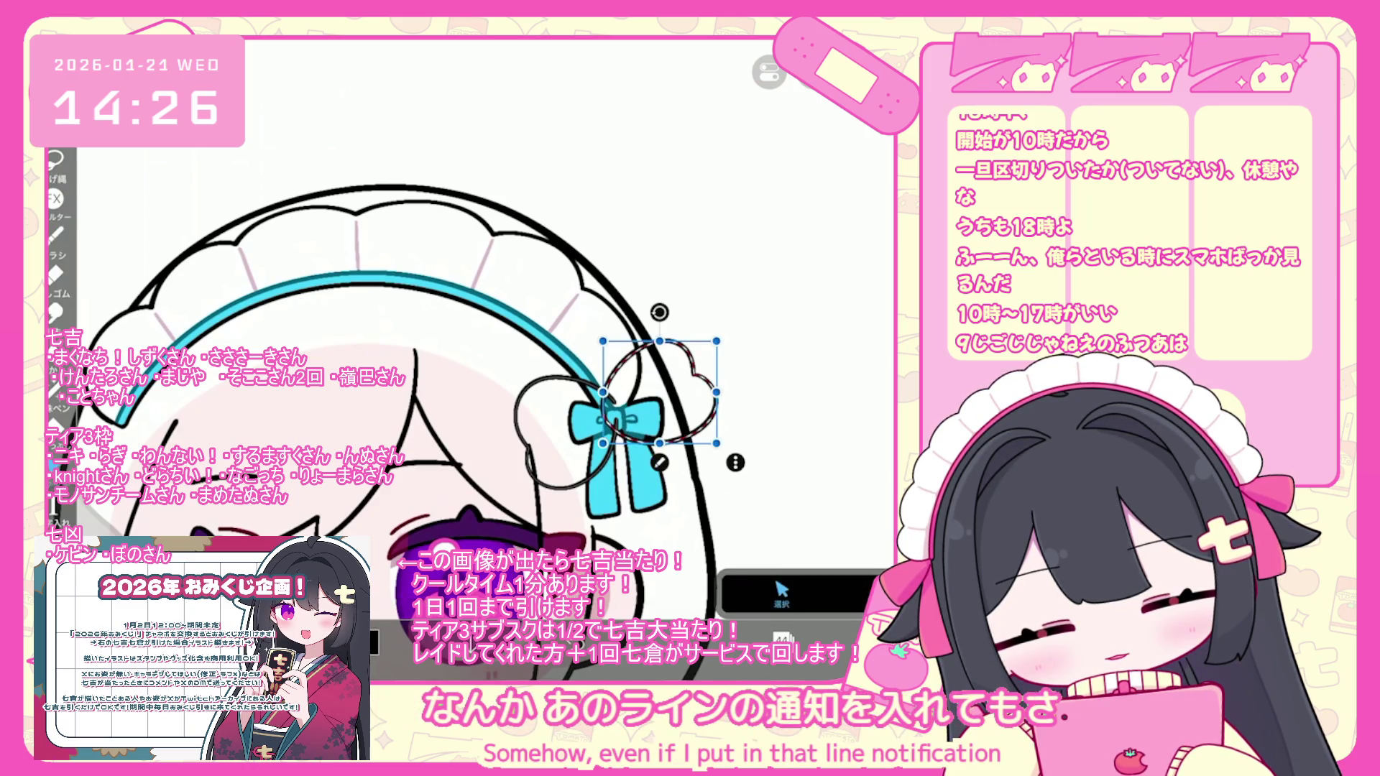
key("Return")
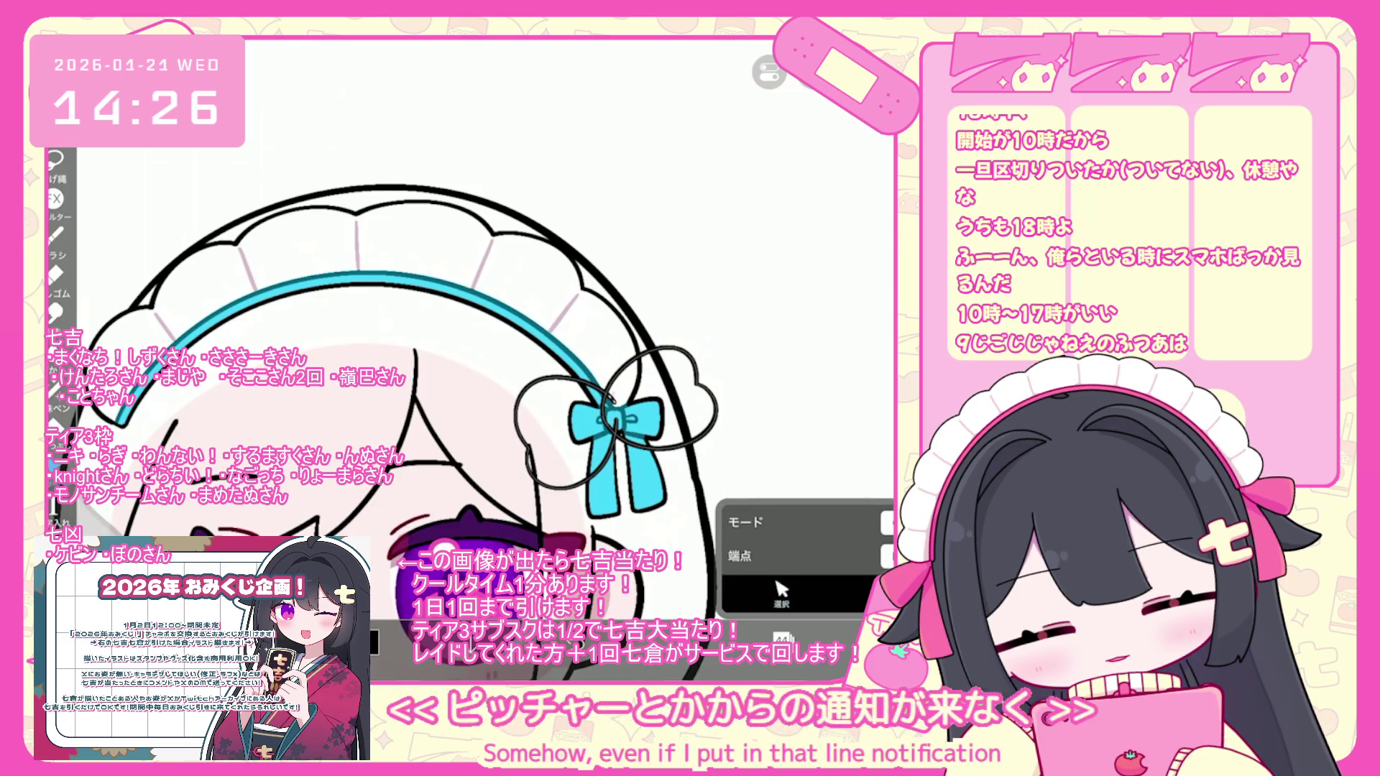
scroll(410, 432, "down", 3)
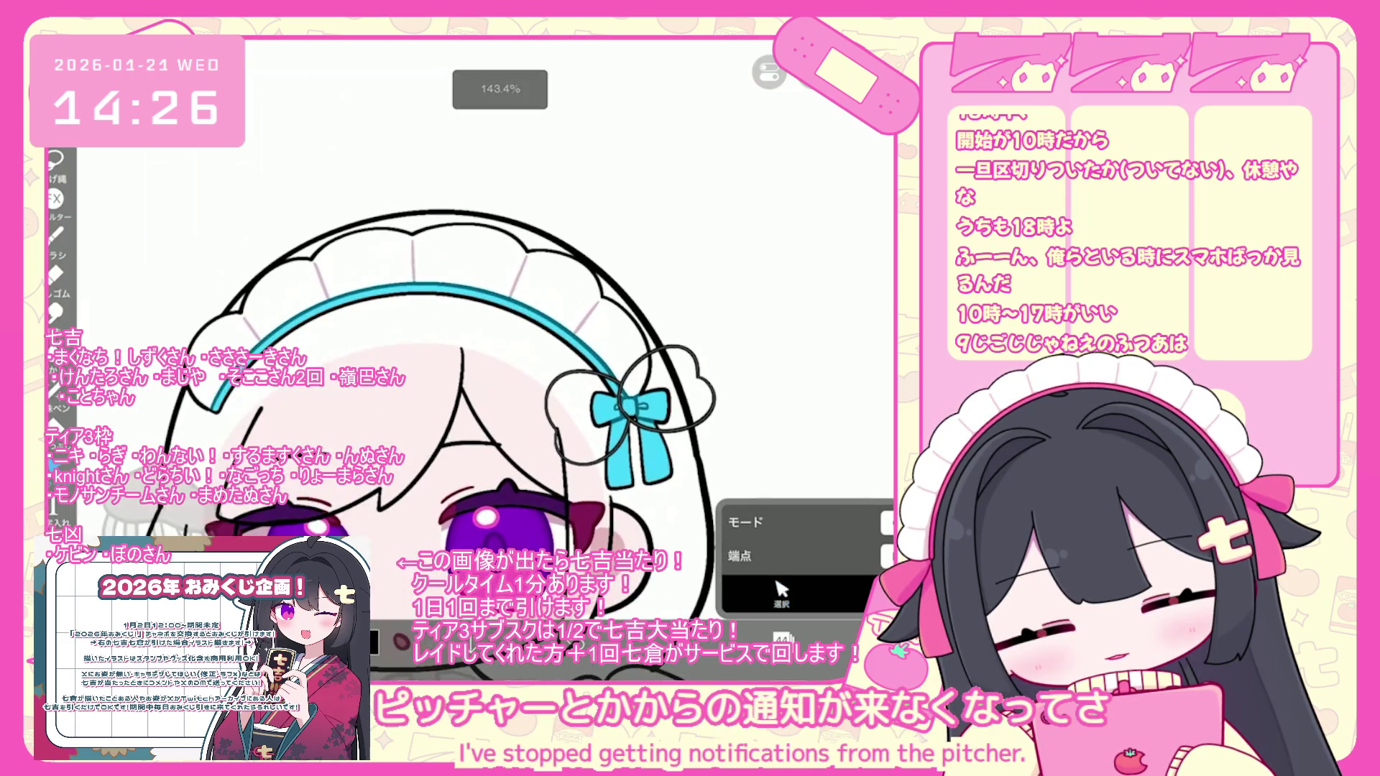
key("b")
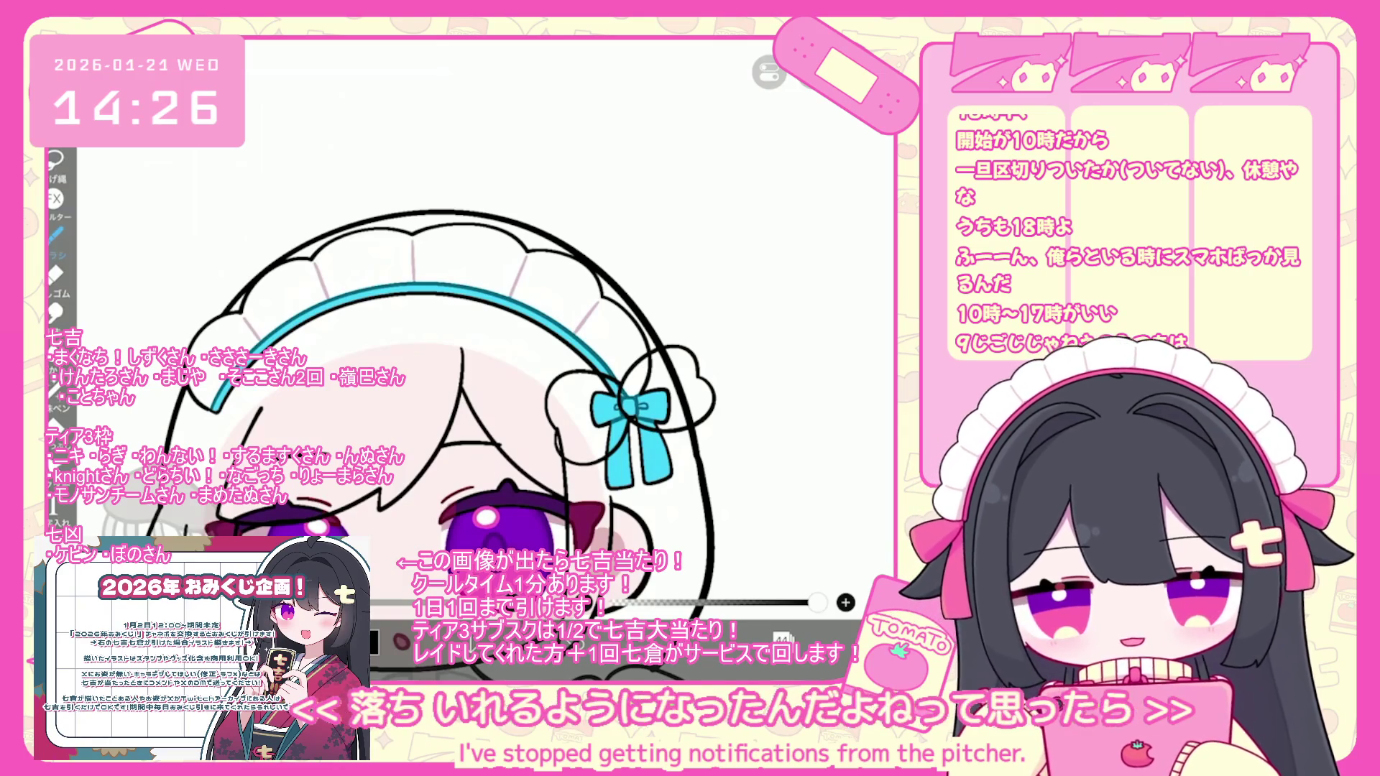
scroll(409, 402, "down", 2)
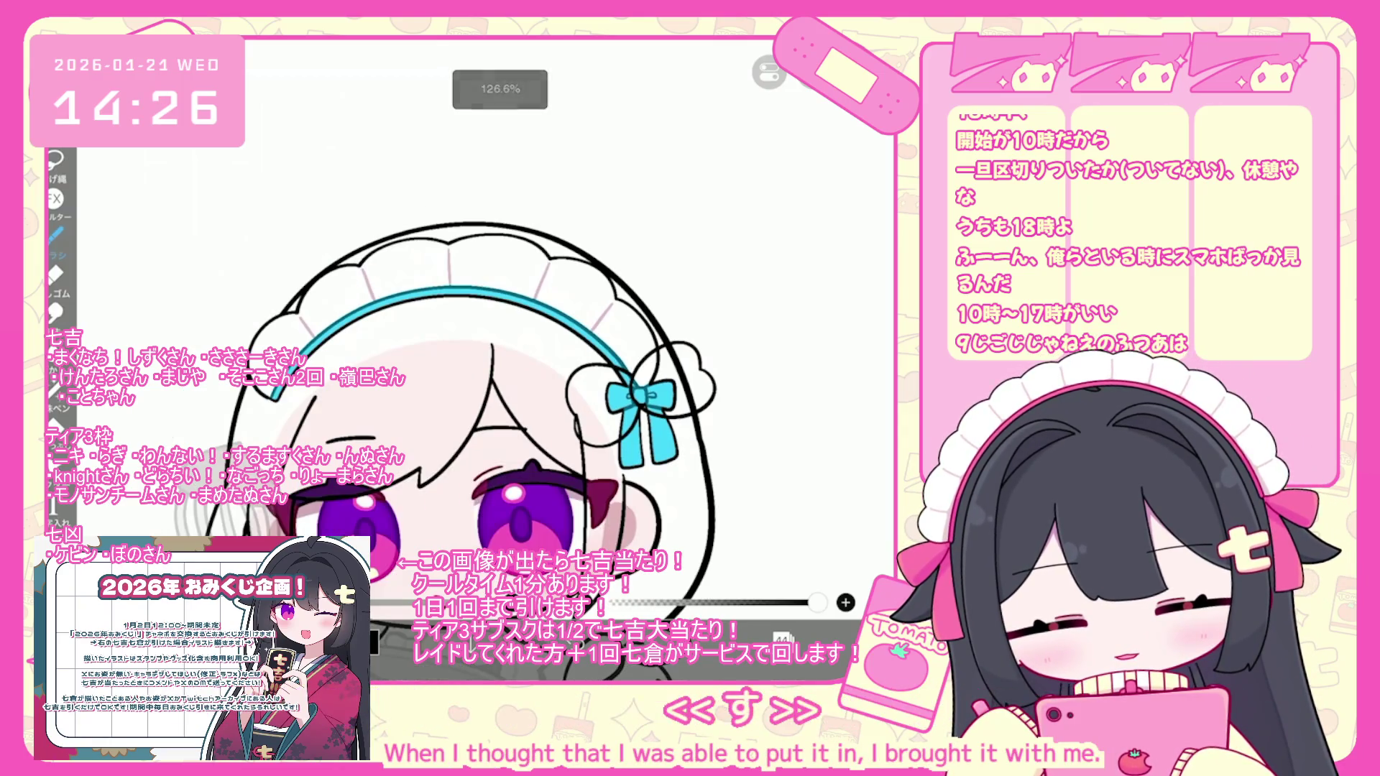
- Rotate the bun loops about 16°, shift them up-left, enlarge slightly and commit
key("v")
mouse_move(641, 314)
left_mouse_down()
mouse_move(682, 318)
mouse_move(705, 284)
mouse_move(694, 247)
mouse_move(730, 243)
mouse_move(714, 230)
left_mouse_up()
left_click_drag(668, 308, 637, 300)
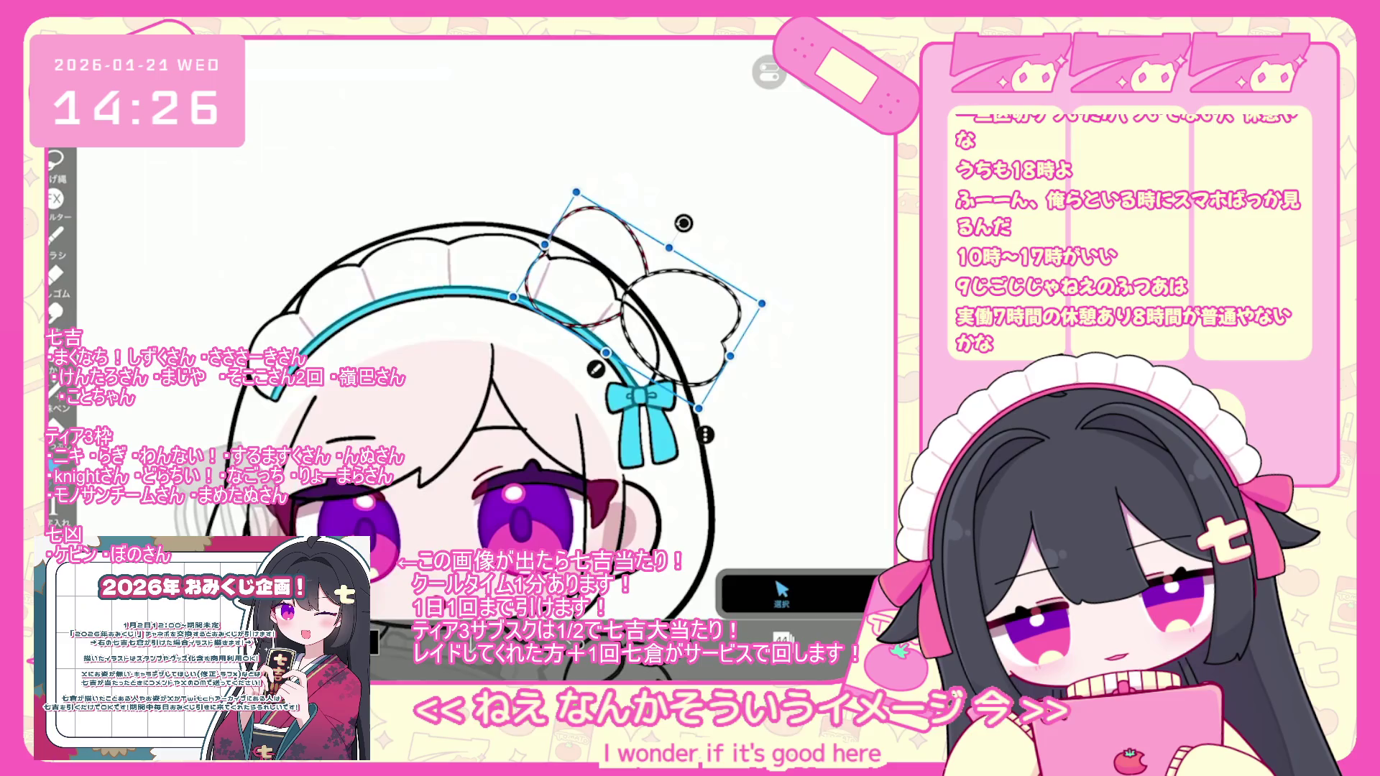
scroll(503, 359, "up", 2)
left_click_drag(693, 396, 692, 412)
key("ctrl+d")
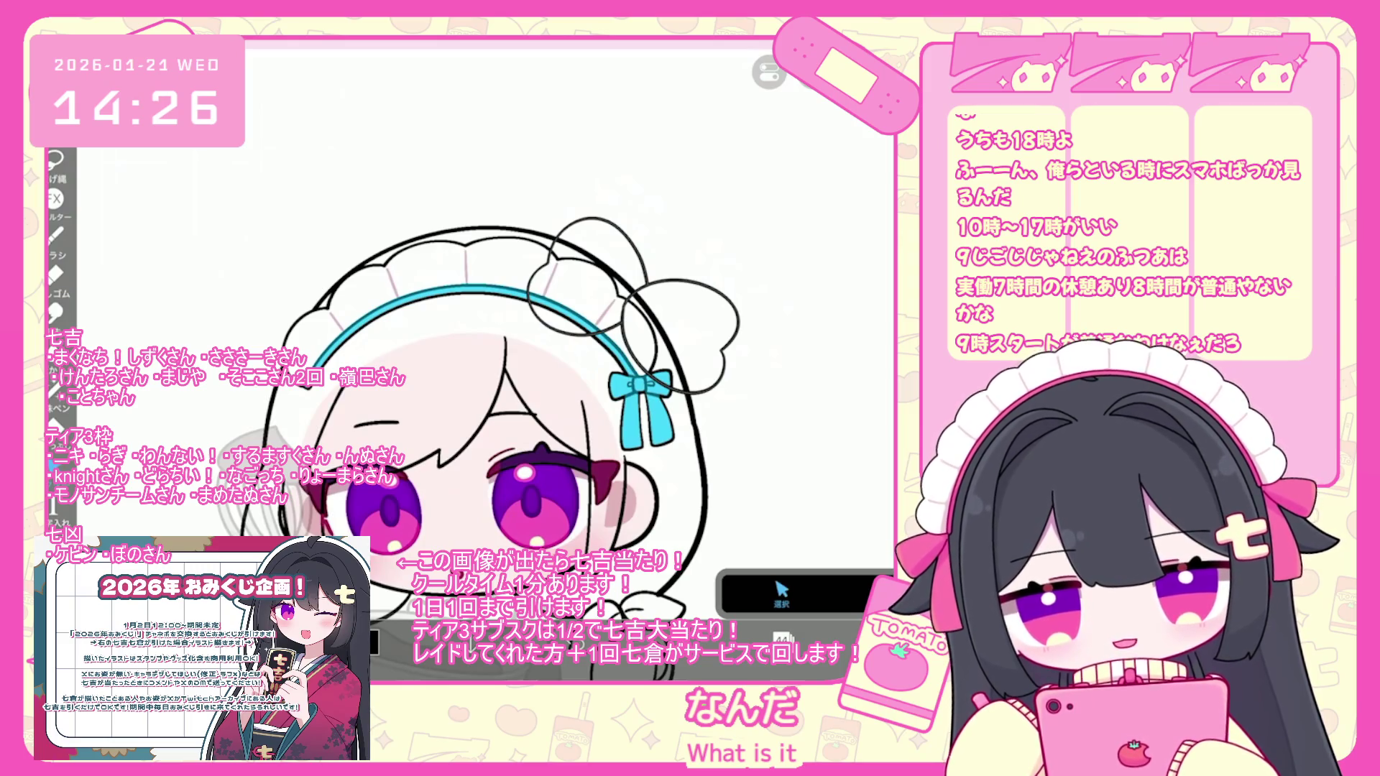
- Tilt the hair buns about 5° and move the bun layer below the 30% layer
key("ctrl+t")
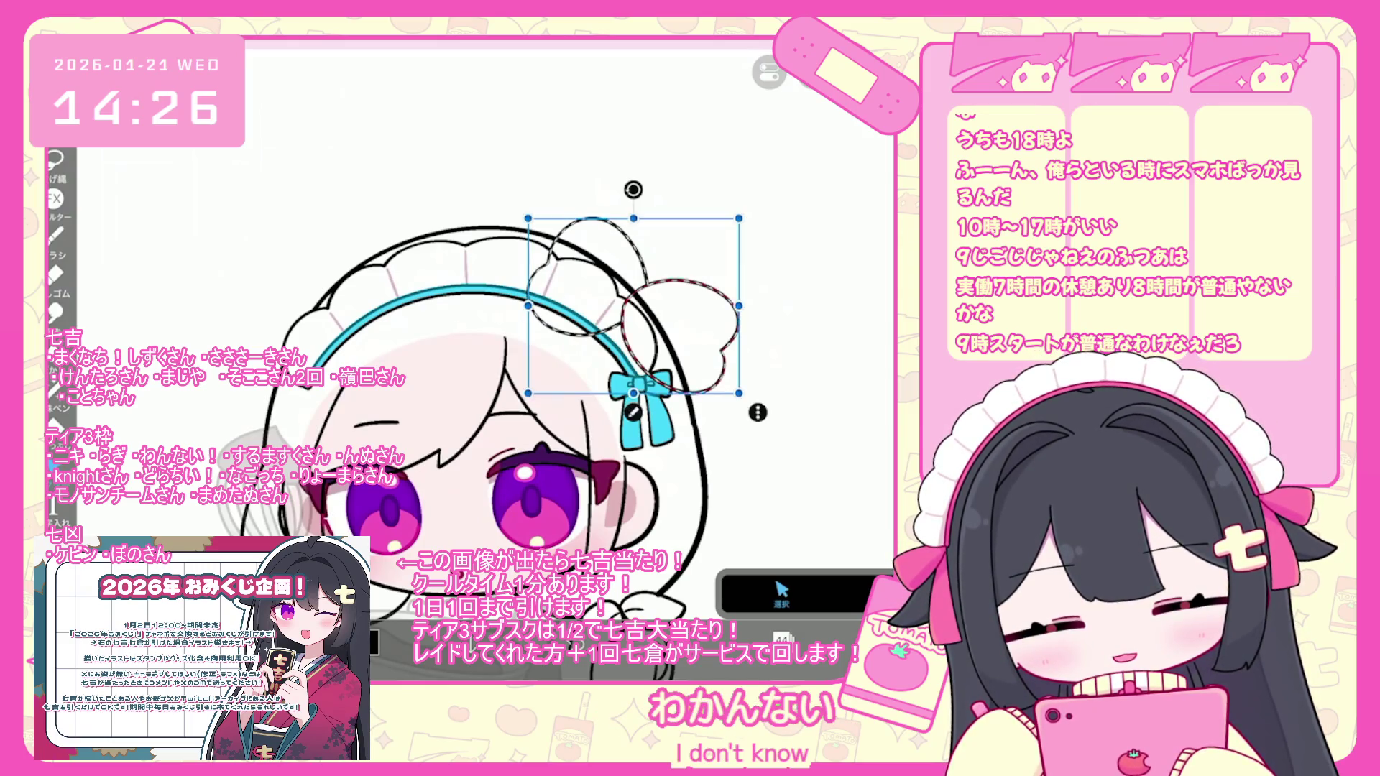
scroll(474, 345, "down", 3)
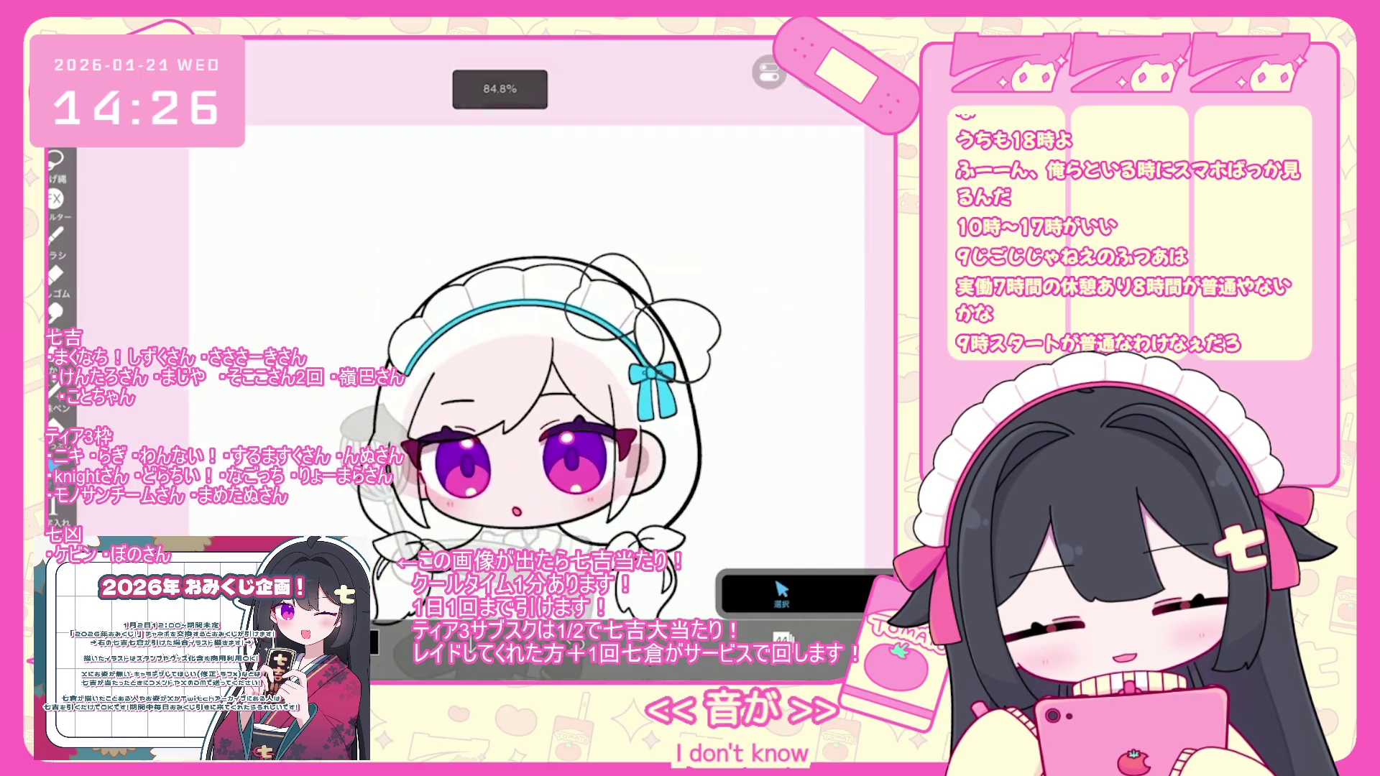
left_click_drag(631, 212, 644, 241)
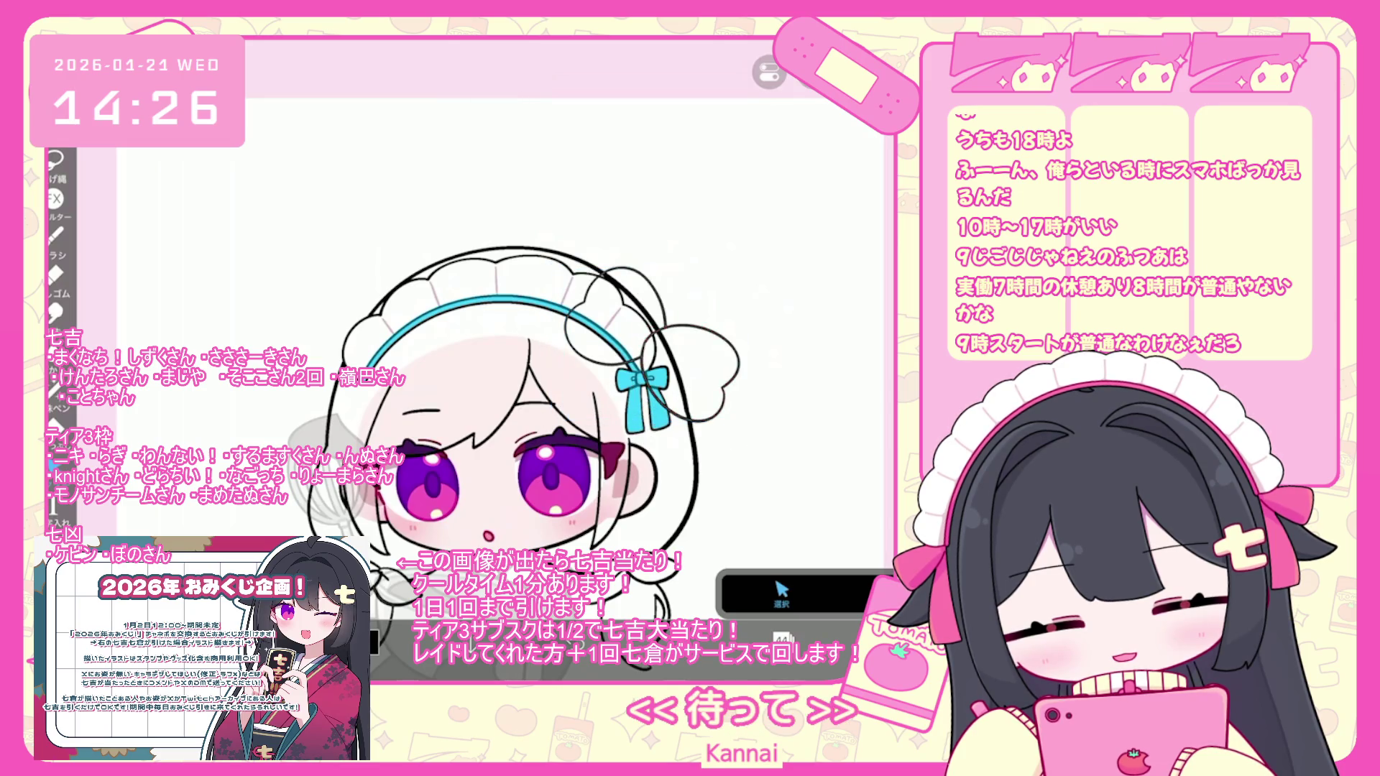
left_click(782, 640)
left_click_drag(791, 188, 790, 333)
left_click(782, 640)
- Adjust the buns' rotation to 8° then -22°, nudge them down, and level them out
left_click_drag(762, 230, 767, 253)
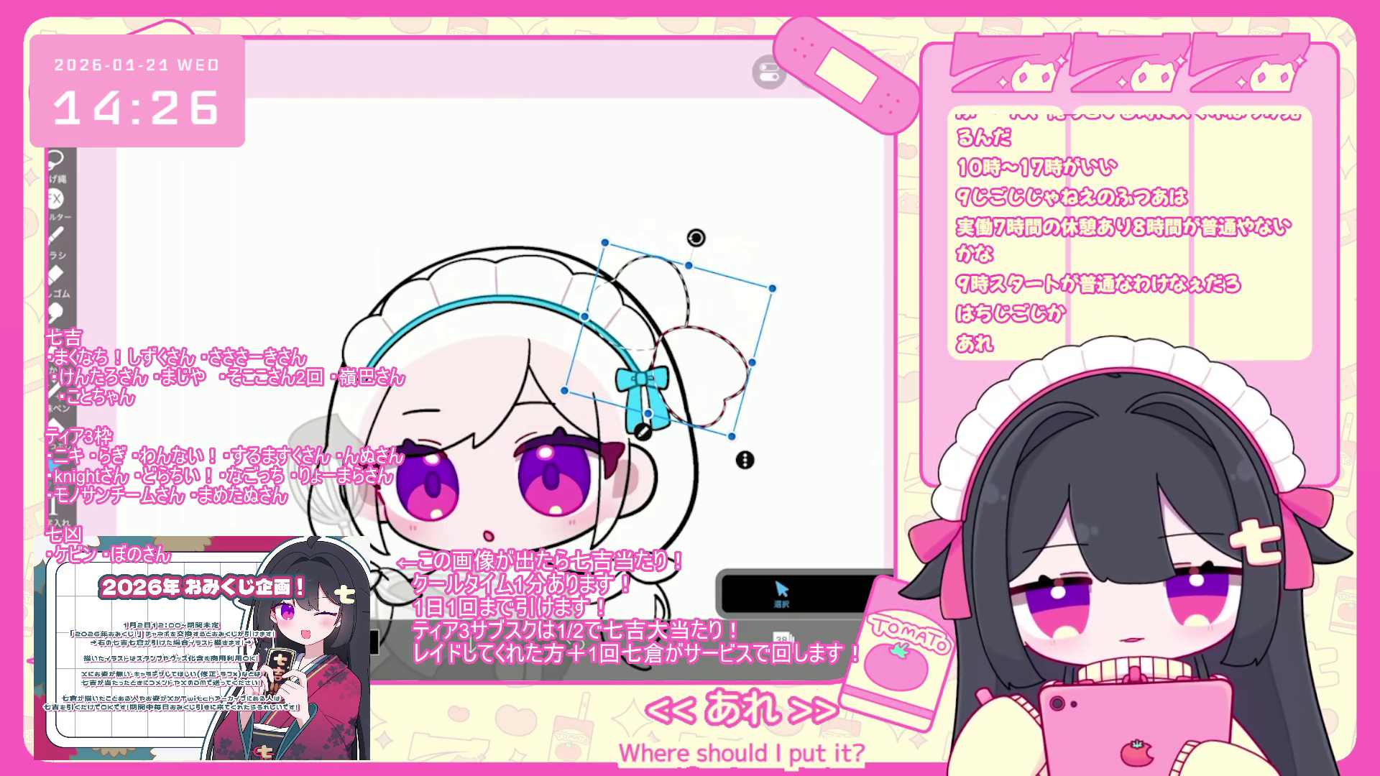
mouse_move(696, 238)
left_mouse_down()
mouse_move(660, 271)
mouse_move(597, 272)
left_mouse_up()
left_click_drag(640, 374, 641, 390)
mouse_move(598, 290)
left_mouse_down()
mouse_move(656, 284)
mouse_move(646, 289)
left_mouse_up()
- Select the bow's layer and clear the selected teal bow from the side of the head
left_click(781, 639)
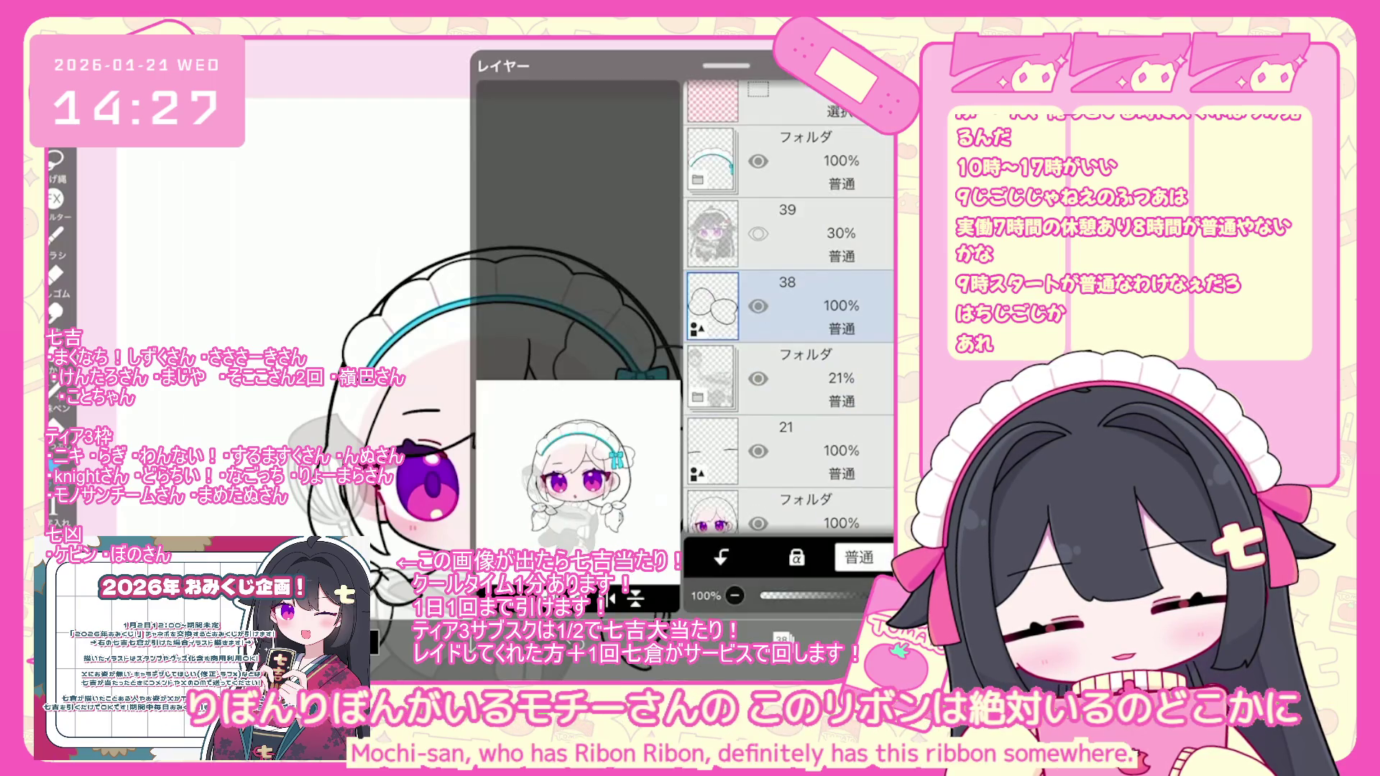
left_click(791, 406)
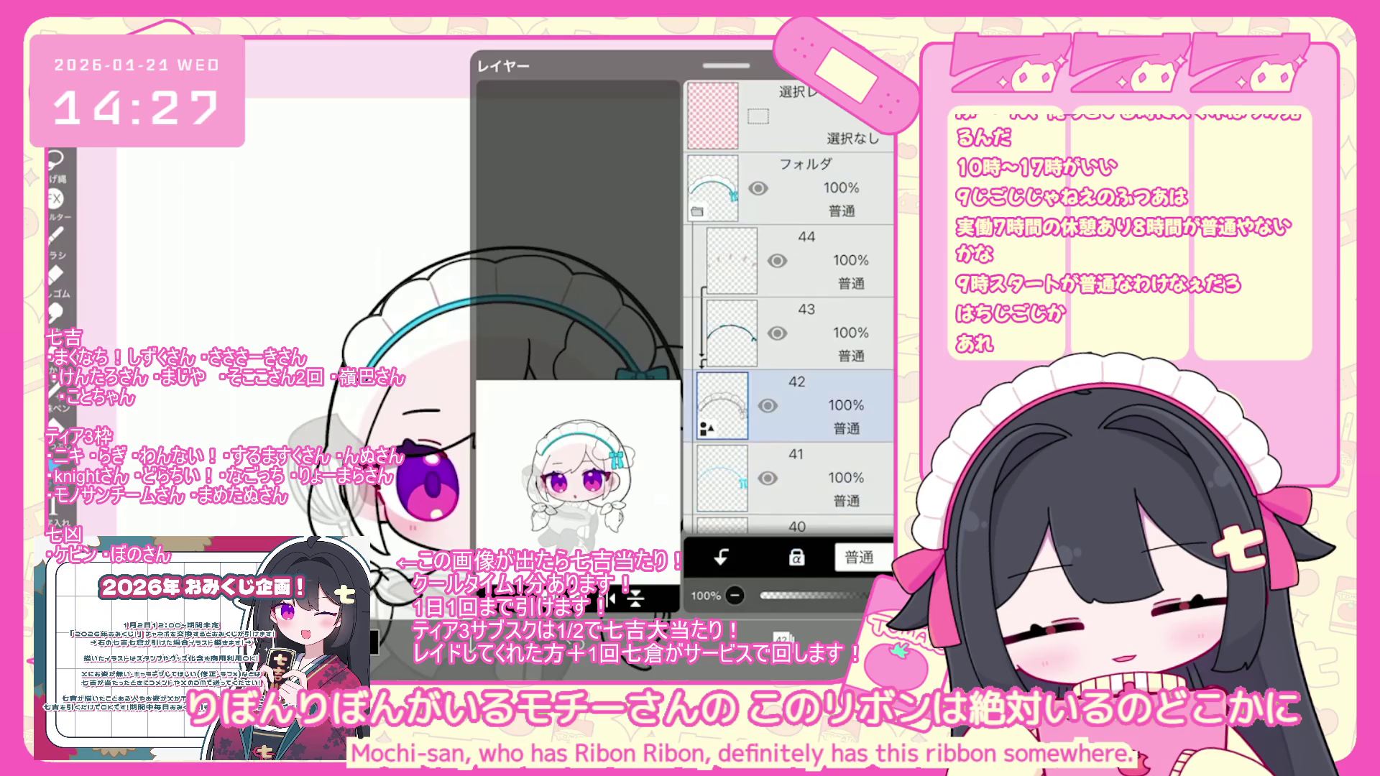
left_click(782, 639)
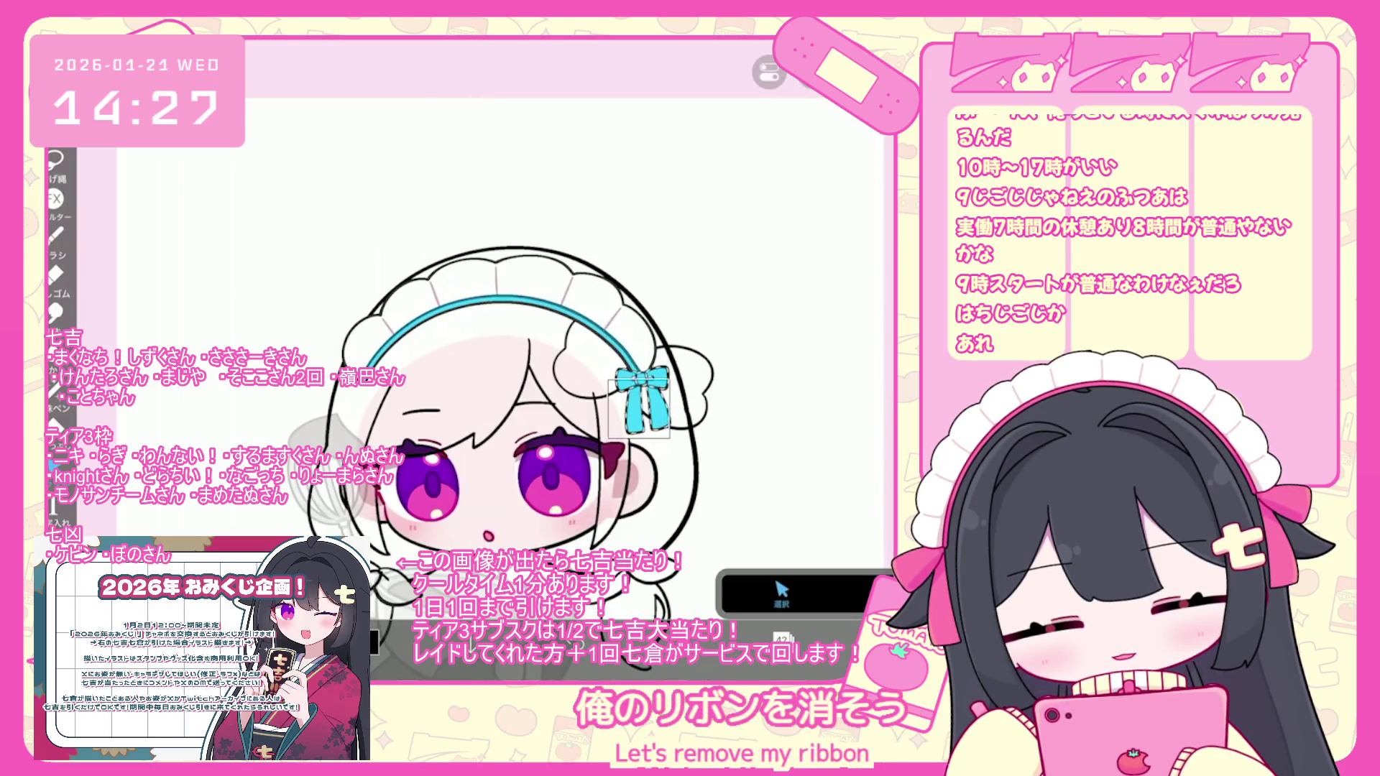
left_click(782, 638)
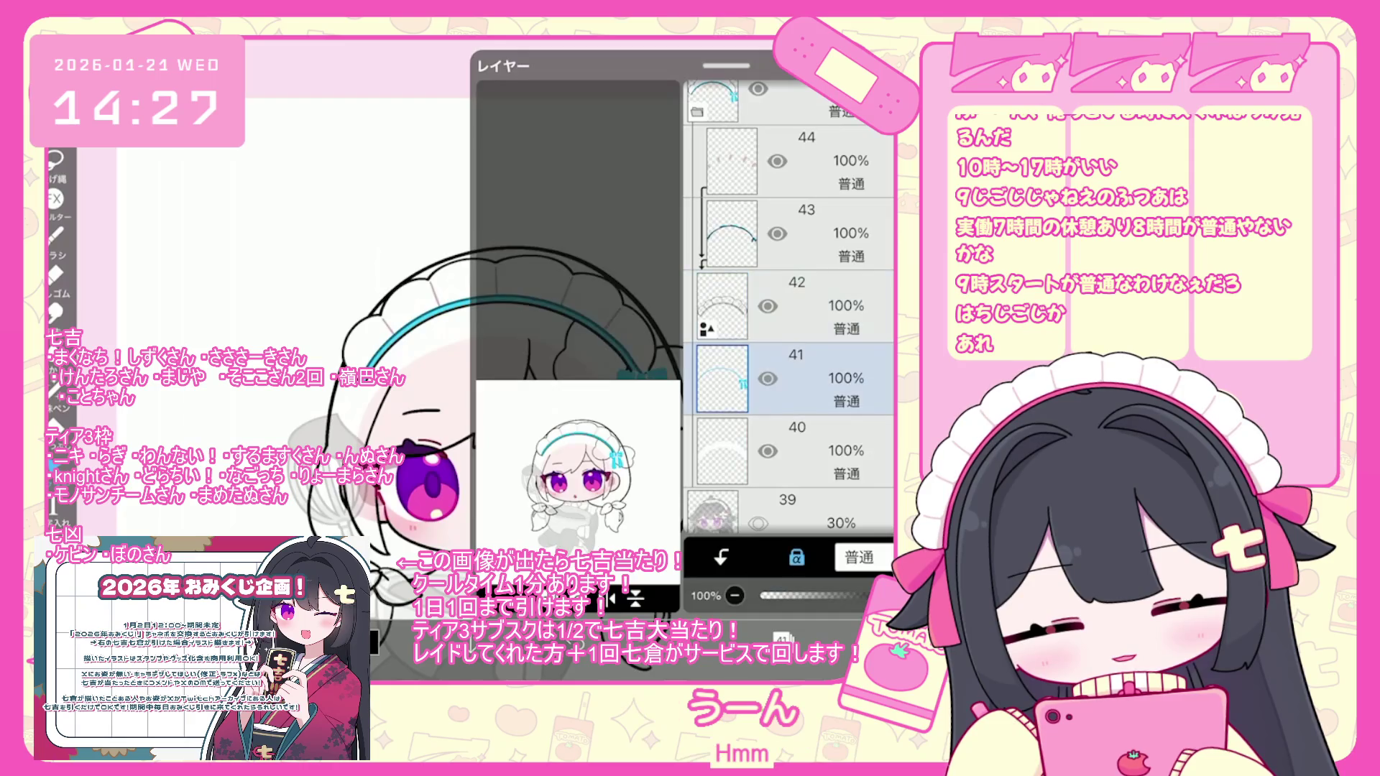
left_click(781, 638)
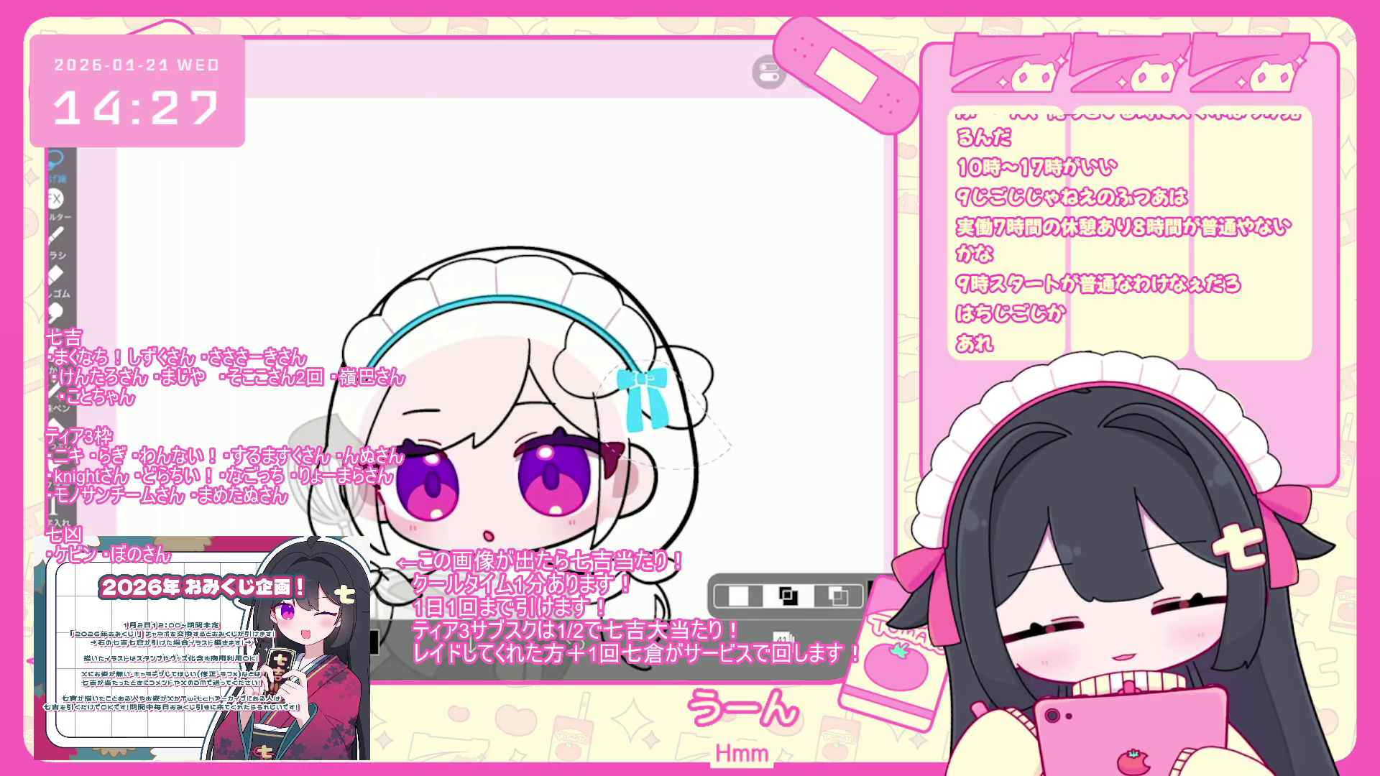
left_click(769, 72)
left_click(740, 140)
- Tilt the hair buns about 5° more and confirm their new position
left_click(784, 637)
scroll(789, 310, "up", 3)
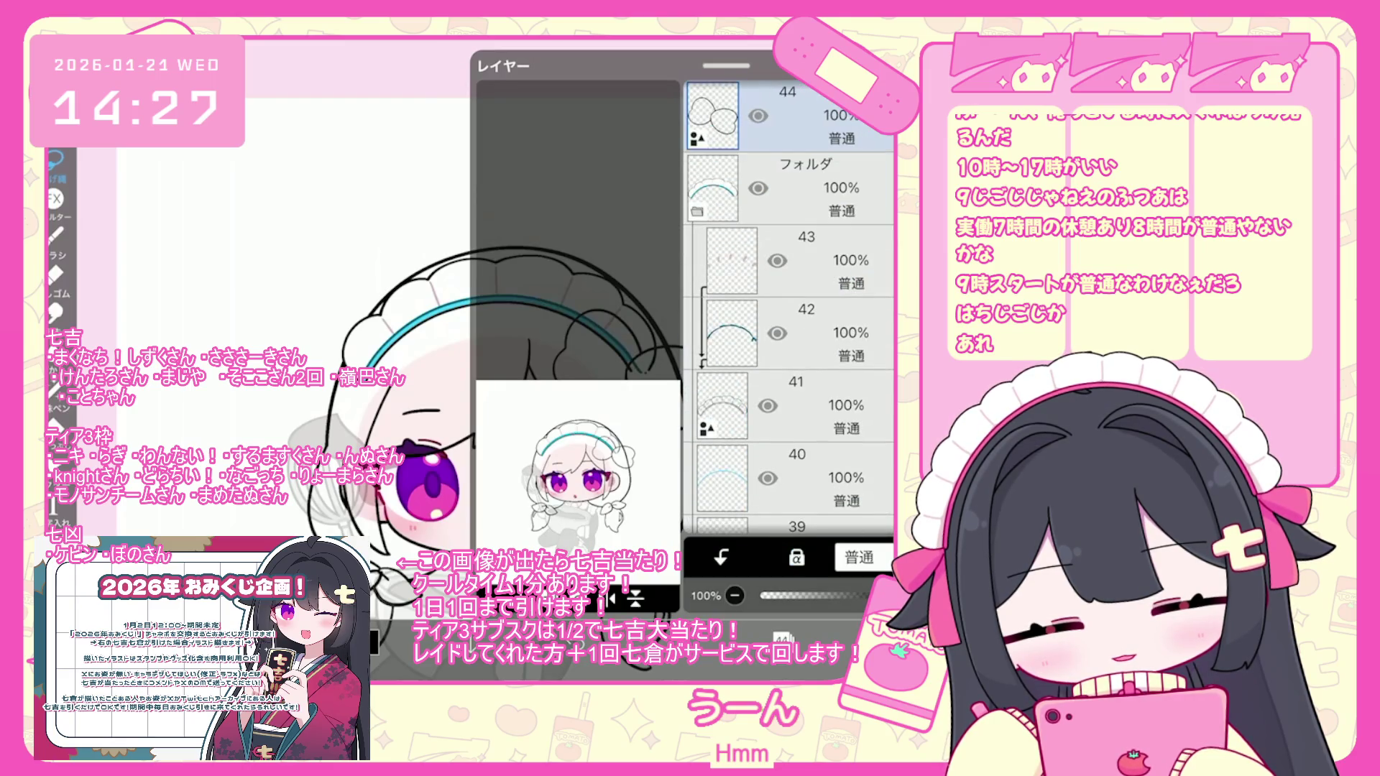
left_click(782, 638)
mouse_move(708, 431)
left_mouse_down()
mouse_move(698, 440)
mouse_move(659, 345)
left_mouse_up()
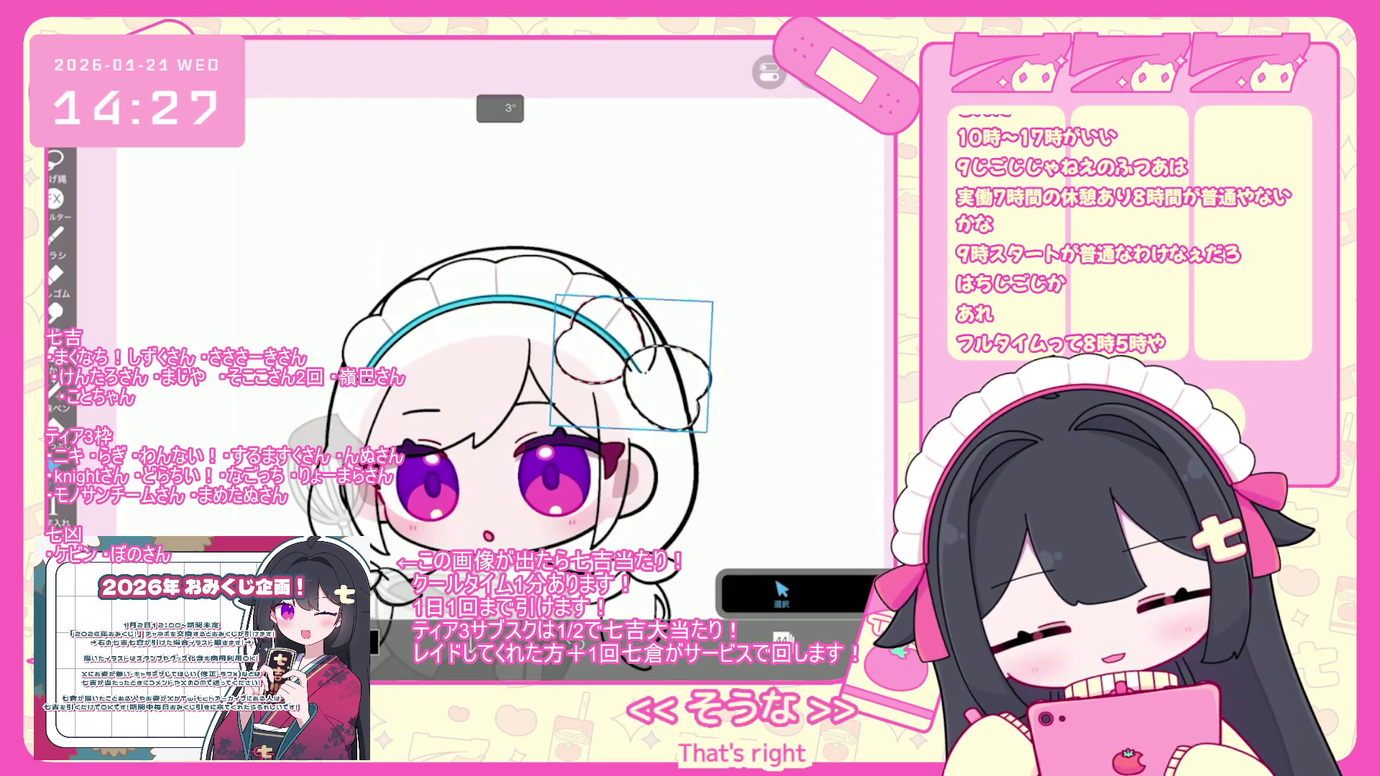
key("ctrl+z")
left_click(782, 638)
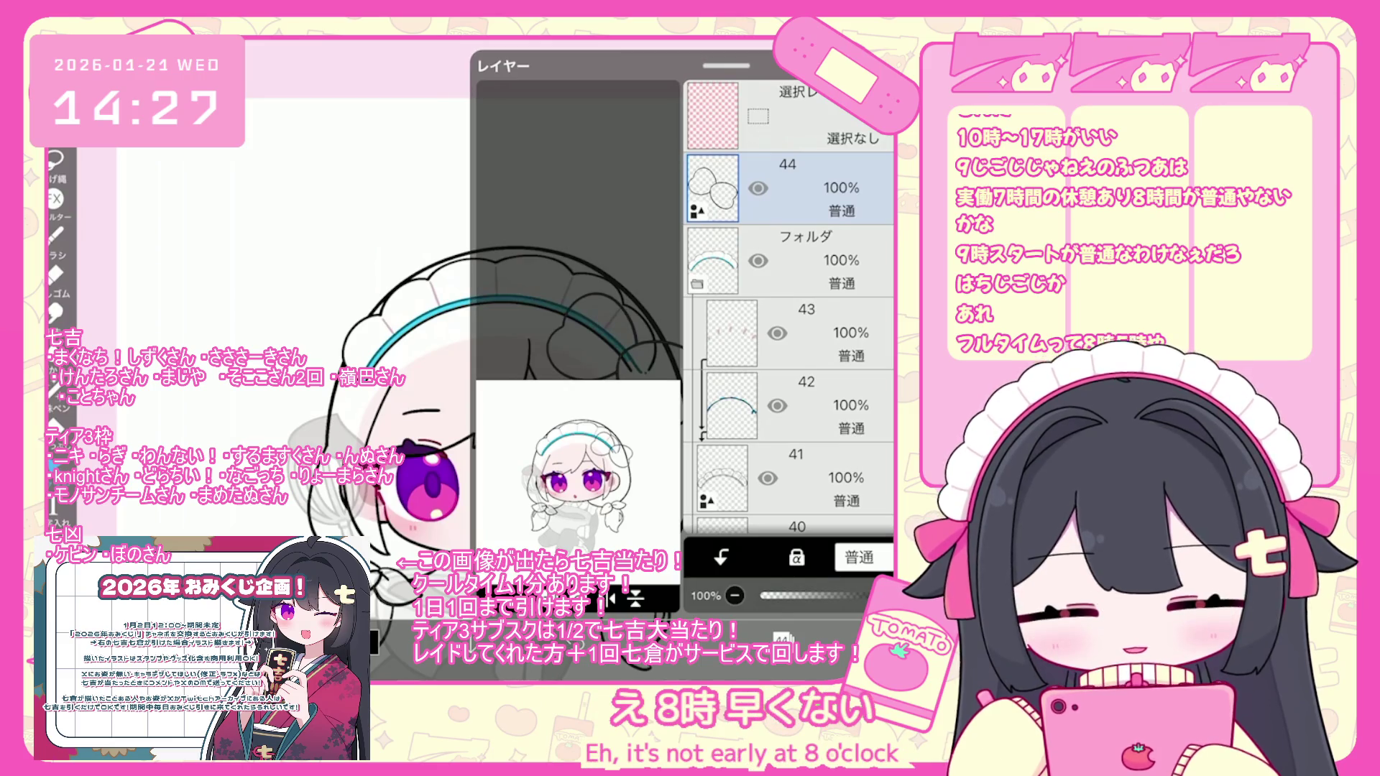
- Mix a dark muted teal on the colour wheel
left_click(790, 261)
left_click(748, 638)
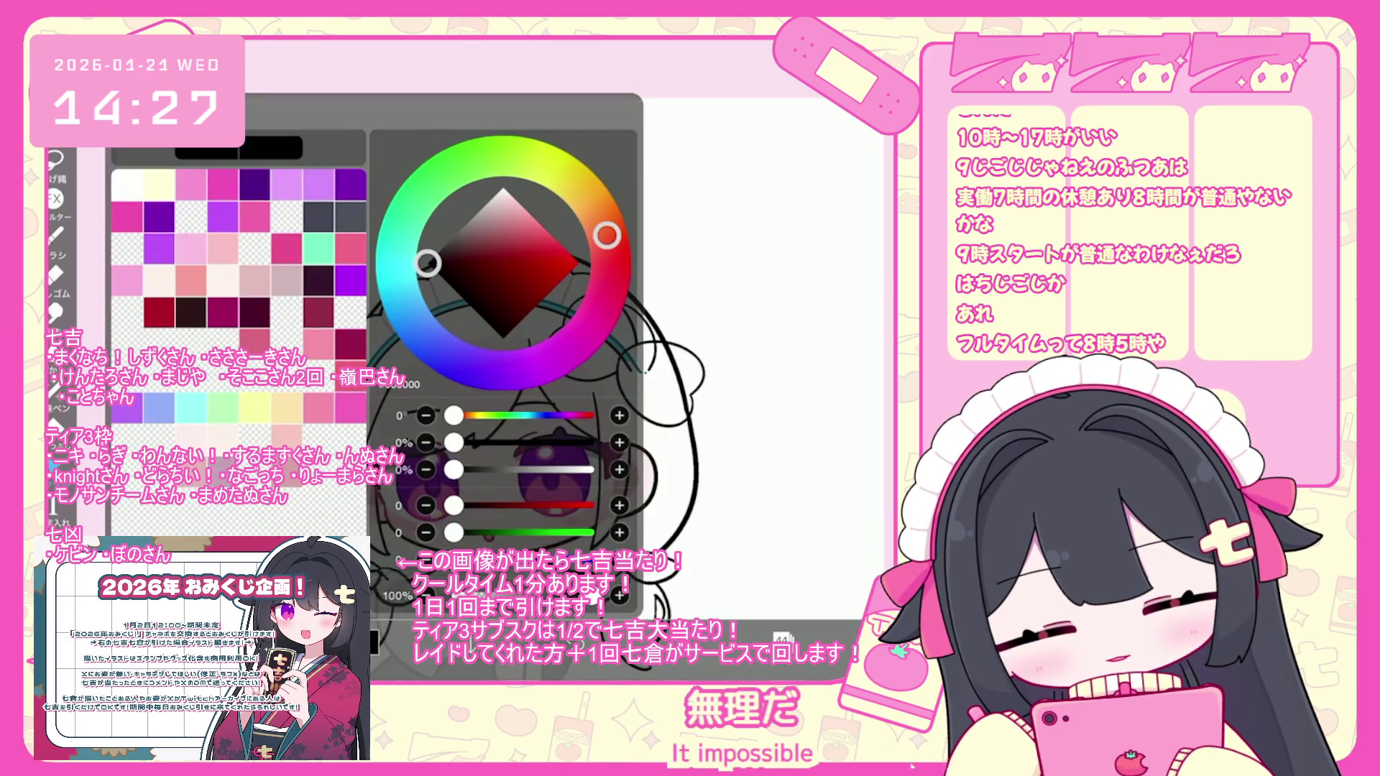
left_click(585, 209)
left_click(427, 340)
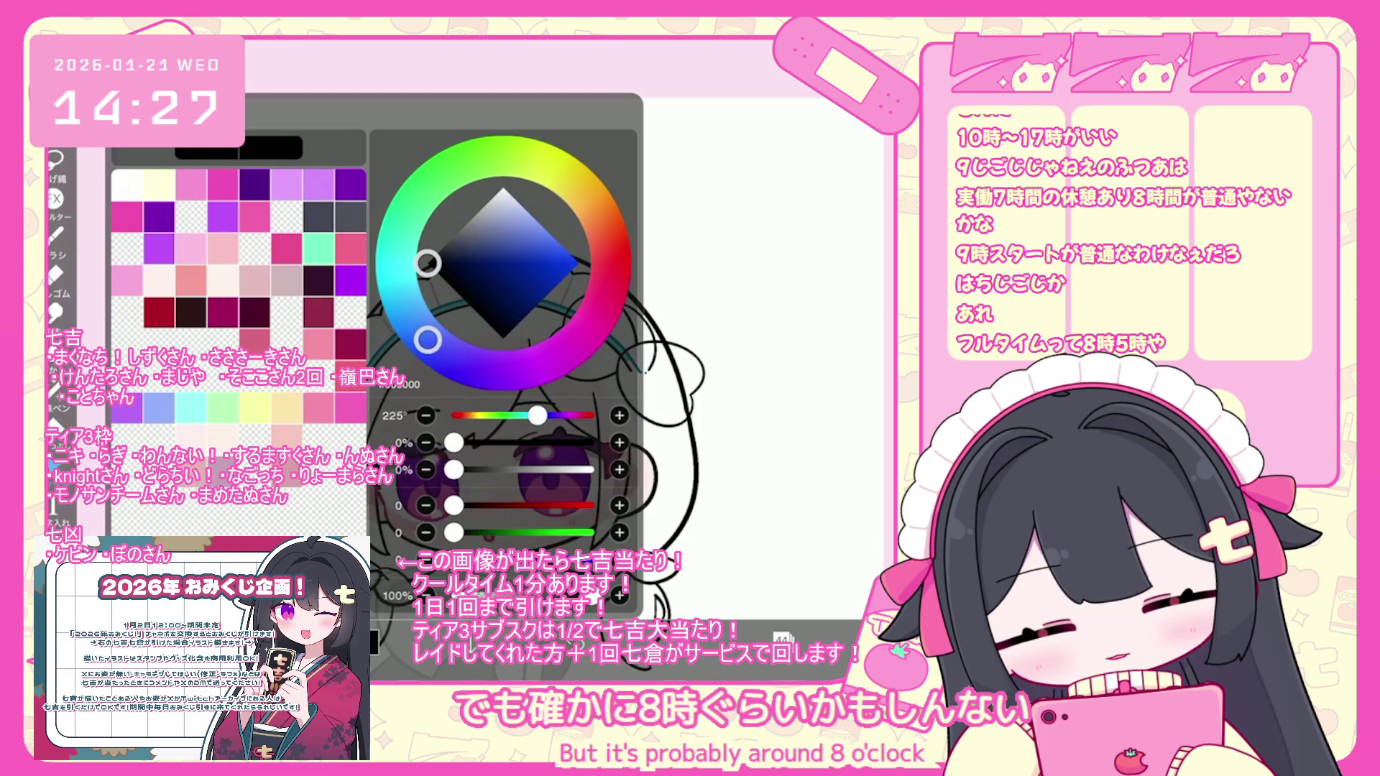
left_click(506, 257)
left_click(407, 310)
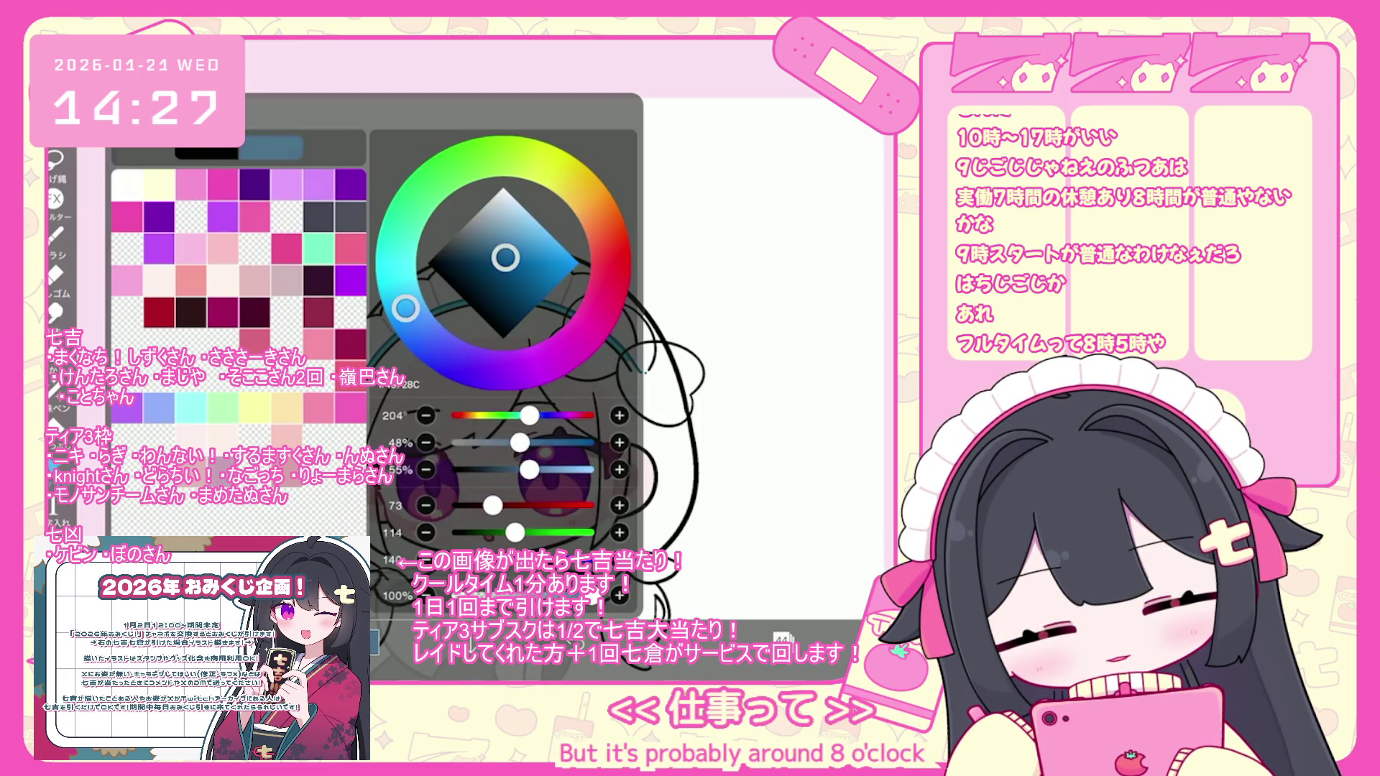
left_click_drag(406, 310, 404, 305)
mouse_move(505, 258)
left_mouse_down()
mouse_move(491, 261)
mouse_move(501, 267)
left_mouse_up()
left_click_drag(406, 312, 403, 301)
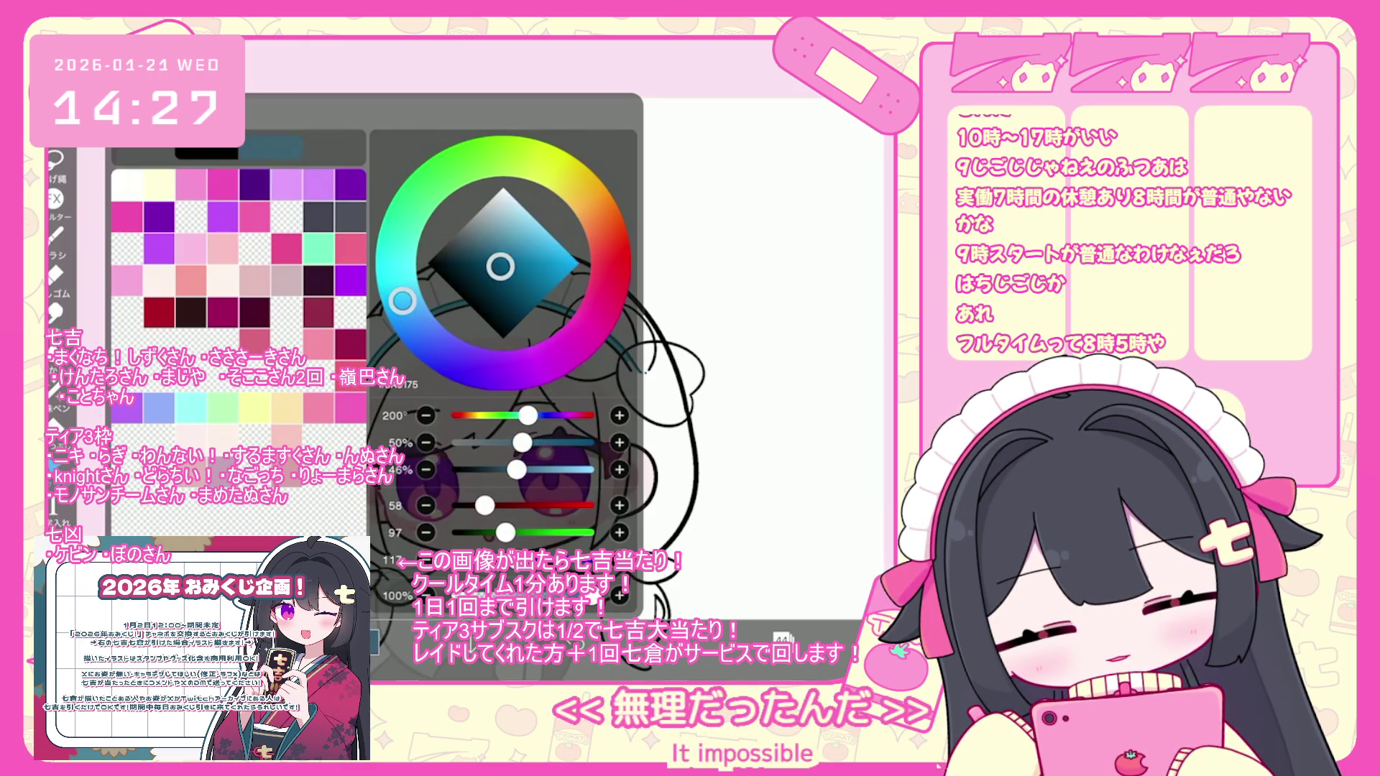
- Bucket-fill the right and left lobes of the bow with the dark teal
left_click(58, 425)
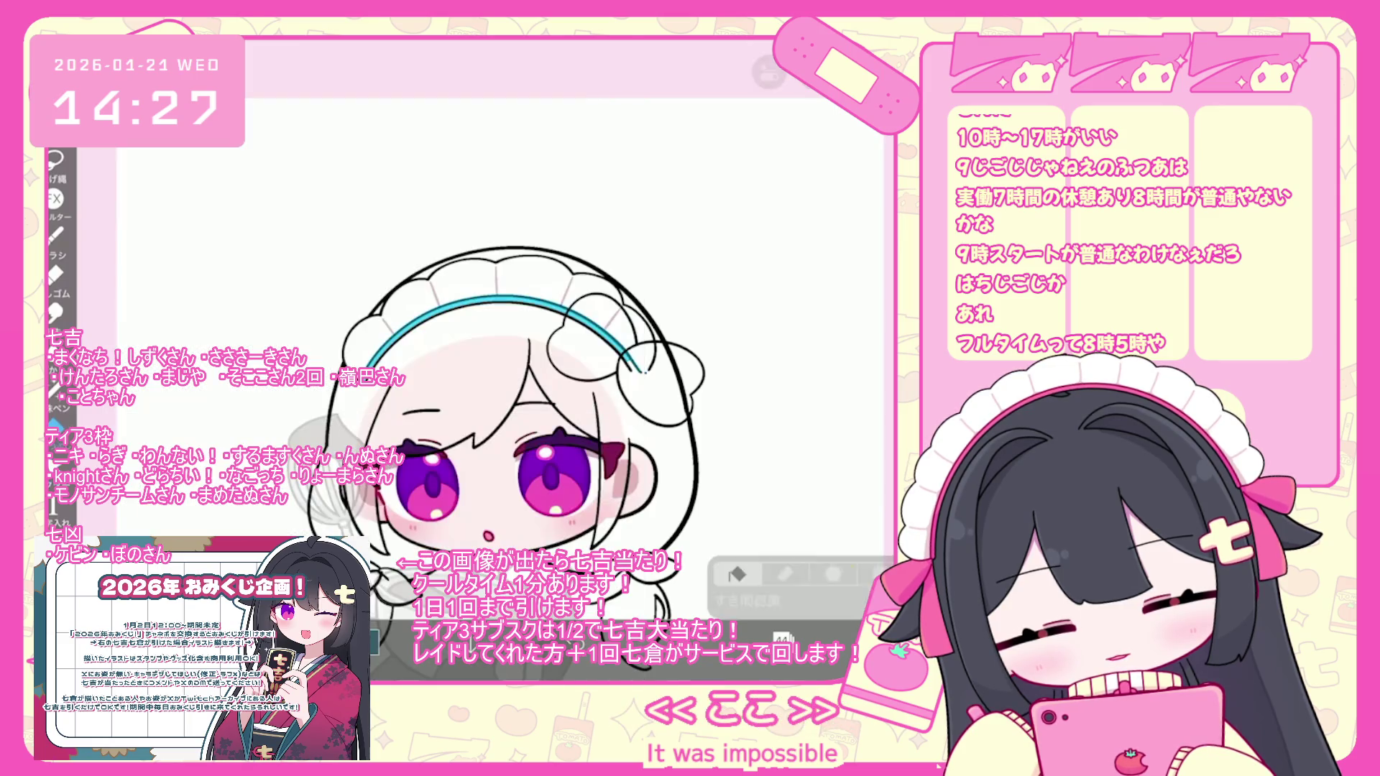
left_click(781, 638)
scroll(811, 310, "down", 2)
left_click(782, 638)
left_click(662, 381)
left_click(586, 331)
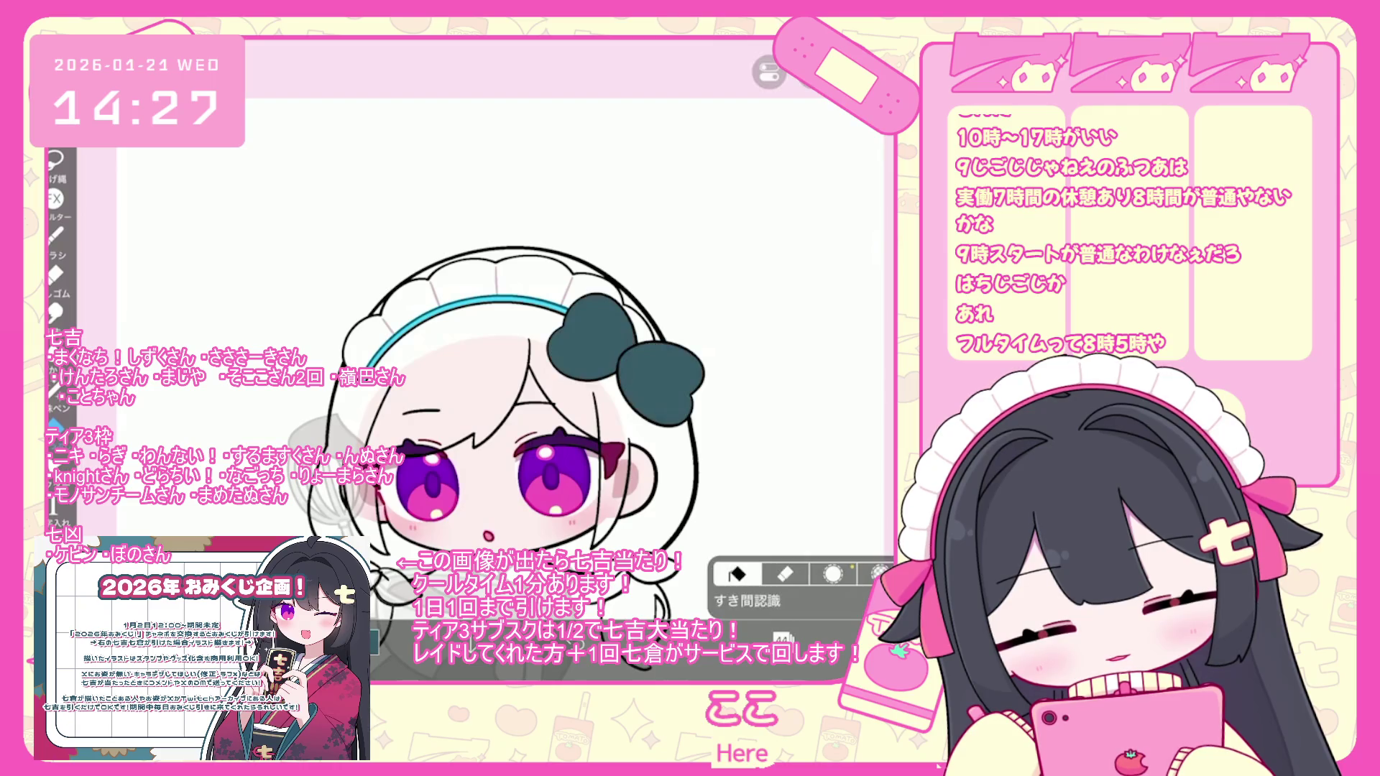
scroll(579, 402, "down", 3)
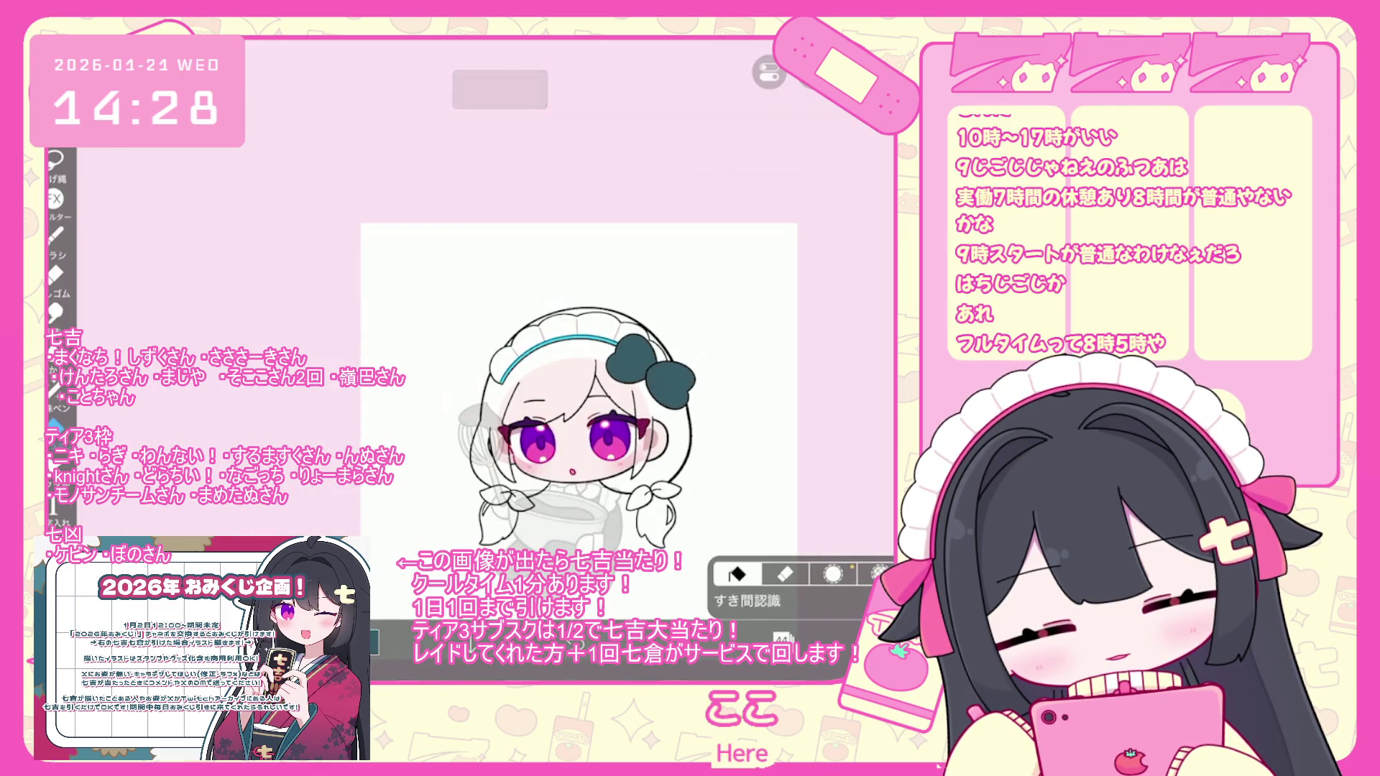
scroll(578, 403, "up", 2)
- Select layer 42, undo the last fill, and switch to layer 40
left_click(741, 639)
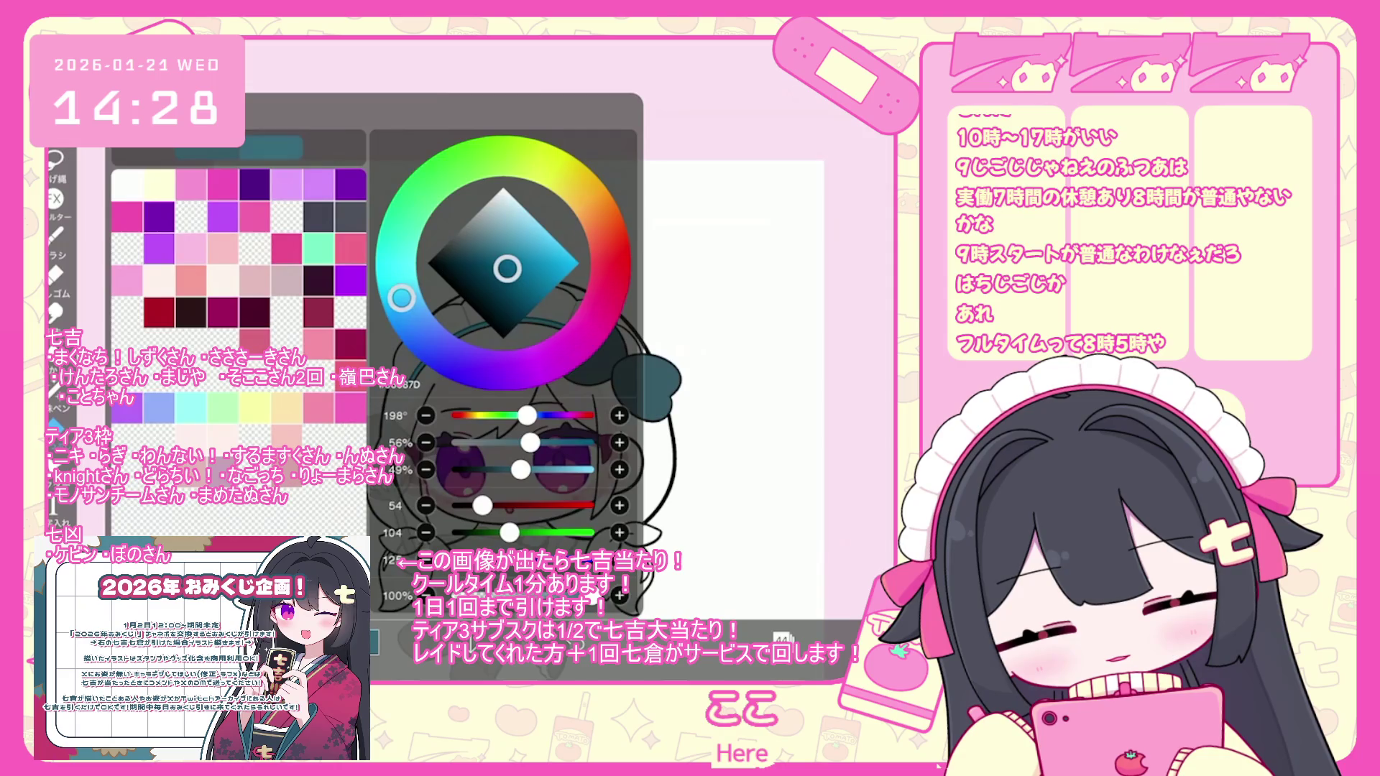
left_click(740, 640)
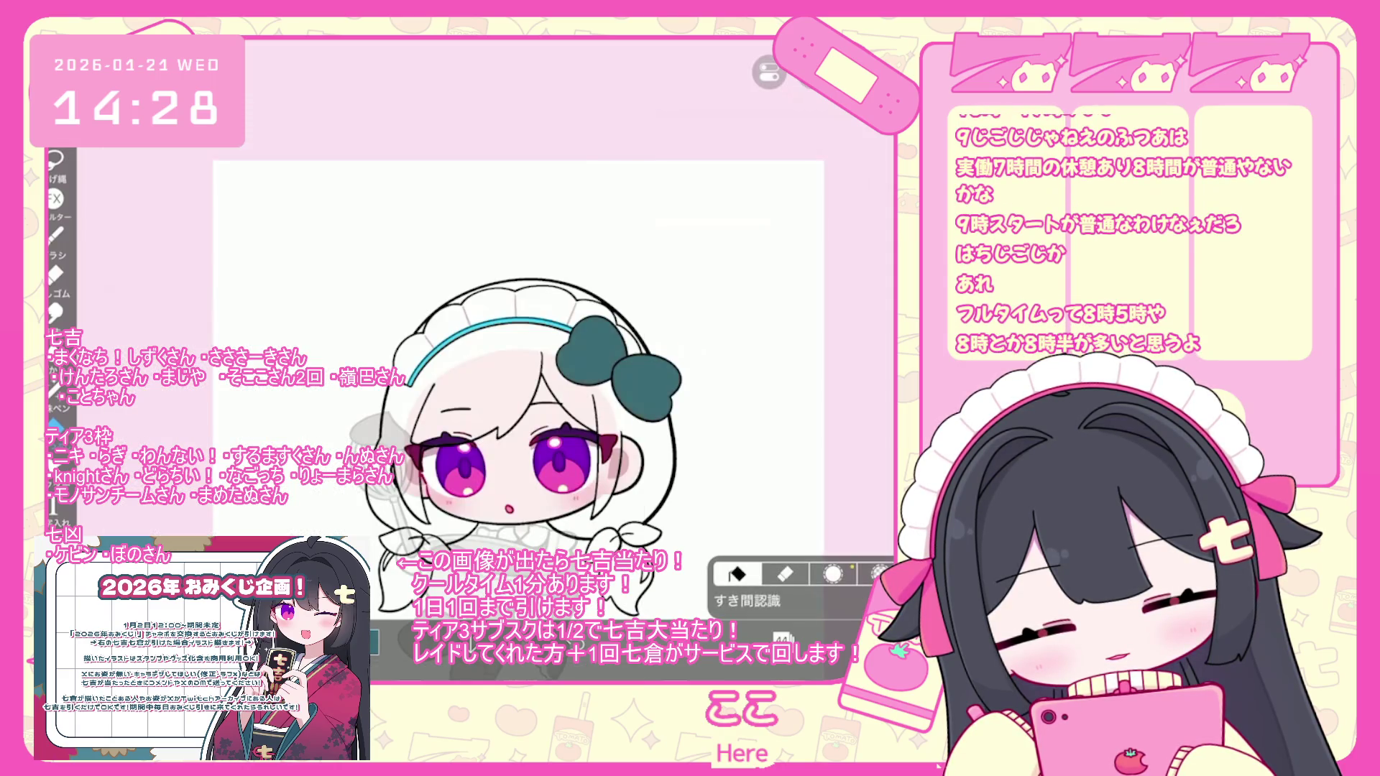
scroll(560, 403, "down", 2)
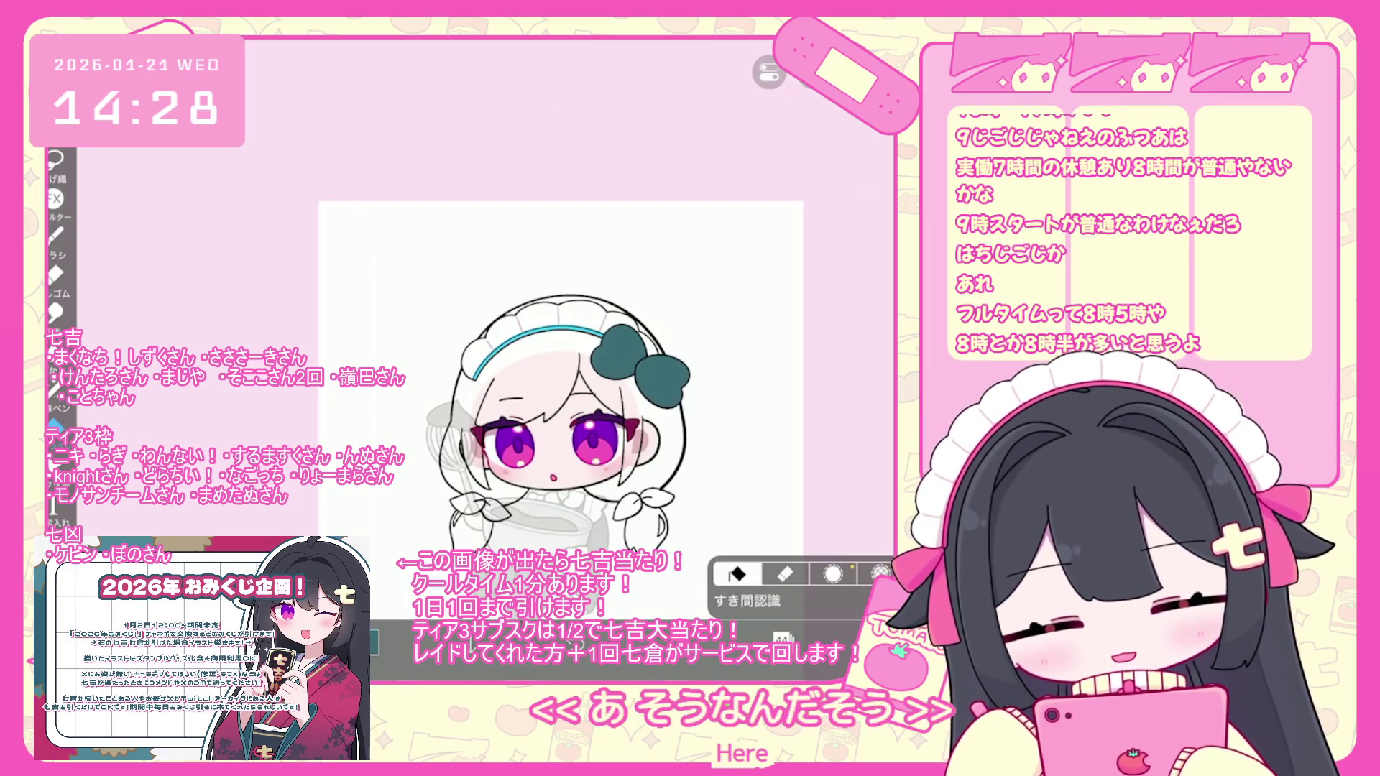
left_click(782, 638)
scroll(789, 306, "down", 2)
left_click(798, 388)
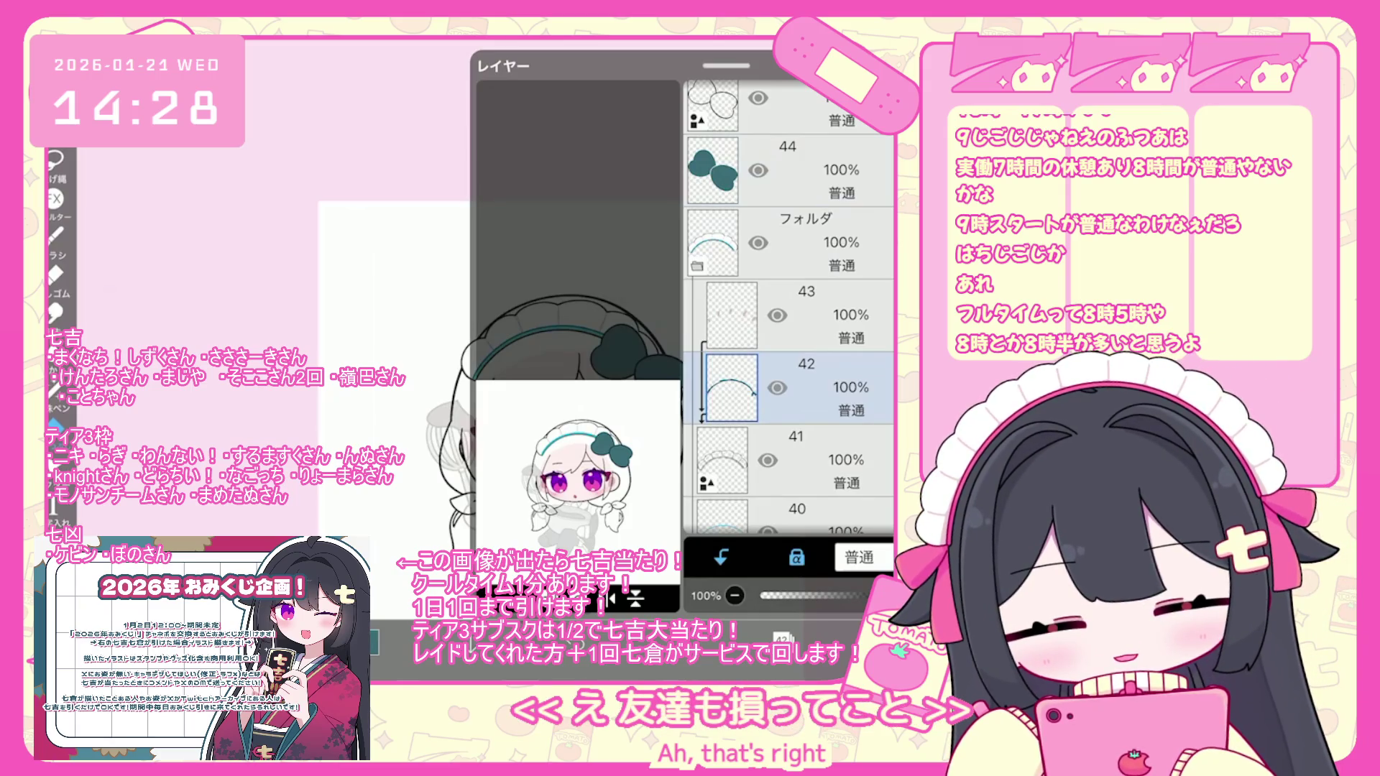
left_click(783, 638)
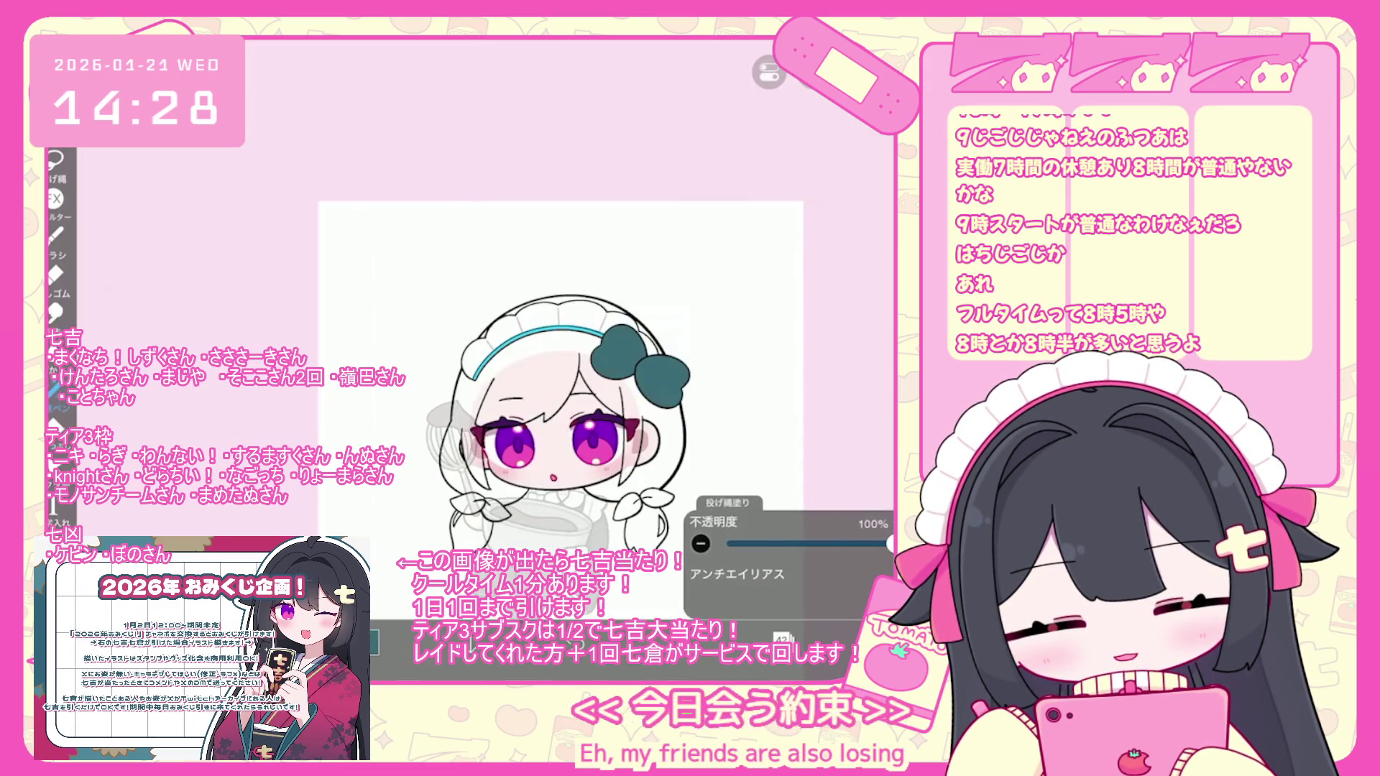
left_click(782, 638)
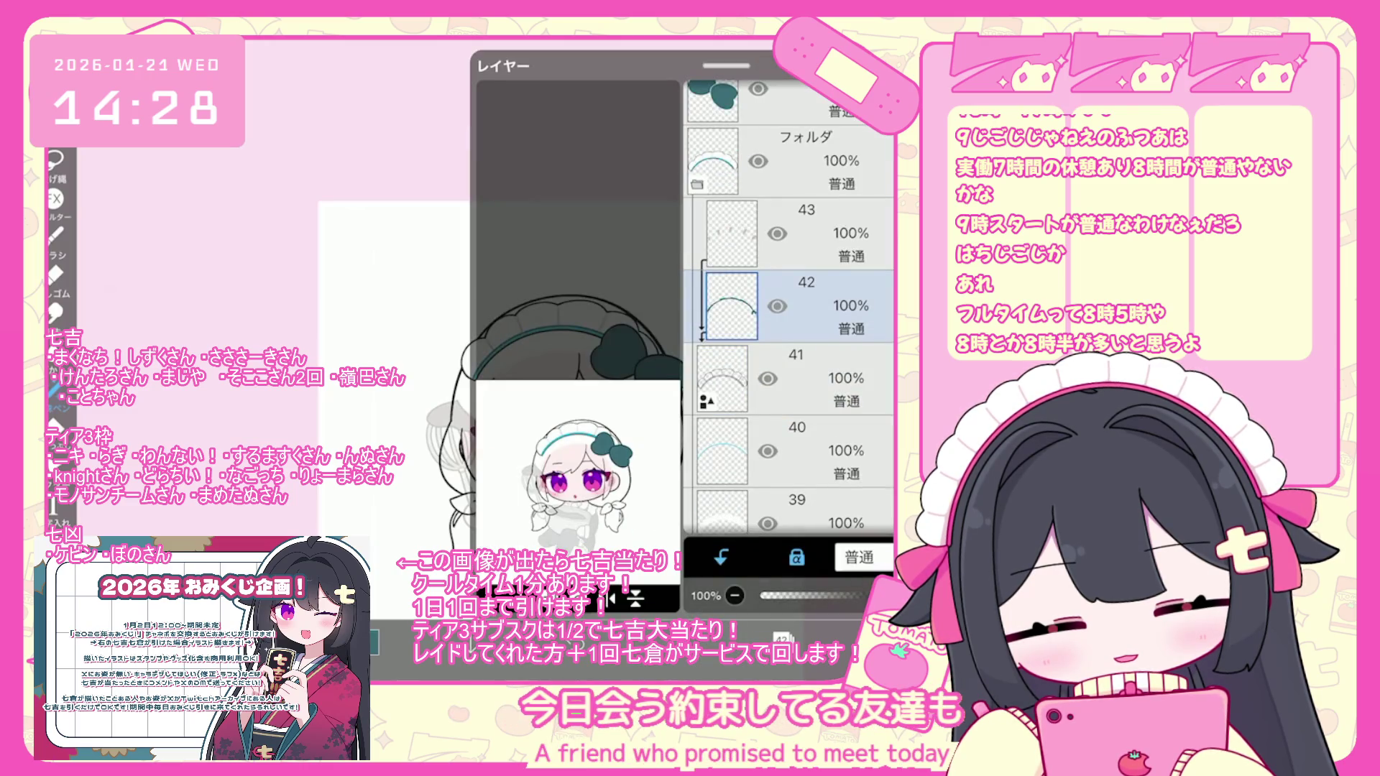
key("ctrl+z")
left_click(791, 452)
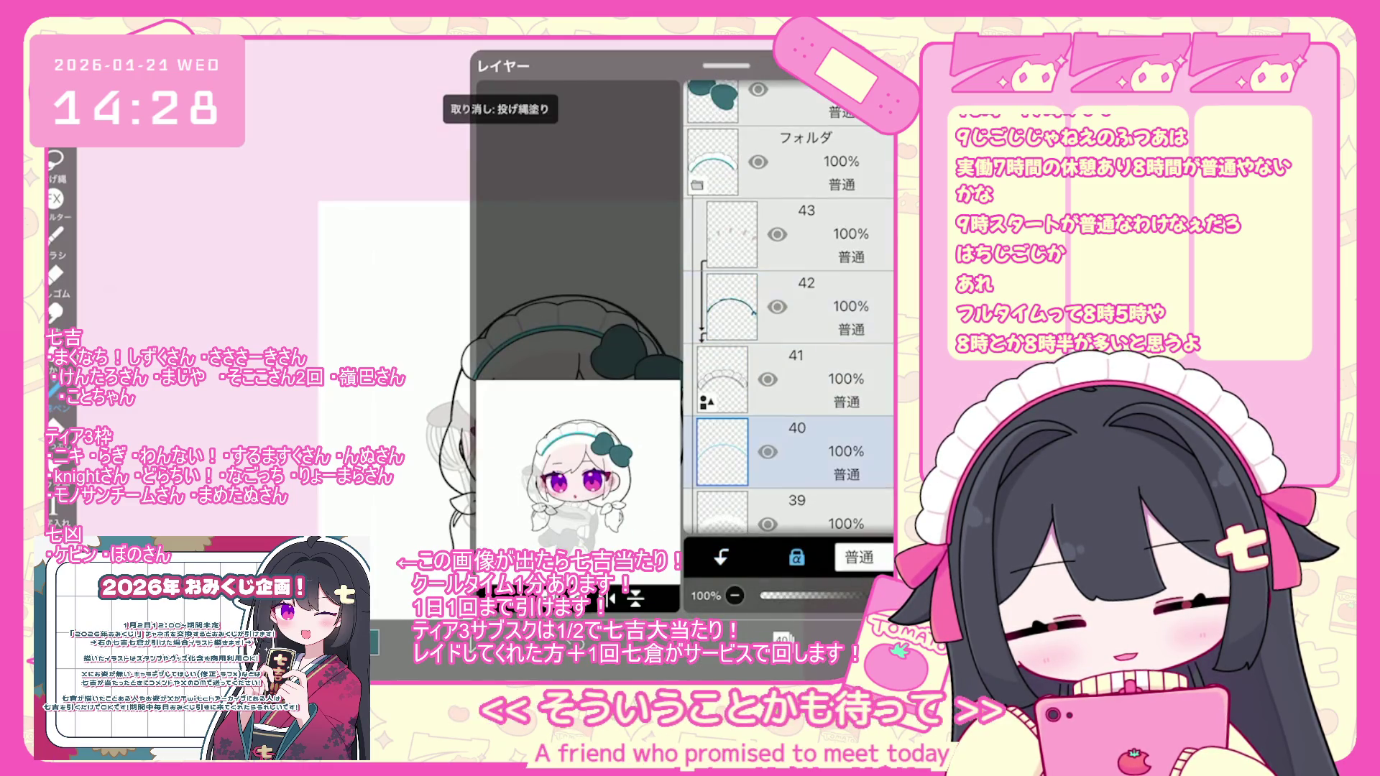
left_click(782, 638)
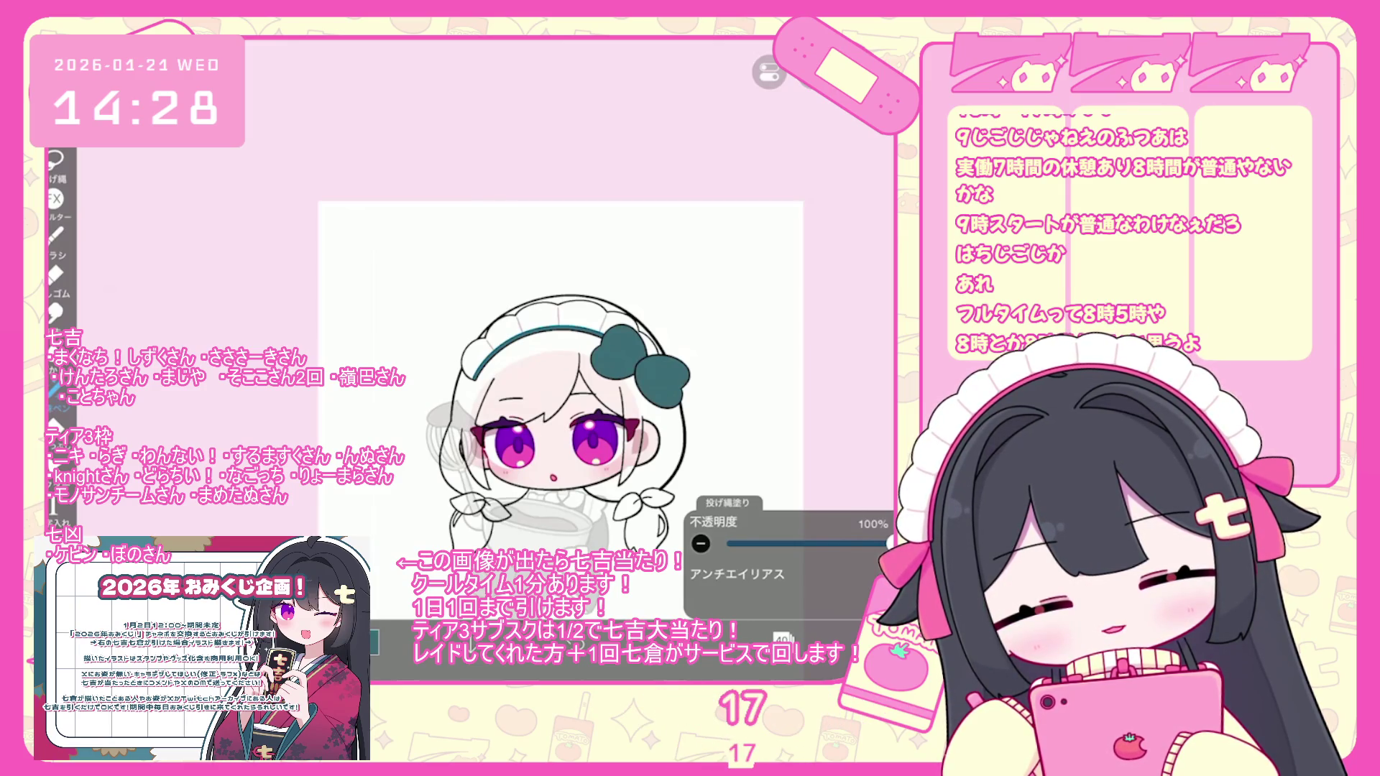
- Select layer 43 and check the current colour
left_click(782, 639)
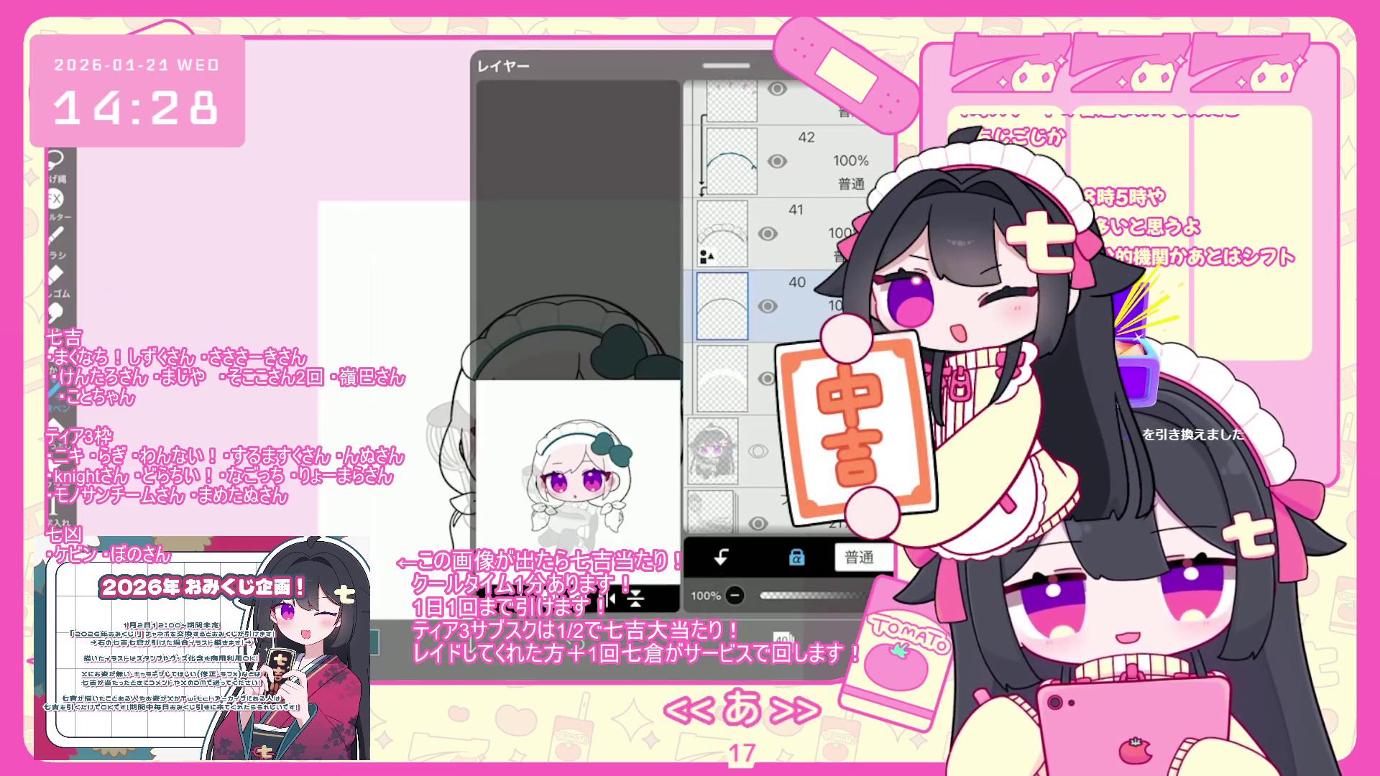
scroll(788, 302, "up", 3)
left_click(732, 246)
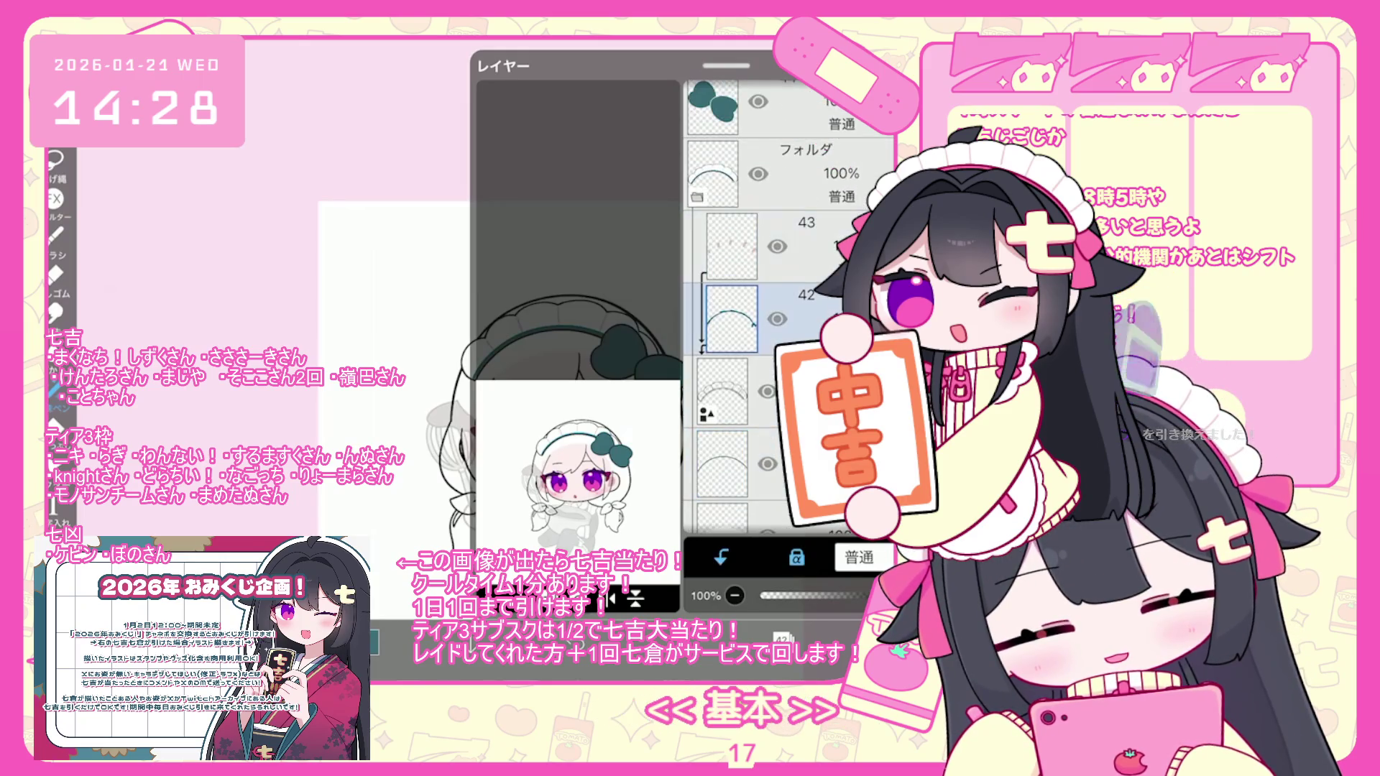
left_click(374, 642)
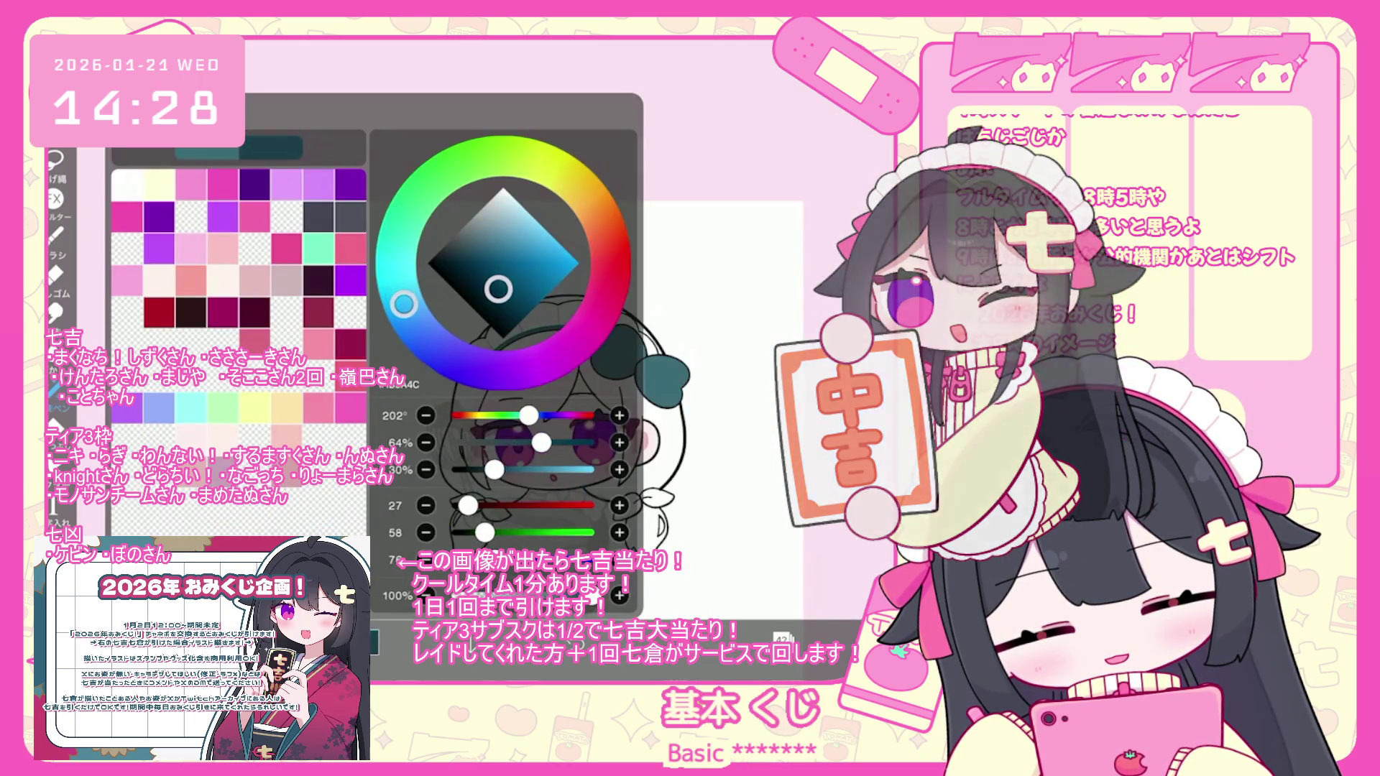
scroll(554, 402, "up", 3)
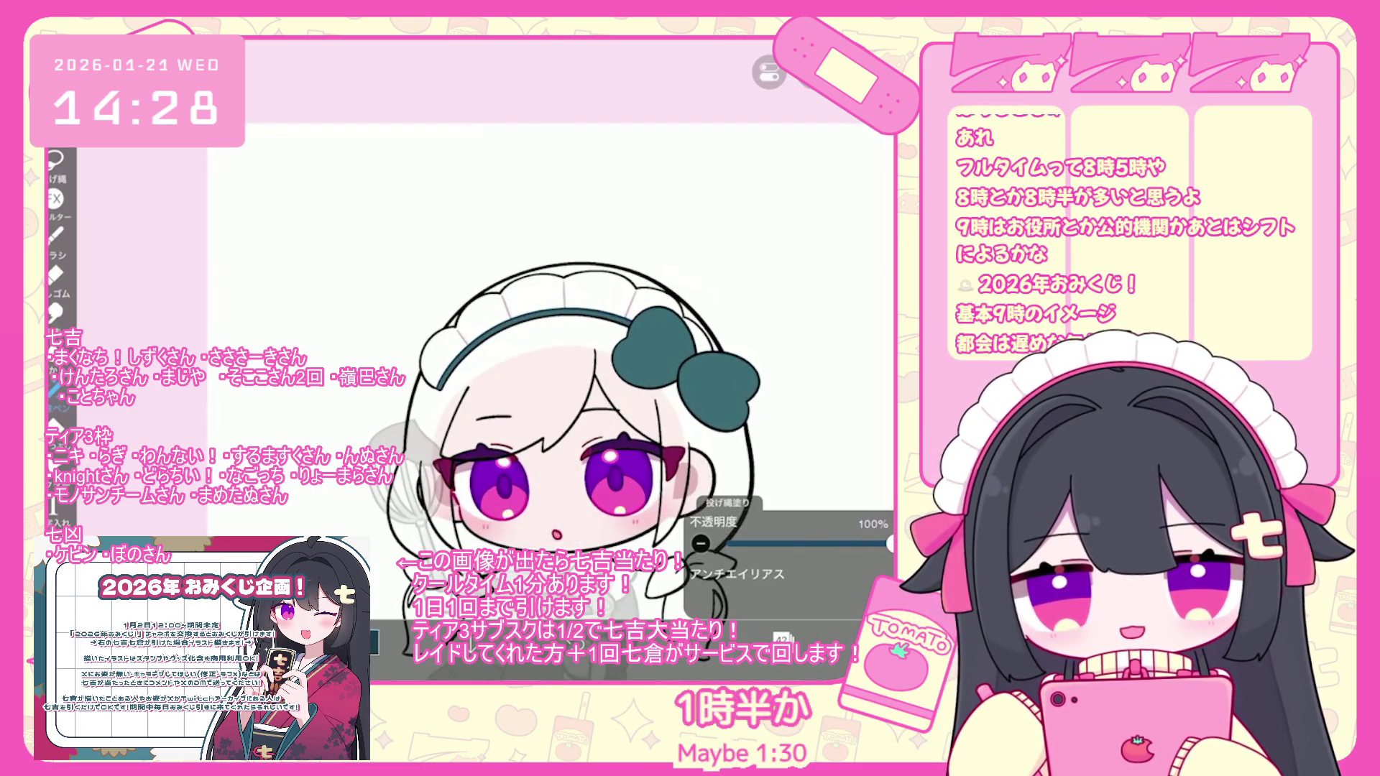
scroll(547, 402, "up", 2)
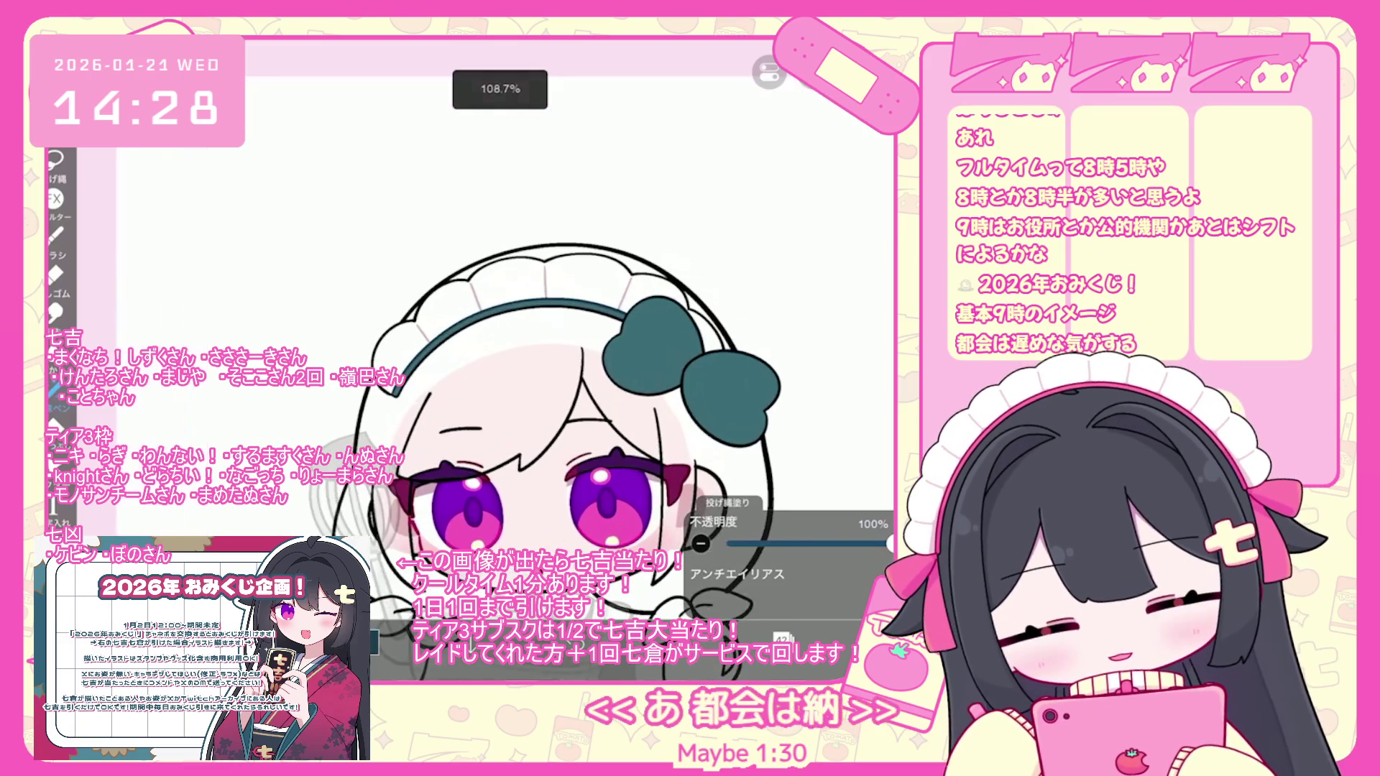
left_click(782, 638)
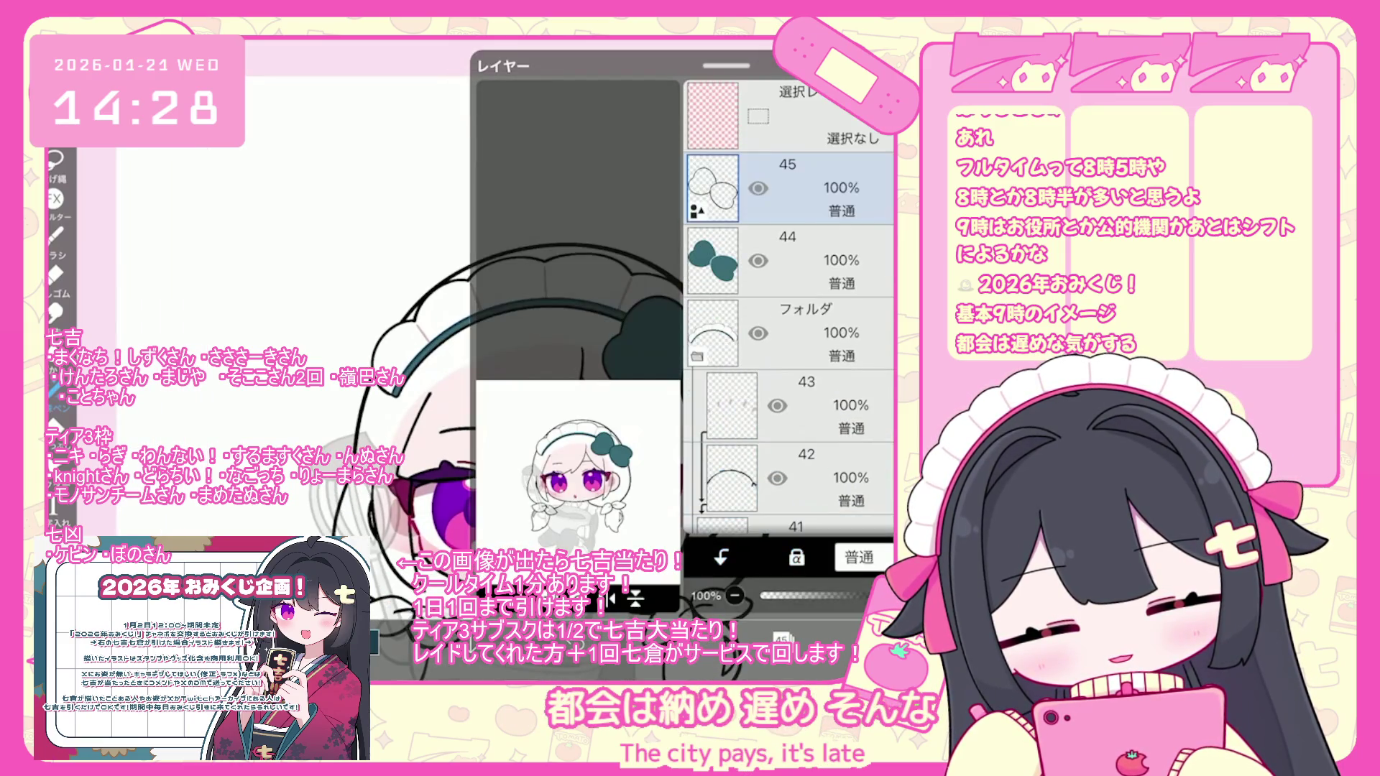
- Add a new layer above layer 45 and clip it to the layer below
left_click(489, 598)
left_click(721, 557)
scroll(647, 324, "up", 5)
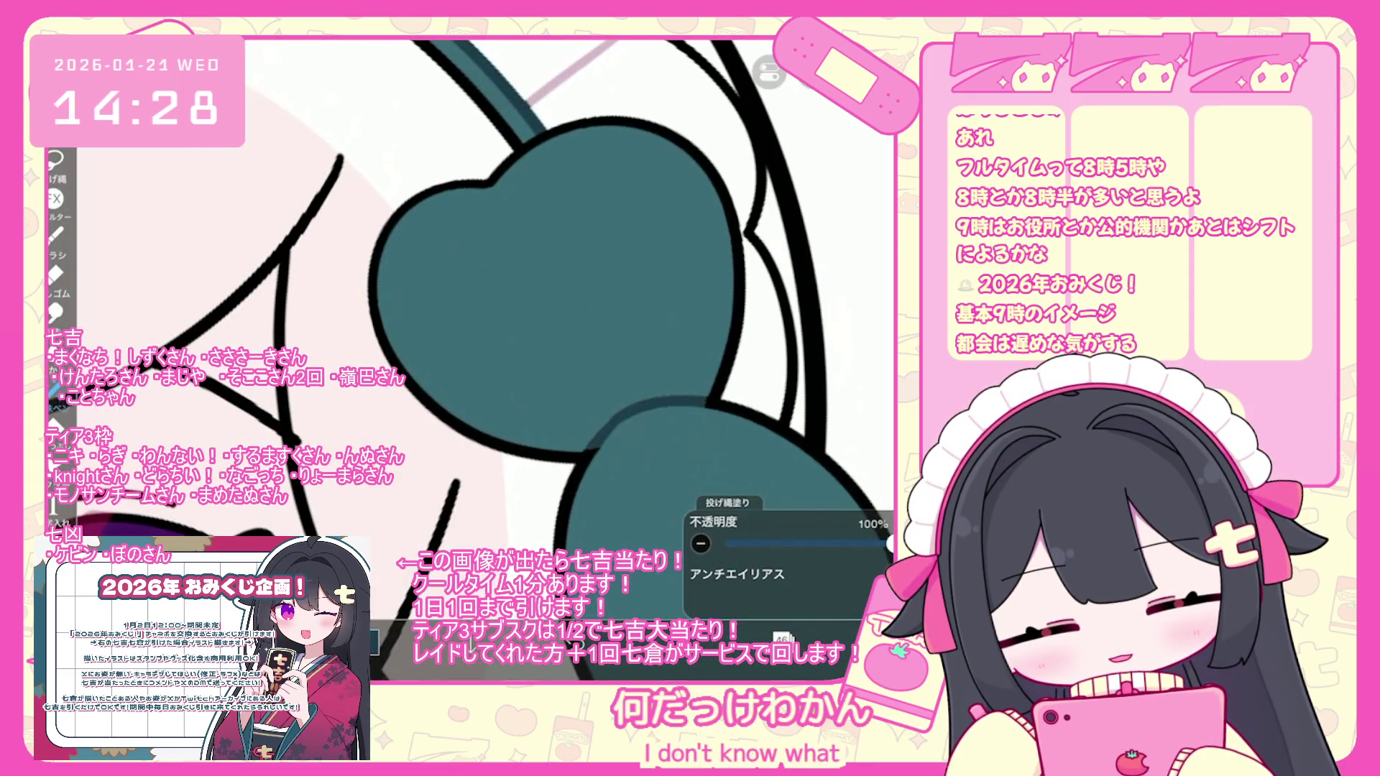
scroll(503, 324, "down", 5)
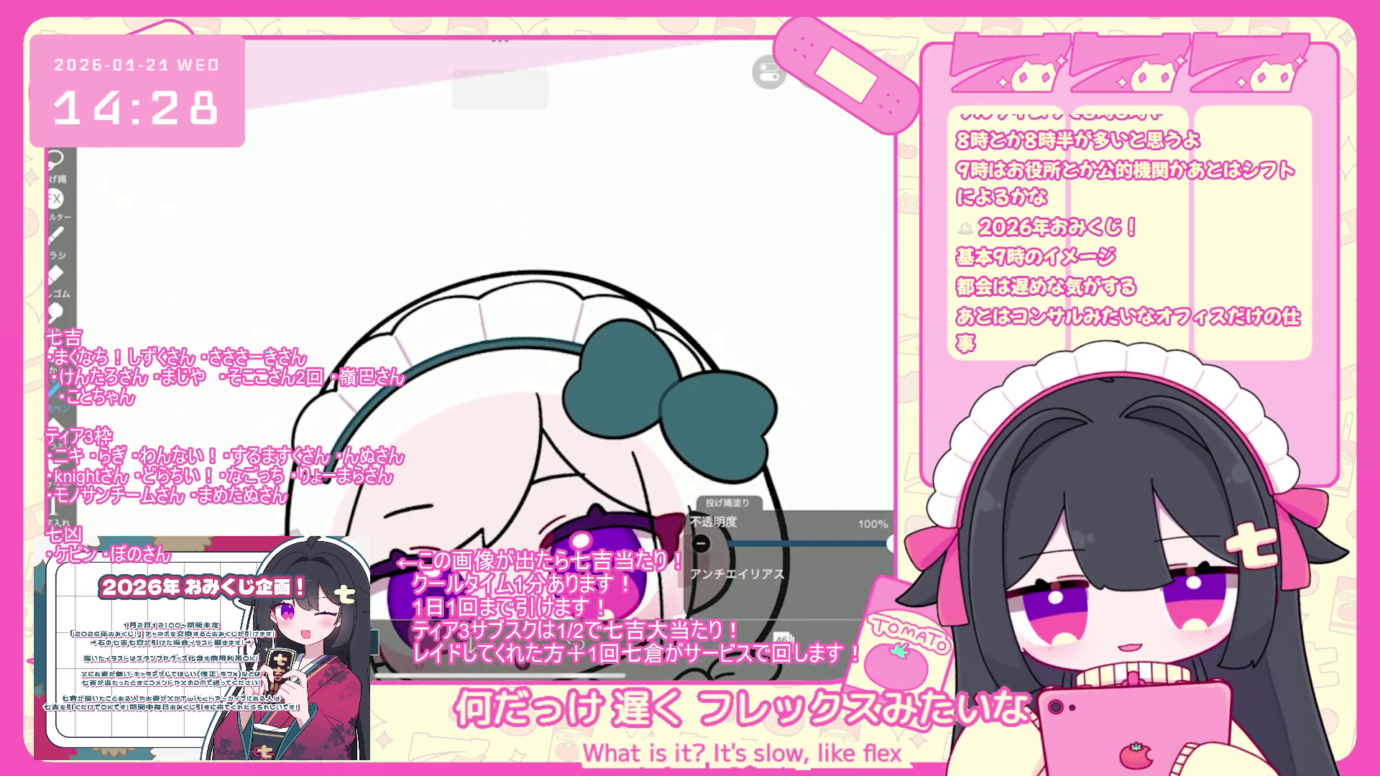
scroll(546, 460, "down", 2)
- Raise the 21% folder's opacity to 100%, revealing the whisk and bowl
left_click(782, 638)
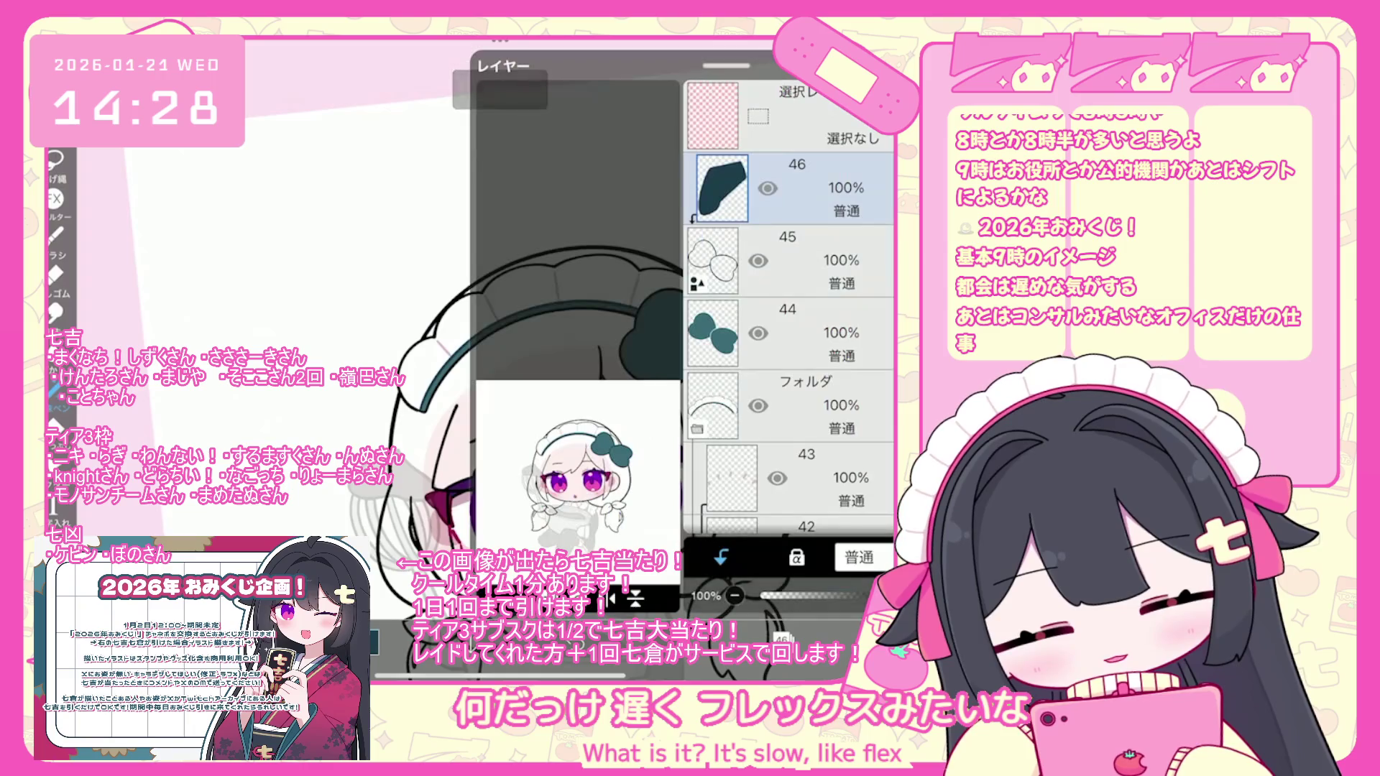
scroll(789, 309, "down", 10)
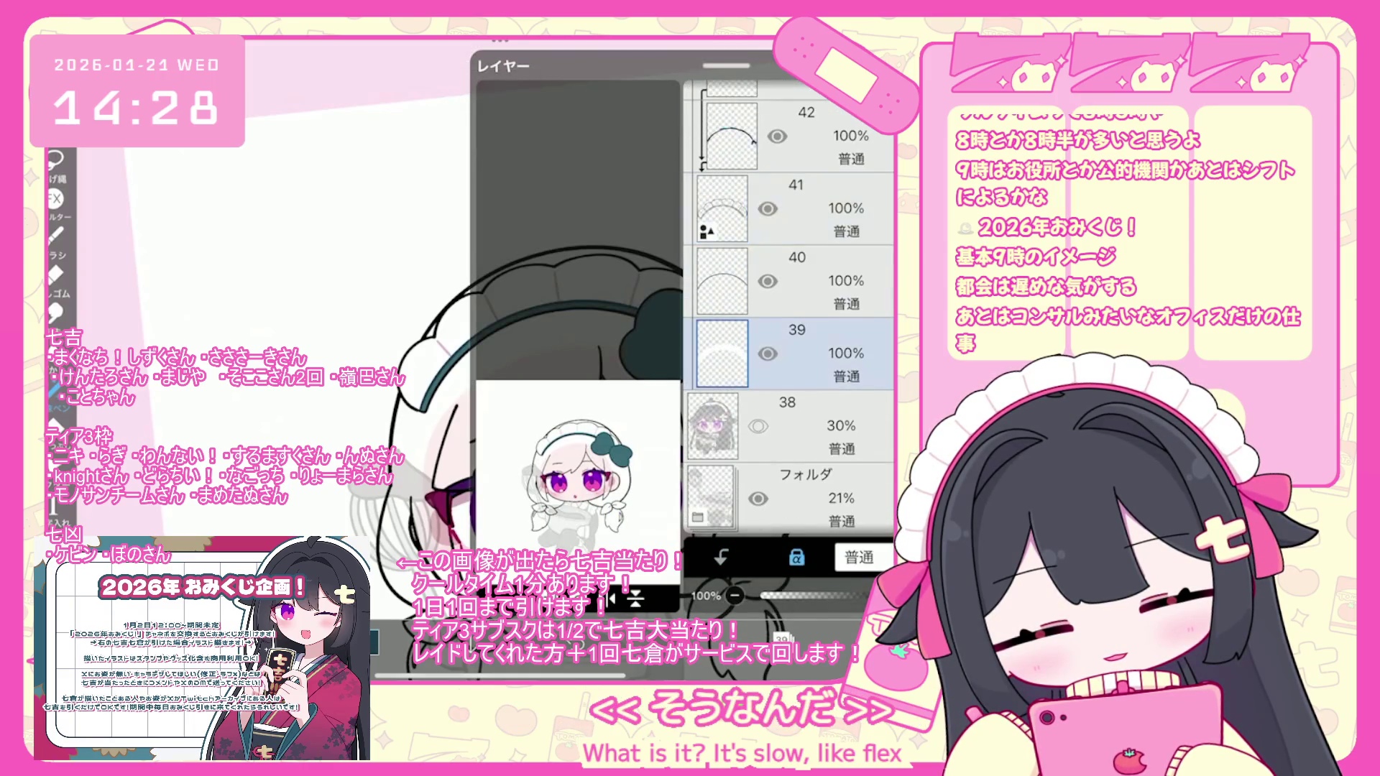
left_click(791, 399)
left_click(791, 326)
left_click_drag(794, 595, 891, 596)
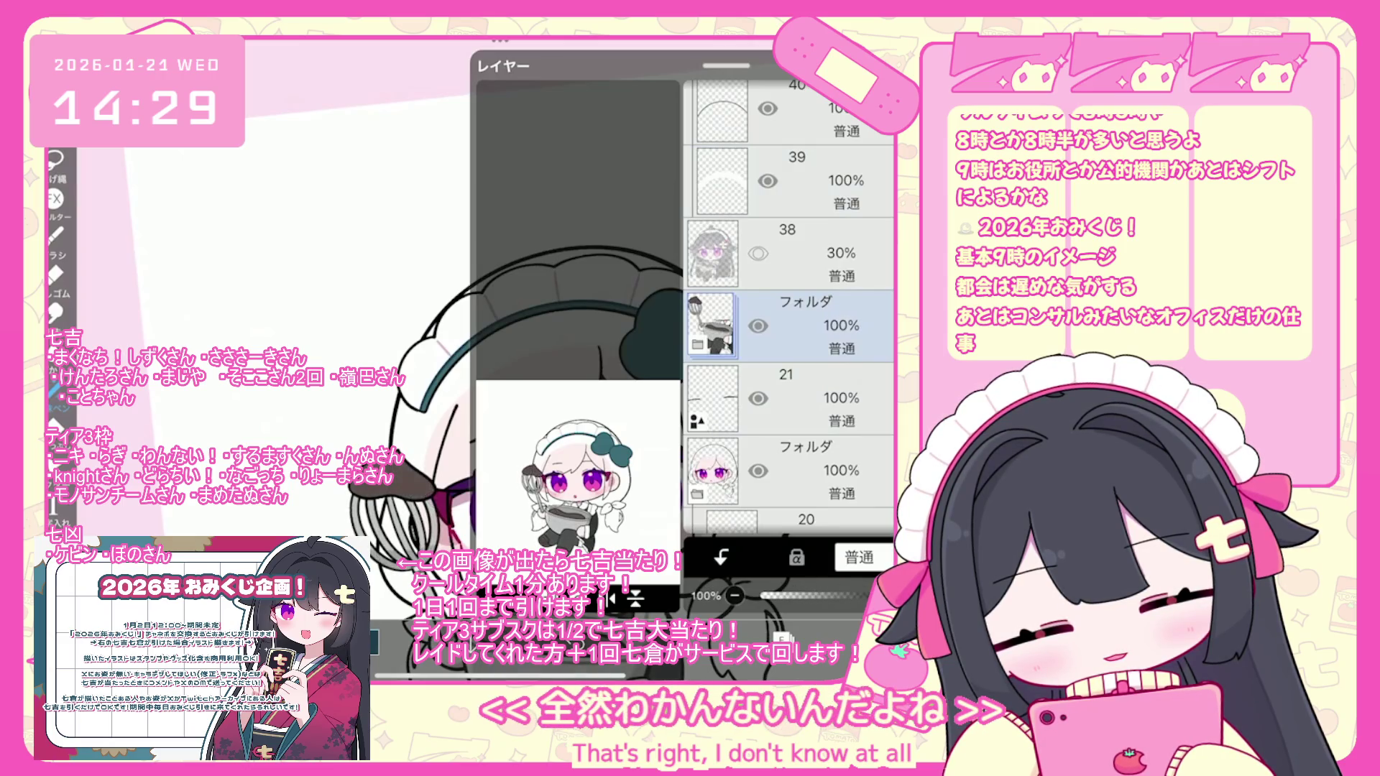
- Select layer 19 and pick a greyish brown colour
scroll(789, 309, "down", 5)
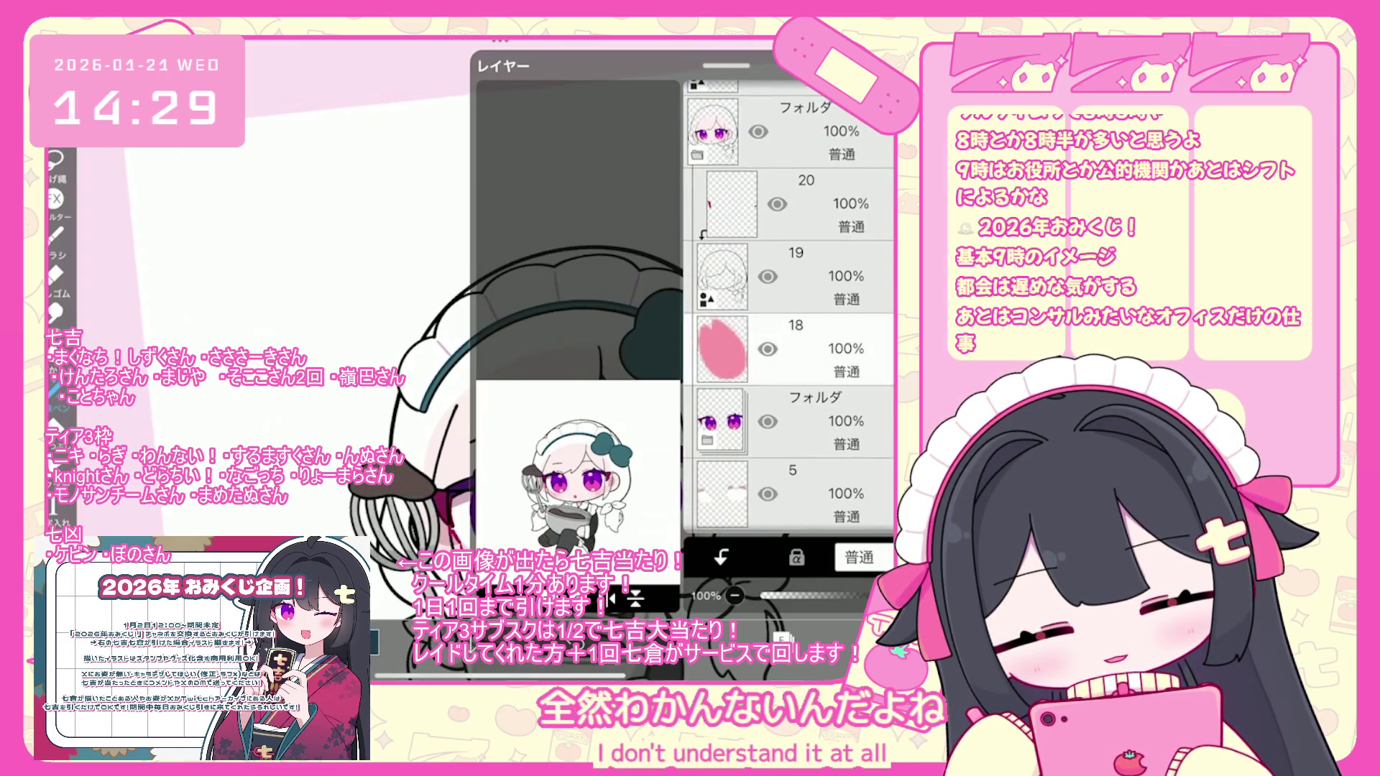
left_click(791, 349)
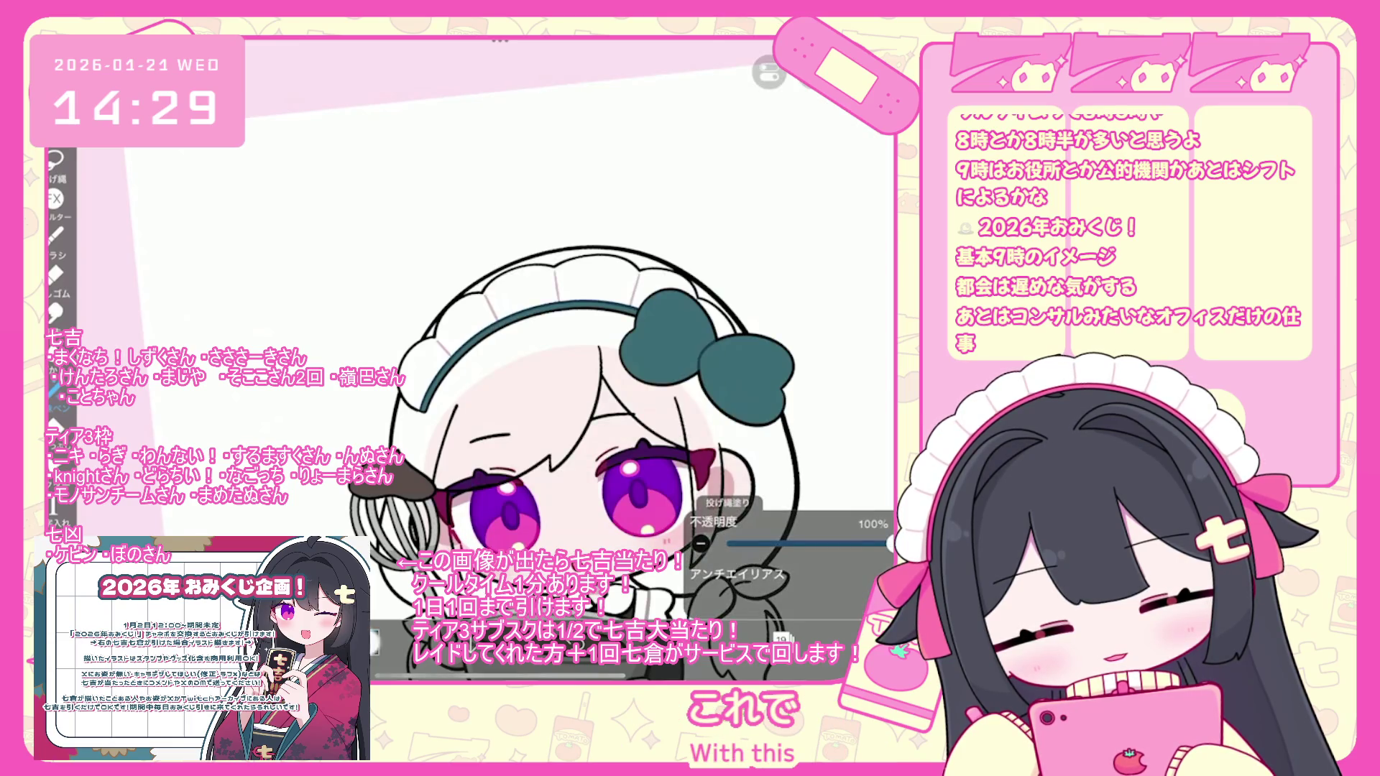
left_click(374, 642)
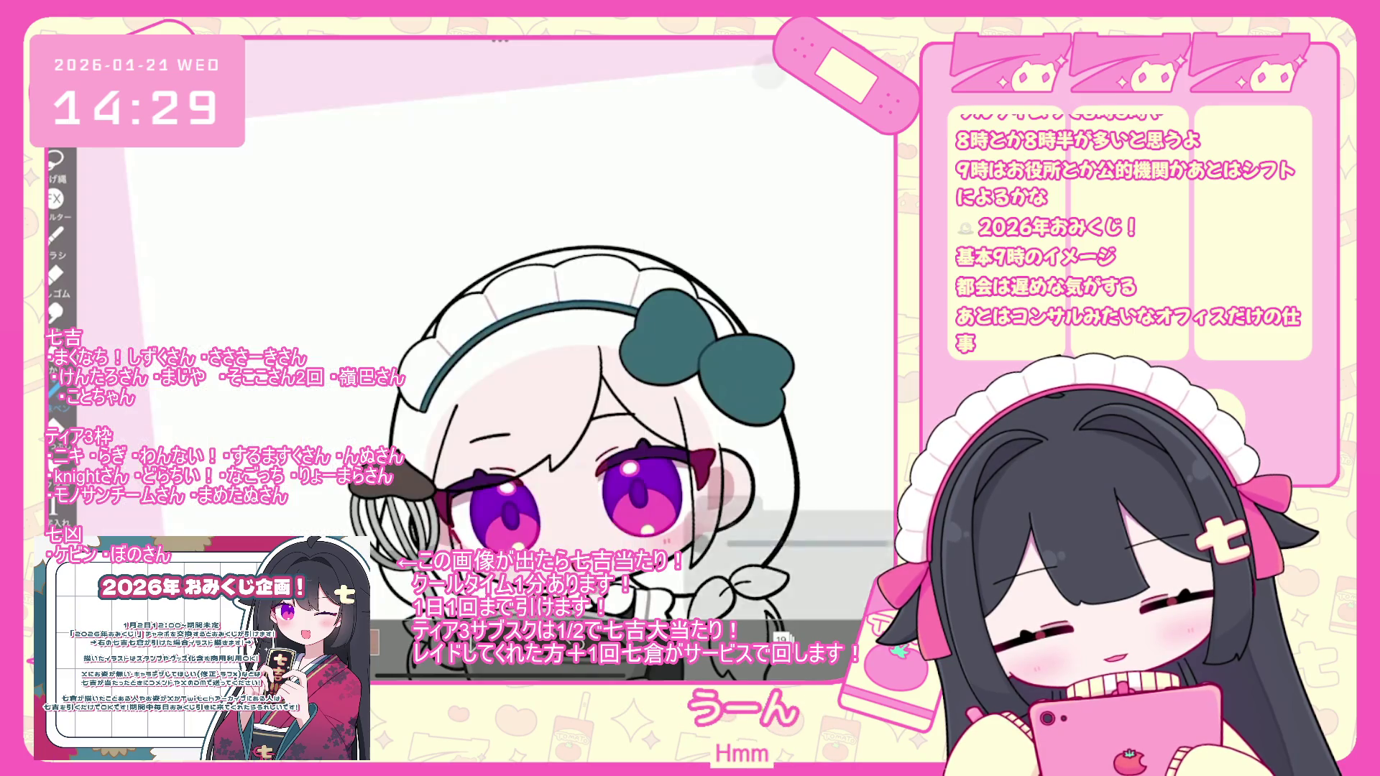
scroll(576, 359, "down", 2)
left_click(780, 638)
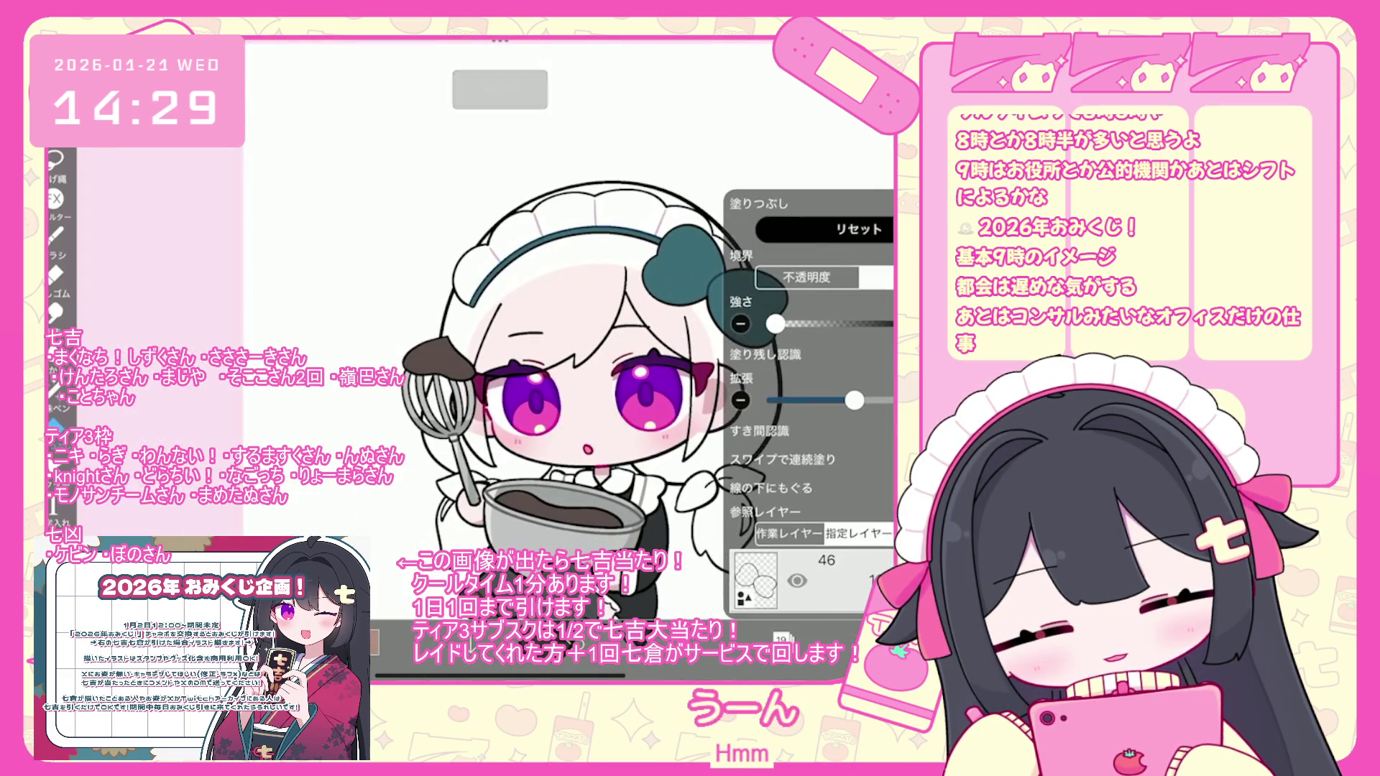
- Fill the character's hair greyish brown, then undo that fill
left_click(827, 352)
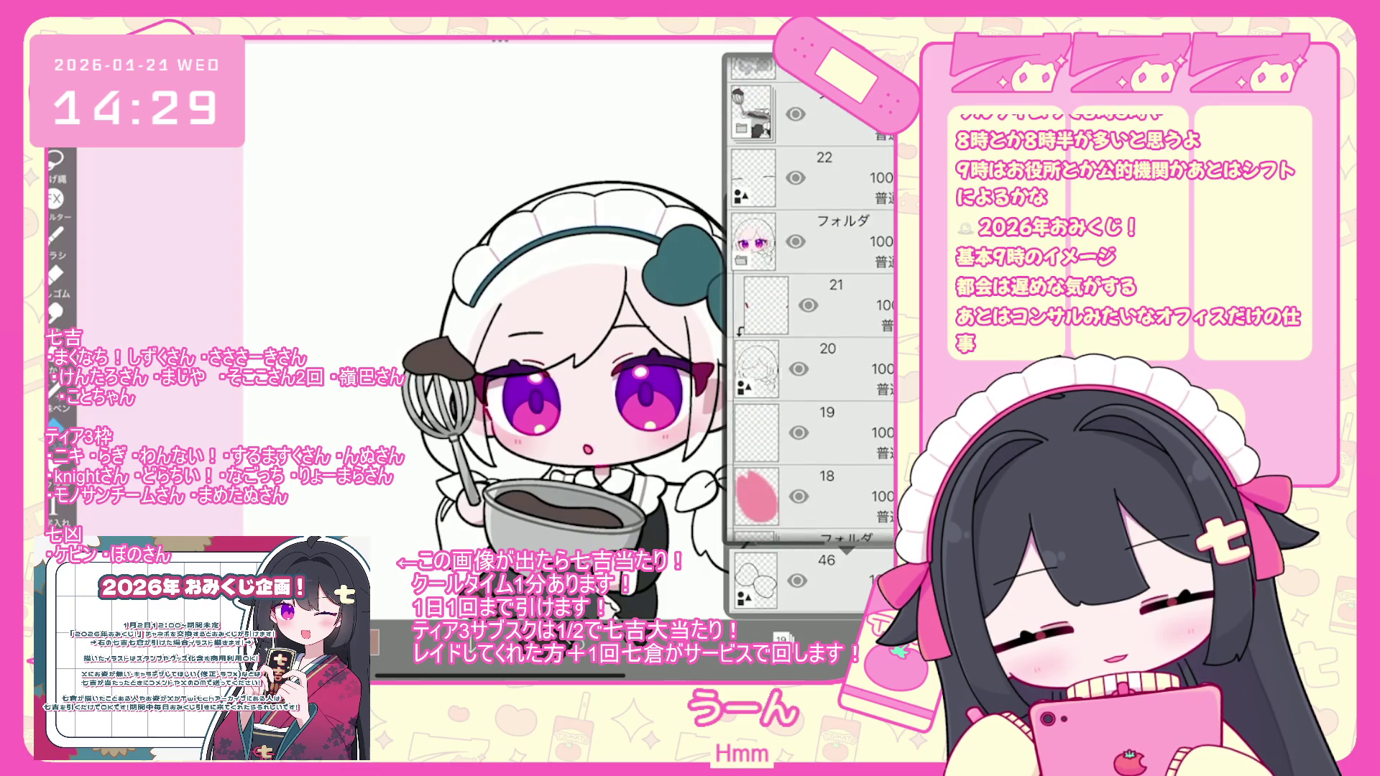
left_click(780, 638)
left_click(712, 323)
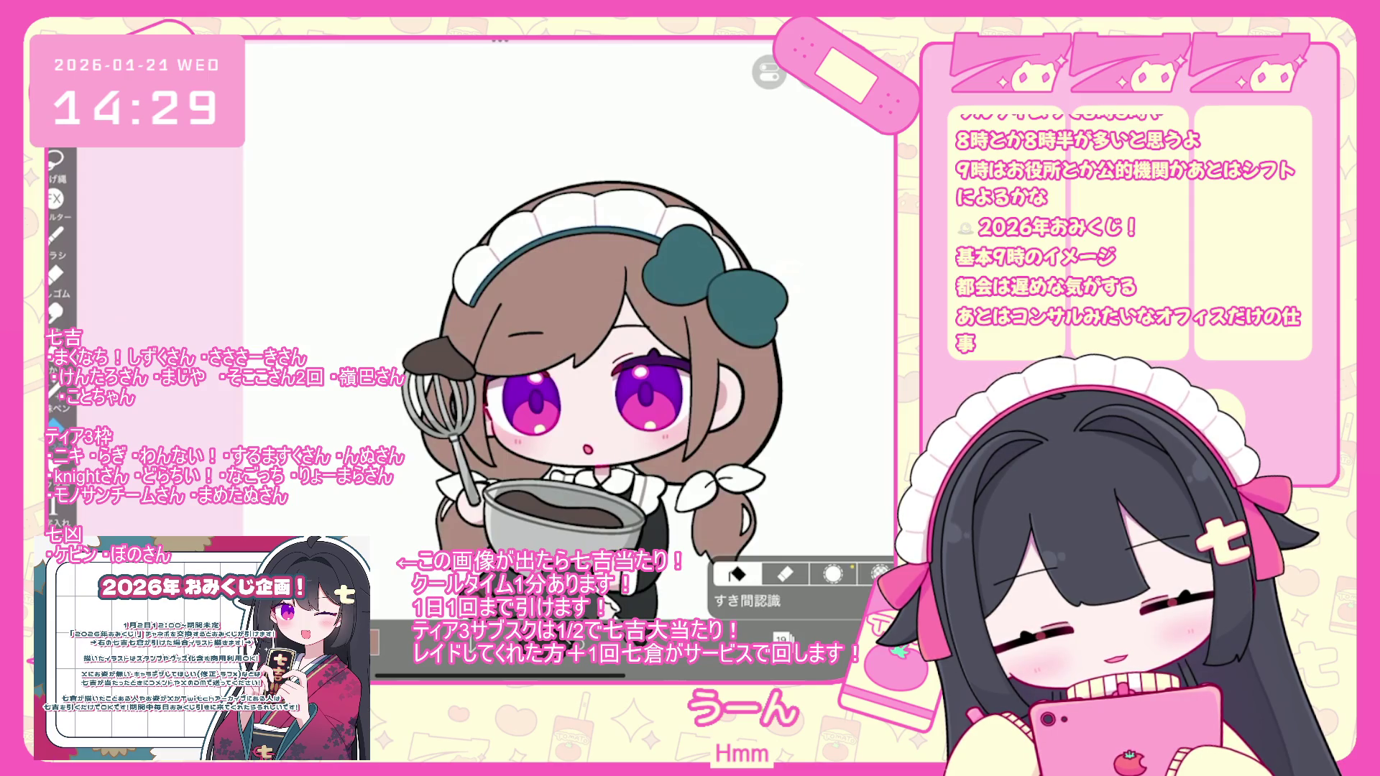
scroll(567, 360, "down", 2)
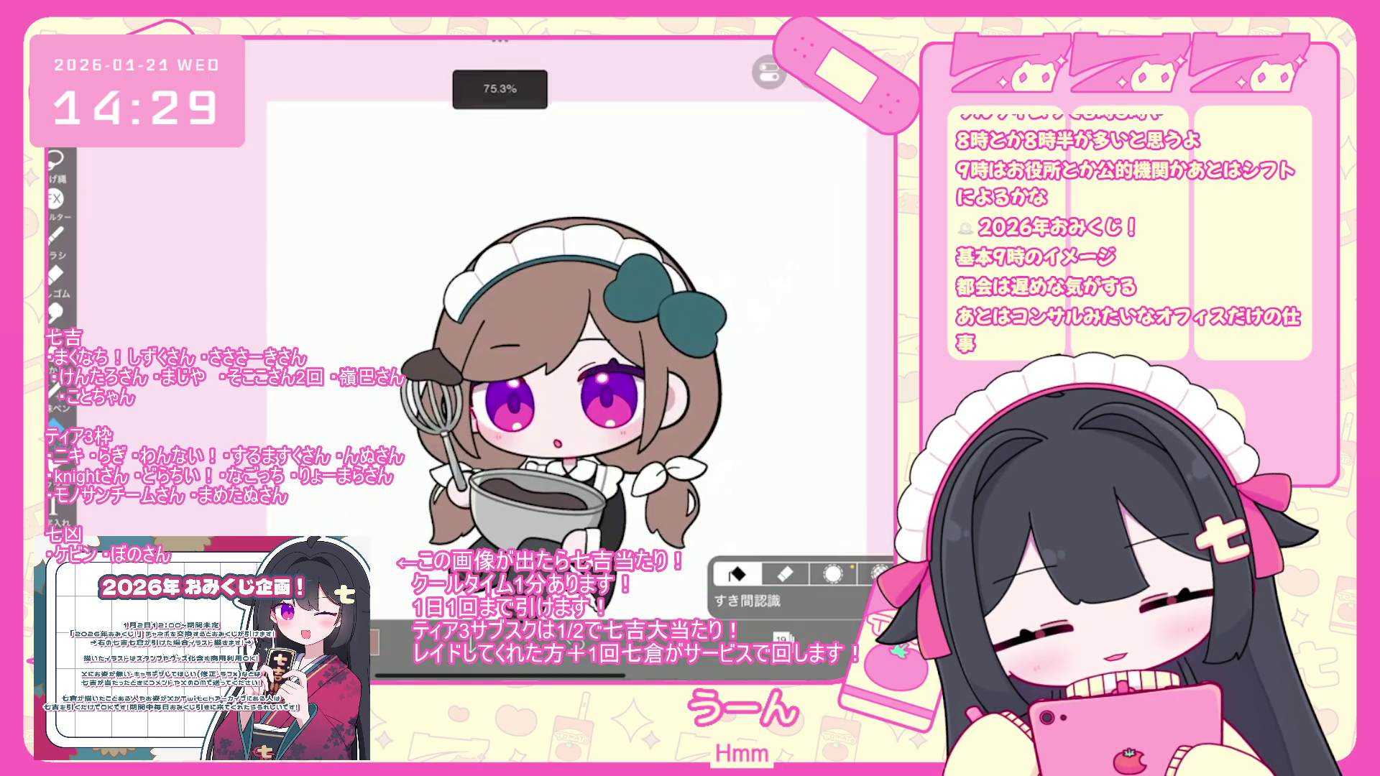
left_click(370, 642)
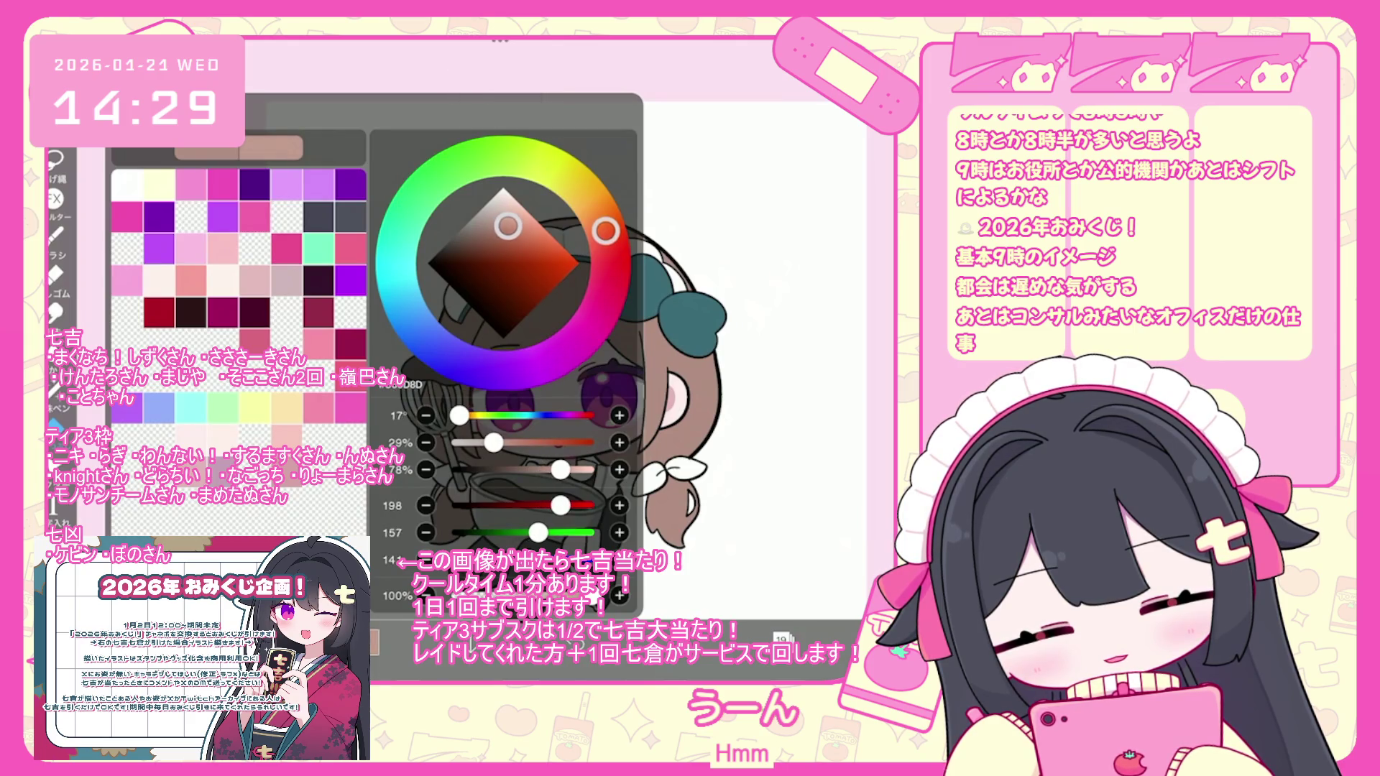
key("ctrl+z")
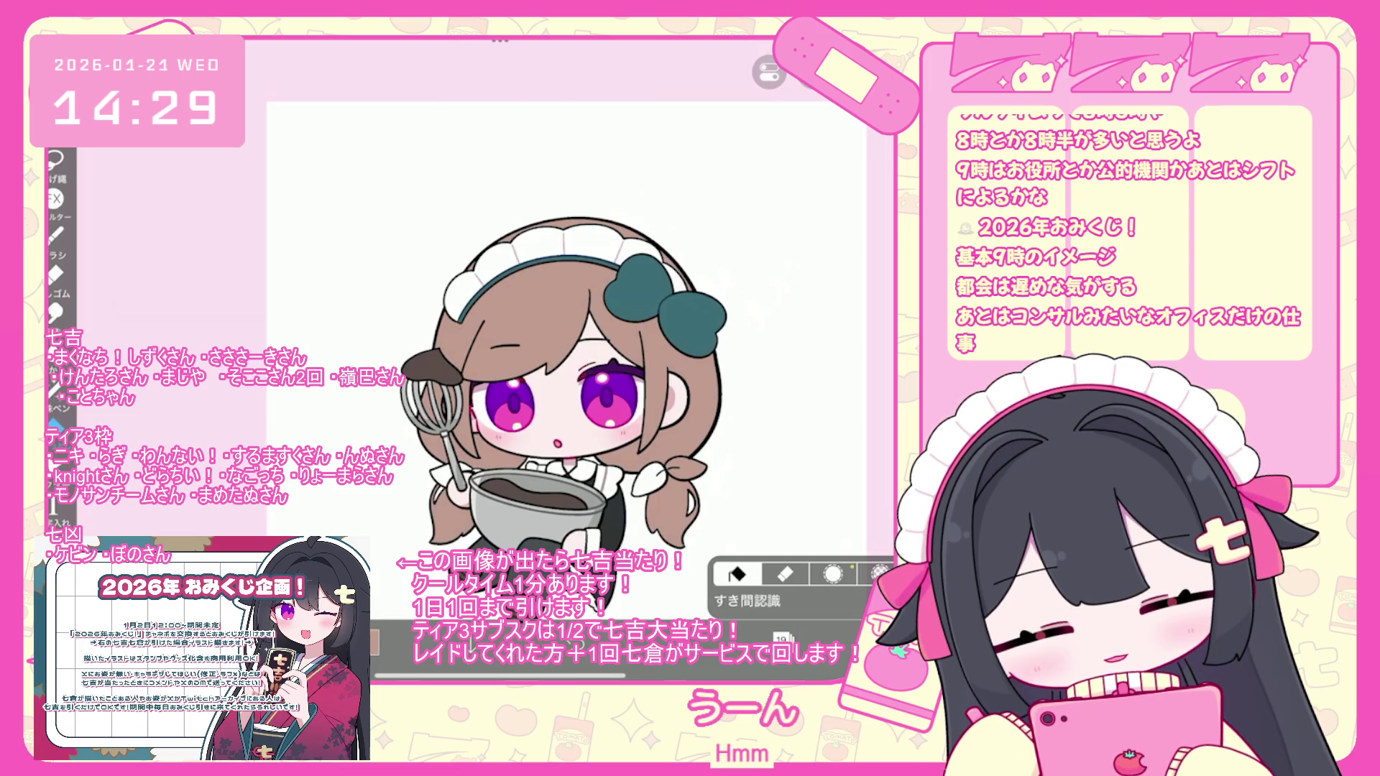
- Switch to layer 20, then back to layer 19
left_click(782, 640)
left_click(747, 309)
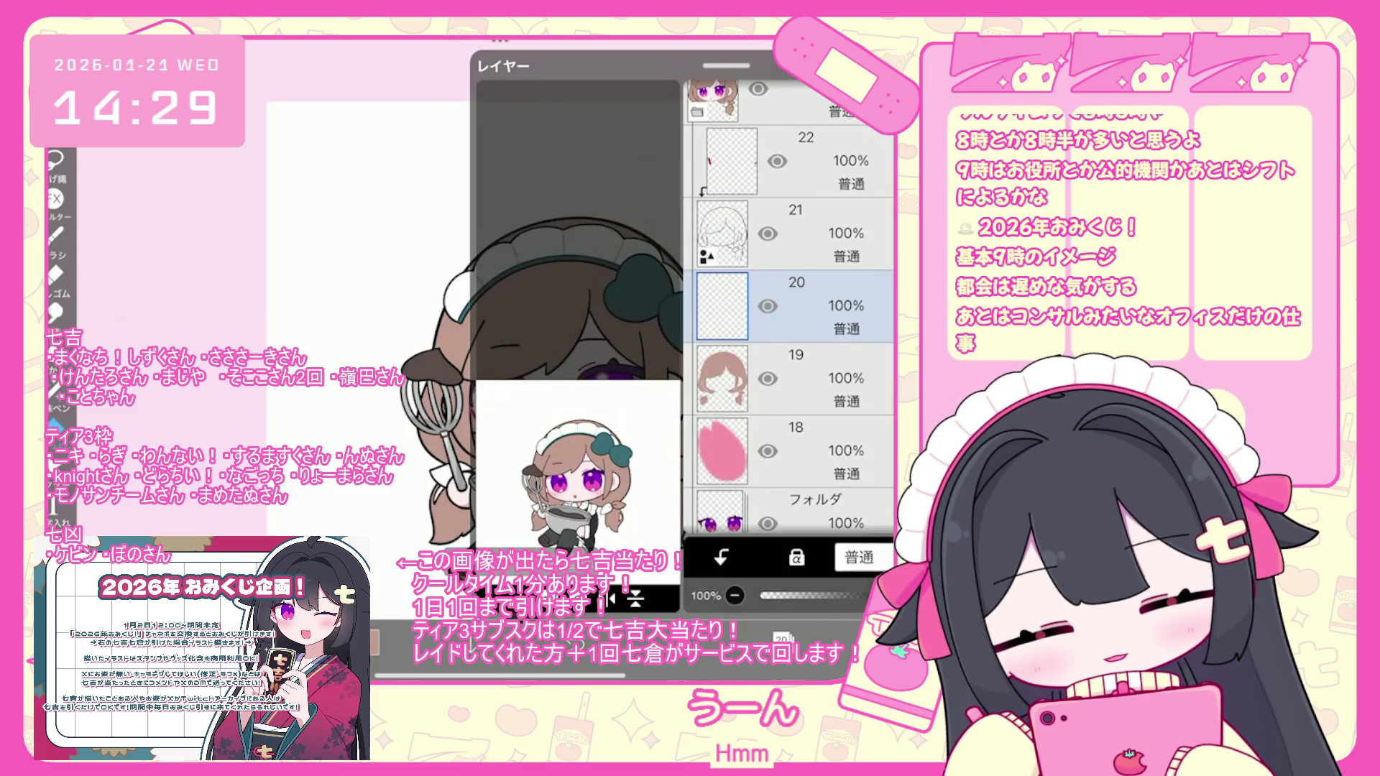
left_click(782, 639)
left_click(373, 642)
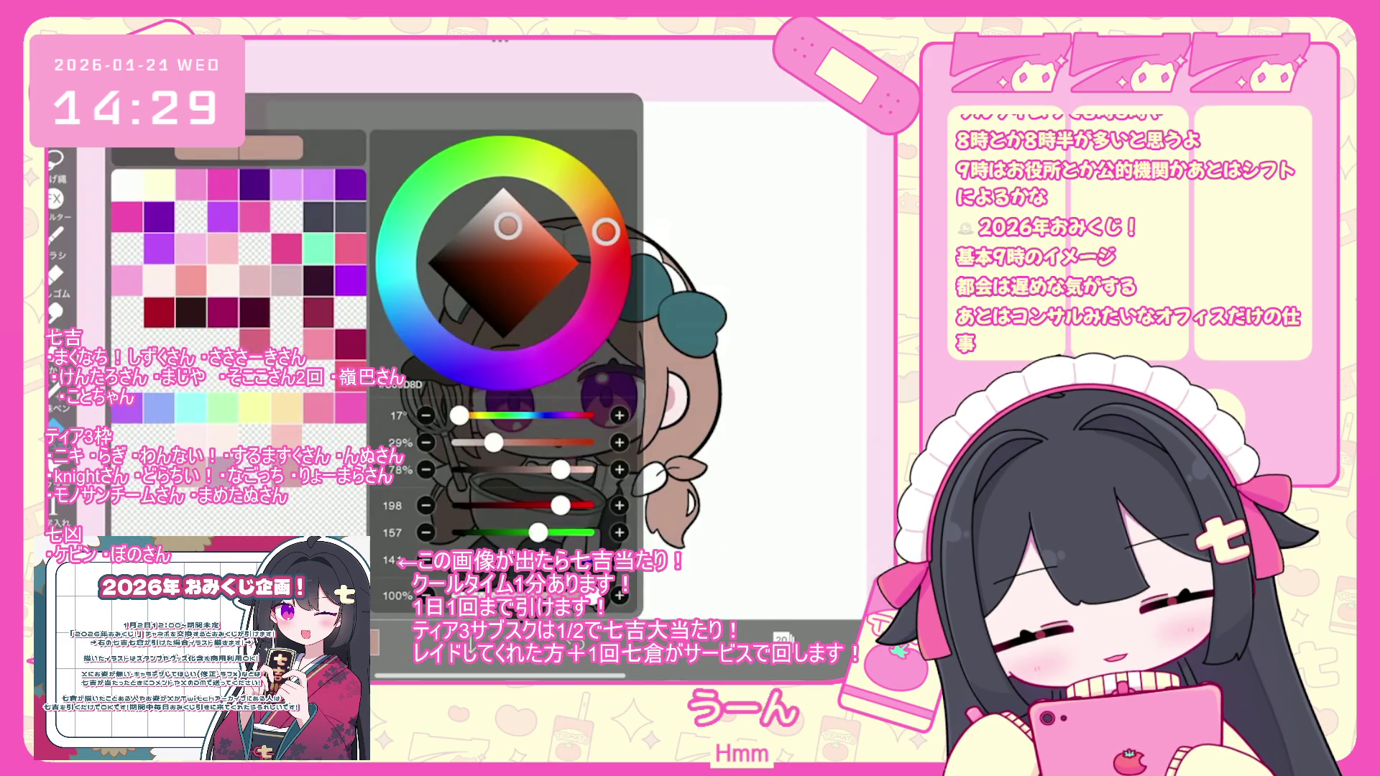
left_click(372, 642)
scroll(575, 359, "up", 3)
left_click(782, 640)
left_click(748, 309)
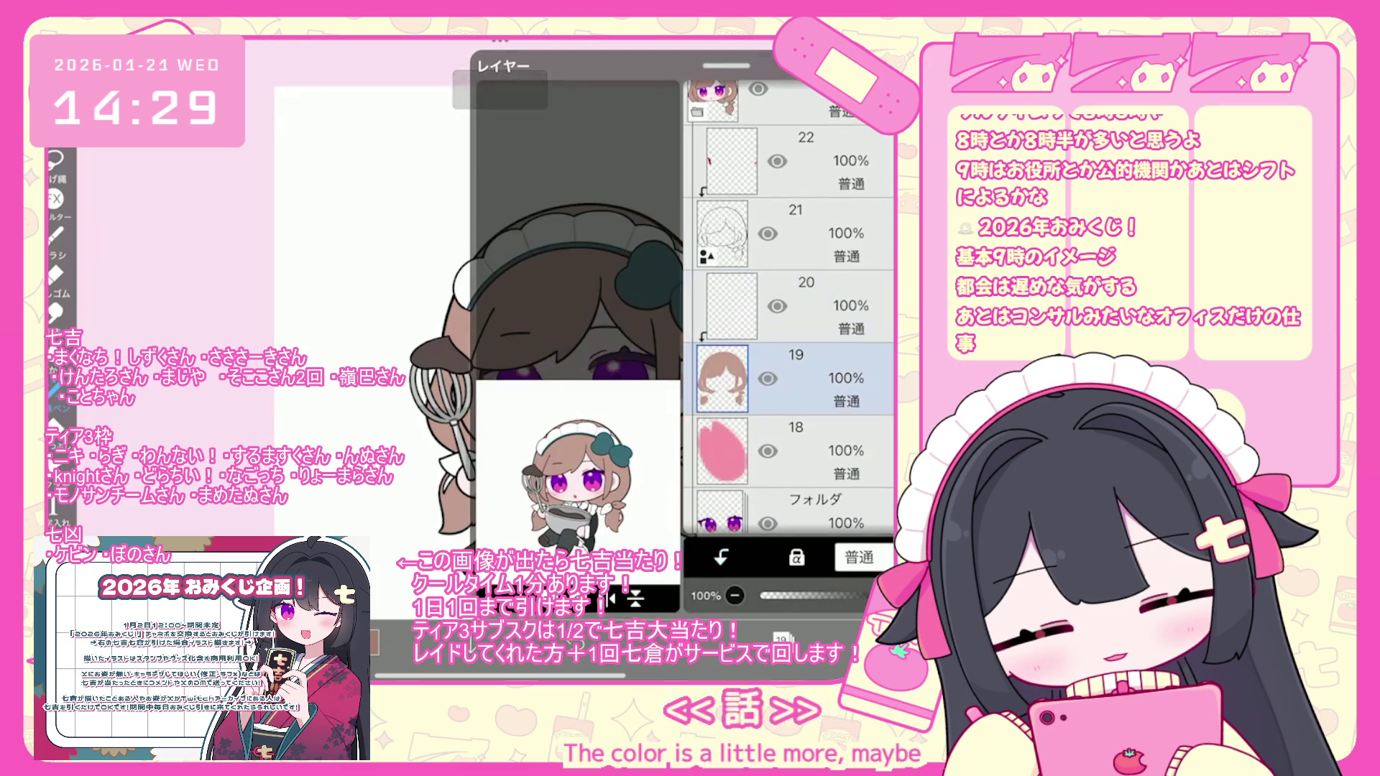
left_click(782, 640)
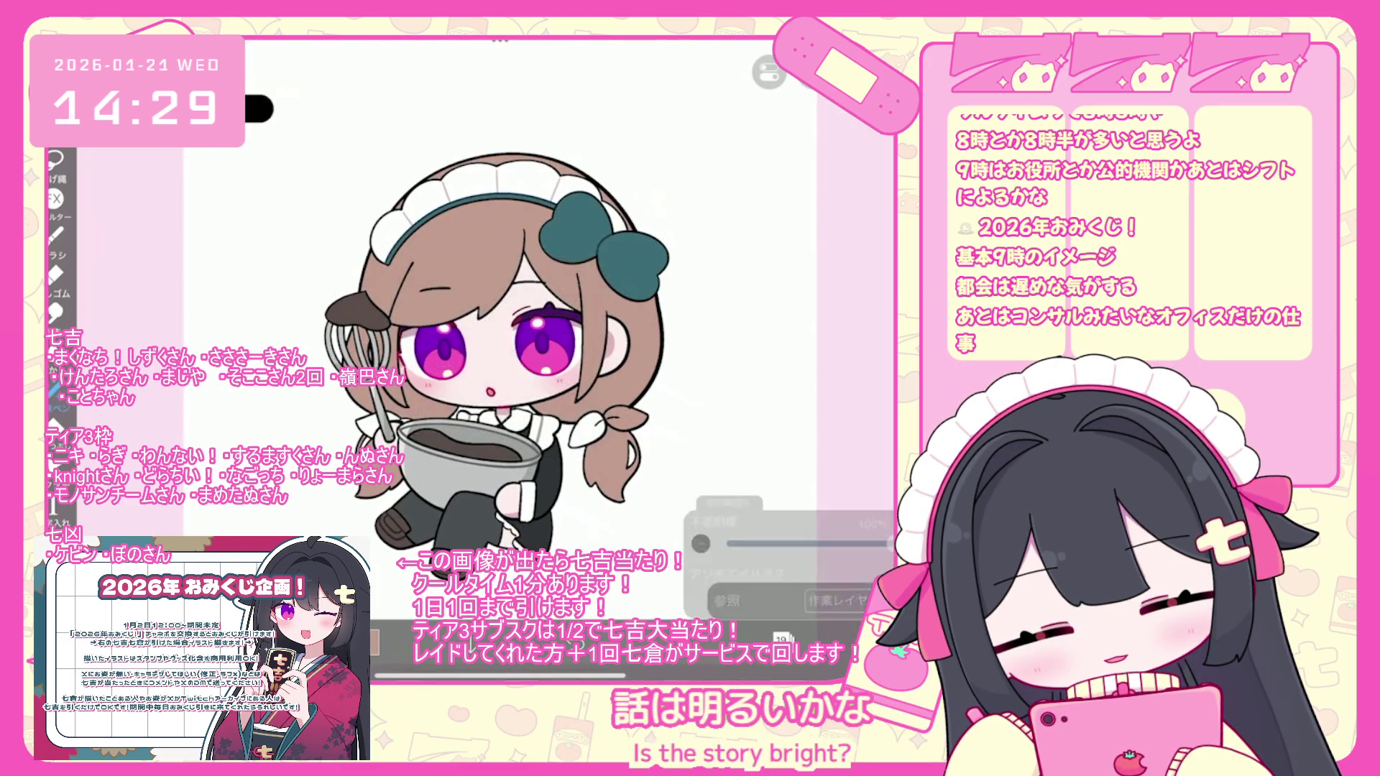
- Warm the brown hue from 16° to 19° and lasso-fill a brown area around the character
left_click(372, 642)
left_click_drag(606, 232, 604, 227)
left_click(373, 642)
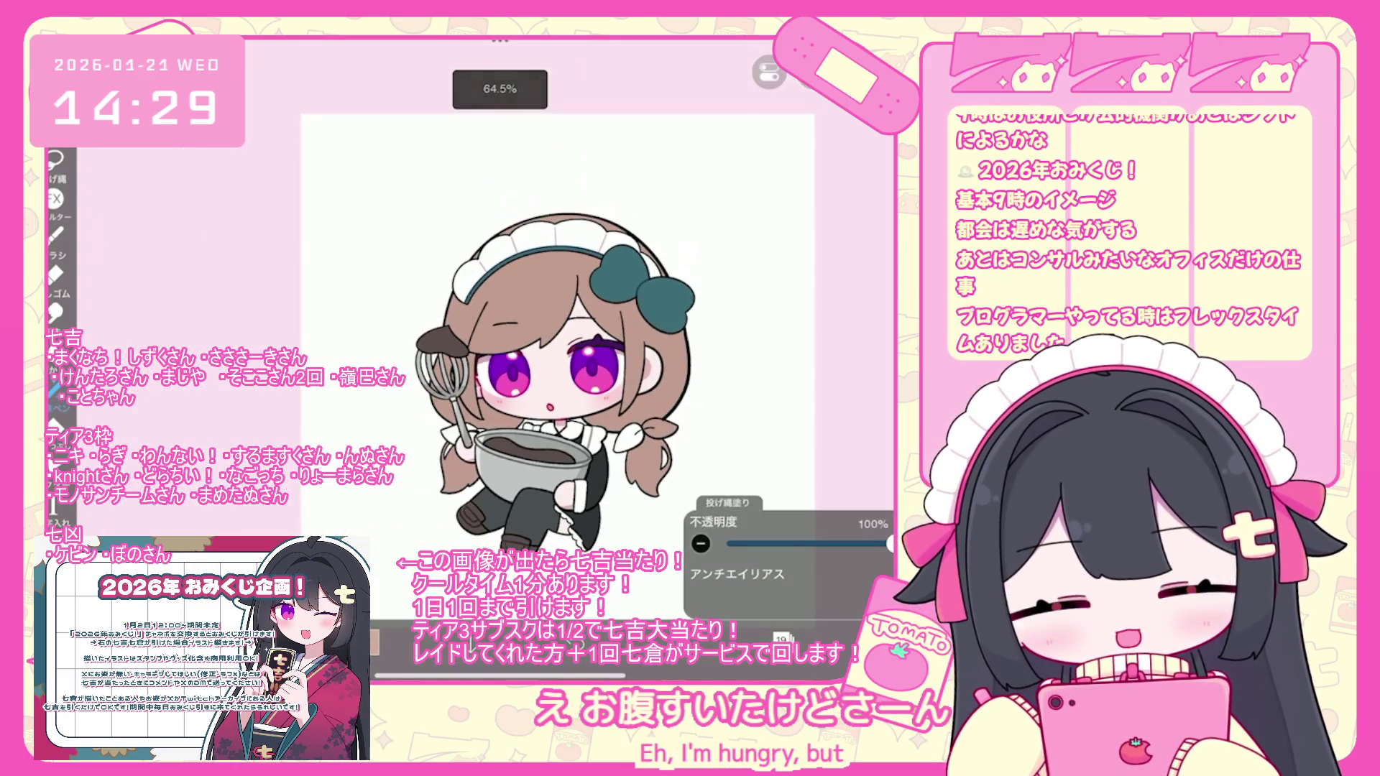
left_click_drag(504, 215, 496, 223)
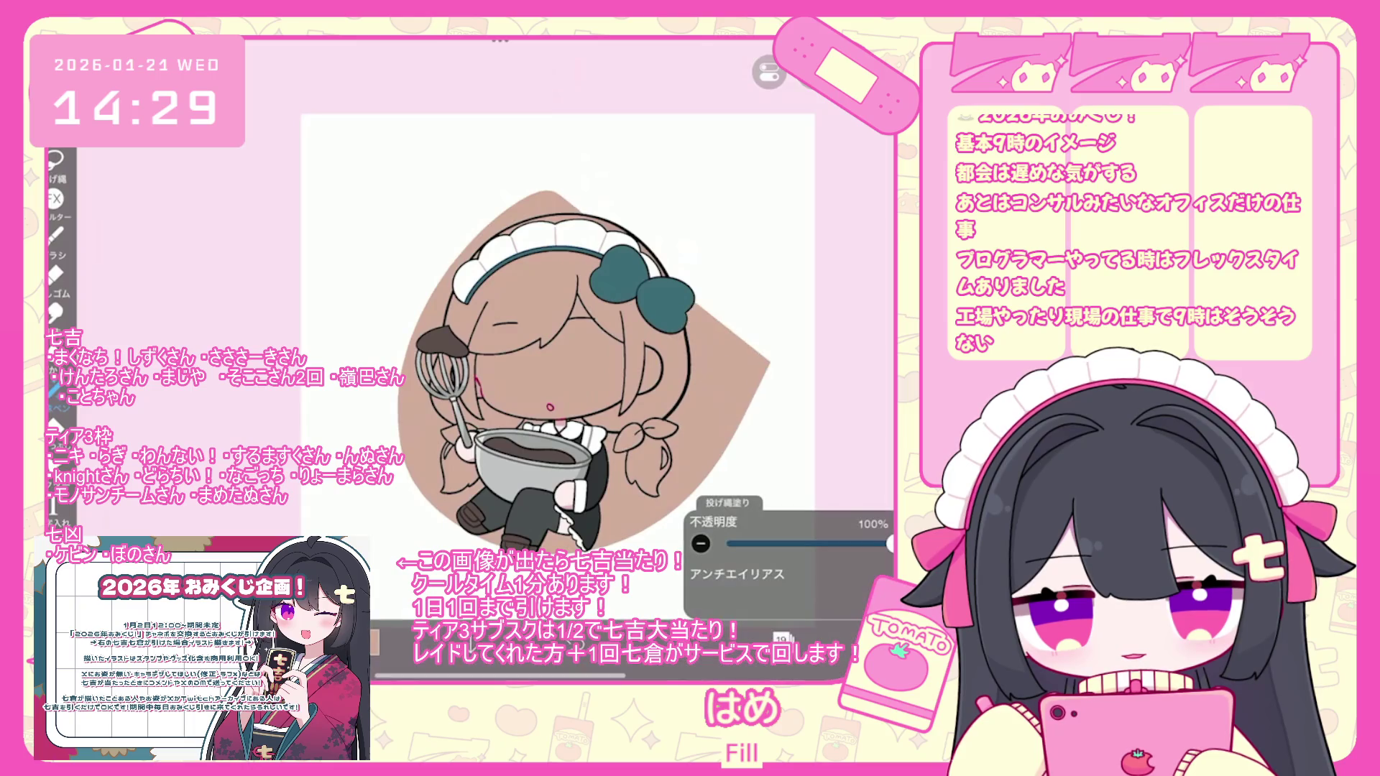
- Undo the brown lasso fill and switch to layer 20
key("ctrl+z")
left_click(781, 638)
left_click(782, 638)
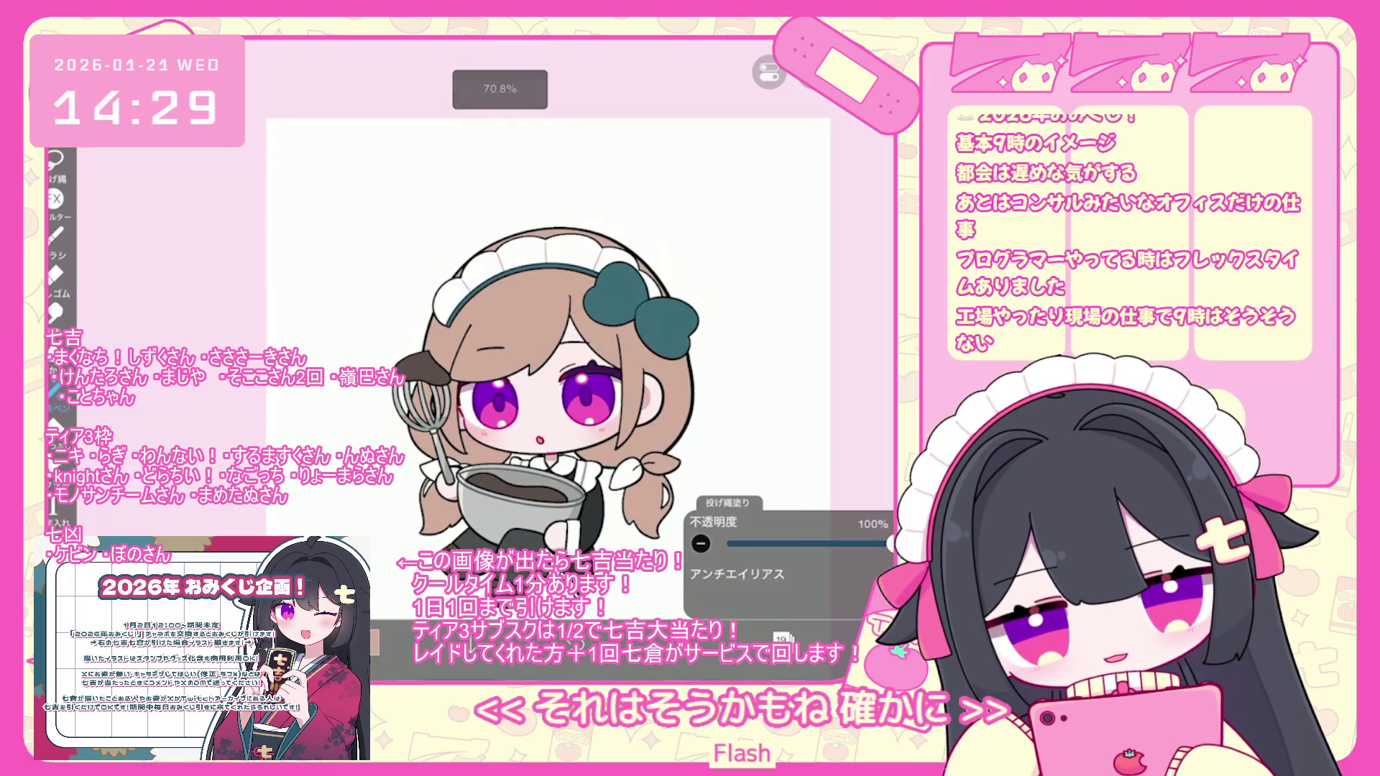
left_click(782, 639)
left_click(798, 234)
left_click(371, 642)
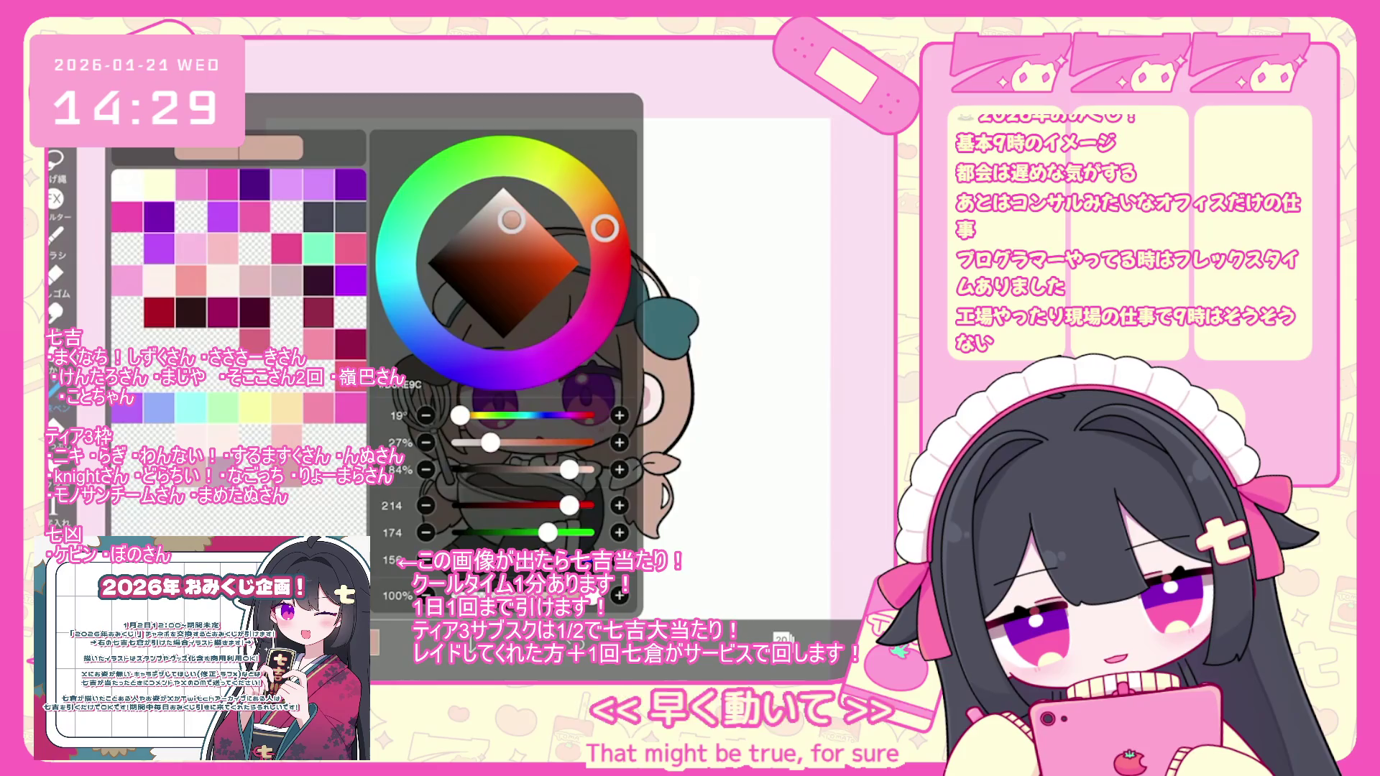
left_click(370, 642)
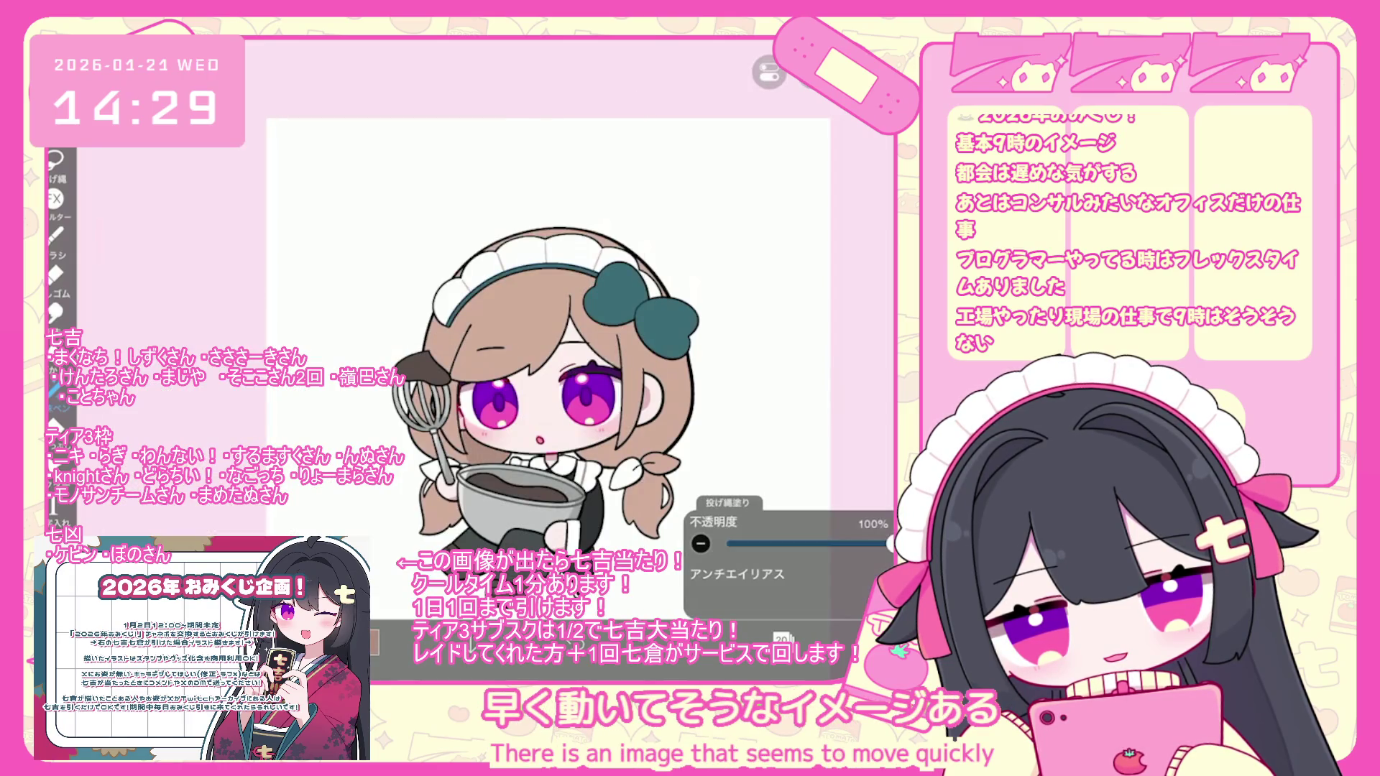
- Make the brown slightly lighter in the colour window
scroll(546, 359, "up", 2)
left_click(370, 642)
left_click(370, 642)
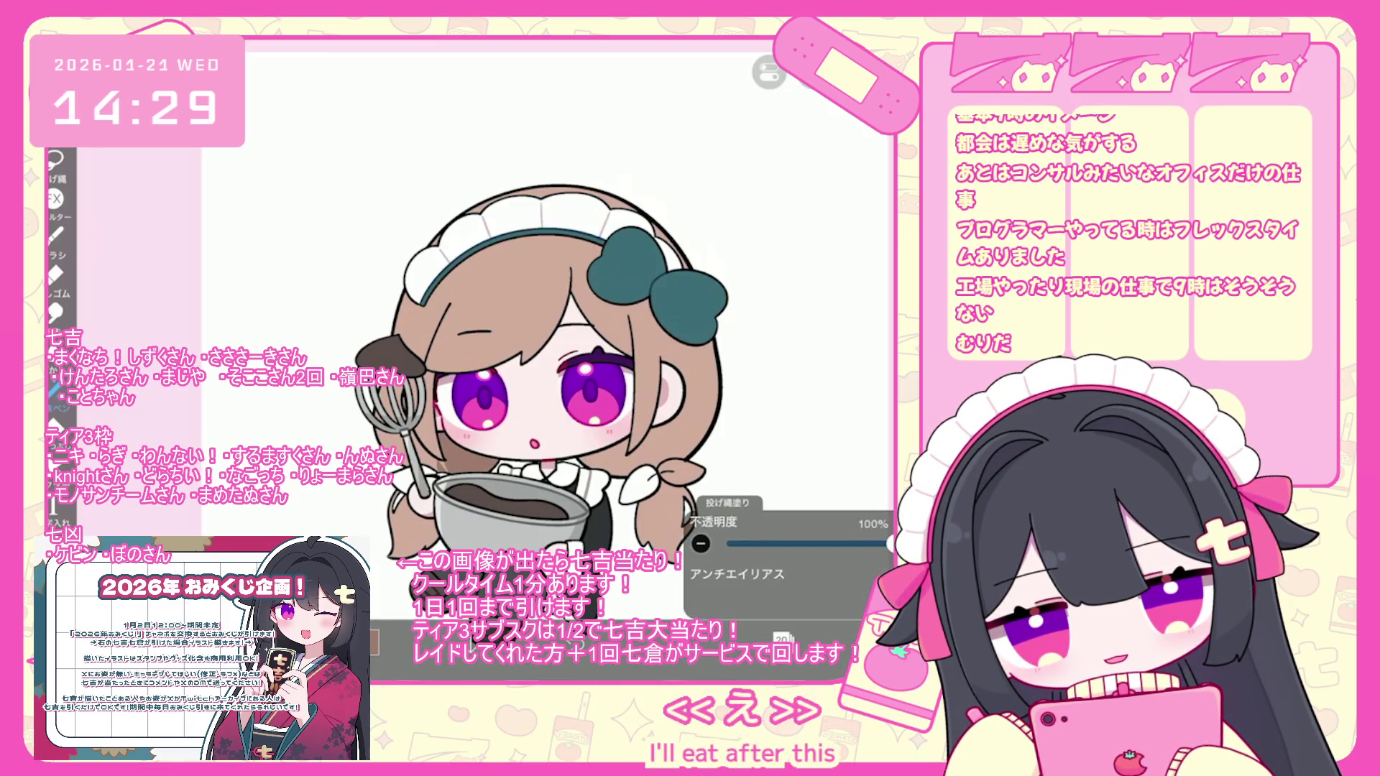
scroll(498, 420, "up", 2)
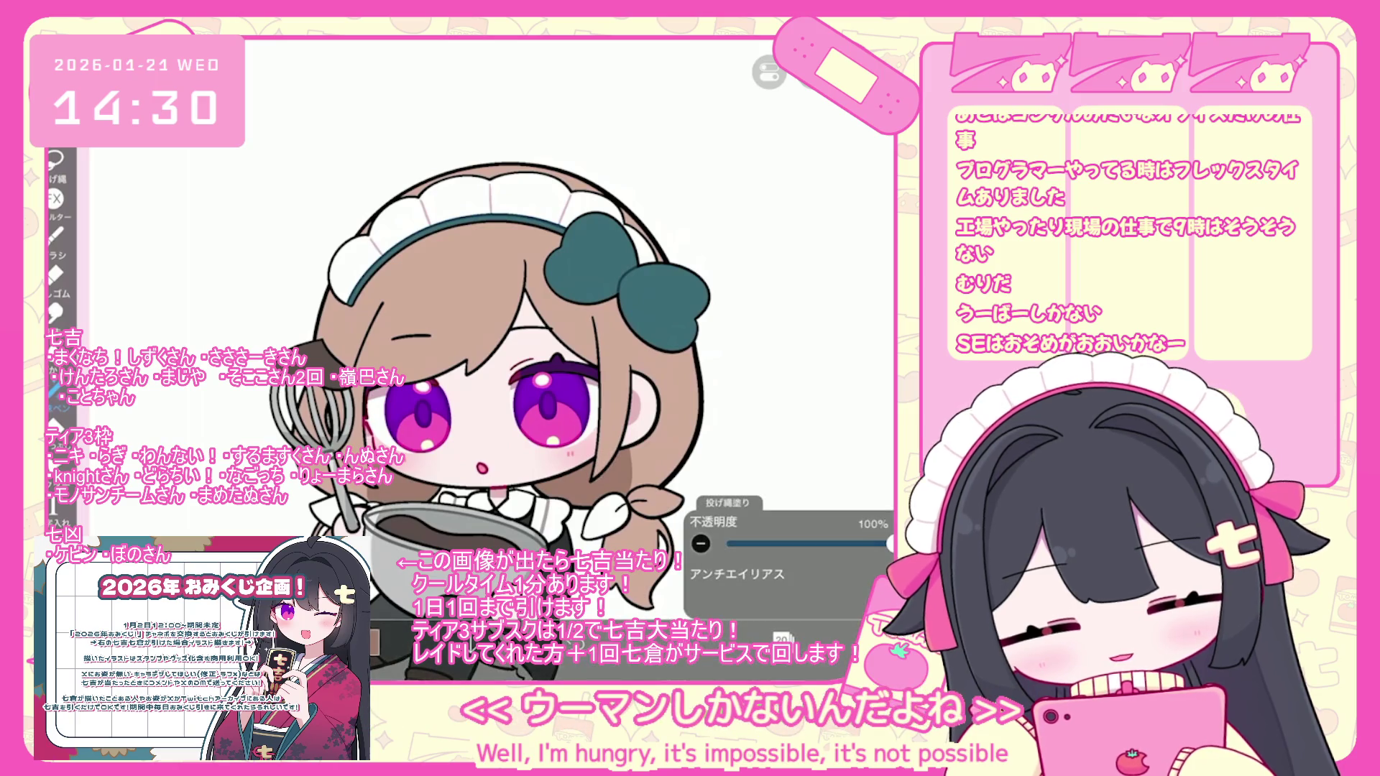
scroll(478, 344, "down", 2)
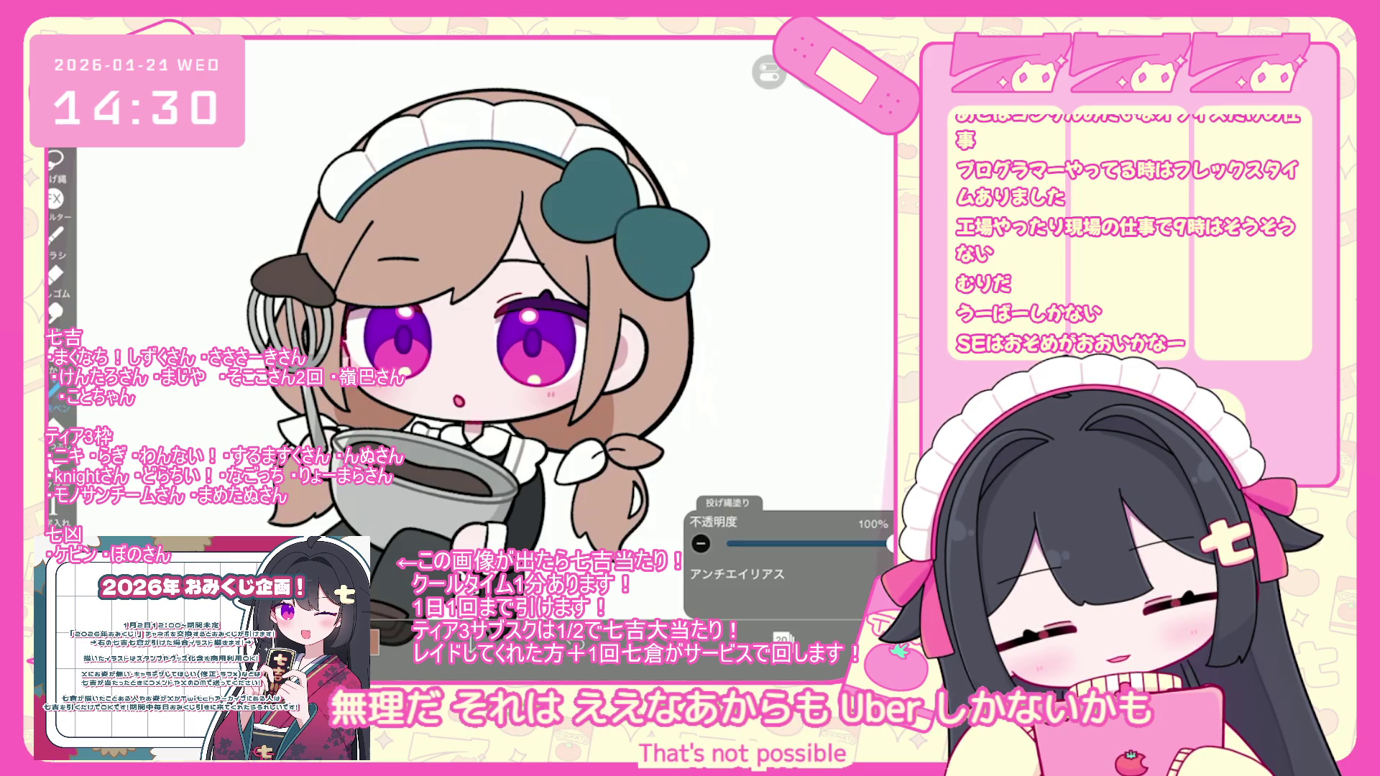
scroll(403, 331, "up", 2)
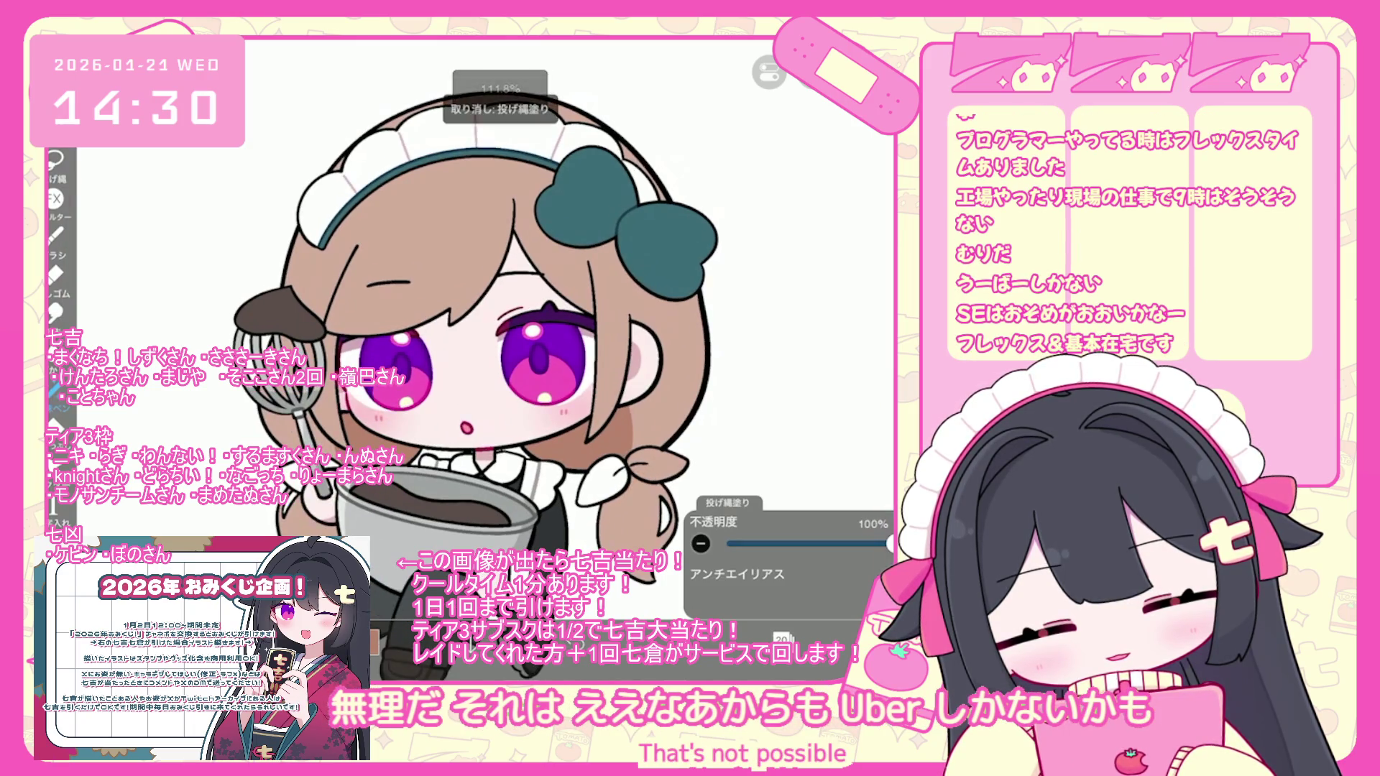
scroll(496, 381, "down", 2)
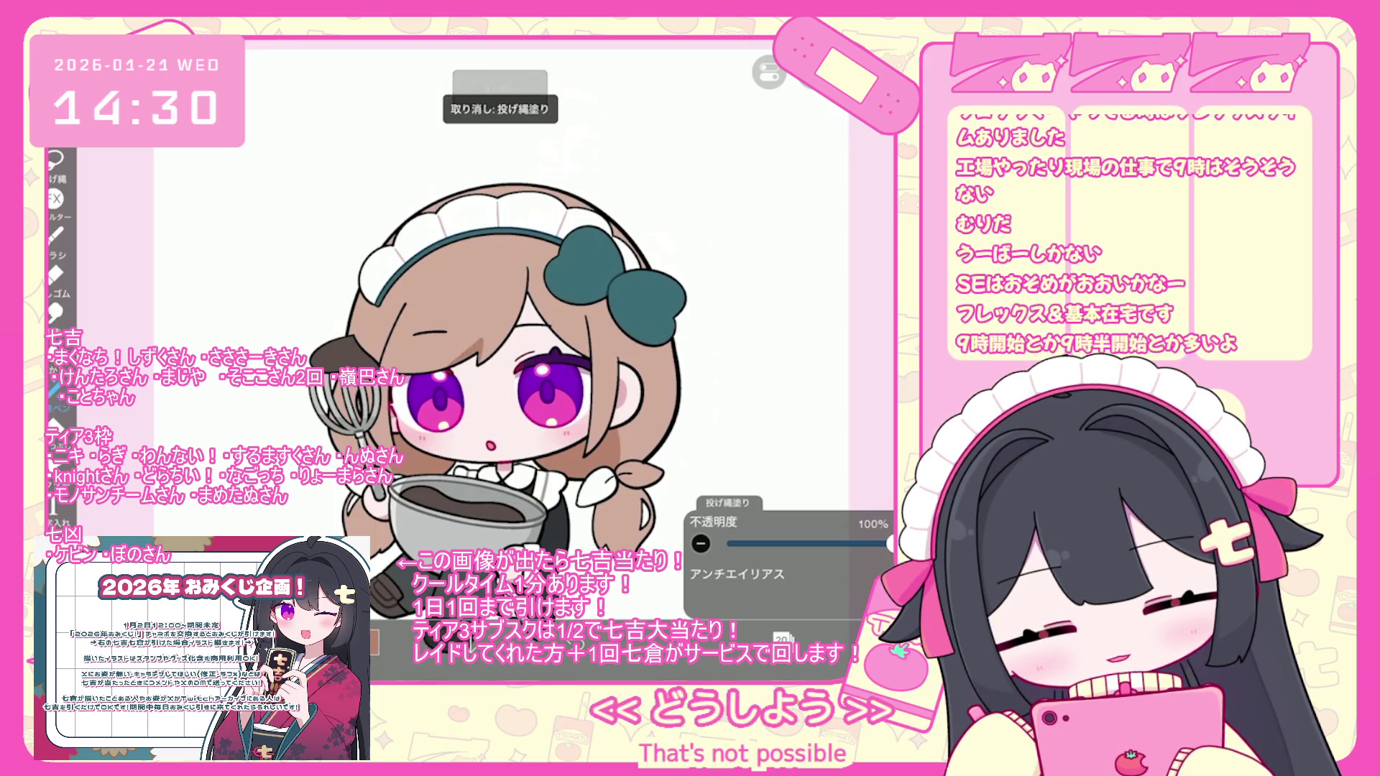
scroll(518, 431, "up", 1)
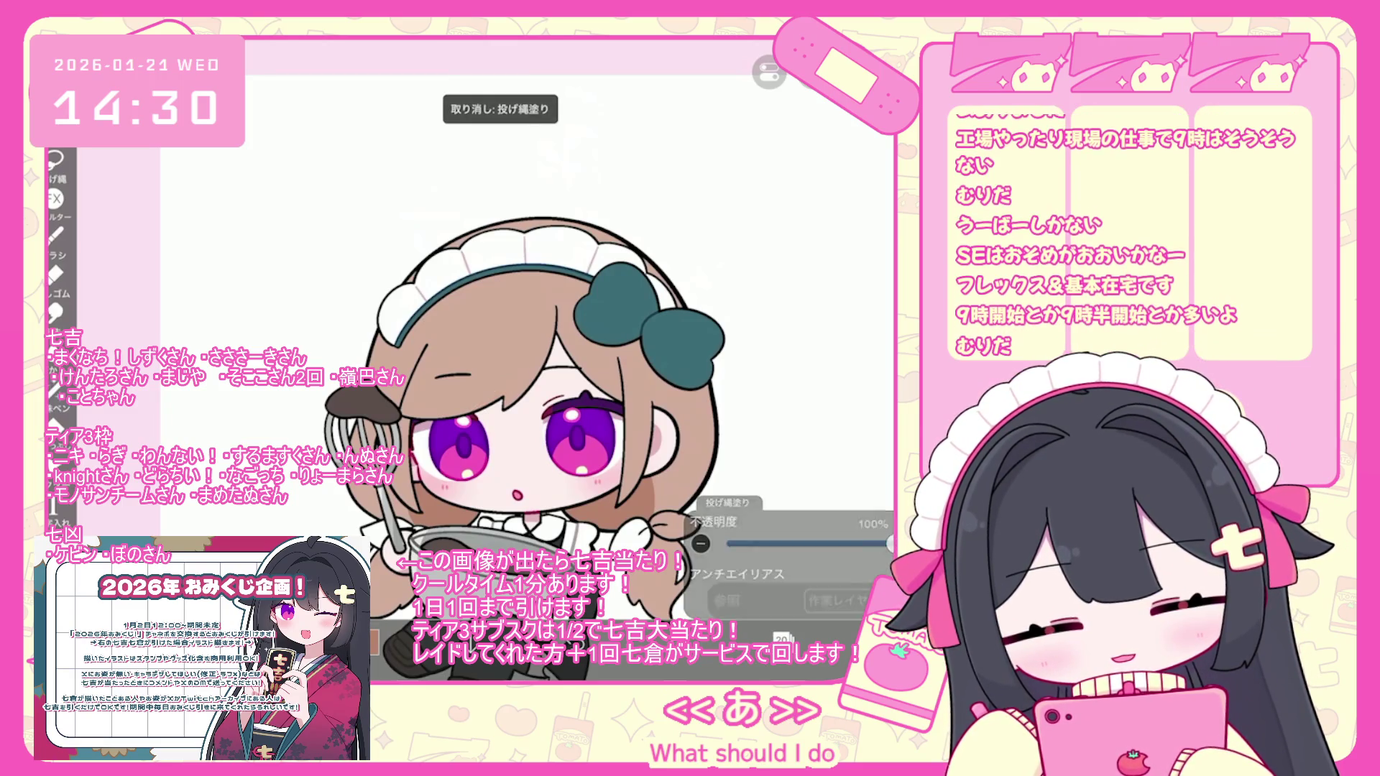
left_click_drag(515, 237, 515, 232)
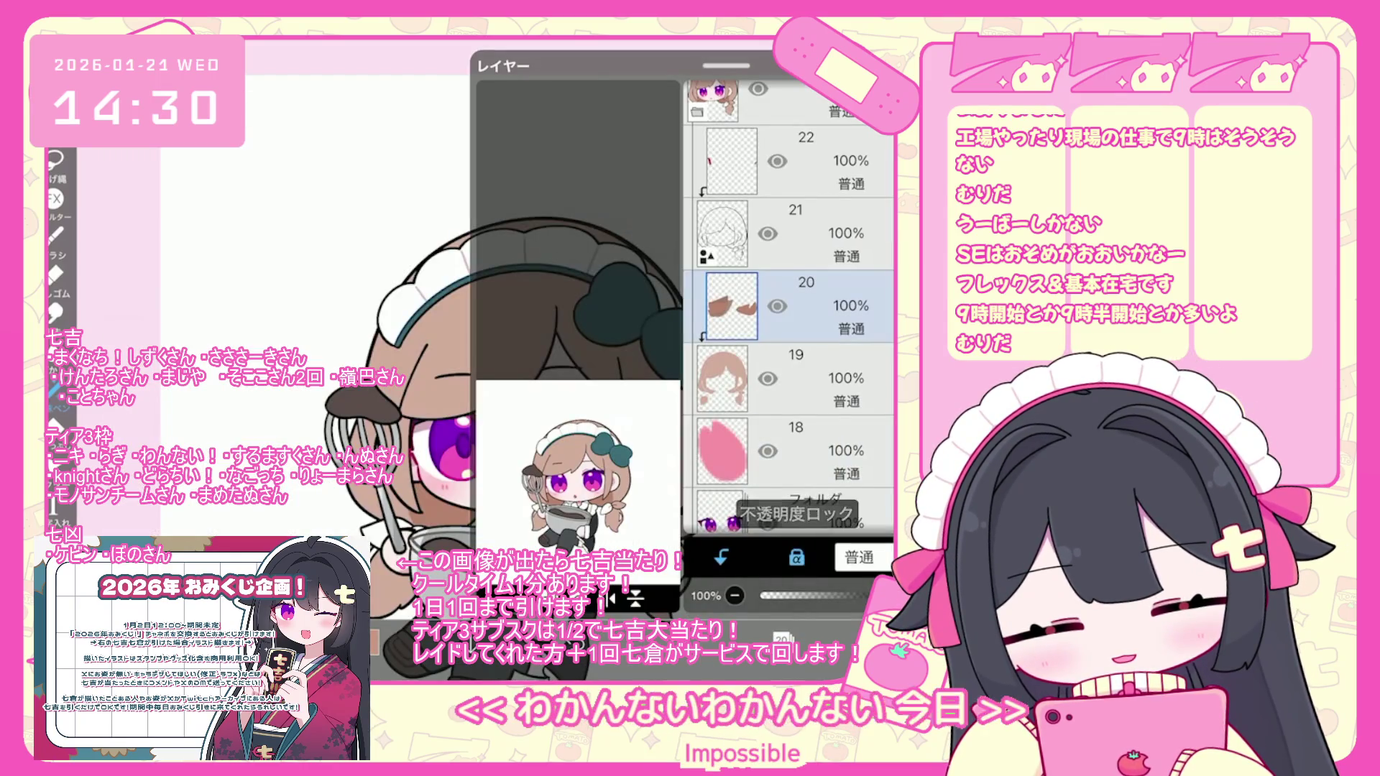
left_click(512, 230)
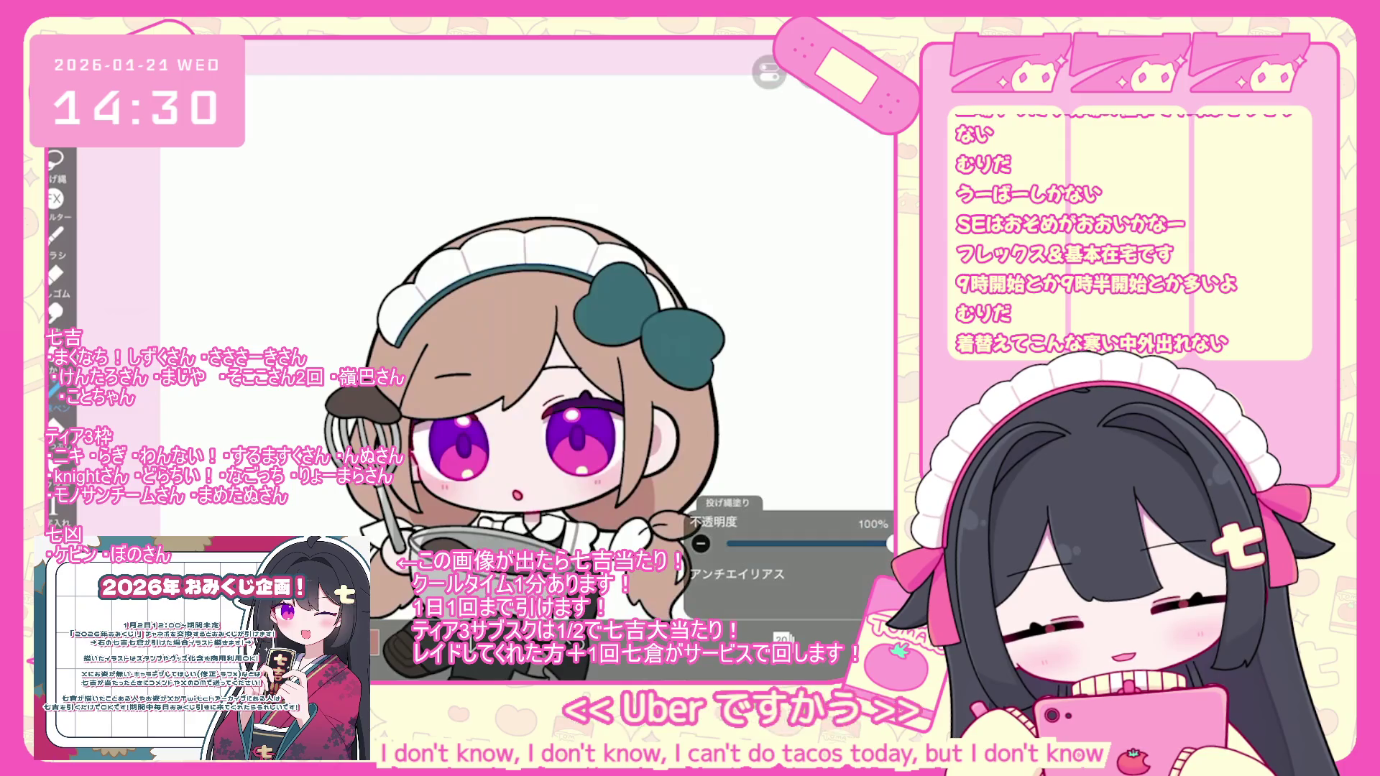
- Lasso-fill the hair shadows, undoing and redoing the last fill
scroll(518, 446, "up", 2)
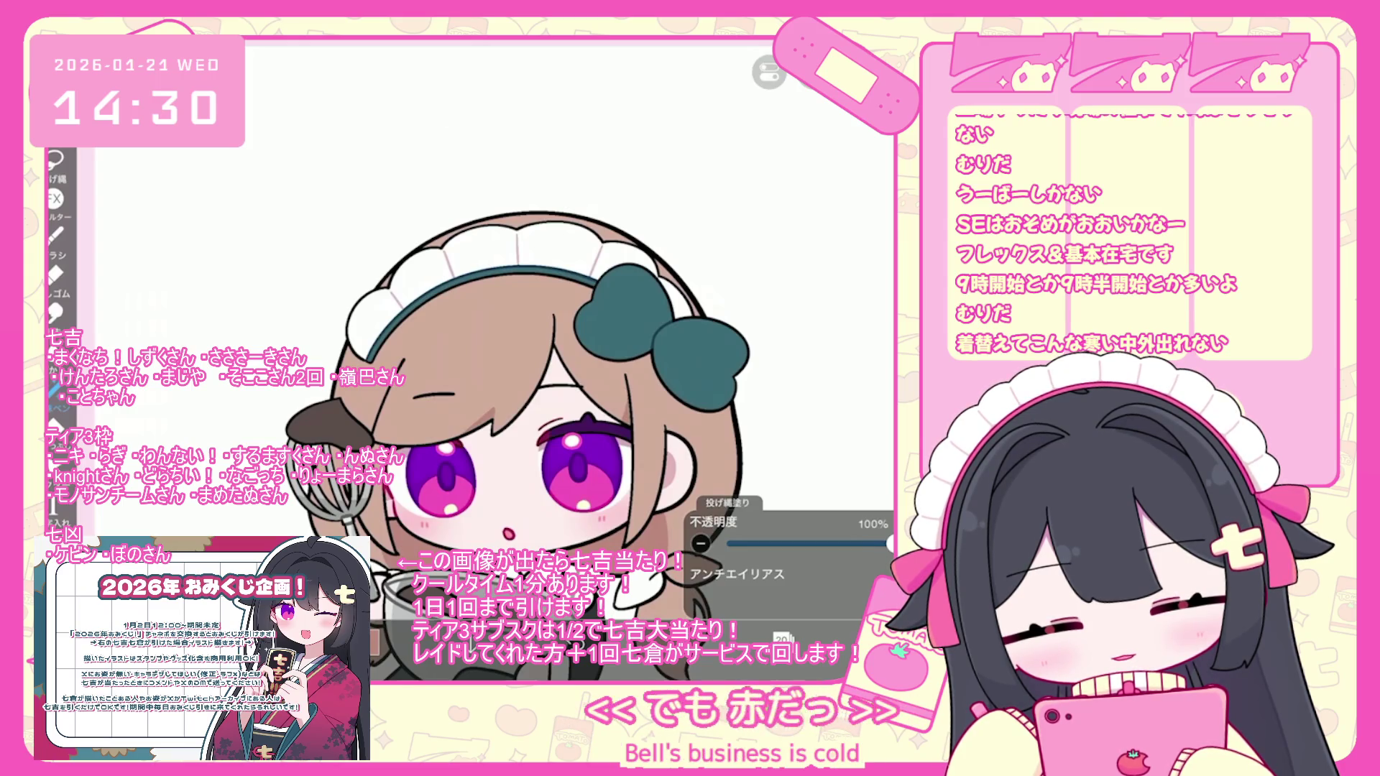
scroll(516, 432, "down", 2)
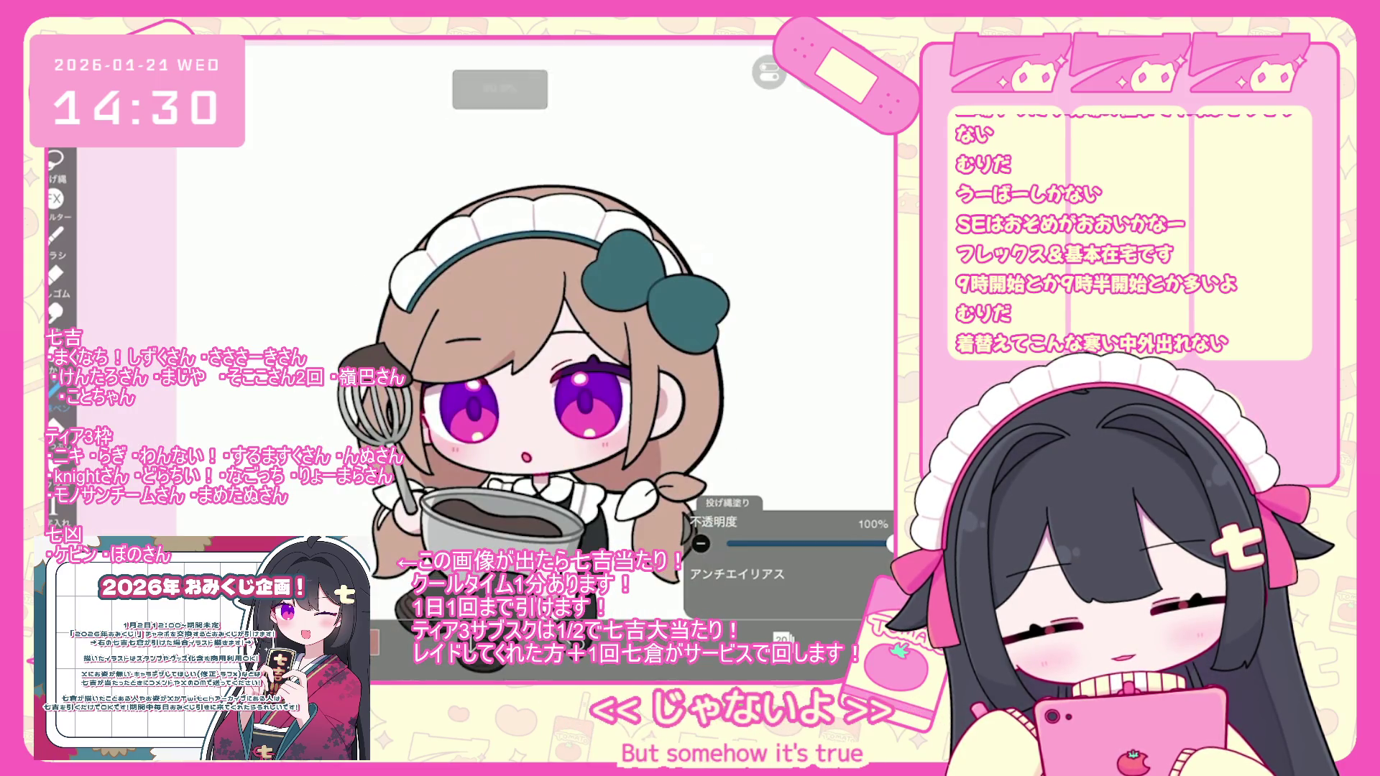
key("ctrl+z")
key("ctrl+shift+z")
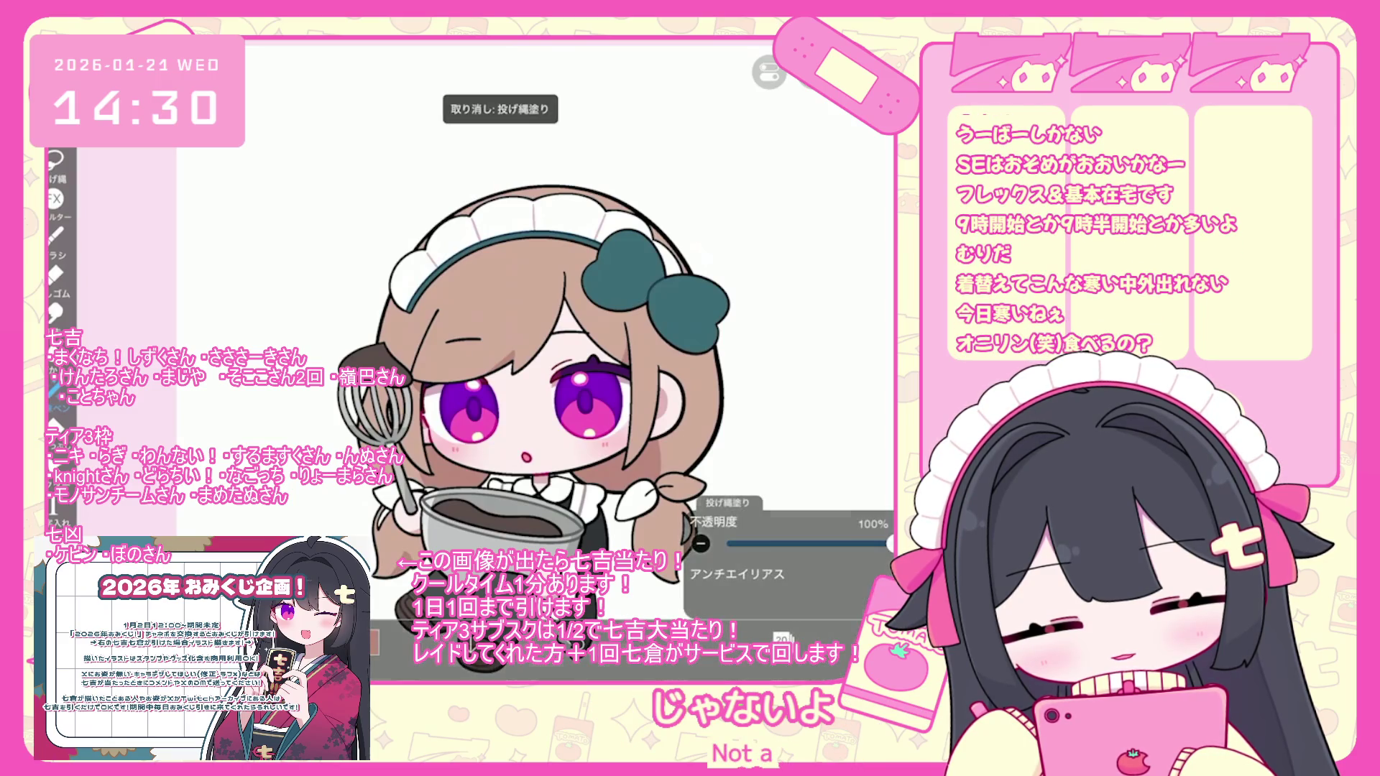
scroll(512, 388, "up", 1)
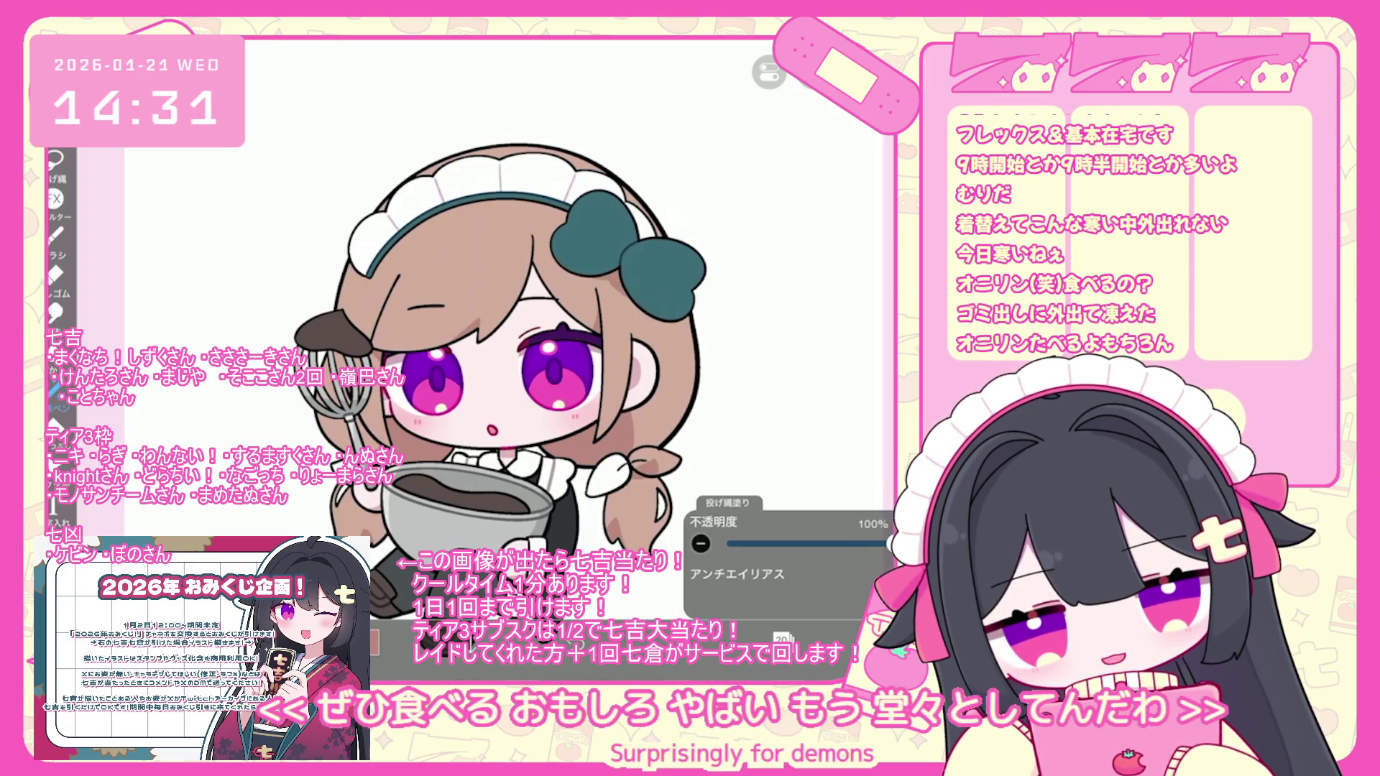
scroll(544, 402, "down", 2)
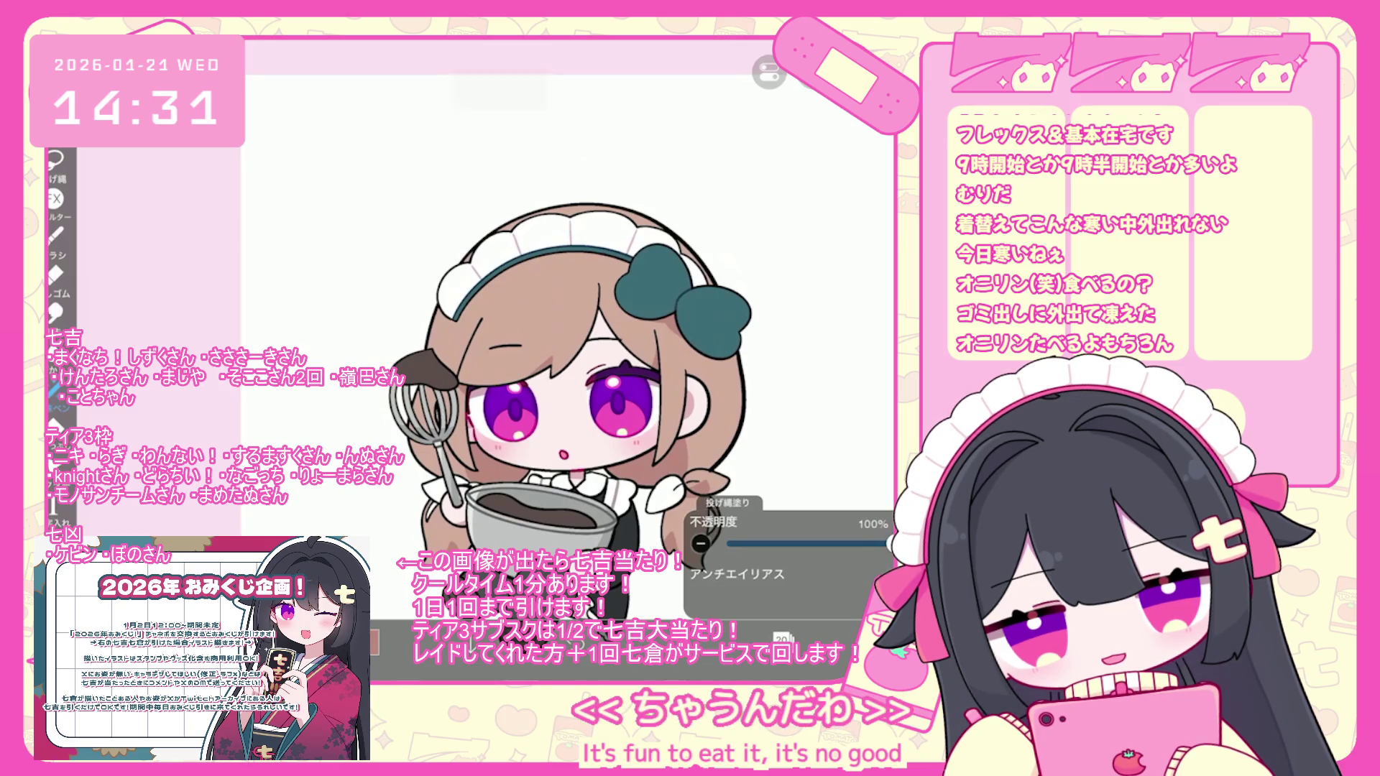
left_click(782, 638)
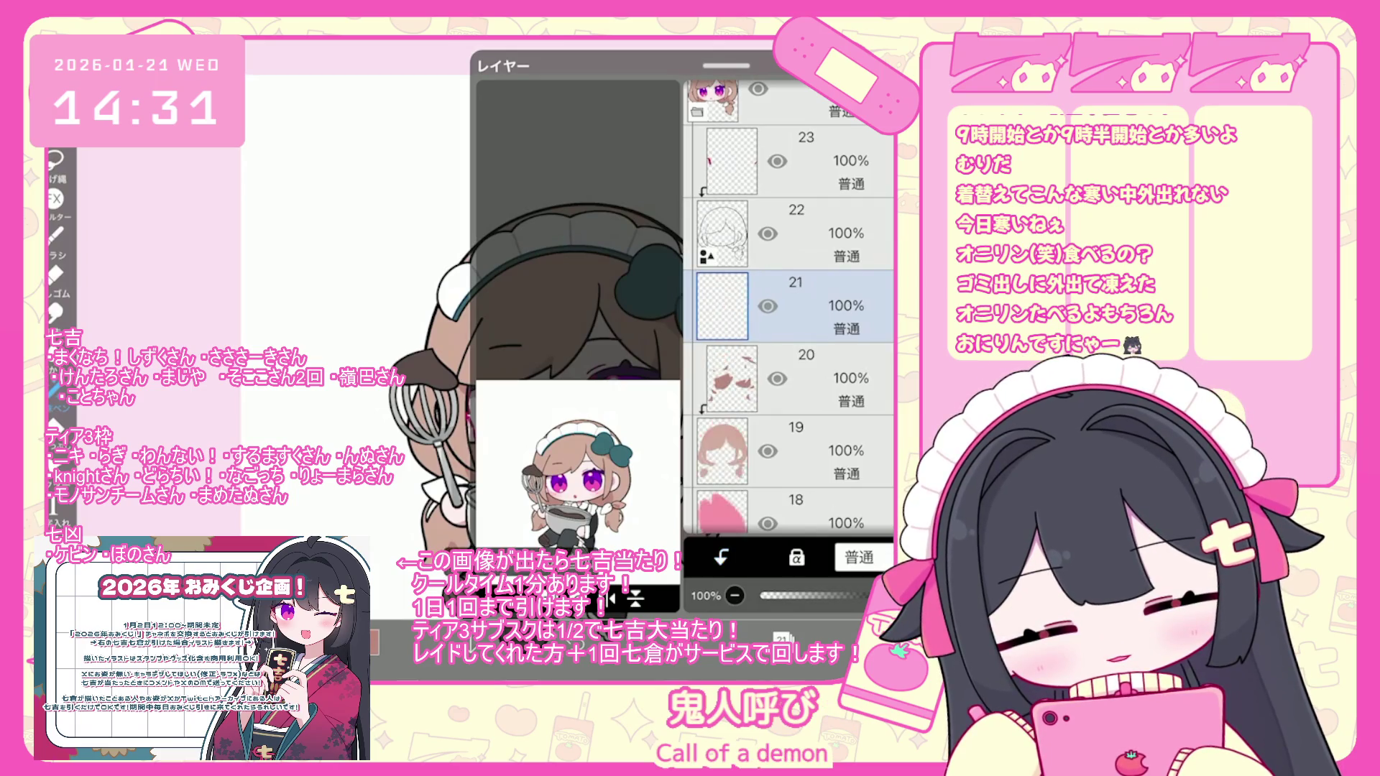
- Darken the yellow slightly and fill the bow's white tail and upper-right lobe bright yellow
left_click(371, 642)
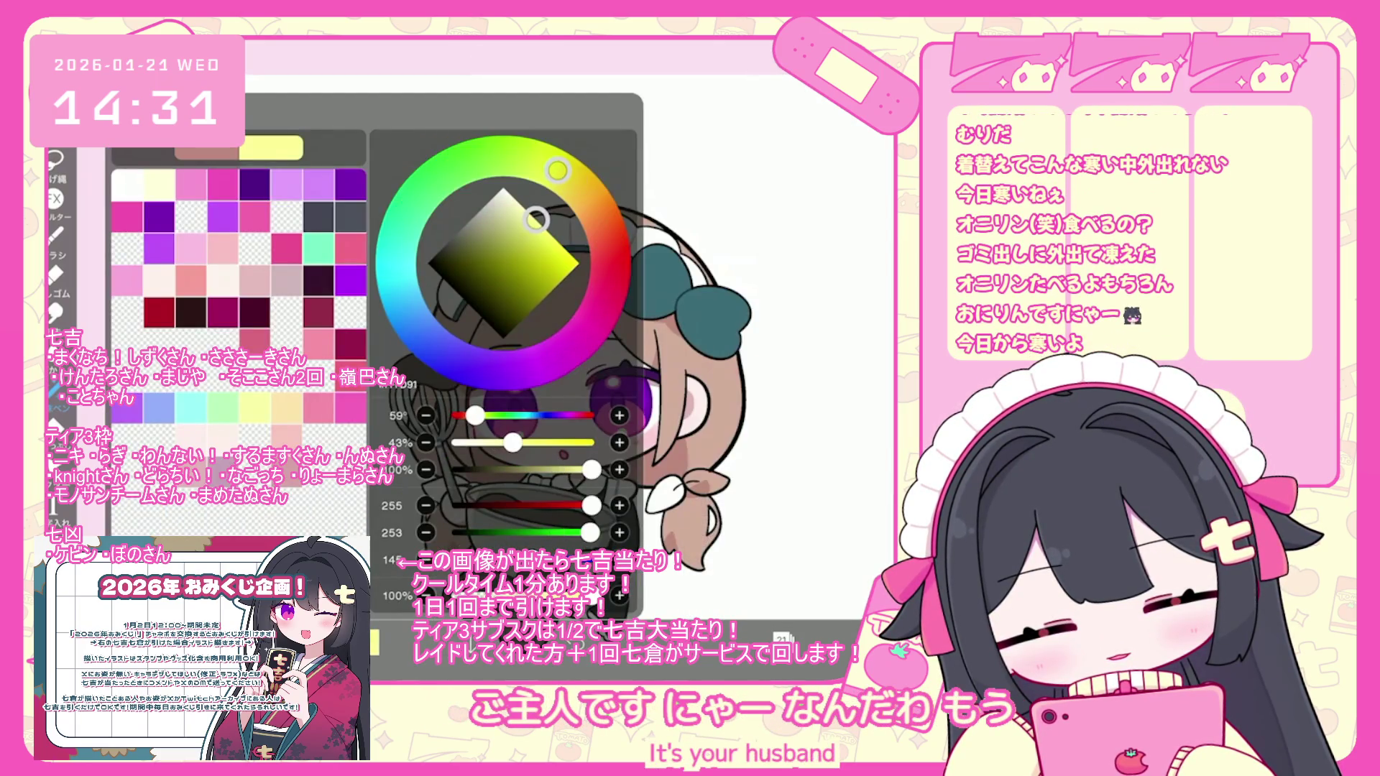
left_click_drag(535, 219, 536, 227)
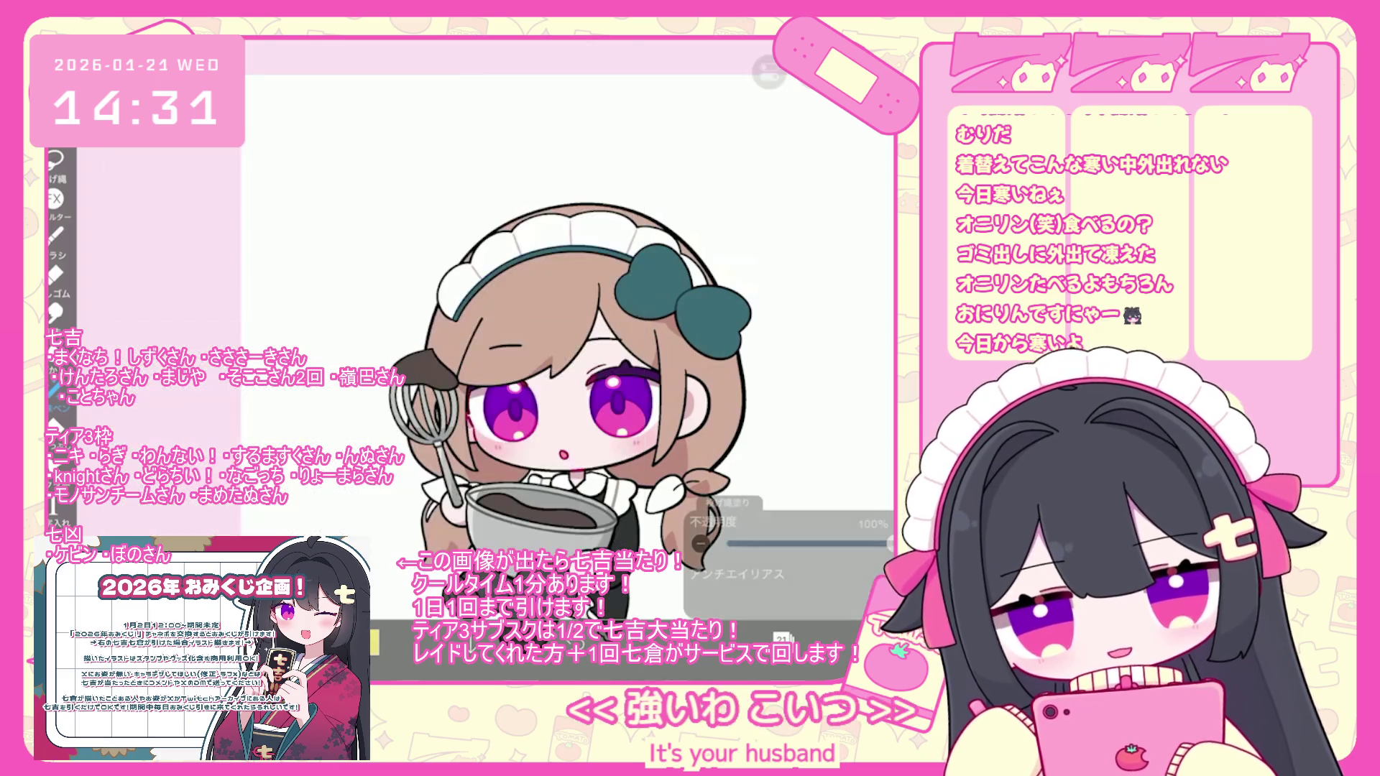
scroll(461, 288, "up", 5)
left_click_drag(650, 421, 575, 507)
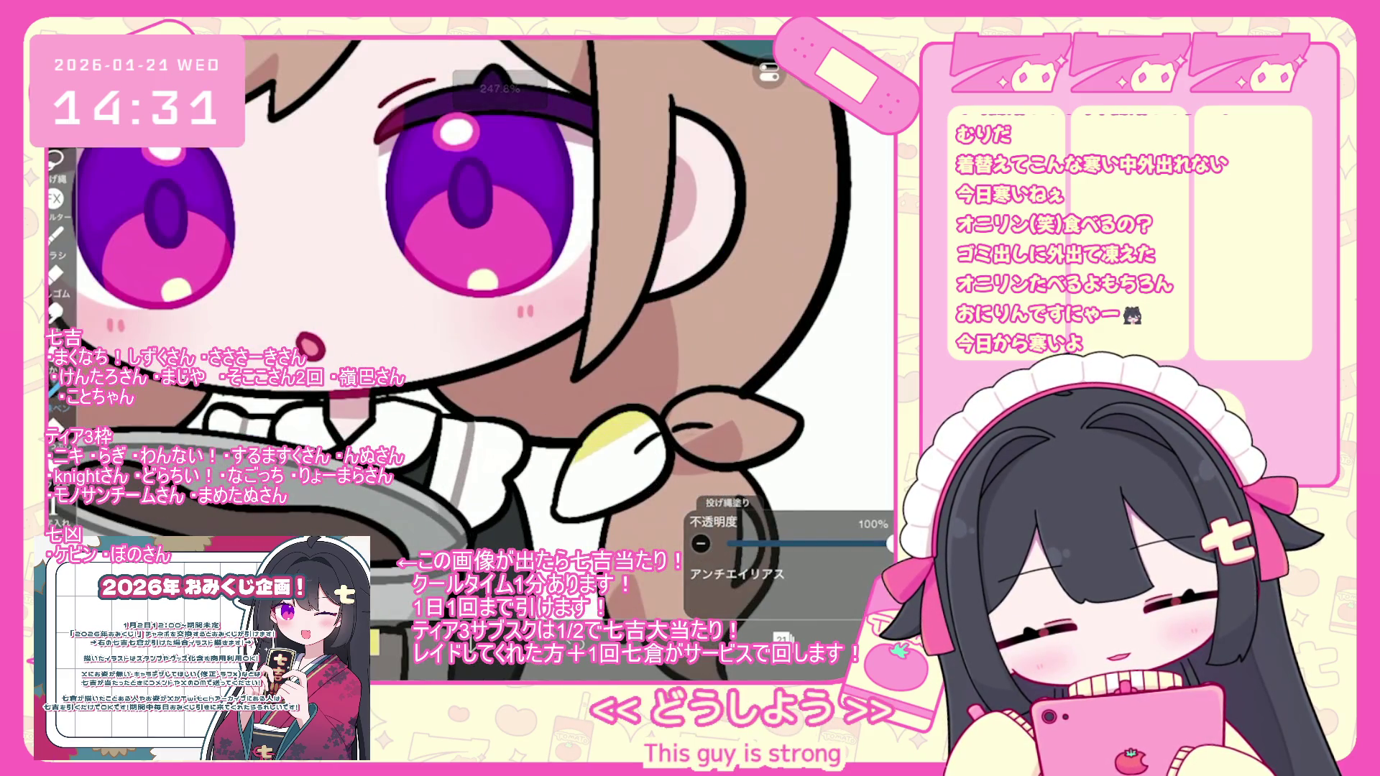
left_click_drag(662, 437, 658, 475)
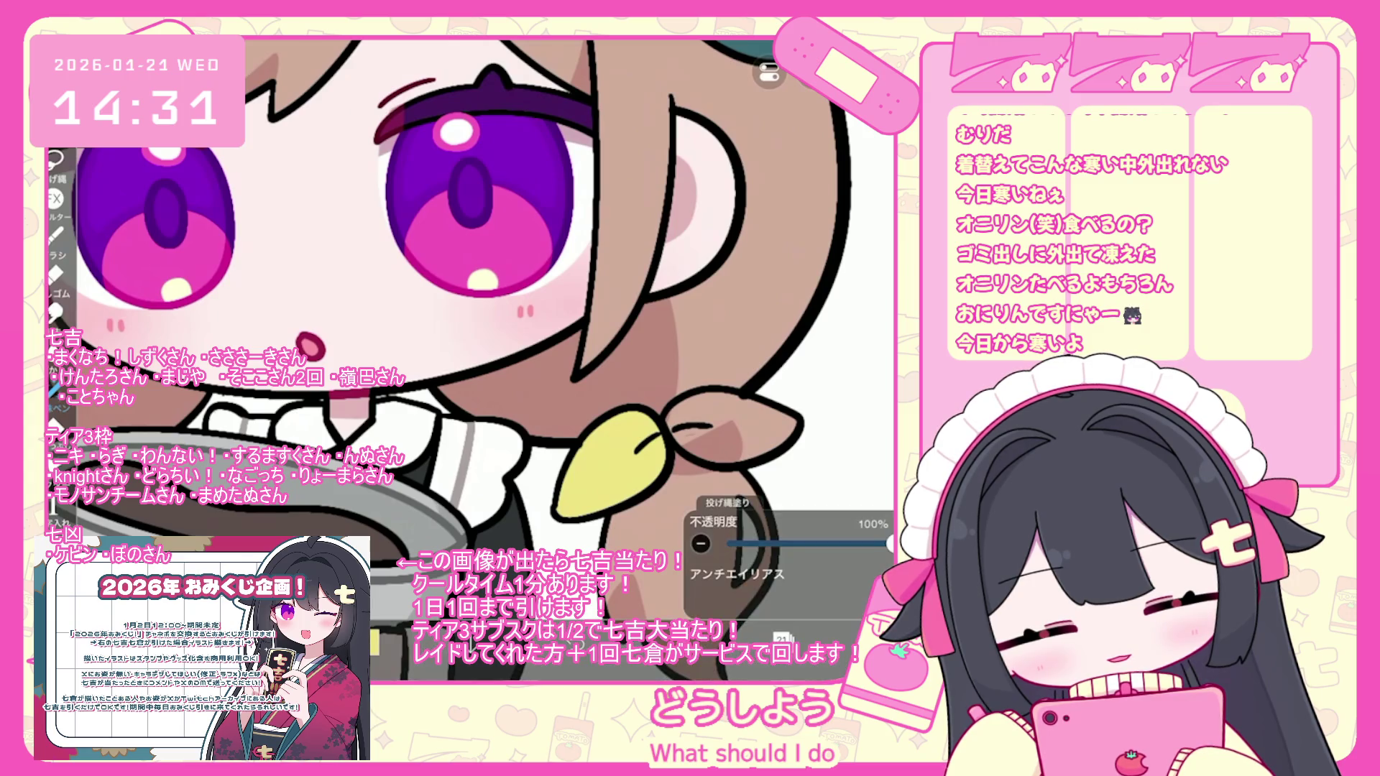
left_click_drag(794, 420, 669, 455)
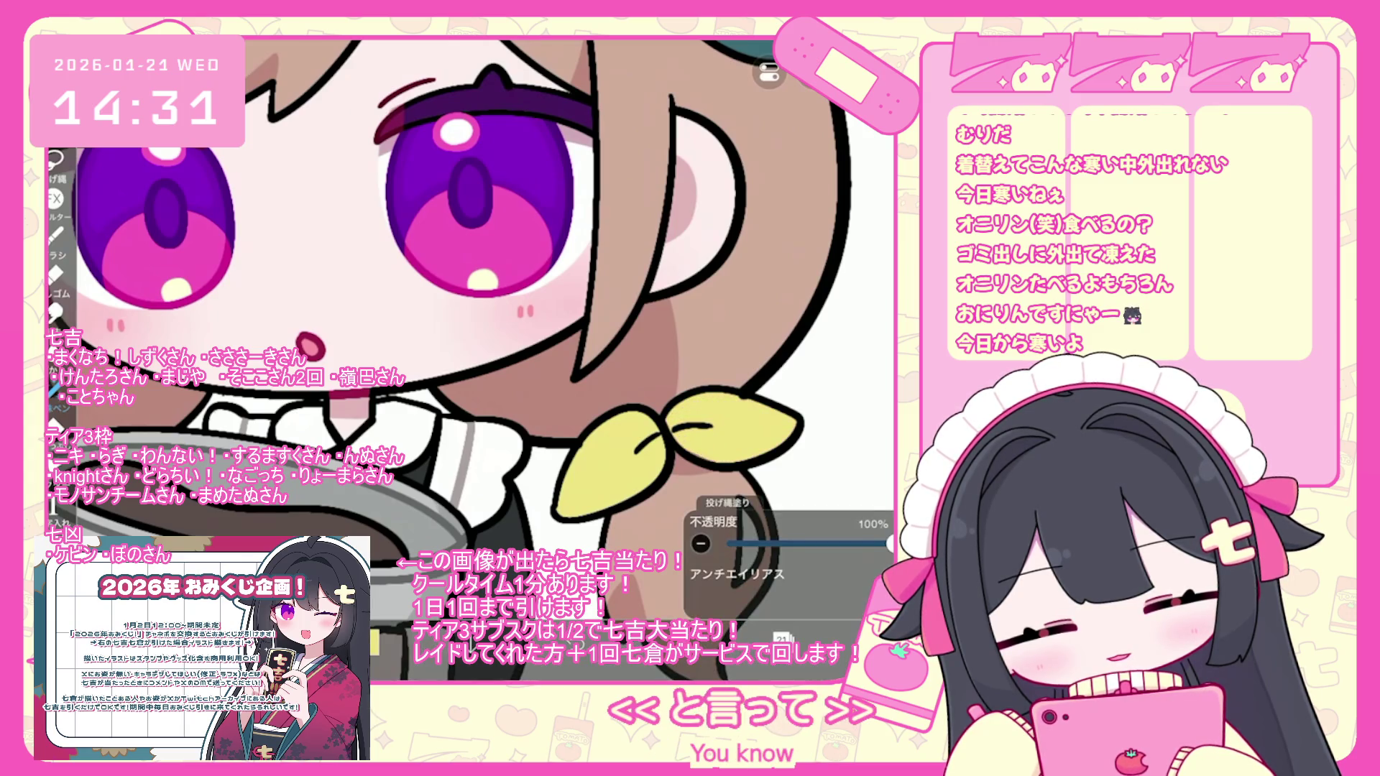
- Bring up the layer list, which now reaches layer 25
scroll(467, 345, "down", 5)
scroll(539, 288, "up", 5)
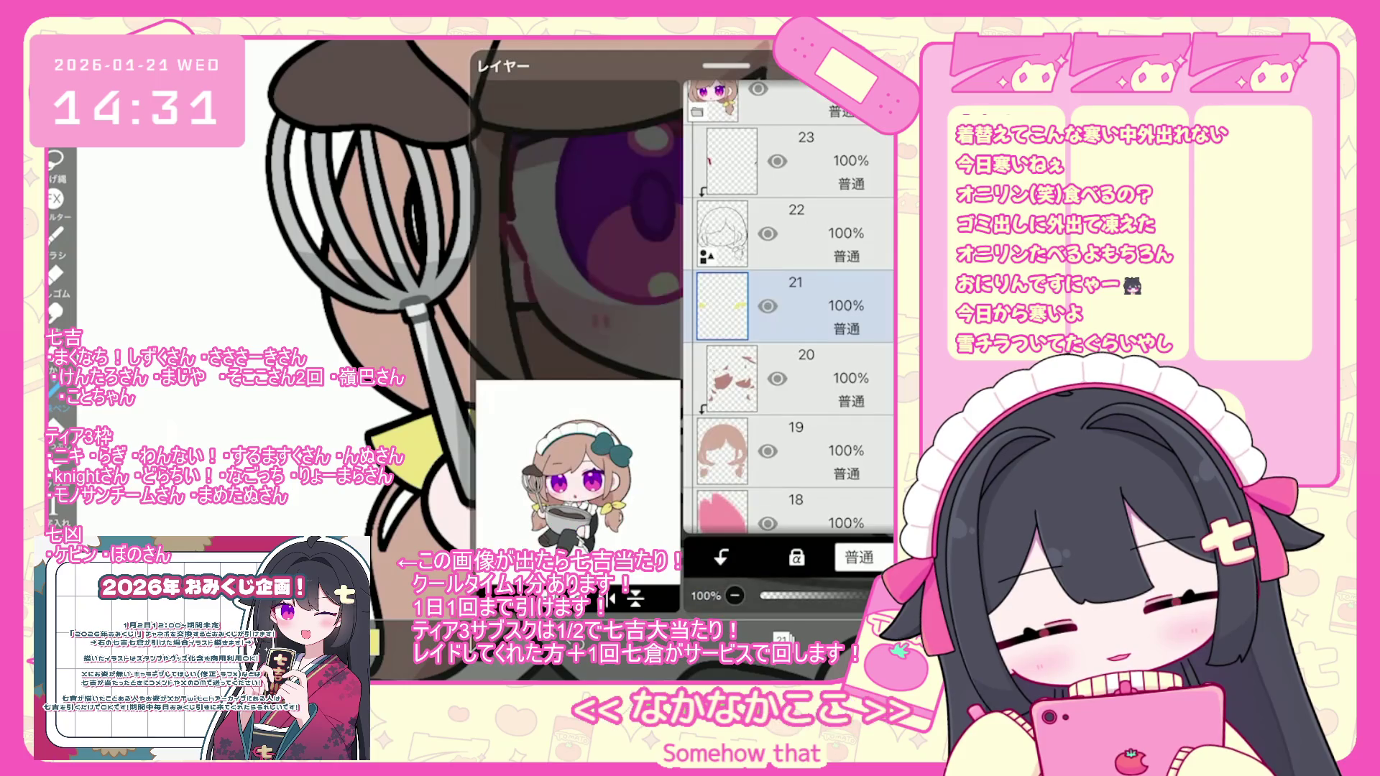
left_click(791, 306)
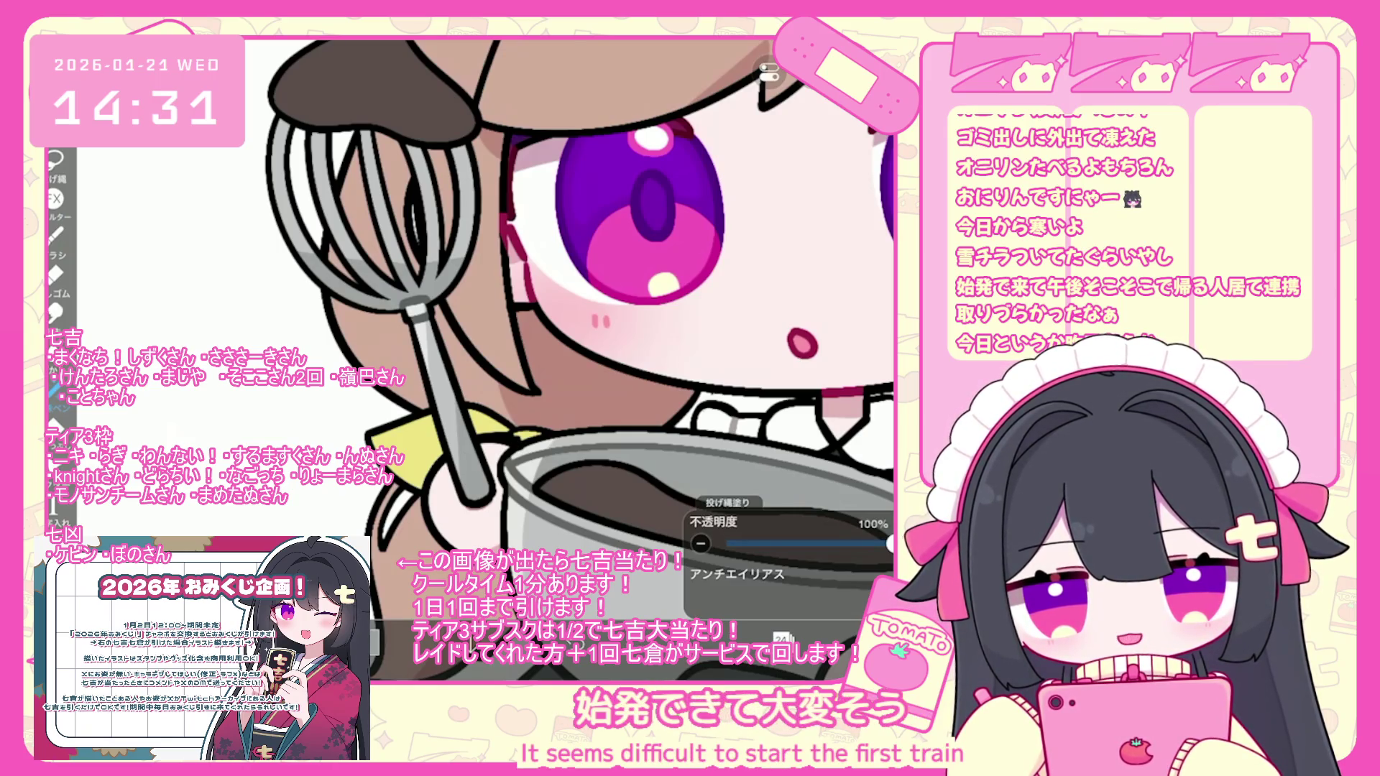
scroll(575, 360, "down", 5)
left_click(782, 638)
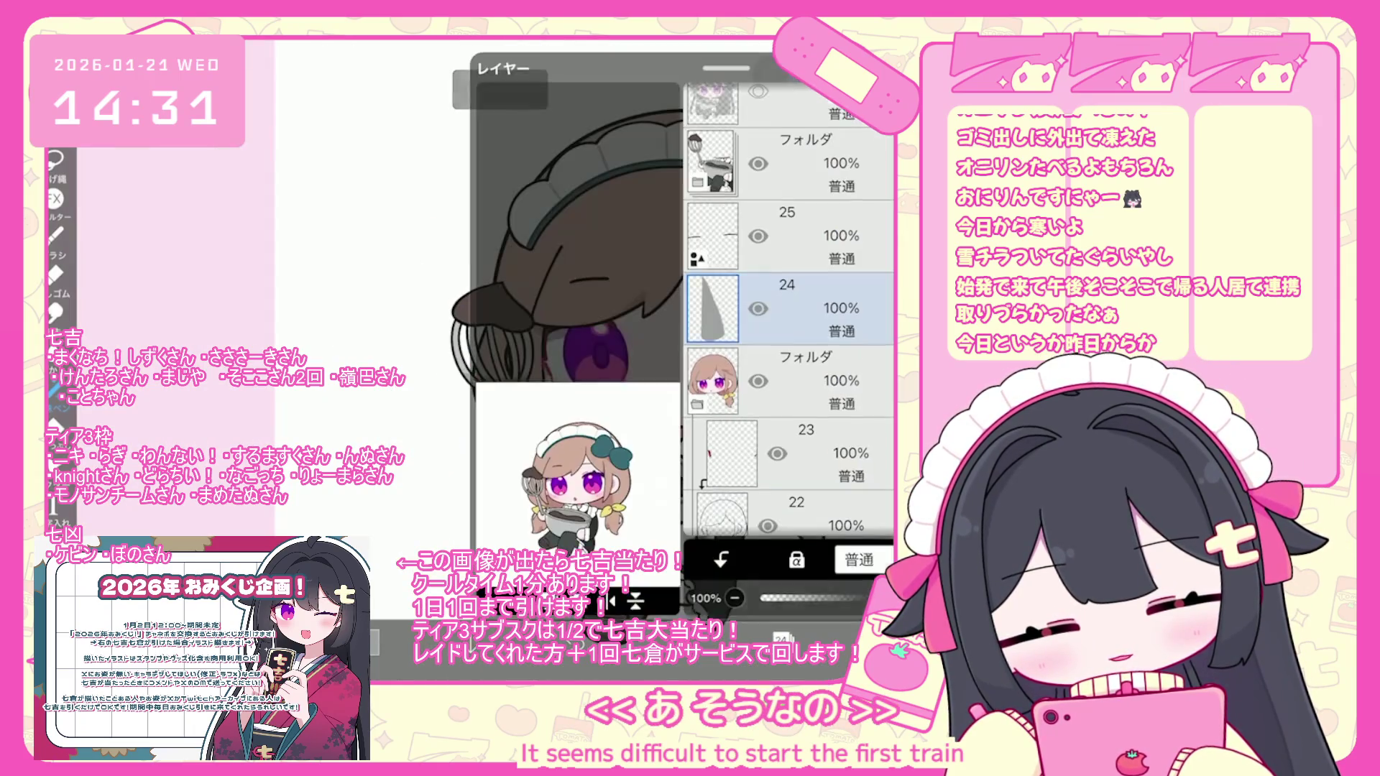
- Select layer 21 and turn on Alpha Lock to lock its transparency
scroll(791, 309, "down", 5)
left_click(791, 417)
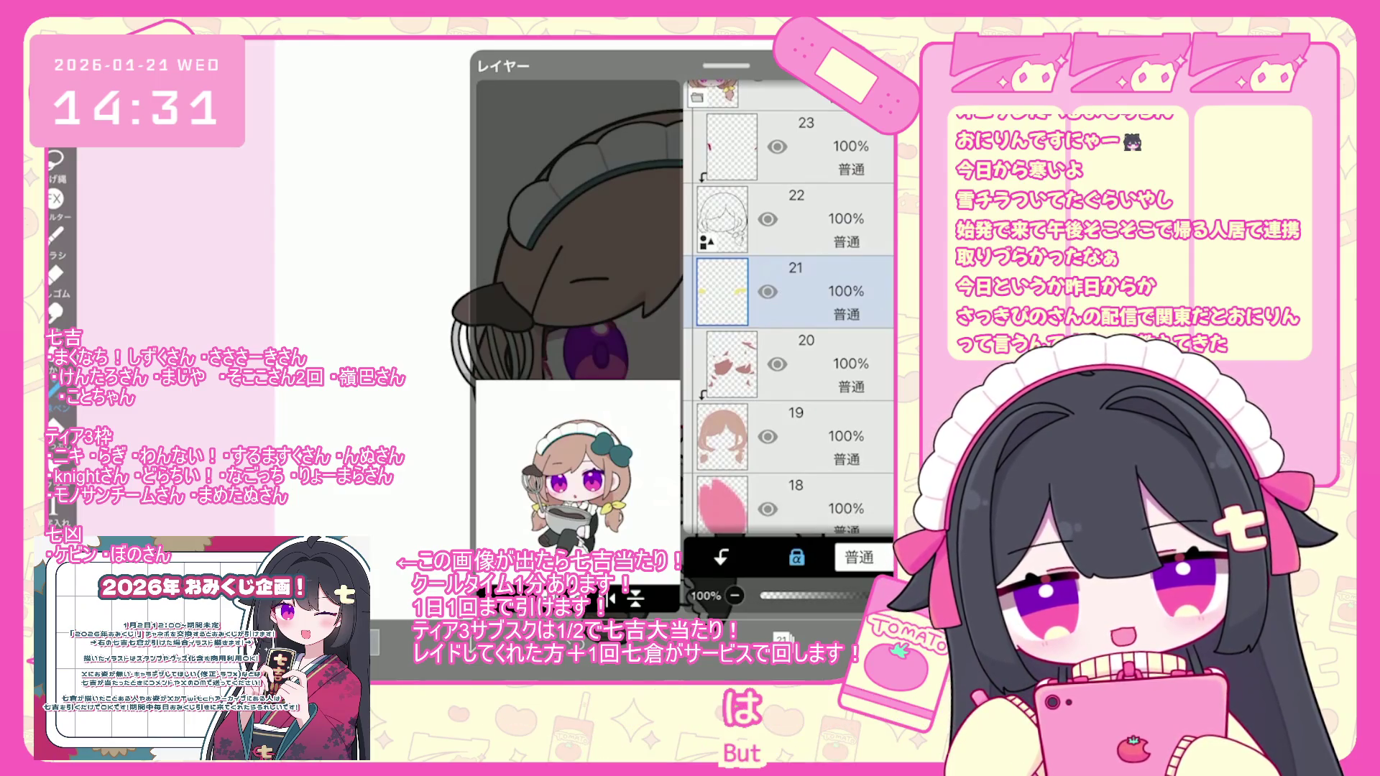
left_click(783, 639)
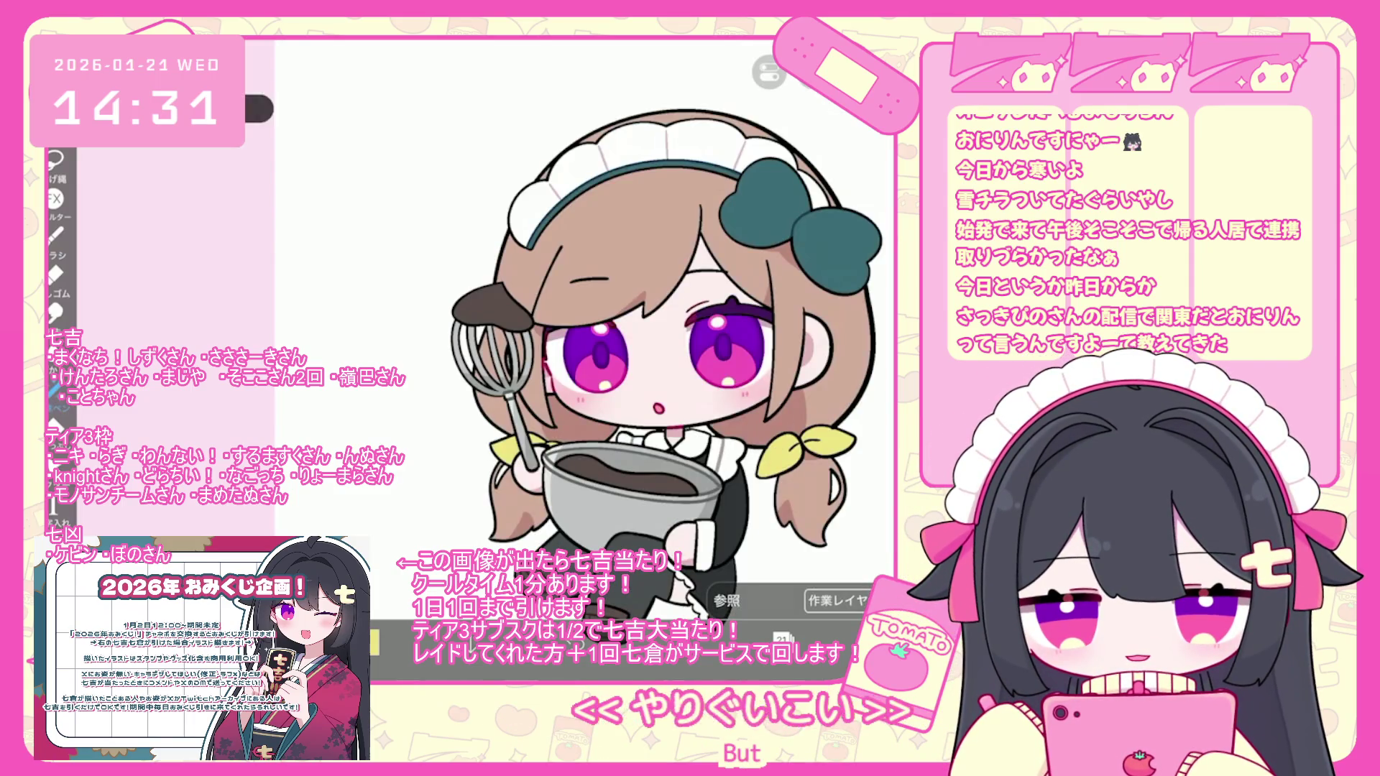
left_click(371, 642)
left_click(370, 642)
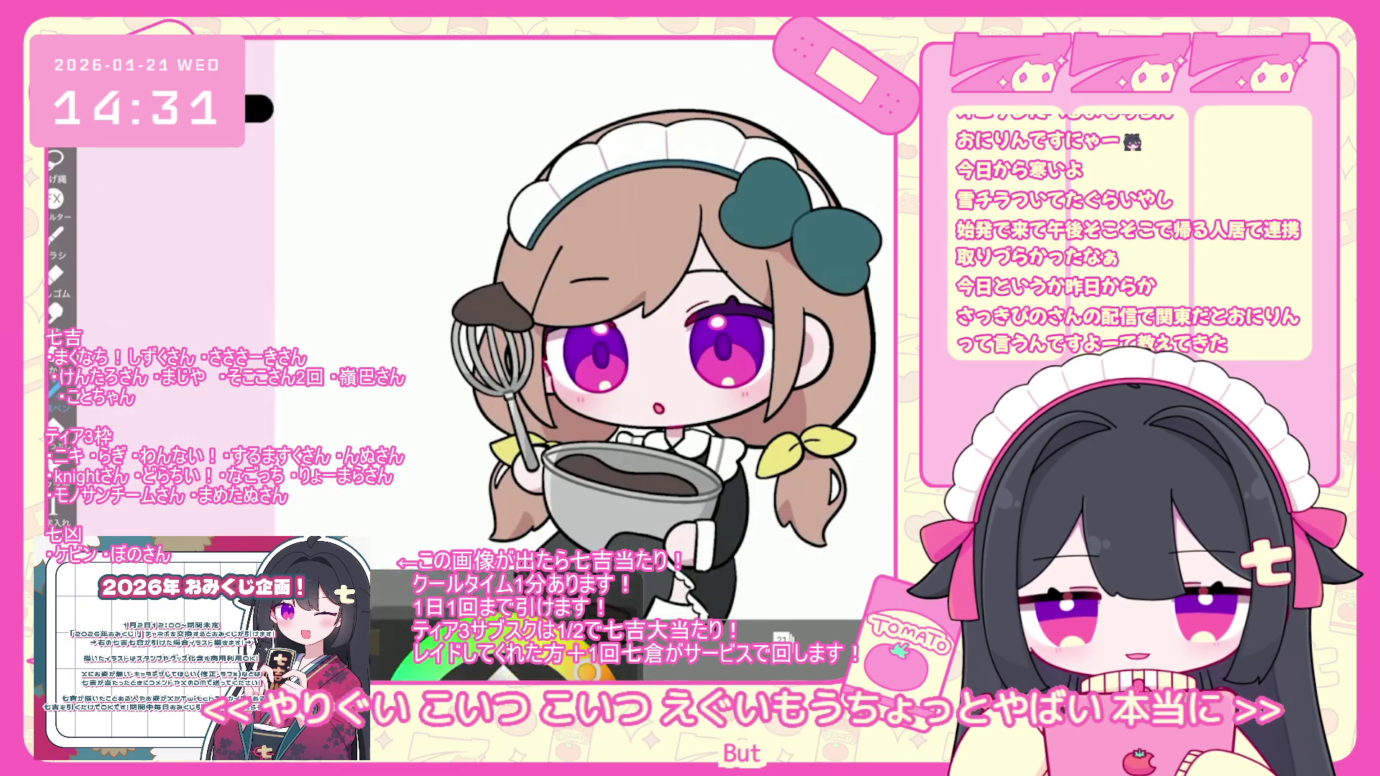
- Recheck layer 21 in the layer list and eyedrop the hair's brown from the drawing
scroll(586, 330, "up", 2)
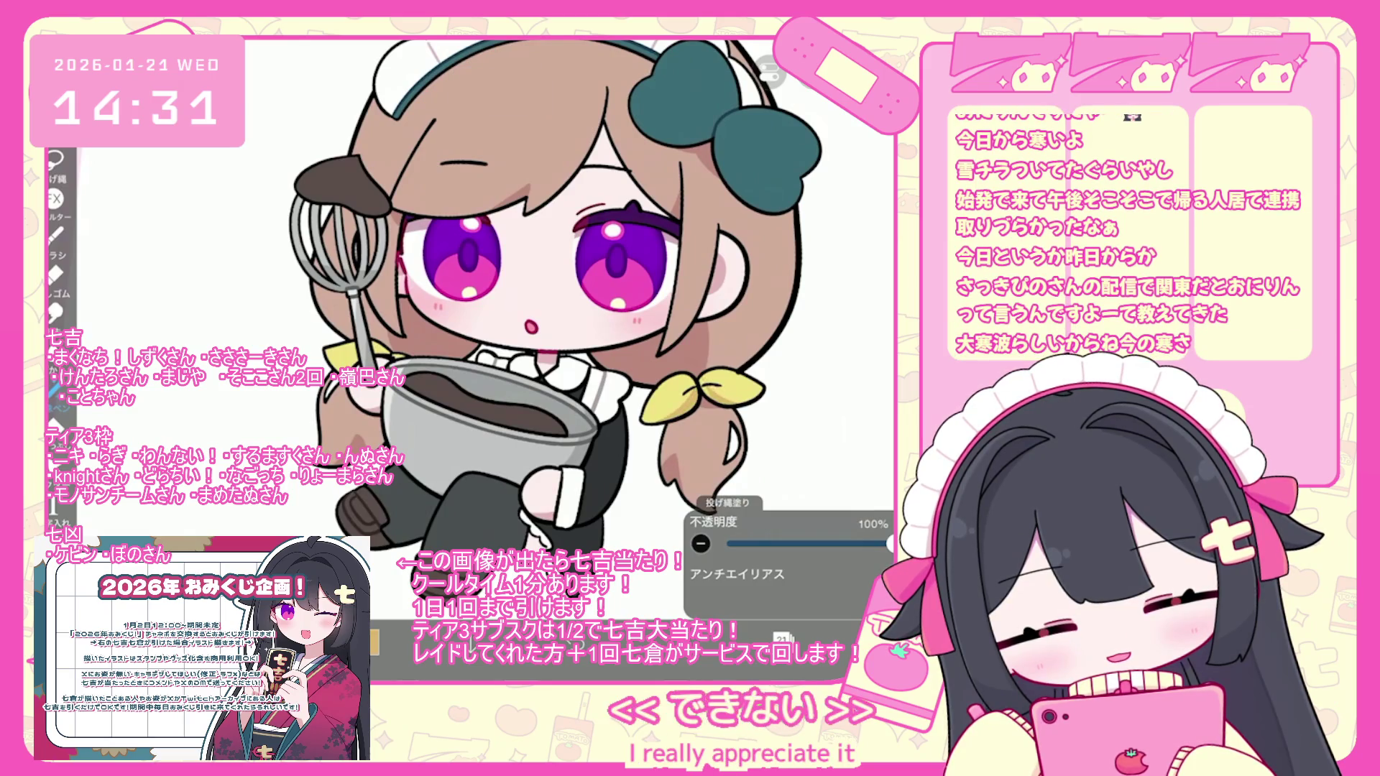
scroll(586, 331, "up", 1)
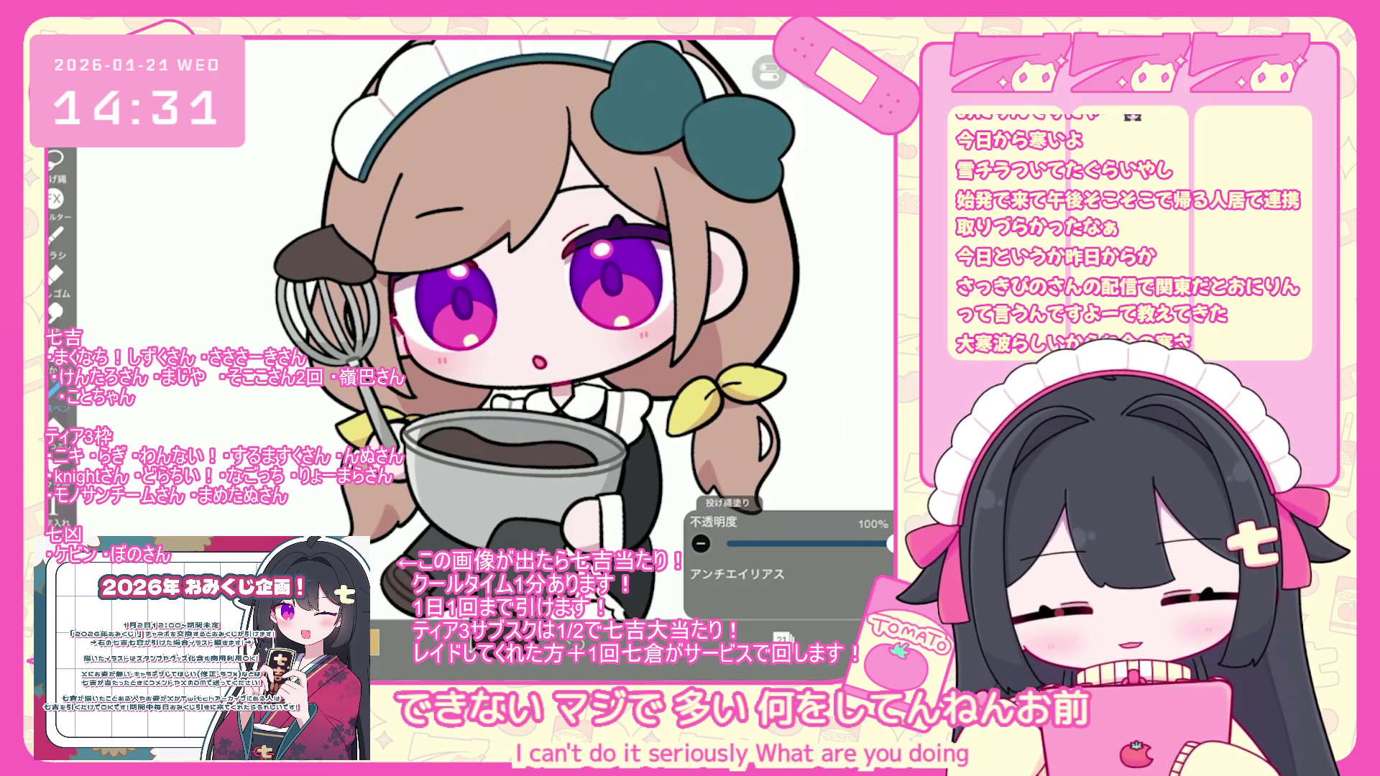
scroll(586, 331, "down", 1)
left_click(783, 638)
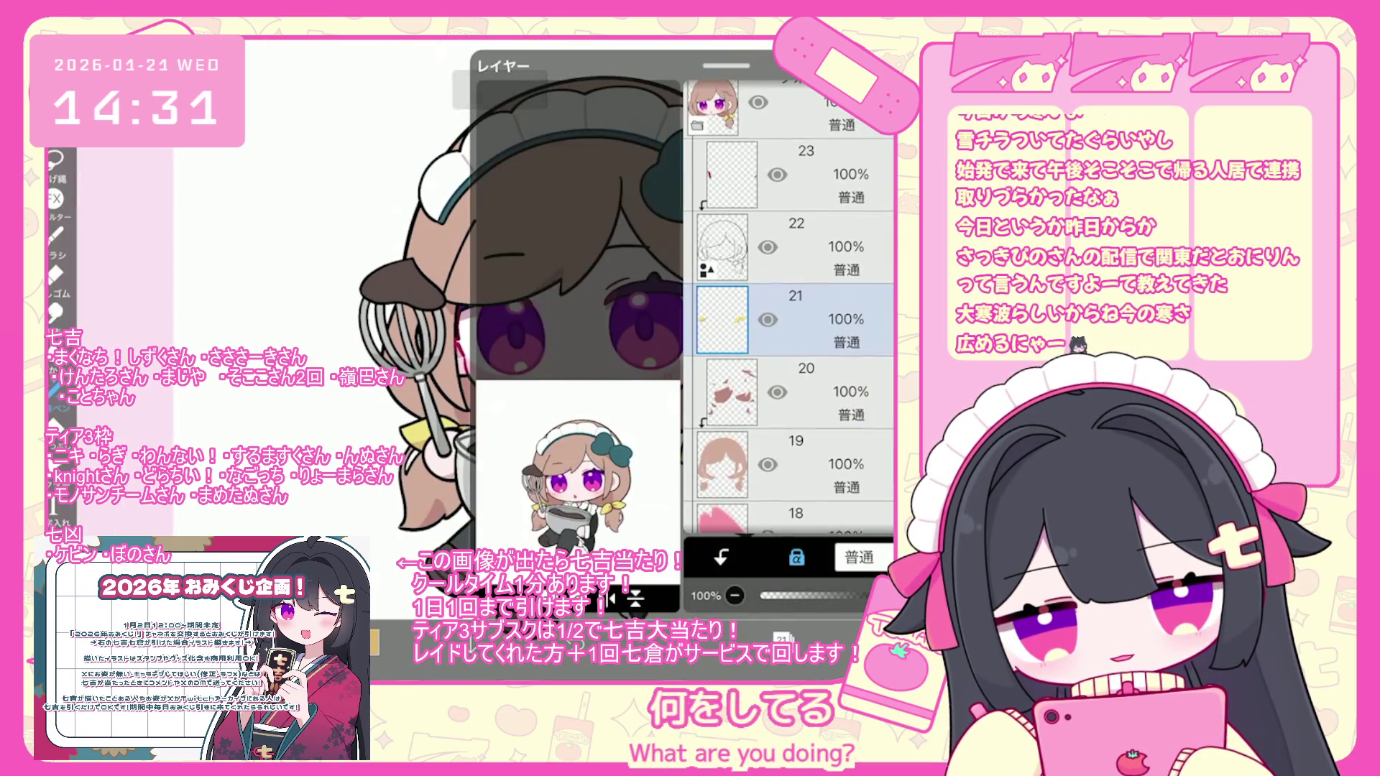
left_click(782, 639)
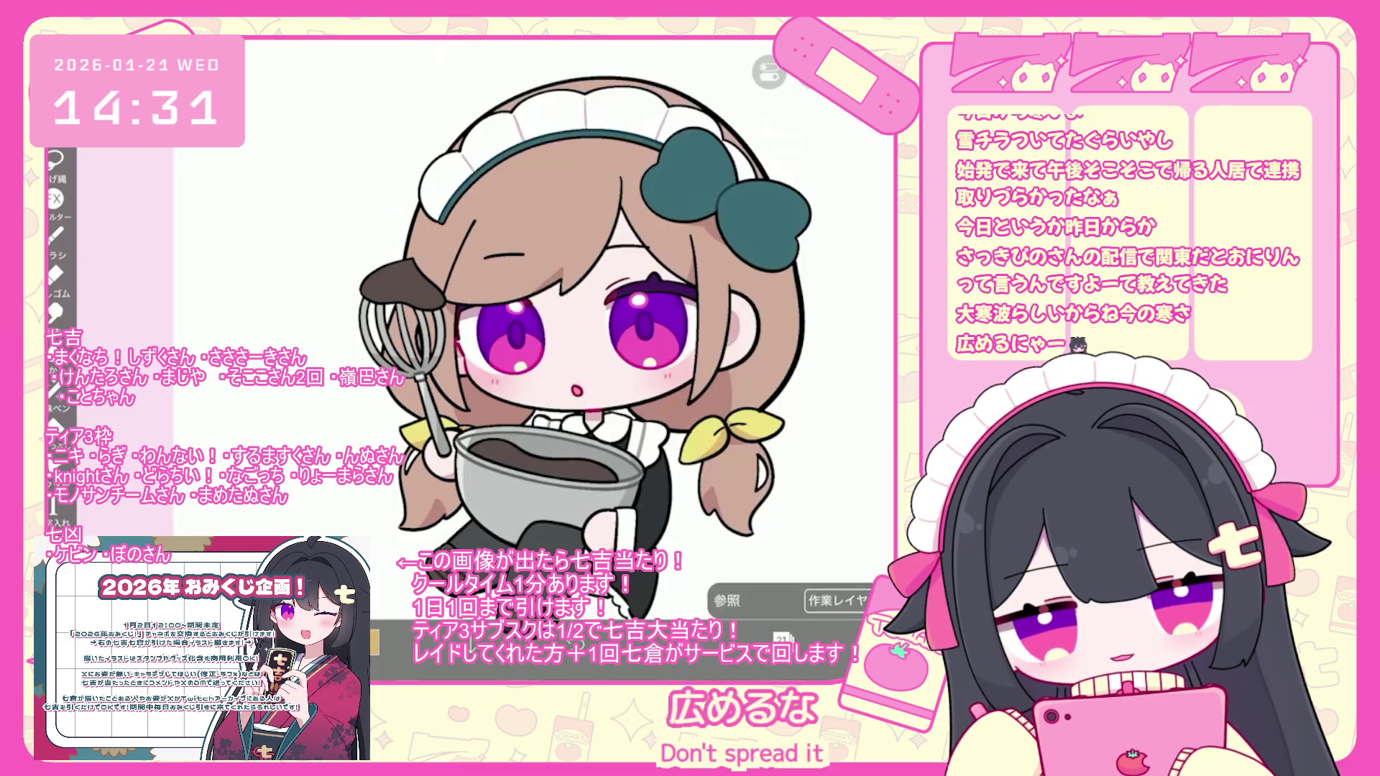
left_click(447, 407)
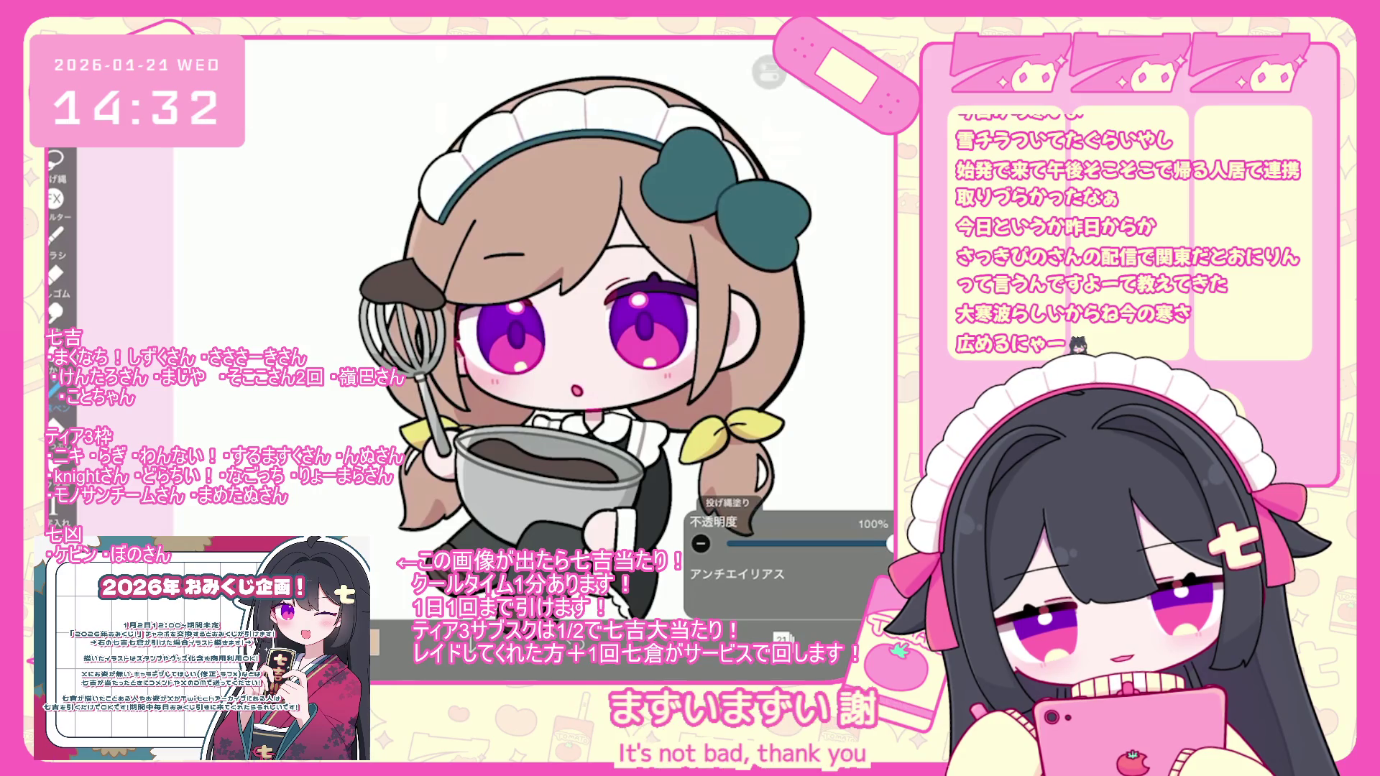
- Undo the last two lasso fills, including the one under the bangs
scroll(518, 324, "down", 2)
key("ctrl+z")
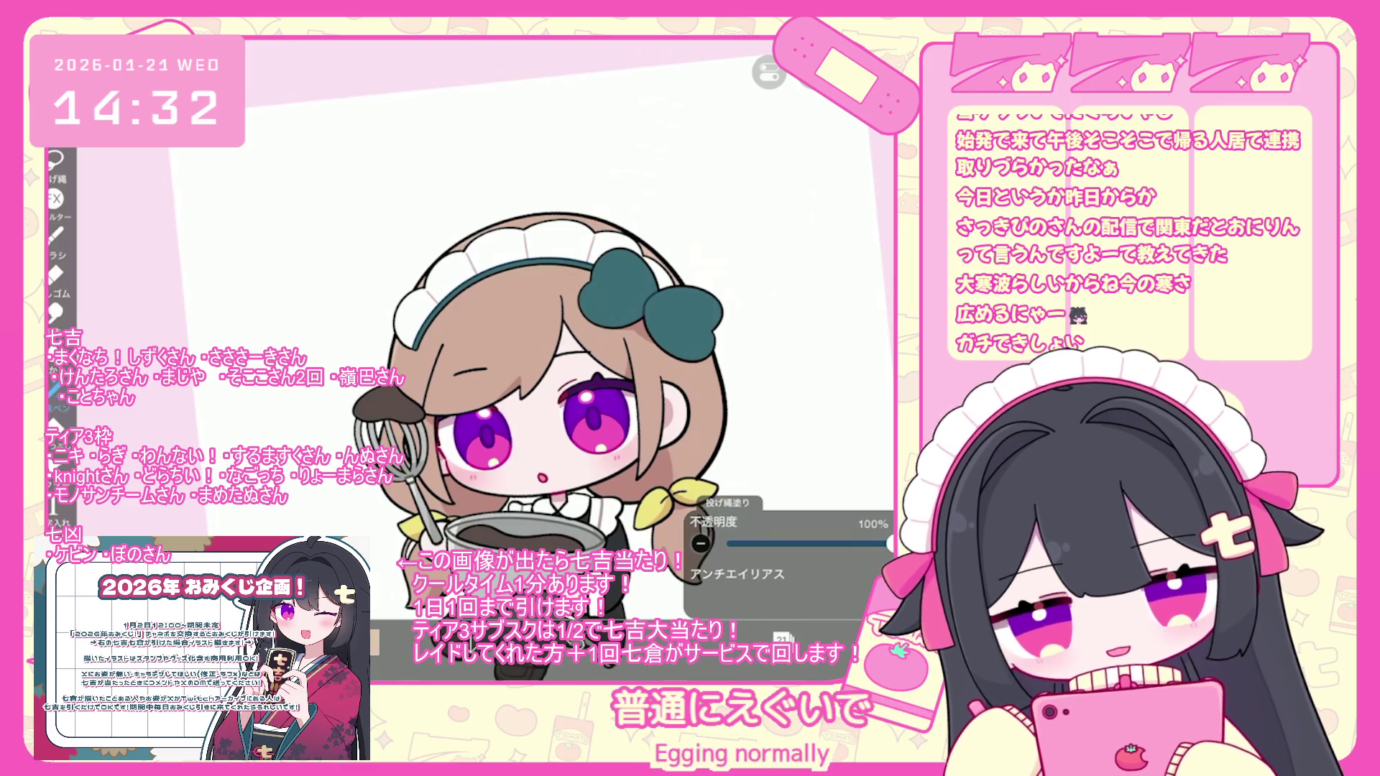
scroll(524, 441, "down", 2)
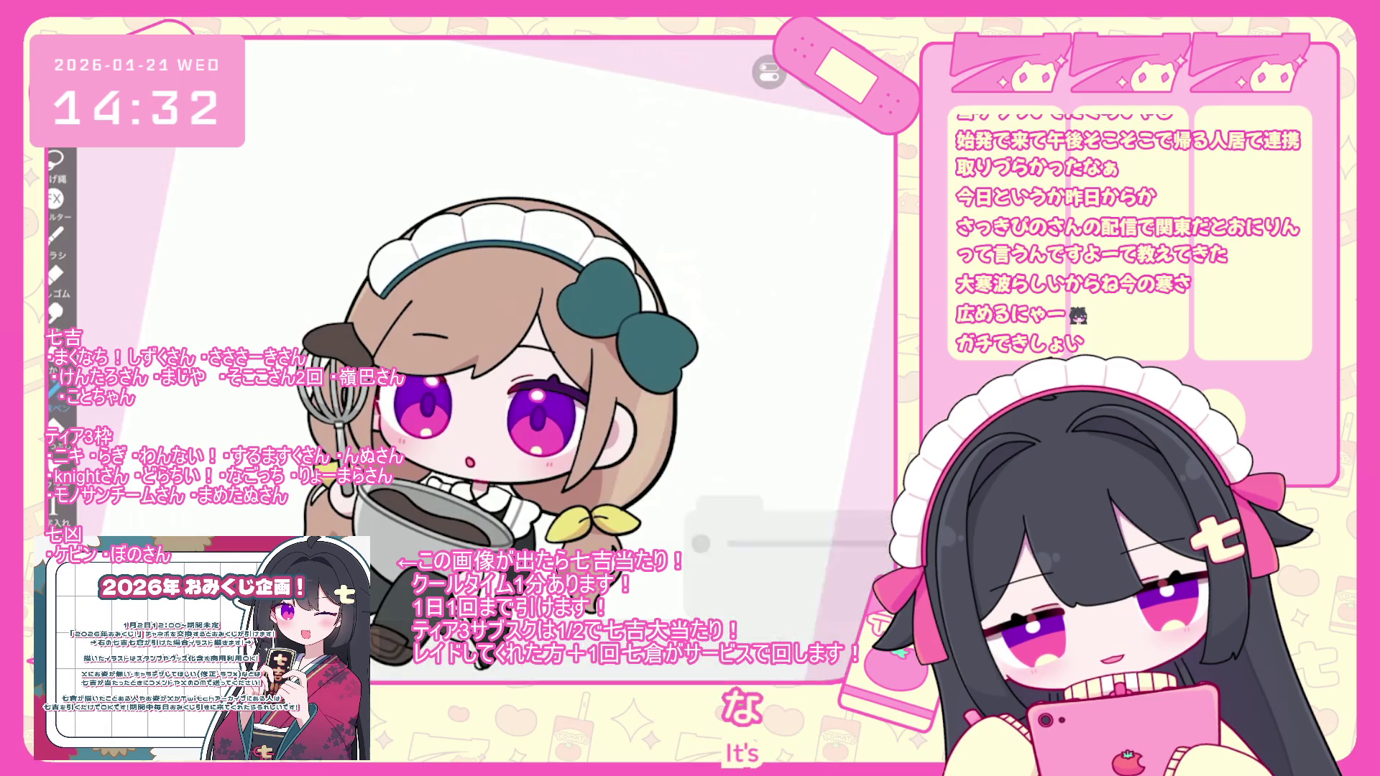
scroll(500, 374, "up", 2)
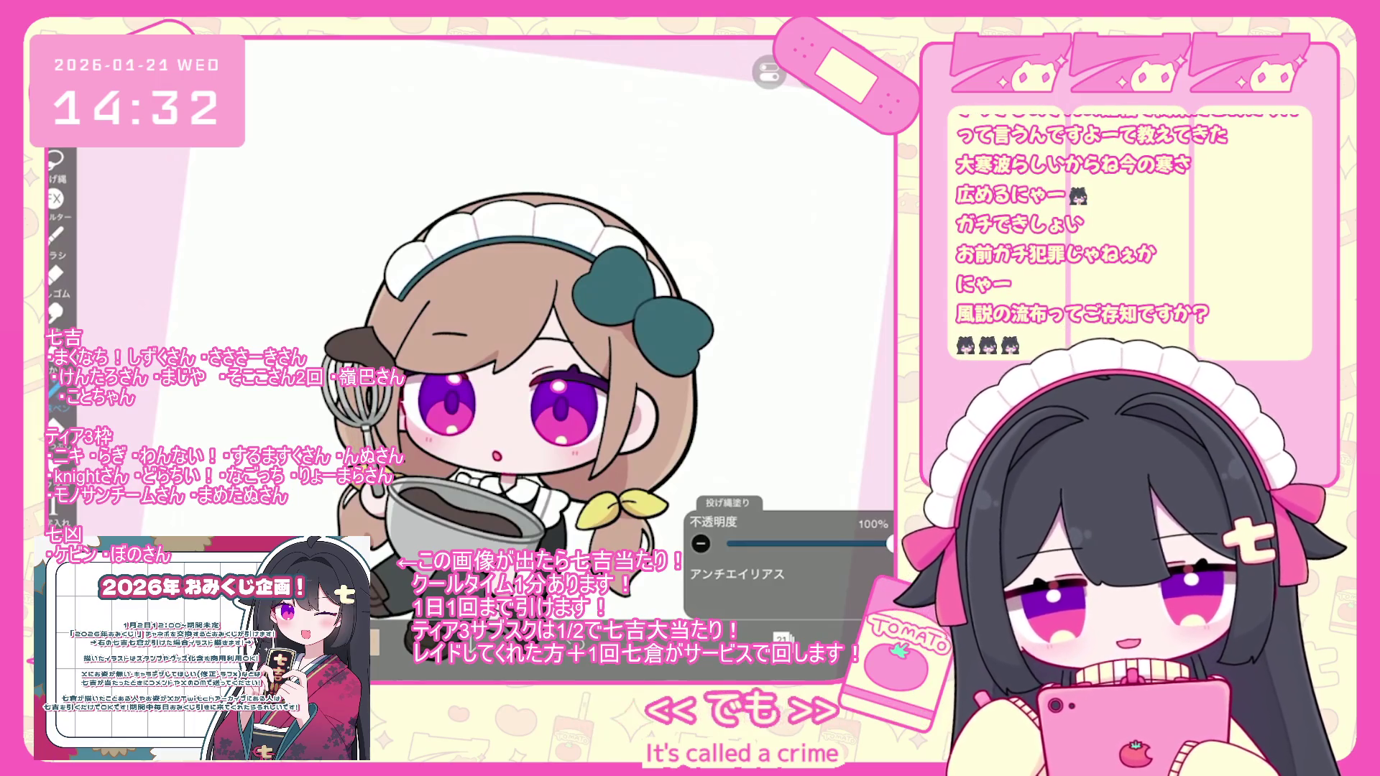
scroll(528, 435, "up", 2)
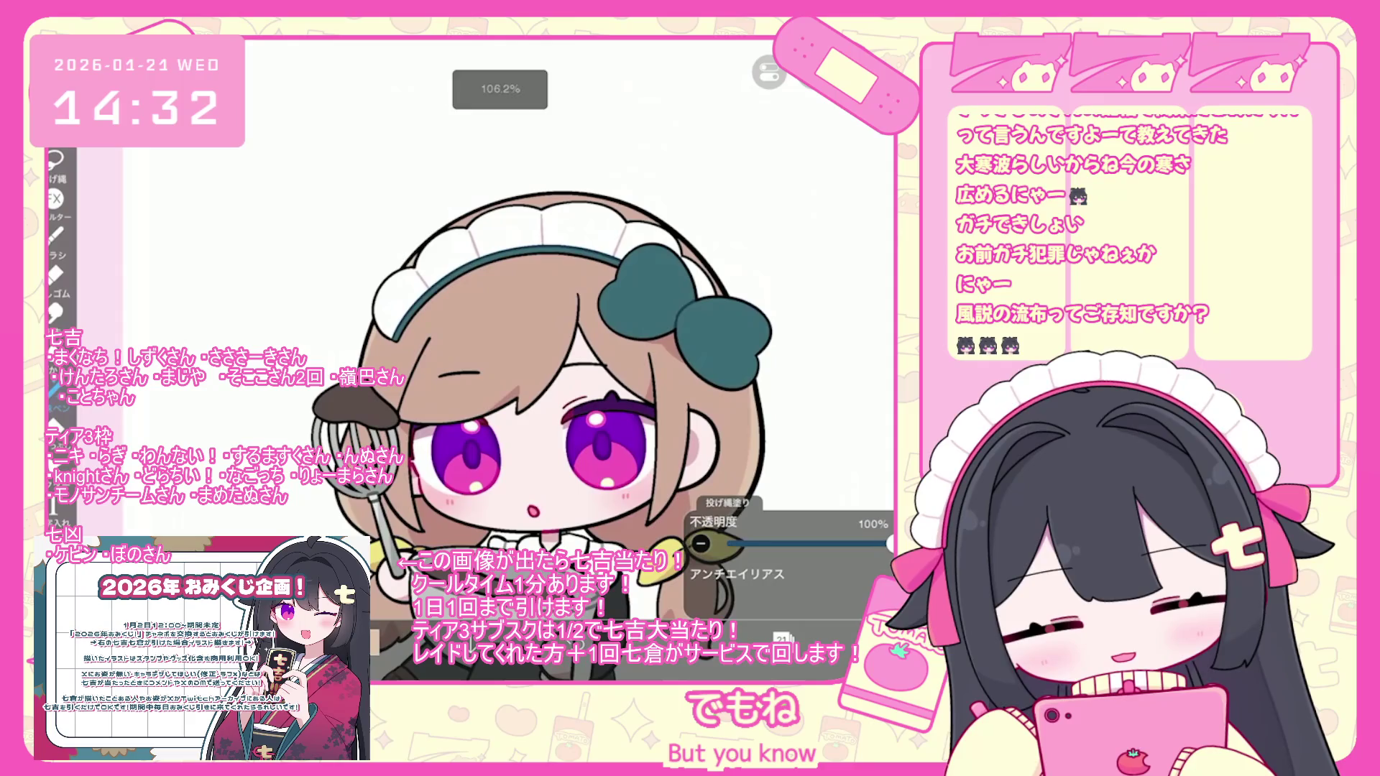
key("ctrl+z")
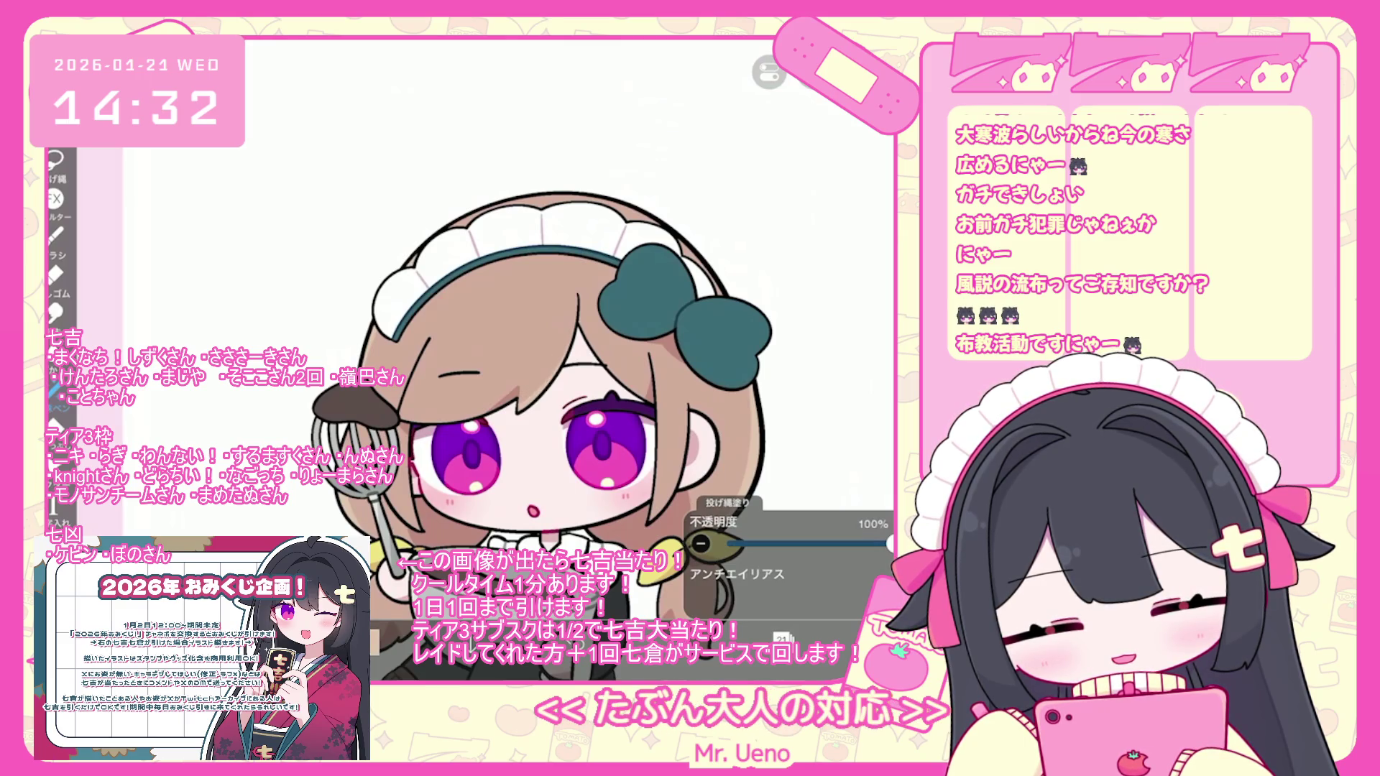
left_click(376, 641)
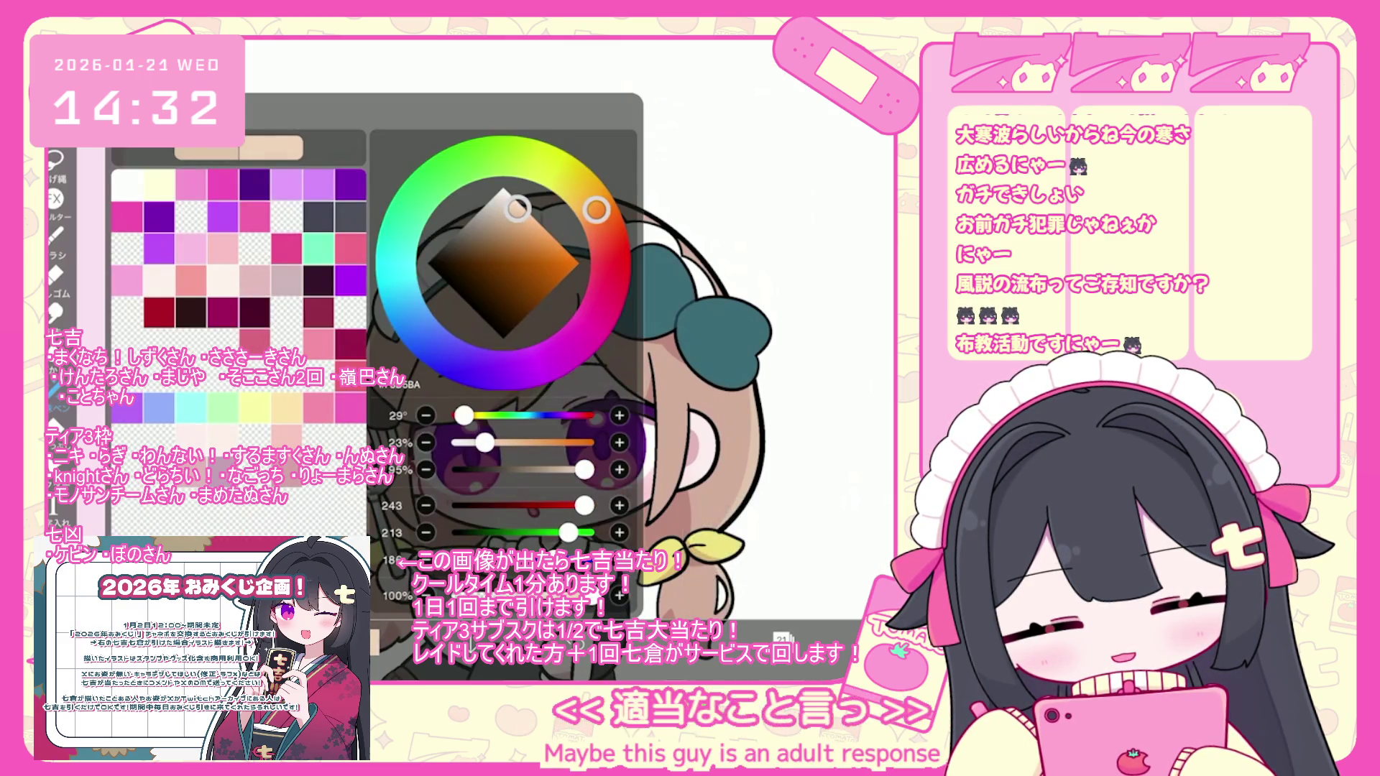
- Add a new layer above layer 22 and clip it to the layer below
left_click(56, 234)
left_click(55, 233)
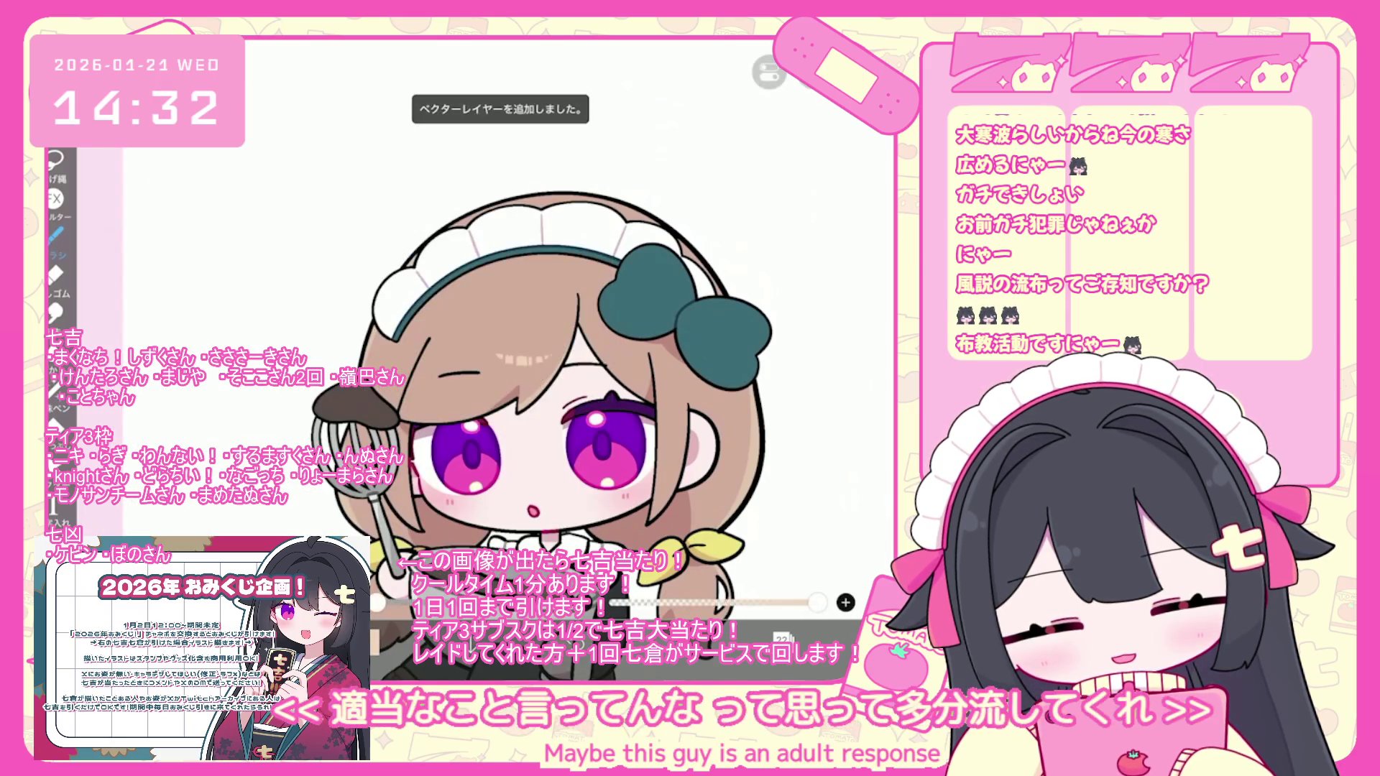
left_click(783, 638)
left_click(503, 599)
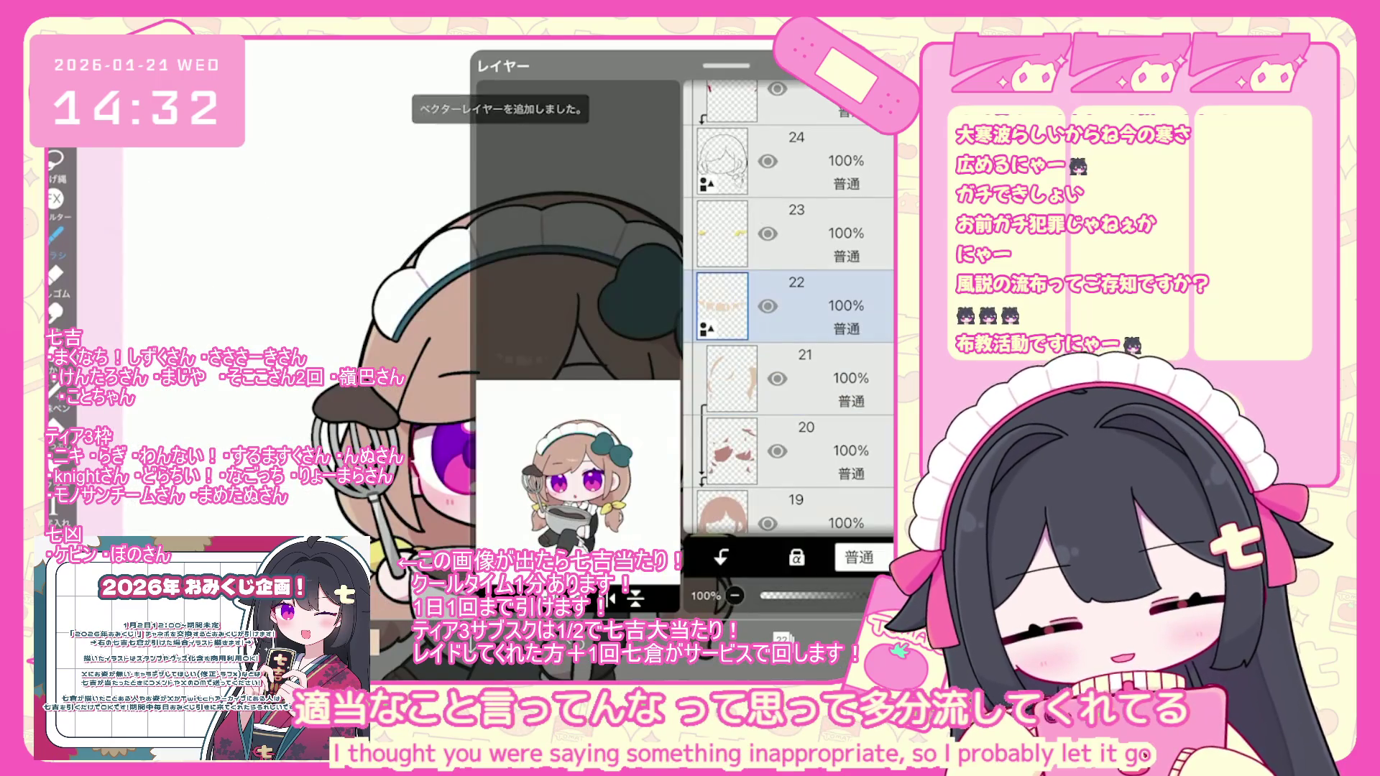
left_click(721, 557)
- Shift the brush colour to a warmer peach and fine-tune its shade
left_click(726, 638)
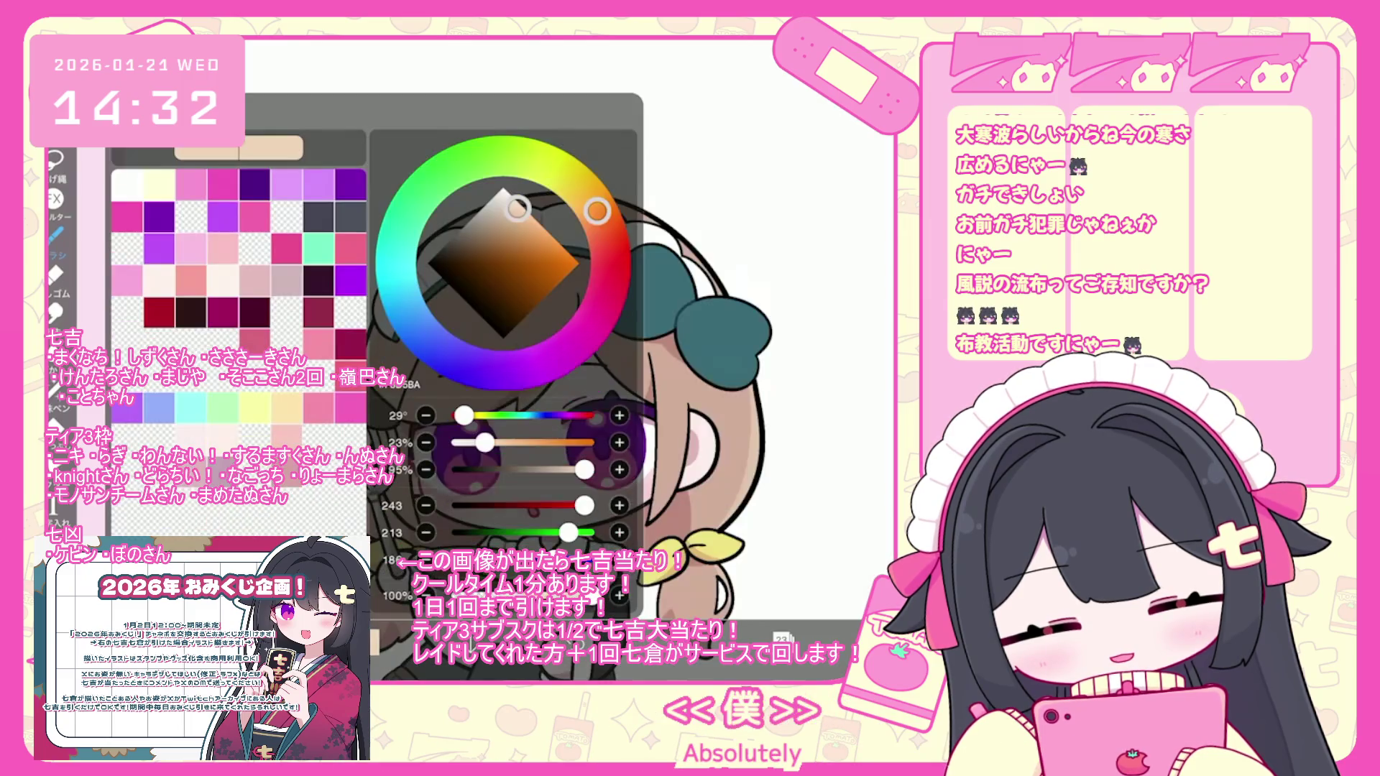
left_click(55, 234)
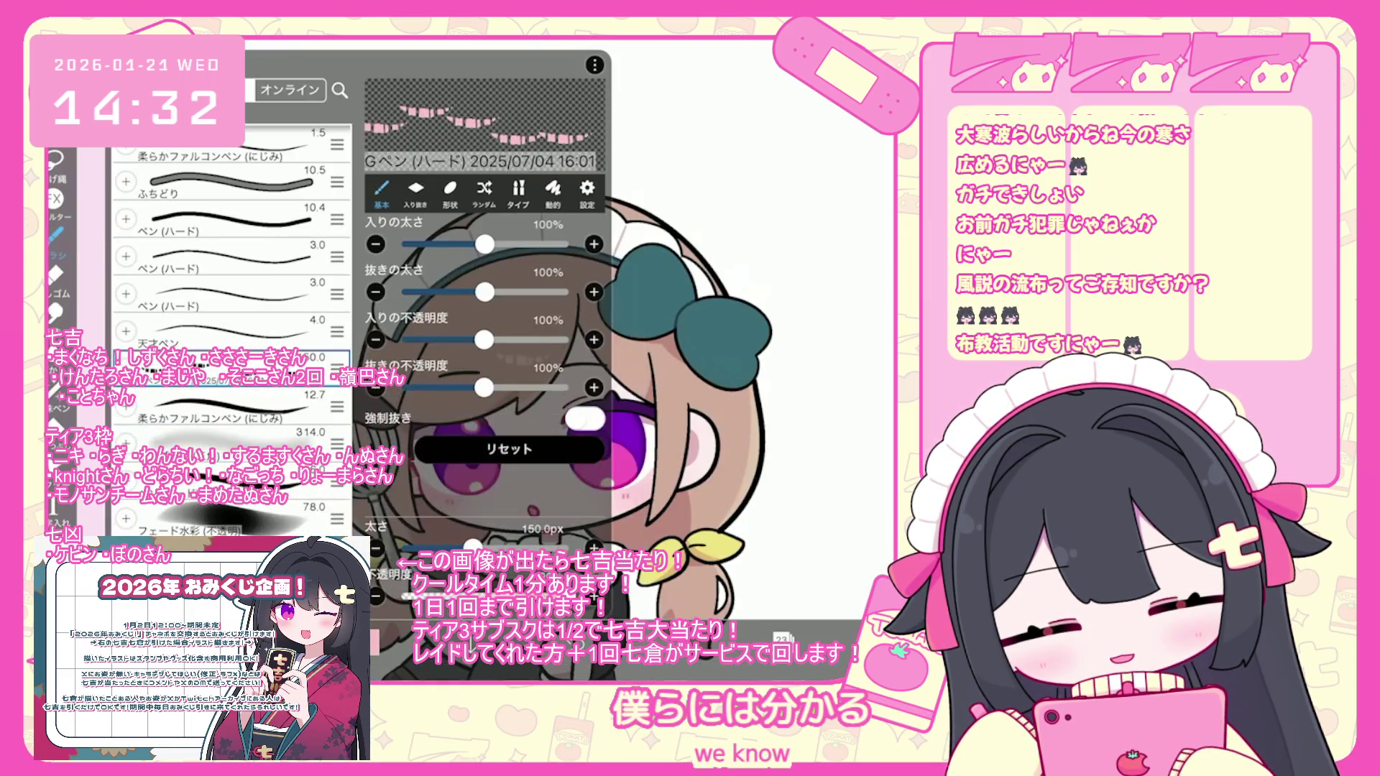
left_click(726, 638)
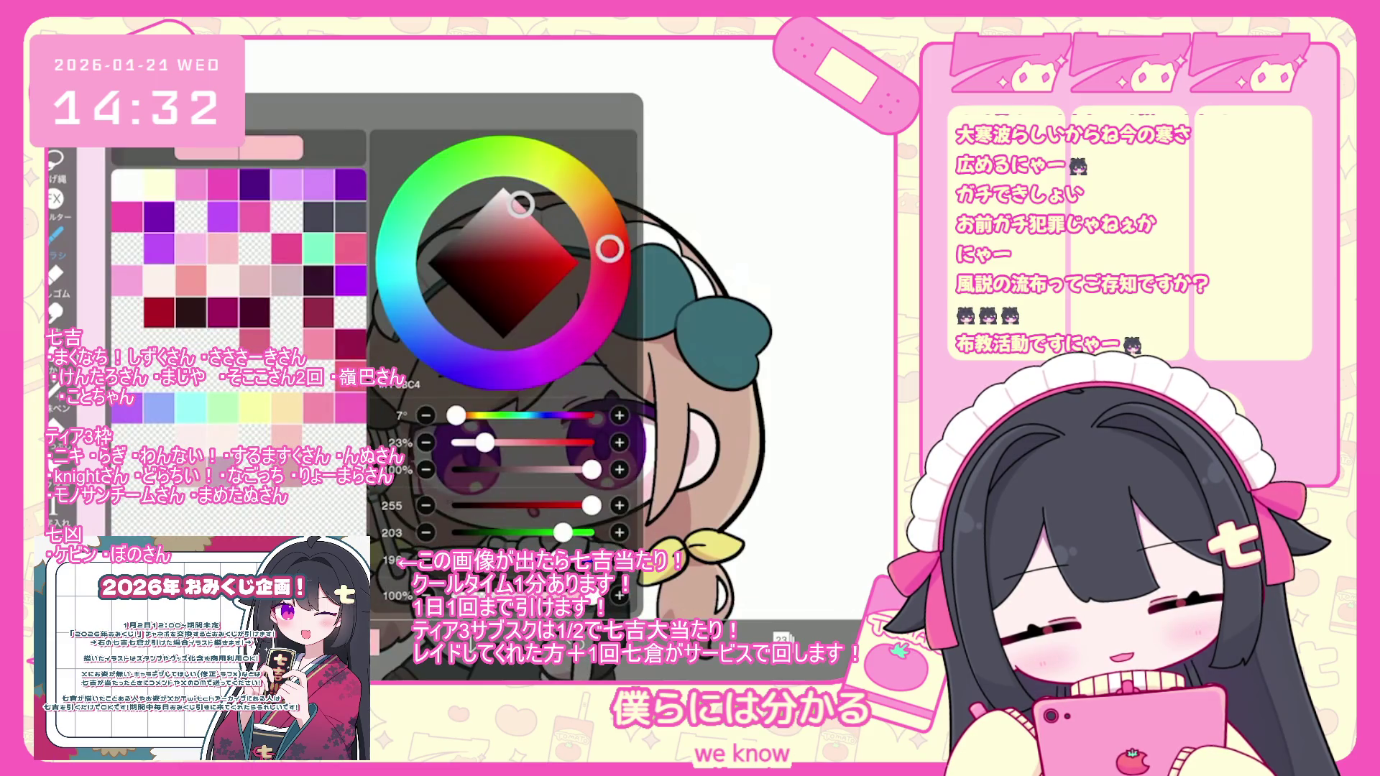
left_click_drag(609, 249, 606, 233)
left_click(727, 638)
left_click(726, 639)
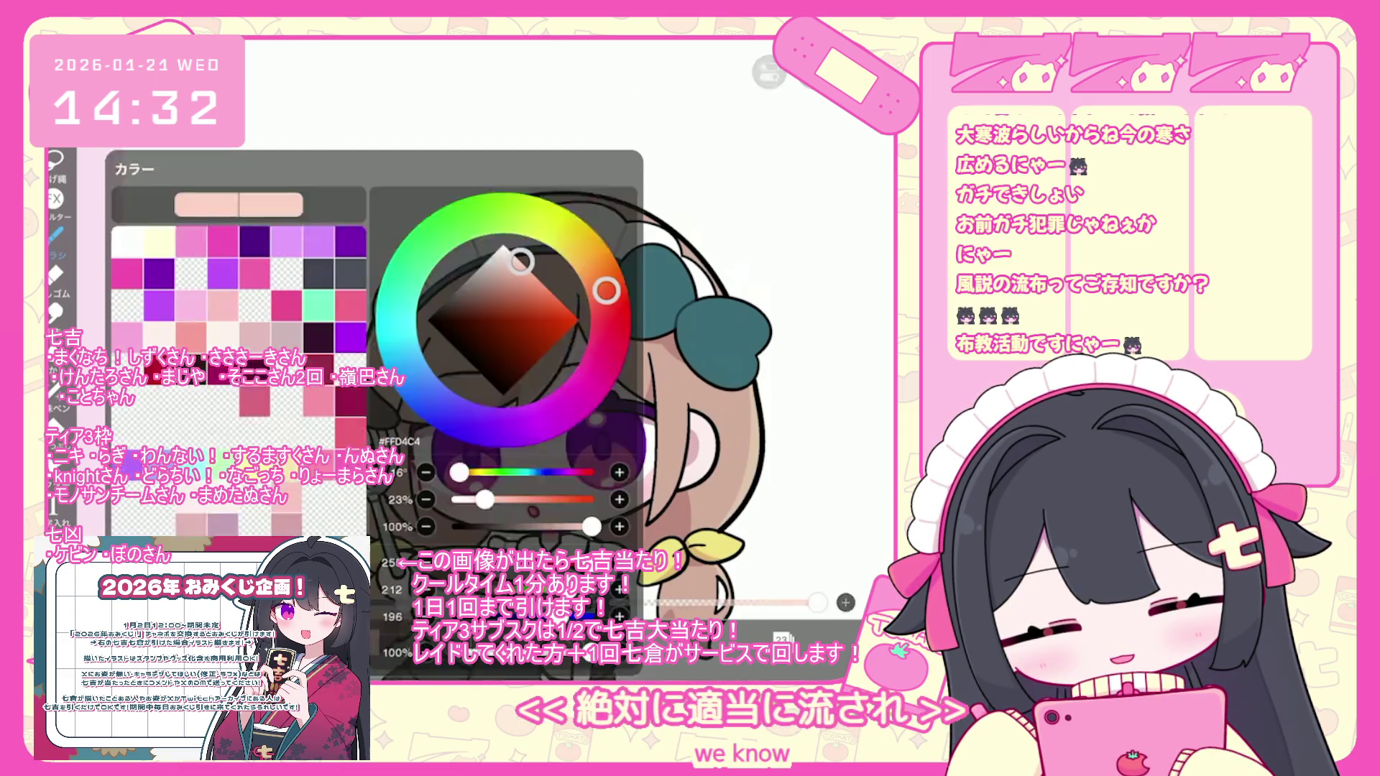
left_click_drag(606, 289, 519, 202)
left_click(726, 639)
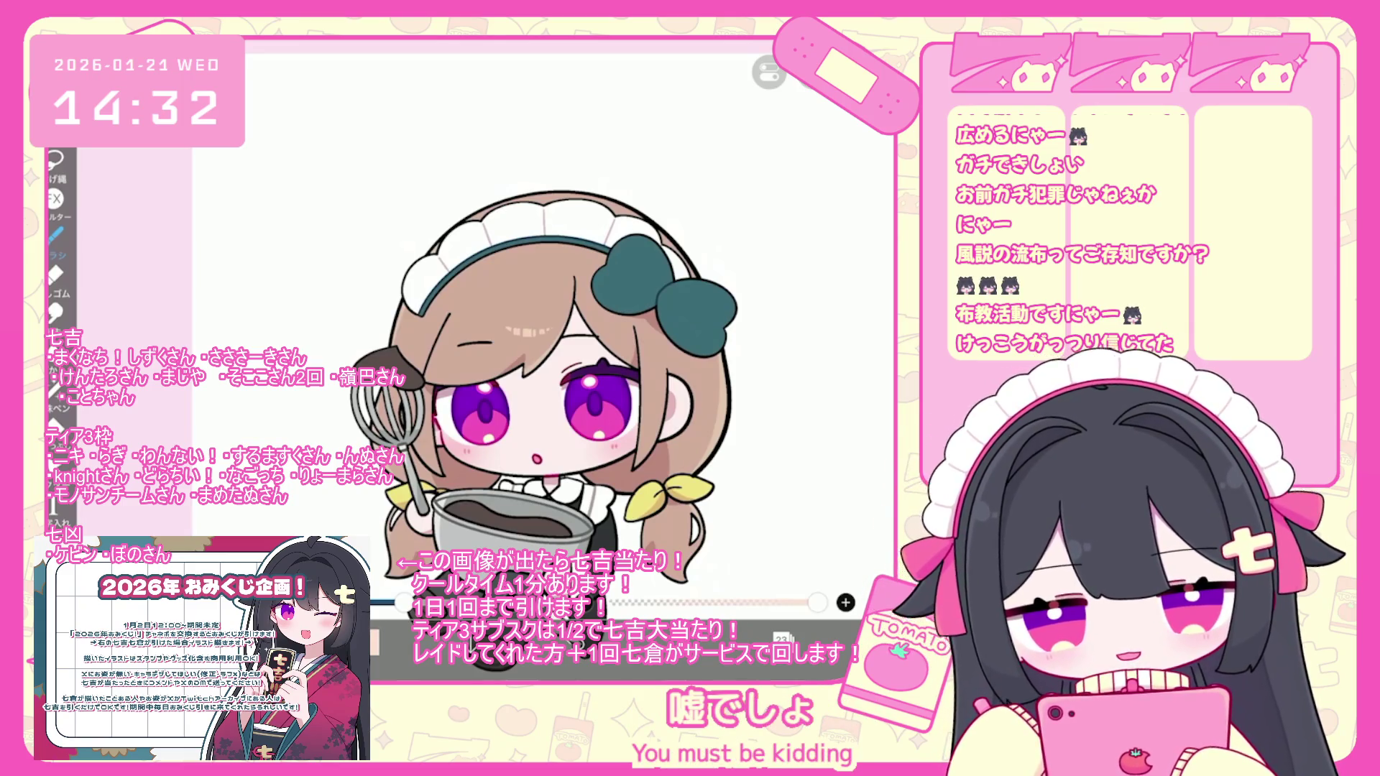
- Undo the stray stroke near the forehead and the last few brush strokes
key("ctrl+z")
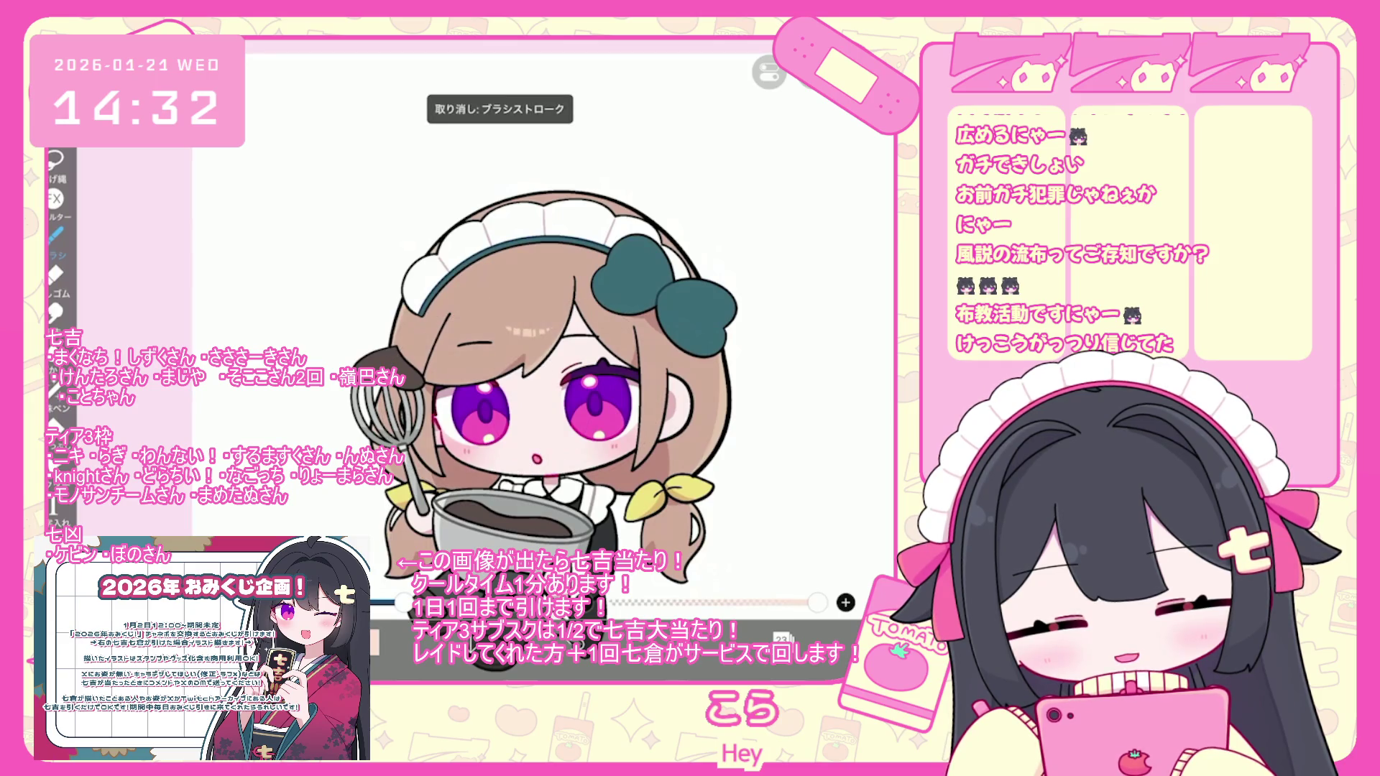
left_click(726, 640)
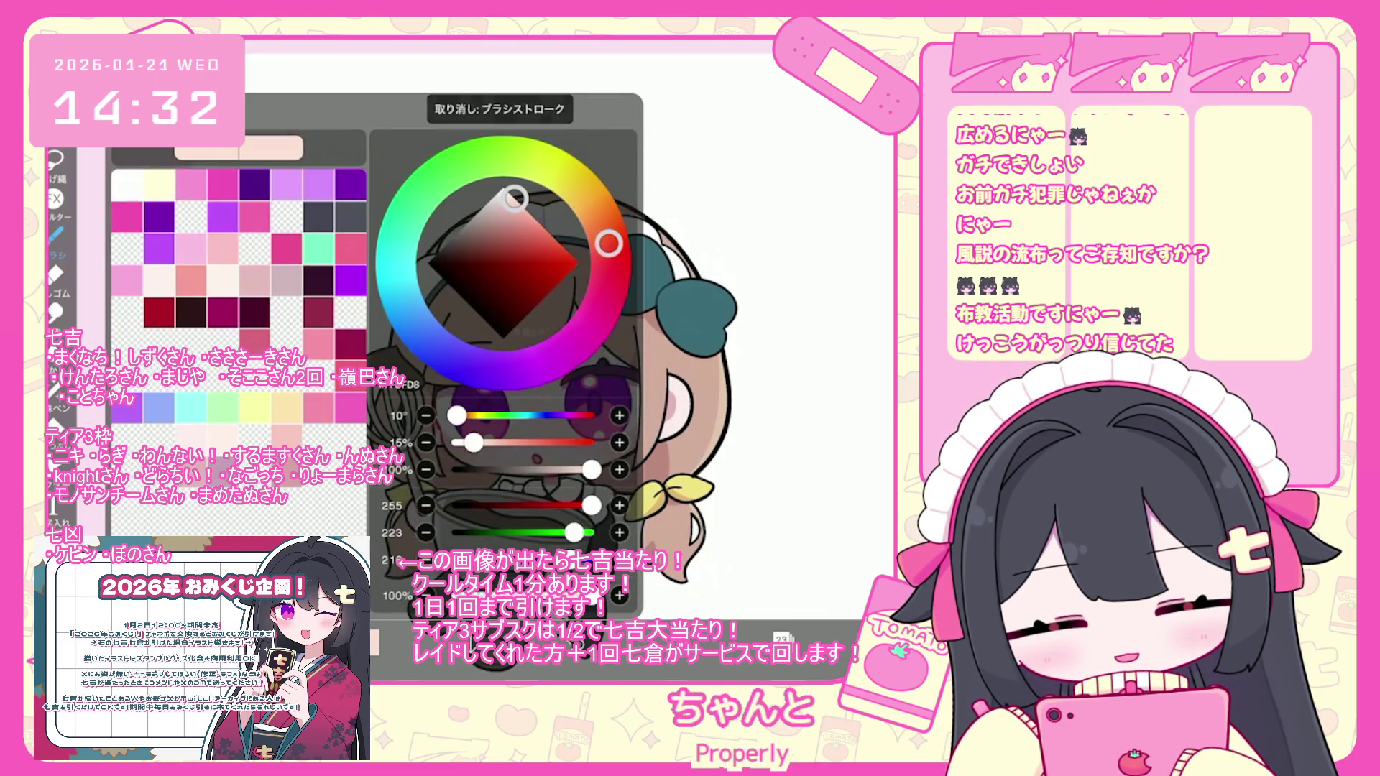
left_click(726, 640)
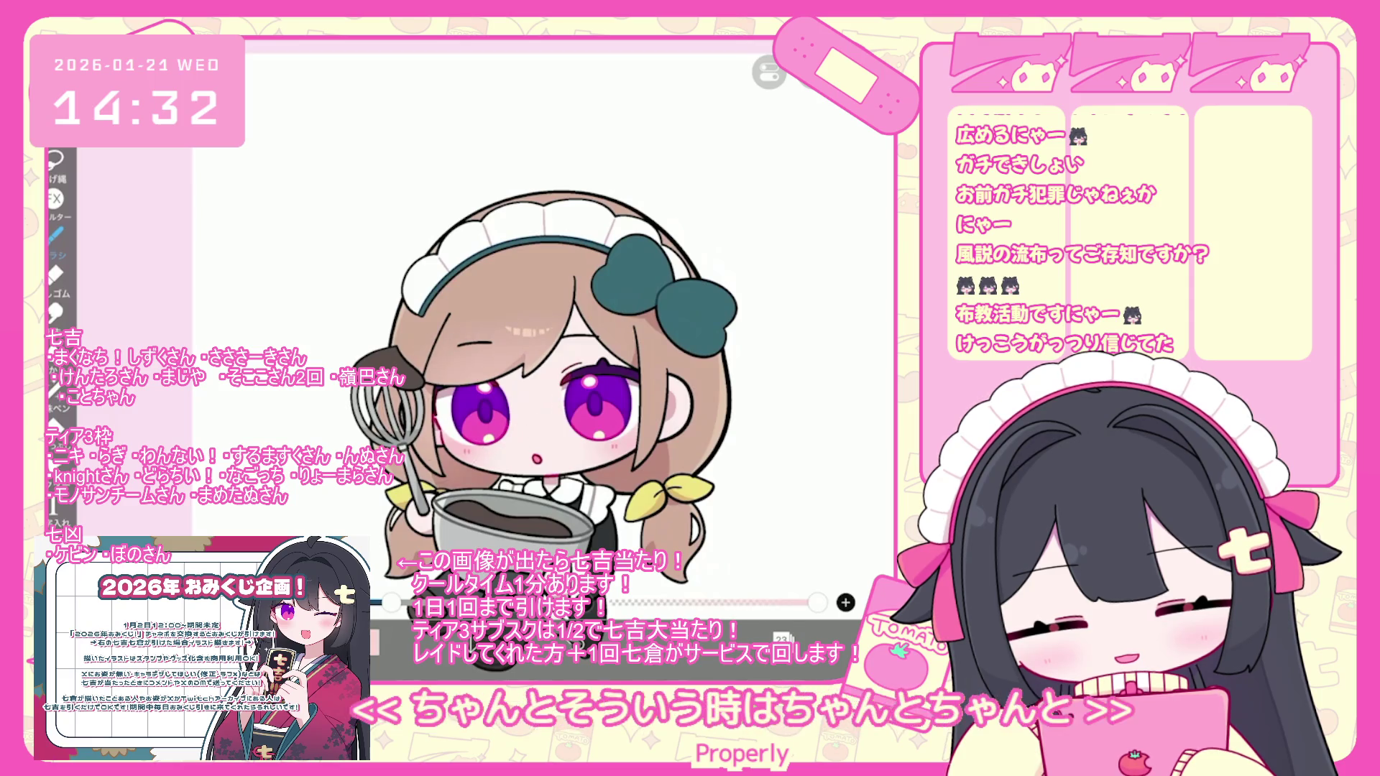
key("ctrl+z")
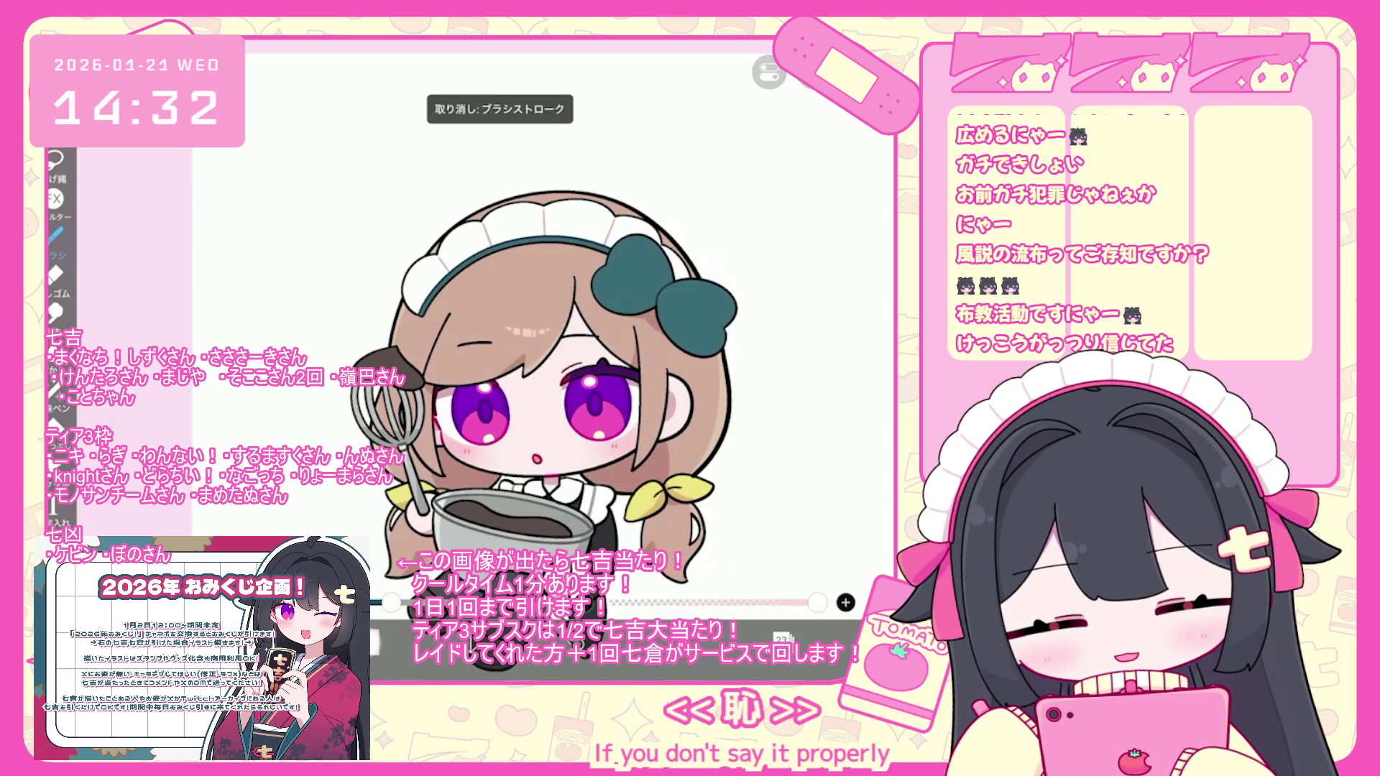
left_click(726, 640)
left_click(726, 640)
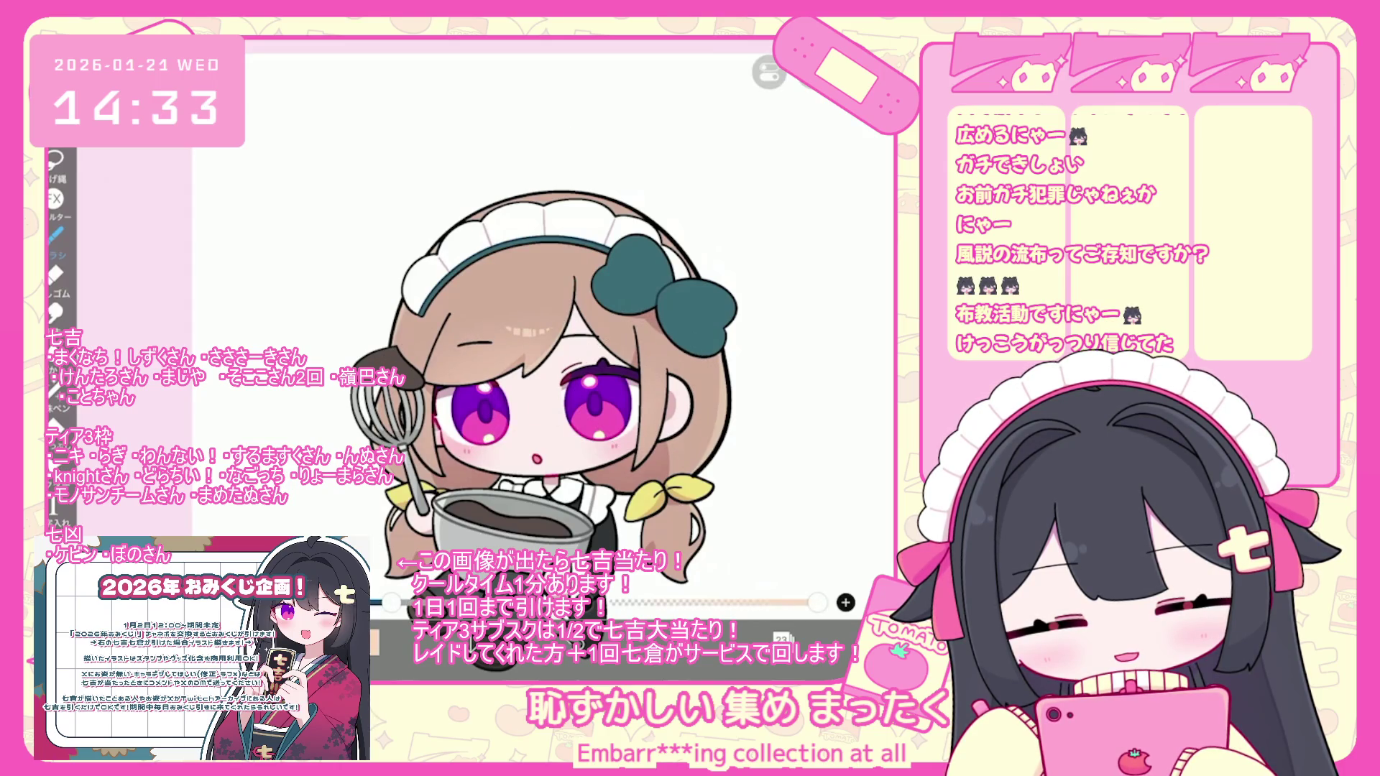
- Select layer 19, shown at 35% opacity, in the layer list
scroll(604, 359, "down", 3)
scroll(567, 360, "up", 2)
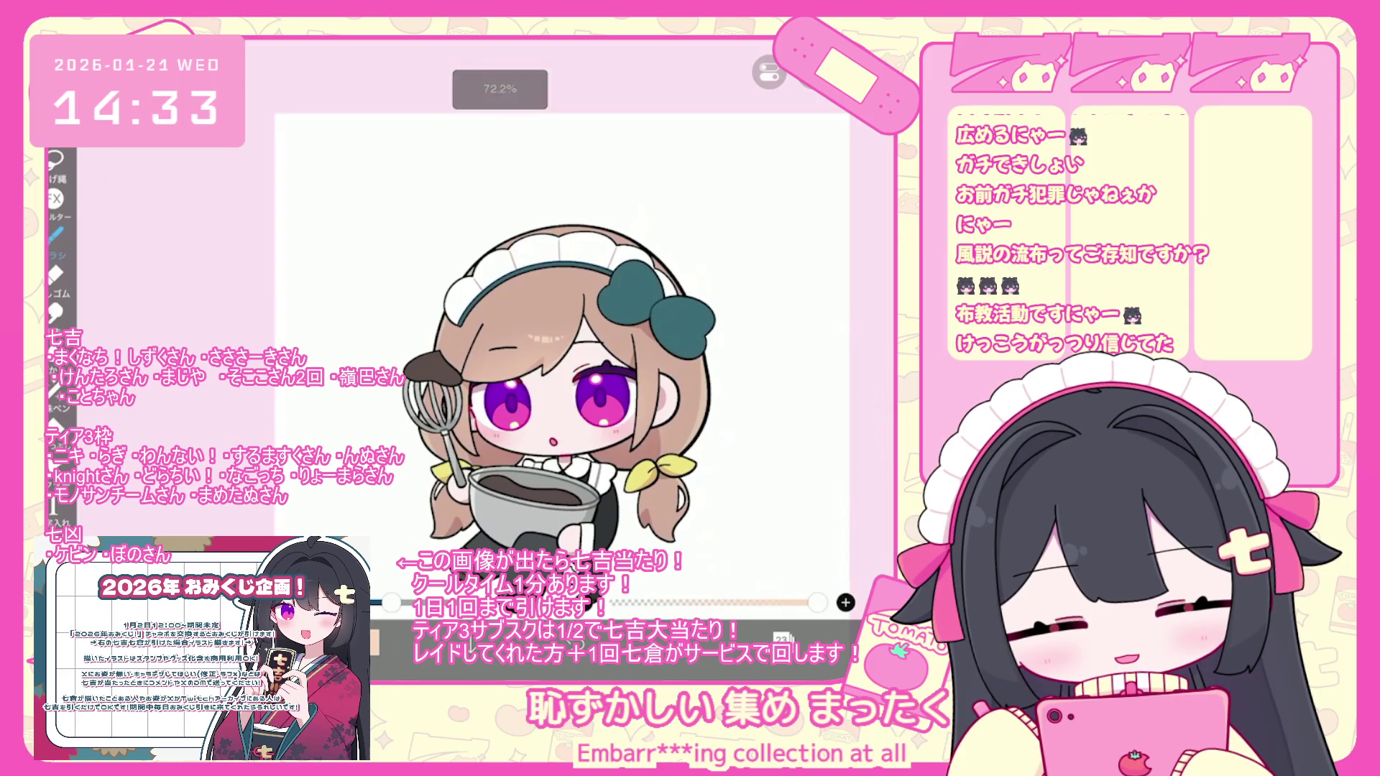
left_click(782, 638)
left_click(791, 496)
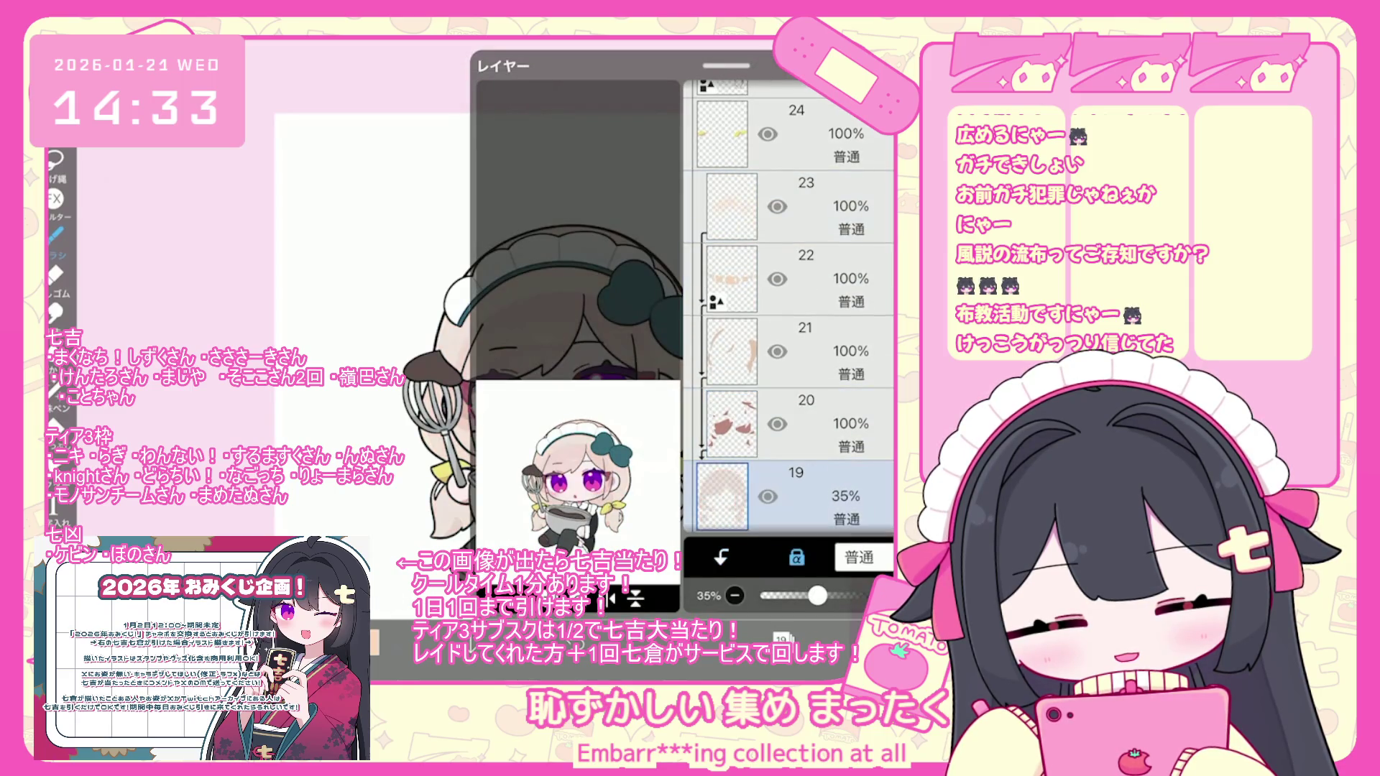
- Select layer 14 as the layer to draw on
scroll(791, 310, "down", 5)
left_click(741, 313)
scroll(790, 324, "down", 1)
left_click(736, 348)
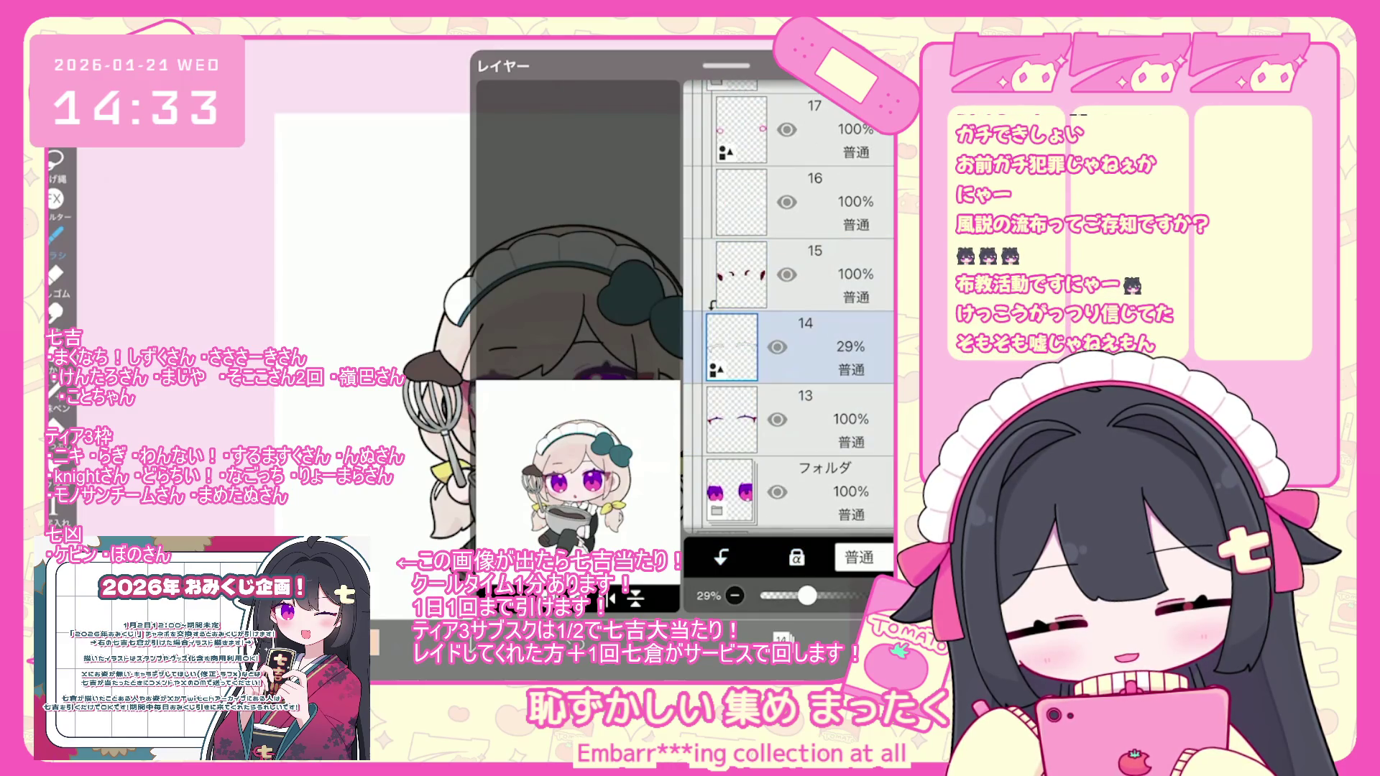
left_click(782, 638)
left_click(734, 639)
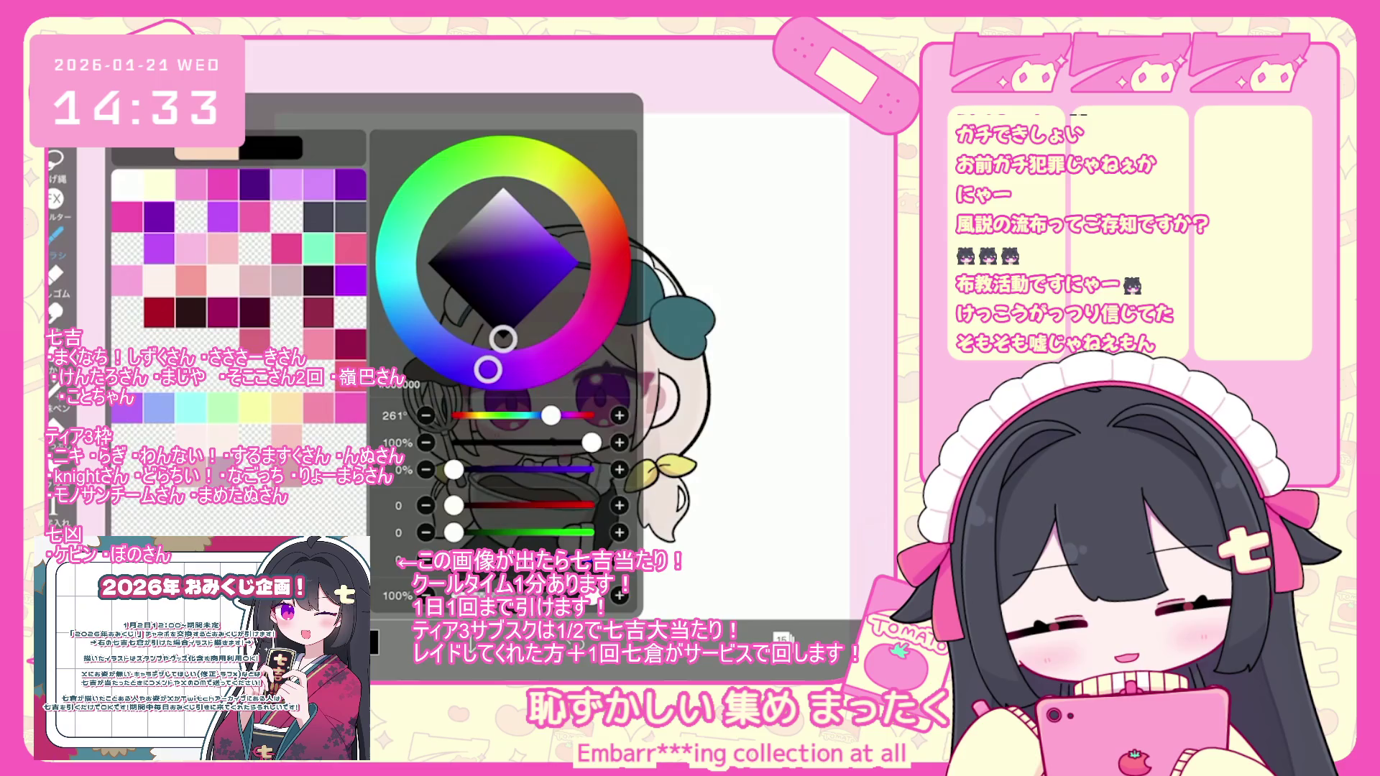
- Choose the ペン (ハード) hard pen brush at 3.0 px
left_click(54, 233)
left_click(230, 257)
left_click(230, 219)
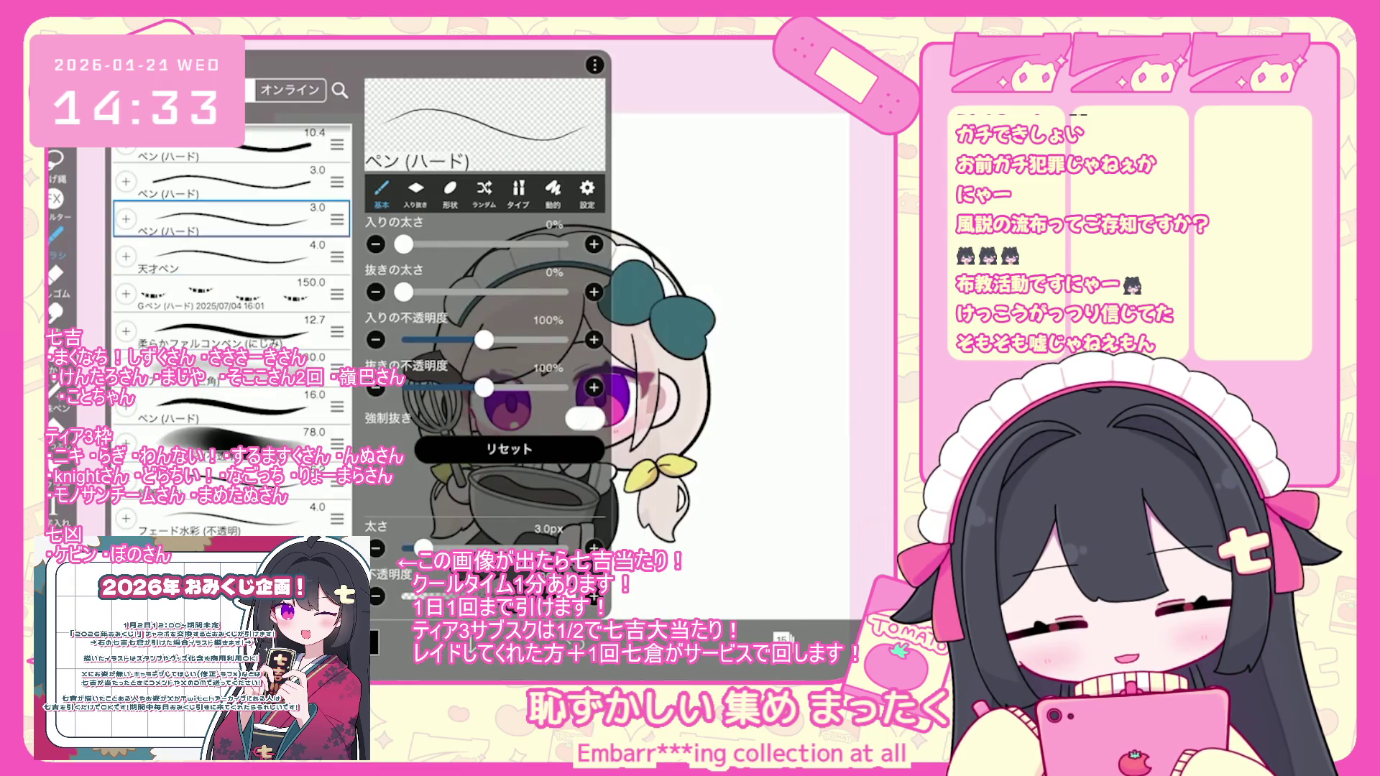
left_click(230, 257)
left_click(54, 234)
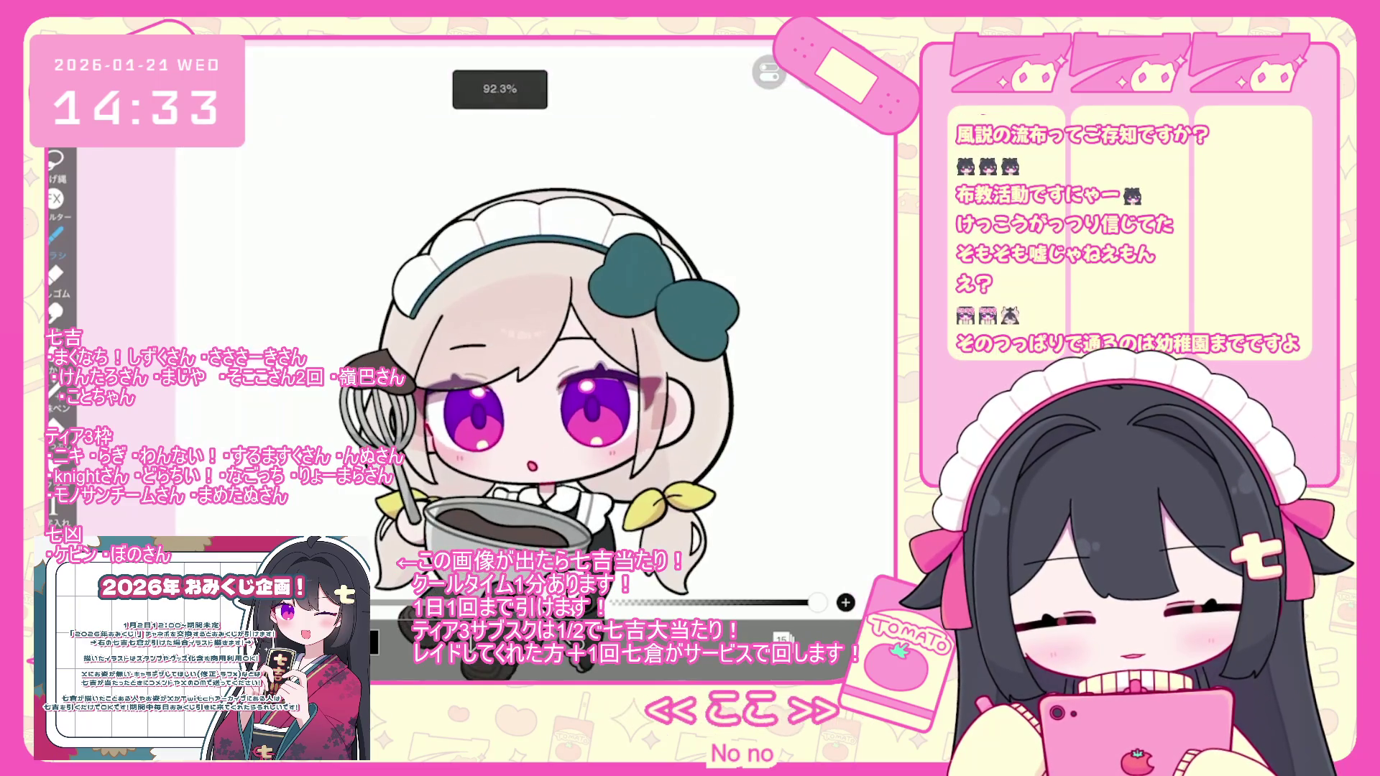
left_click(782, 639)
- Select a lower drawing layer and zoom in on the girl's purple left eye
left_click(805, 450)
scroll(791, 302, "down", 3)
left_click(805, 162)
left_click(782, 638)
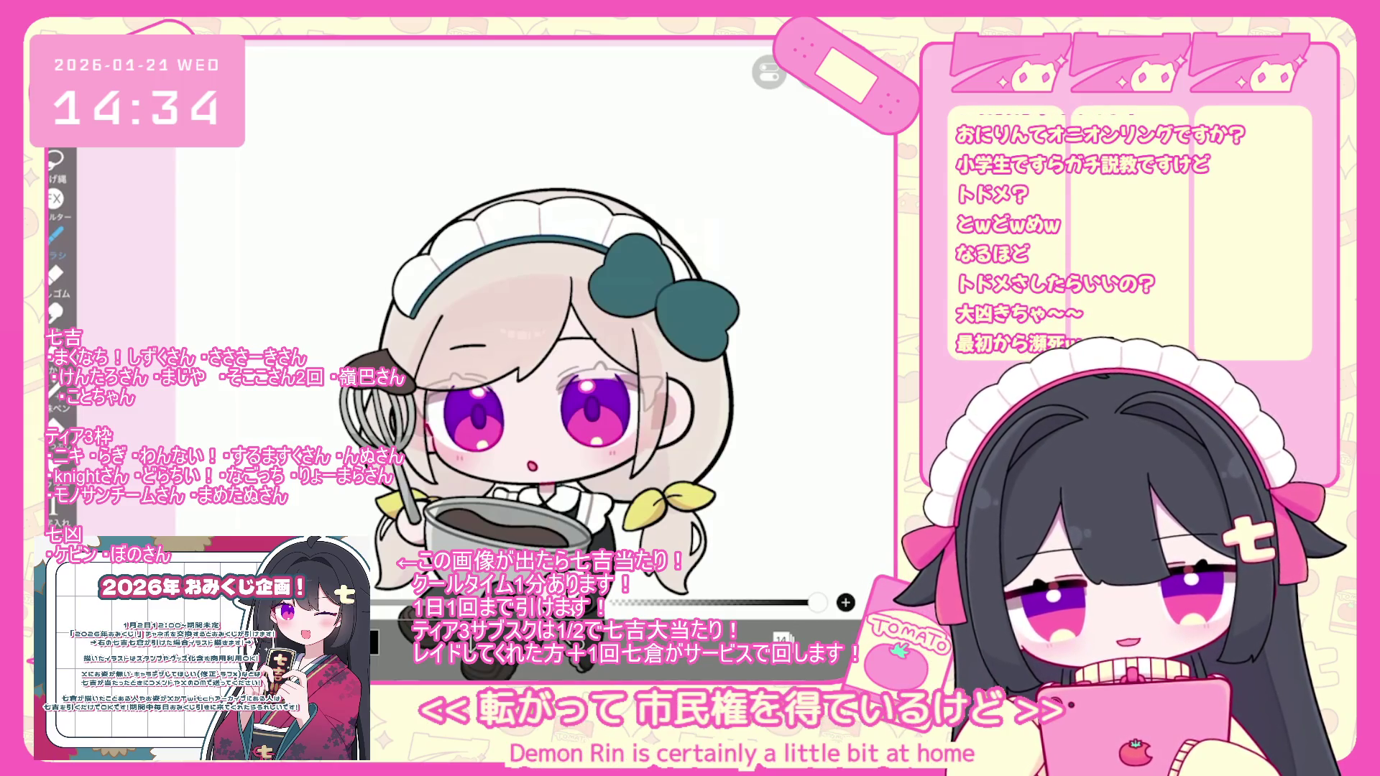
scroll(503, 395, "up", 10)
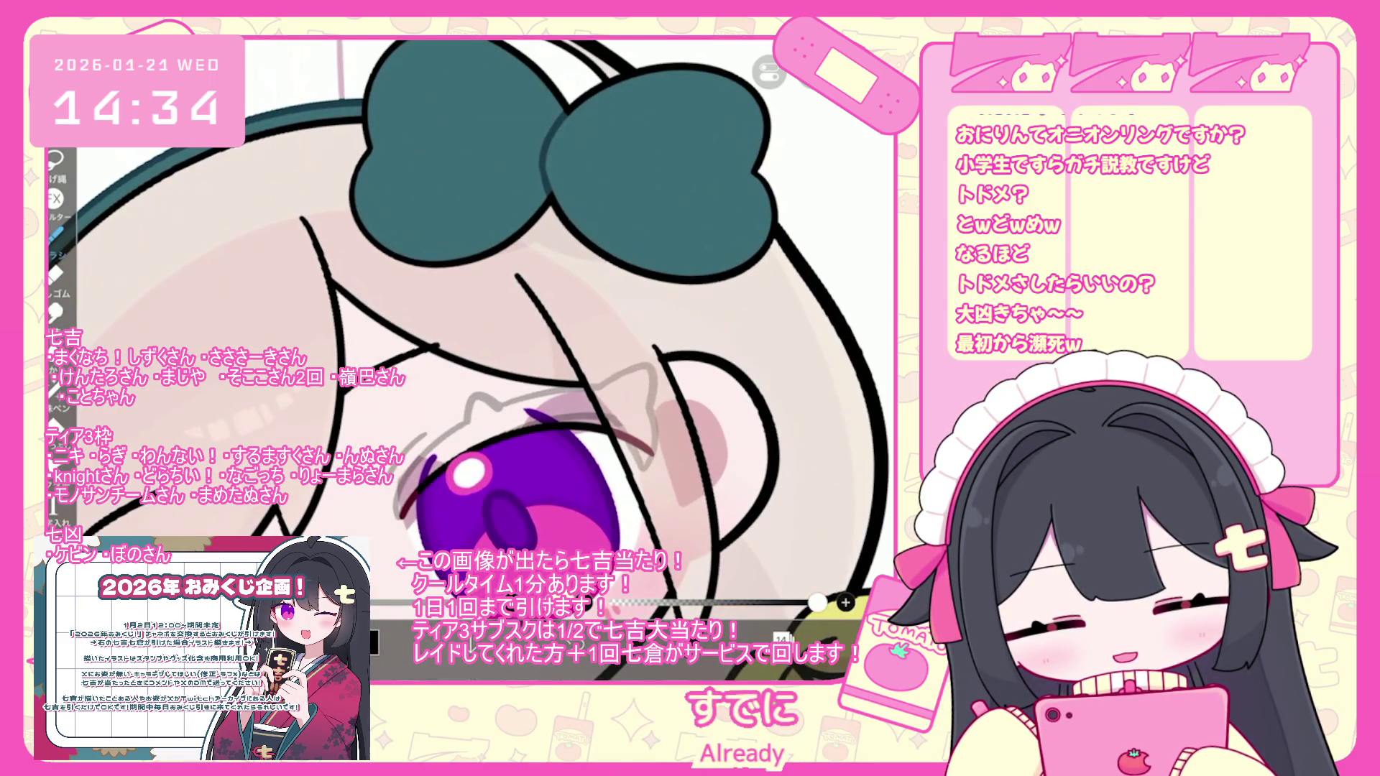
- Undo the stray marks near the eye and a first eyelid attempt
key("ctrl+z")
left_click_drag(427, 464, 633, 431)
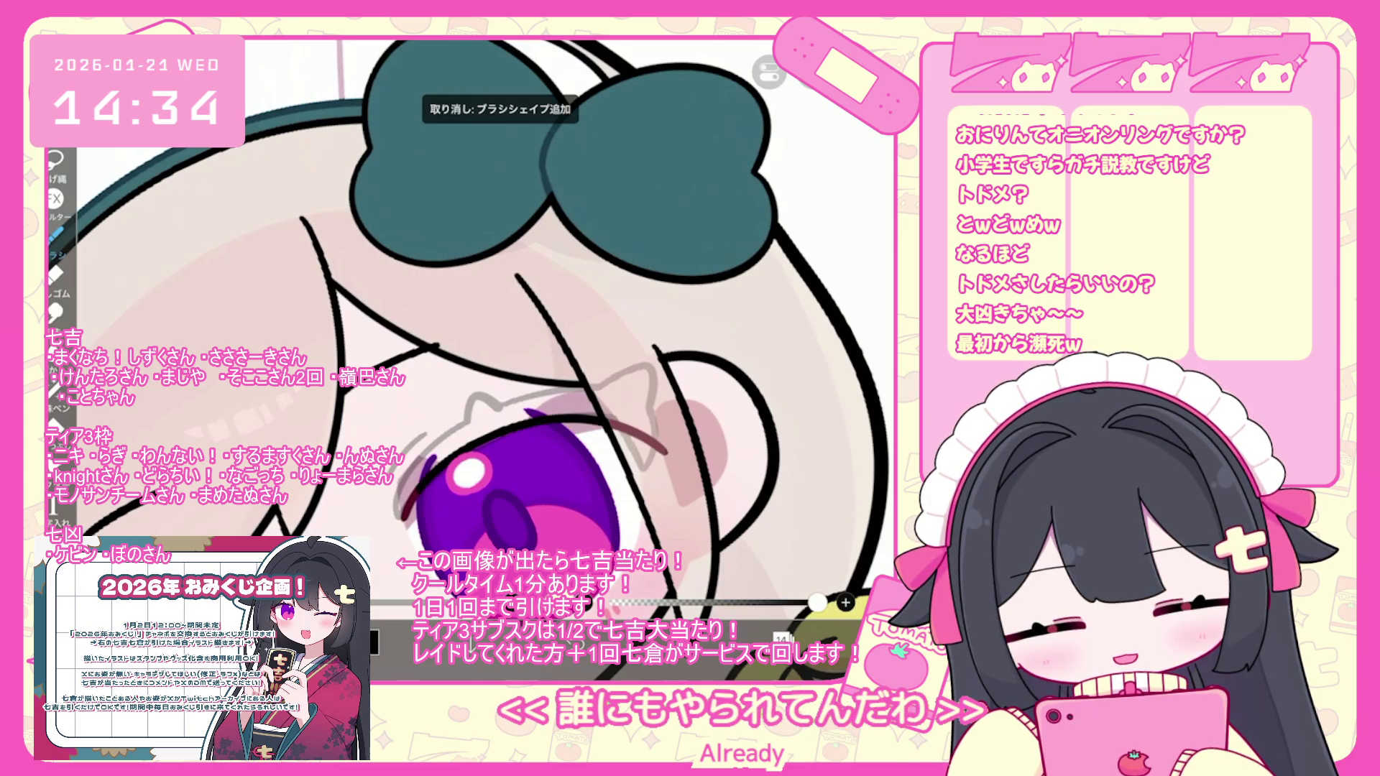
key("ctrl+z")
scroll(487, 341, "up", 2)
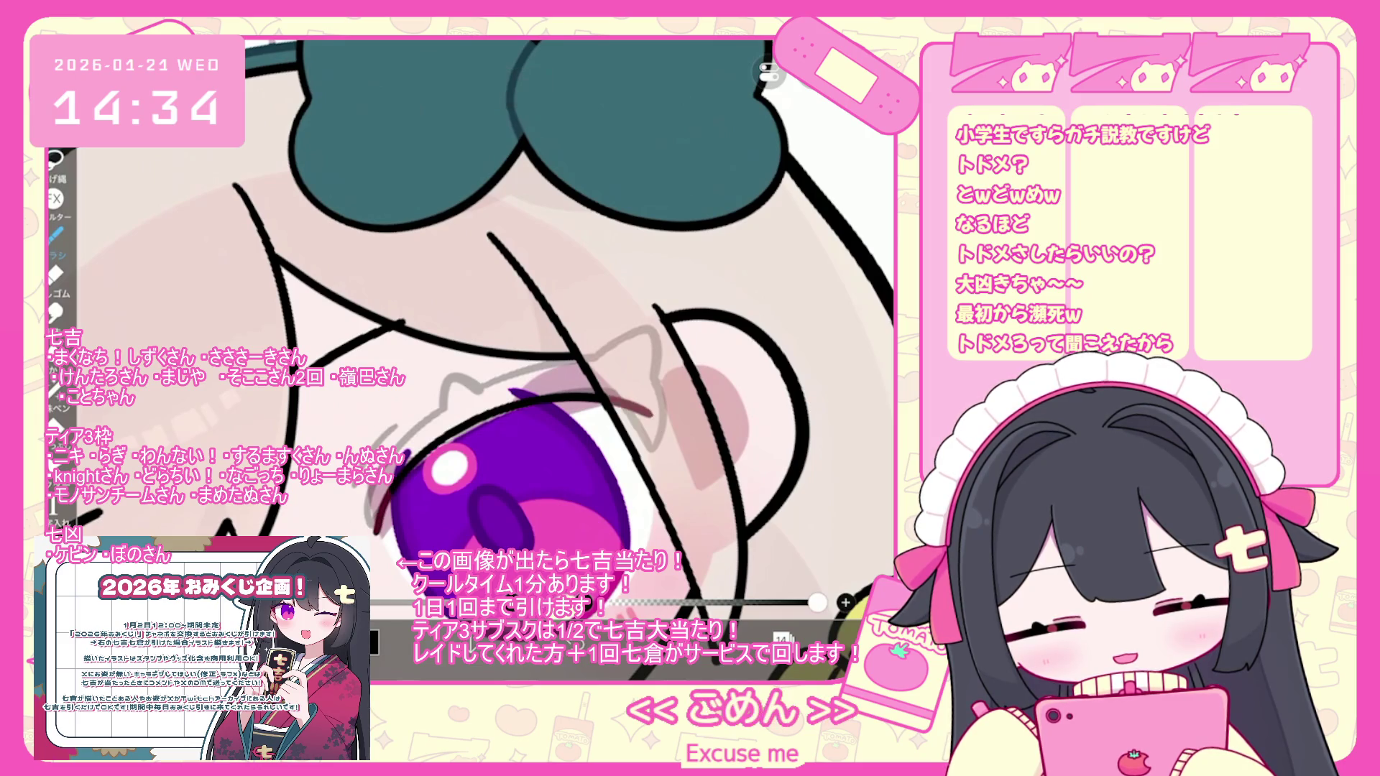
key("ctrl+z")
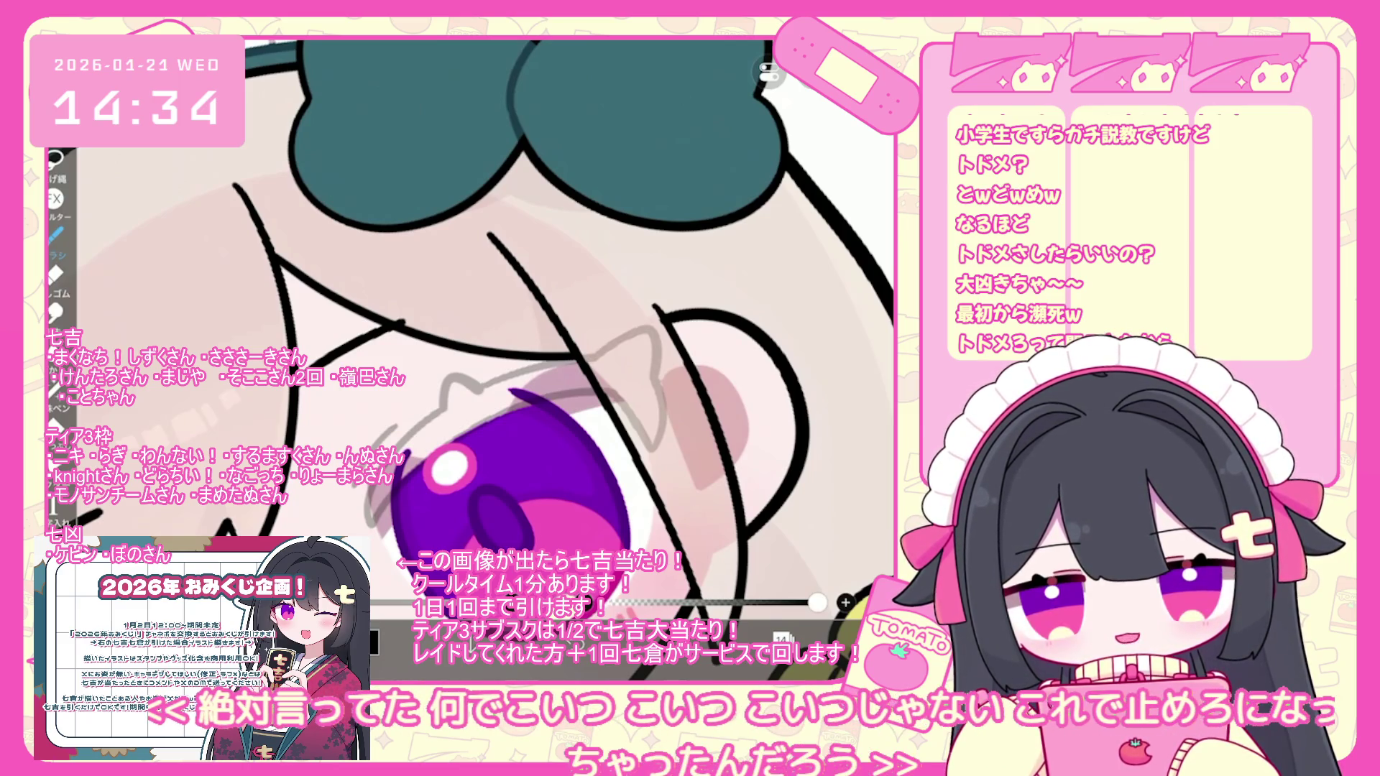
- Draw and extend a black upper-lid line across the eye, then select the stroke
left_click_drag(384, 525, 595, 395)
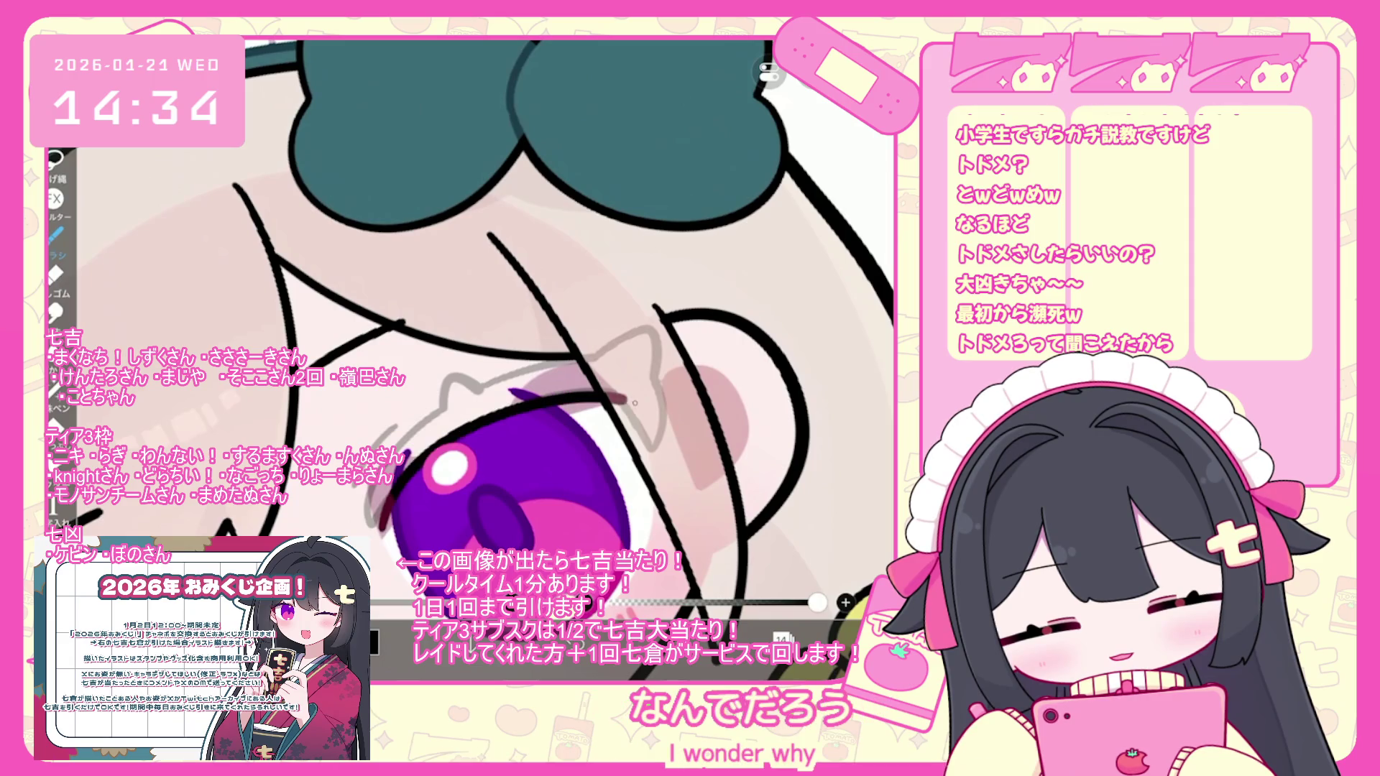
left_click_drag(385, 529, 371, 482)
mouse_move(582, 373)
left_mouse_down()
mouse_move(657, 354)
mouse_move(680, 392)
mouse_move(655, 423)
left_mouse_up()
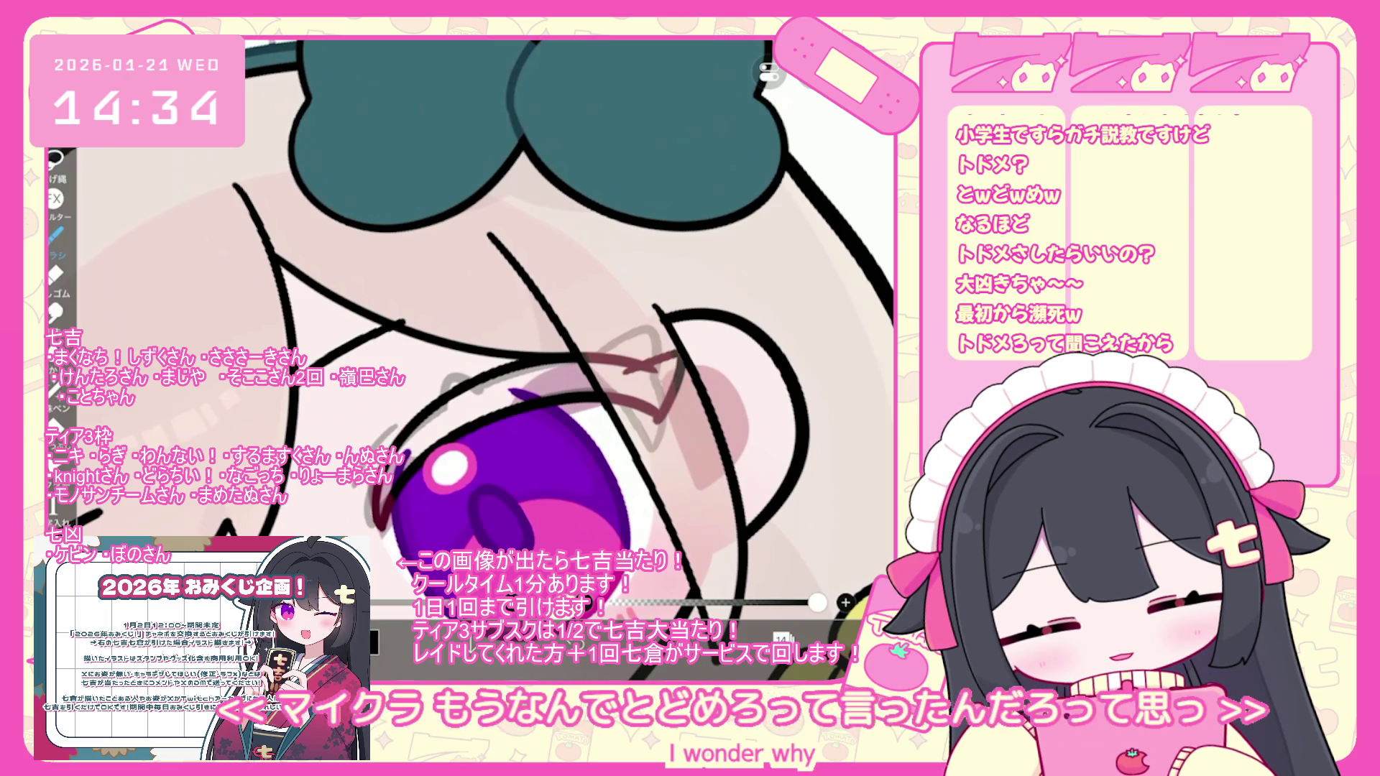
key("ctrl+z")
scroll(471, 360, "down", 5)
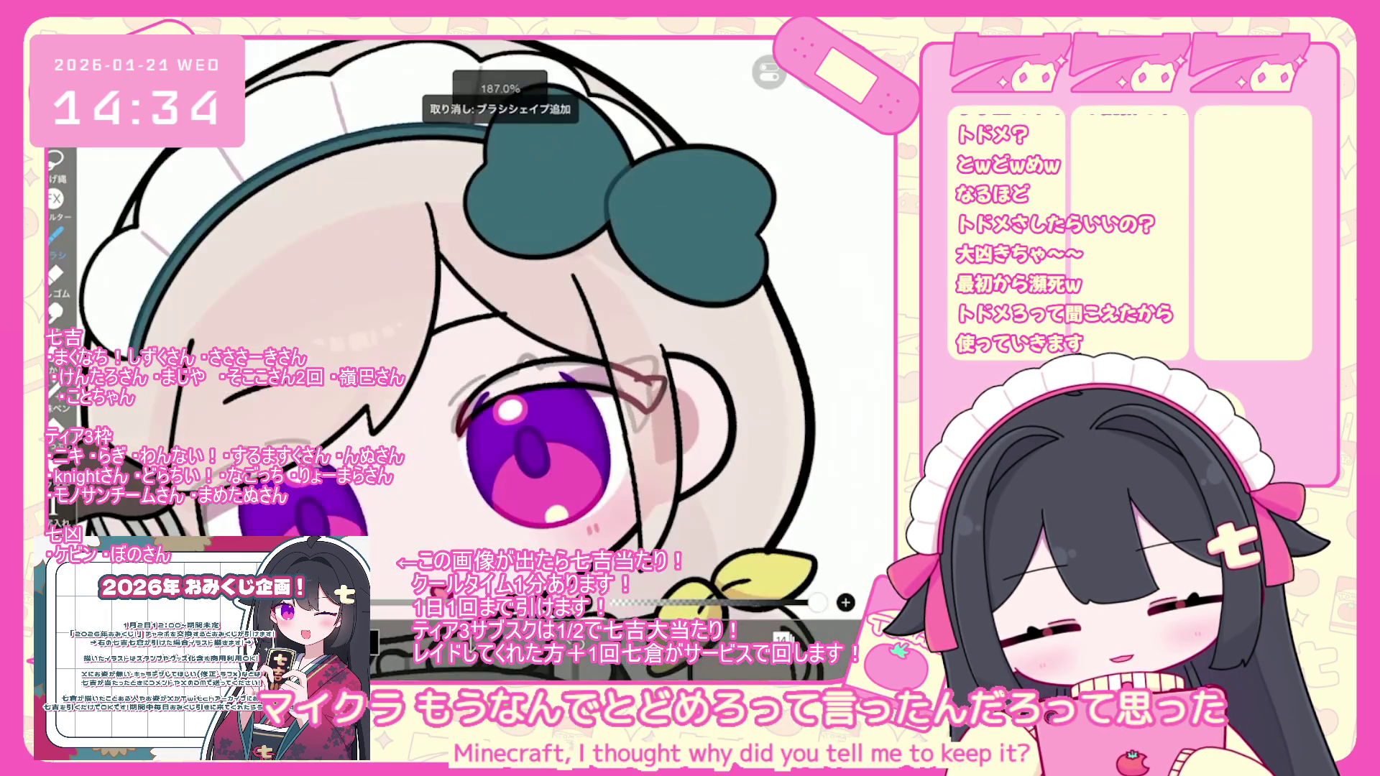
scroll(486, 397, "up", 3)
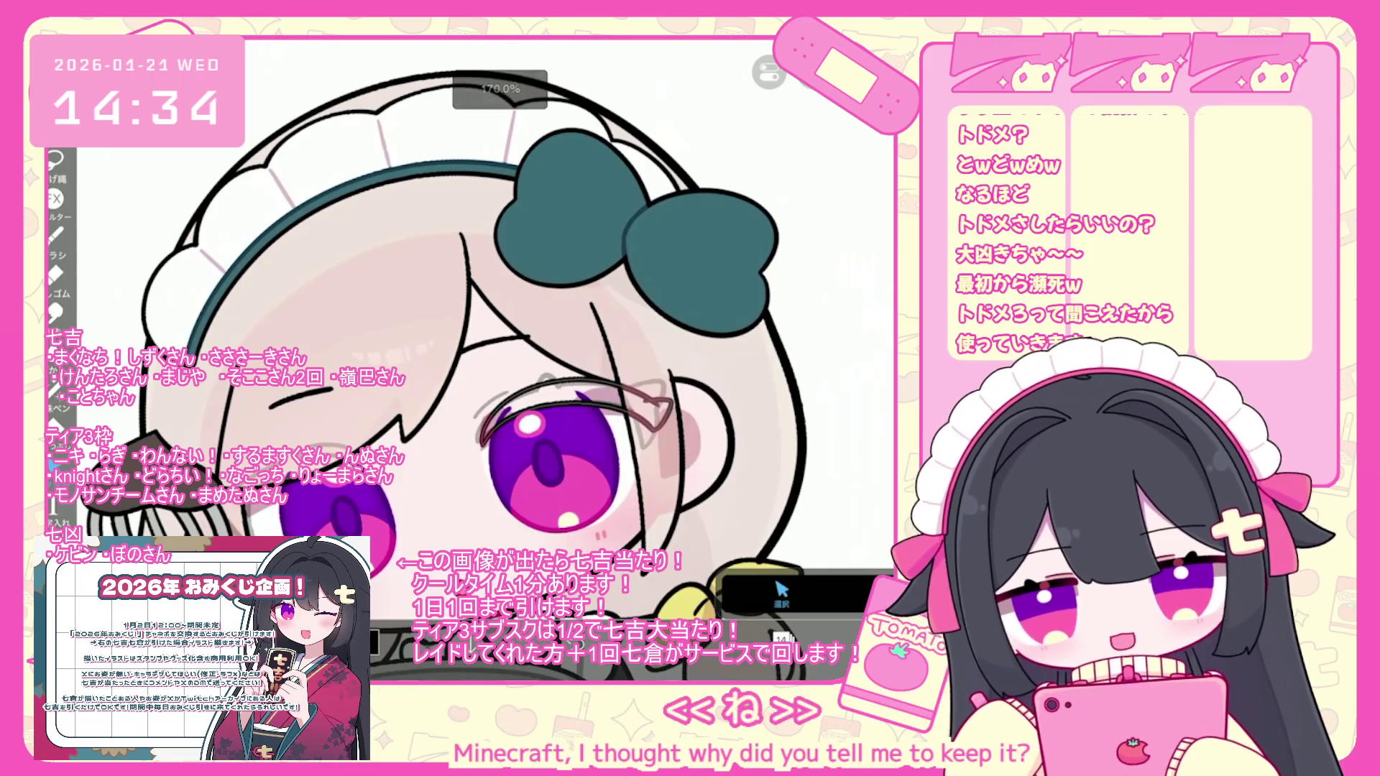
left_click(568, 391)
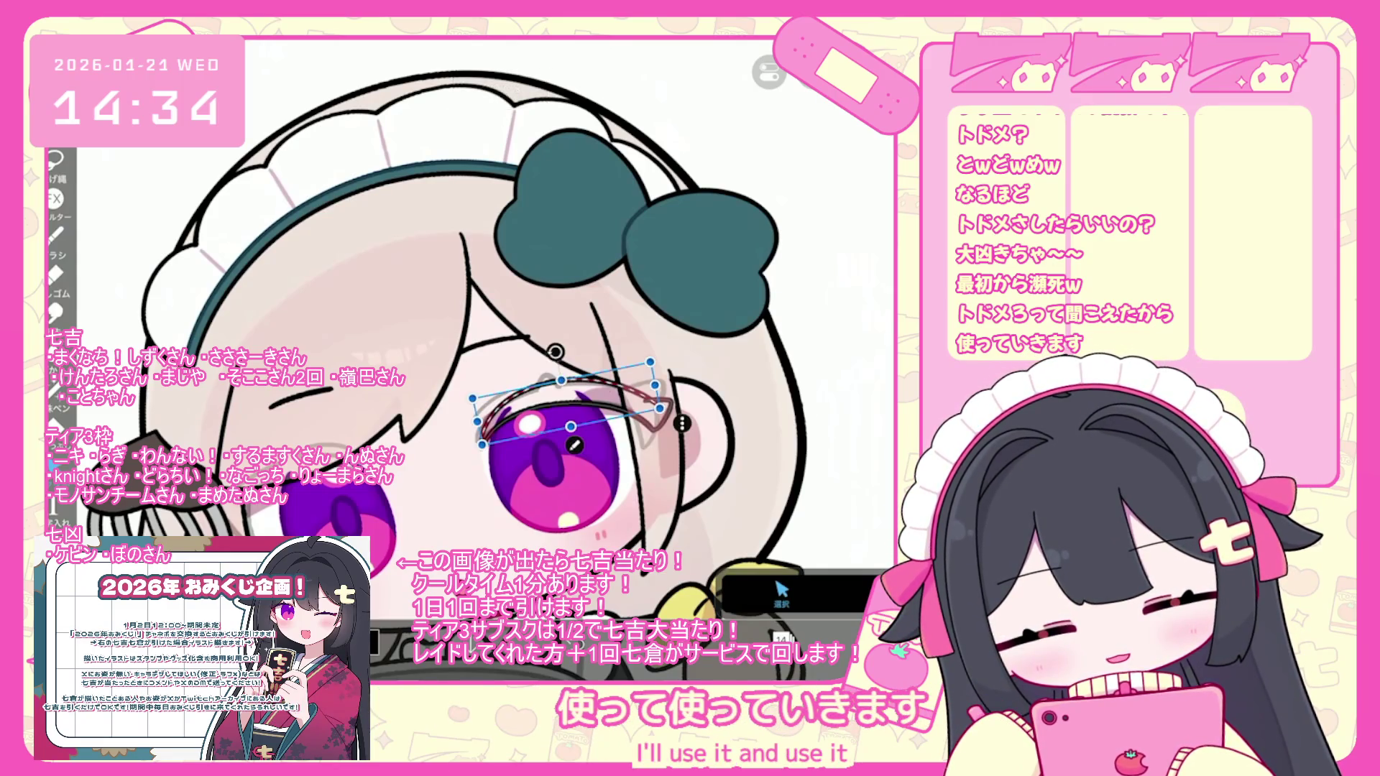
- Nudge the small tear mark slightly left and select the upper eyelash stroke
scroll(661, 381, "up", 3)
left_click(654, 442)
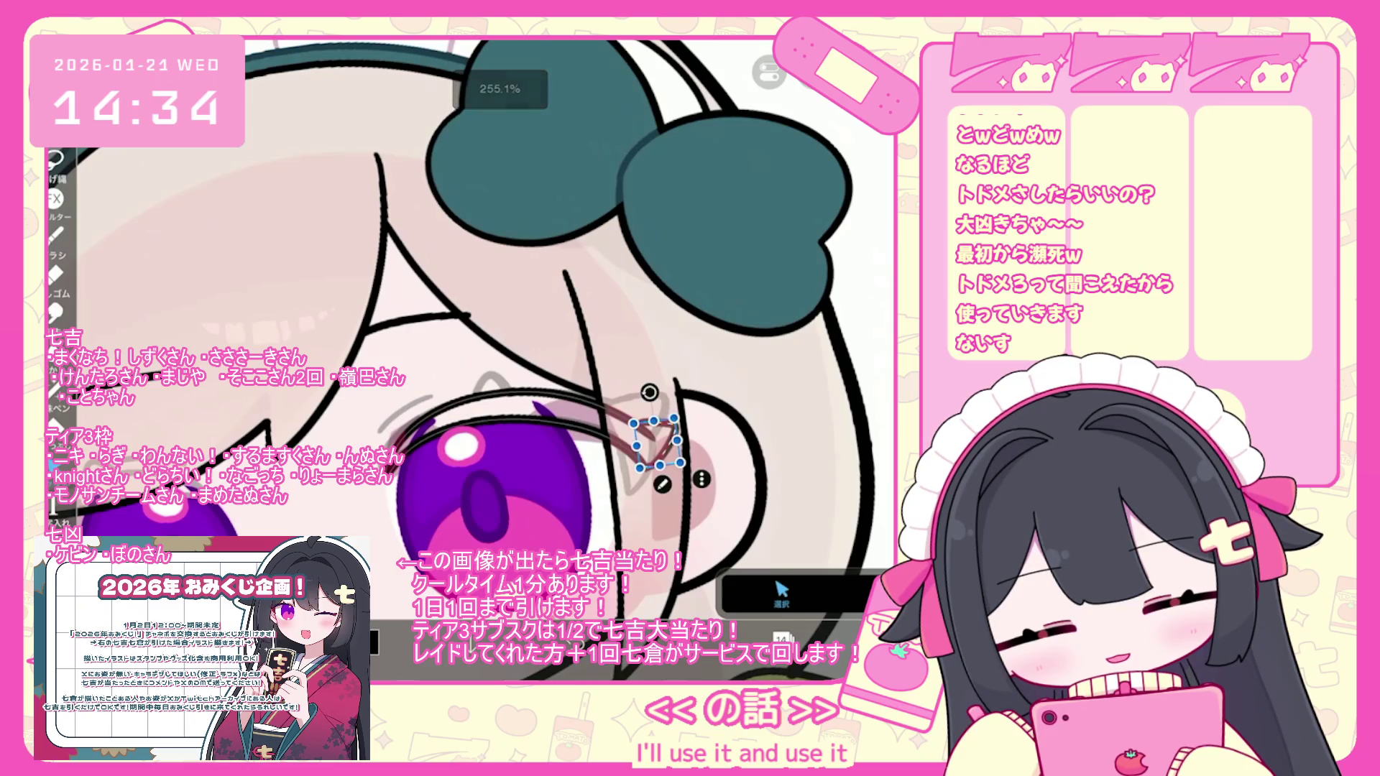
left_click_drag(656, 444, 651, 444)
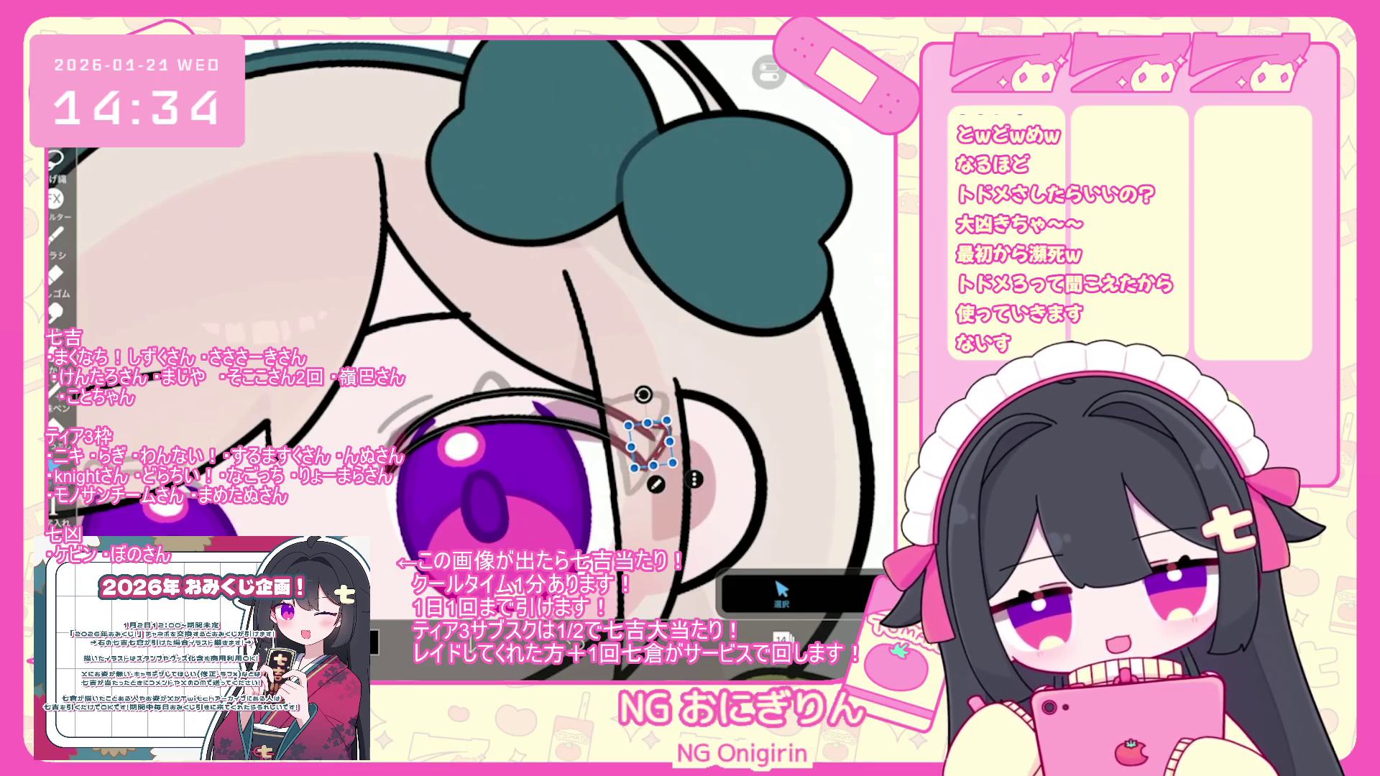
left_click(517, 416)
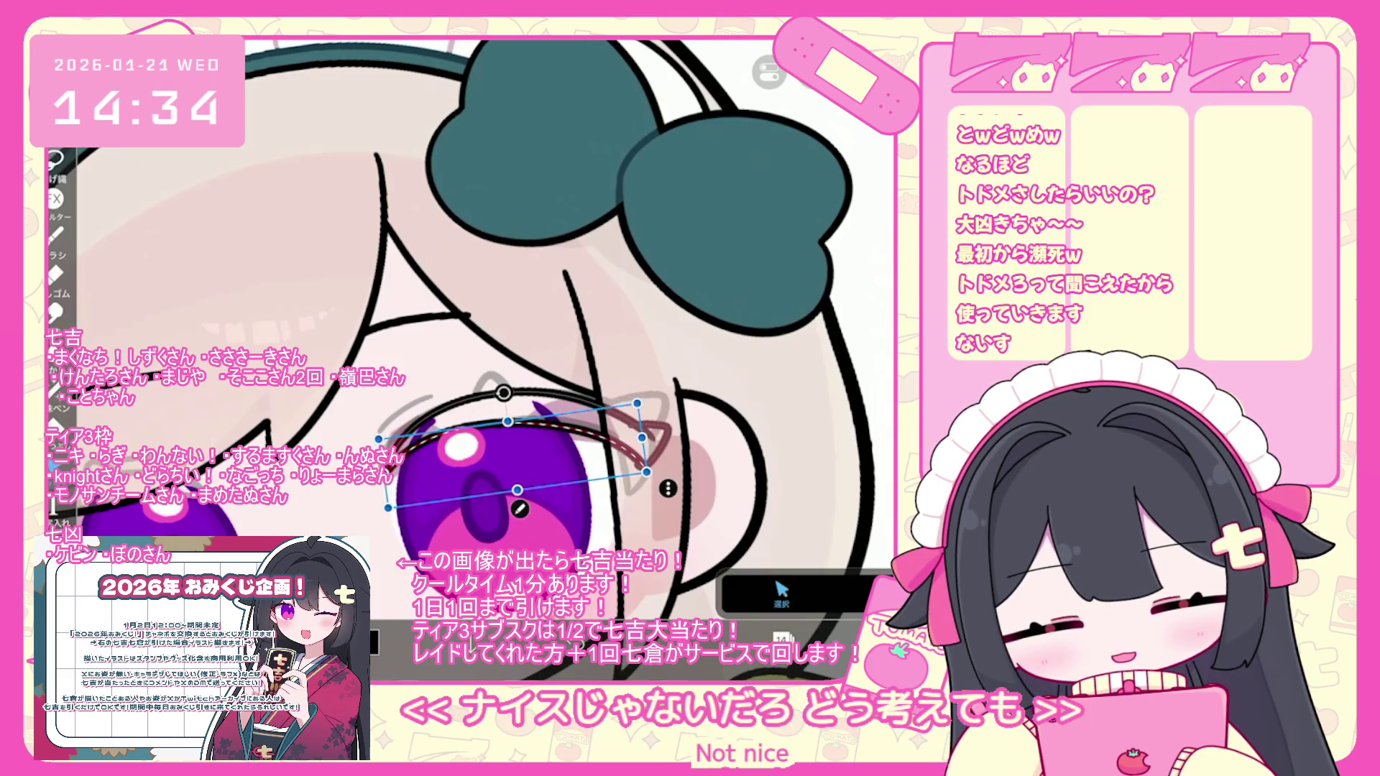
left_click(782, 593)
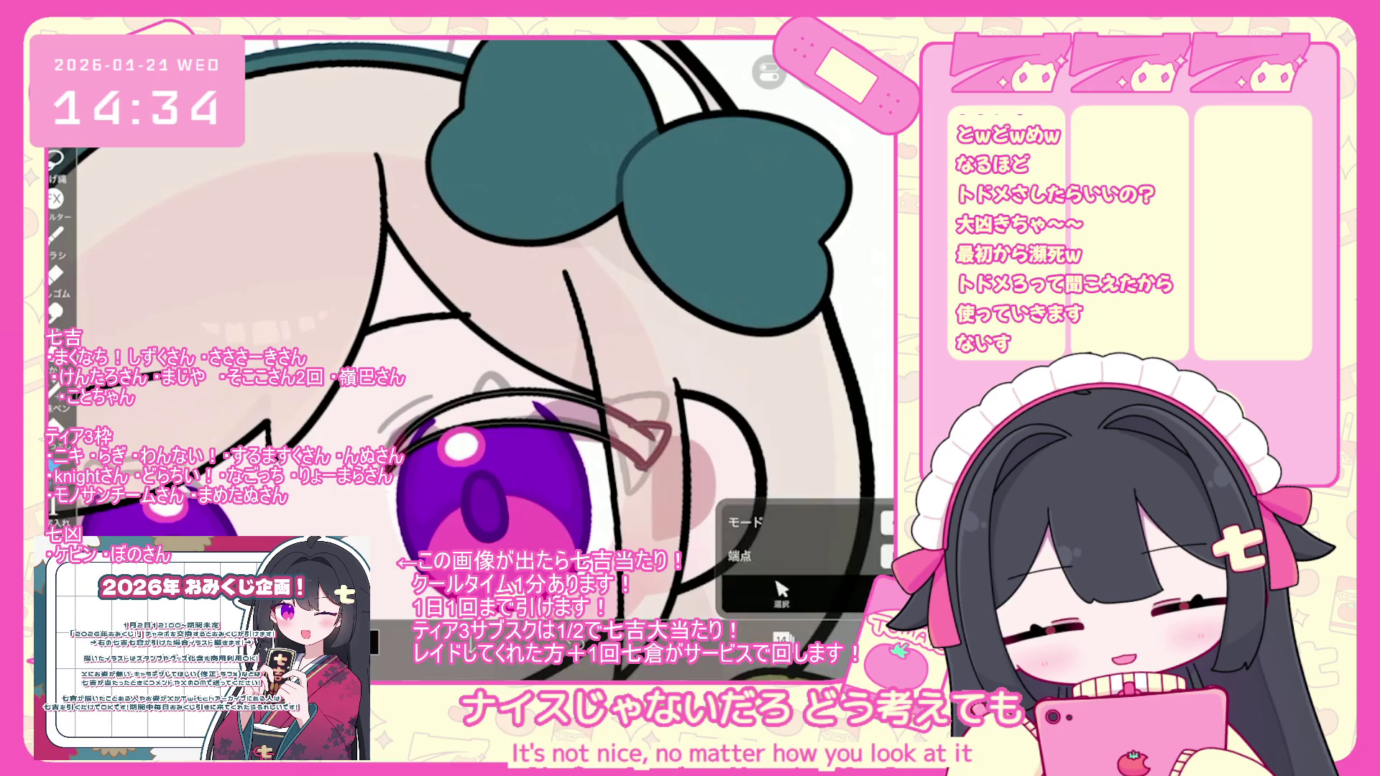
- Undo the recent vector erases and return to the brush
key("ctrl+z")
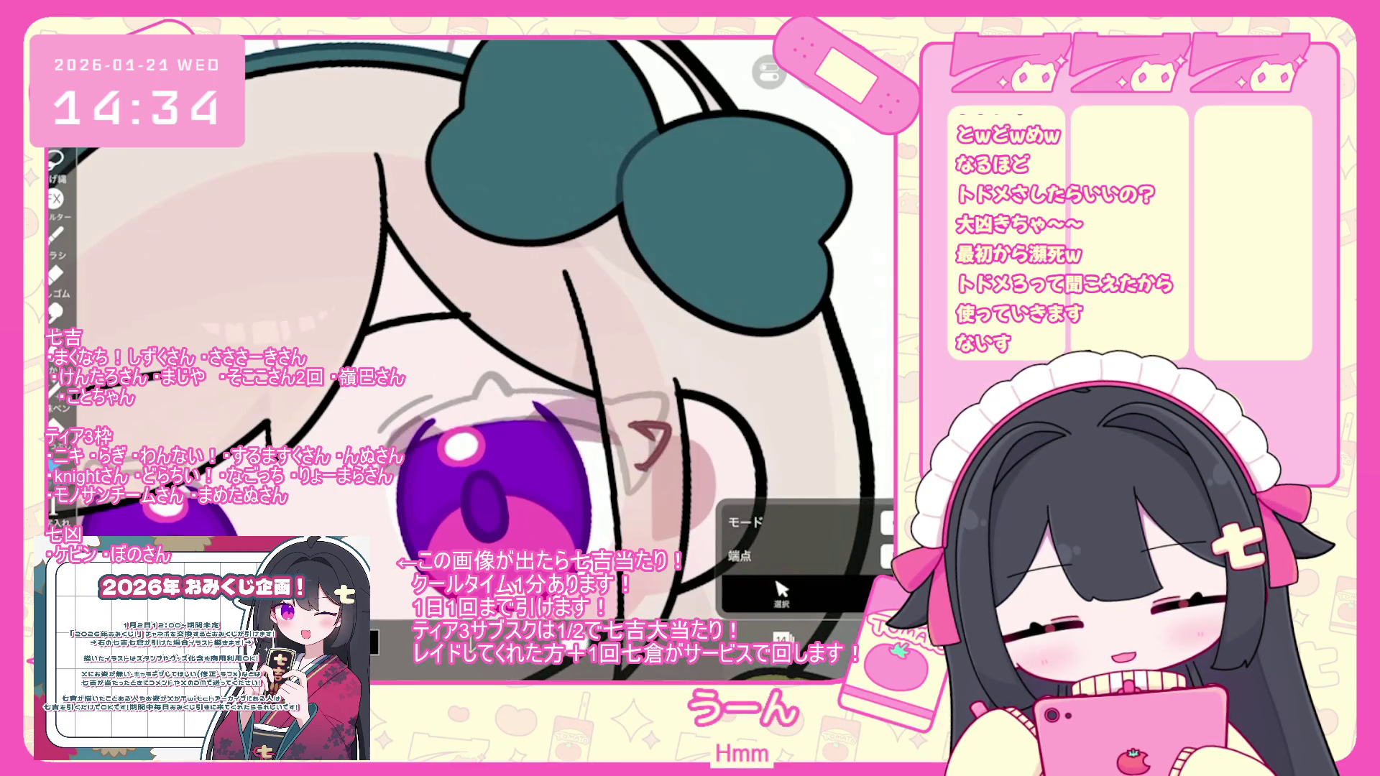
key("ctrl+z")
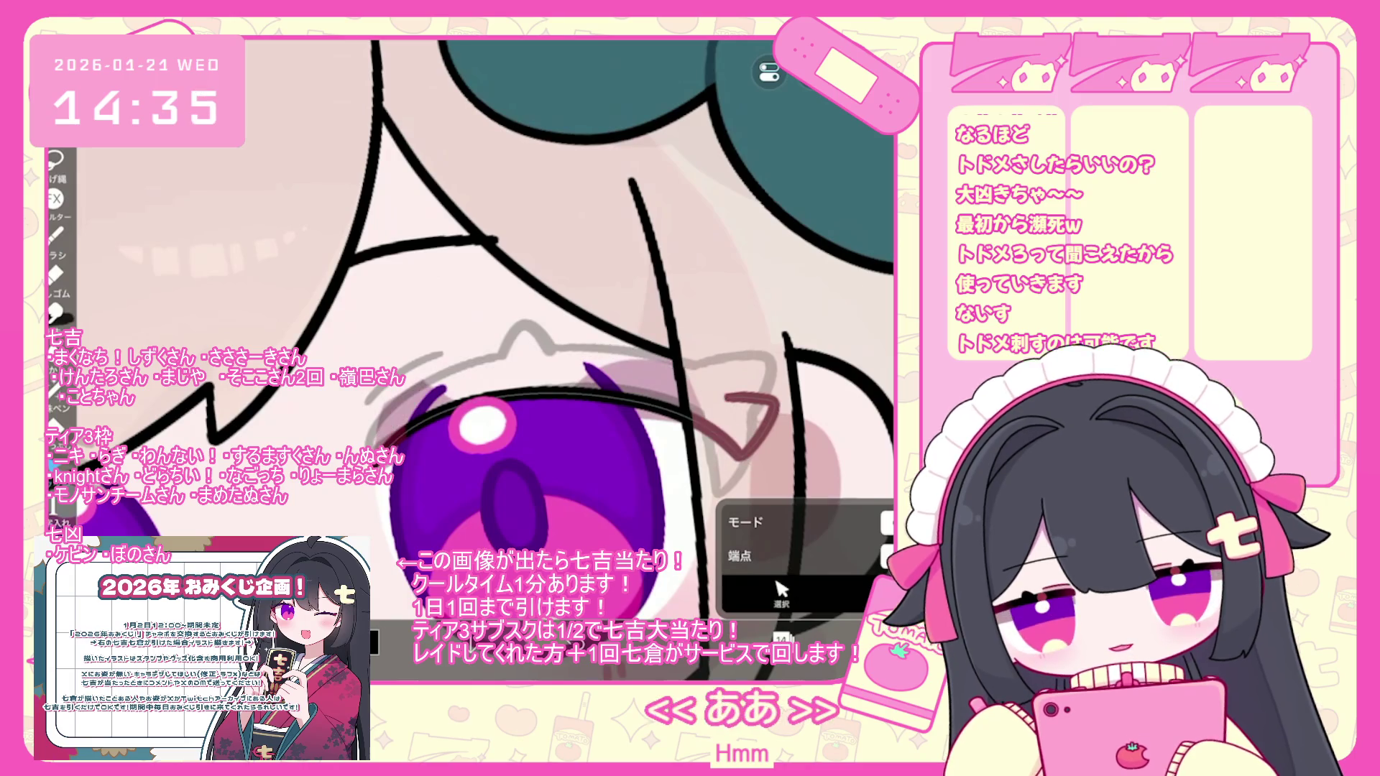
key("ctrl+z")
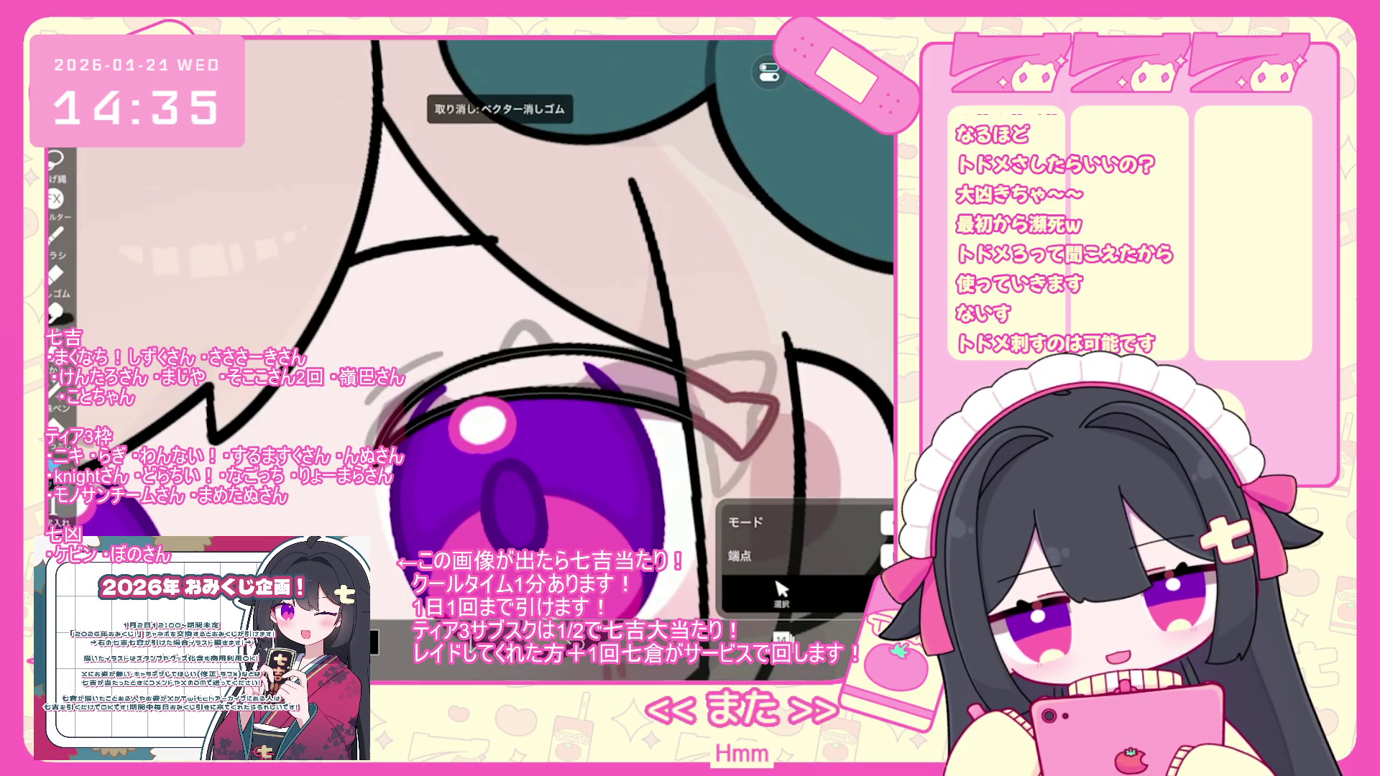
key("b")
- Replace the reddish eyelash strokes with a single new reddish eyelash stroke
scroll(467, 323, "down", 1)
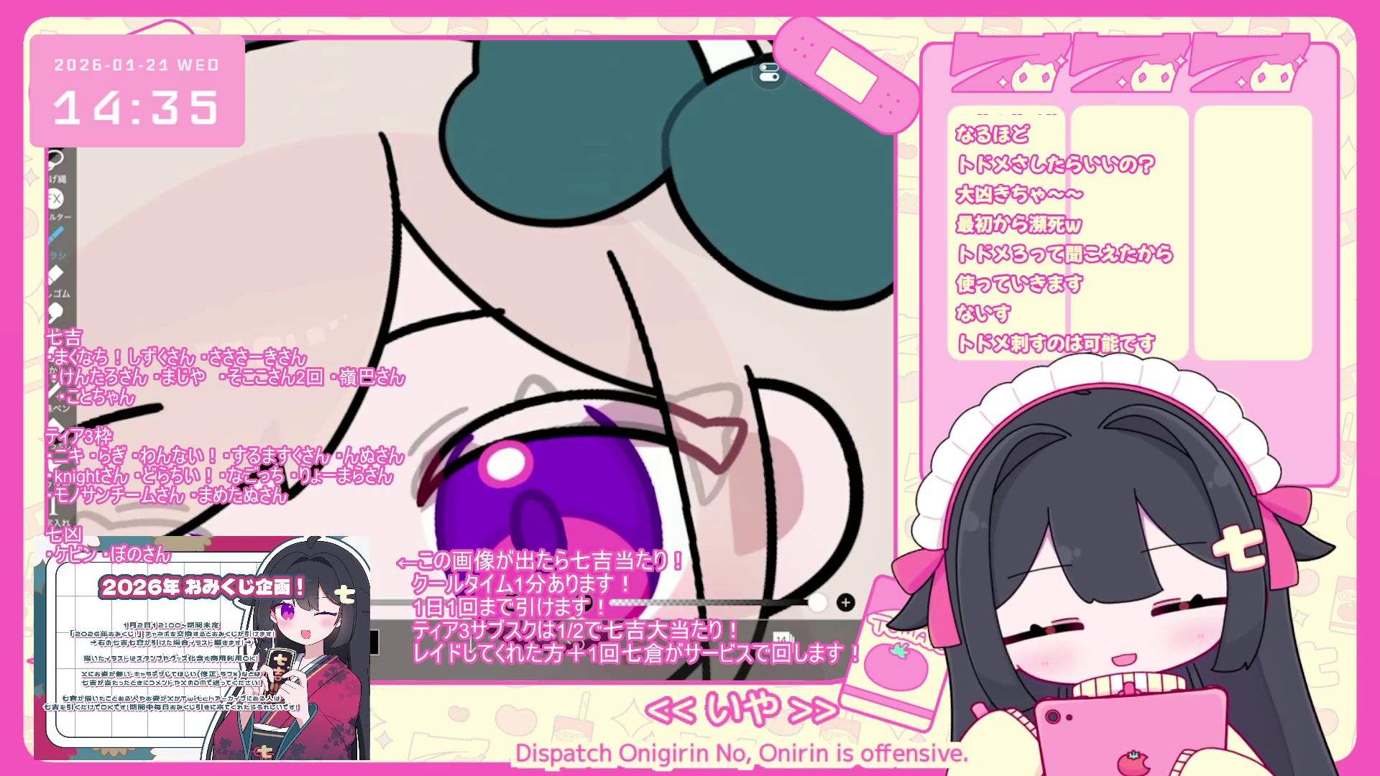
scroll(486, 323, "up", 2)
key("ctrl+z")
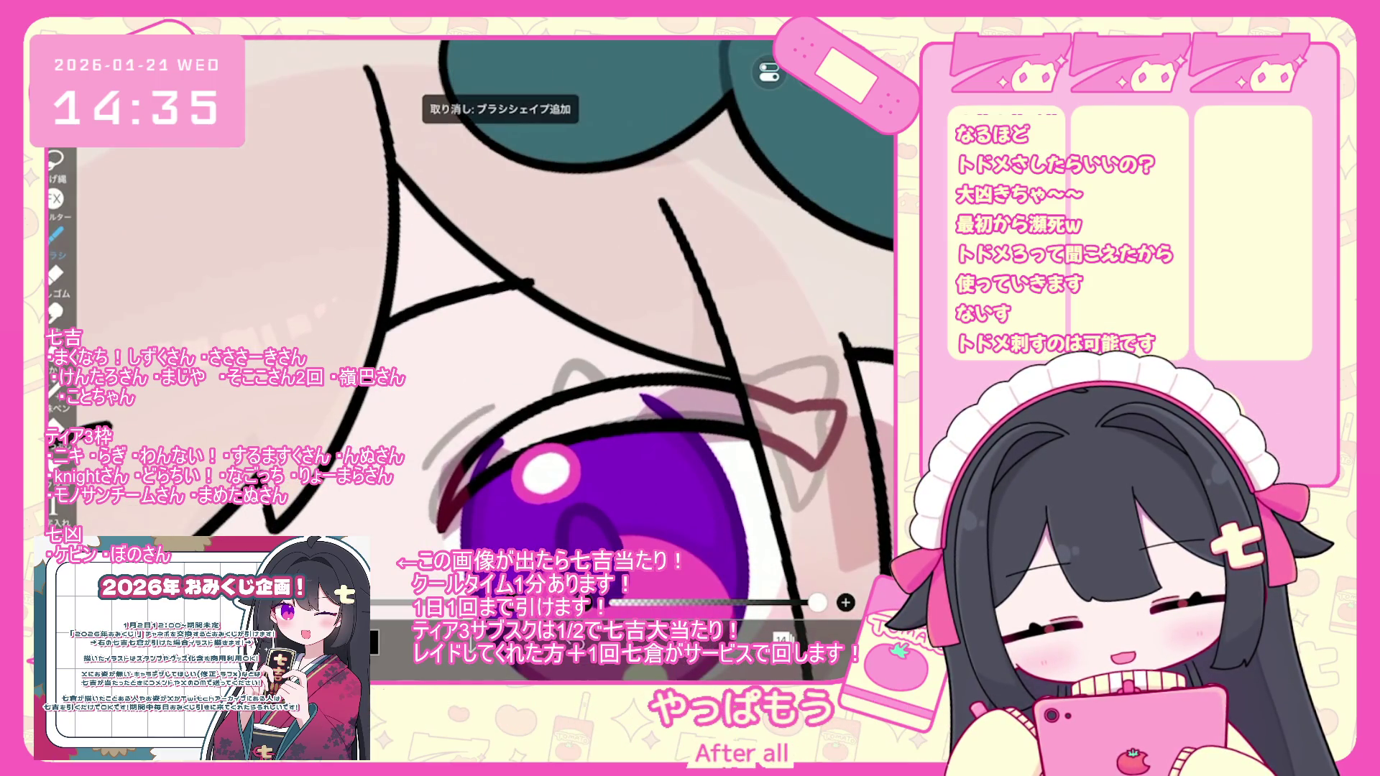
key("ctrl+z")
key("ctrl+z")
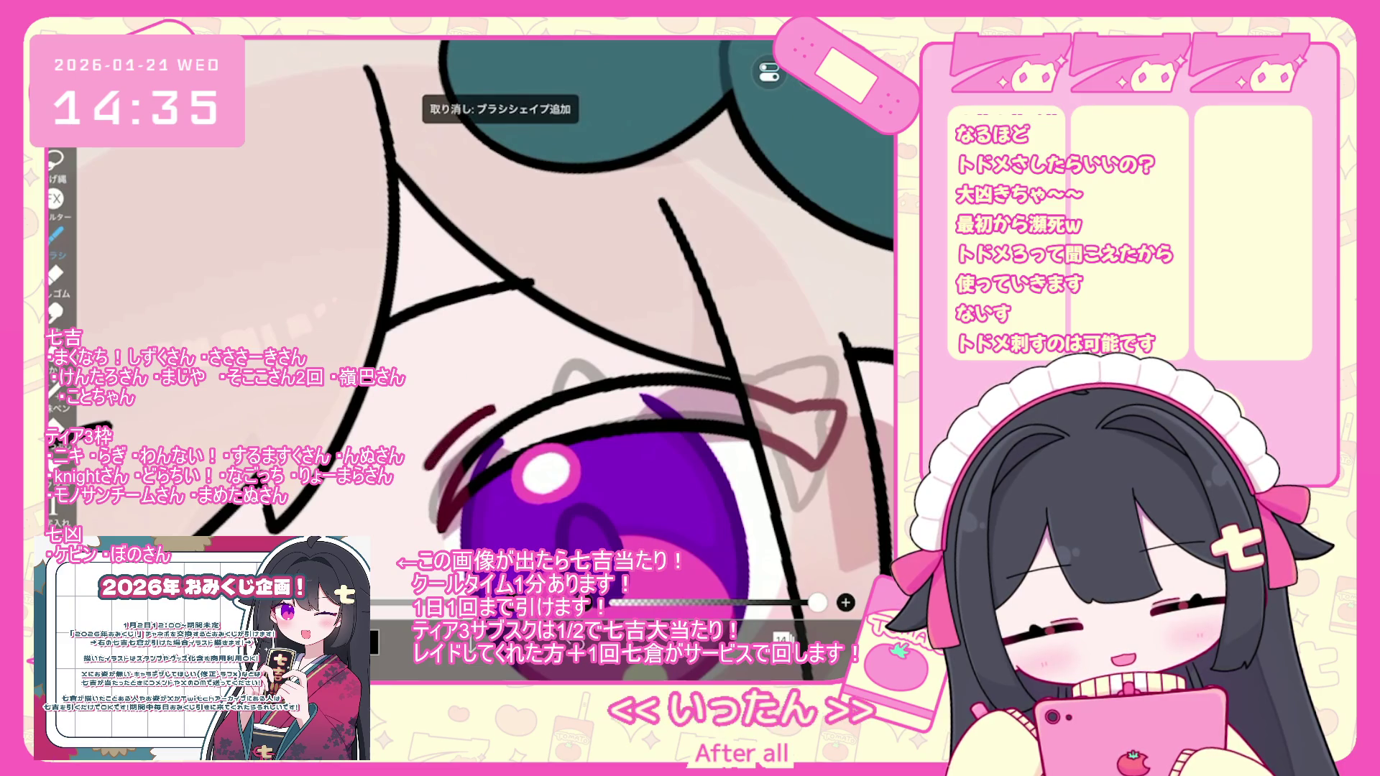
left_click_drag(440, 453, 497, 405)
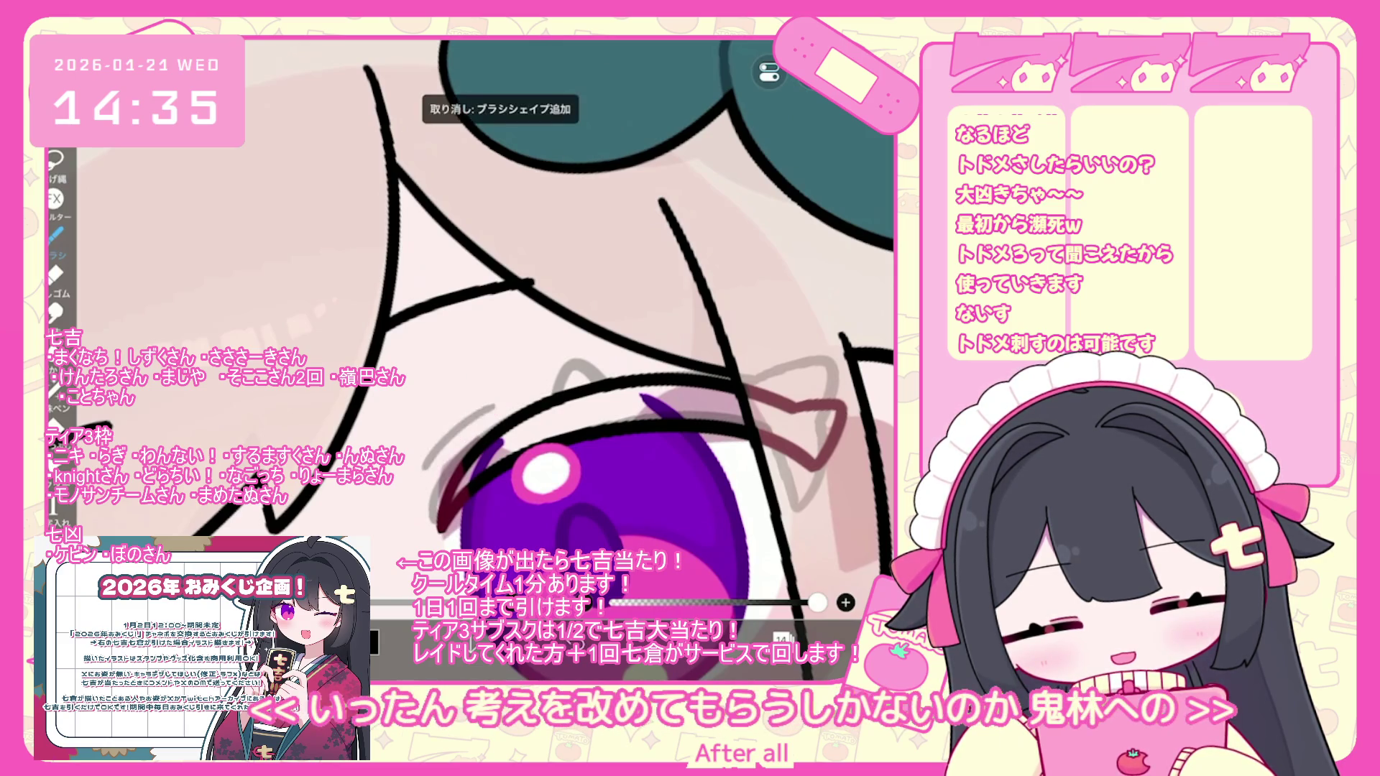
- Undo the eyebrow stroke's rotation, restoring its original angle
scroll(486, 323, "down", 5)
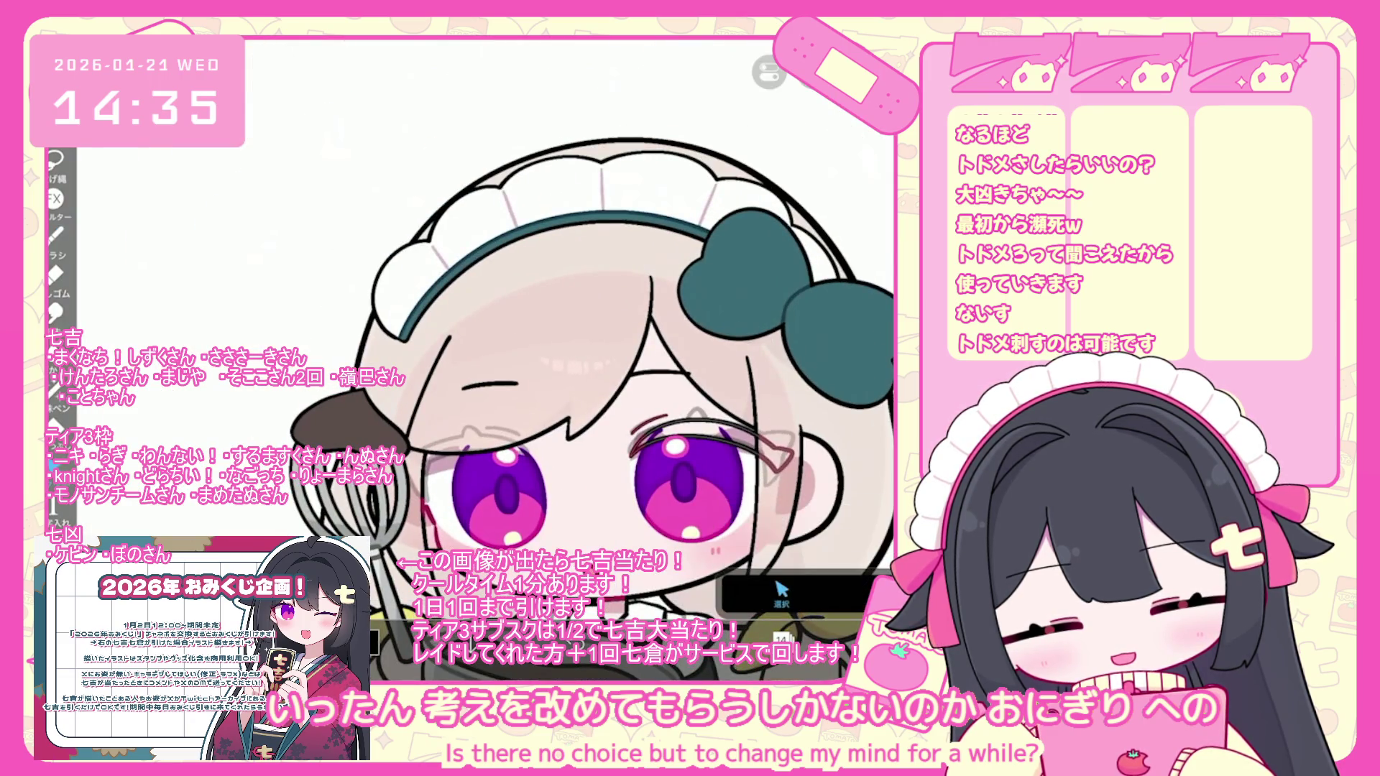
scroll(711, 491, "up", 3)
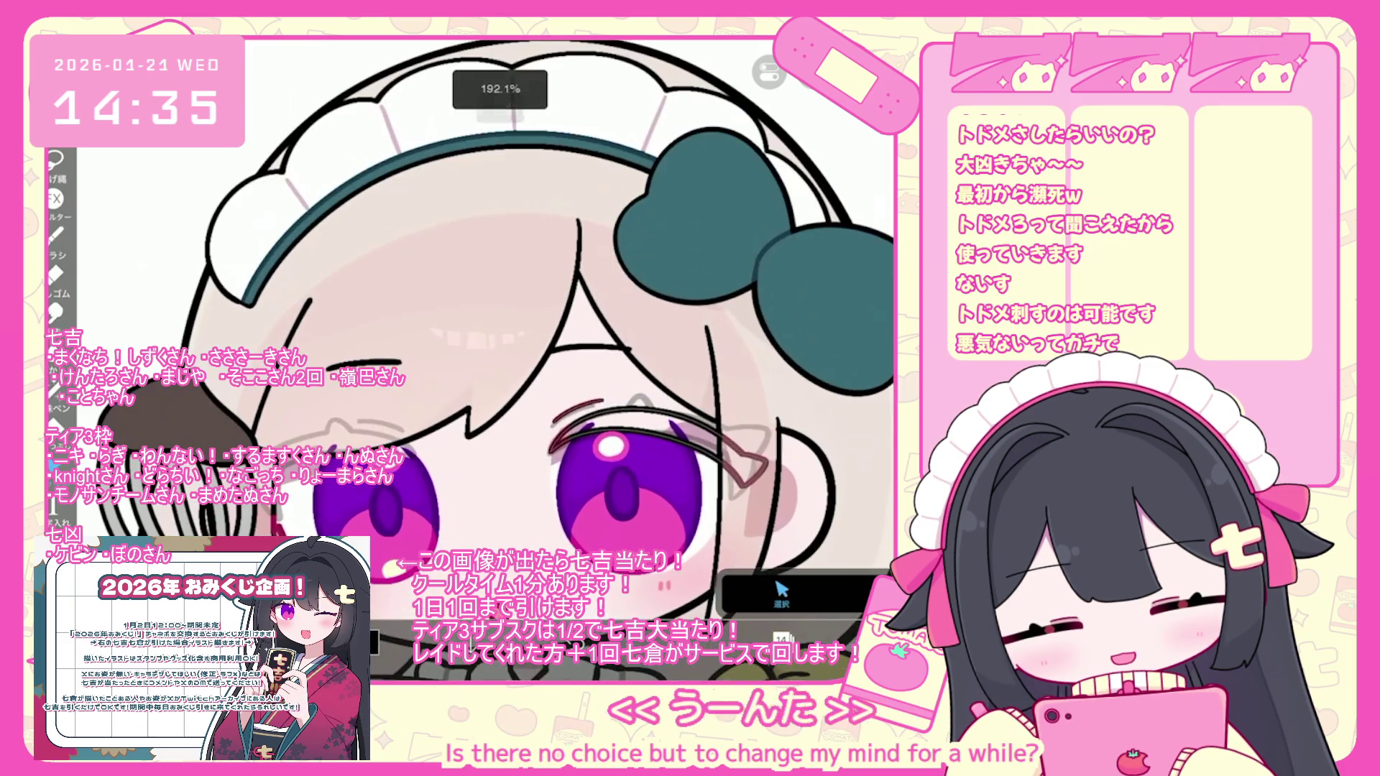
key("ctrl+z")
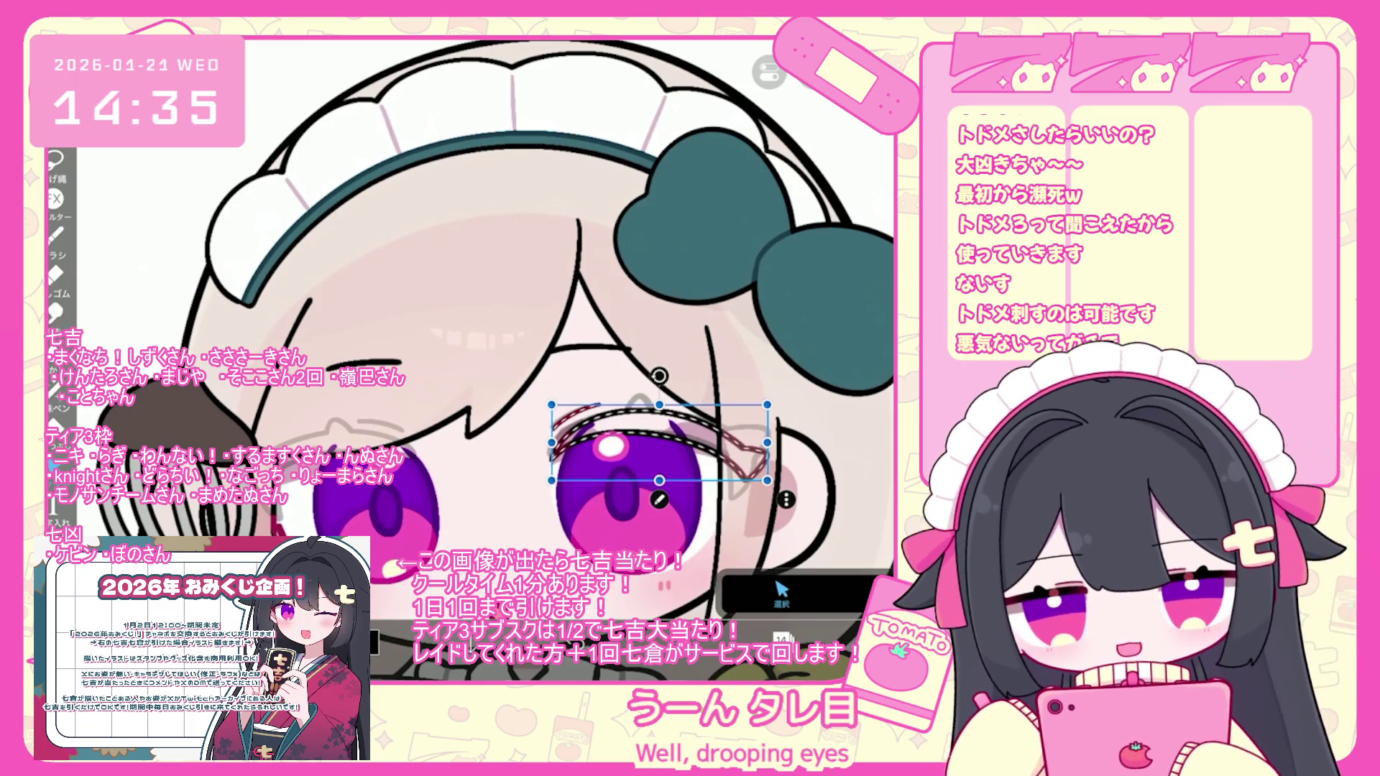
- Rotate the left eyebrow about 11° with the transform box
left_click(783, 637)
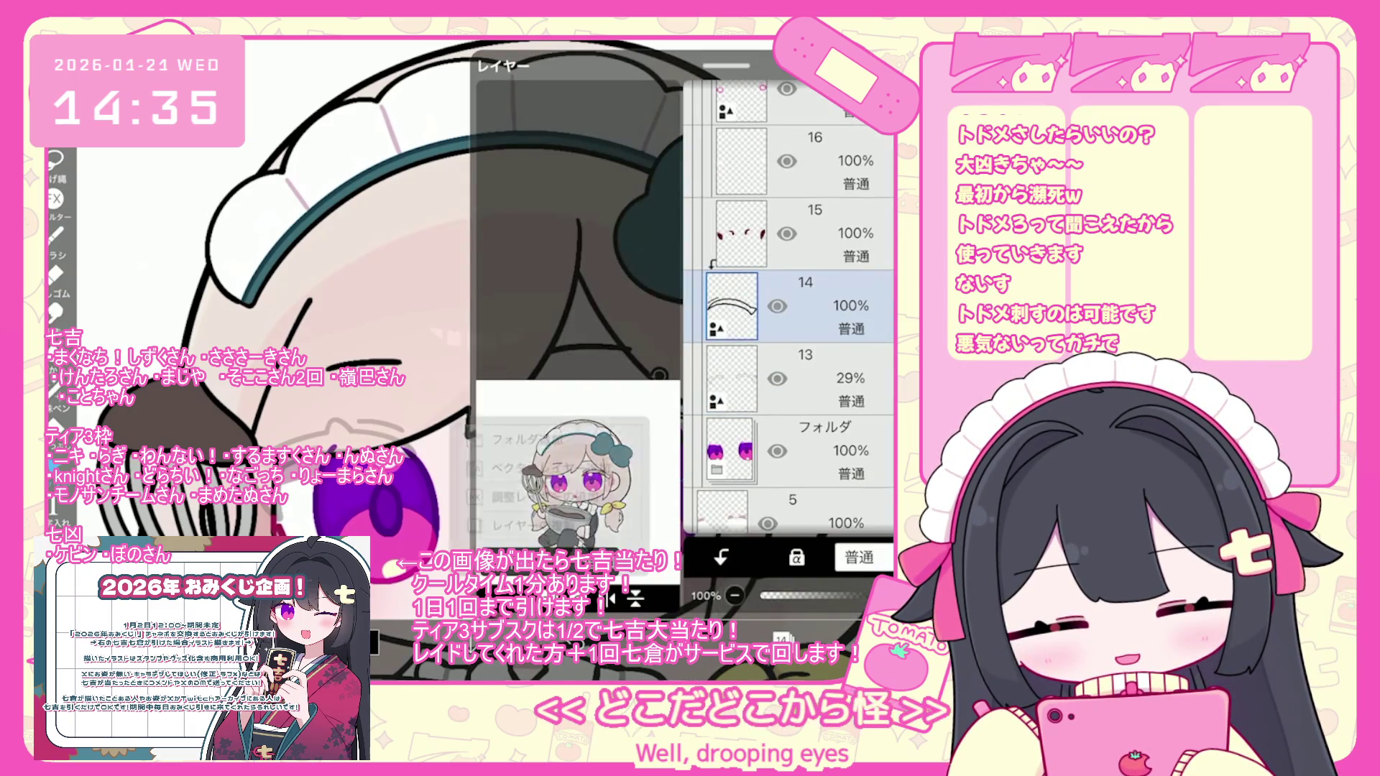
mouse_move(338, 391)
left_mouse_down()
mouse_move(307, 404)
mouse_move(322, 393)
left_mouse_up()
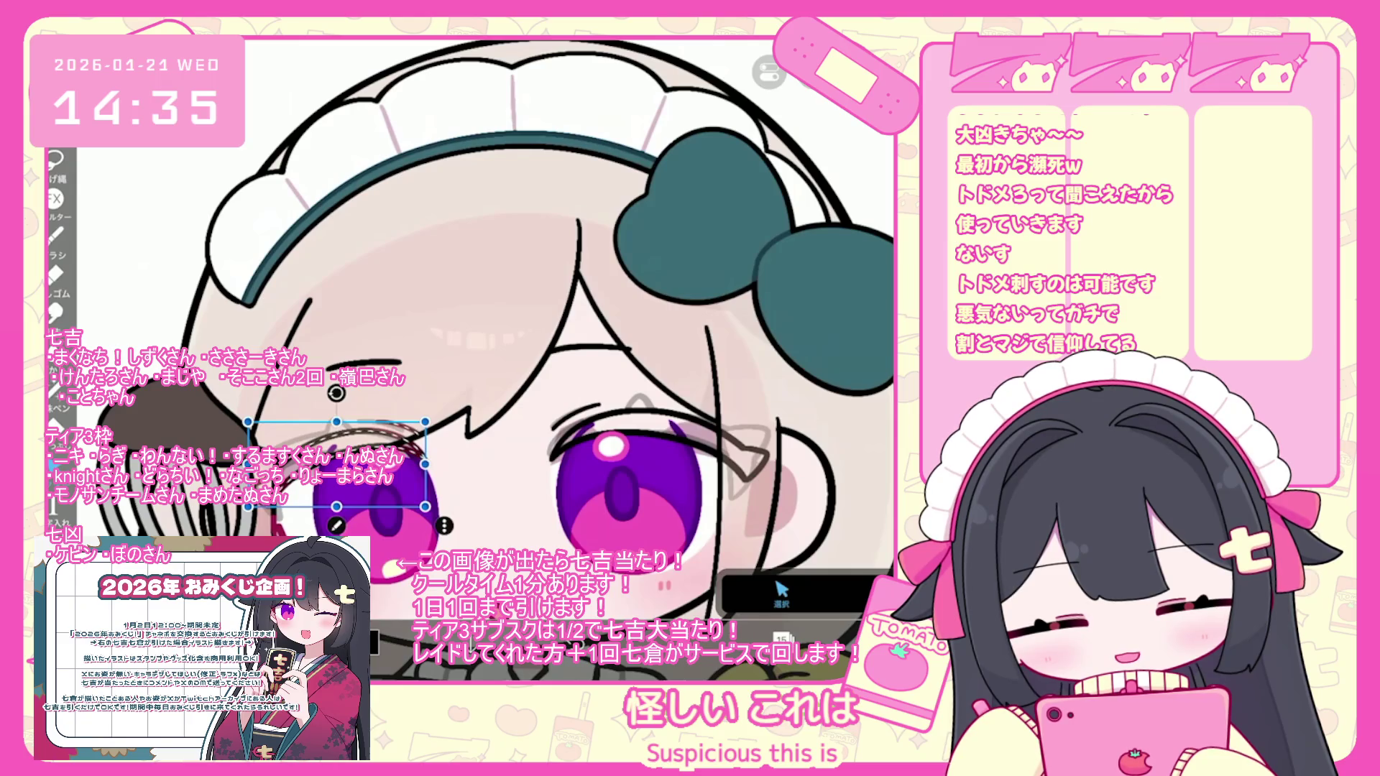
scroll(535, 332, "up", 1)
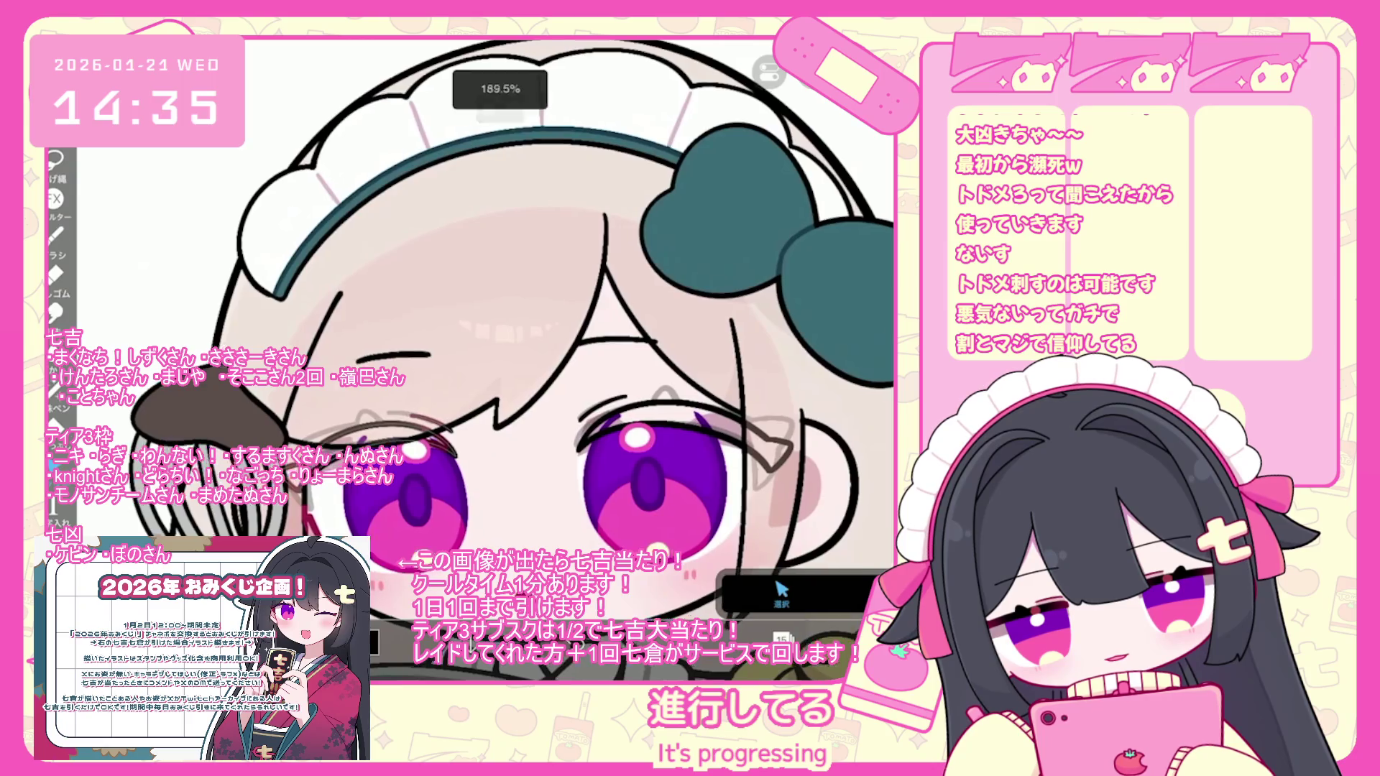
scroll(535, 359, "up", 1)
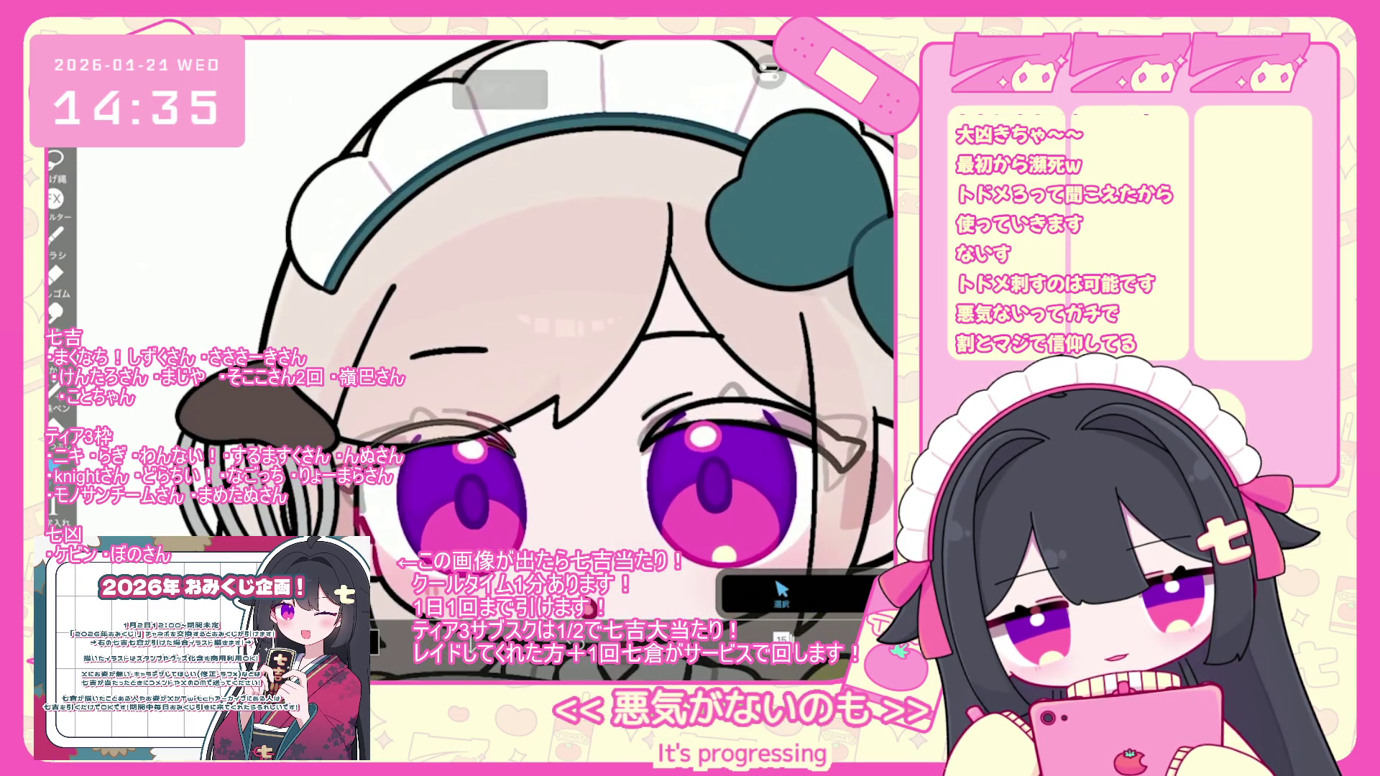
- Merge the eyebrow layers and add a new empty layer above the eye folder
left_click(782, 639)
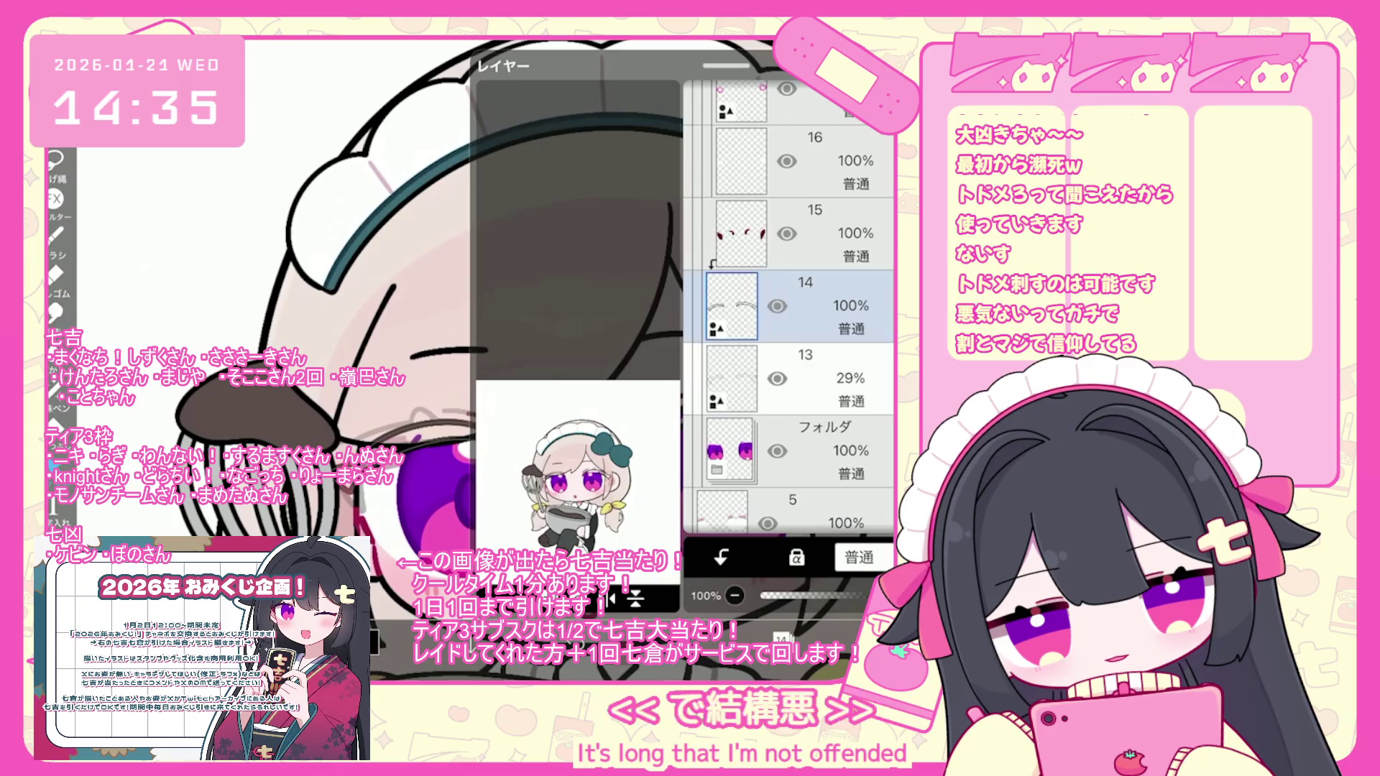
left_click(791, 305)
left_click(790, 306)
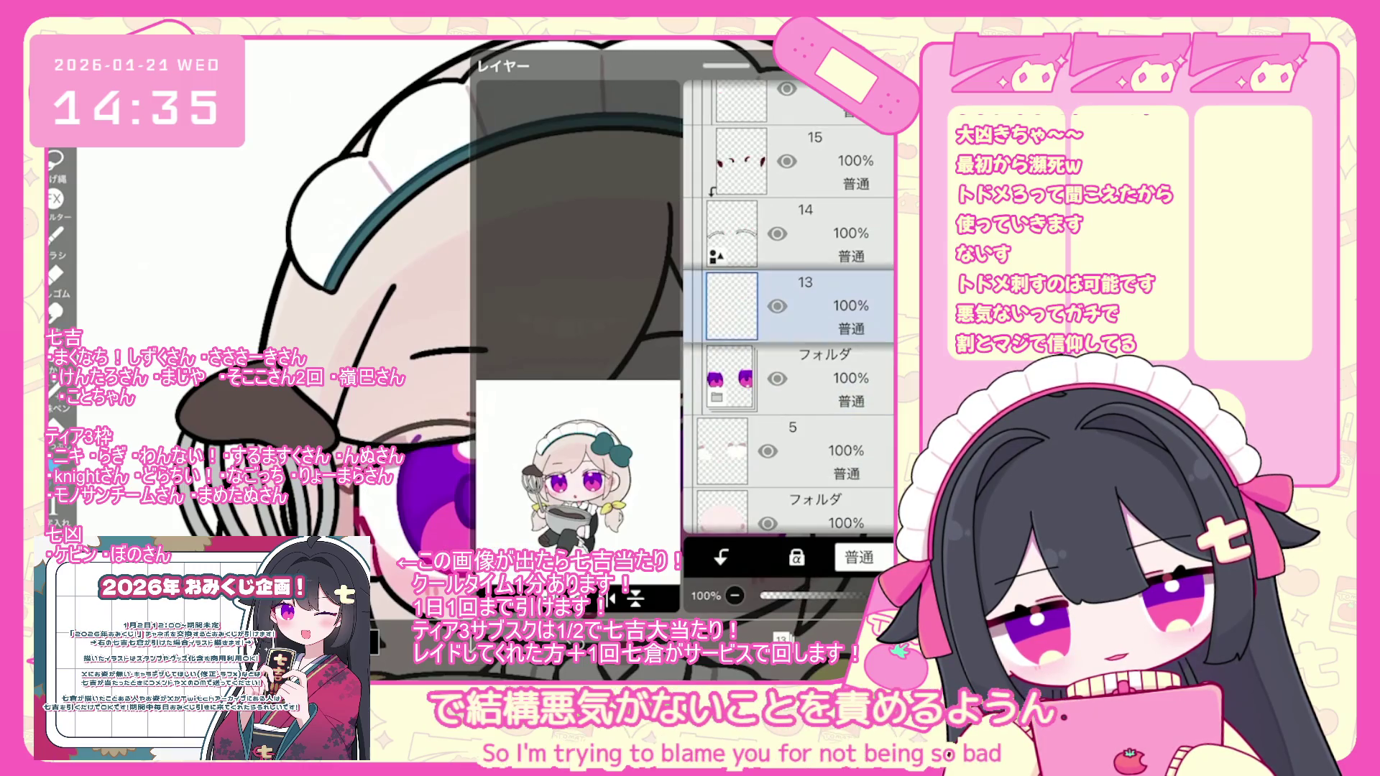
- Change the paint colour from red to a dark green at hue 142°
left_click(782, 638)
left_click(741, 638)
left_click_drag(607, 235, 437, 178)
left_click_drag(496, 271, 466, 264)
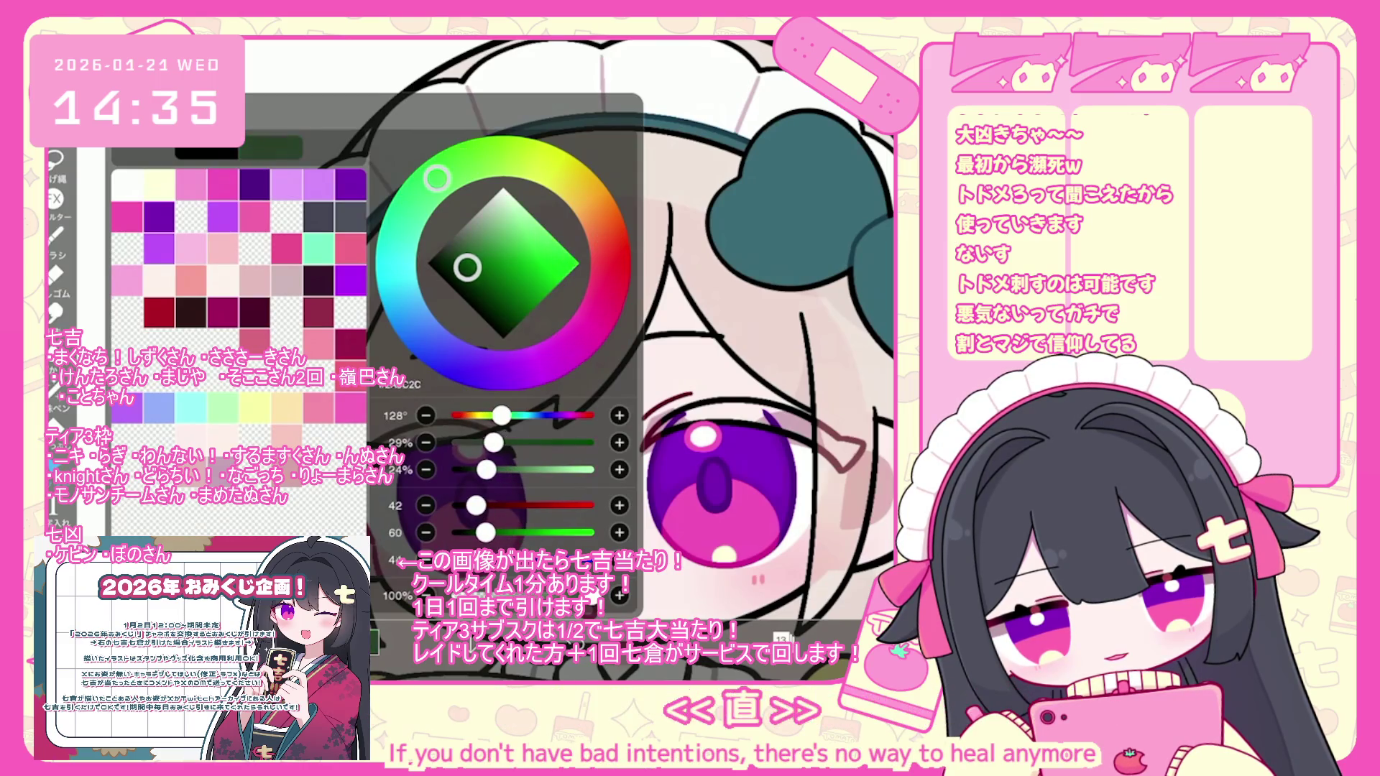
left_click_drag(436, 177, 417, 197)
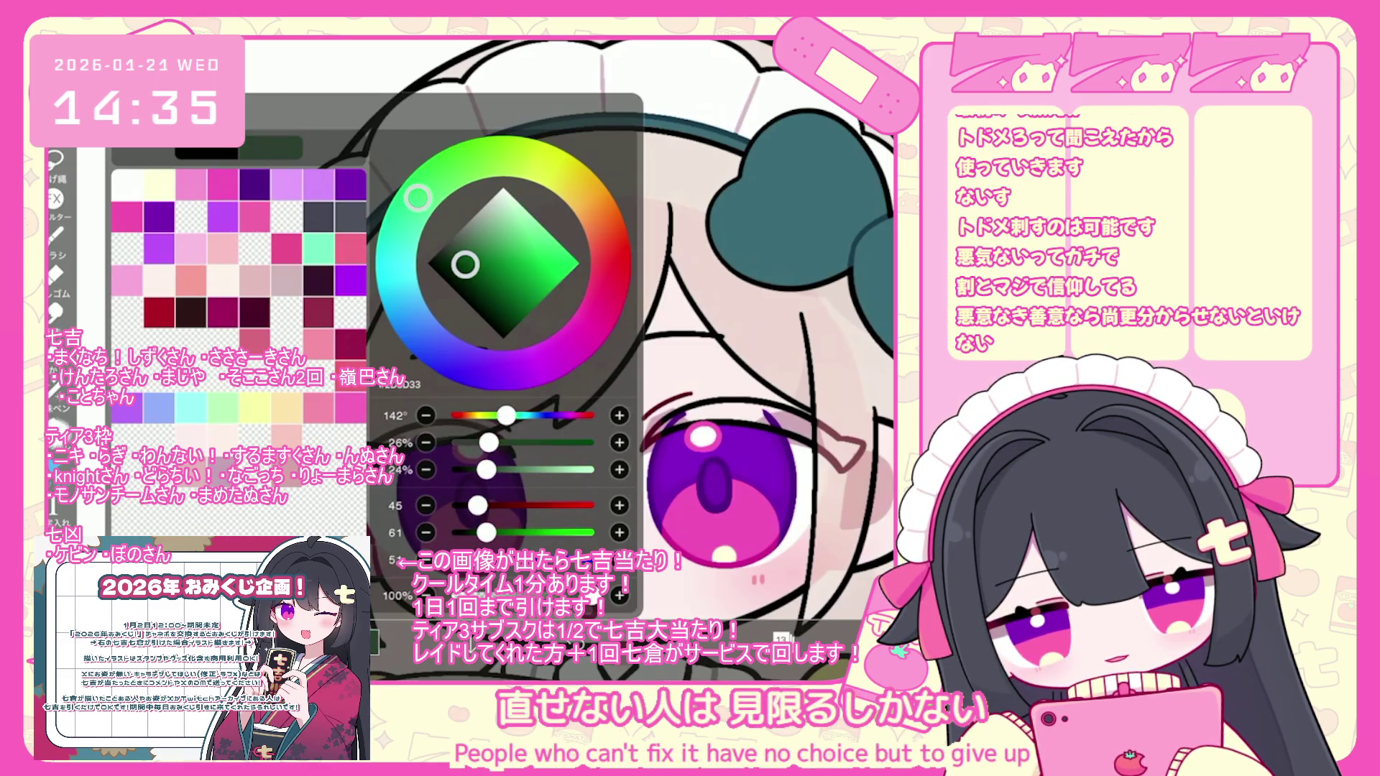
left_click(741, 639)
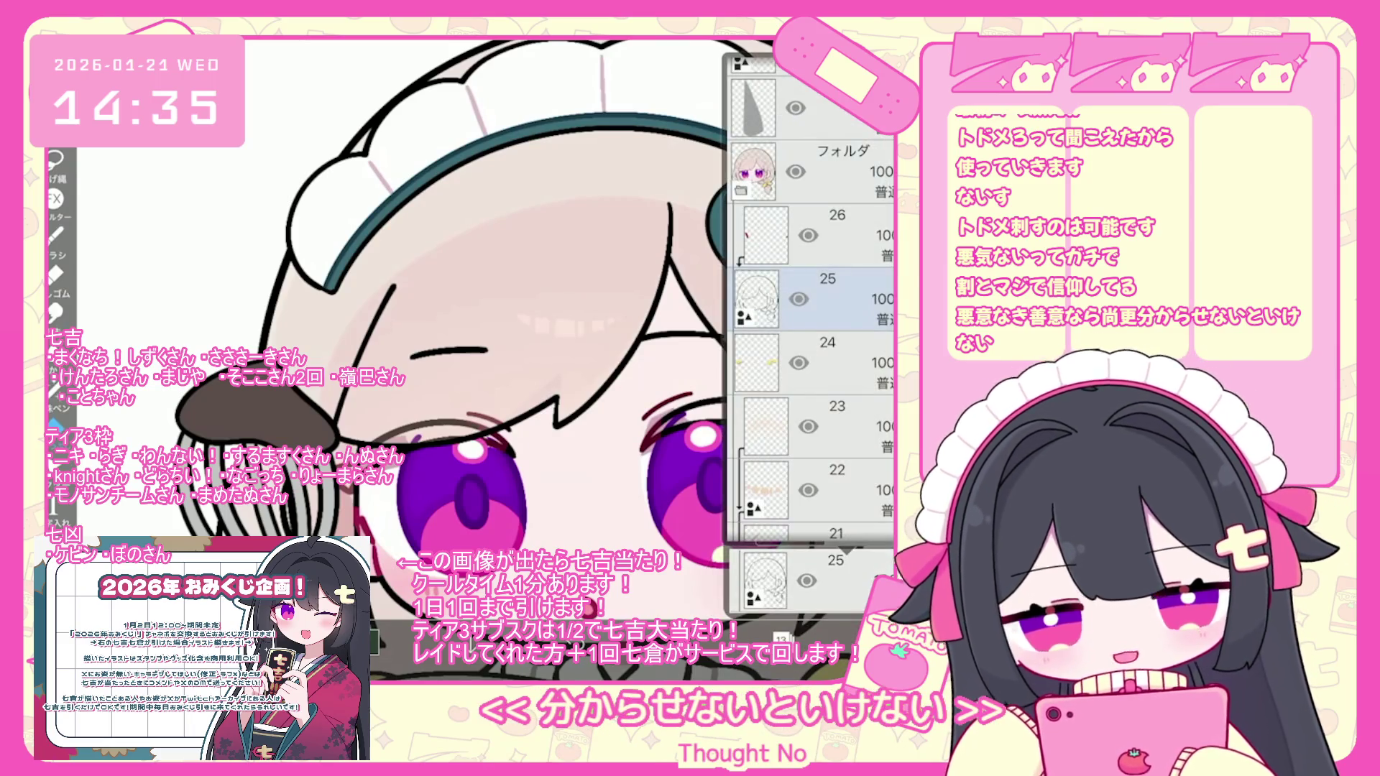
scroll(811, 298, "down", 10)
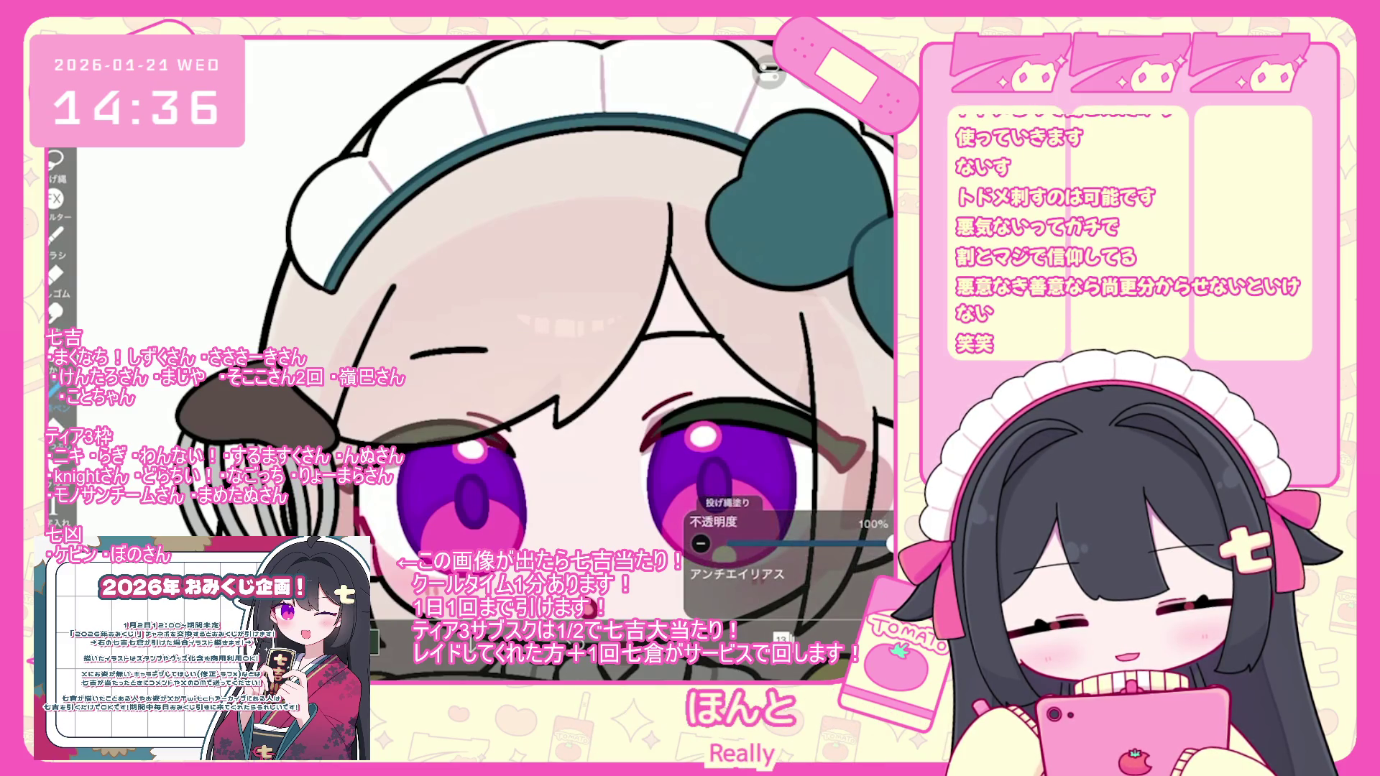
scroll(536, 360, "down", 5)
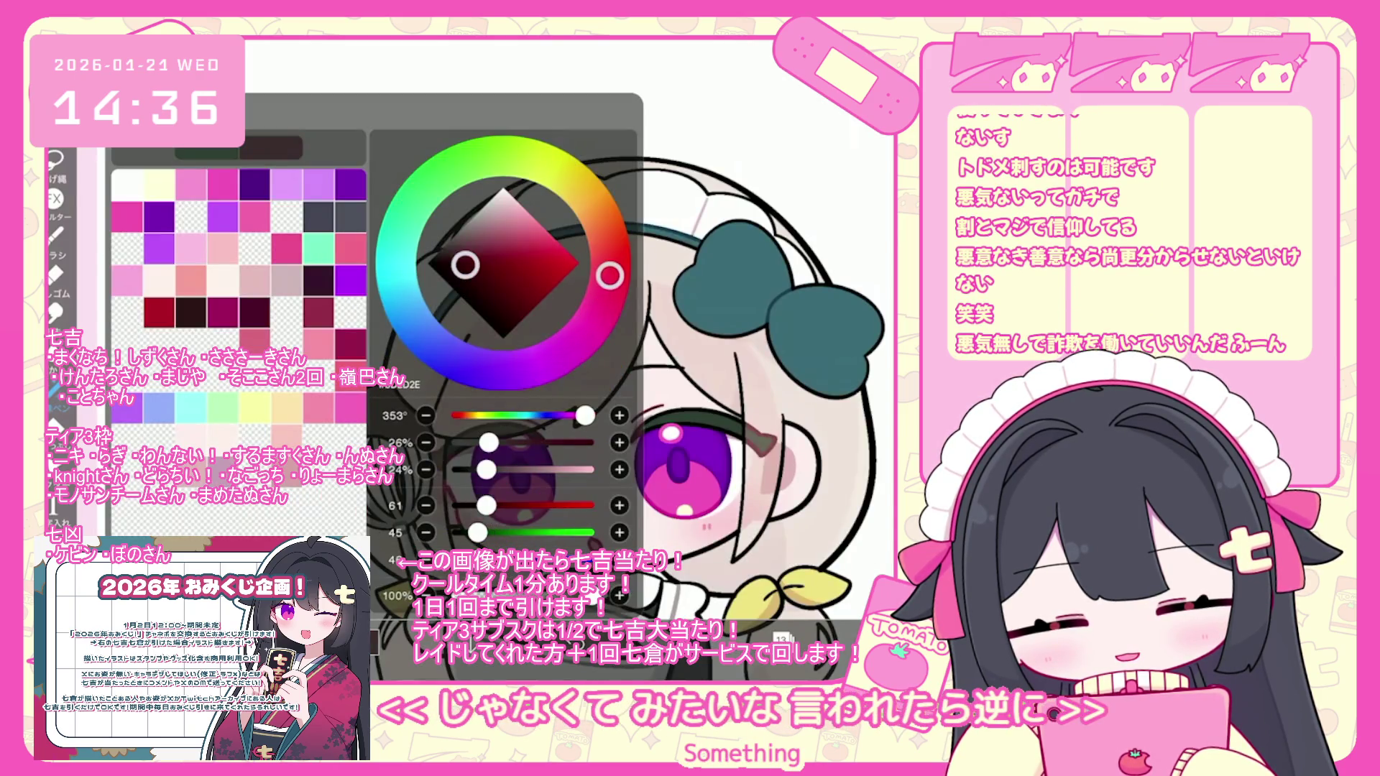
left_click(494, 270)
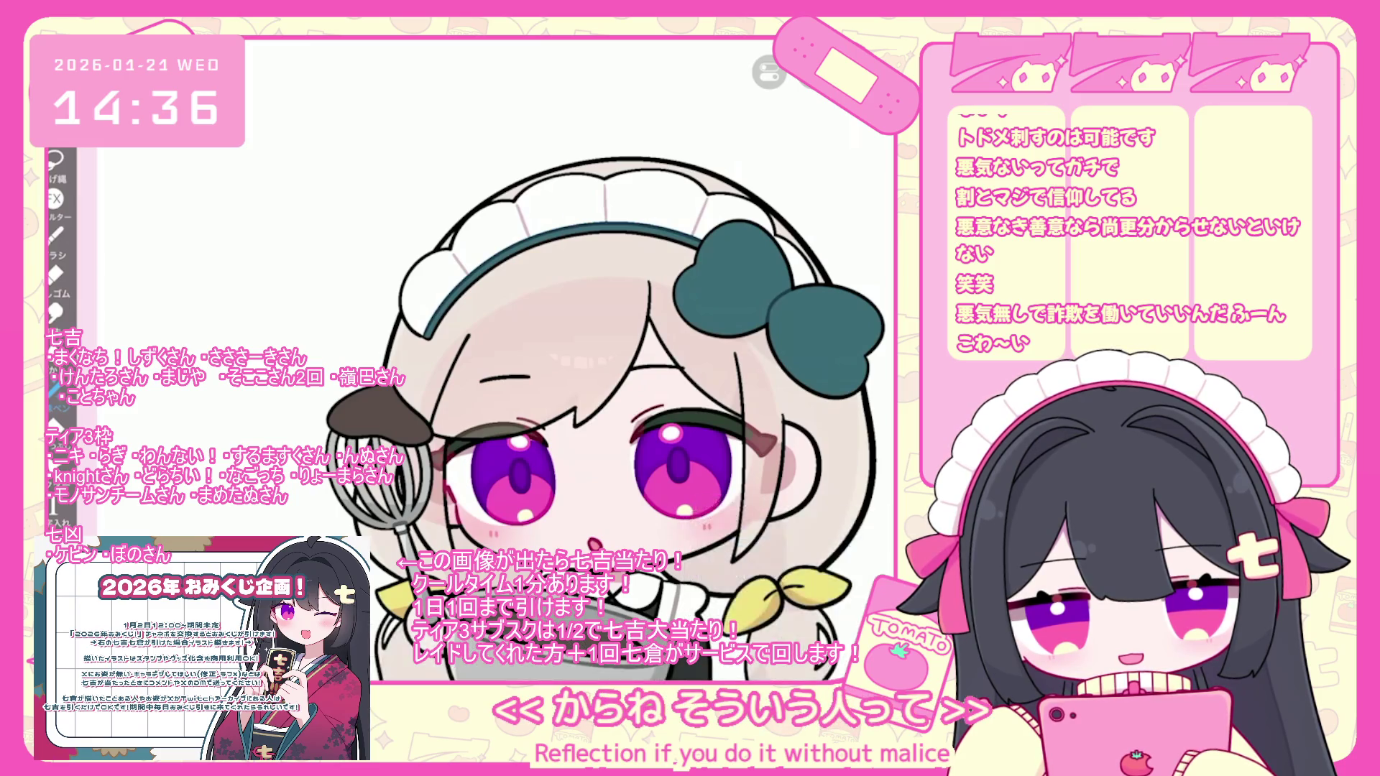
- Undo the lasso fill on the eye and add a new layer clipped to layer 14
scroll(589, 388, "up", 3)
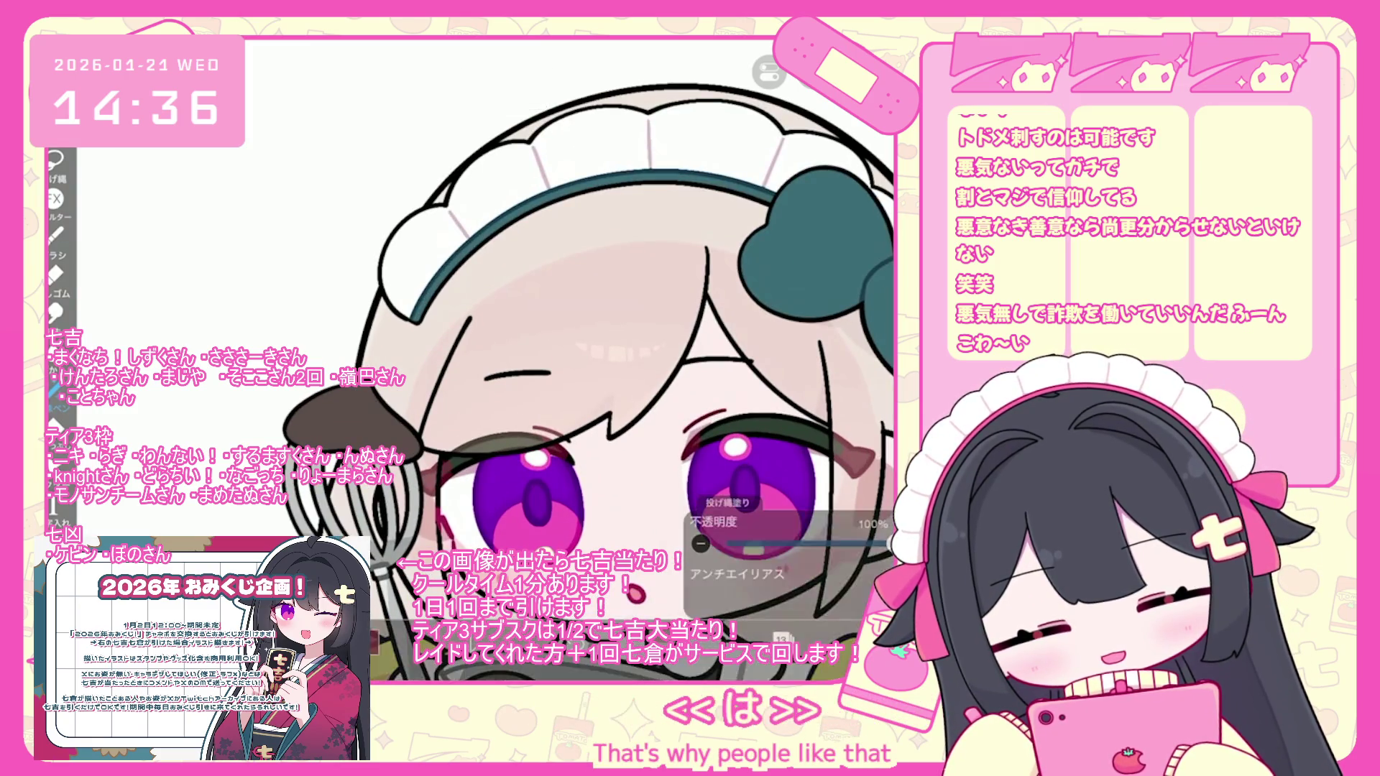
key("ctrl+z")
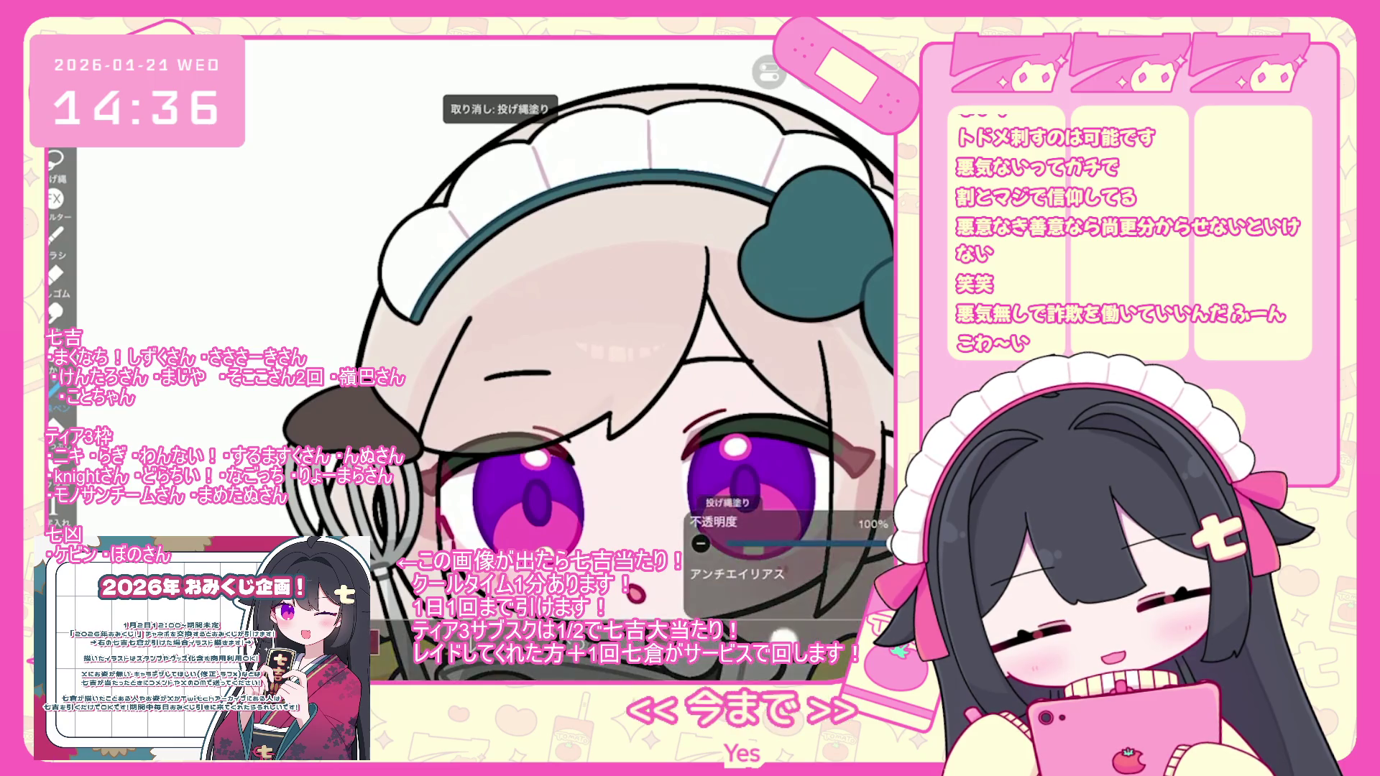
left_click(782, 638)
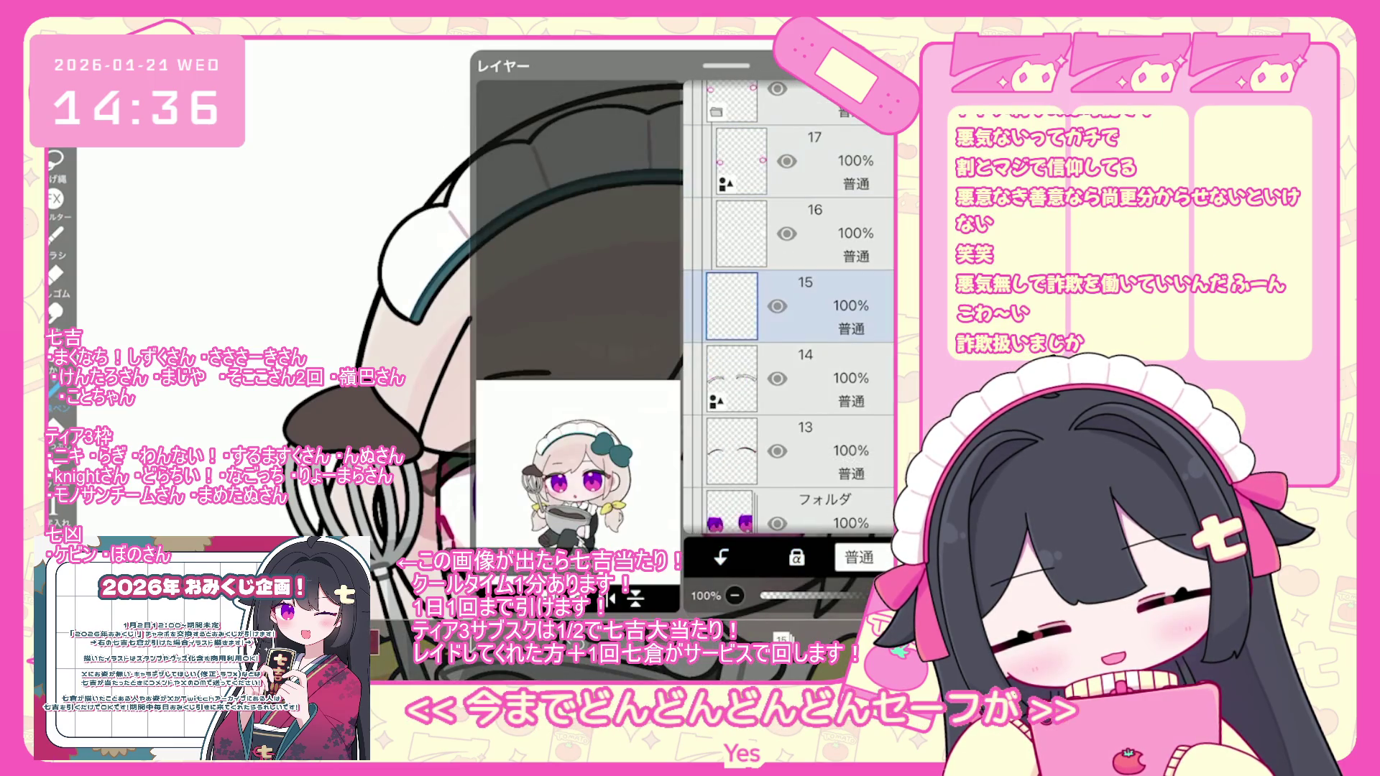
left_click(721, 557)
left_click(782, 637)
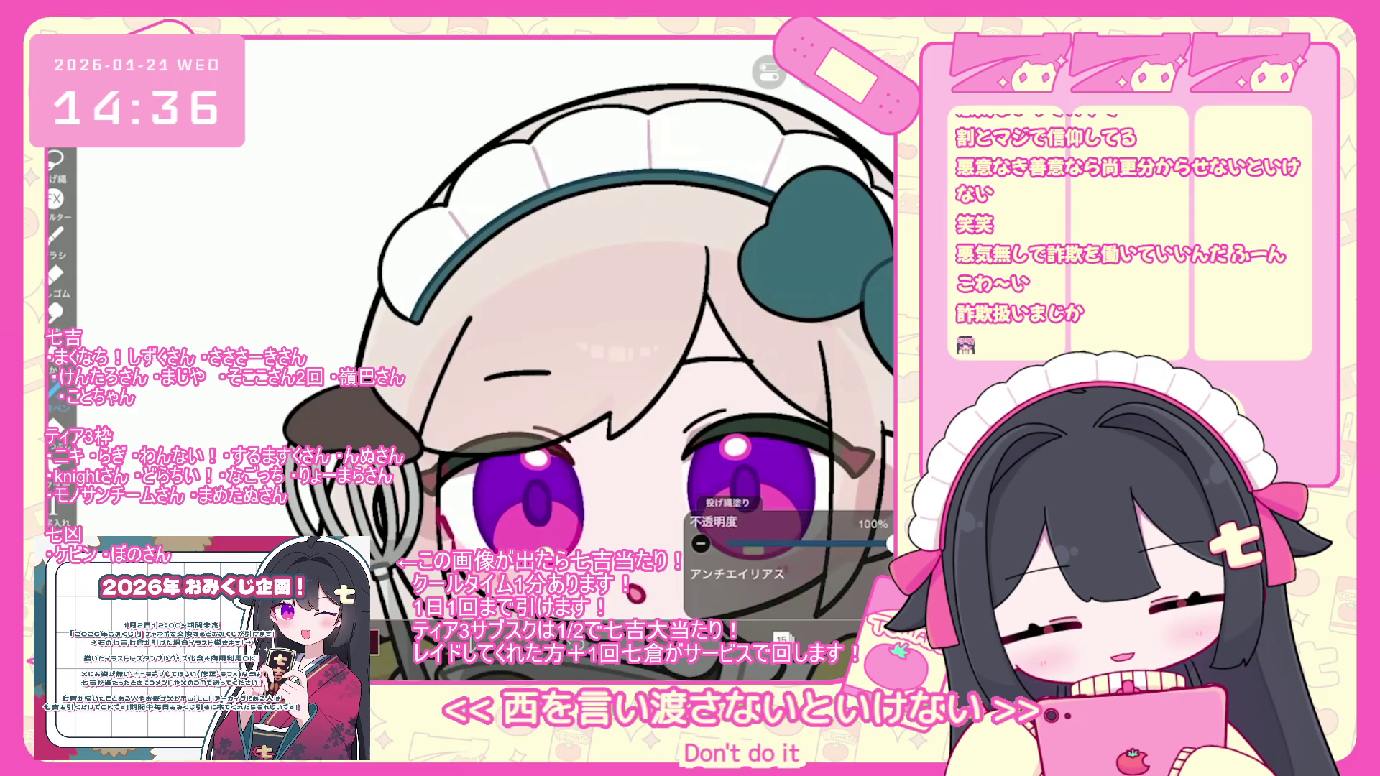
- Undo the other trial lasso fill and select layer 5
scroll(489, 359, "up", 3)
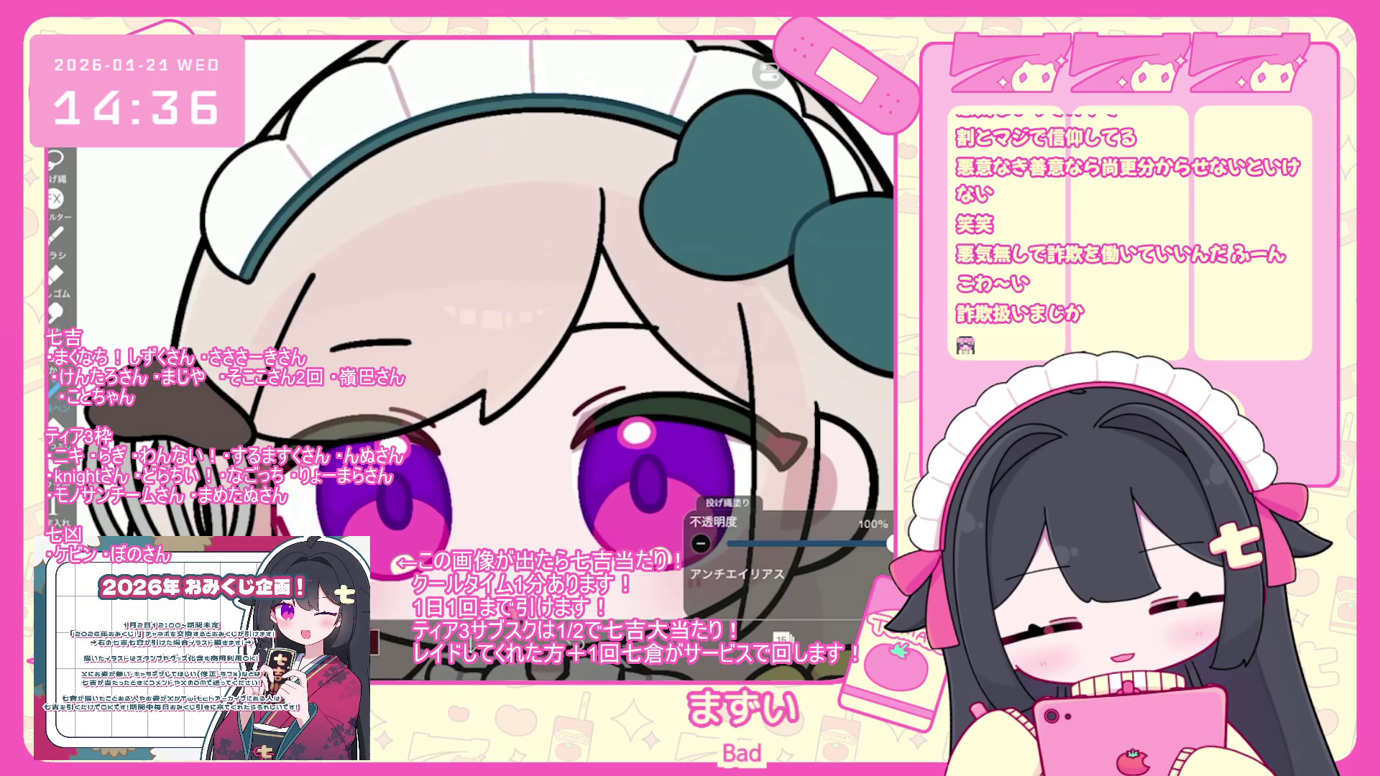
key("ctrl+z")
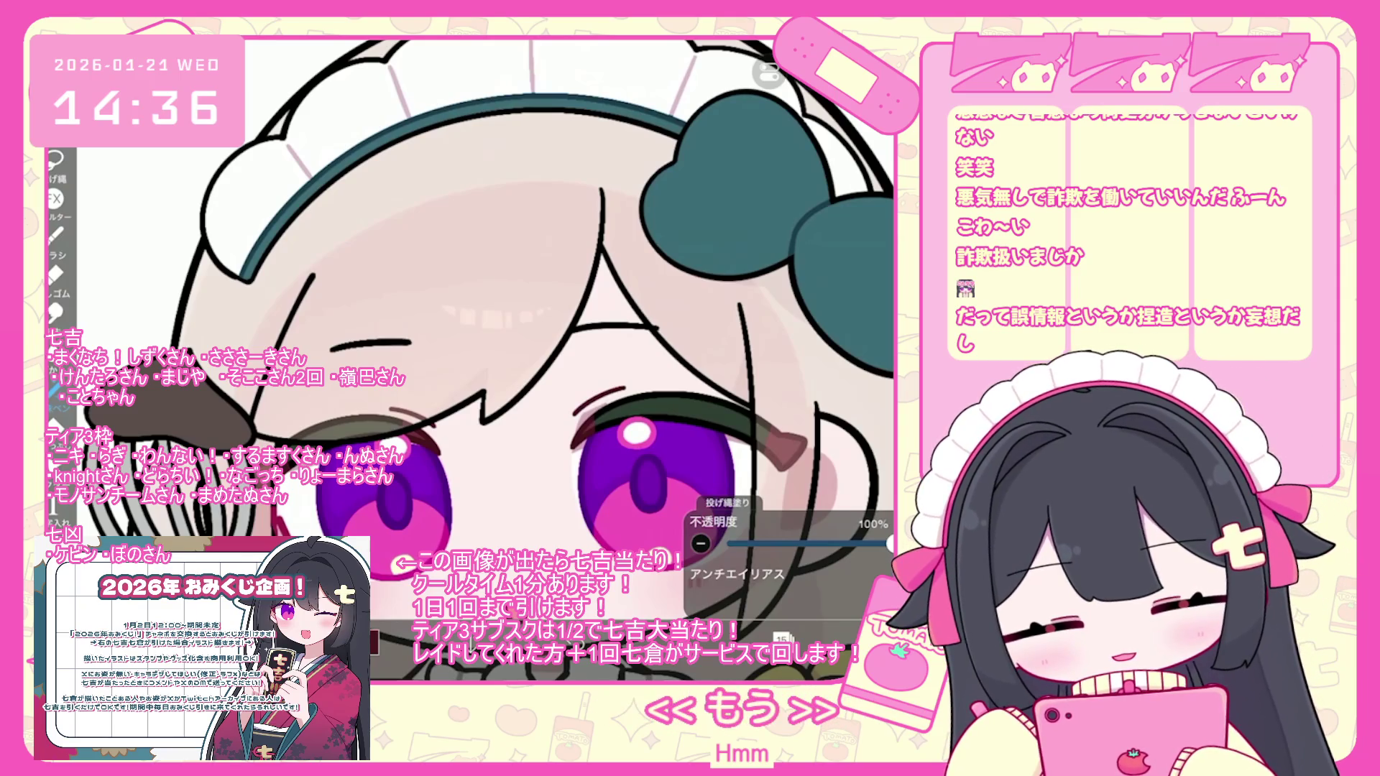
scroll(791, 302, "down", 3)
left_click(790, 423)
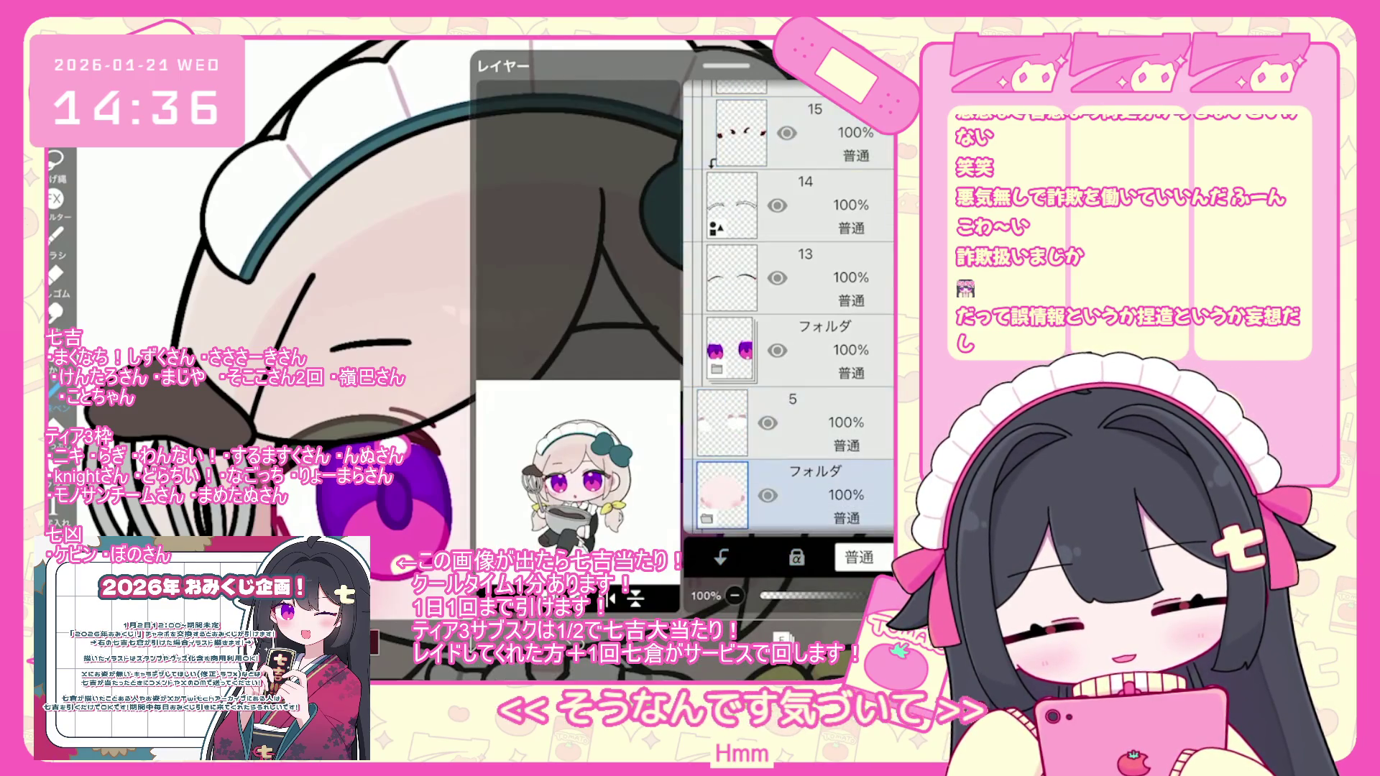
- Lasso-select the area around the eyebrow, expand the eye folder, and select layer 6
left_click(55, 160)
mouse_move(568, 431)
left_mouse_down()
mouse_move(647, 323)
mouse_move(773, 392)
left_mouse_up()
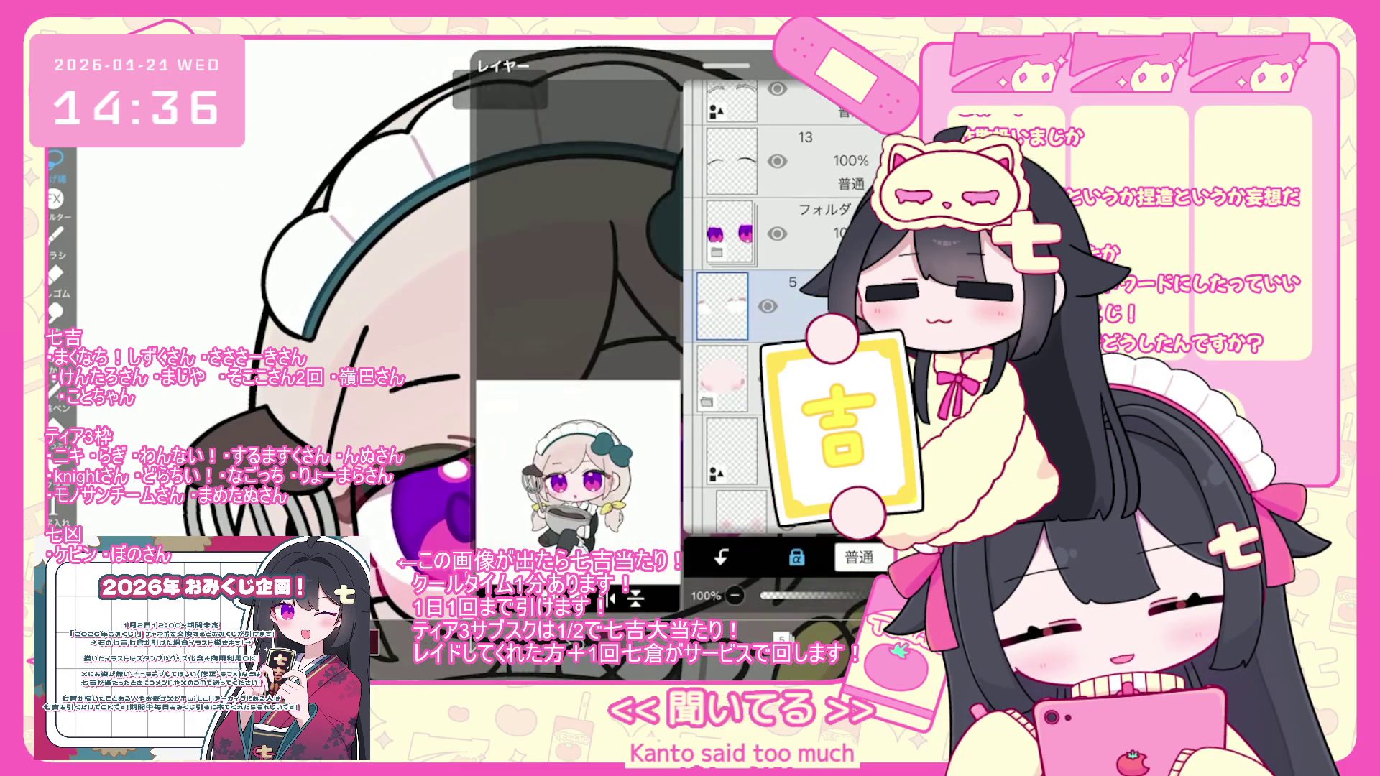
left_click(791, 234)
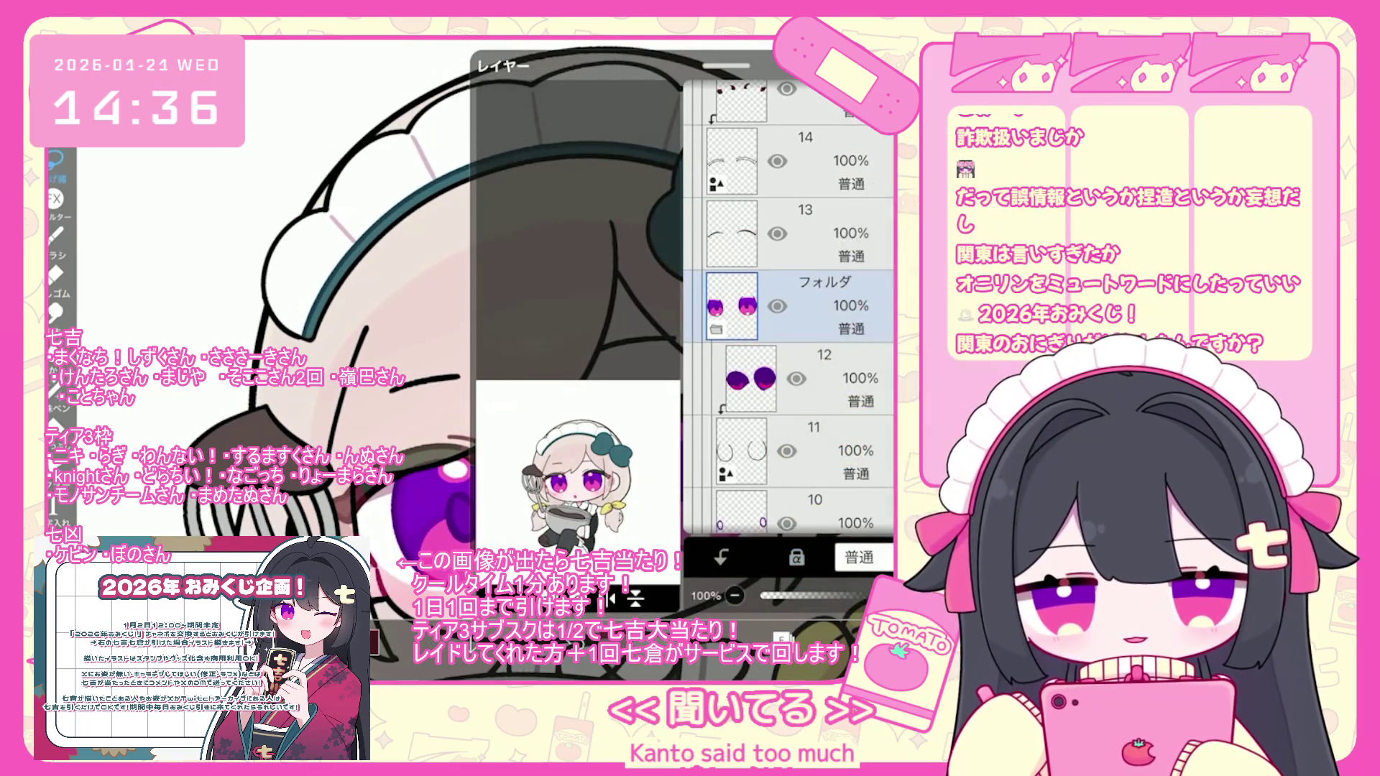
scroll(790, 306, "down", 5)
left_click(740, 478)
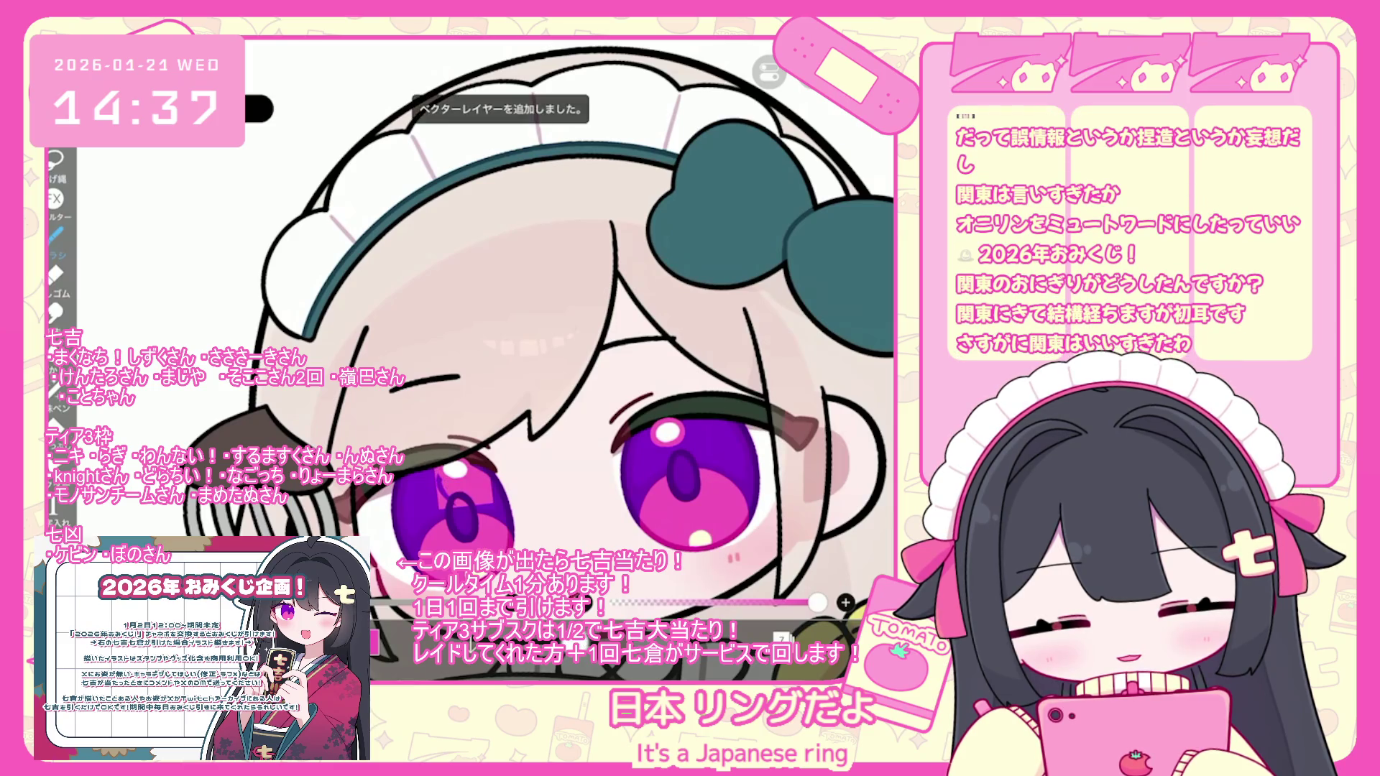
- Undo the added brush shape, lock layer 13's transparency, and start transforming the selection
key("ctrl+z")
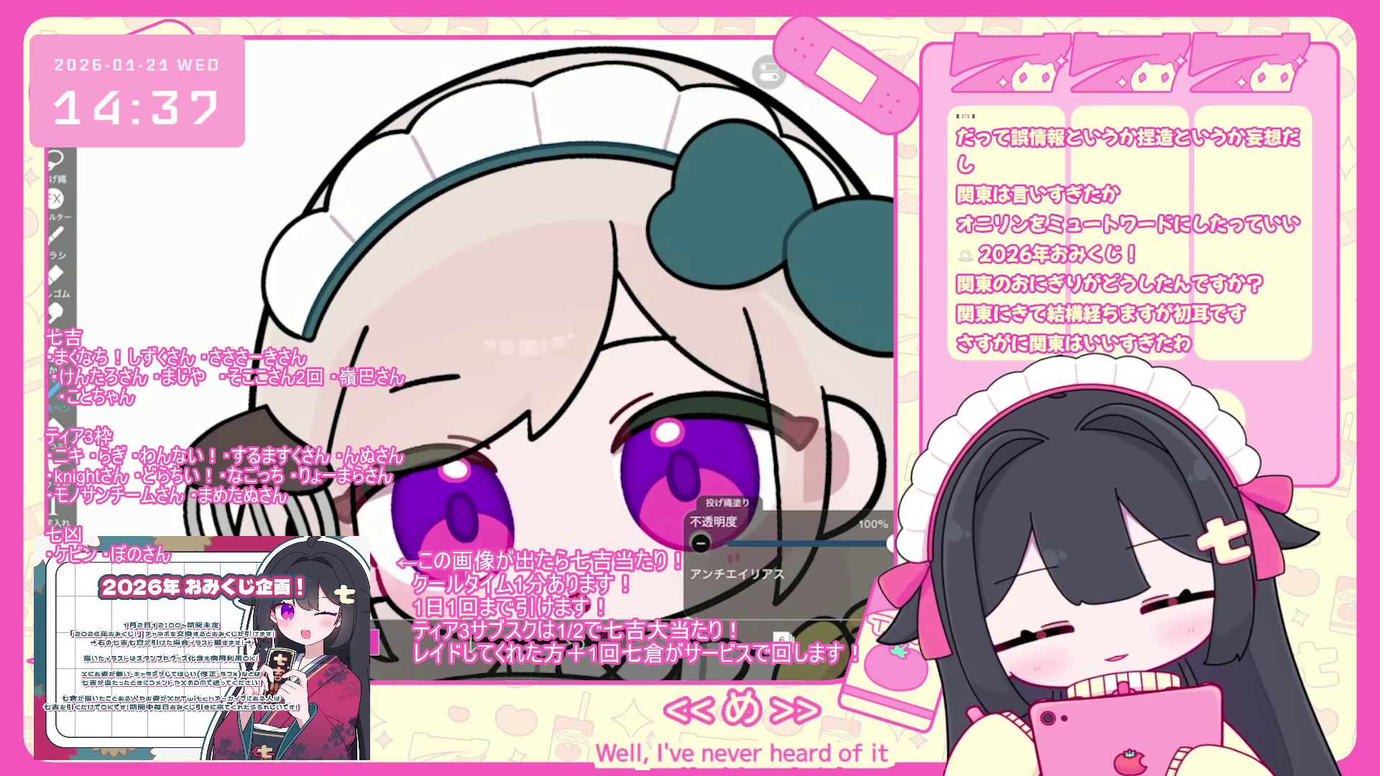
scroll(791, 309, "up", 5)
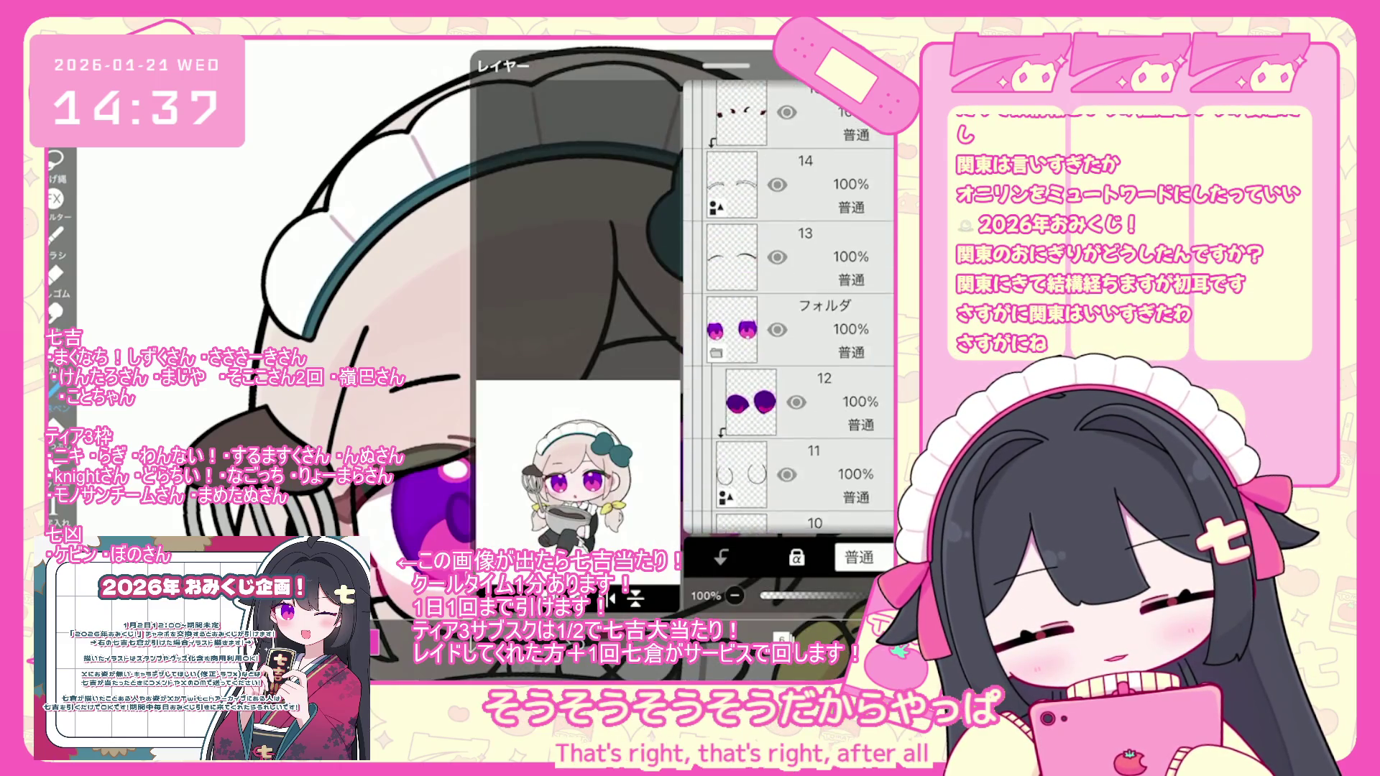
left_click(790, 337)
scroll(790, 309, "up", 3)
left_click(791, 292)
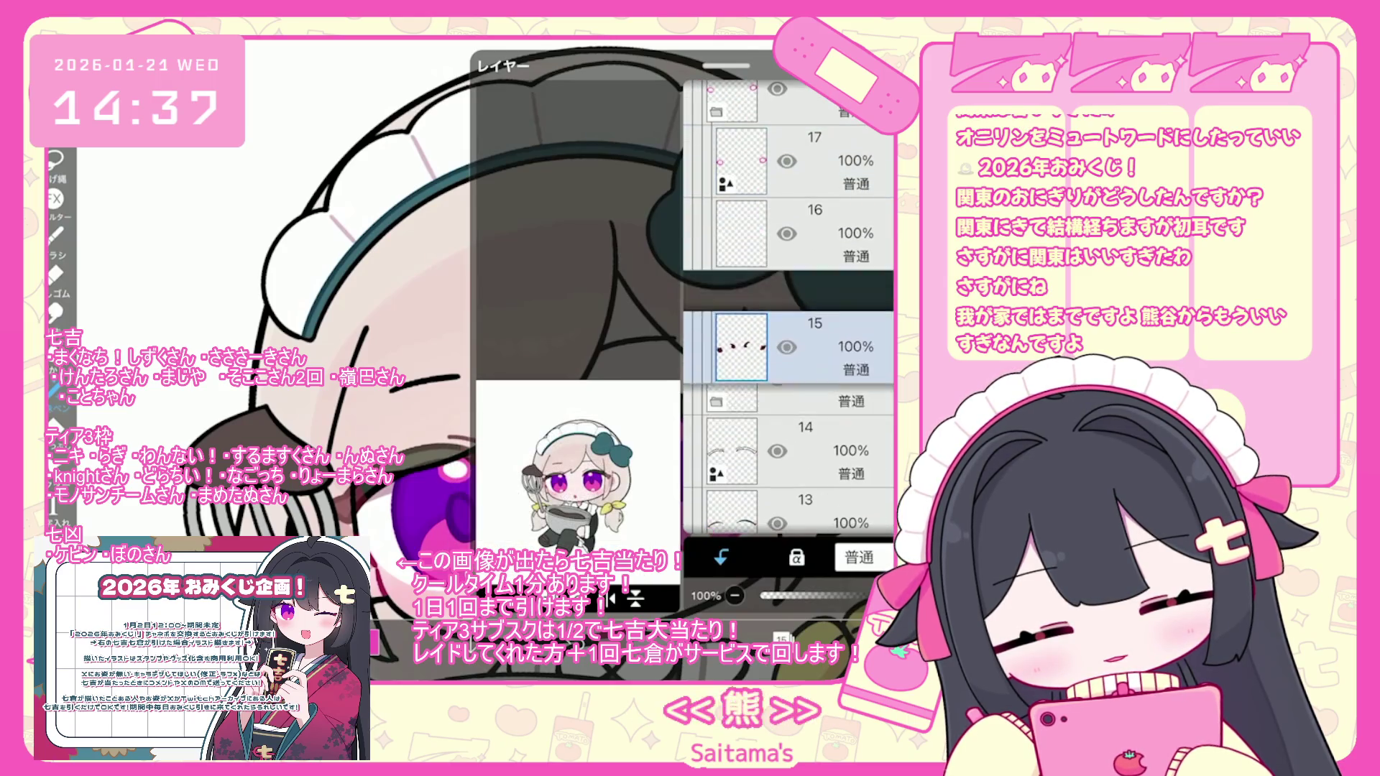
left_click(791, 476)
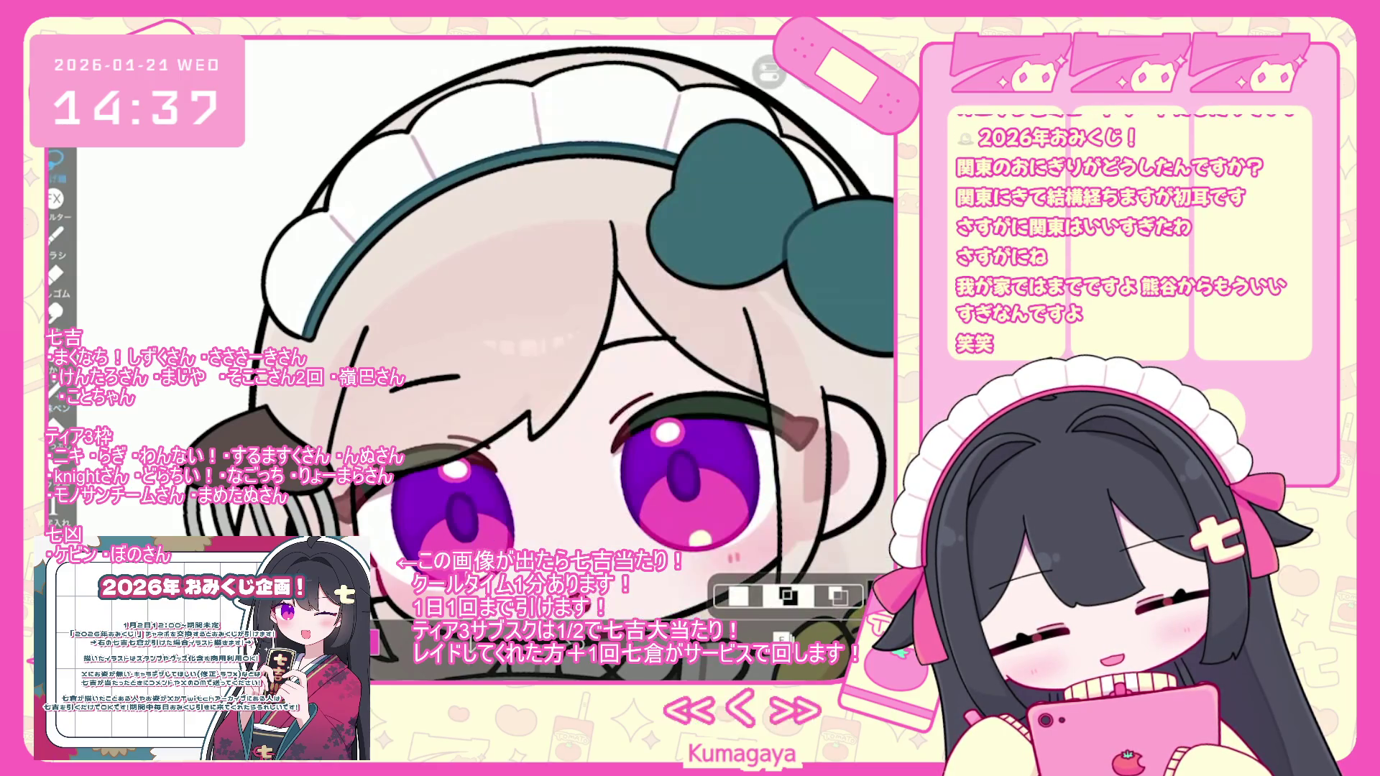
key("ctrl+t")
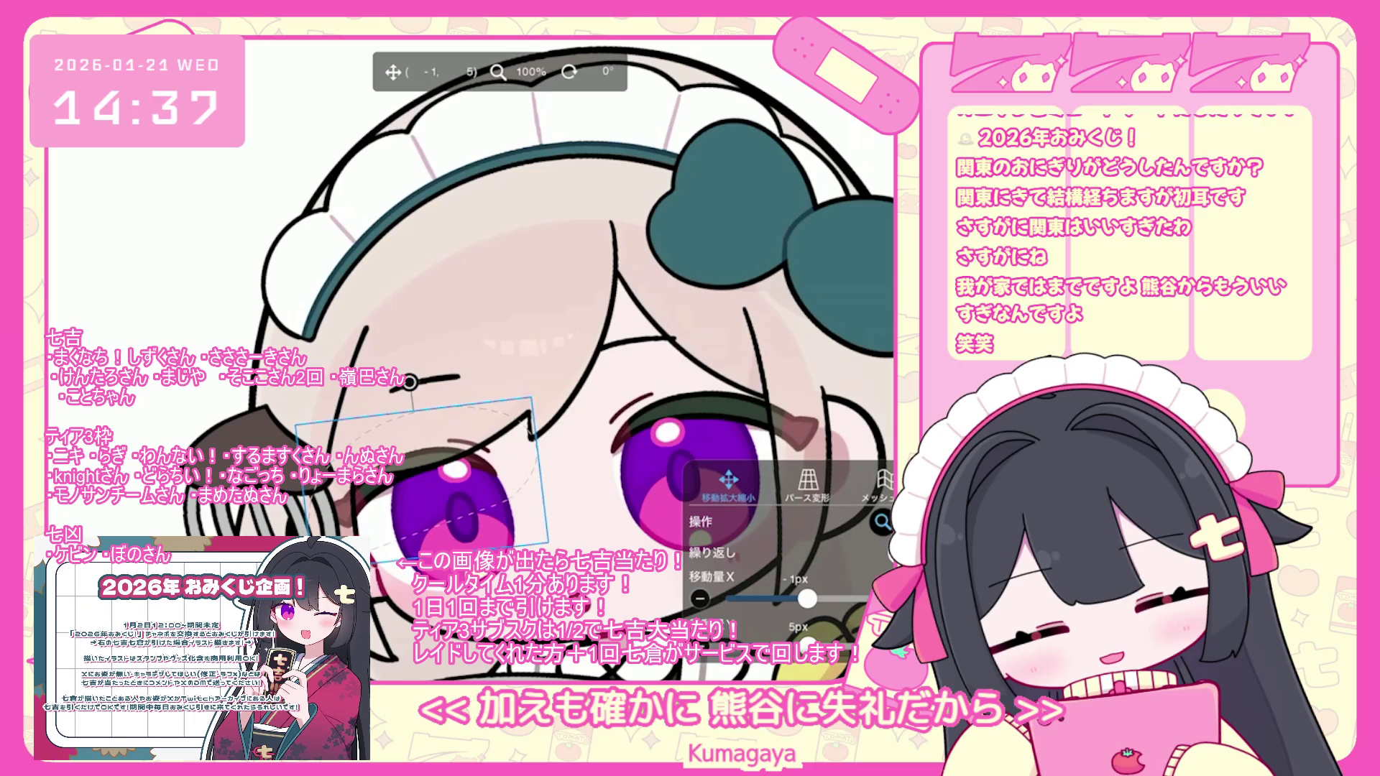
- Finish the transform and select layer 6, which holds the eye colour
key("Return")
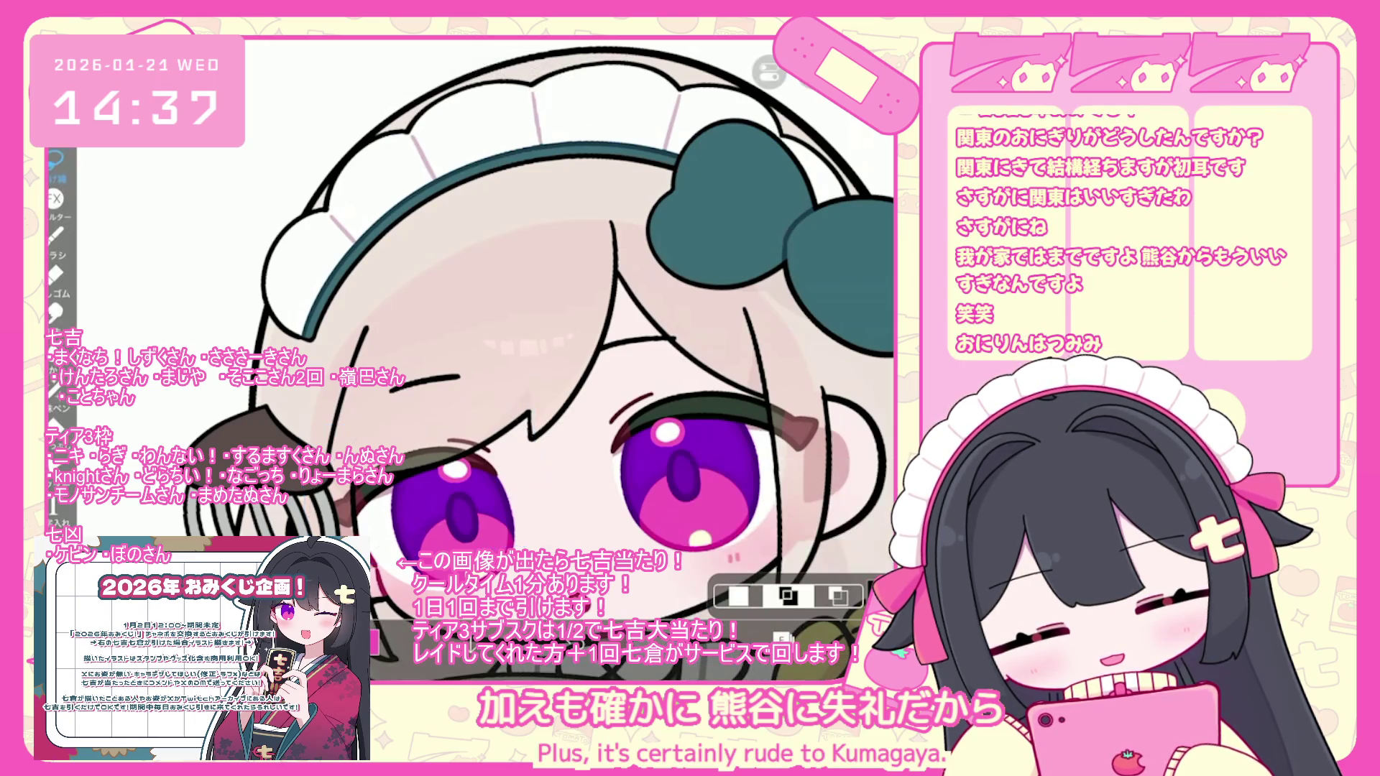
scroll(535, 359, "down", 3)
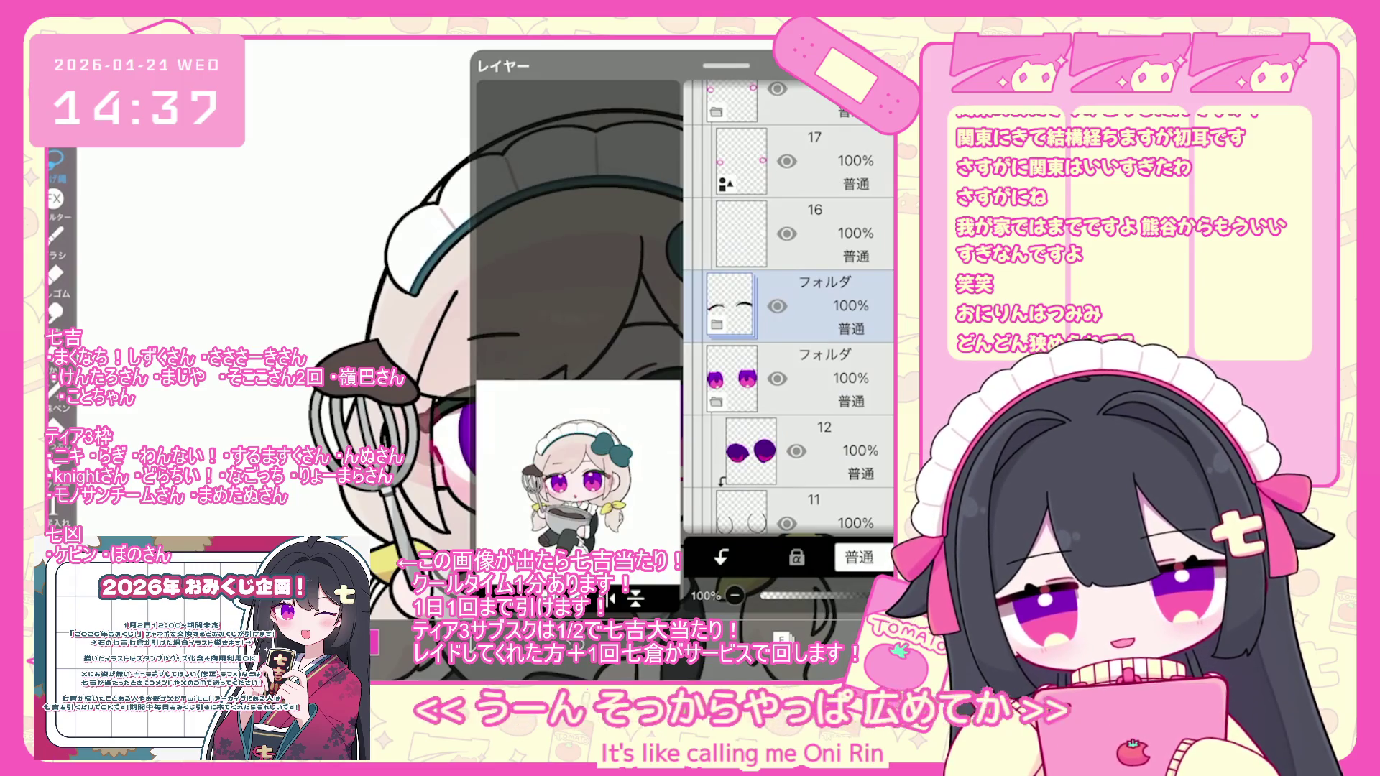
scroll(789, 309, "down", 7)
left_click(826, 405)
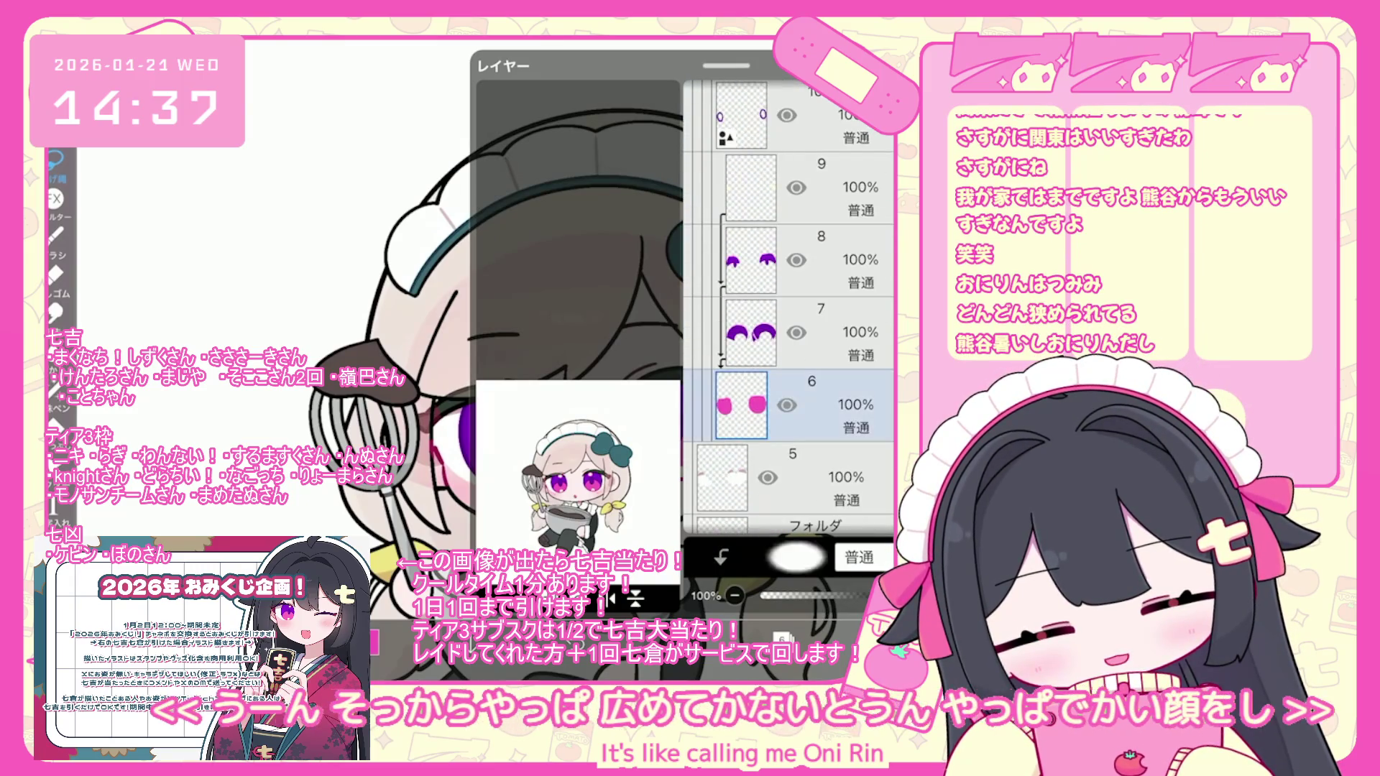
- Pick a muted dark green as the paint colour, hue nudged to 137°
scroll(503, 324, "up", 5)
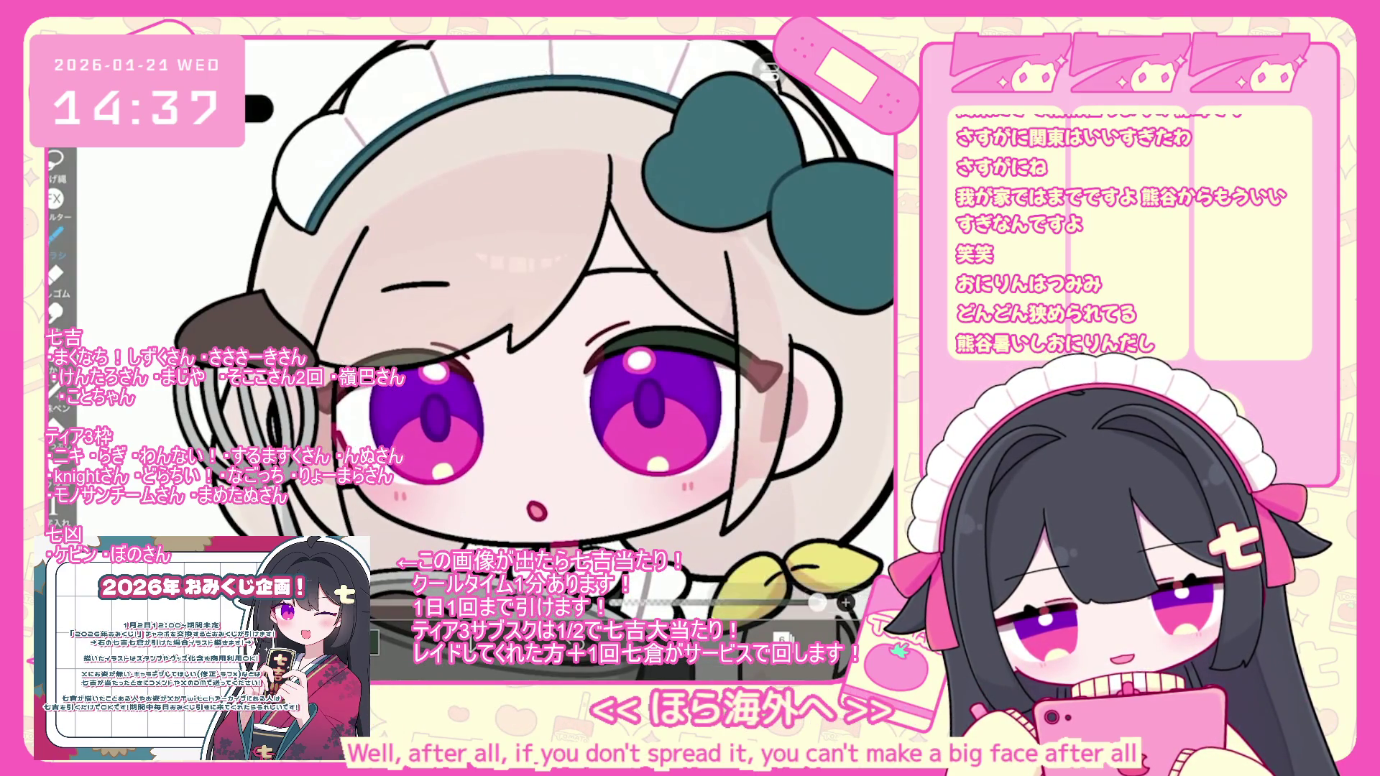
left_click(374, 642)
left_click_drag(495, 253, 495, 252)
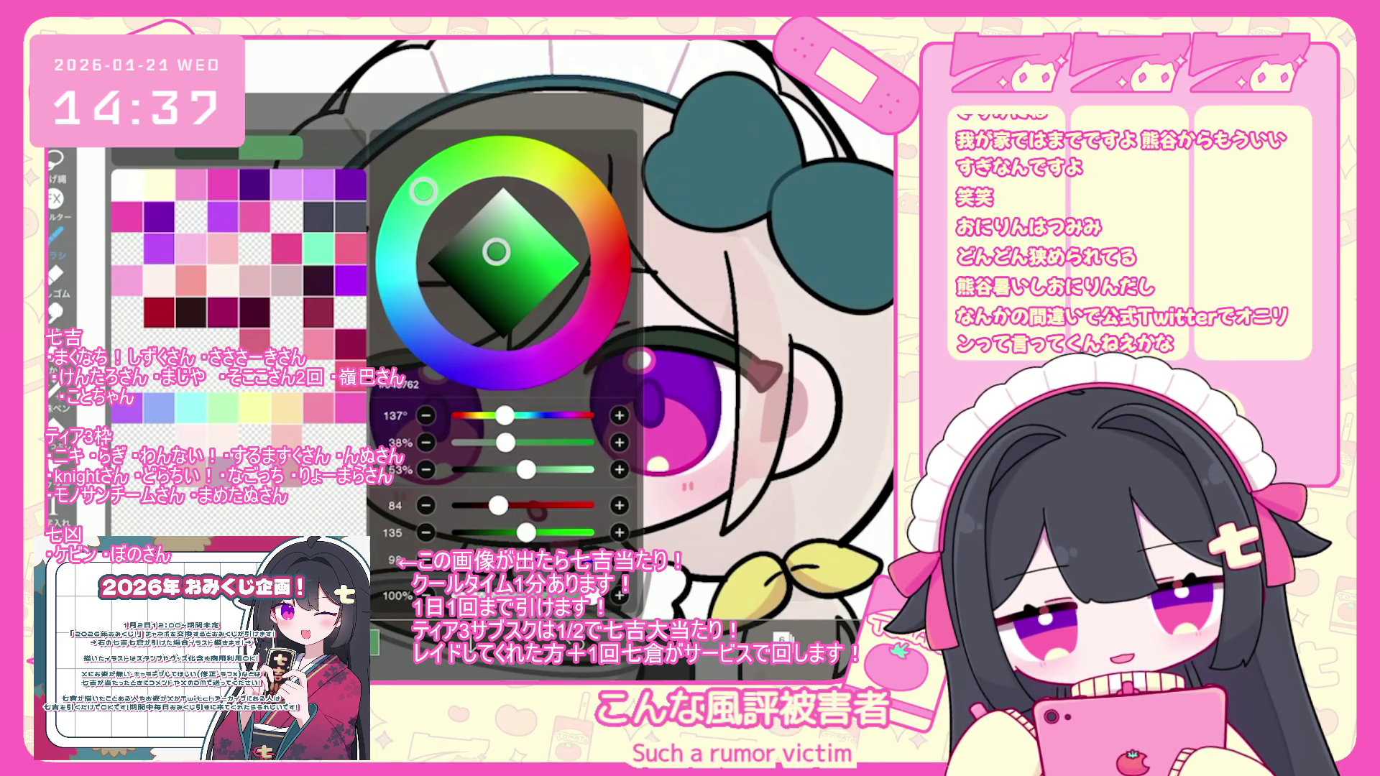
- Undo the stray brush shape and choose a darker green shade
left_click(374, 642)
key("ctrl+z")
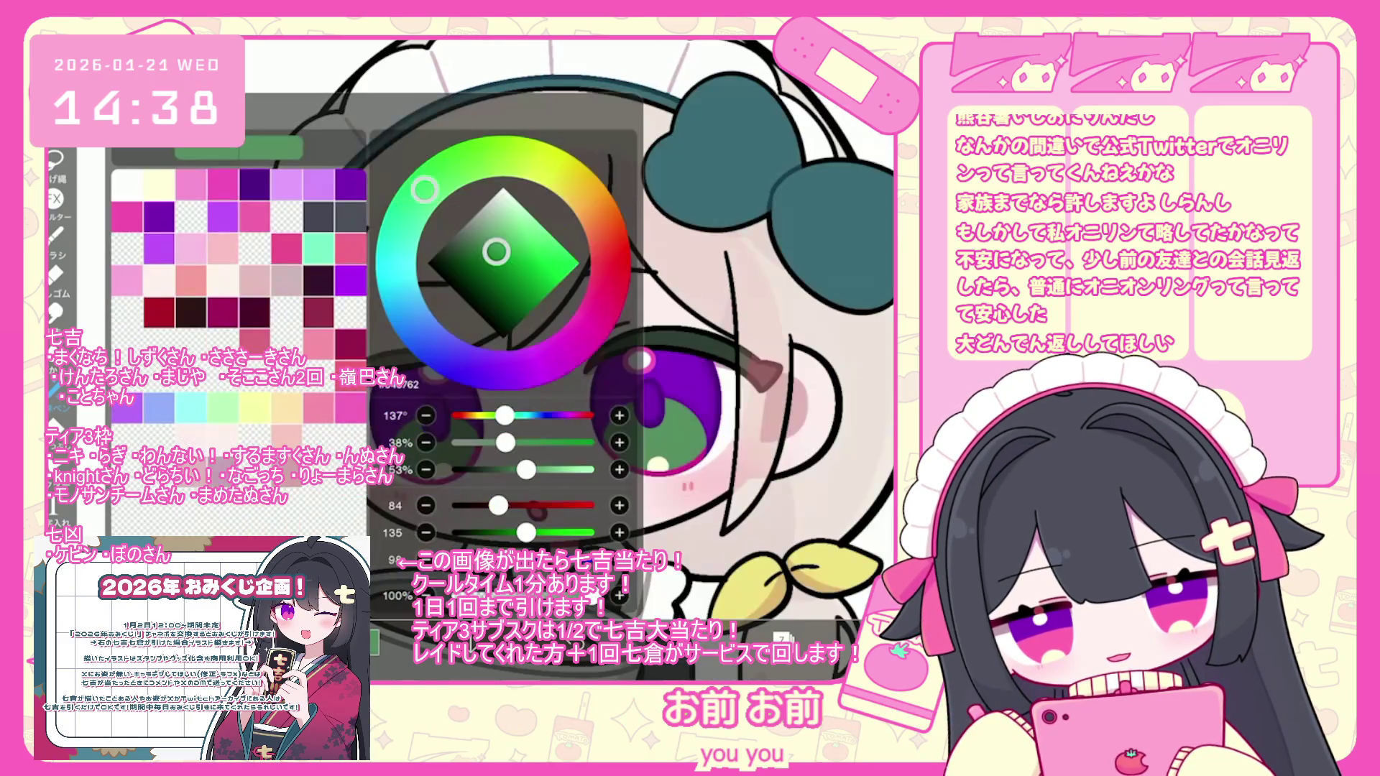
left_click(486, 275)
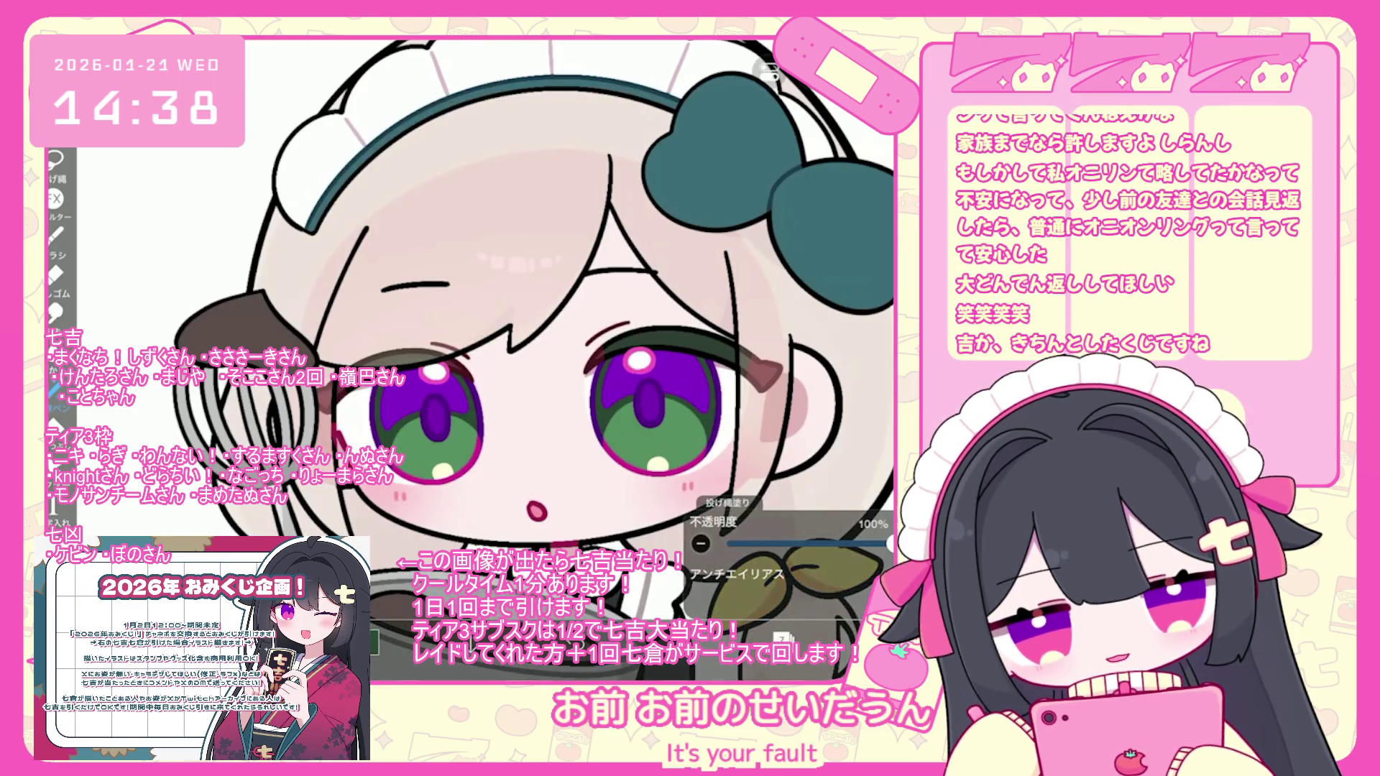
- Recolour eye layers 8, 10 (rasterized) and 12 green, finishing on layer 6
left_click(791, 234)
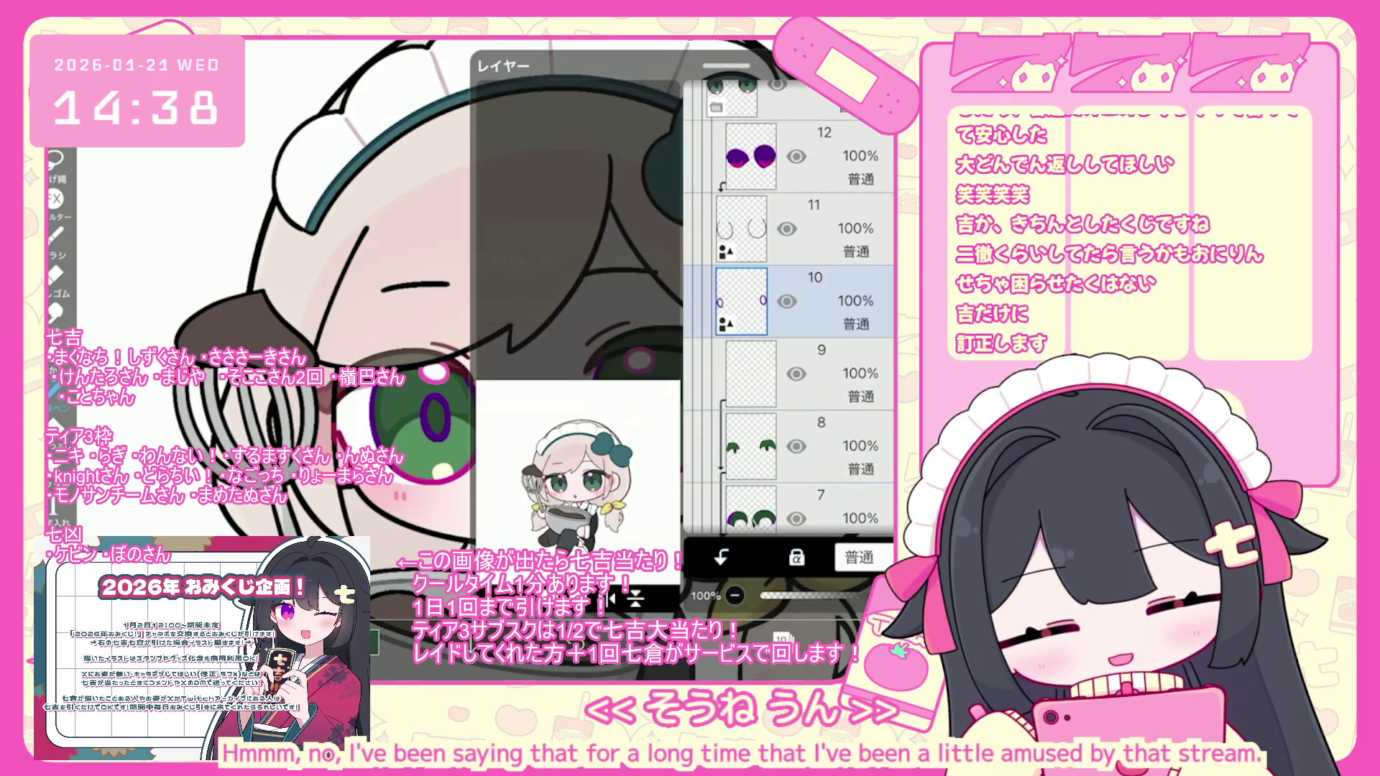
left_click(797, 557)
left_click(446, 402)
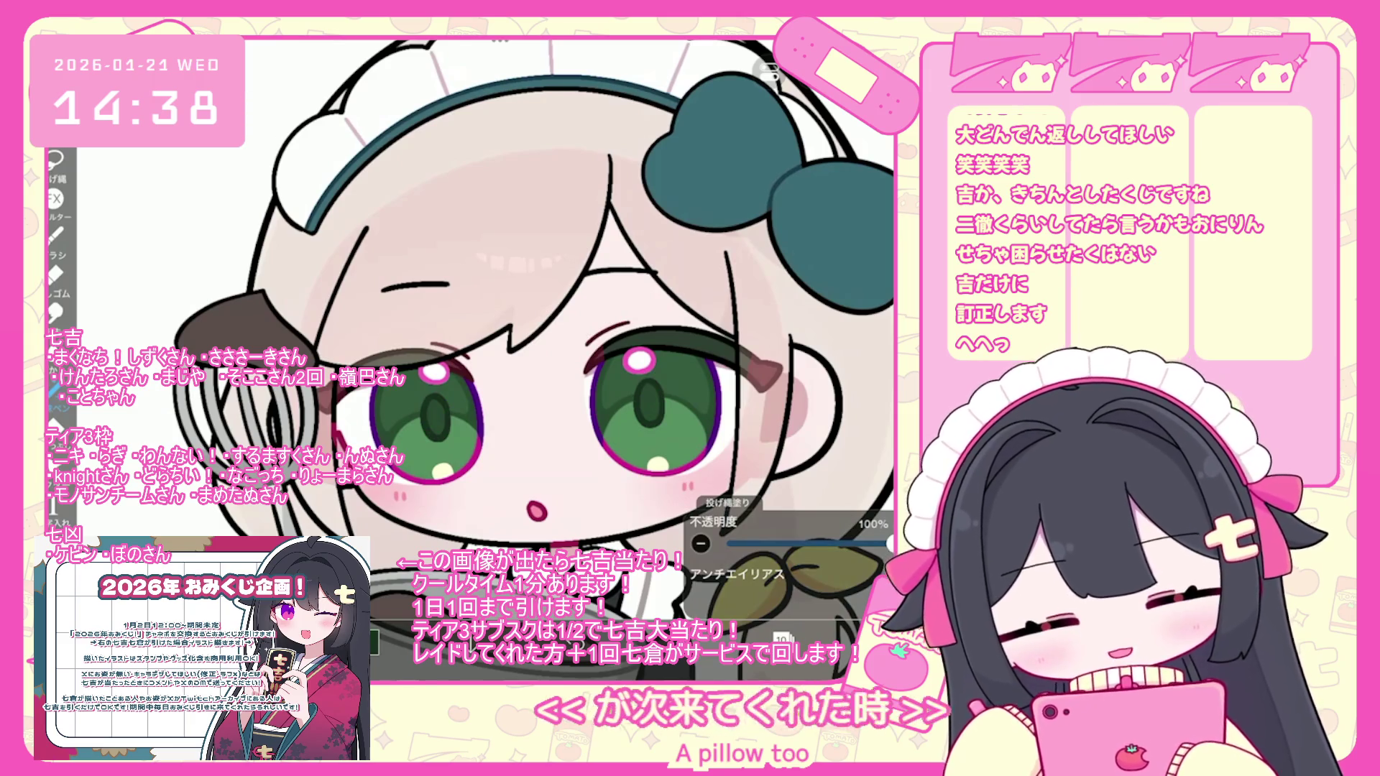
left_click(812, 161)
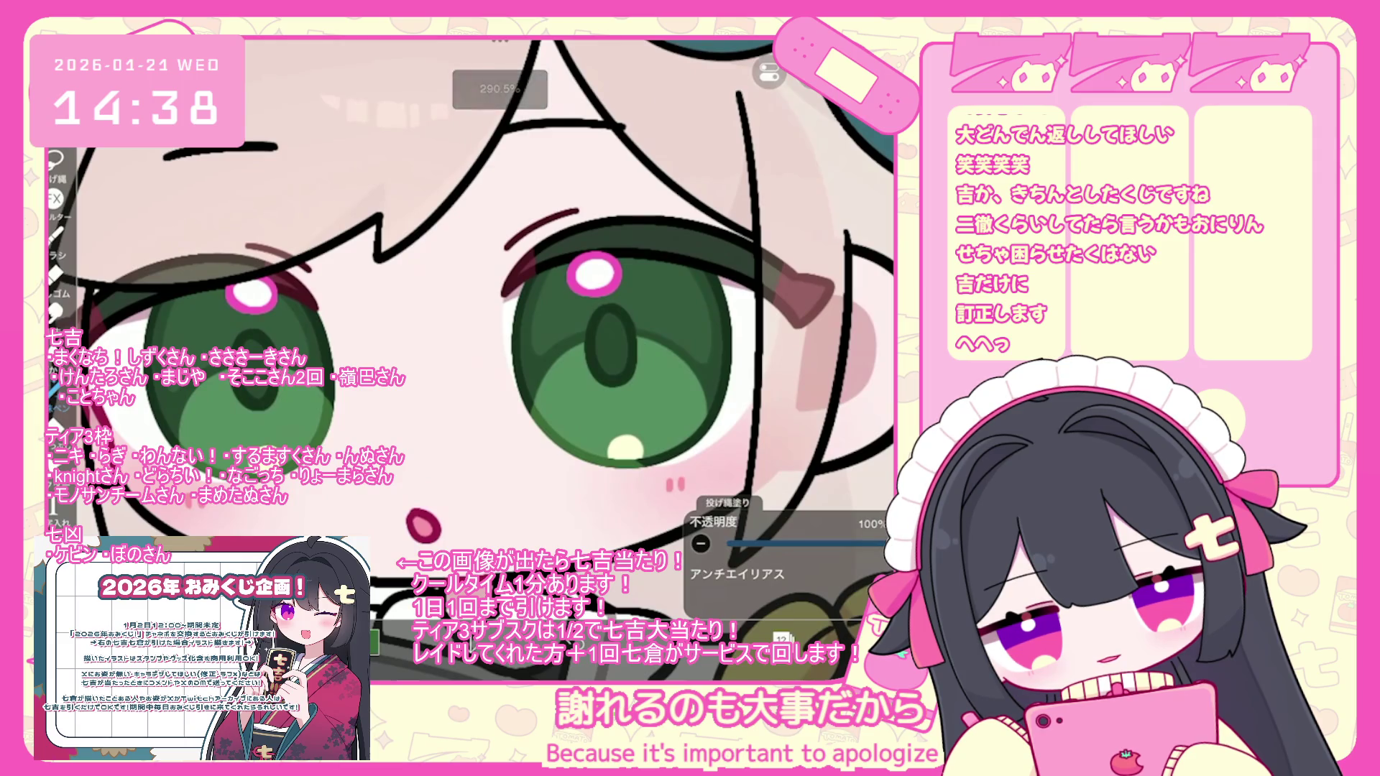
left_click(740, 448)
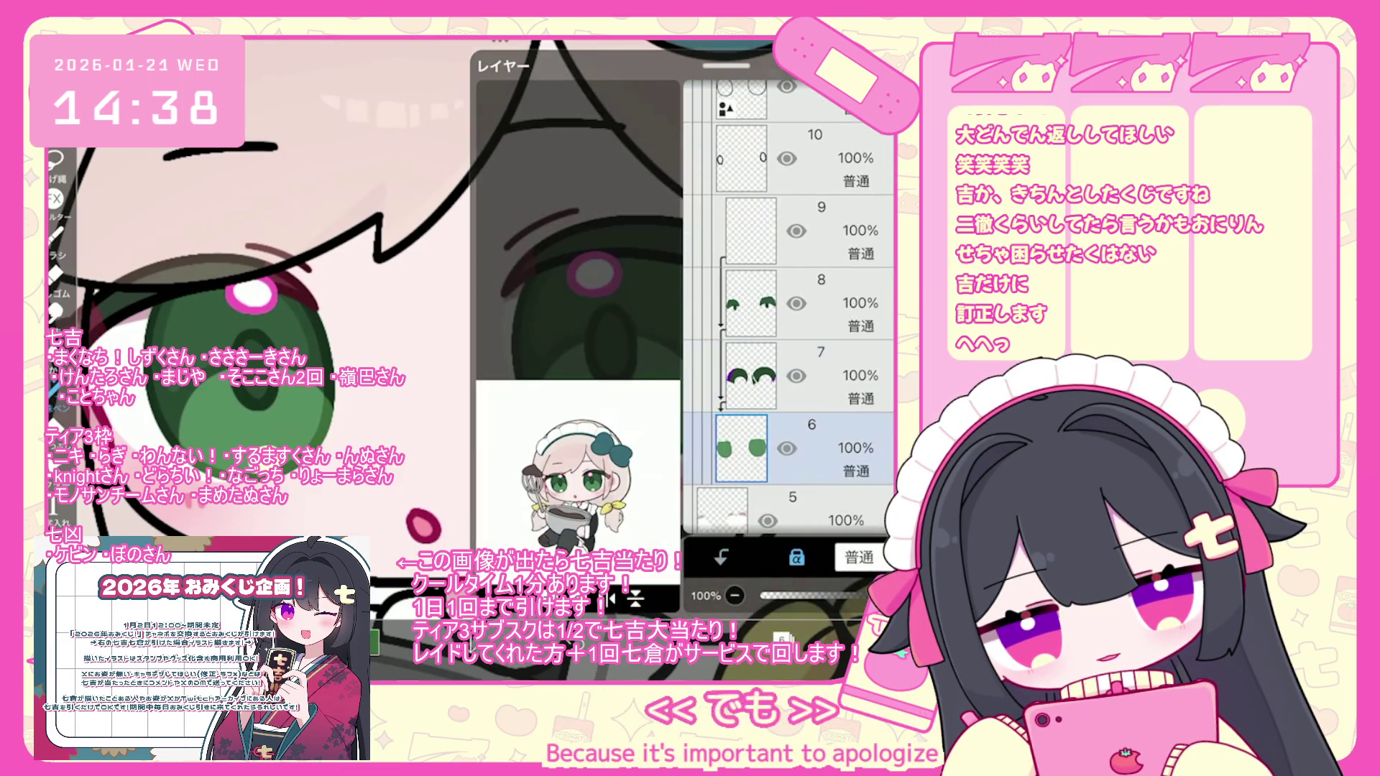
- Rasterize highlight layer 17 and recolour the pink eye highlights pale yellowish white
key("Escape")
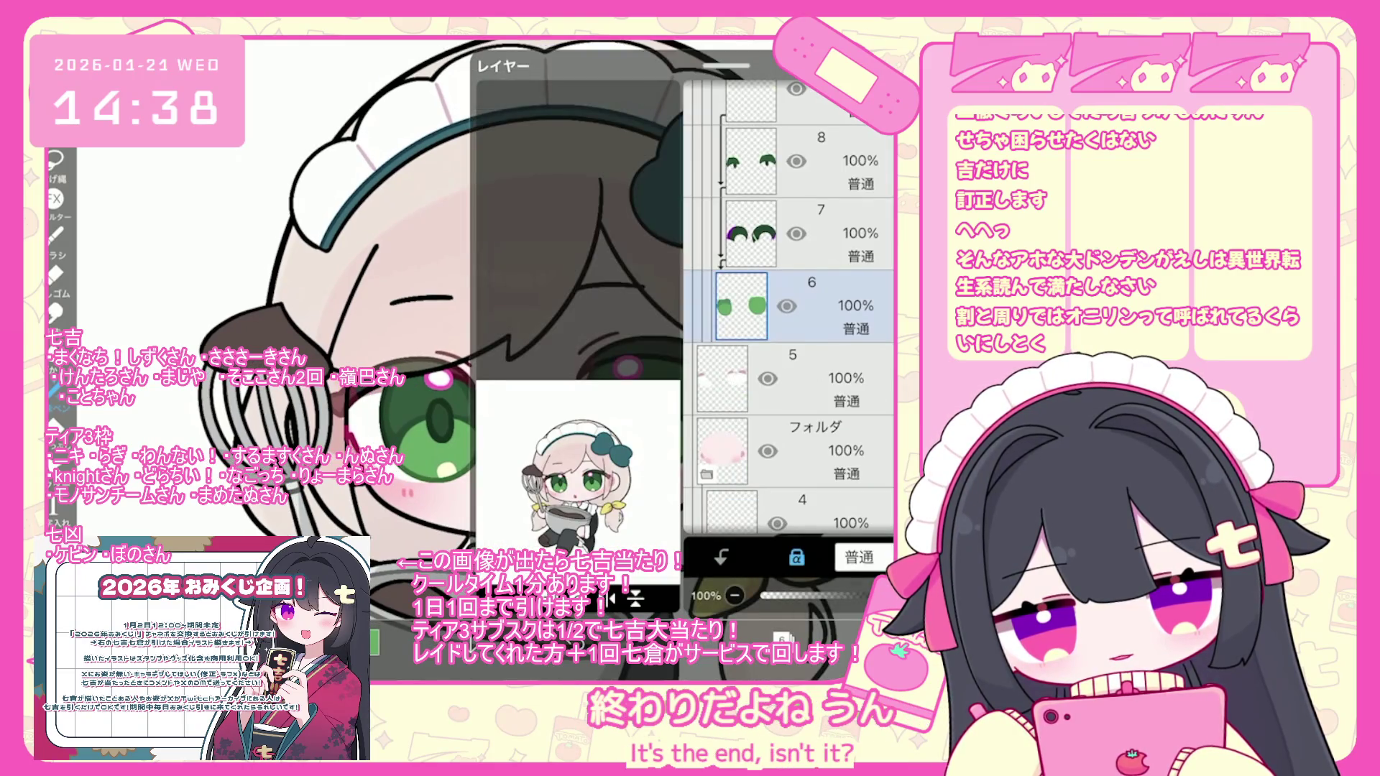
scroll(791, 309, "up", 10)
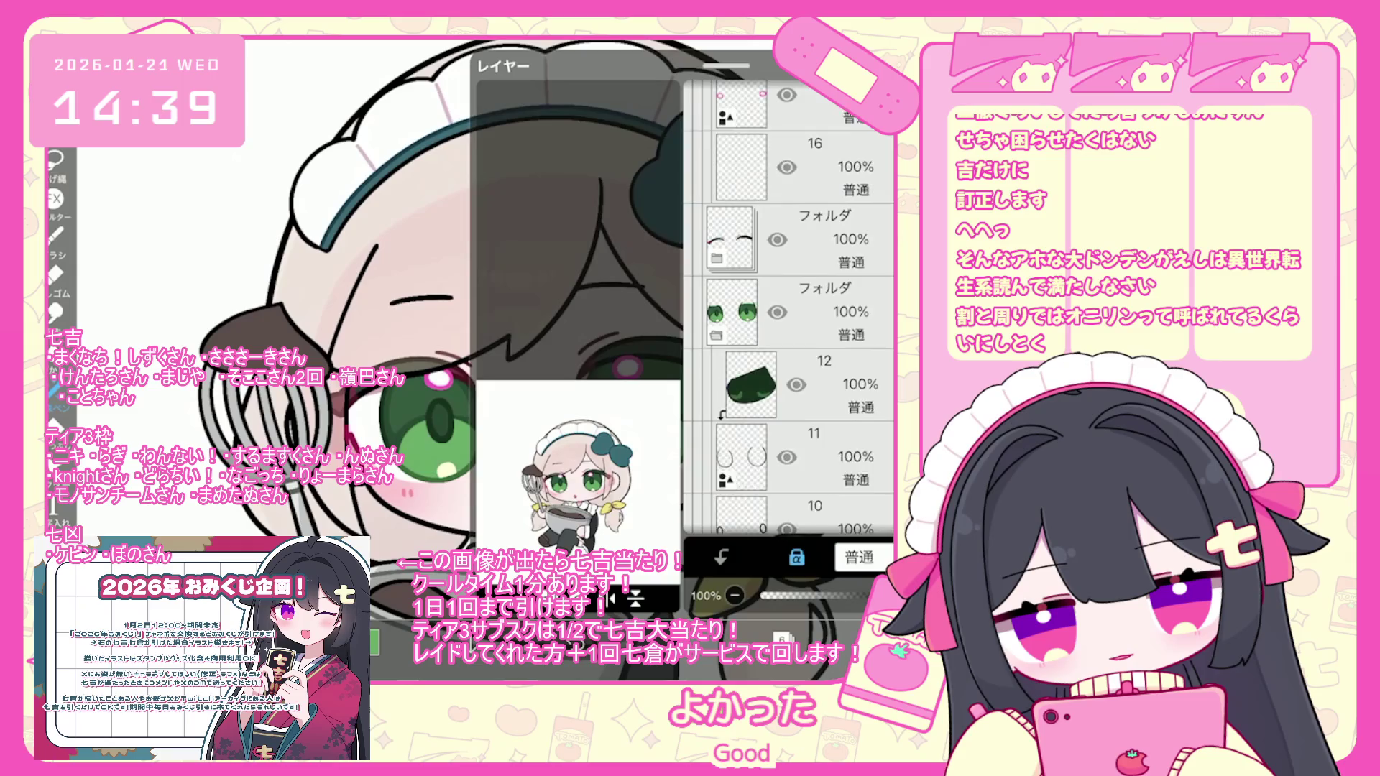
left_click(812, 245)
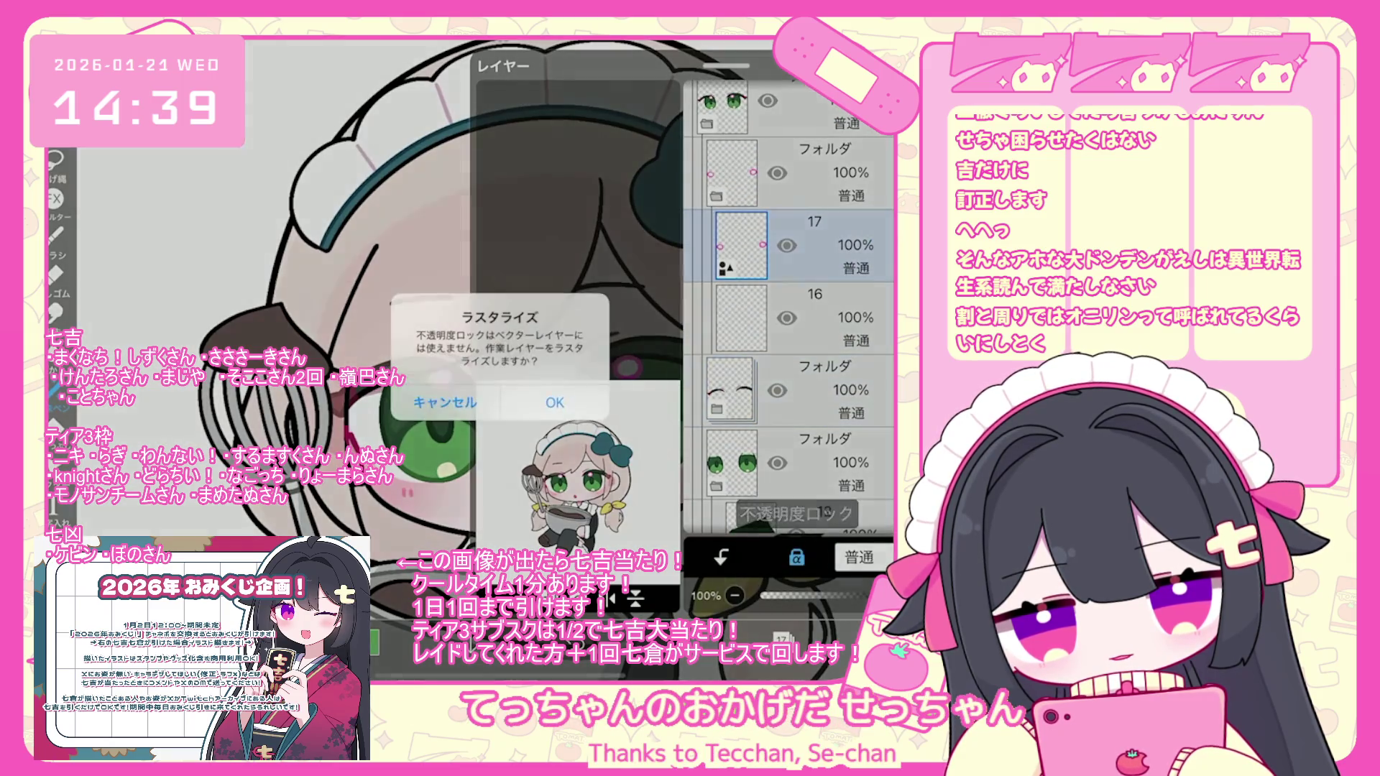
left_click(554, 401)
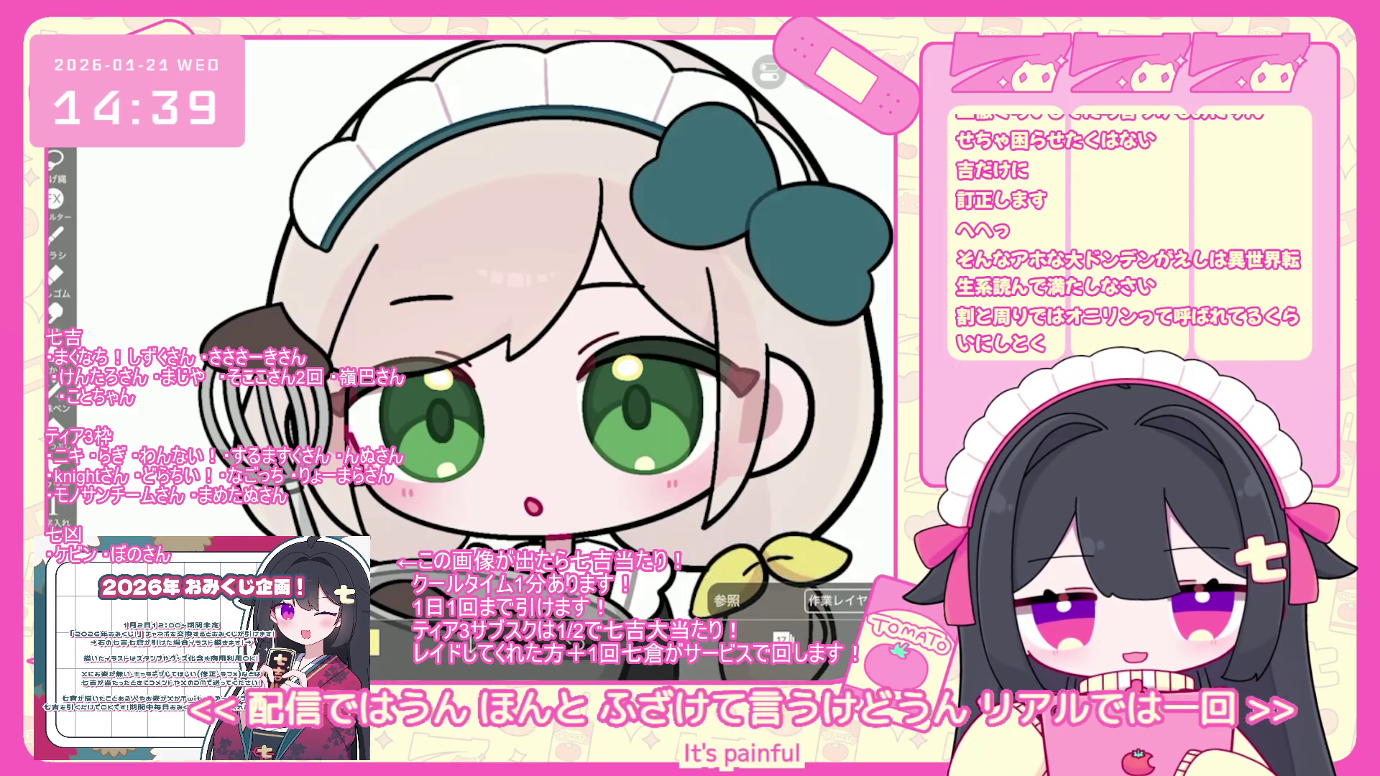
scroll(504, 360, "down", 5)
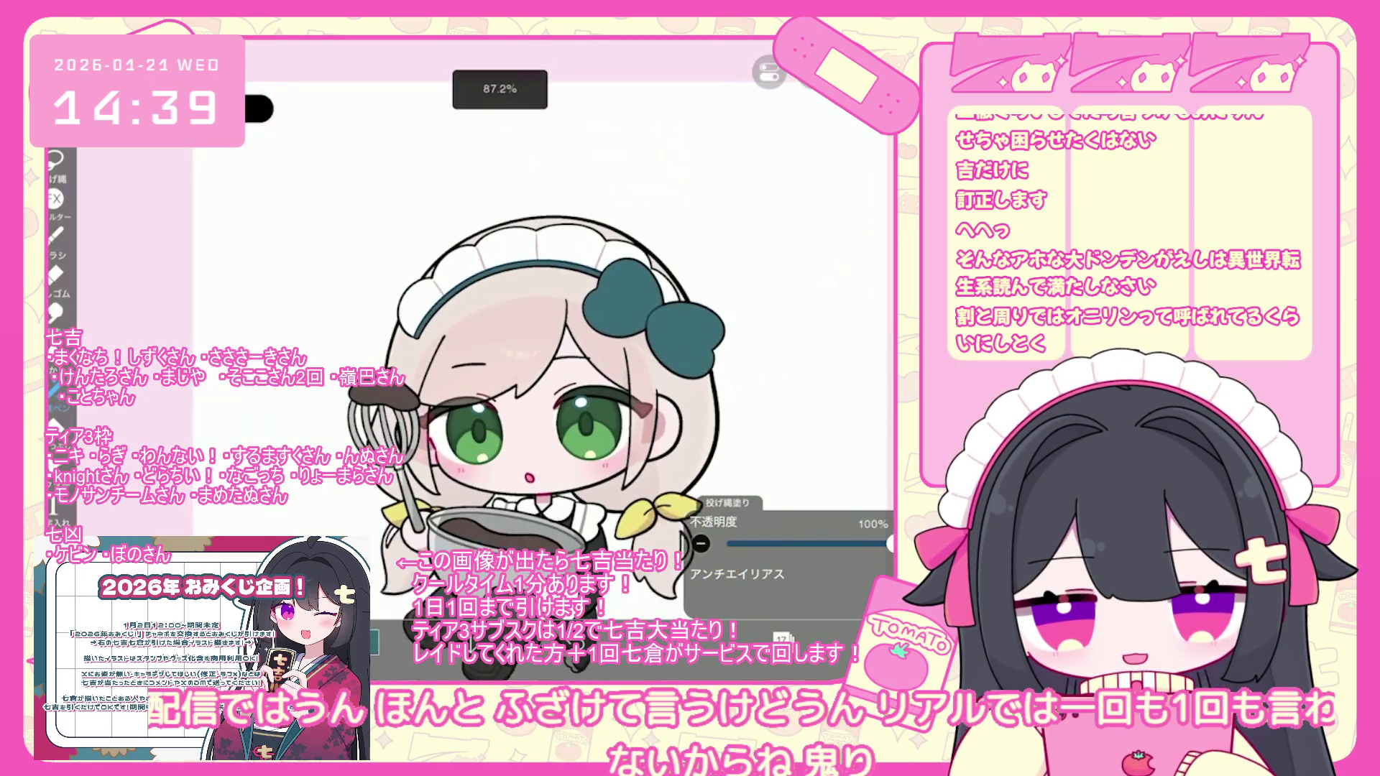
- Raise the brown hair layer 19 to 100% opacity
left_click(782, 637)
scroll(791, 309, "up", 3)
left_click(791, 305)
scroll(791, 309, "up", 2)
left_click(791, 327)
left_click_drag(798, 596, 892, 596)
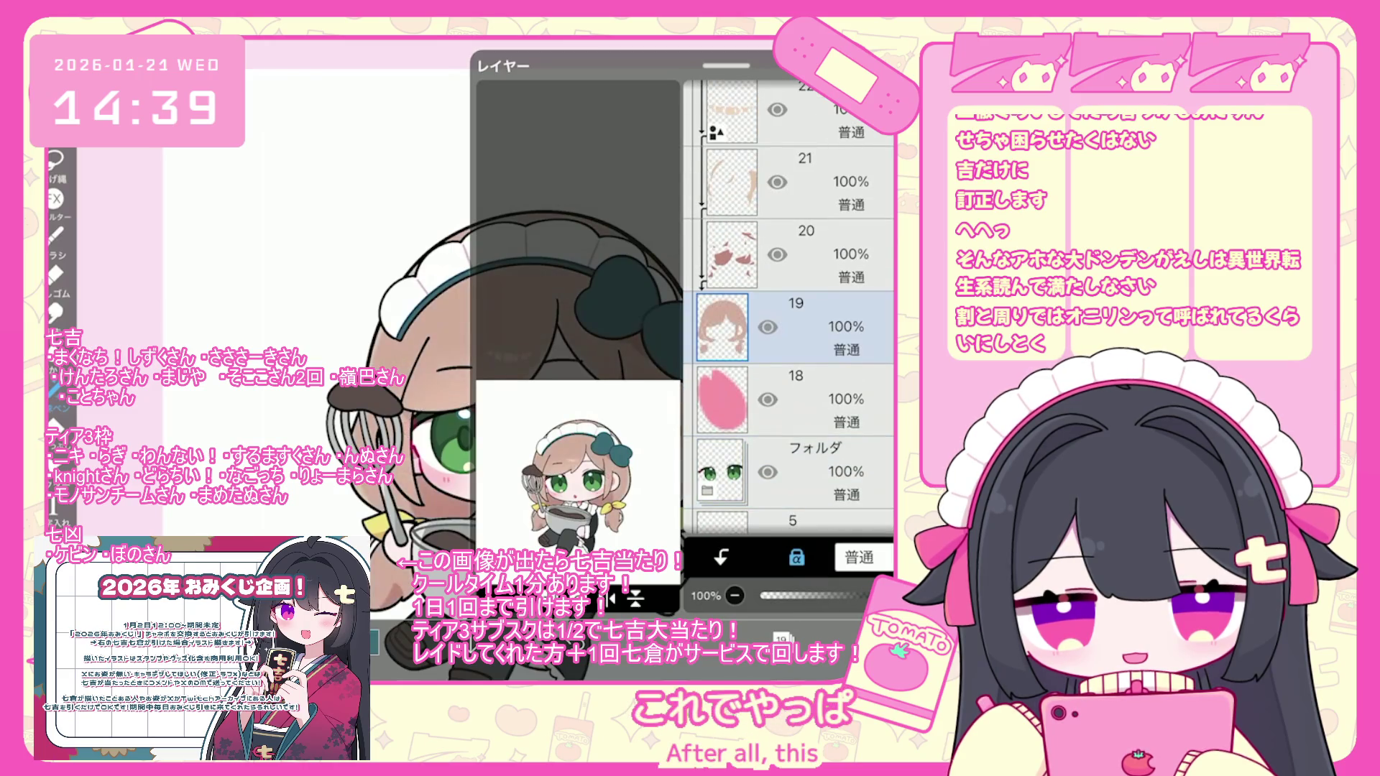
- Add a merged copy of the eyes folder and move it higher in the stack
left_click(723, 283)
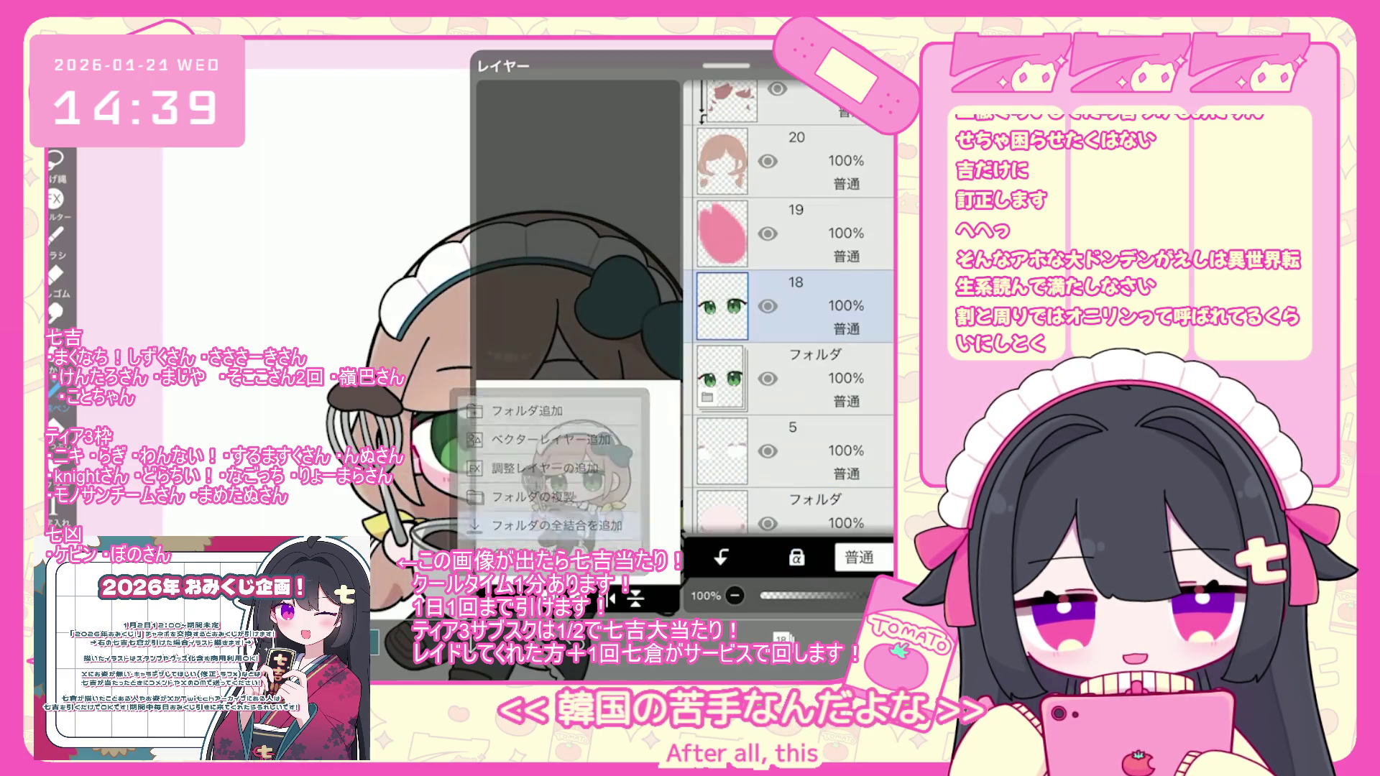
mouse_move(791, 282)
left_mouse_down()
mouse_move(790, 144)
mouse_move(791, 218)
left_mouse_up()
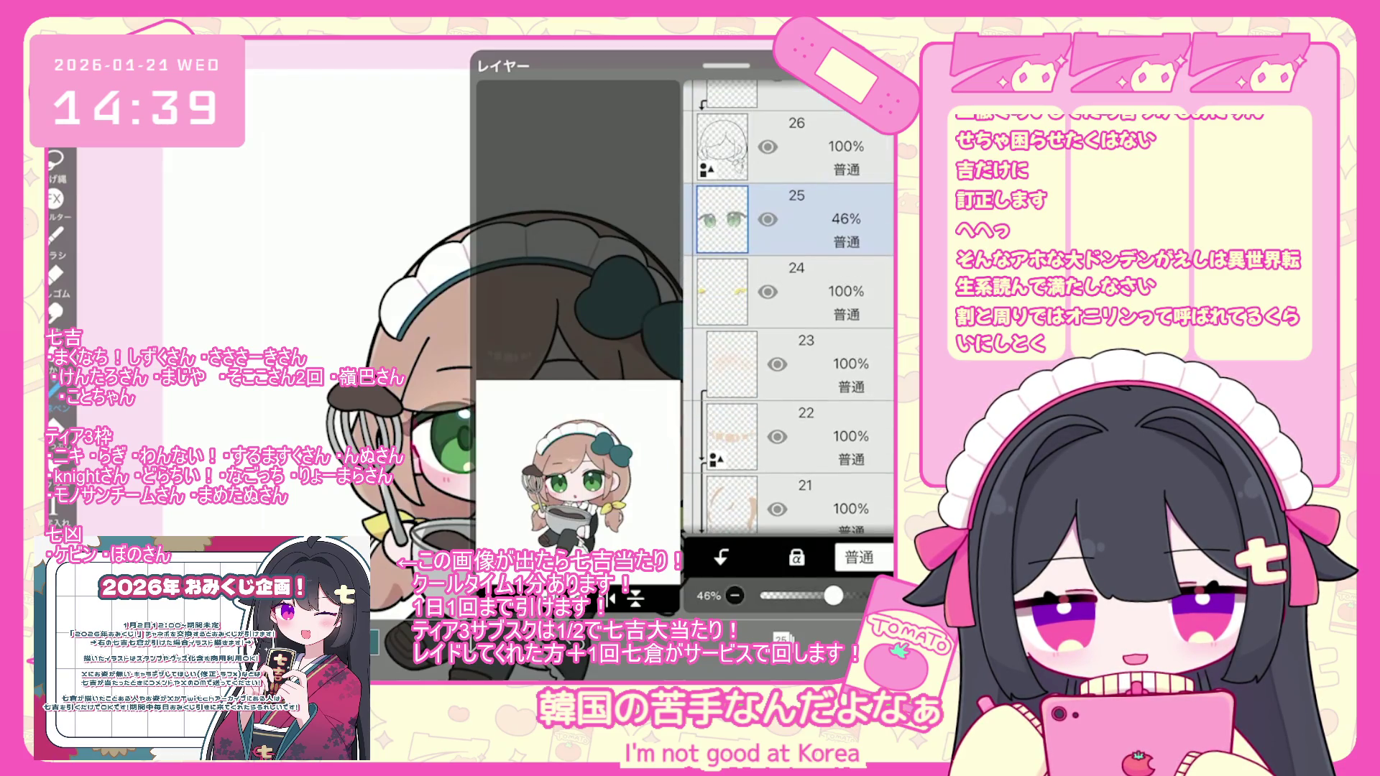
left_click(782, 638)
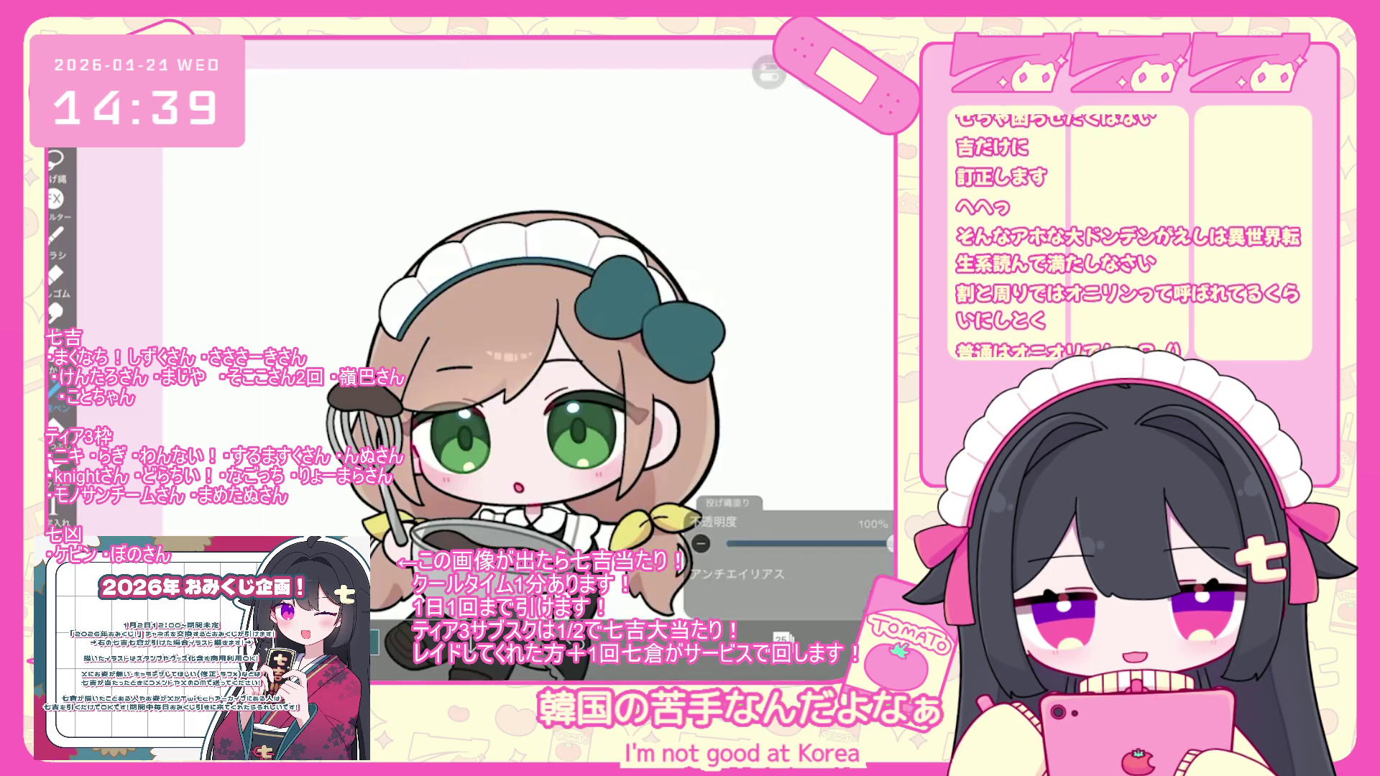
- Select layer 21, then layer 2 near the bottom, and switch to Lasso Fill
left_click(782, 638)
scroll(791, 288, "down", 2)
left_click(791, 368)
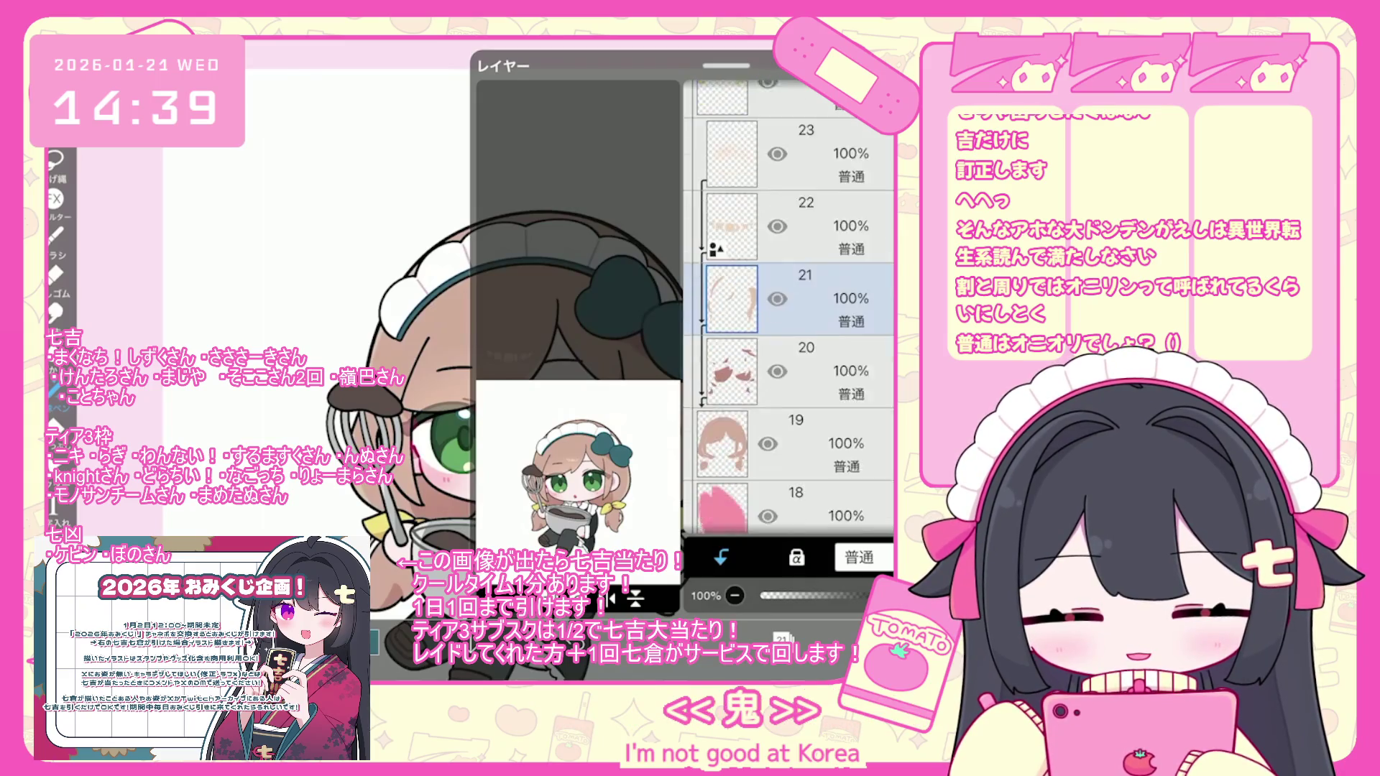
scroll(791, 309, "down", 4)
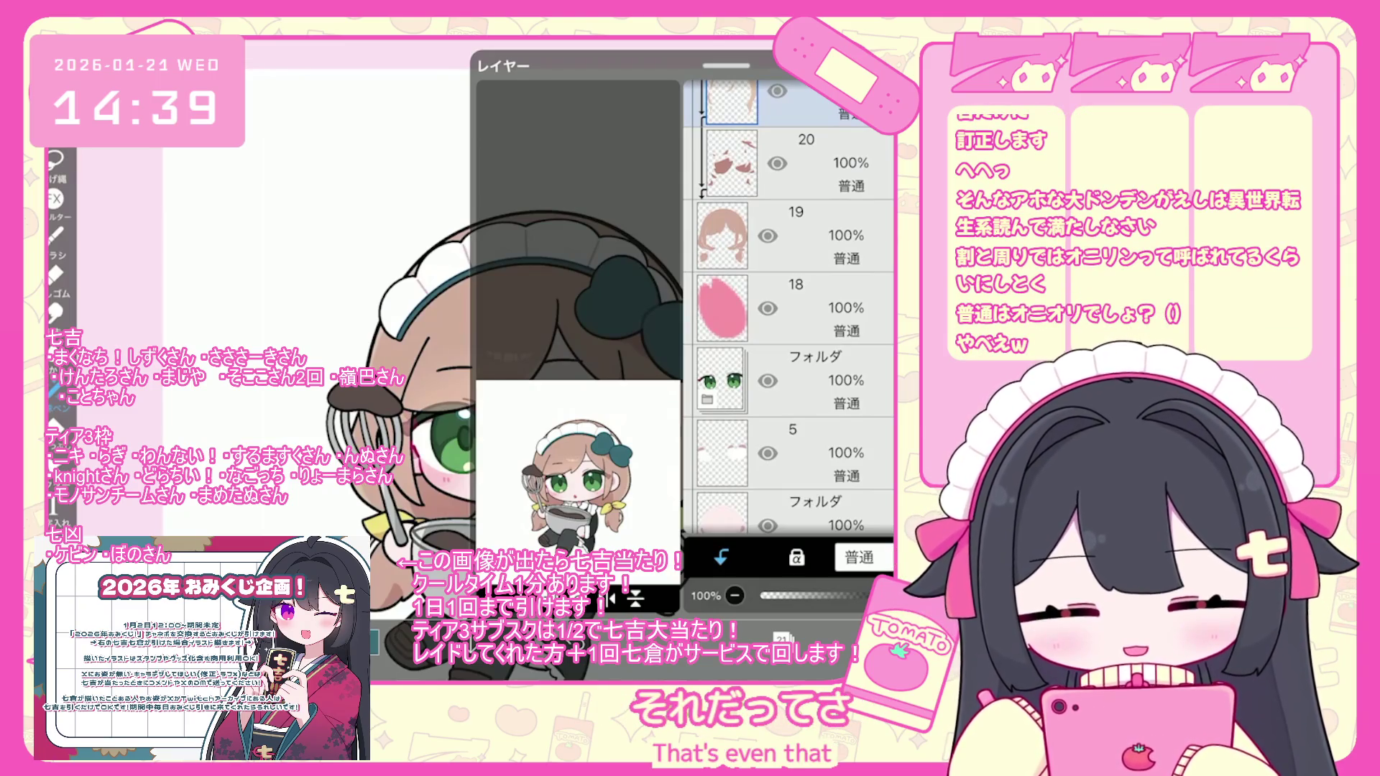
scroll(791, 309, "down", 4)
left_click(791, 385)
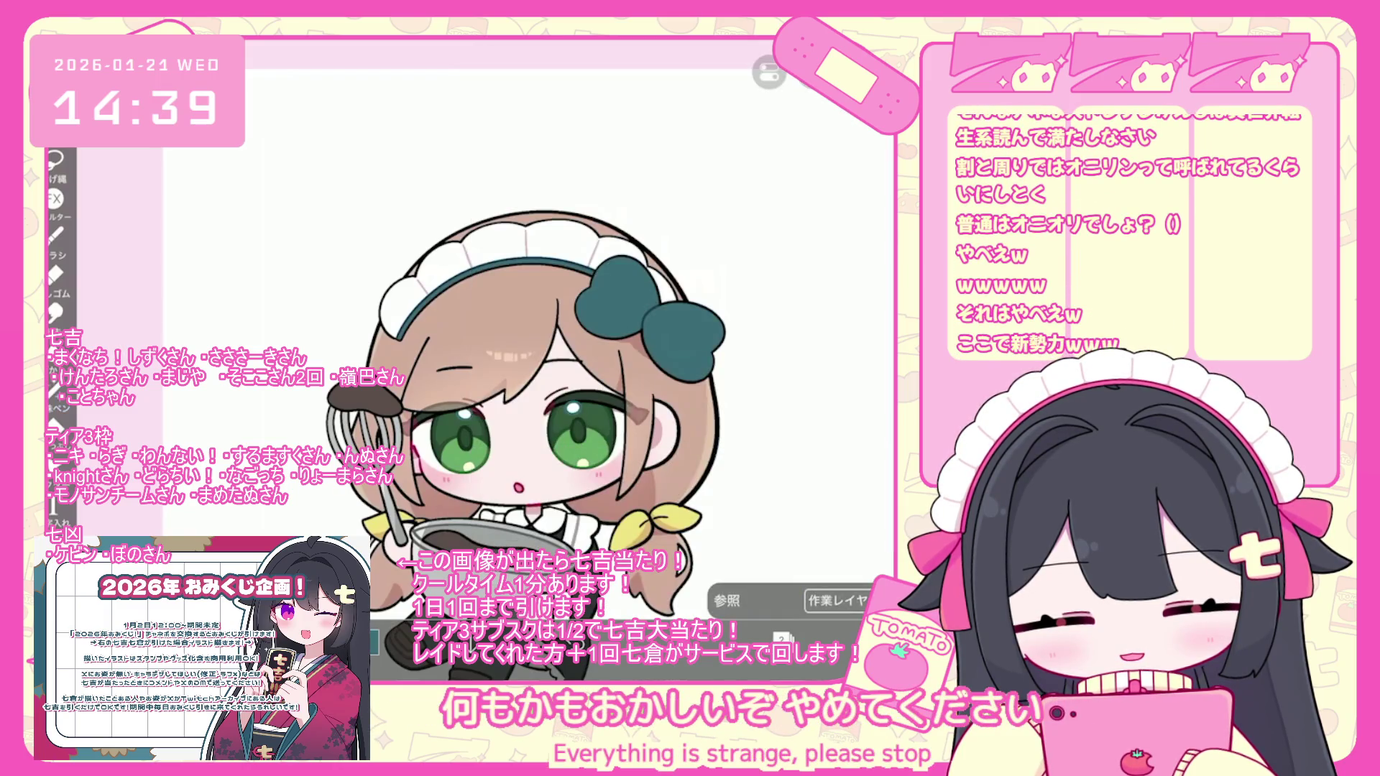
left_click(54, 392)
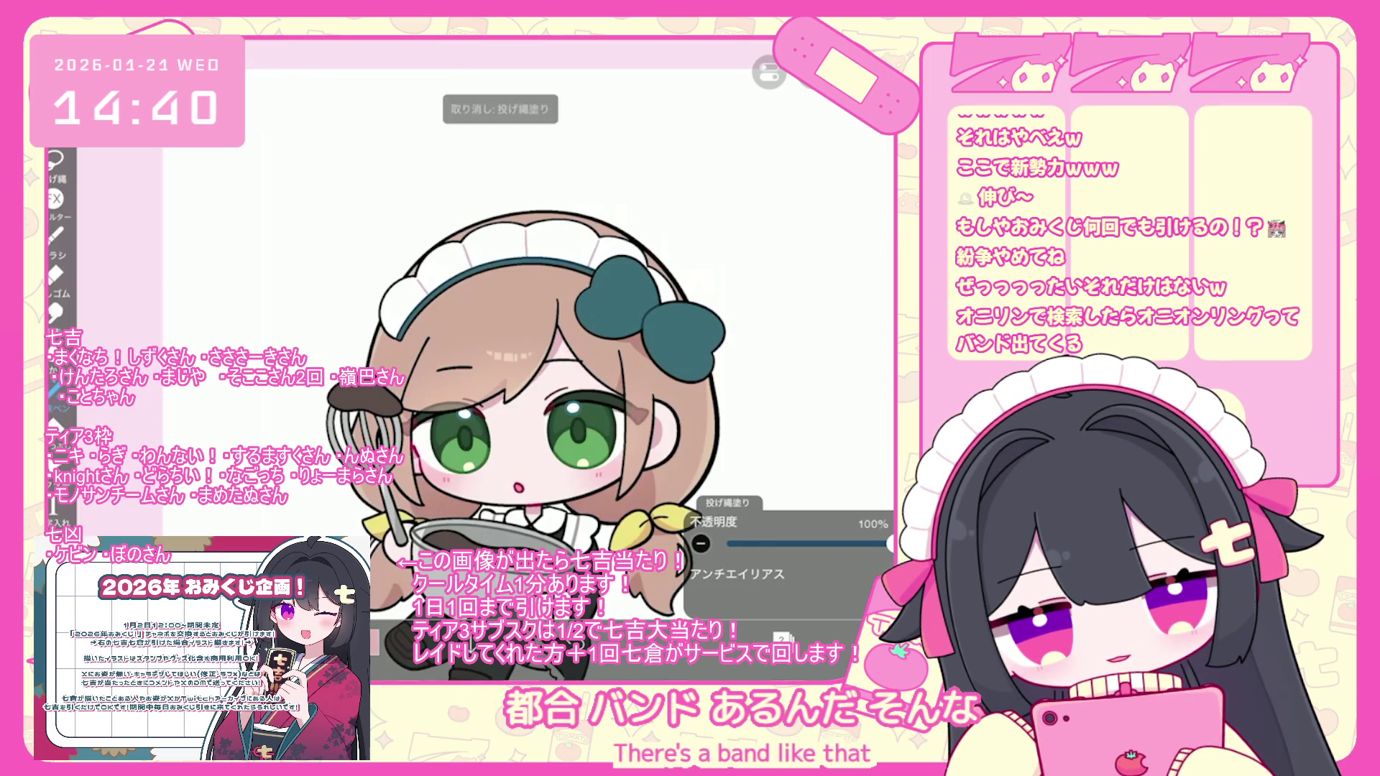
- Zoom in on the drawing to work with the Lasso Fill tool
scroll(522, 415, "up", 5)
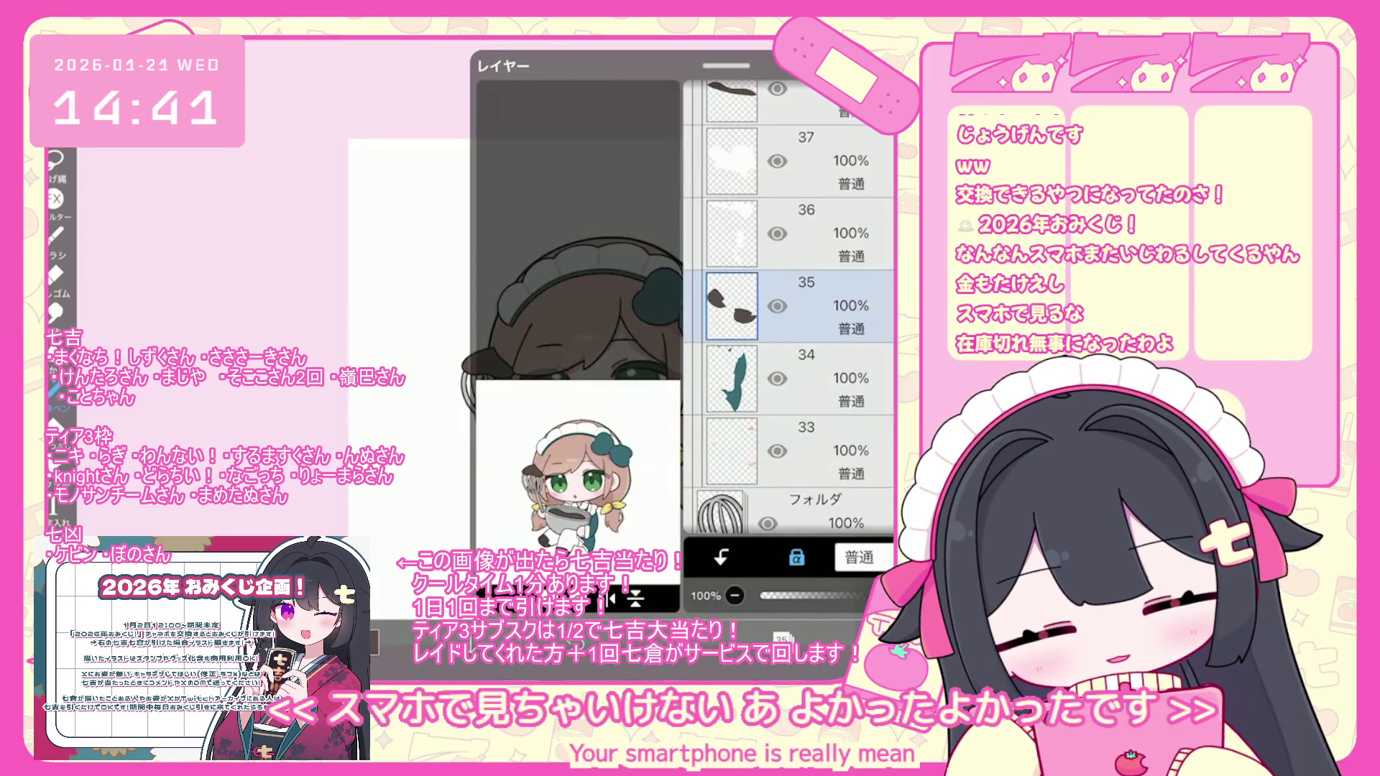
- Select layer 43 and zoom the view out
scroll(791, 310, "up", 10)
left_click(790, 235)
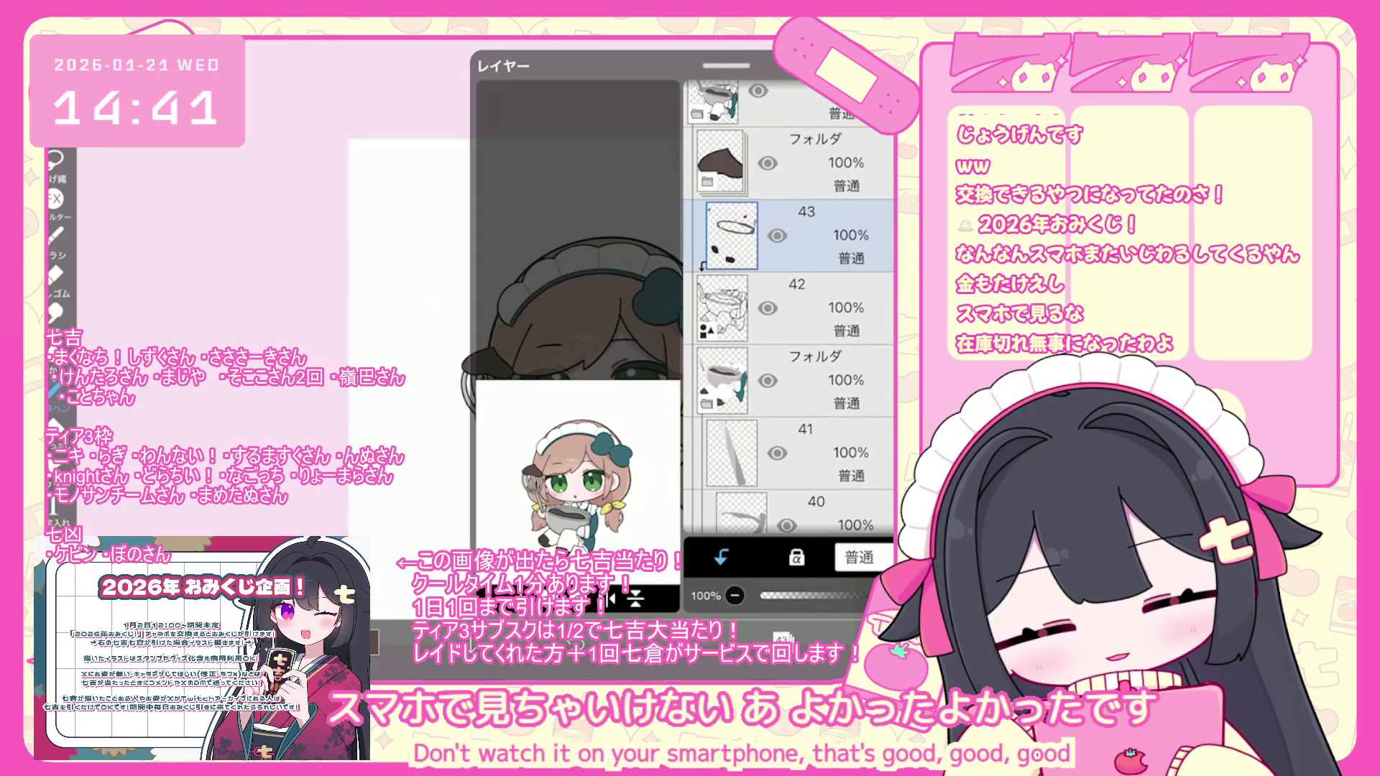
scroll(503, 324, "up", 5)
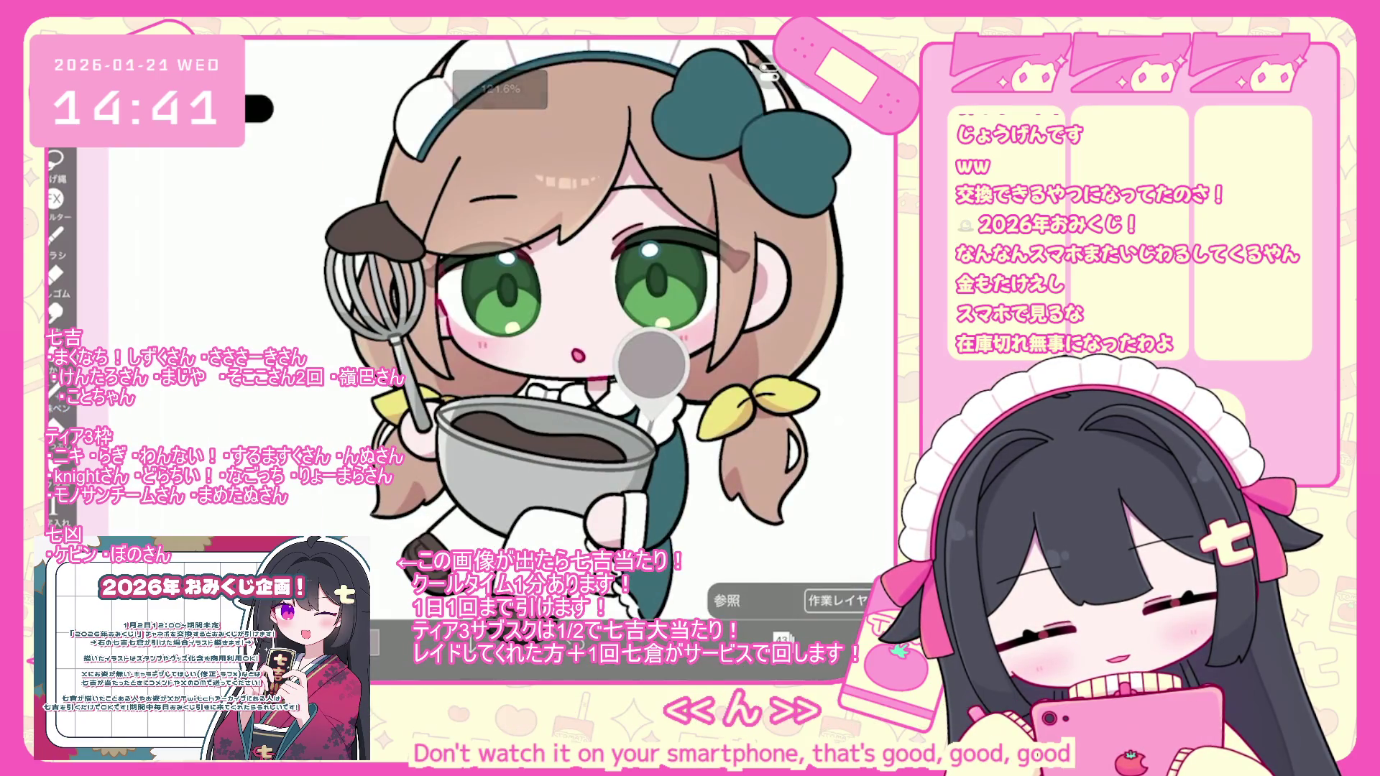
scroll(546, 467, "up", 5)
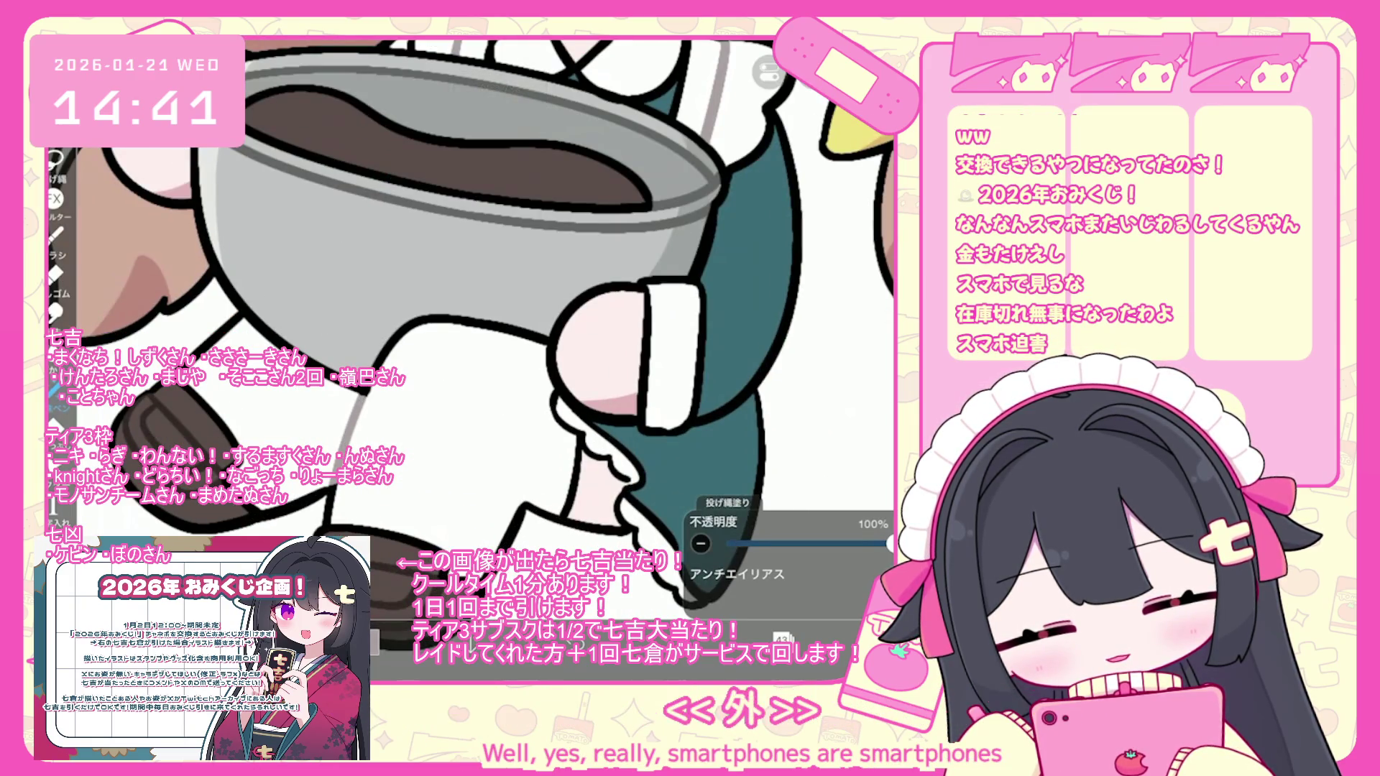
scroll(504, 323, "down", 5)
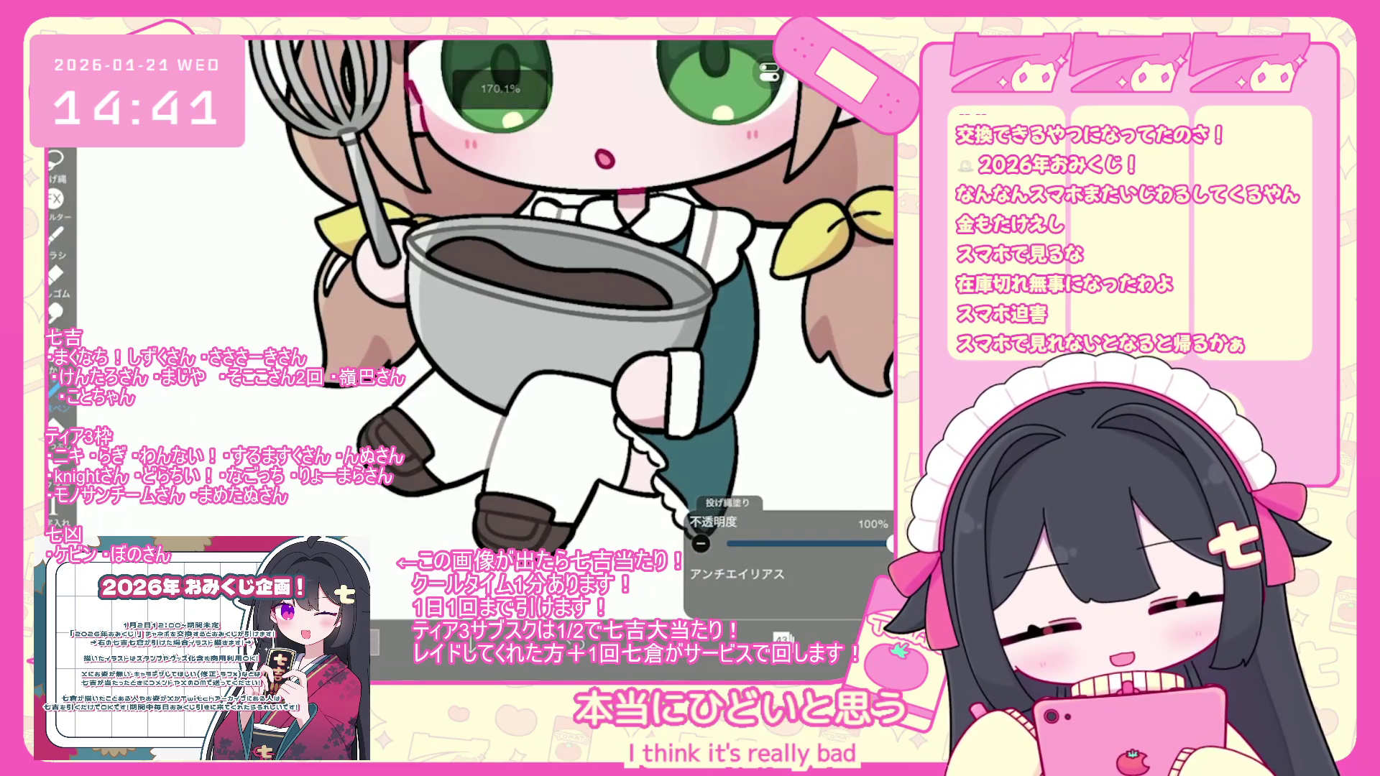
scroll(623, 299, "up", 2)
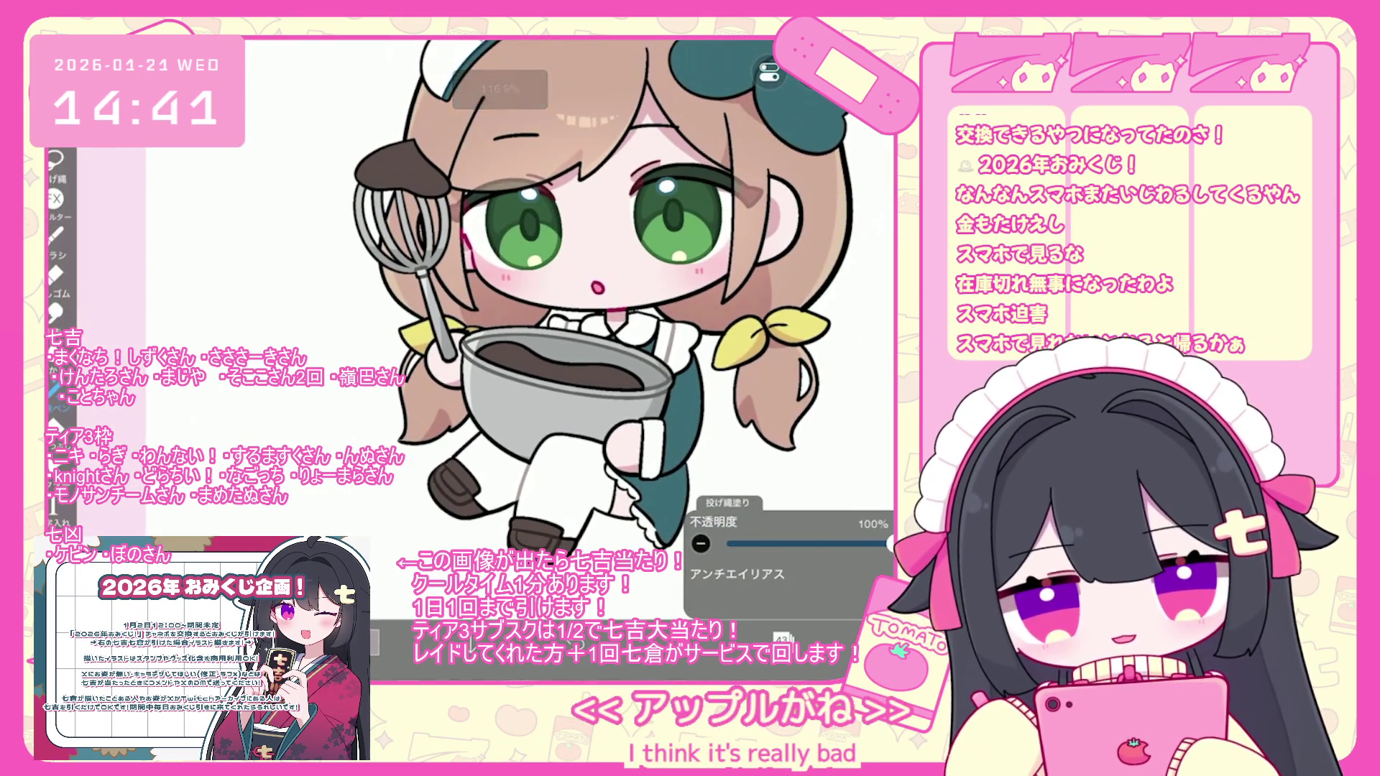
scroll(589, 302, "down", 4)
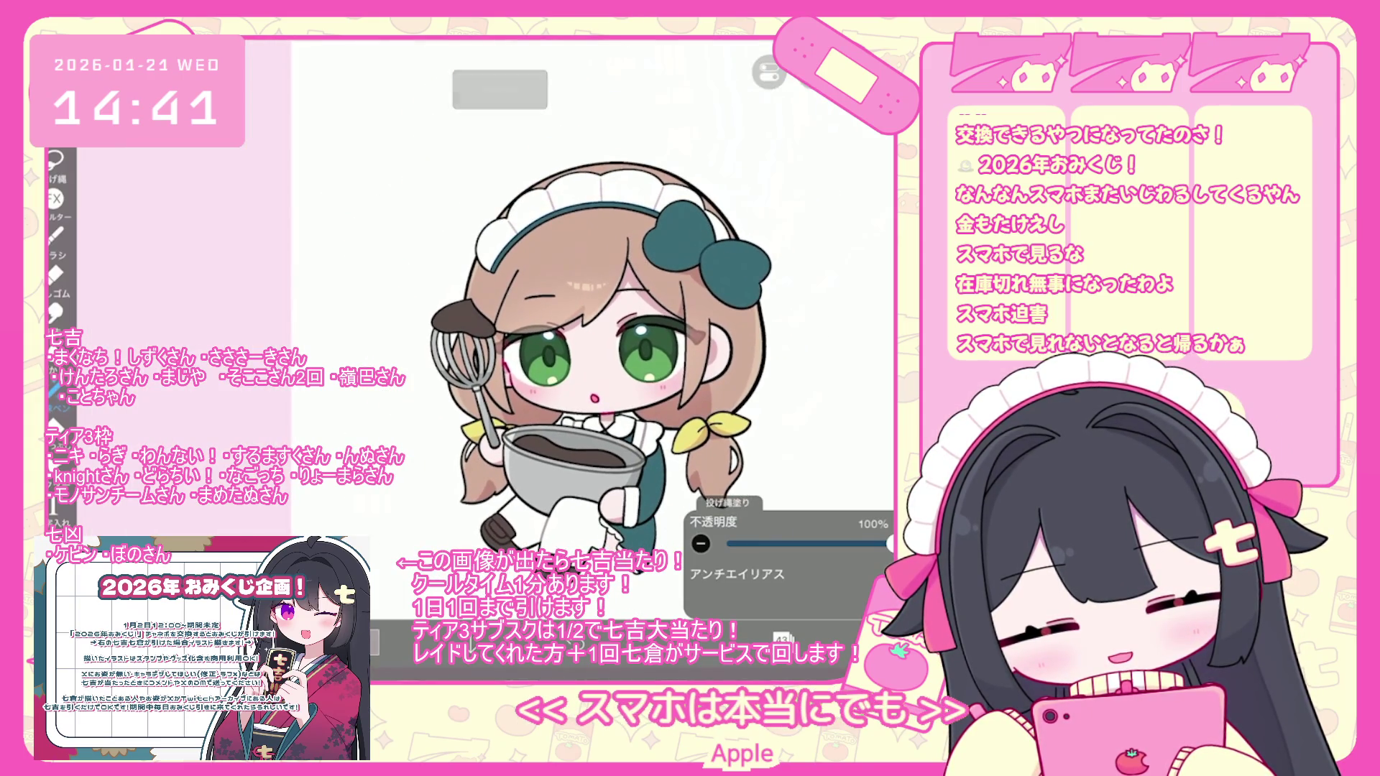
- Select layer 27 in the character's folder and open the colour picker on dark brown
left_click(784, 637)
scroll(789, 309, "up", 5)
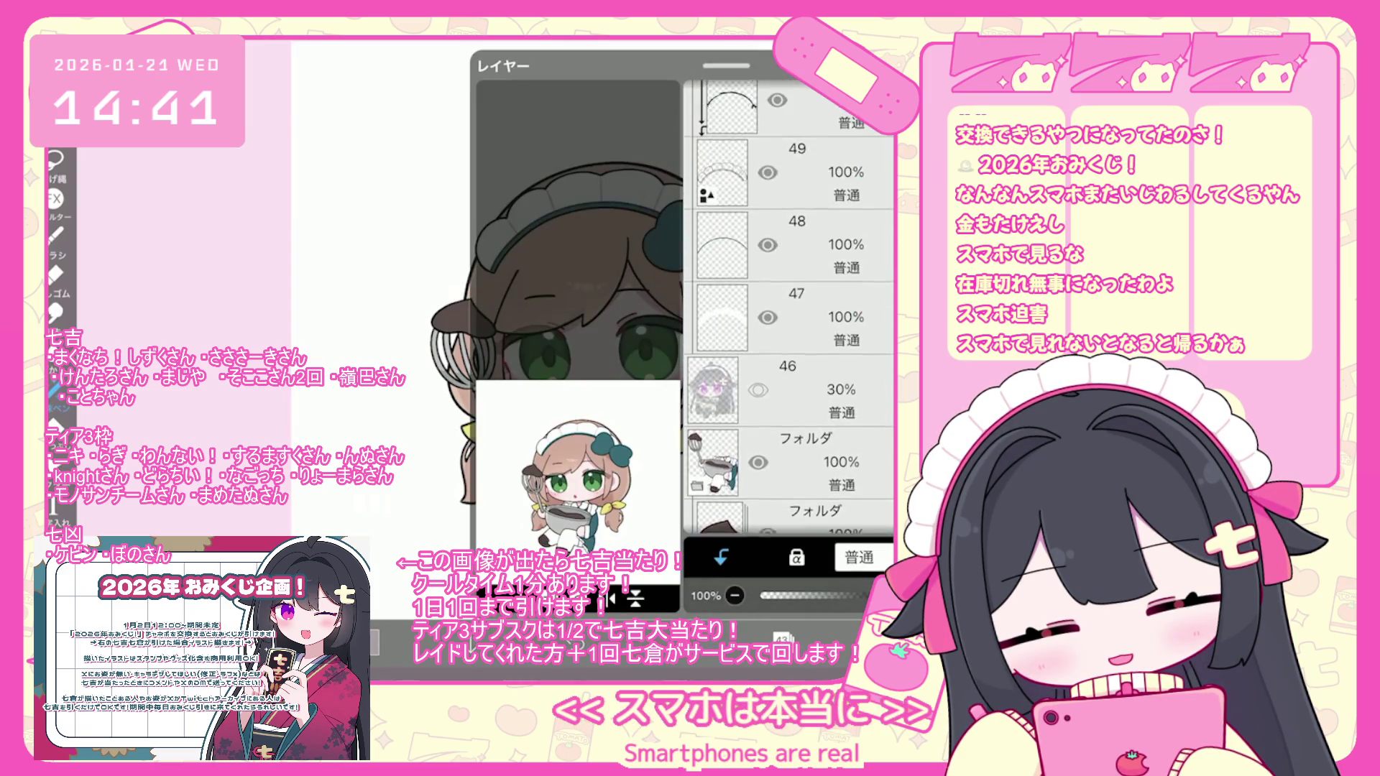
left_click(791, 512)
scroll(789, 309, "down", 5)
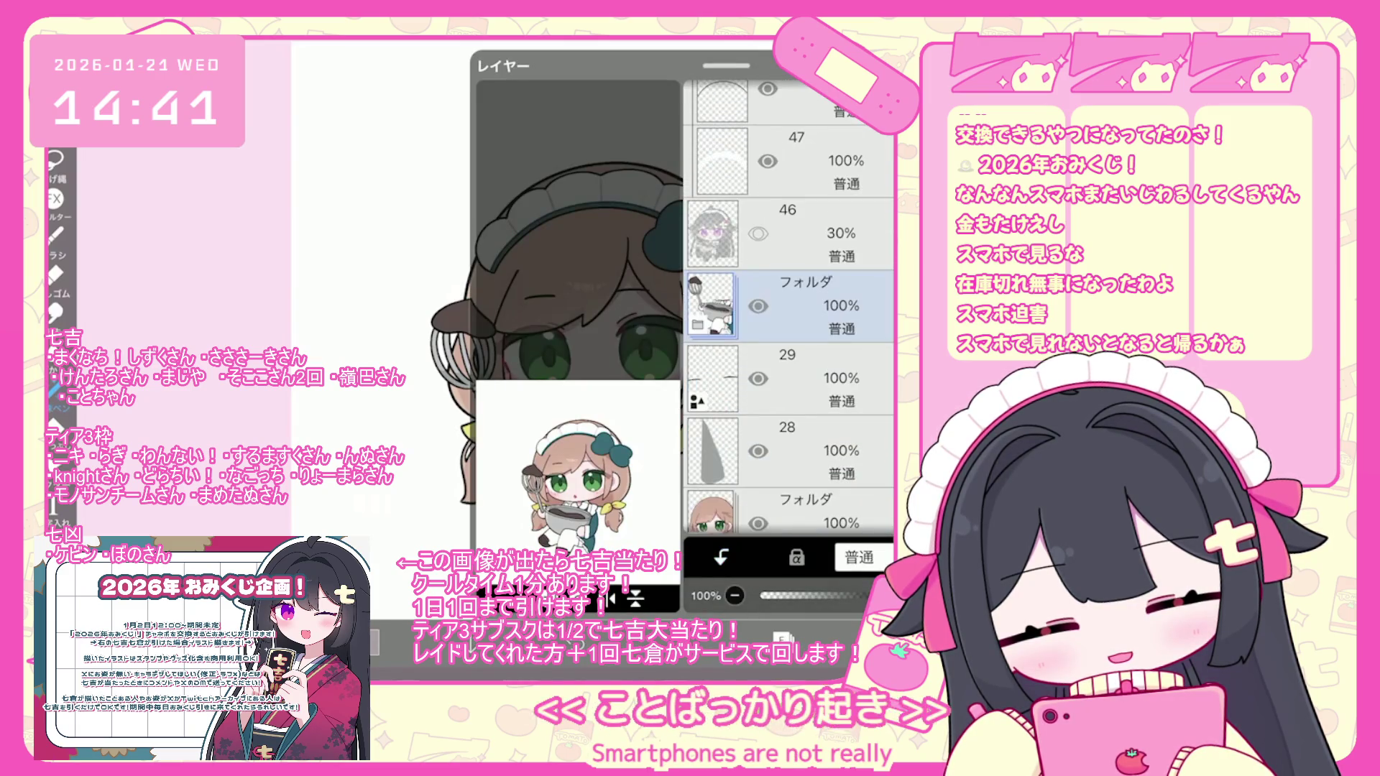
left_click(791, 379)
left_click(783, 637)
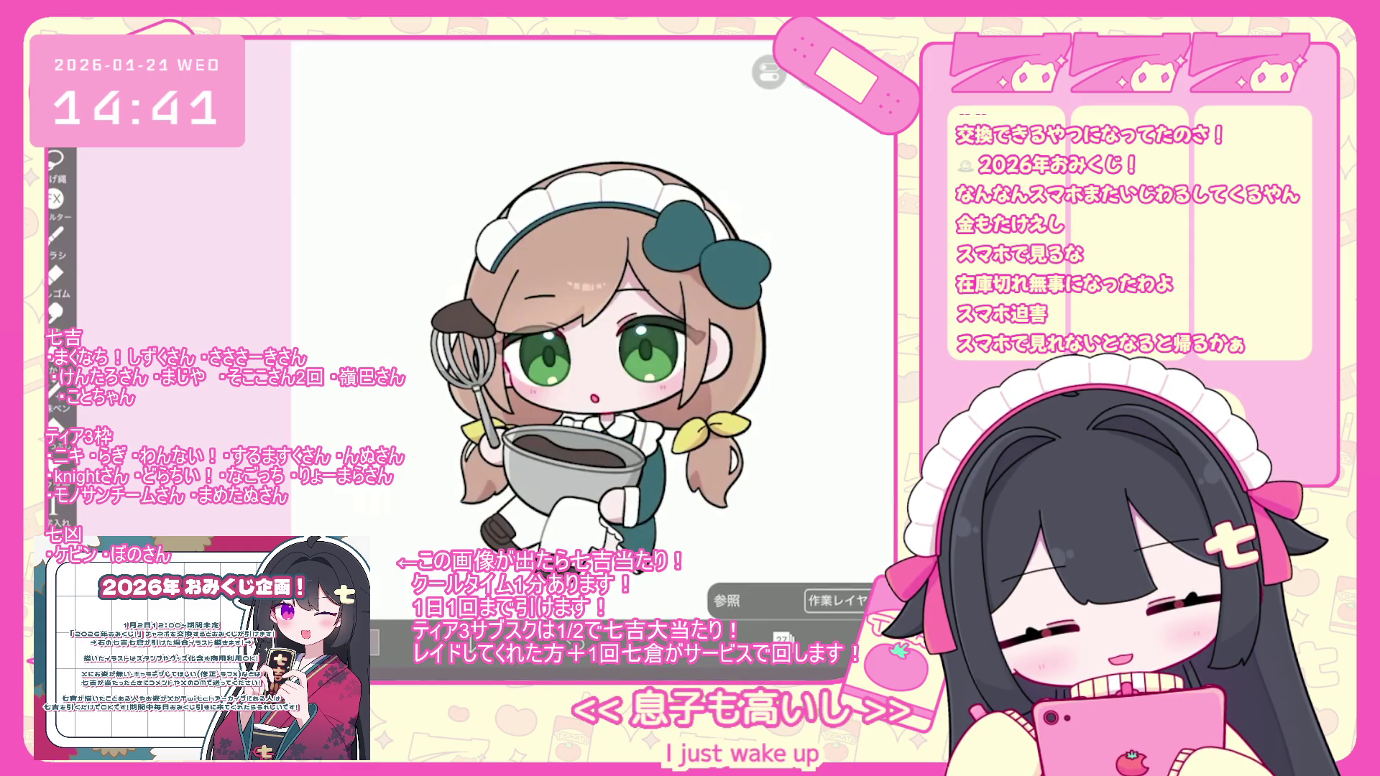
left_click(370, 642)
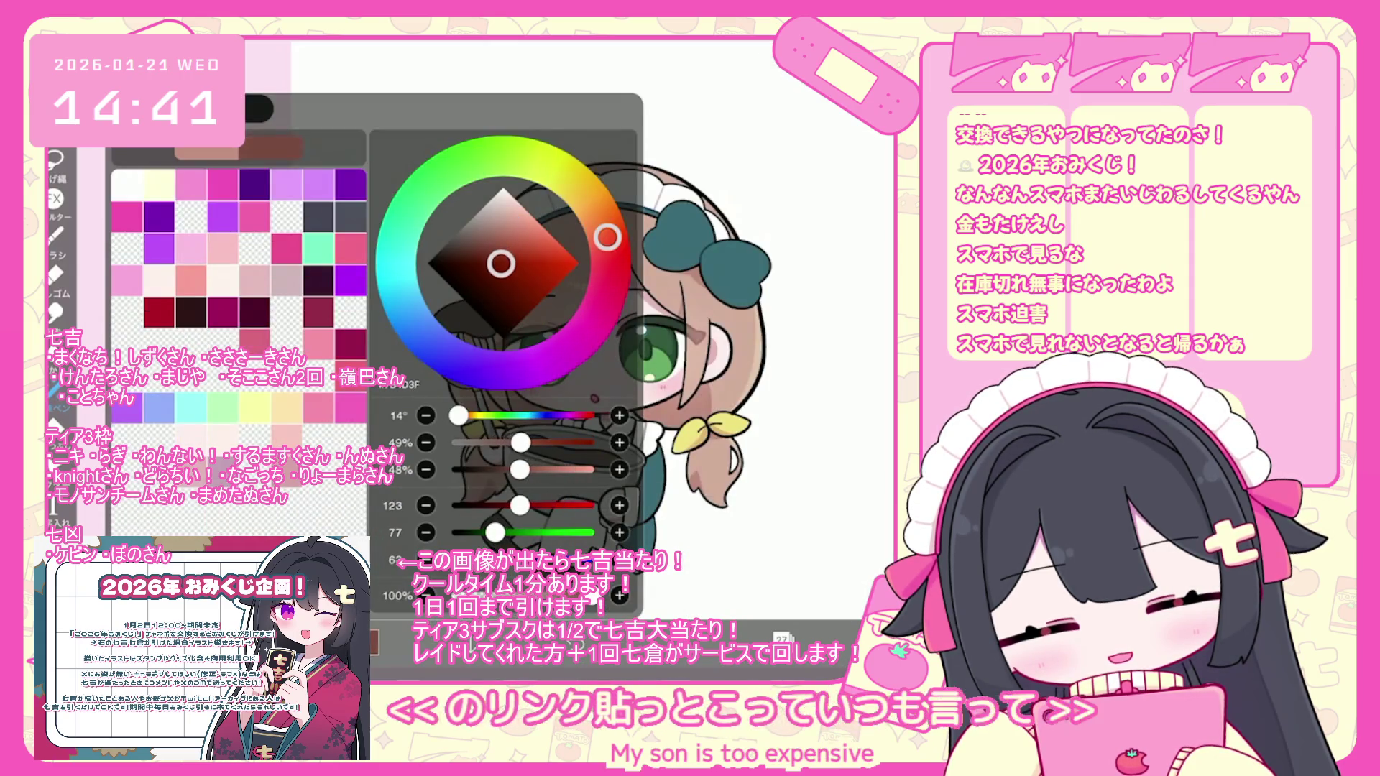
- Zoom in on the character's eye
scroll(475, 359, "up", 5)
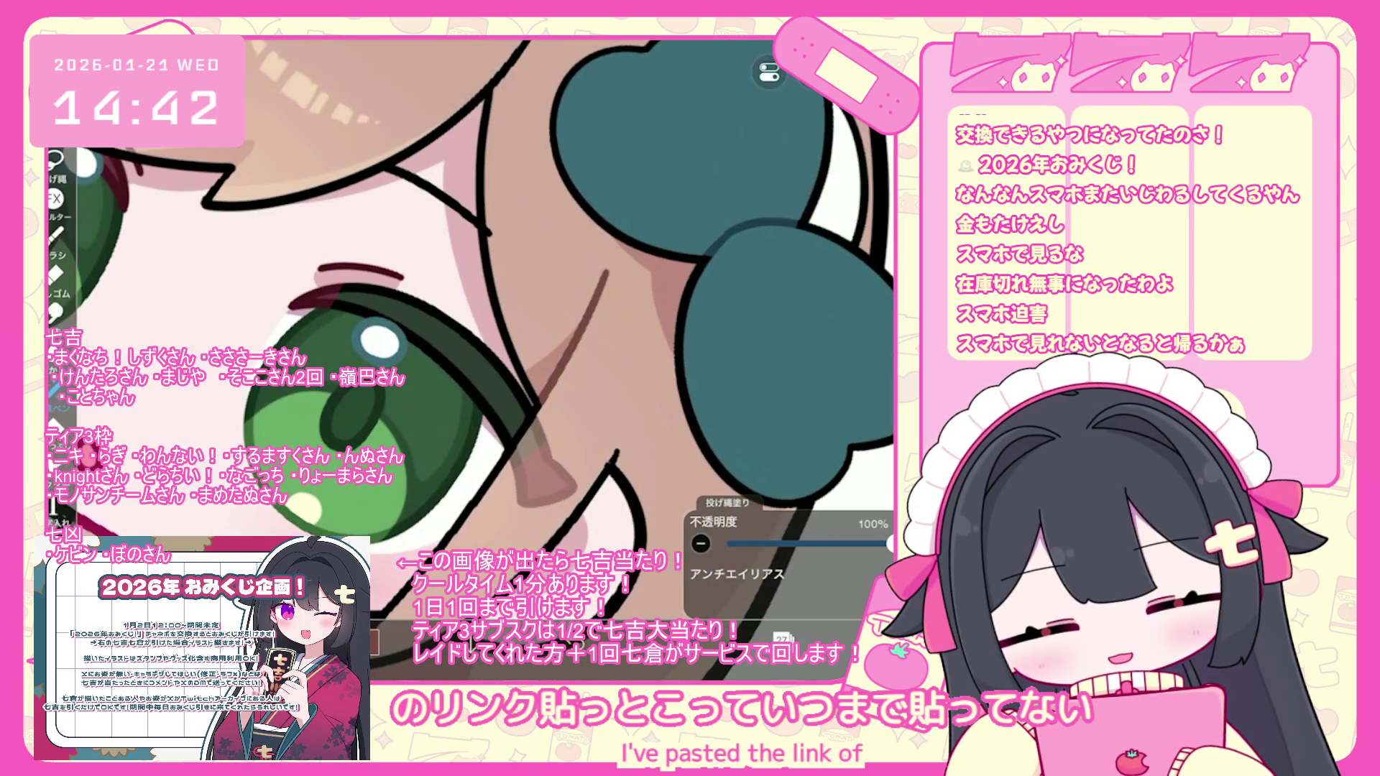
scroll(474, 359, "up", 1)
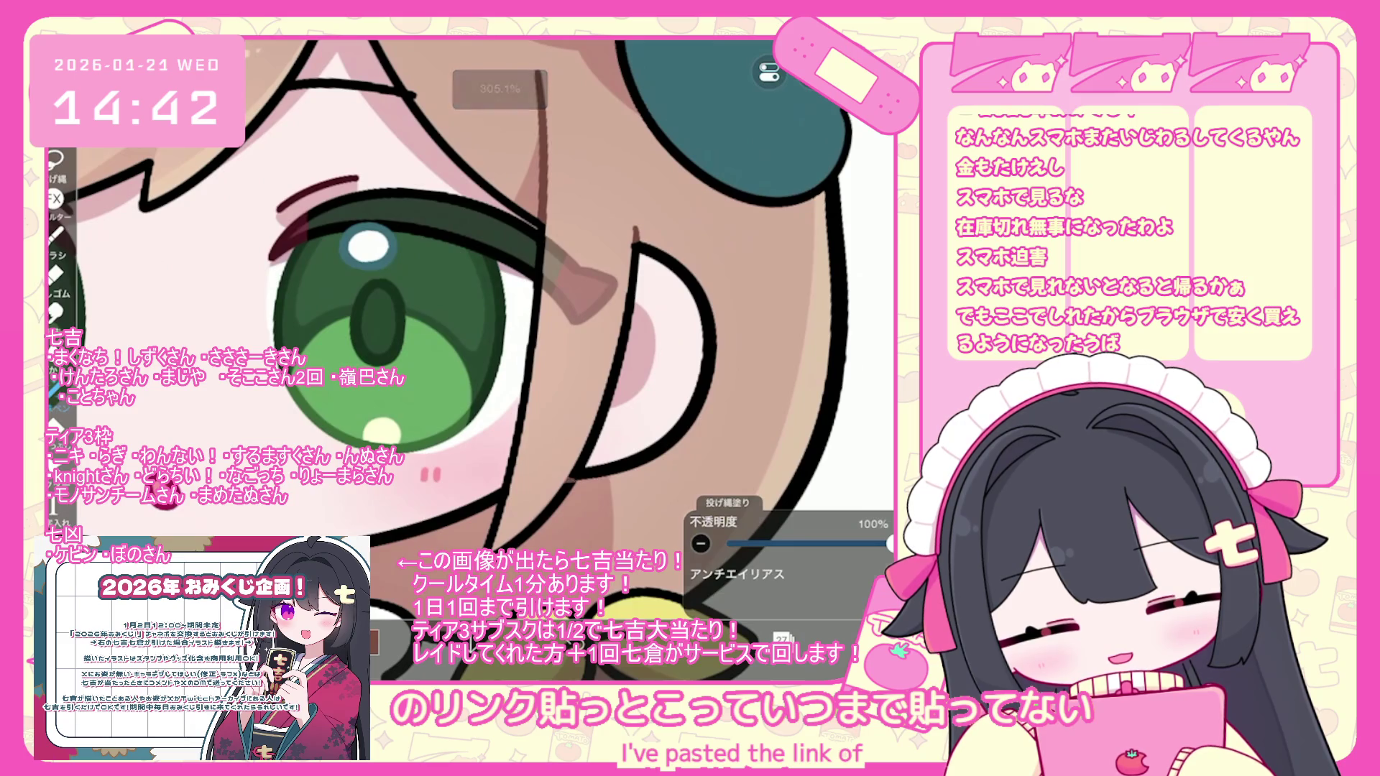
scroll(474, 345, "up", 1)
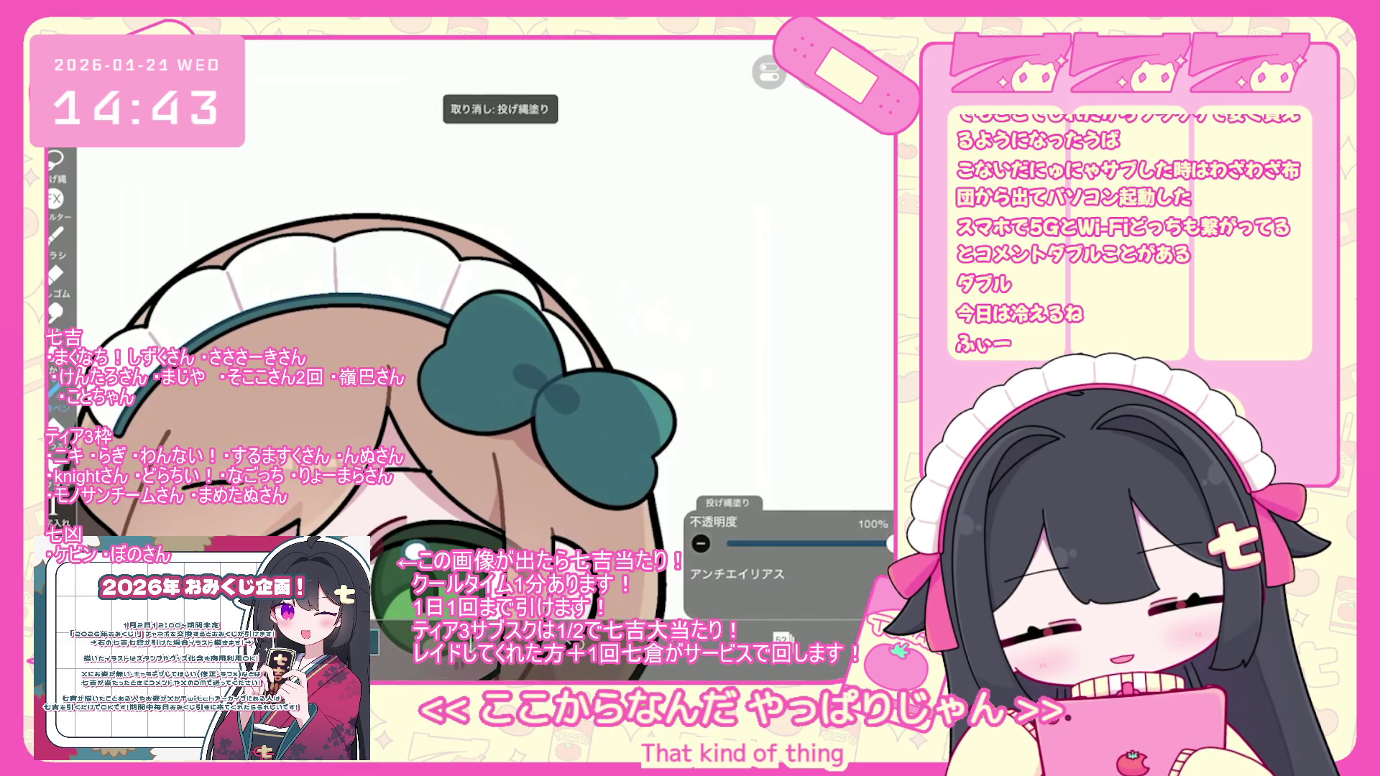
- Open the earlier purple-eyed, hairless maid drawing from My Gallery and select layer 19
scroll(468, 359, "down", 3)
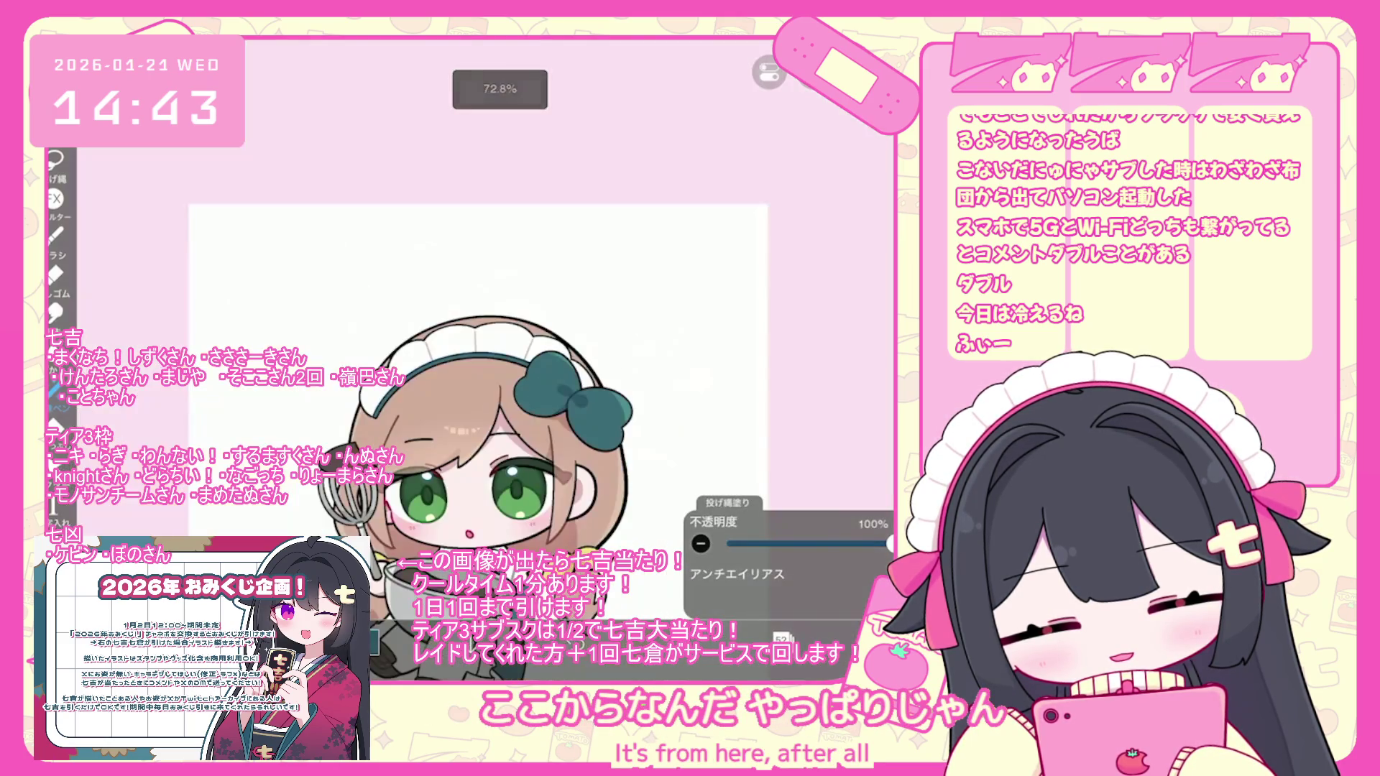
scroll(467, 373, "down", 3)
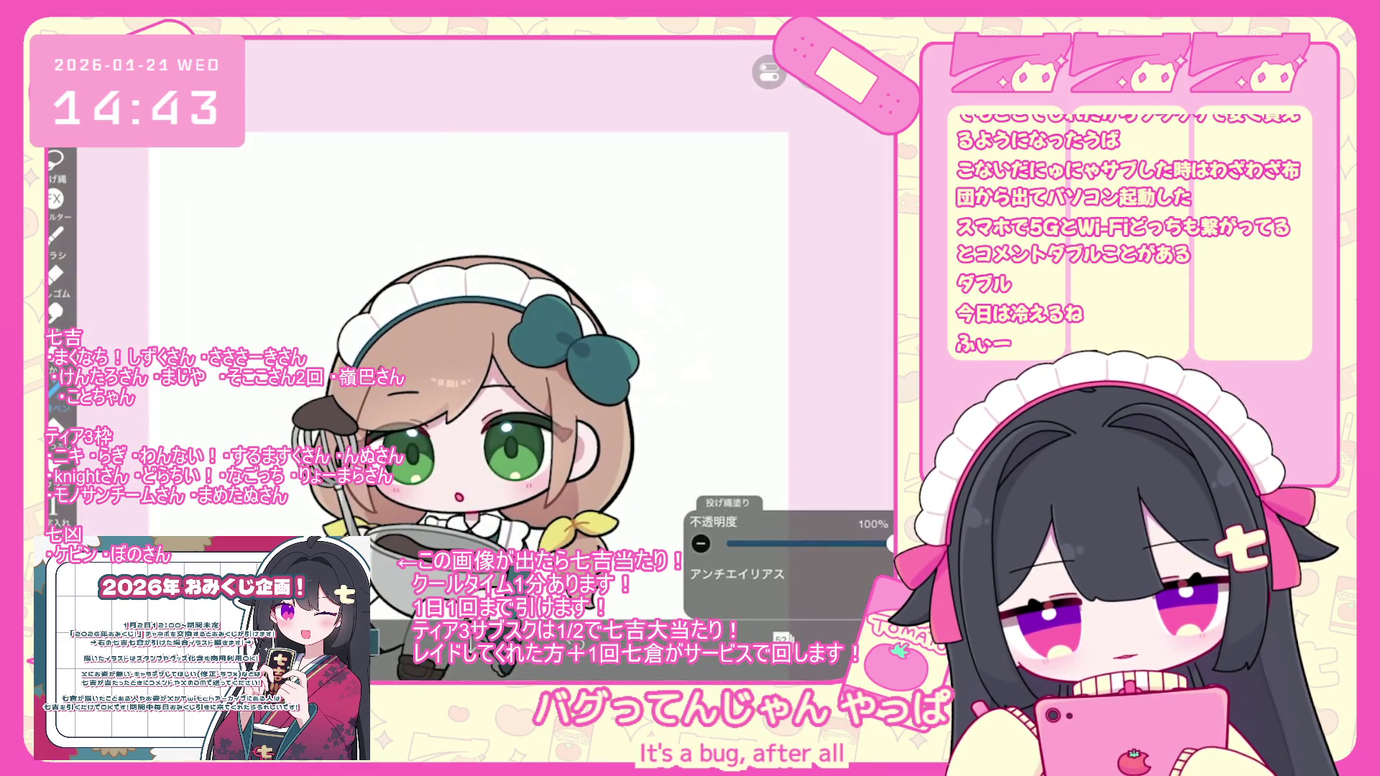
scroll(468, 467, "down", 2)
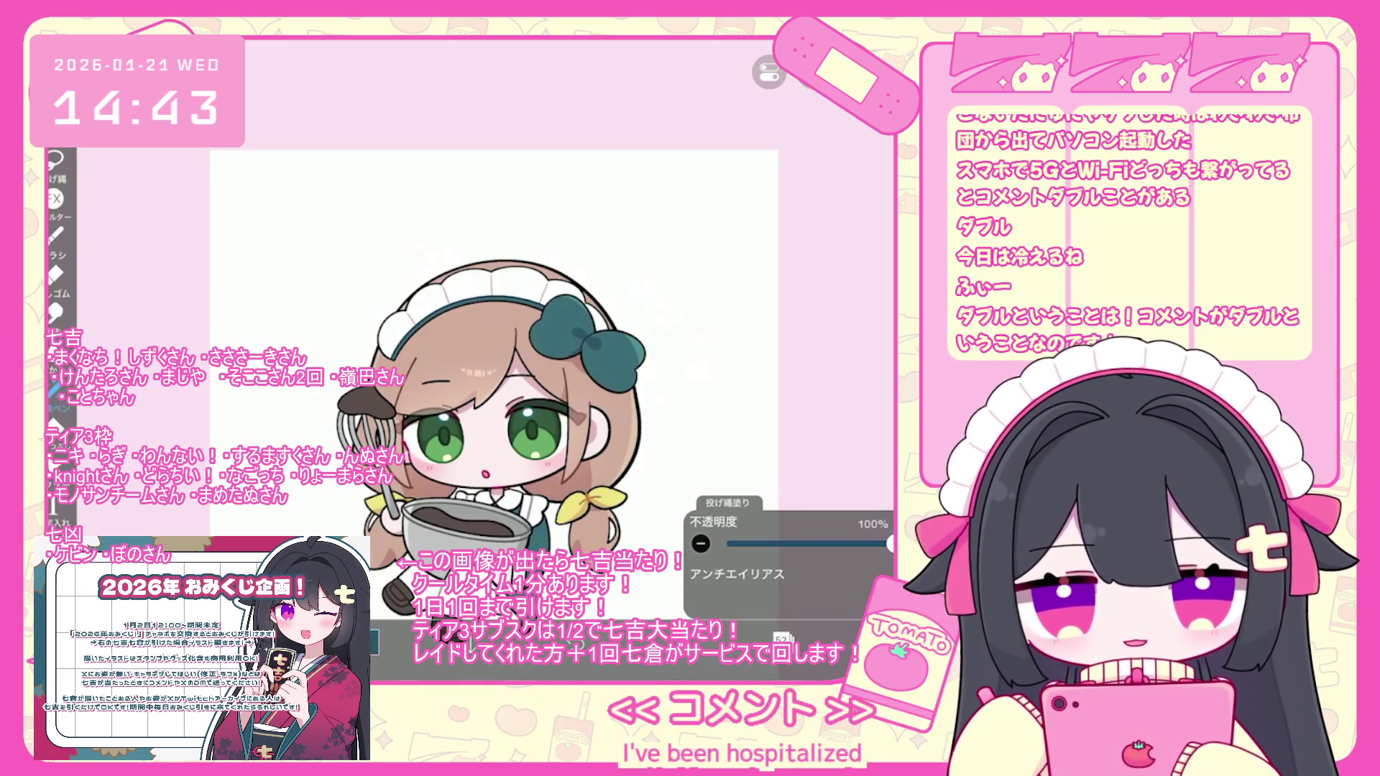
scroll(532, 374, "down", 2)
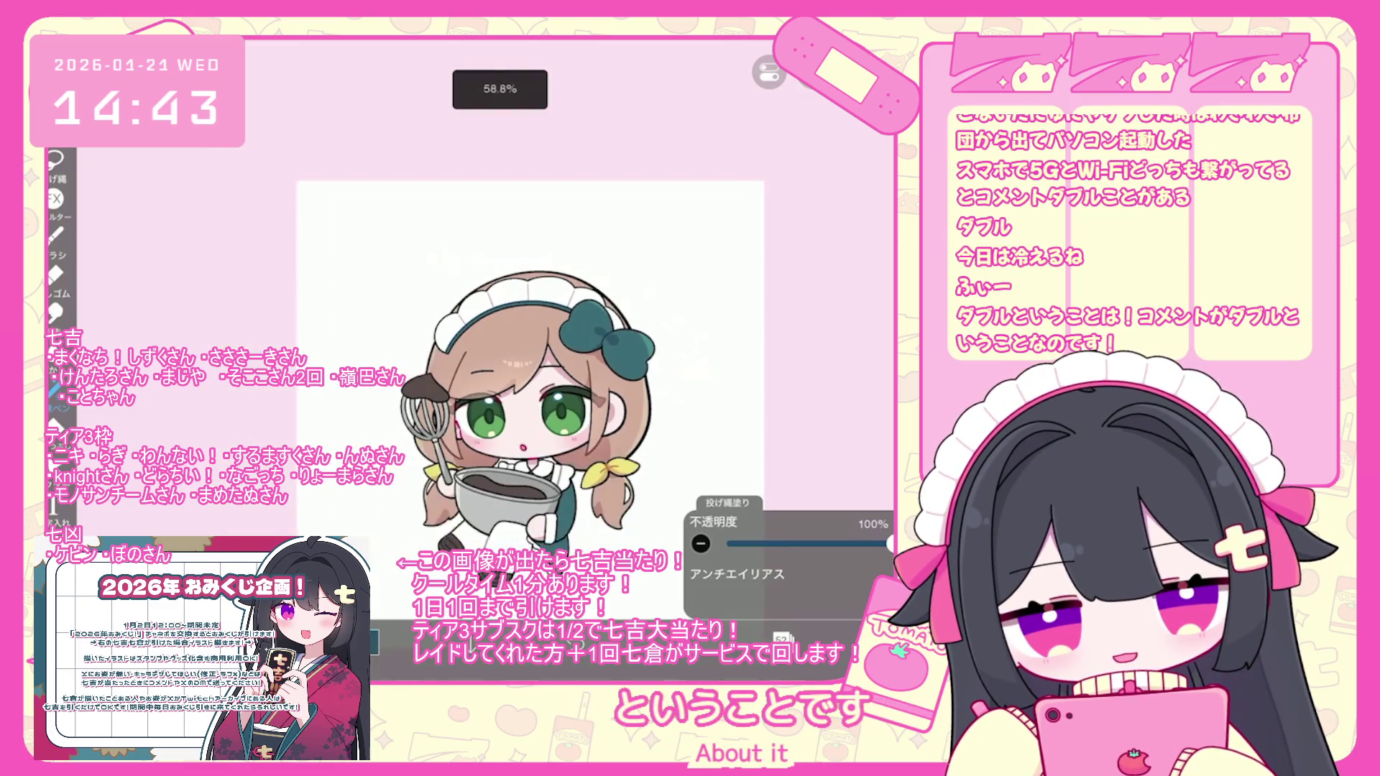
scroll(543, 338, "up", 2)
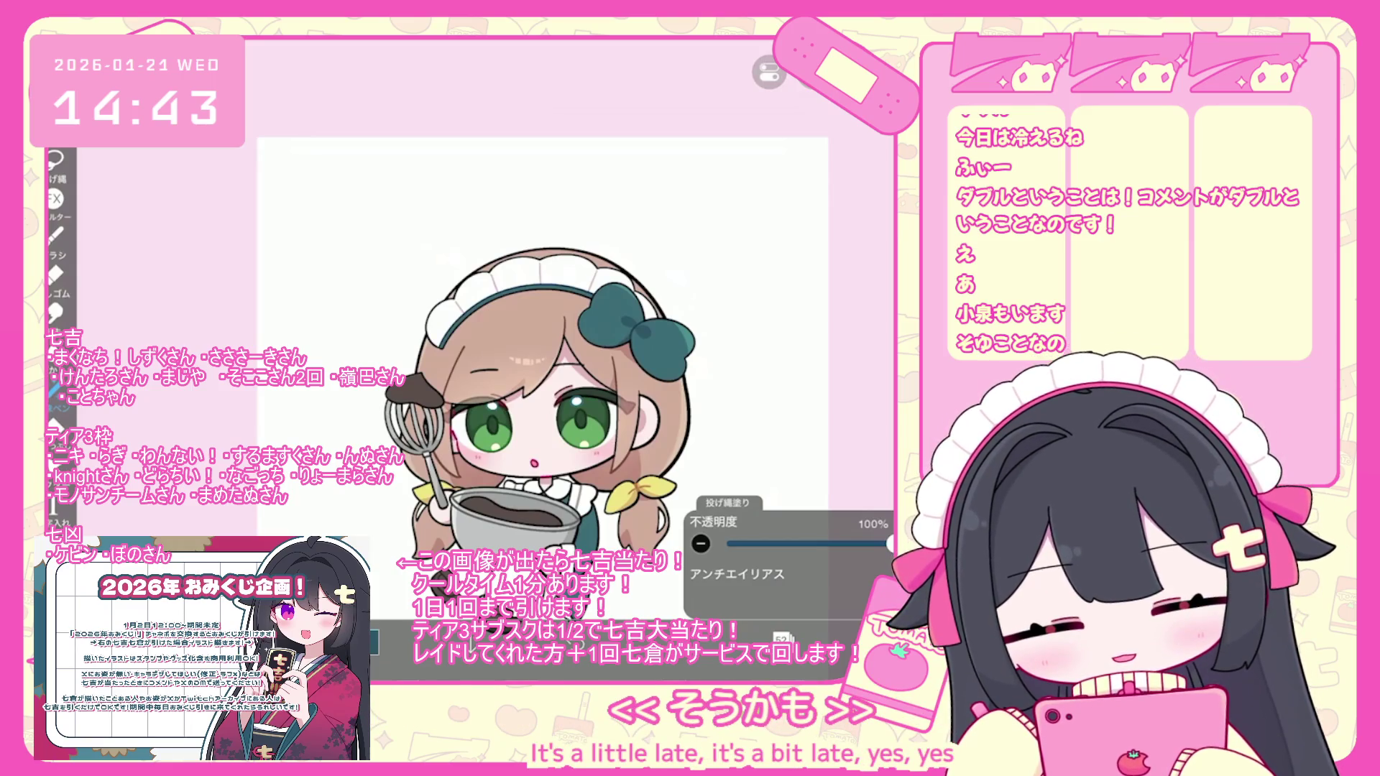
scroll(541, 399, "up", 2)
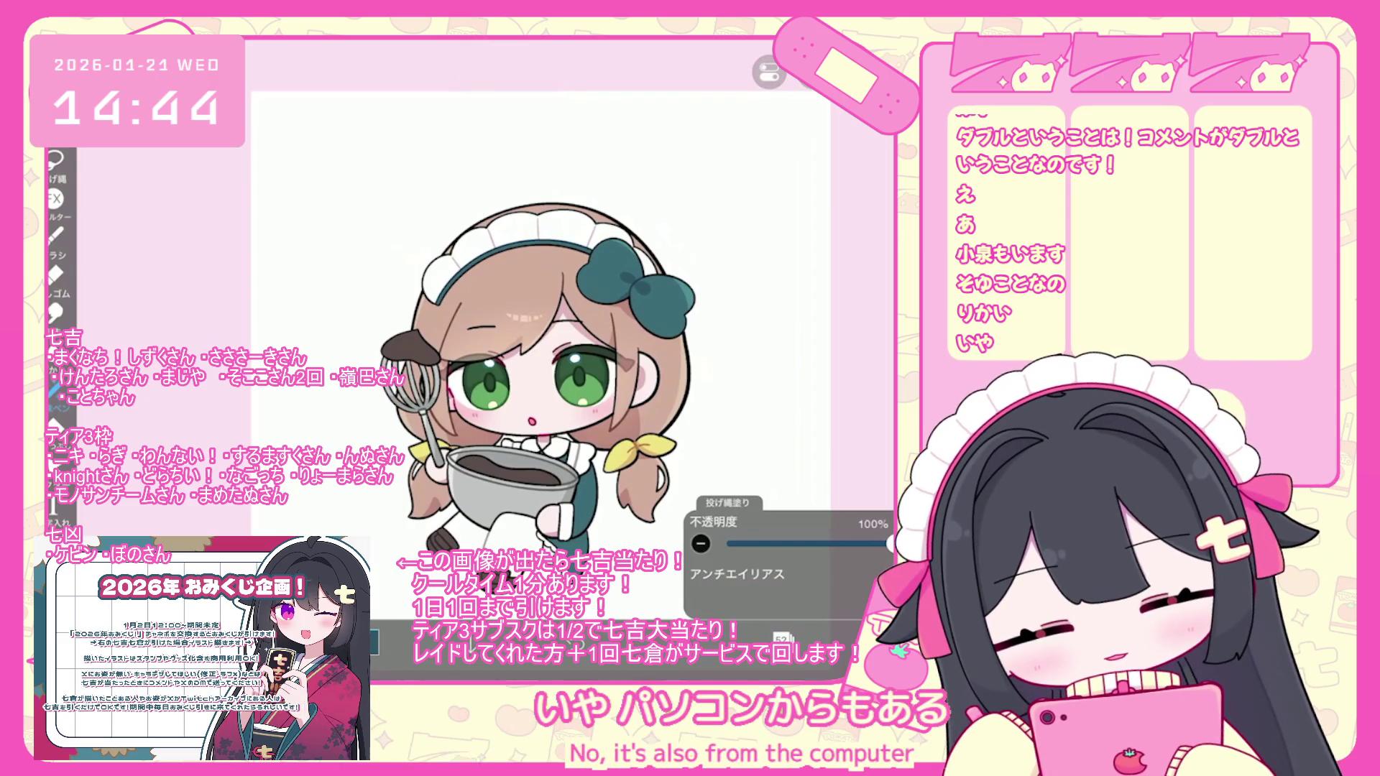
left_click(820, 587)
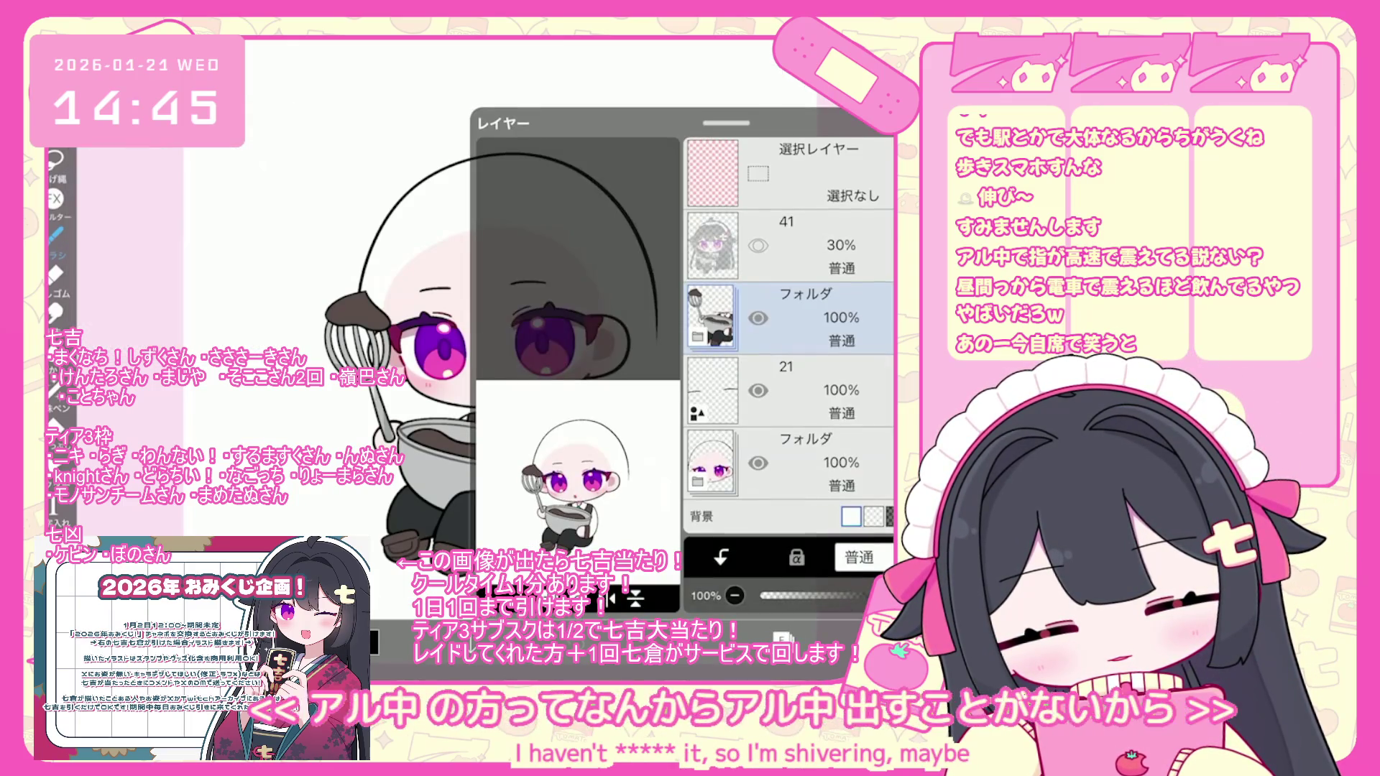
left_click(791, 451)
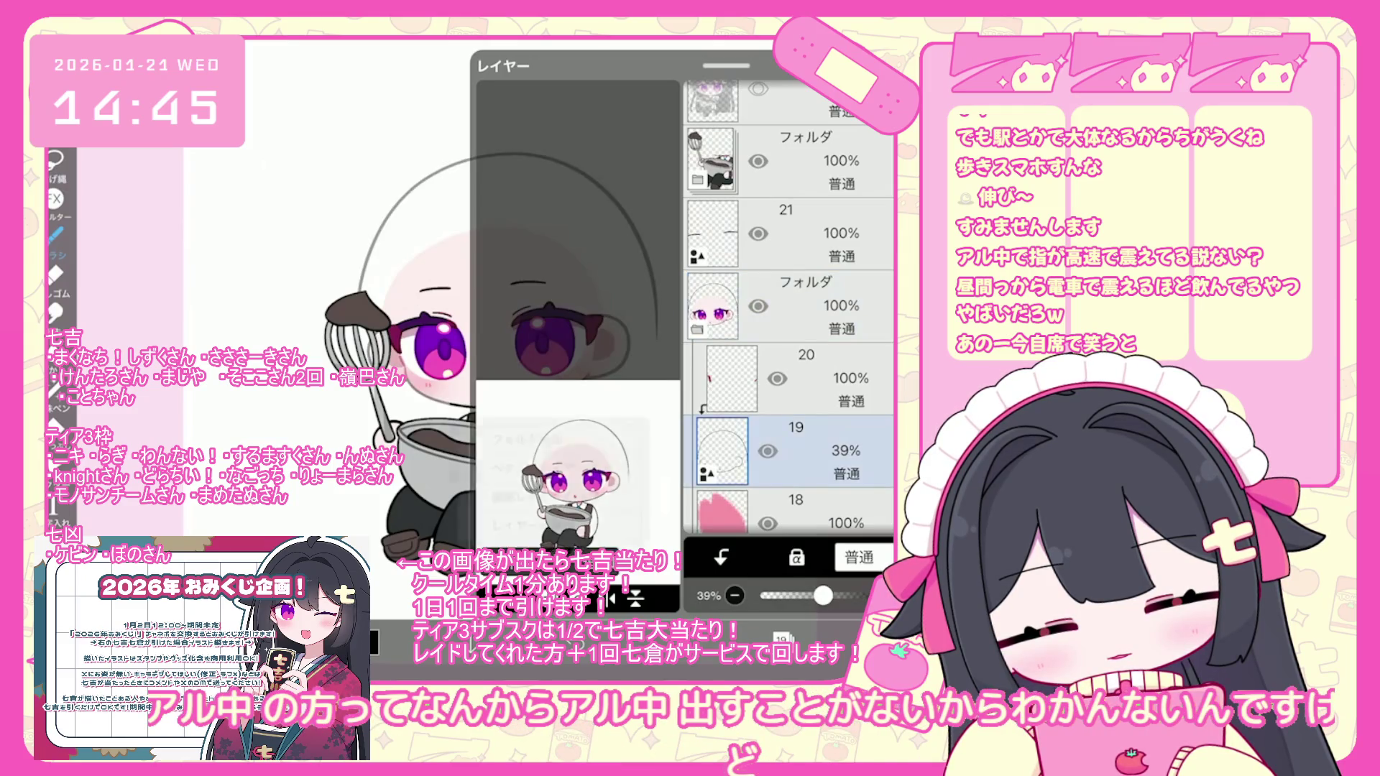
- Add a new empty layer above layer 19
left_click(613, 599)
left_click(724, 610)
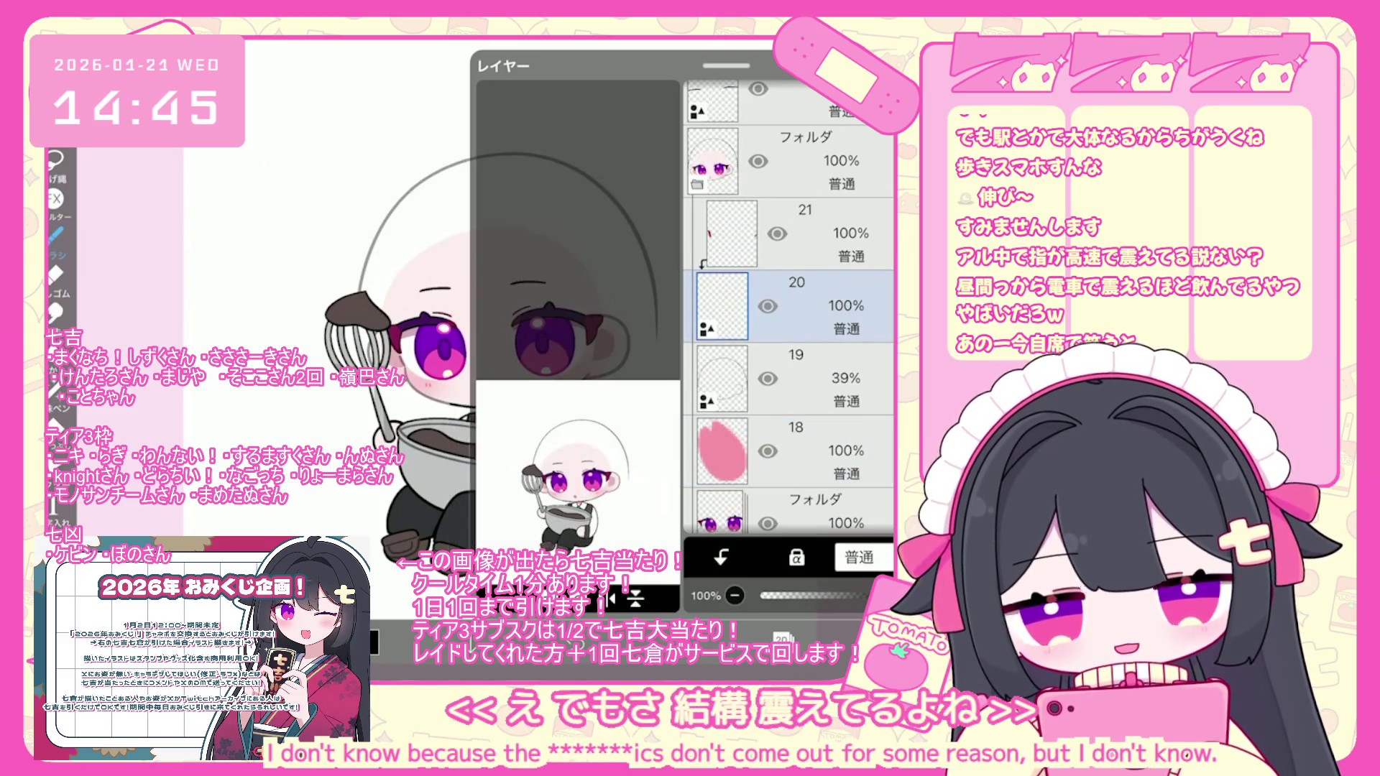
left_click(748, 638)
- Sketch zigzag fringe strands across the forehead, undoing unwanted strokes
left_click(55, 234)
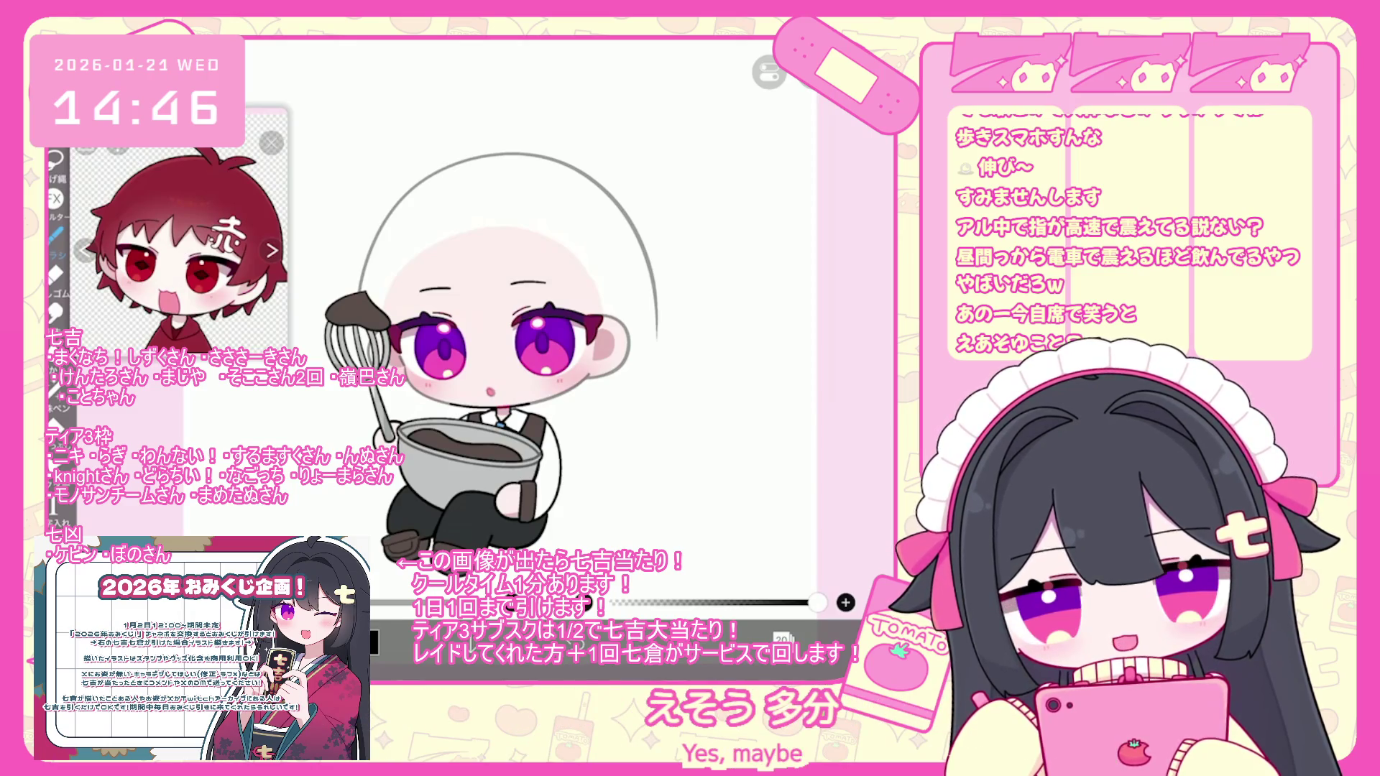
scroll(546, 363, "up", 3)
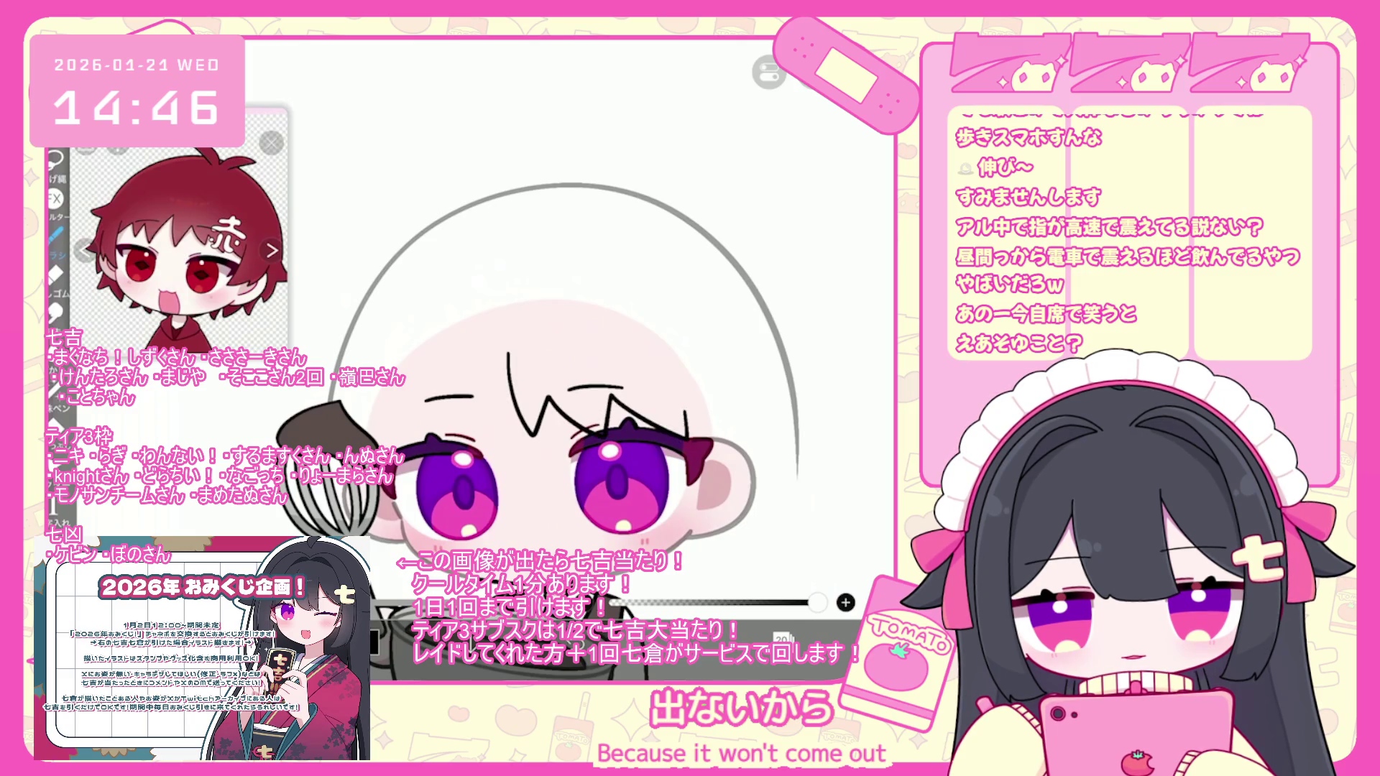
key("ctrl+z")
mouse_move(496, 354)
left_mouse_down()
mouse_move(535, 435)
mouse_move(669, 415)
mouse_move(719, 440)
left_mouse_up()
scroll(575, 432, "up", 1)
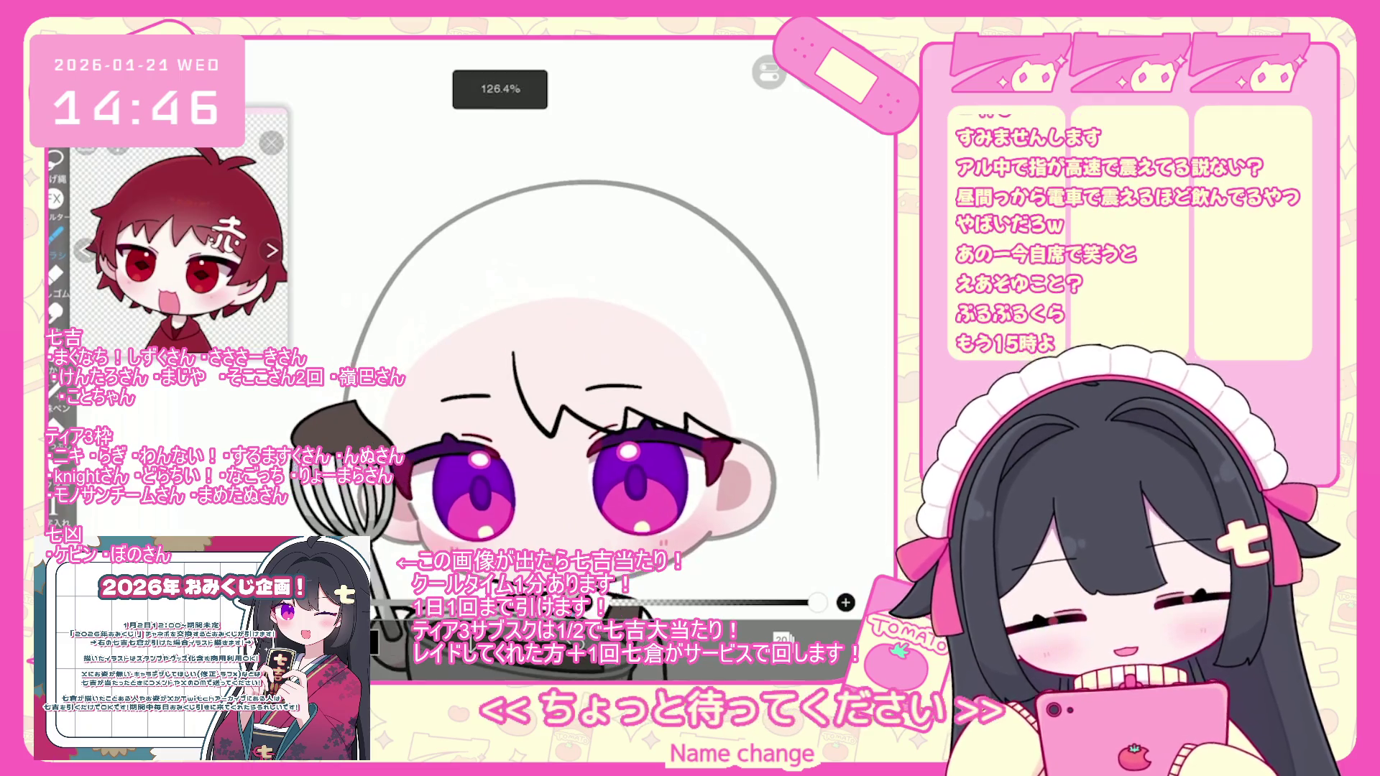
key("ctrl+z")
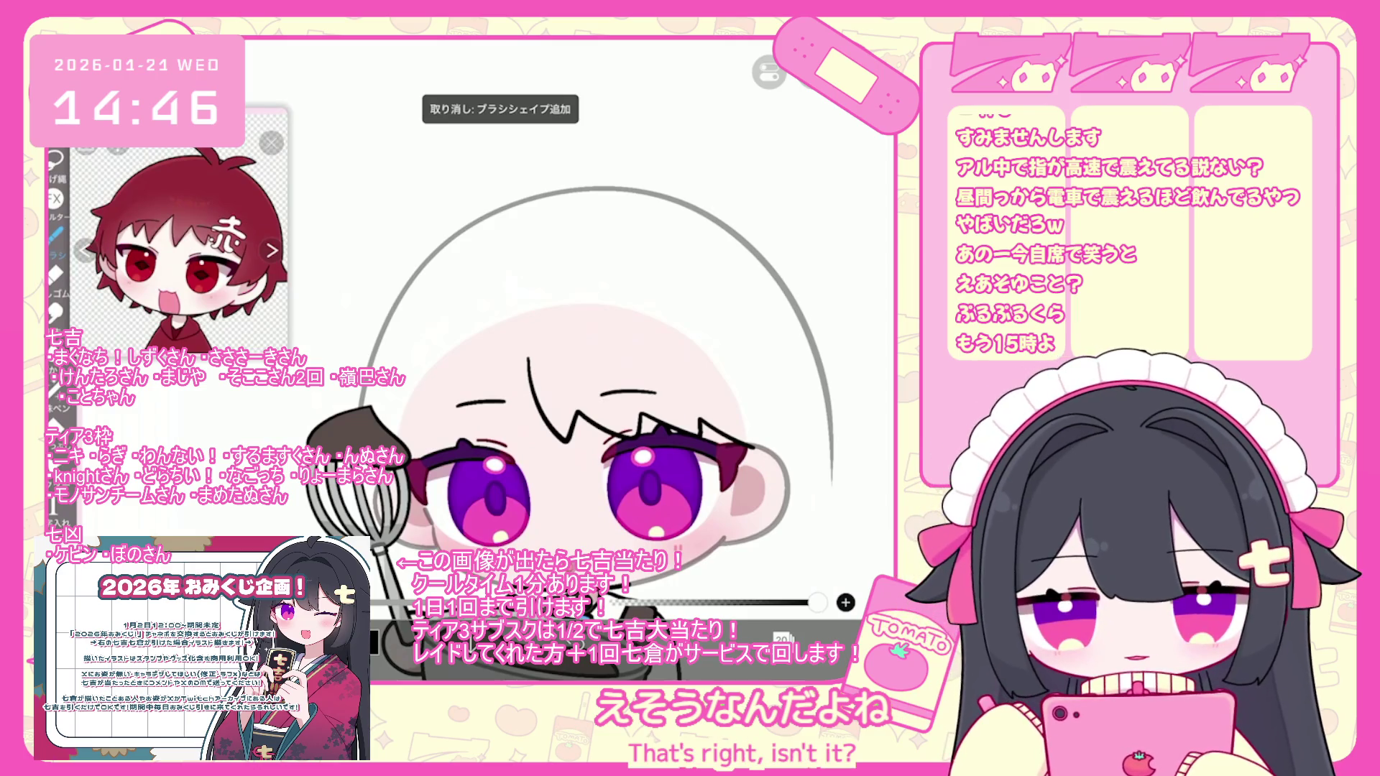
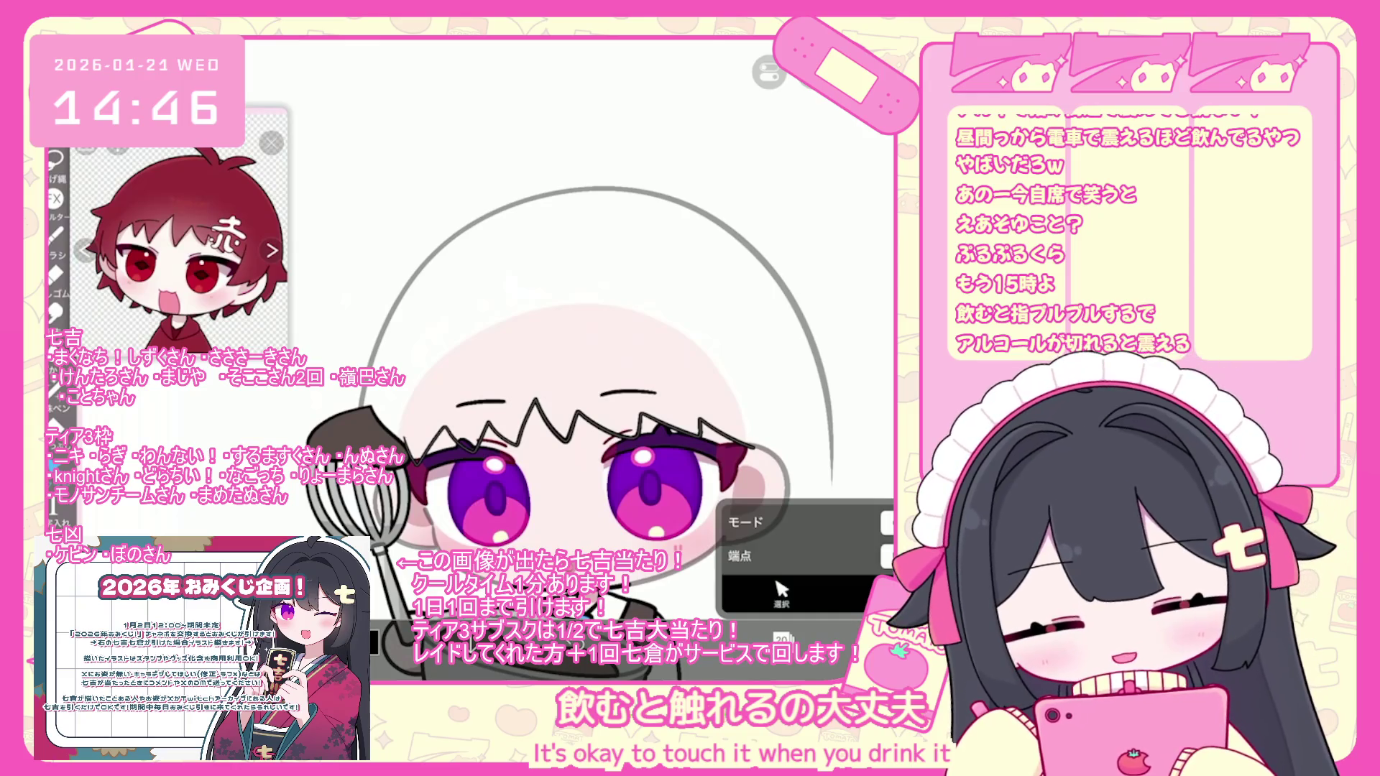
- Select and then deselect the zigzag hair stroke, and return to the Brush
left_click(578, 425)
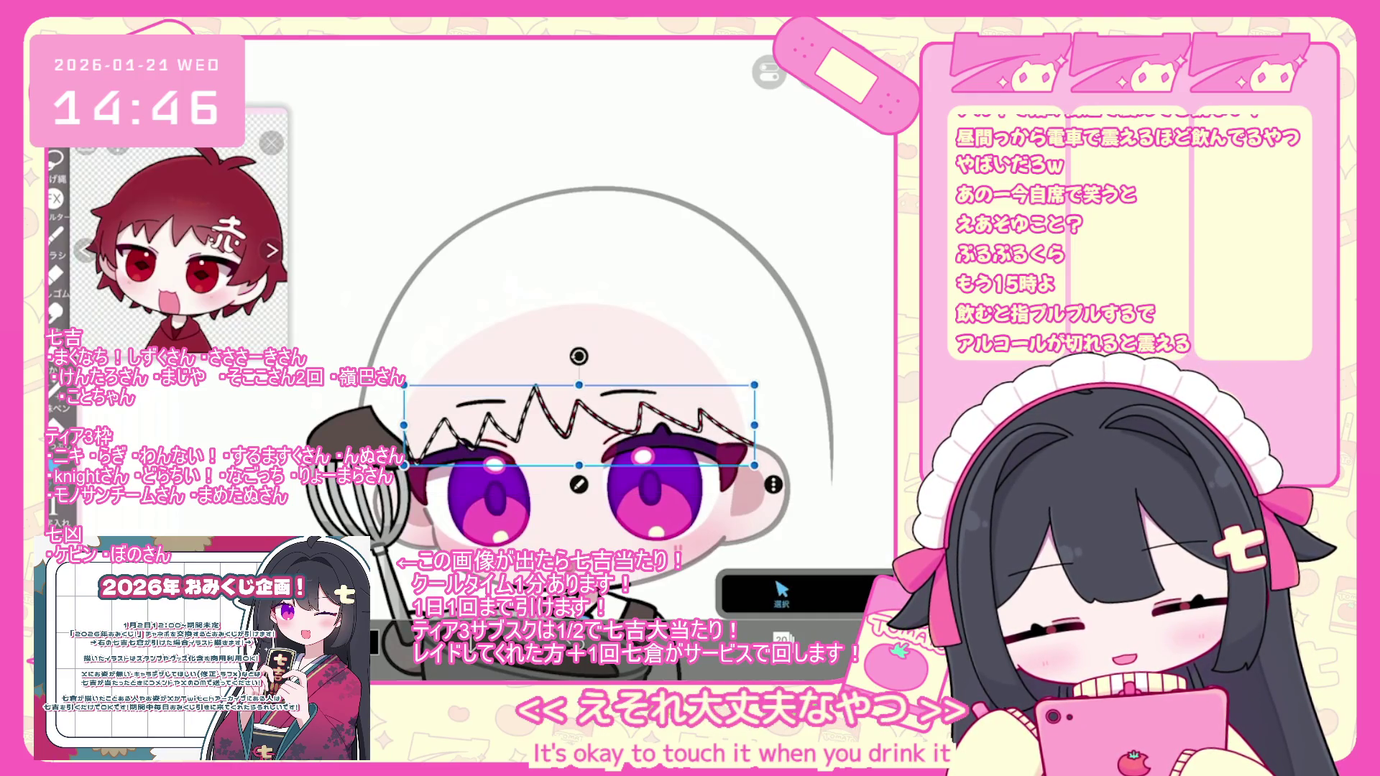
key("Escape")
left_click(55, 234)
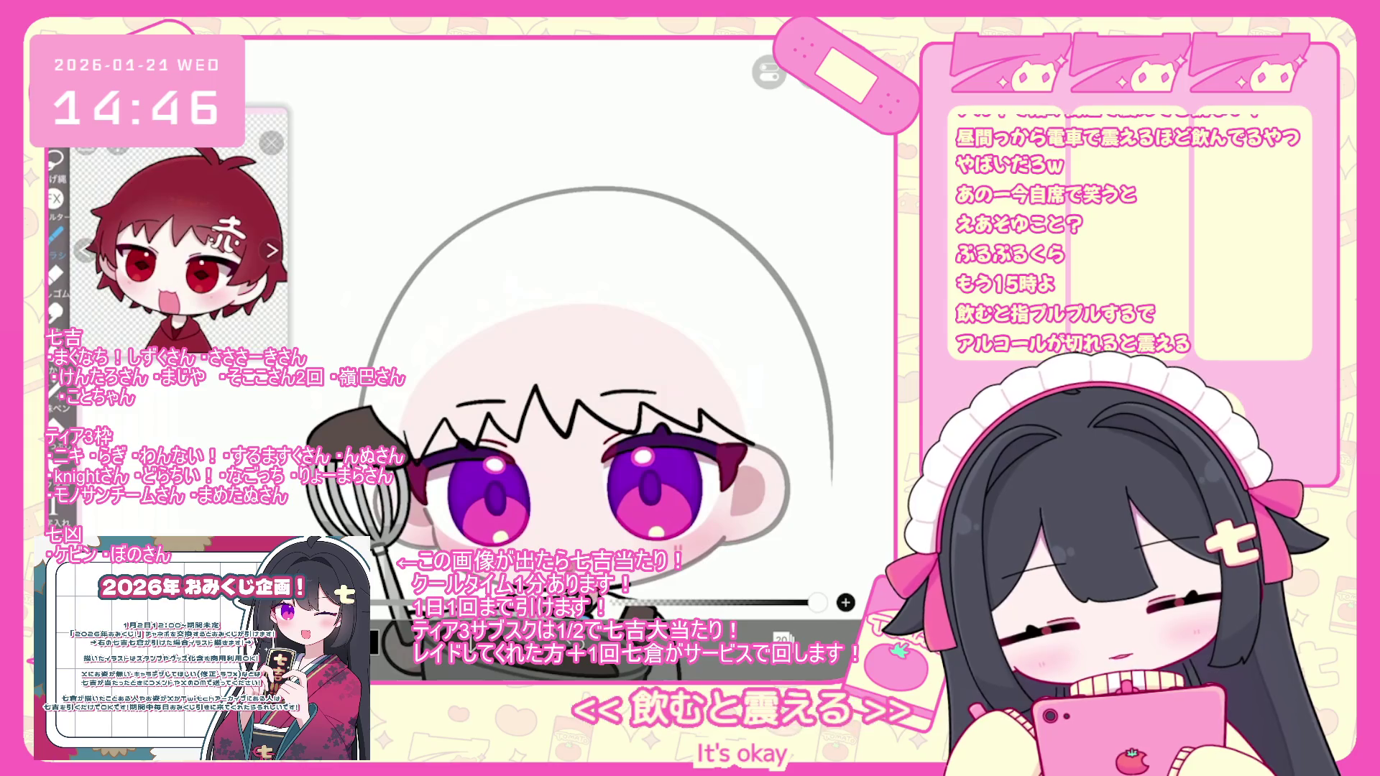
- Undo the two stray brush strokes near the boy's ear
scroll(498, 368, "up", 2)
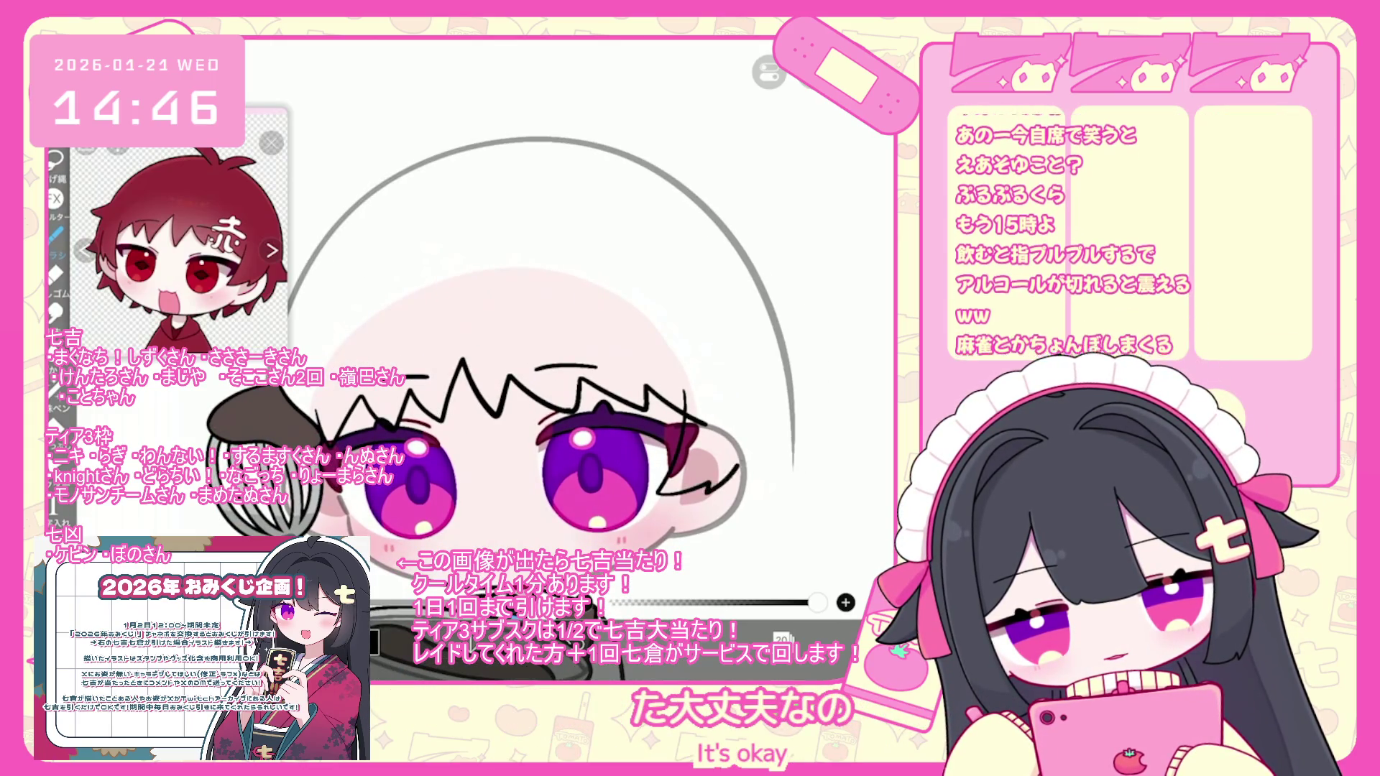
key("ctrl+z")
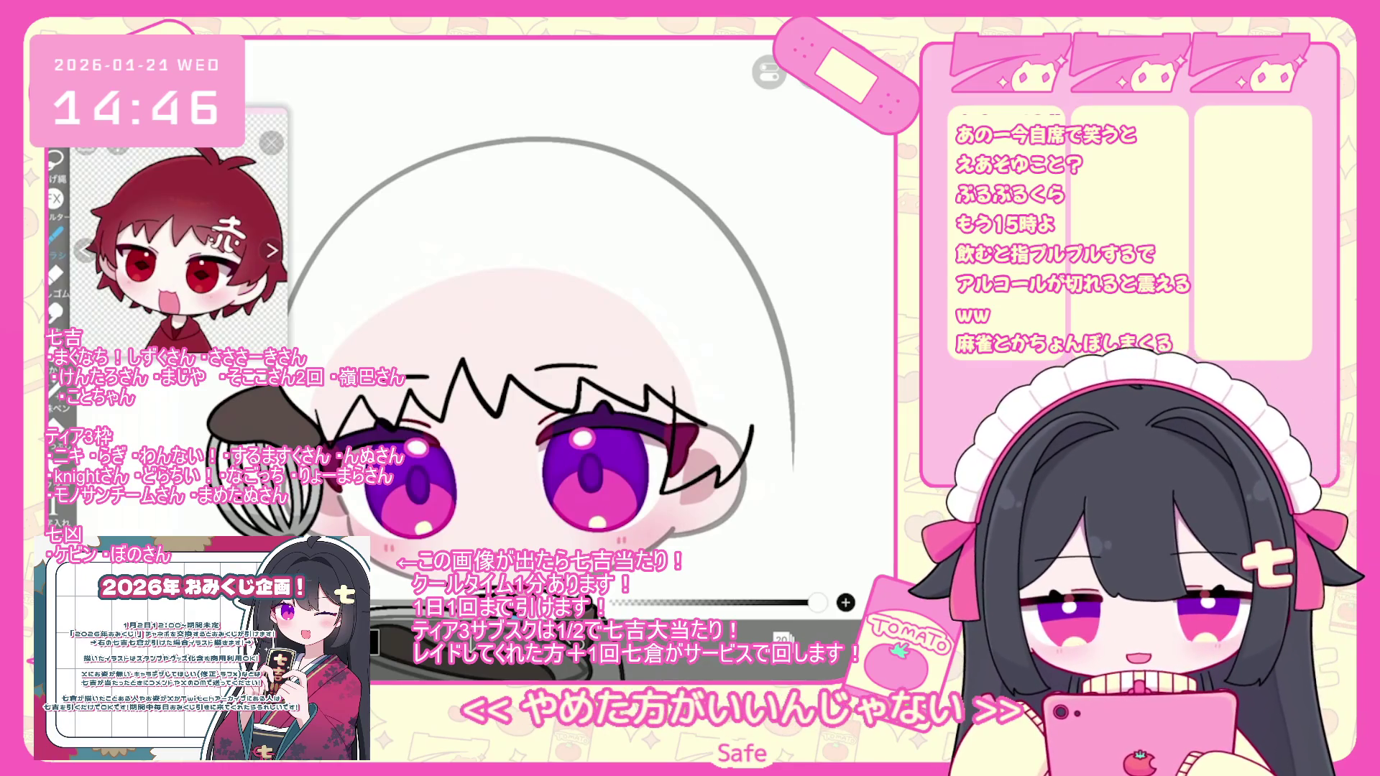
scroll(550, 374, "up", 2)
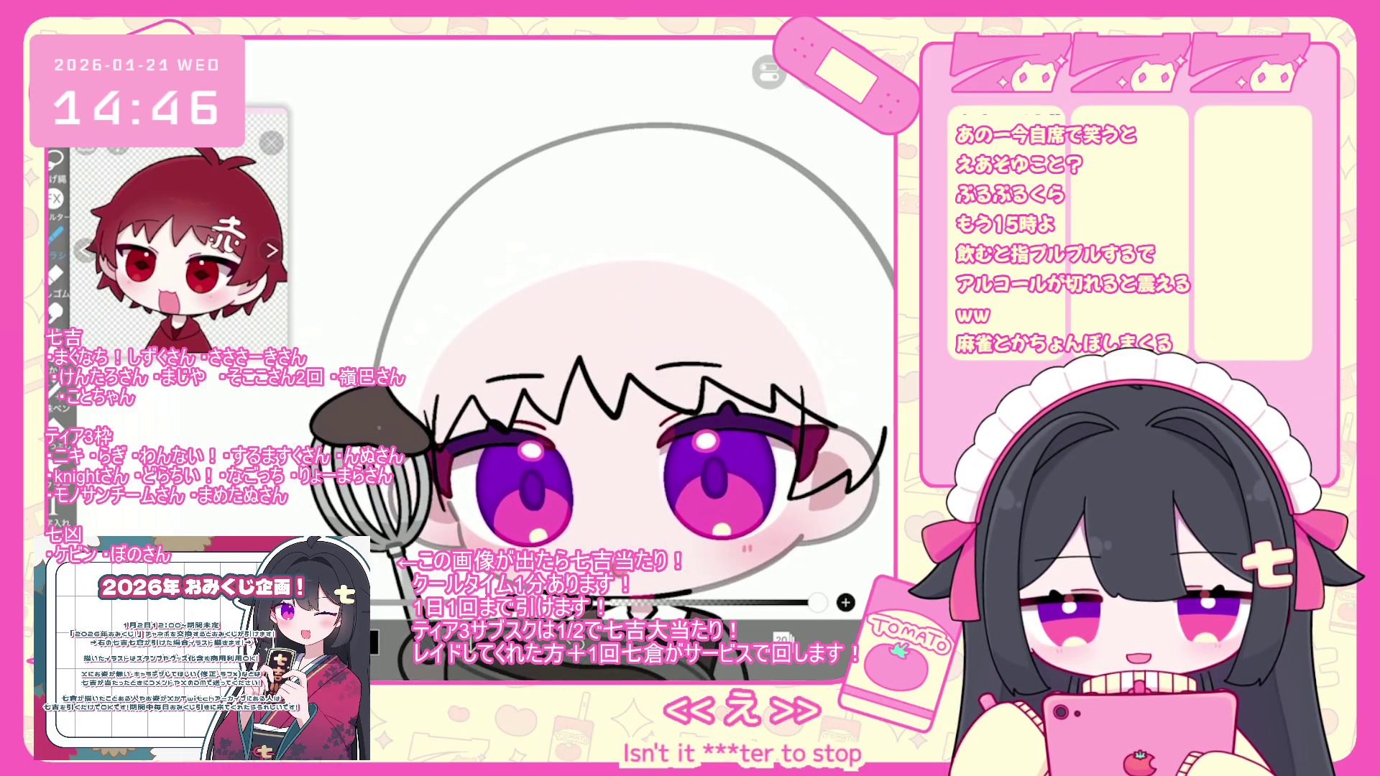
scroll(604, 373, "down", 2)
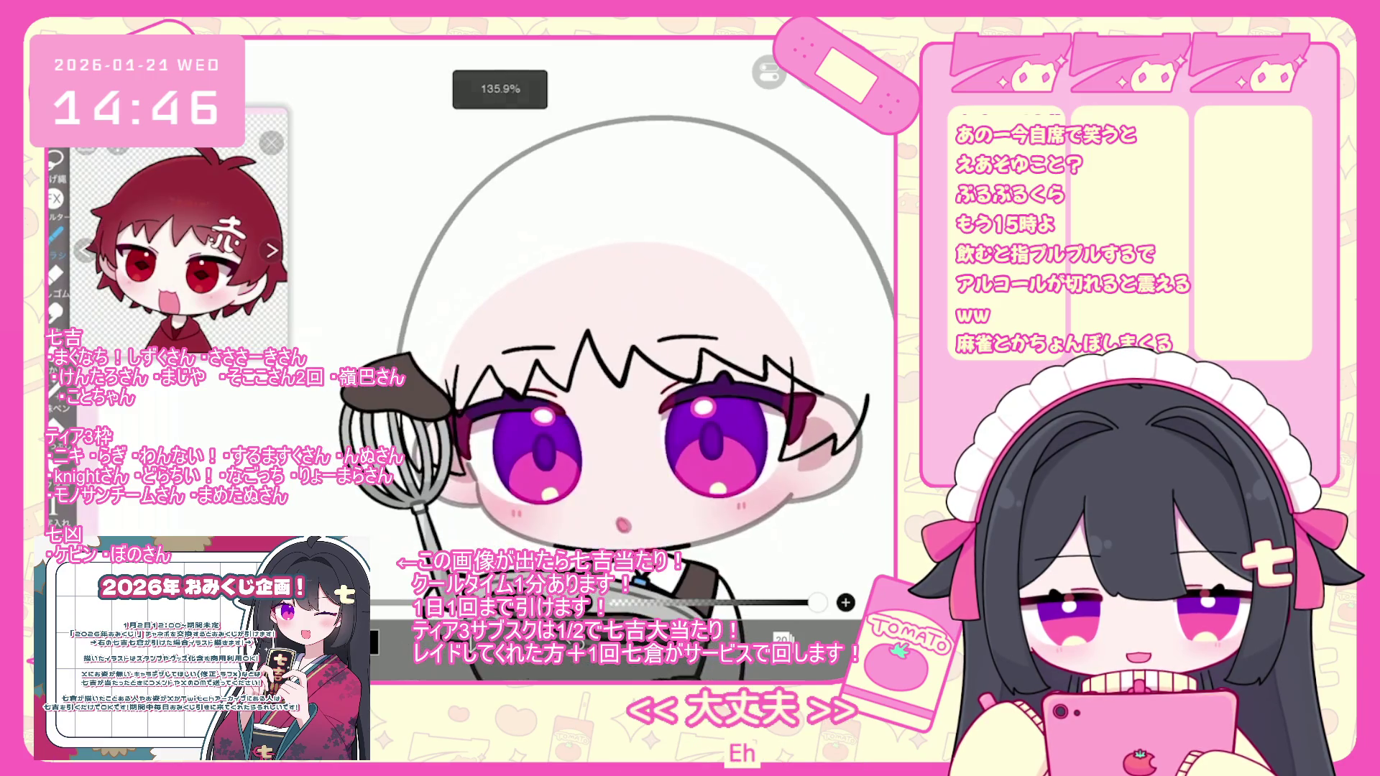
key("ctrl+z")
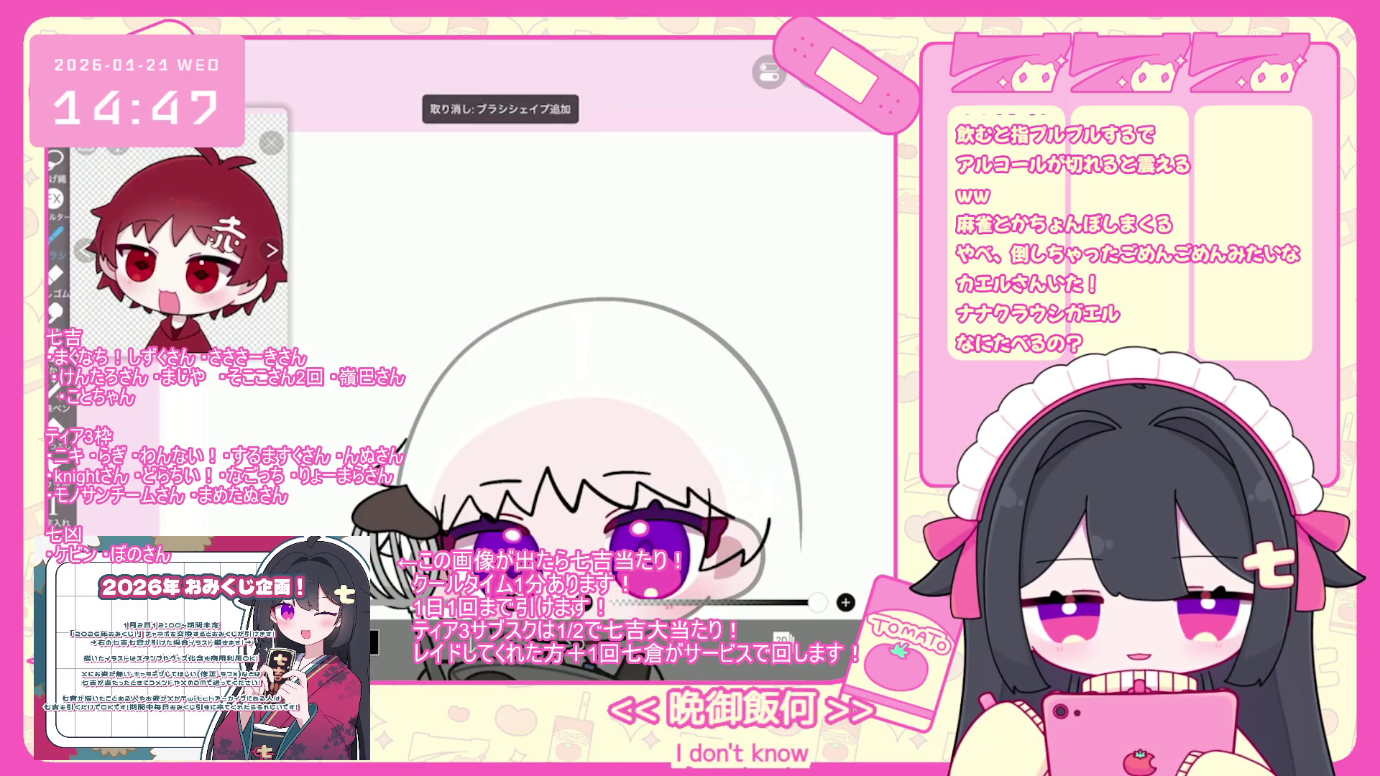
- Select the black arc over the head and delete it
scroll(568, 467, "up", 2)
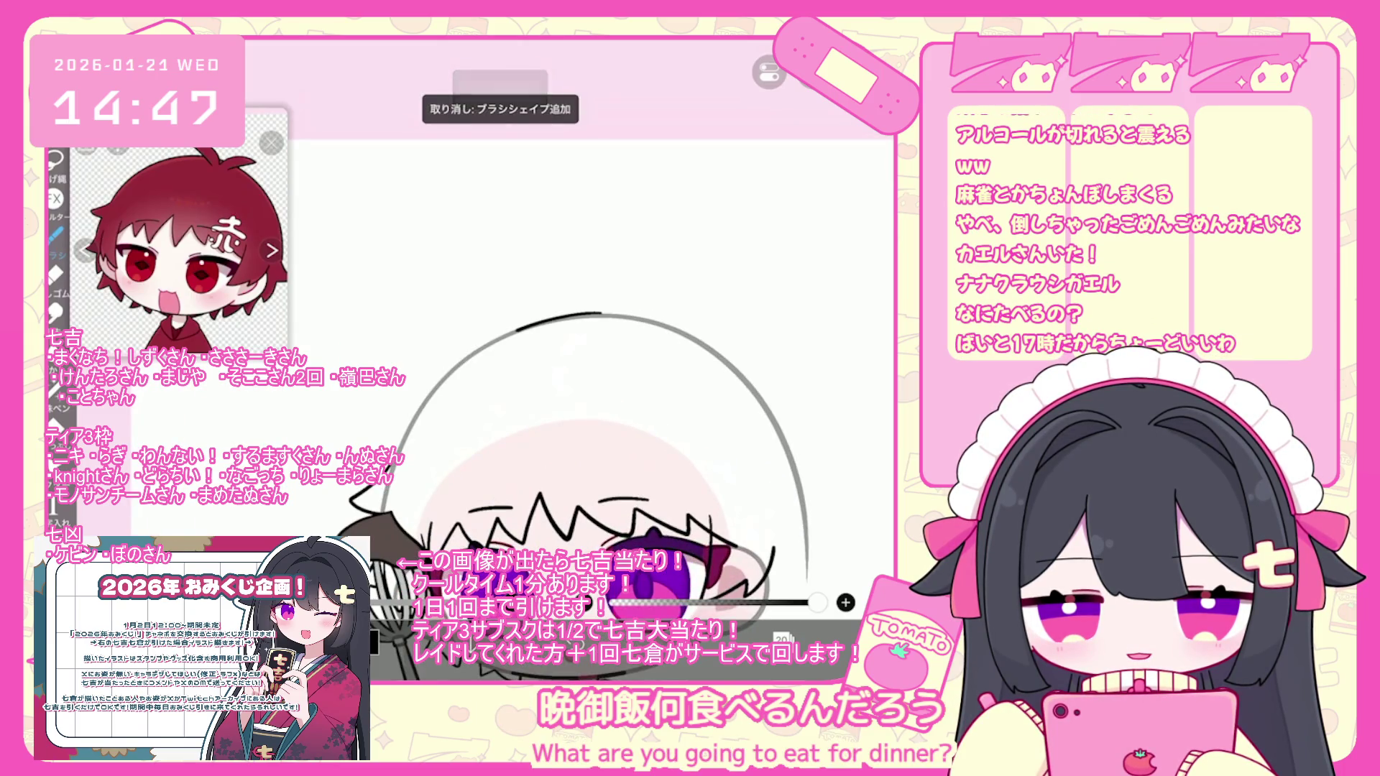
key("ctrl+z")
key("ctrl+shift+z")
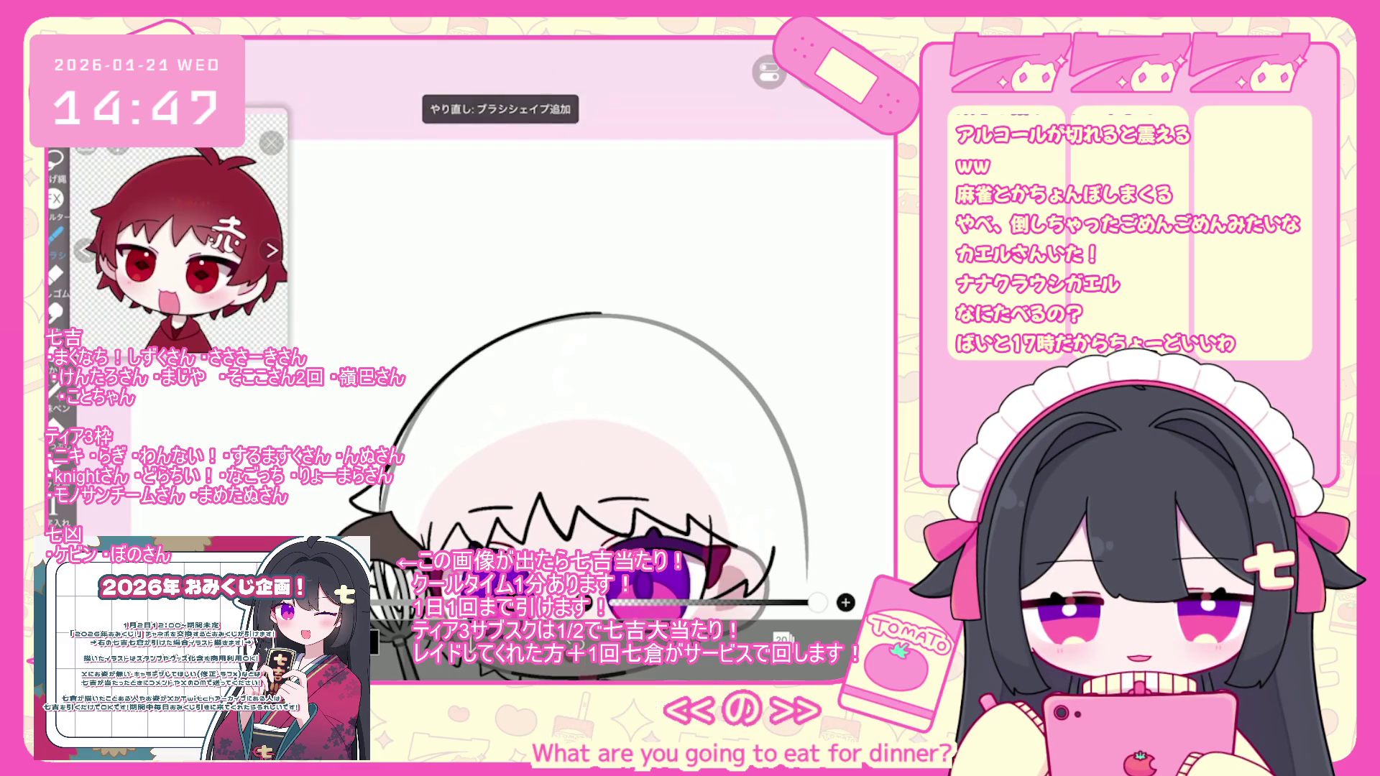
left_click(439, 366)
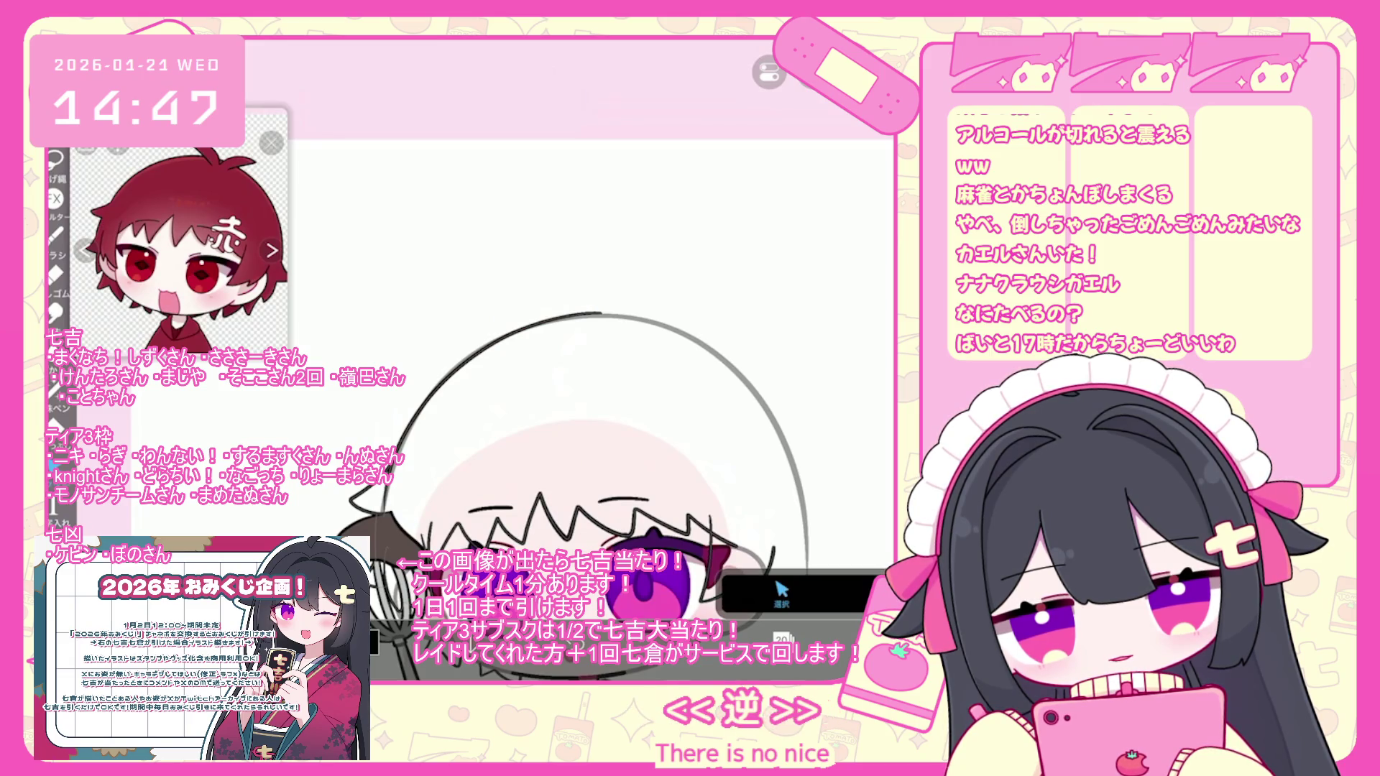
key("Delete")
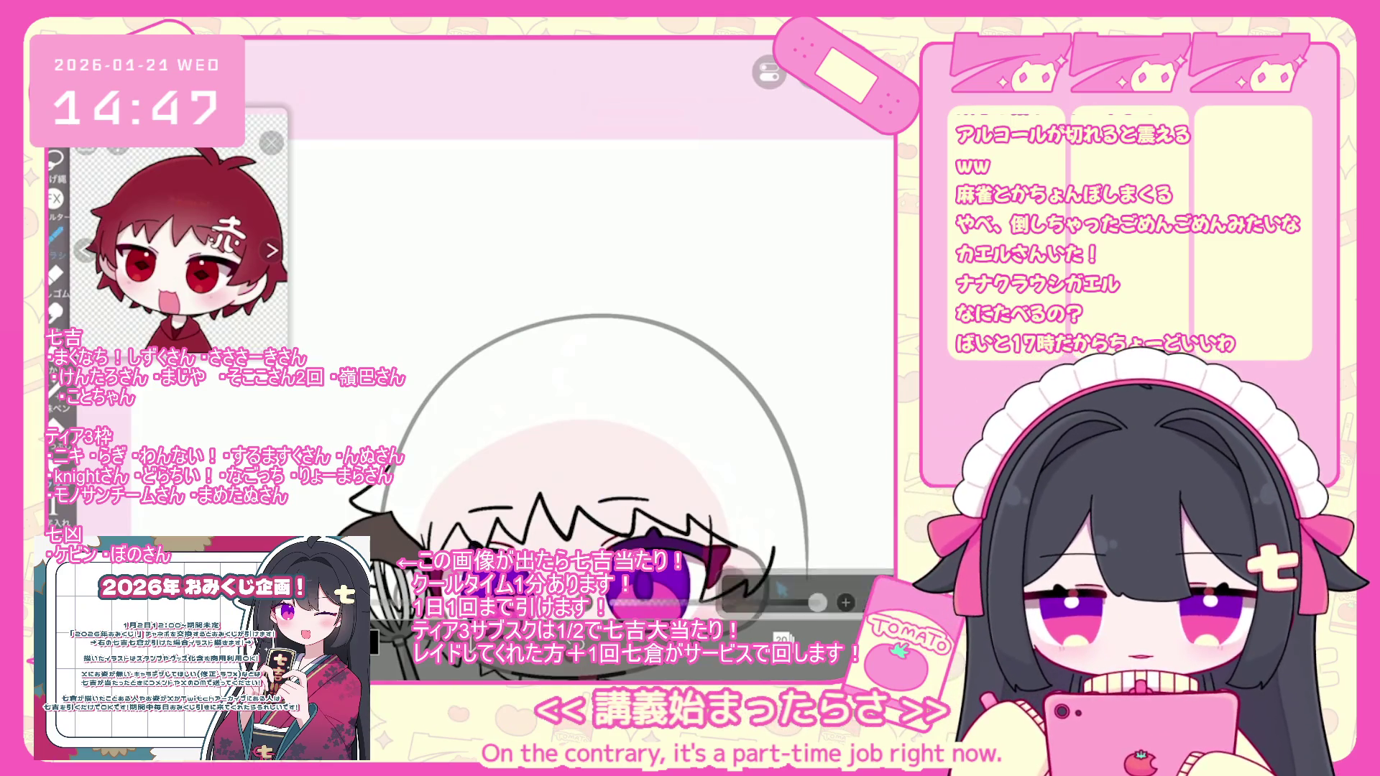
- Undo the two most recent brush strokes on the head
scroll(618, 431, "up", 2)
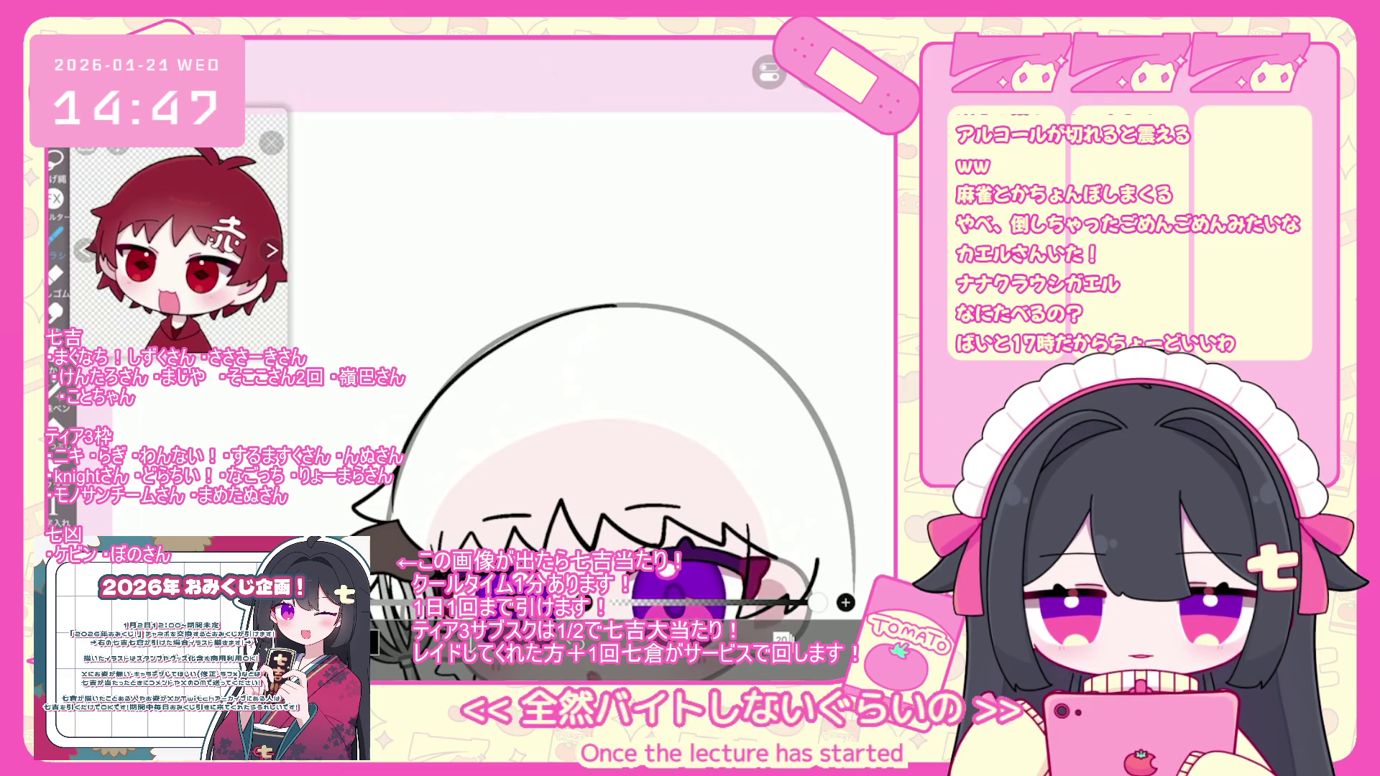
key("ctrl+z")
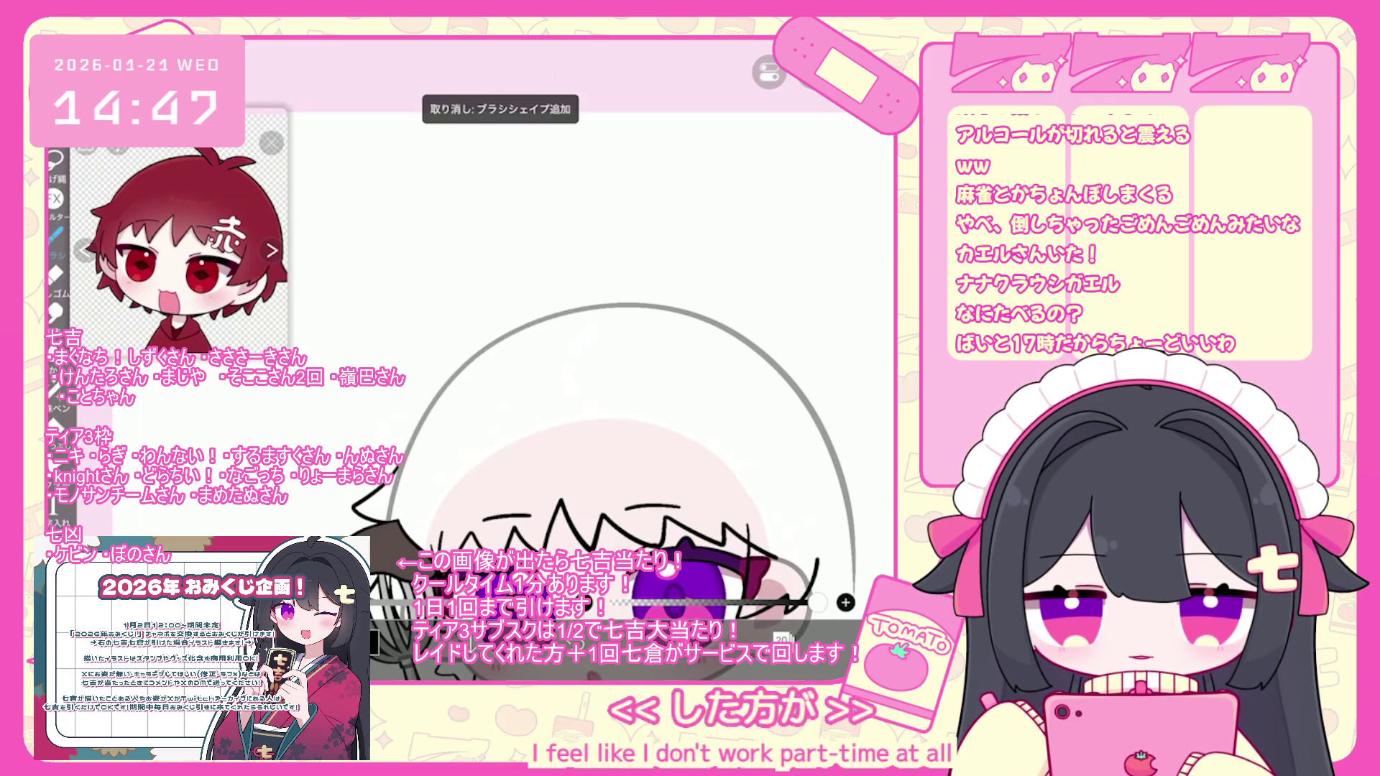
scroll(589, 345, "down", 2)
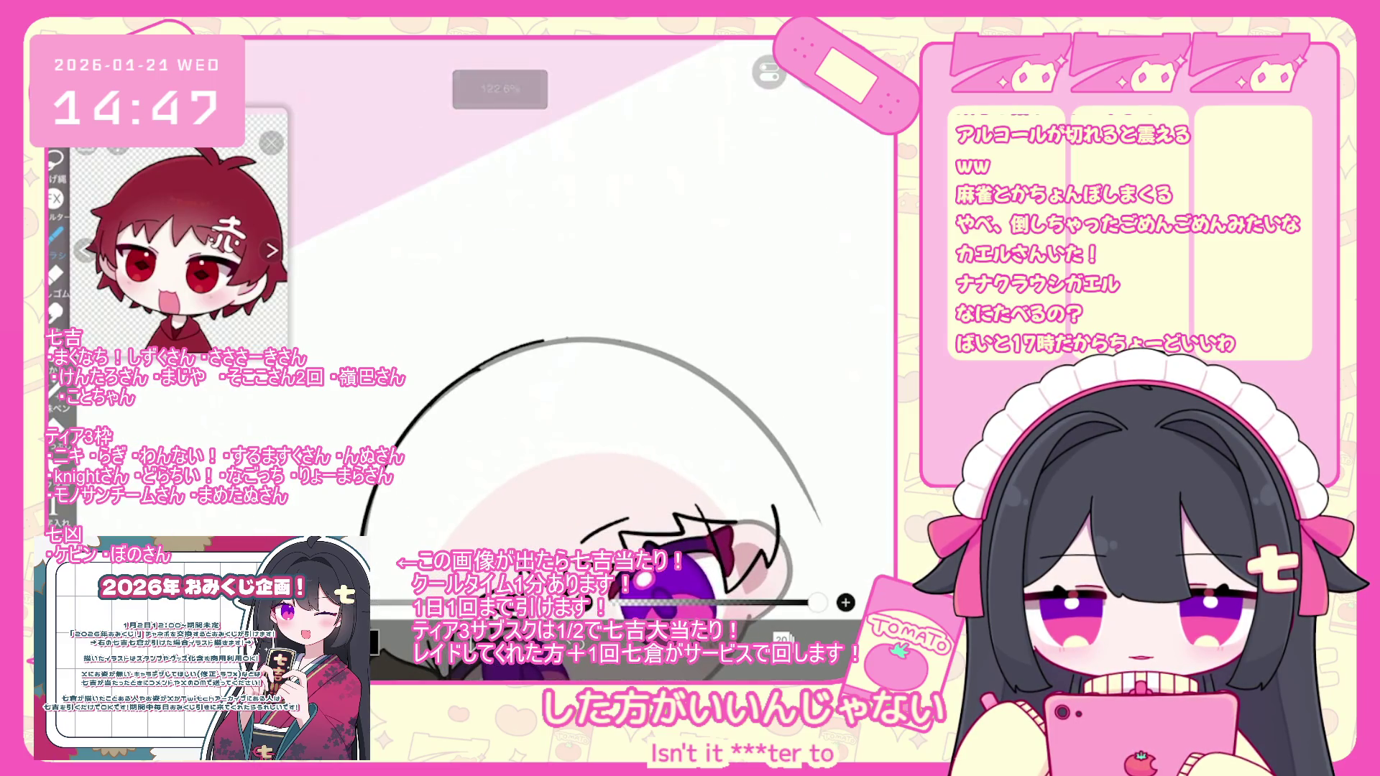
scroll(618, 460, "down", 2)
key("ctrl+z")
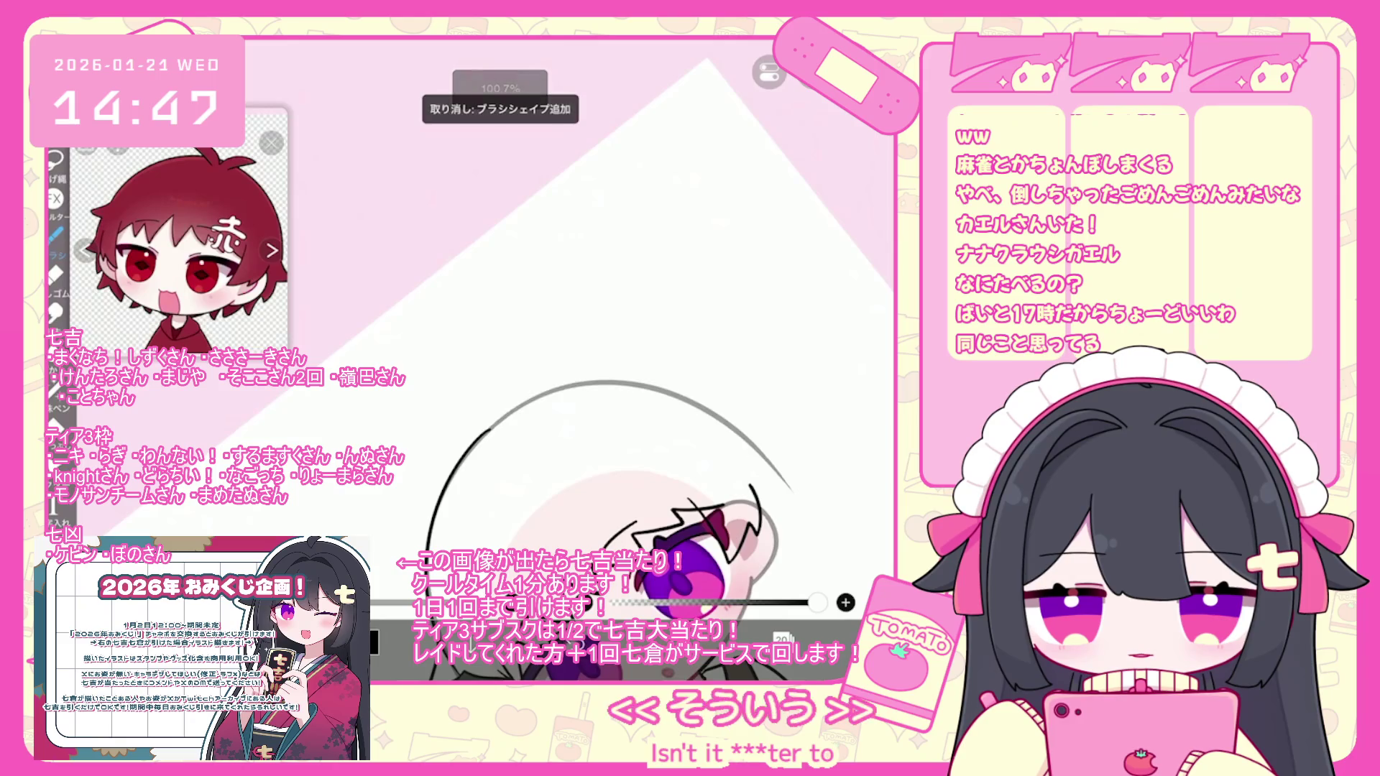
- Trace a dark line along the top of the head and draw a small ahoge tuft
left_click_drag(478, 435, 661, 388)
scroll(589, 403, "down", 2)
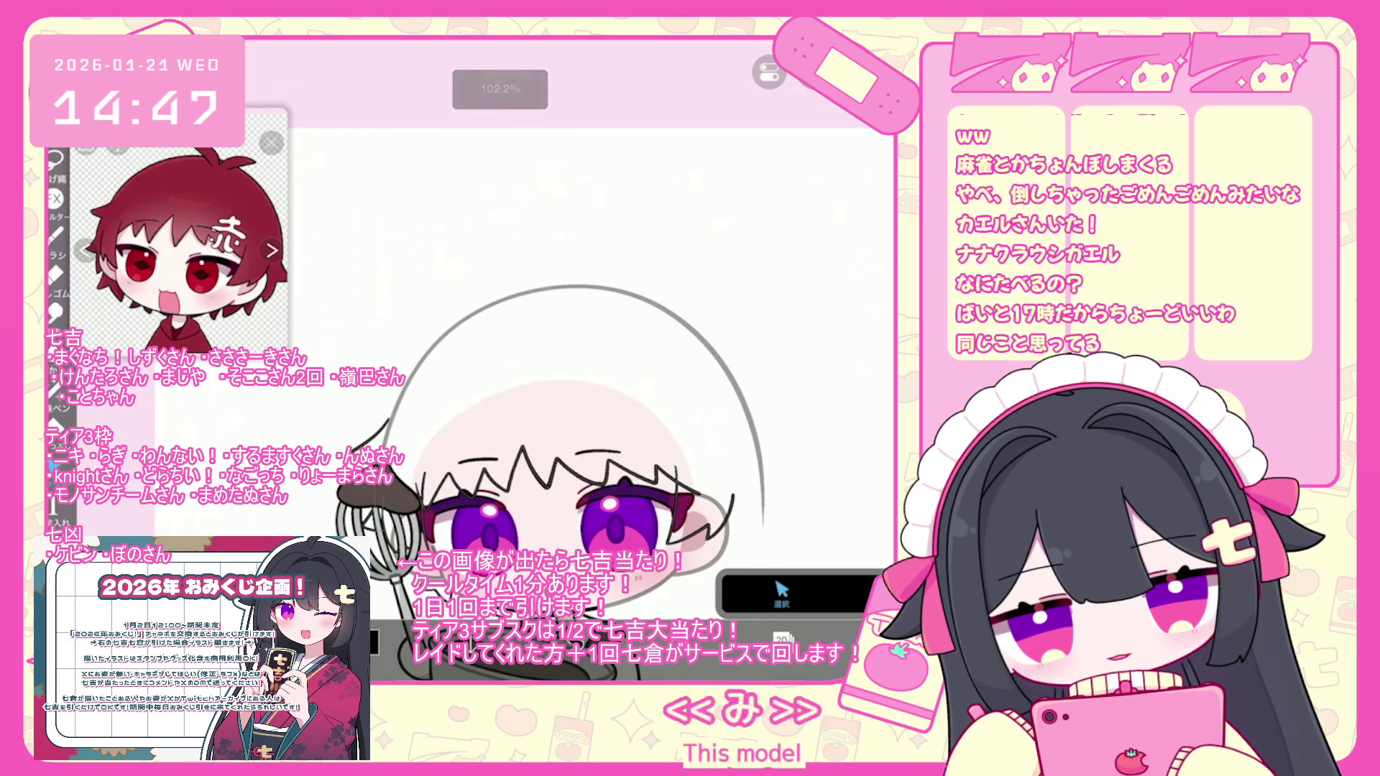
left_click(373, 429)
scroll(546, 403, "down", 1)
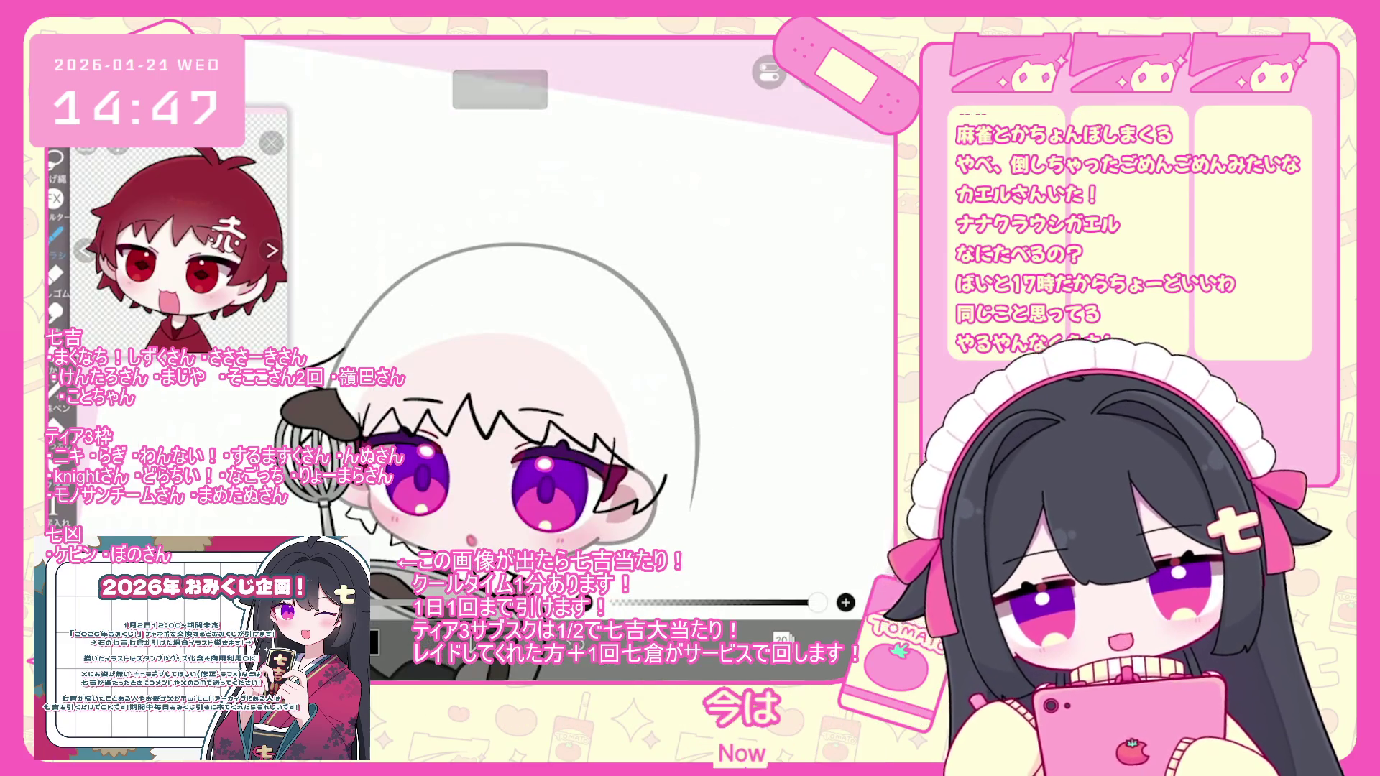
scroll(517, 432, "down", 1)
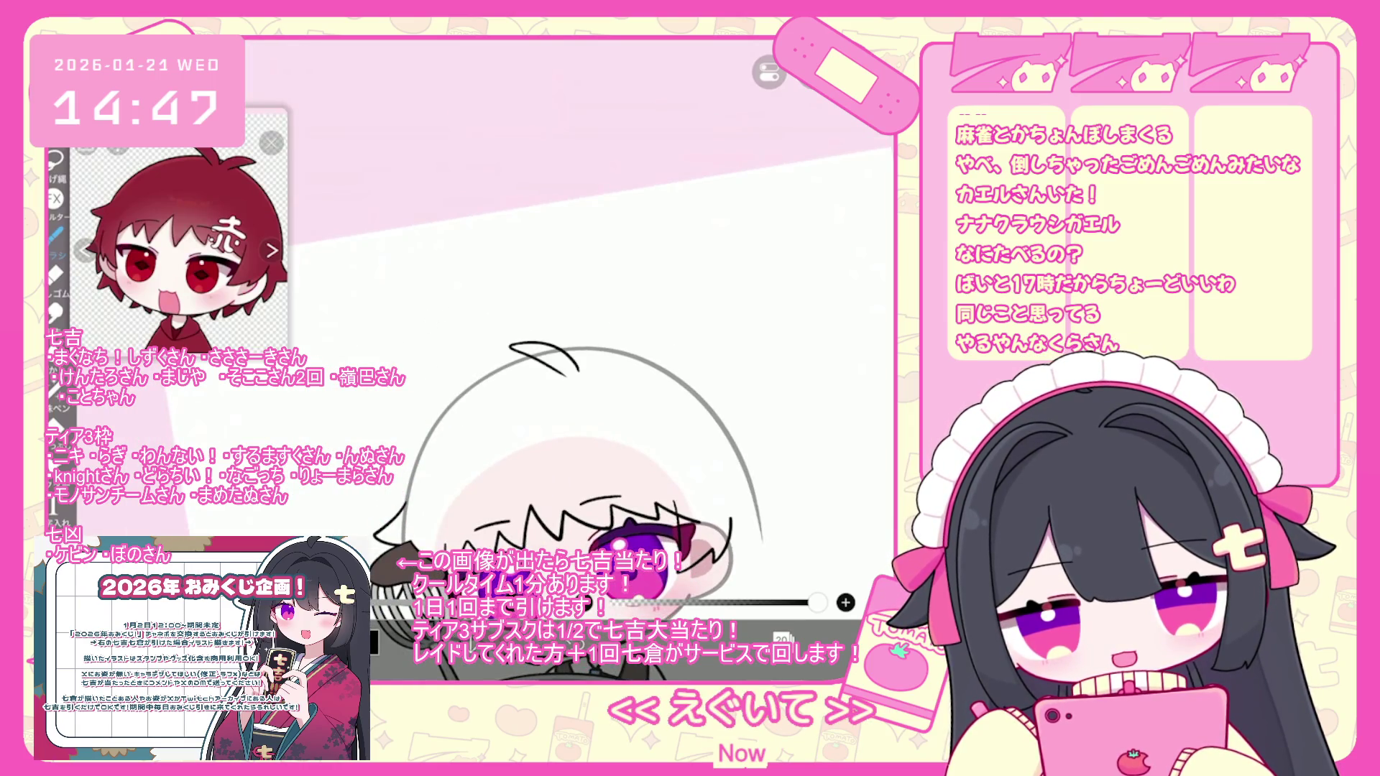
scroll(575, 403, "up", 2)
mouse_move(480, 362)
left_mouse_down()
mouse_move(550, 404)
mouse_move(583, 388)
left_mouse_up()
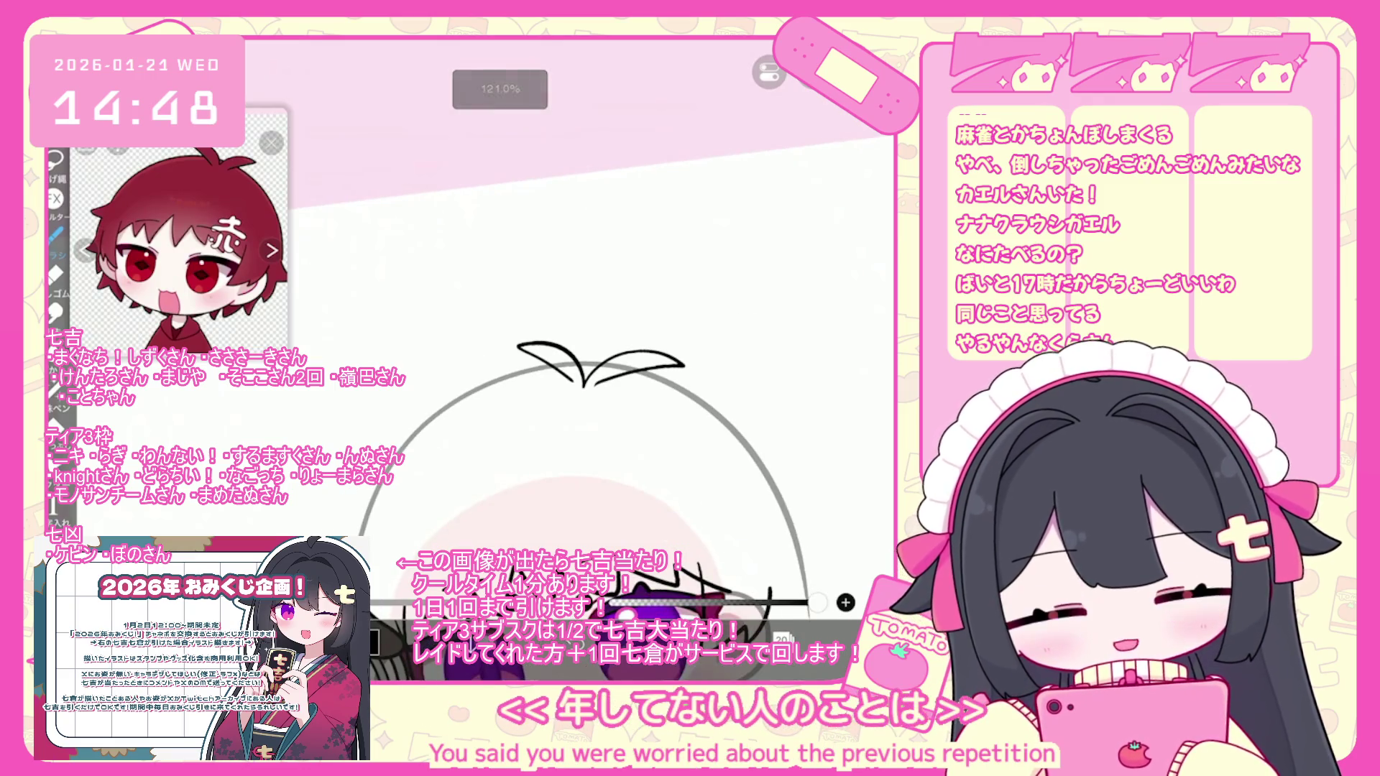
scroll(503, 360, "up", 3)
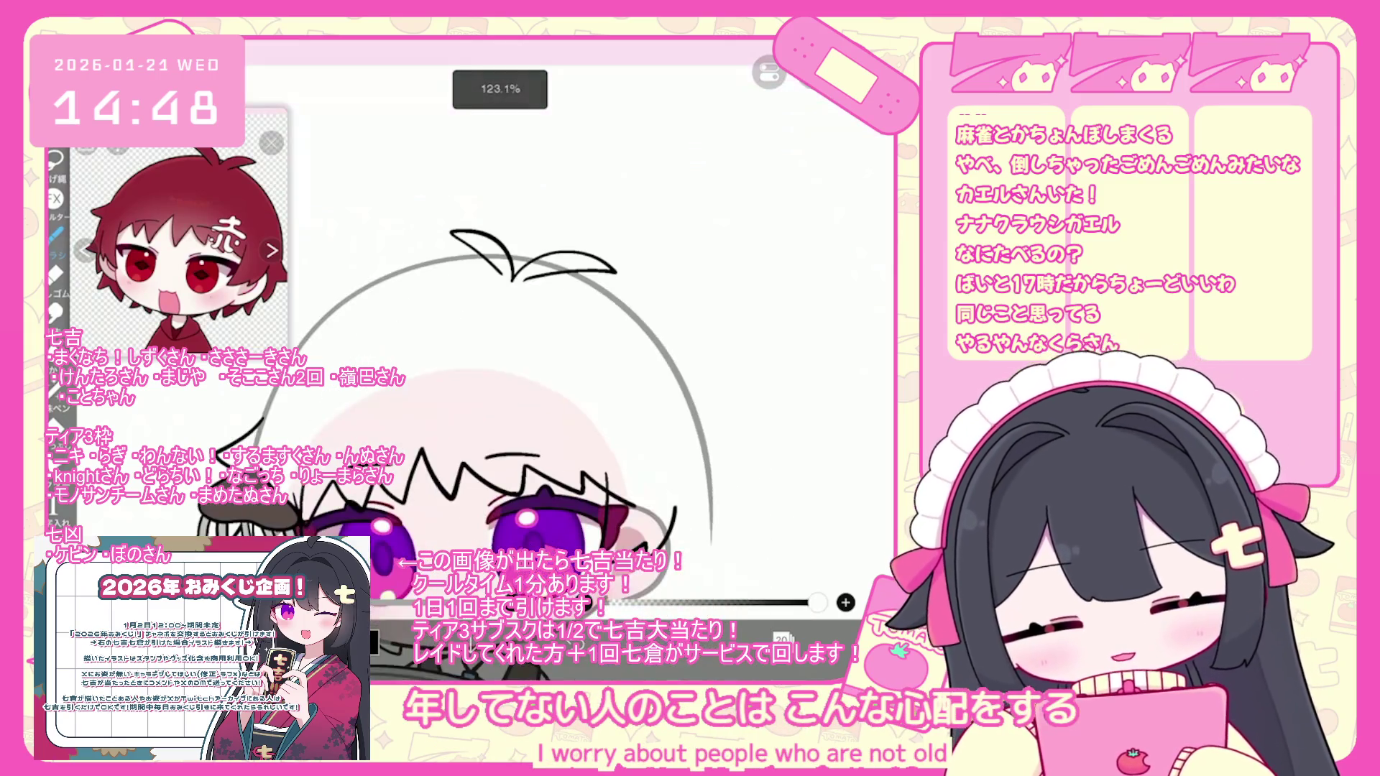
scroll(388, 367, "up", 1)
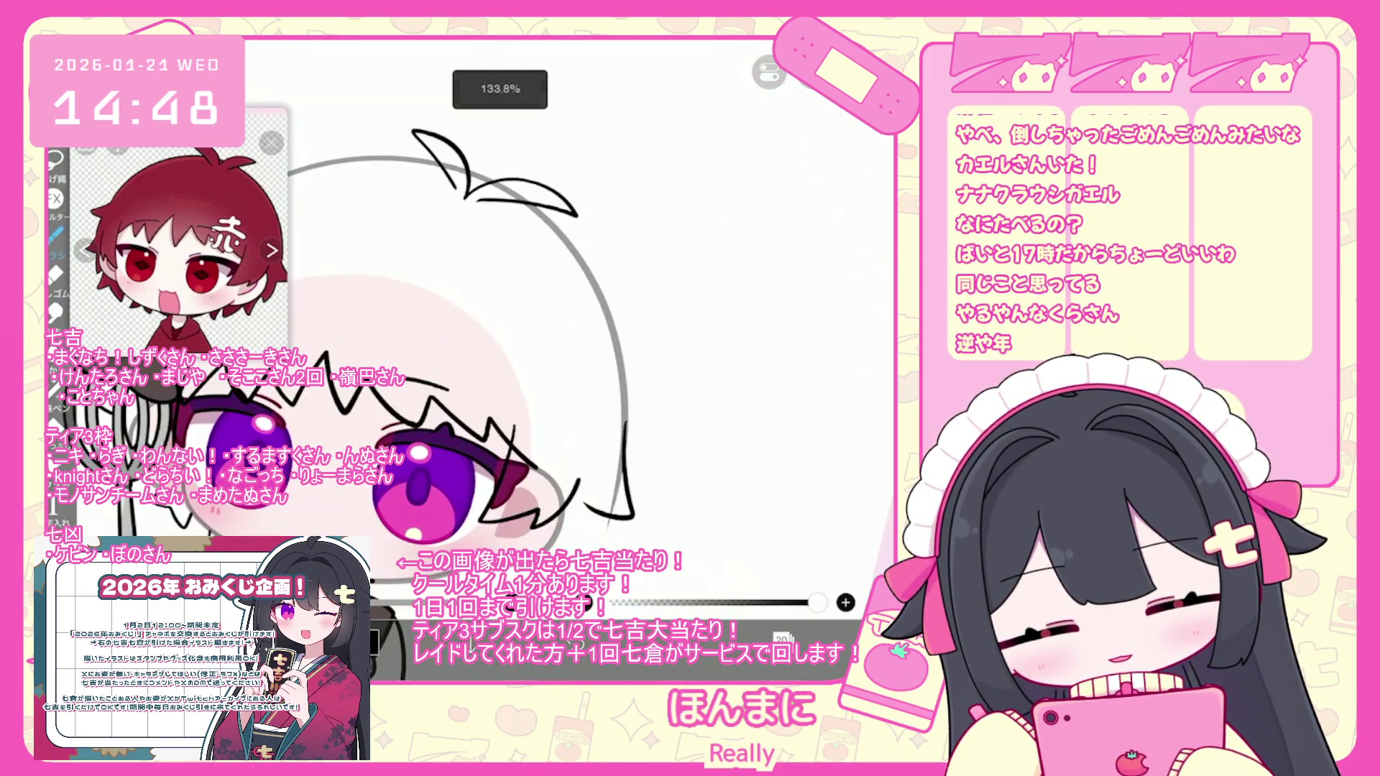
key("ctrl+z")
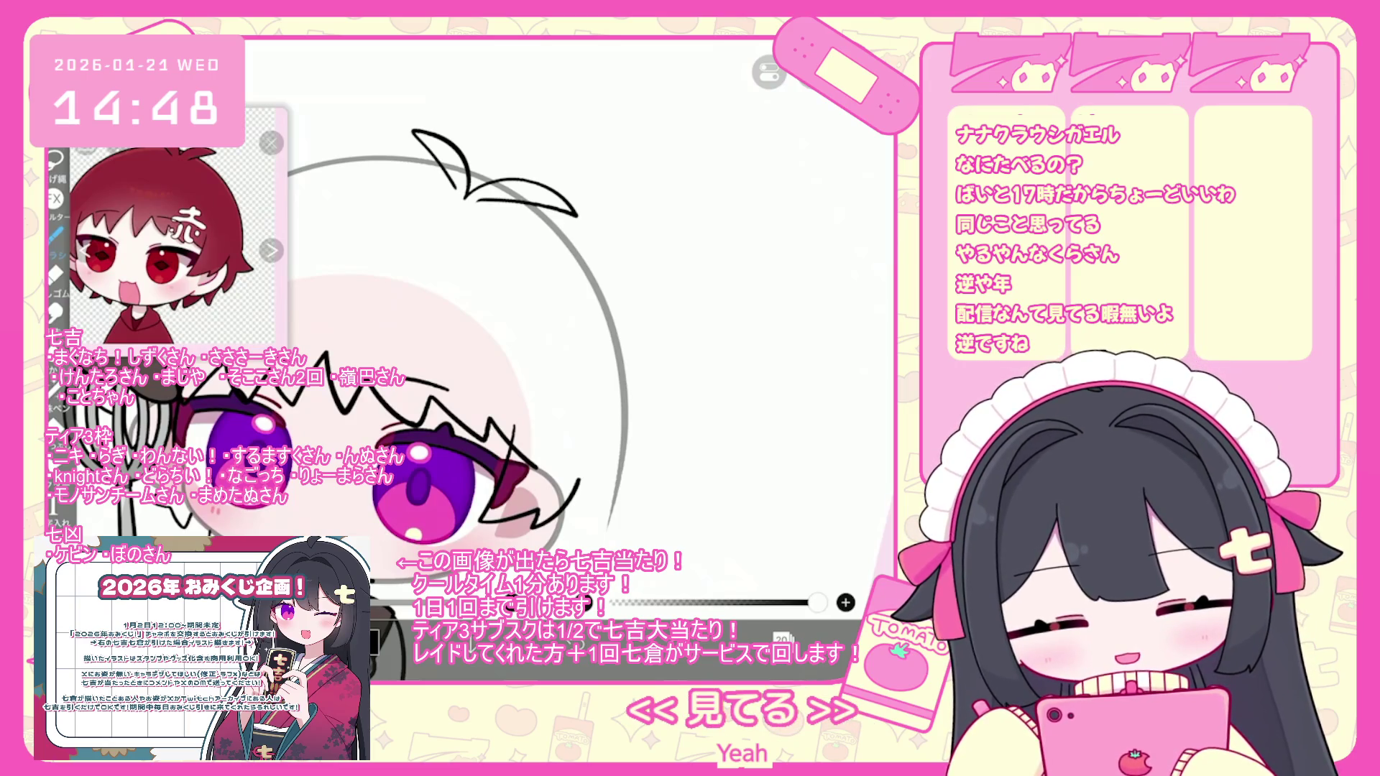
key("ctrl+z")
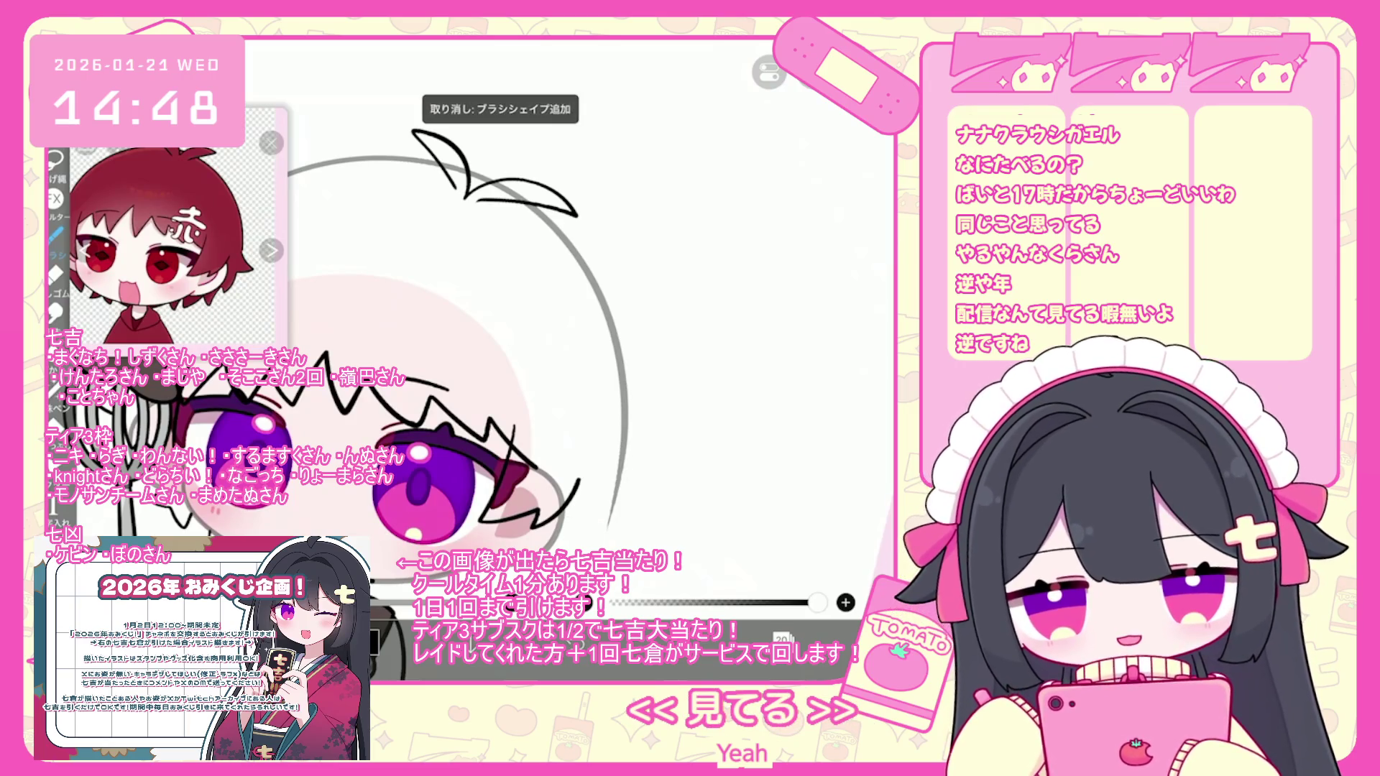
key("ctrl+z")
scroll(460, 360, "down", 2)
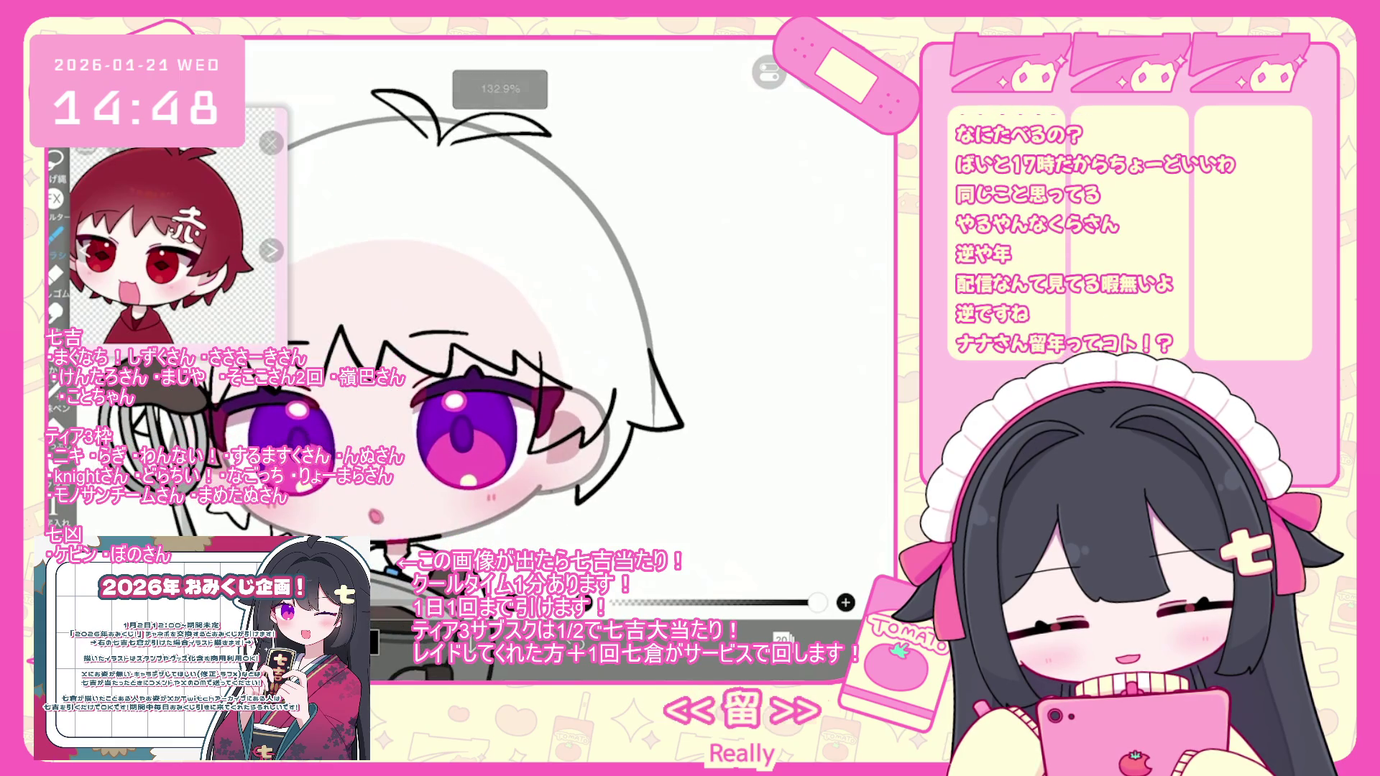
key("ctrl+z")
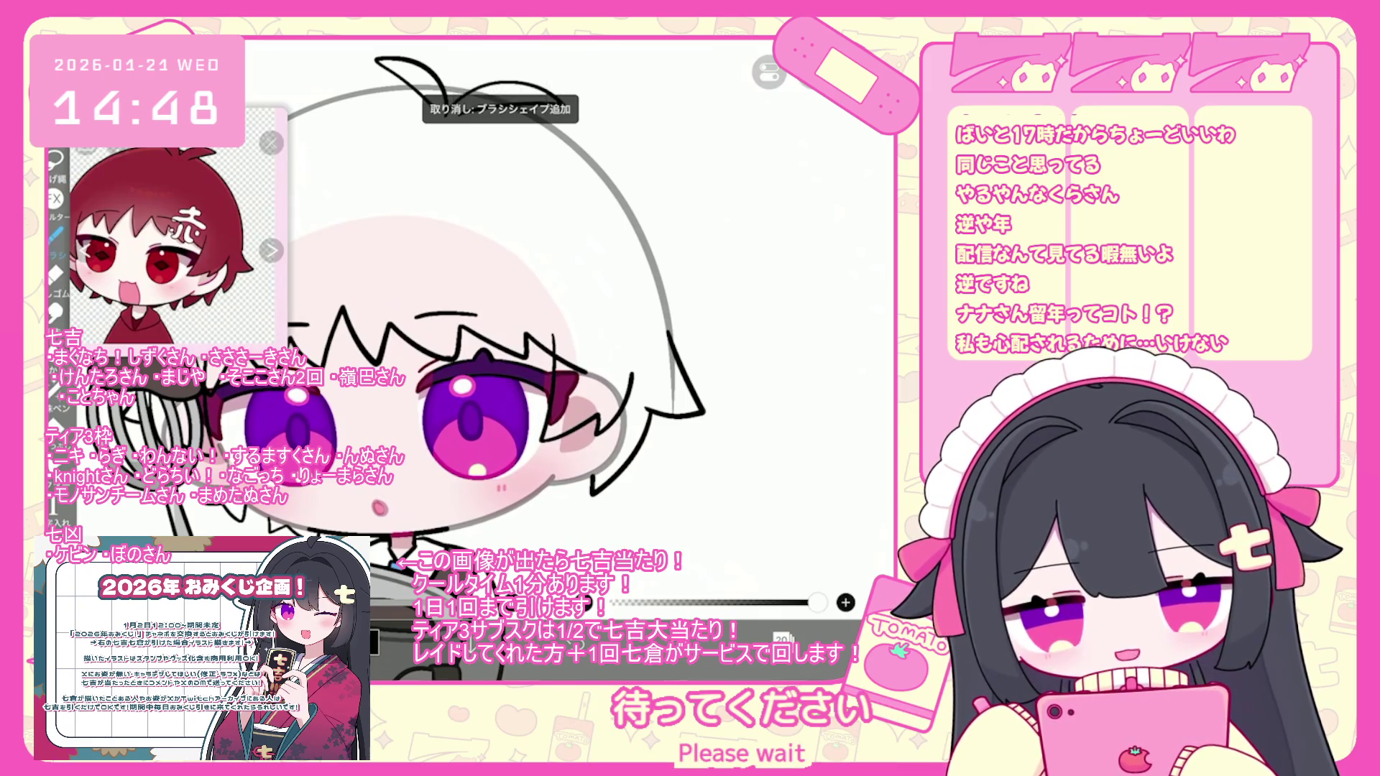
left_click_drag(445, 115, 564, 107)
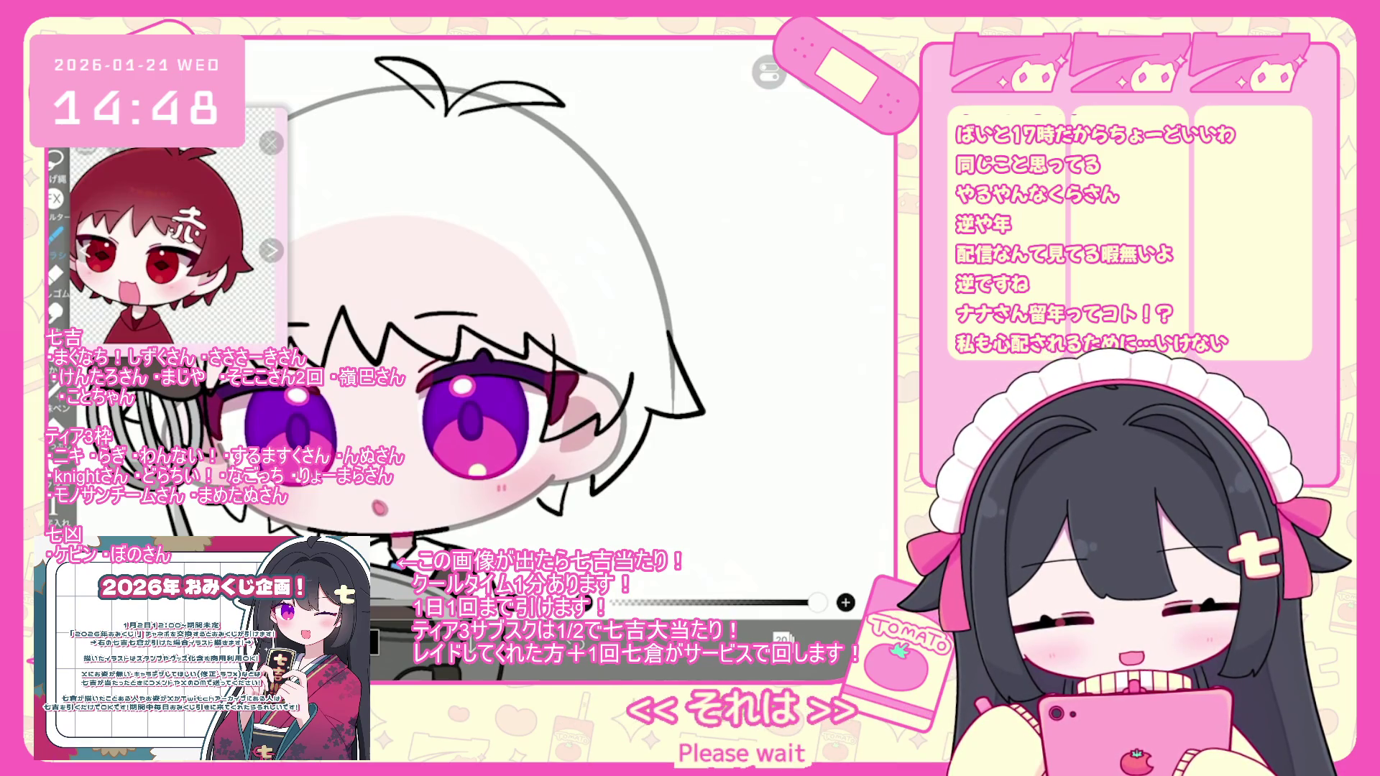
key("ctrl+z")
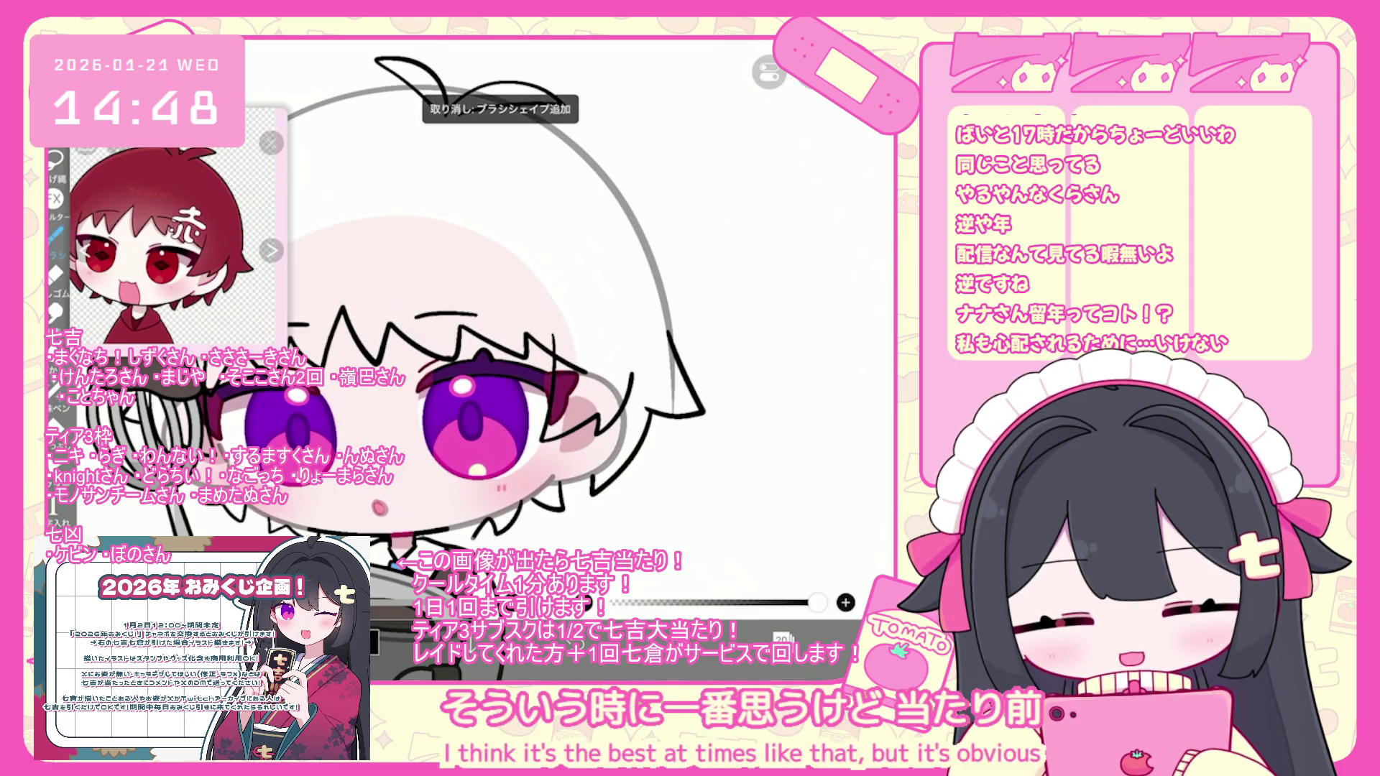
scroll(431, 309, "up", 3)
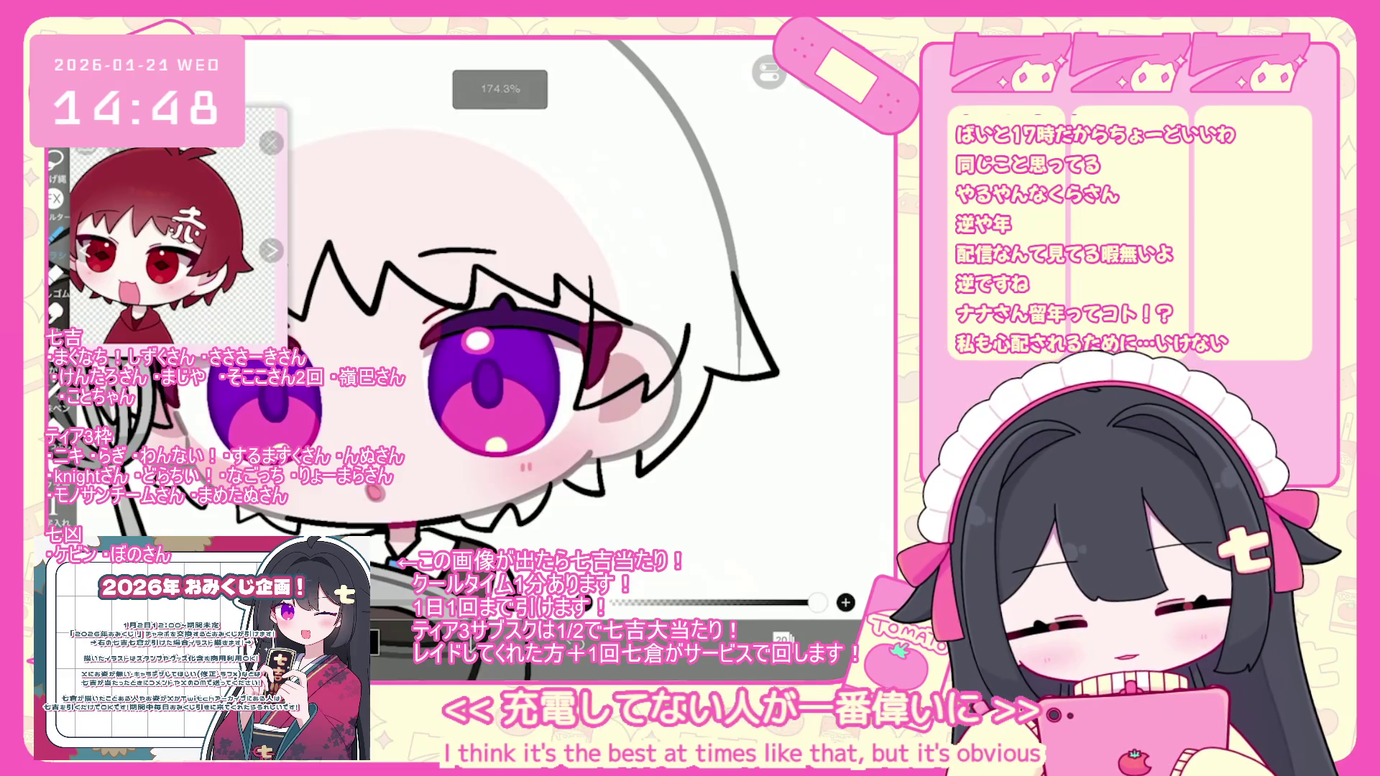
key("ctrl+z")
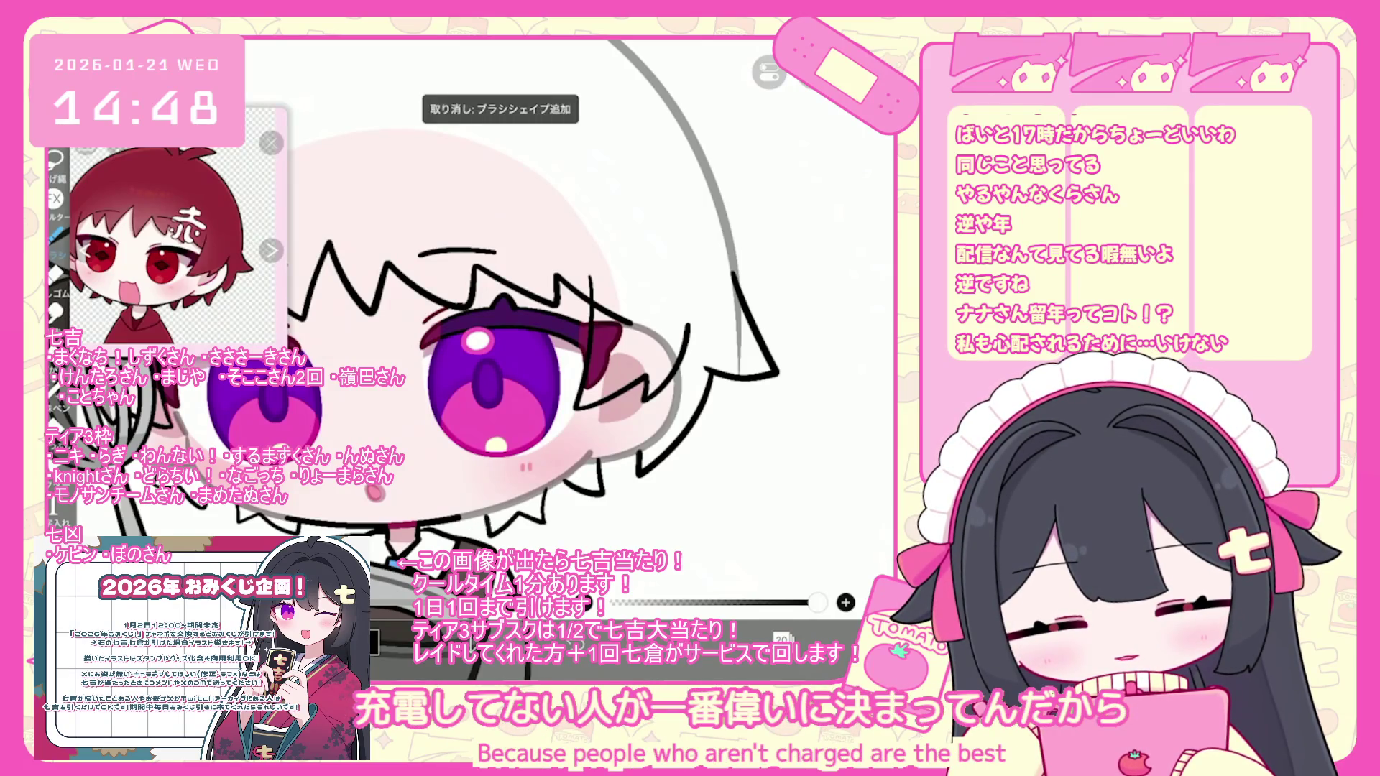
scroll(496, 345, "down", 5)
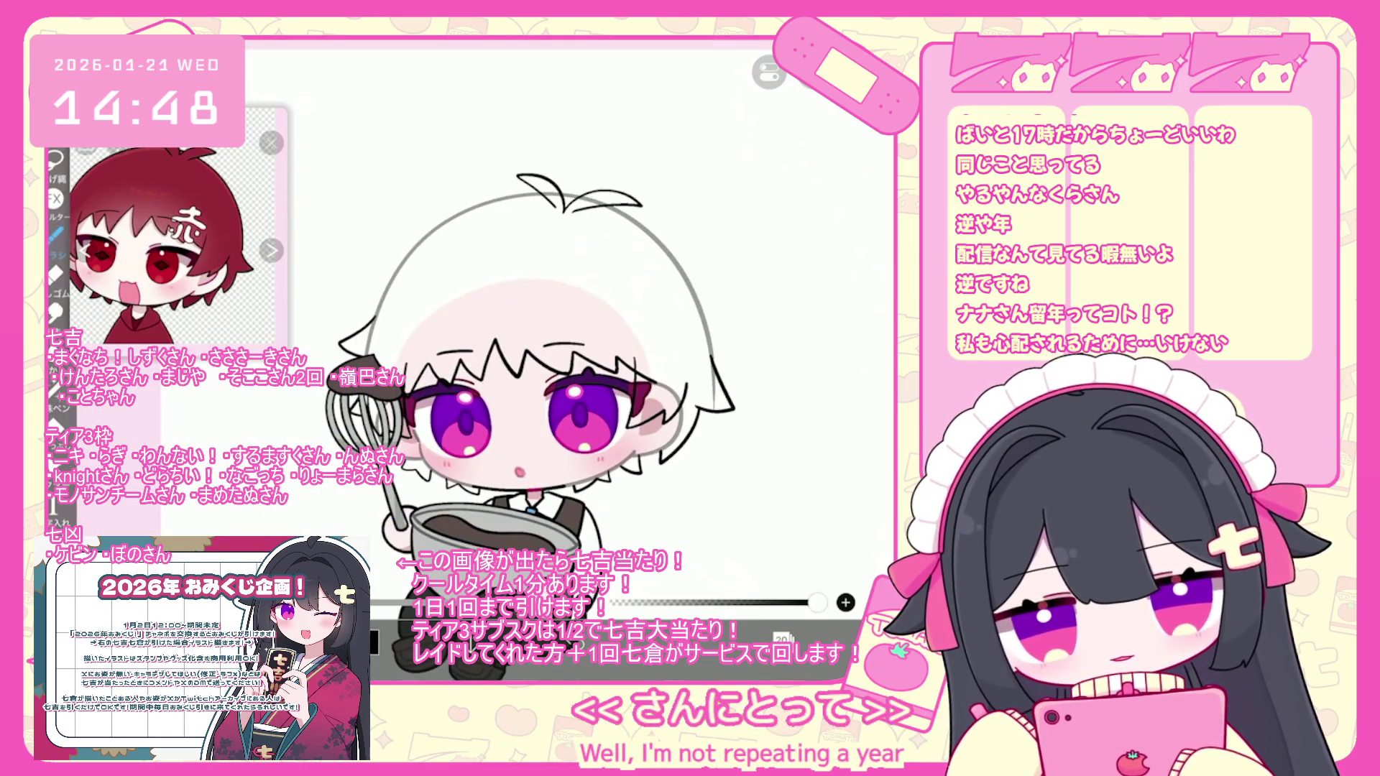
- Draw the top strokes of the 赤 mark on the hair, undoing misdrawn trial strokes
scroll(403, 324, "up", 5)
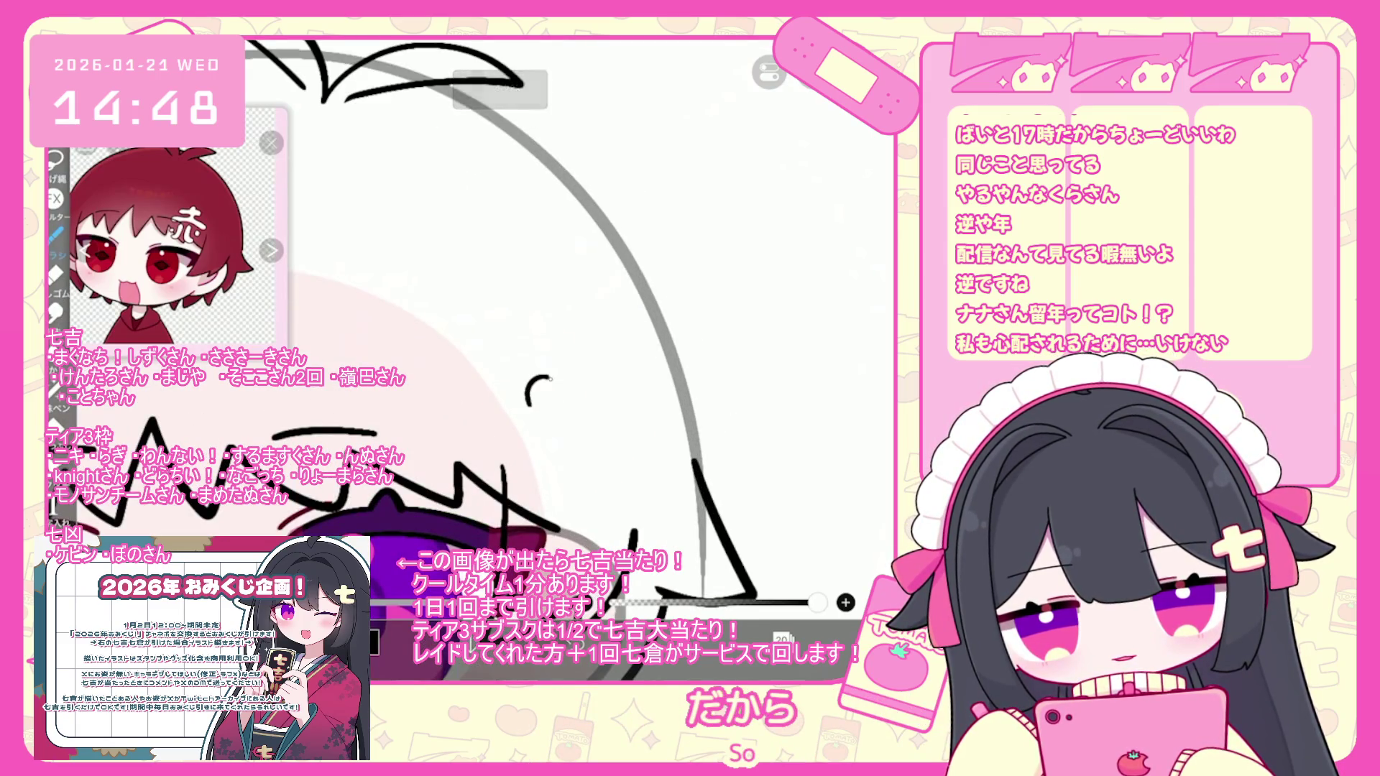
mouse_move(528, 396)
left_mouse_down()
mouse_move(502, 411)
mouse_move(527, 431)
left_mouse_up()
key("ctrl+z")
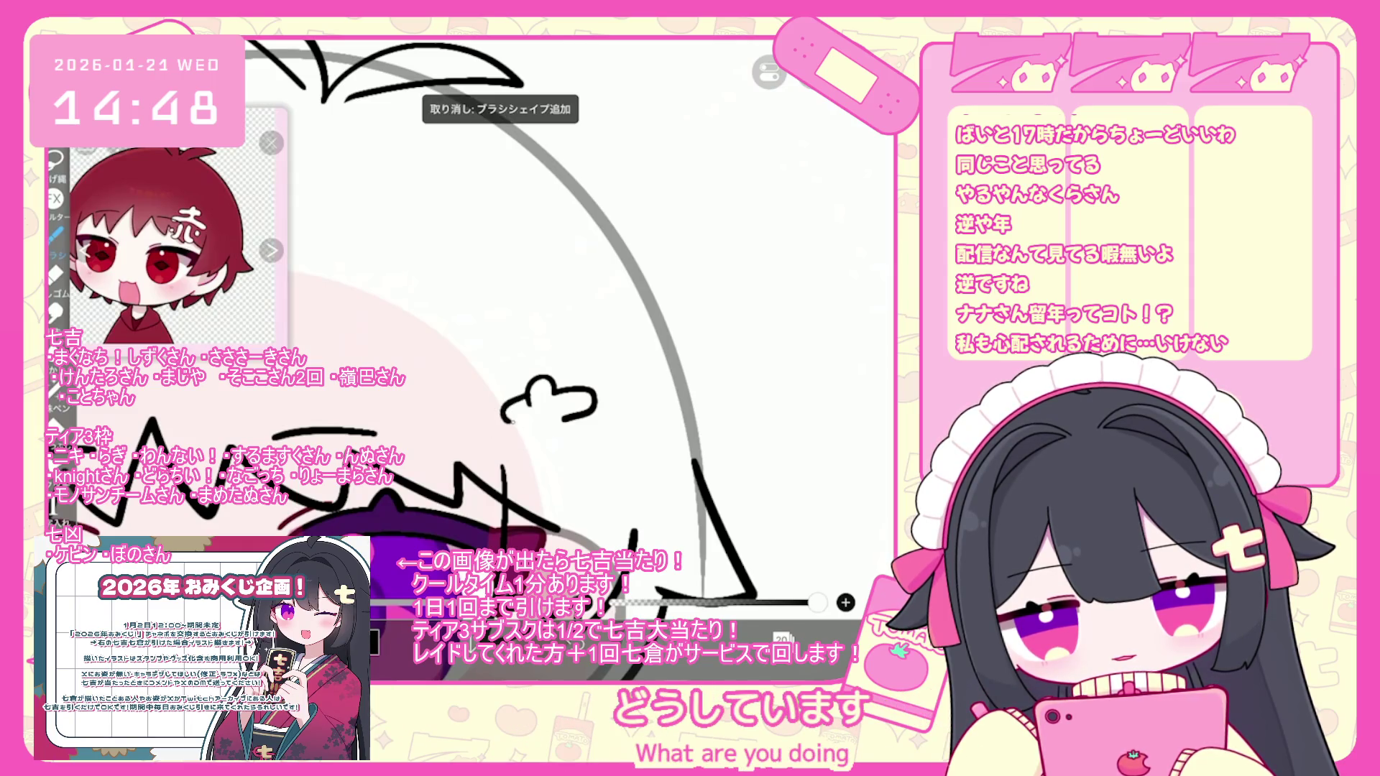
mouse_move(533, 394)
left_mouse_down()
mouse_move(501, 416)
mouse_move(540, 432)
mouse_move(496, 460)
mouse_move(631, 430)
mouse_move(567, 424)
left_mouse_up()
key("ctrl+z")
- Select the mark's lower curved stroke and small upper stroke with the Select tool
scroll(503, 359, "up", 2)
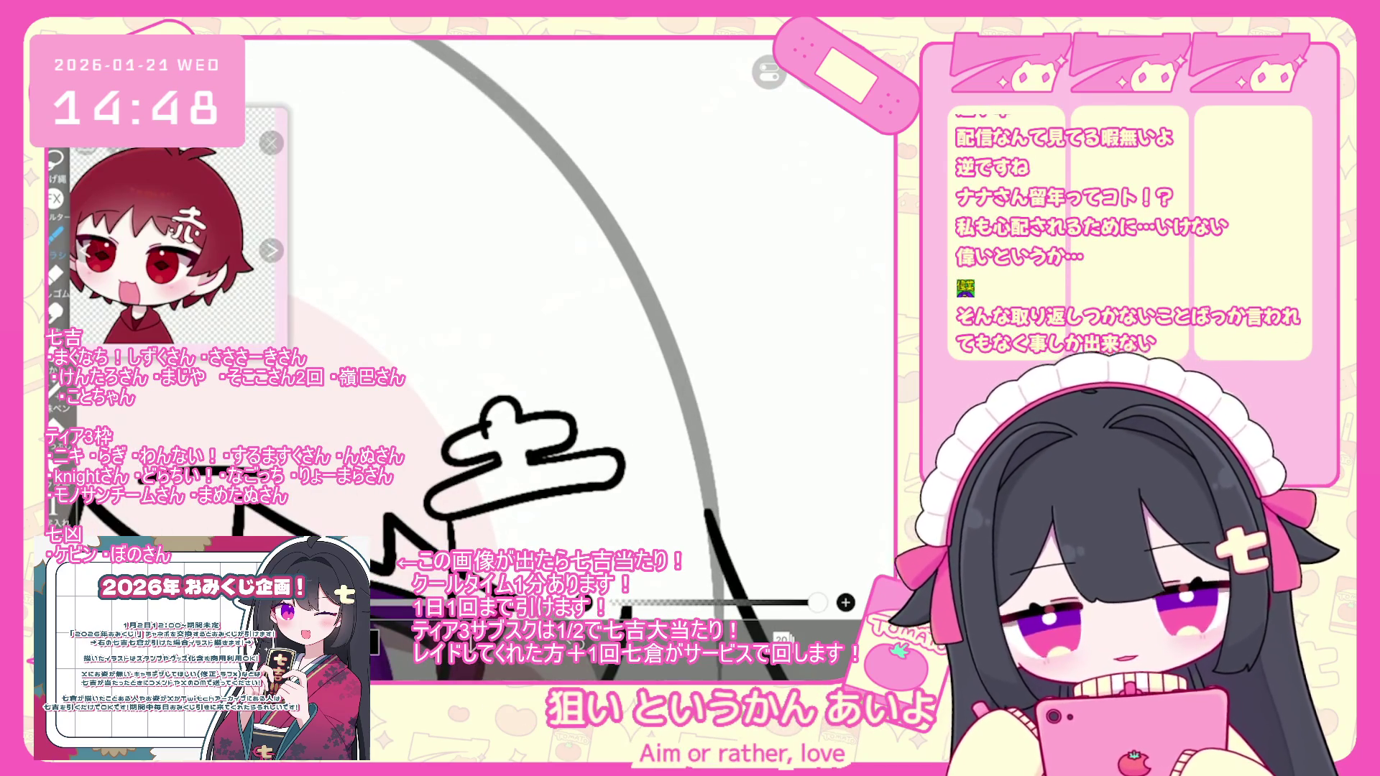
left_click(524, 460)
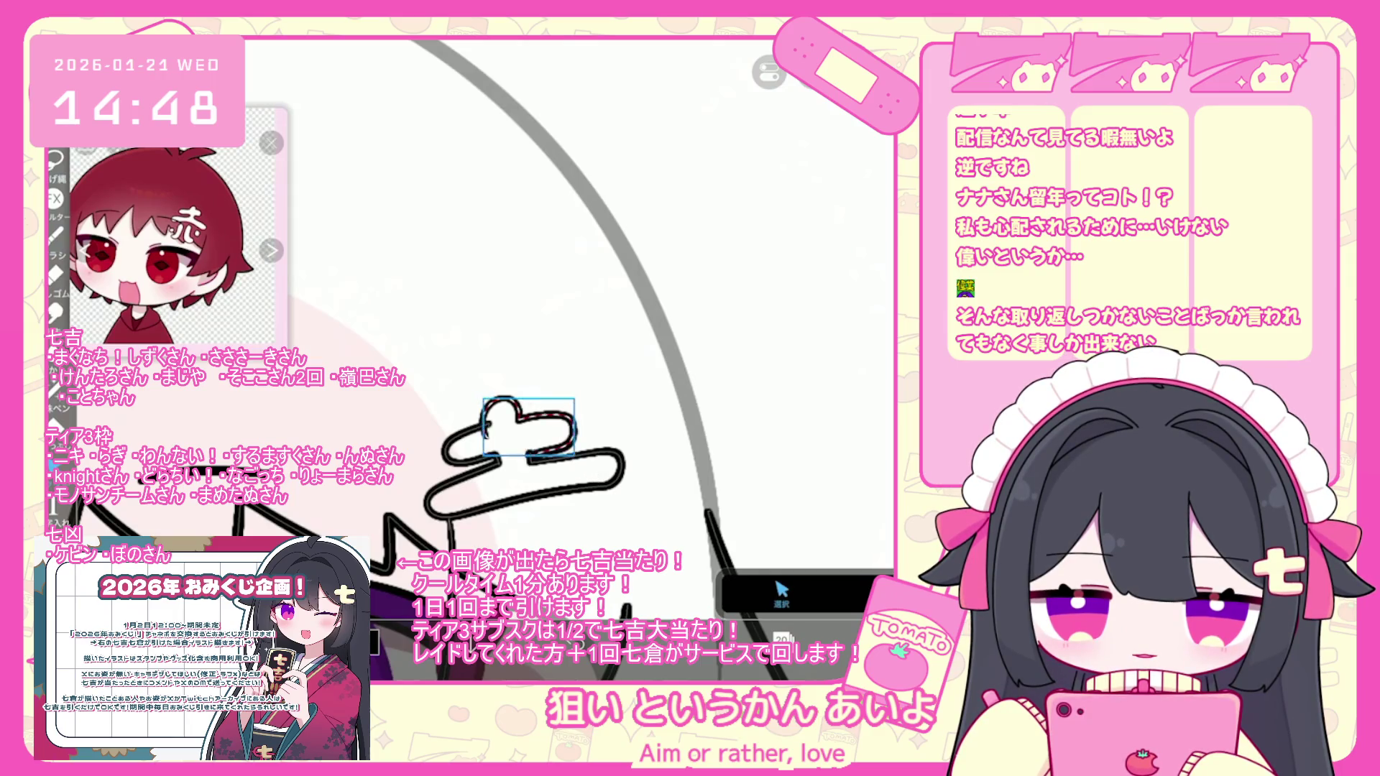
left_click(525, 496)
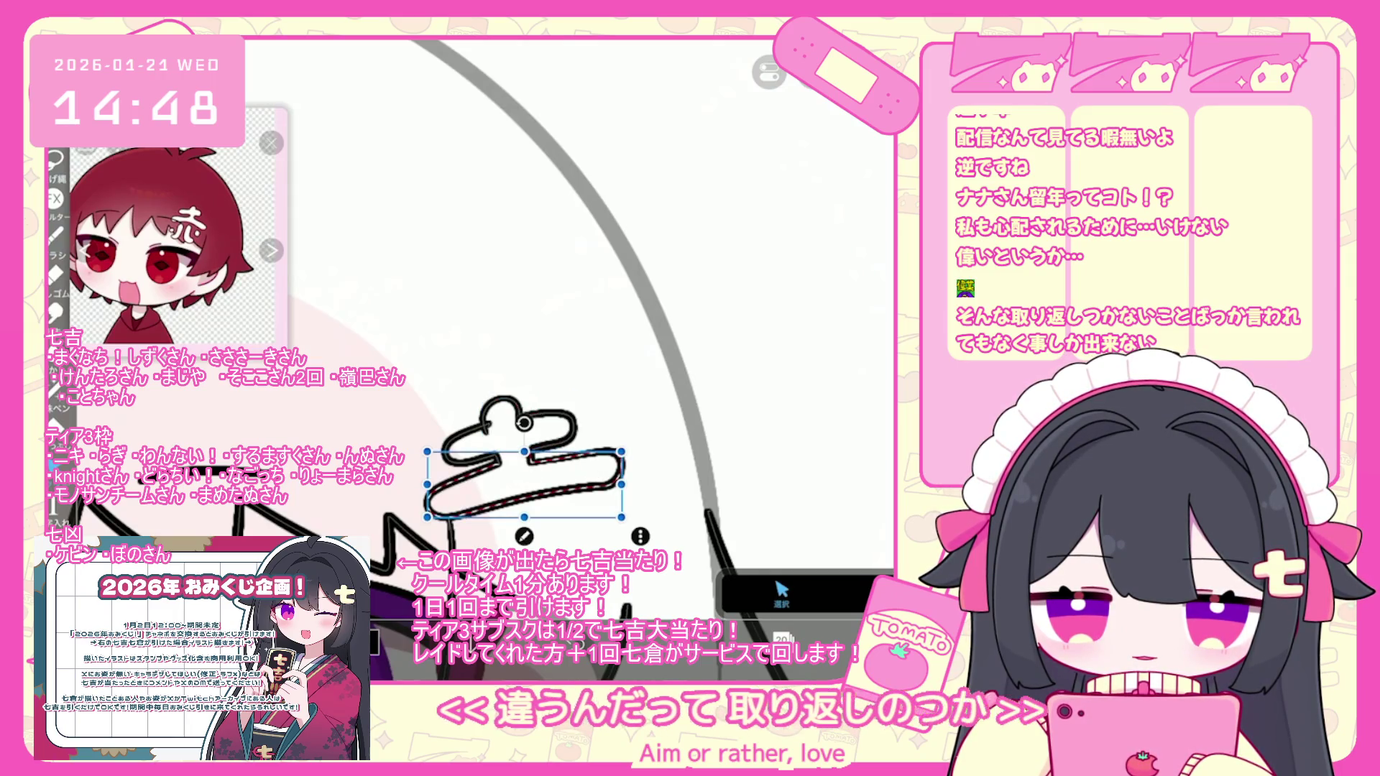
left_click(530, 425)
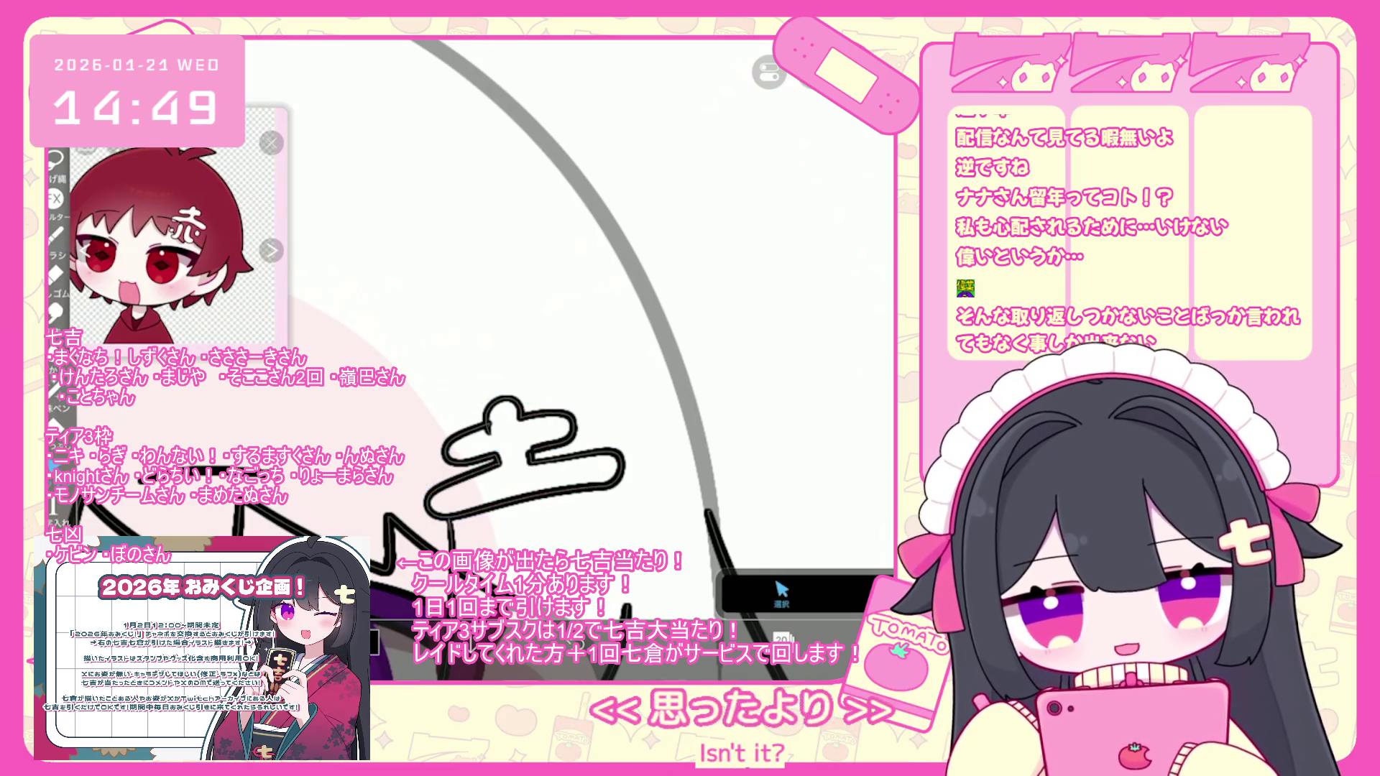
left_click(782, 593)
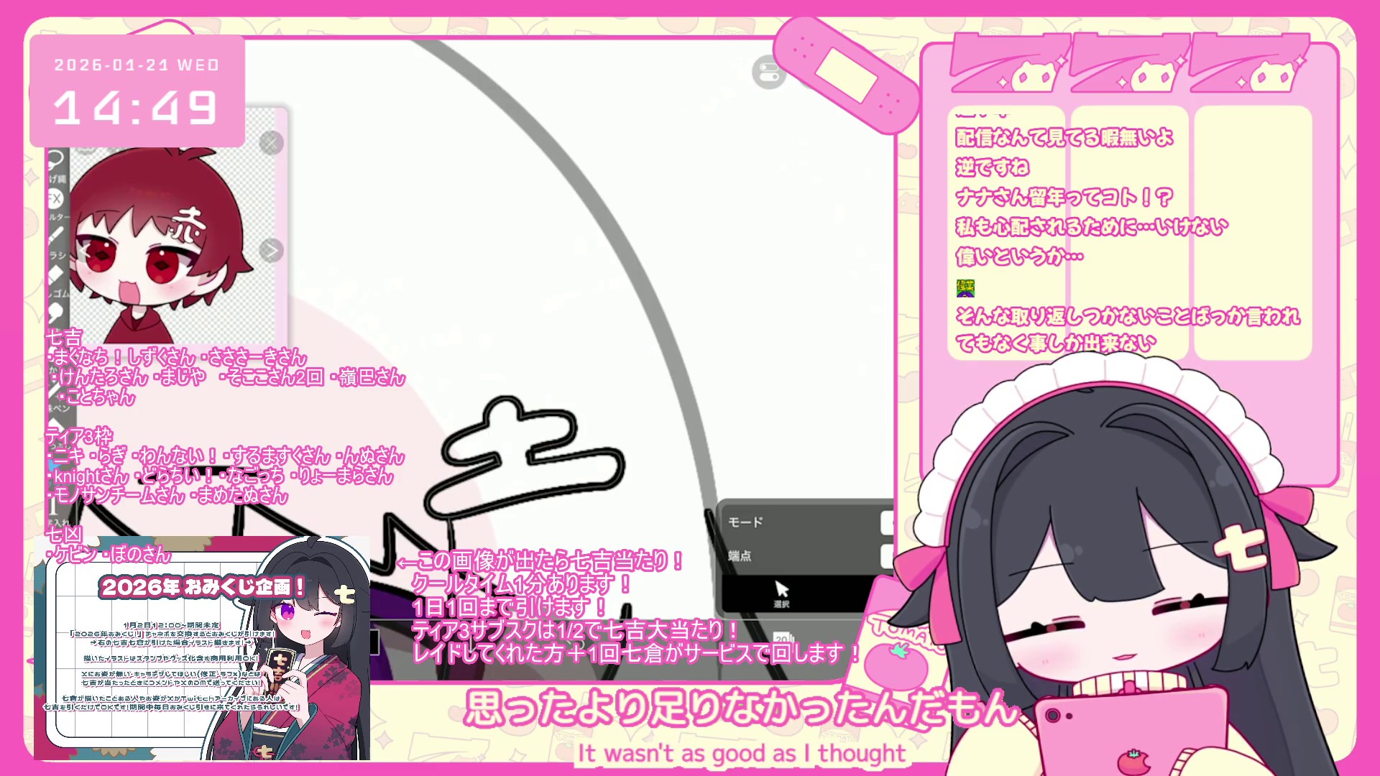
- Draw the lower curved strokes of the 赤 mark beneath its top strokes
left_click(54, 237)
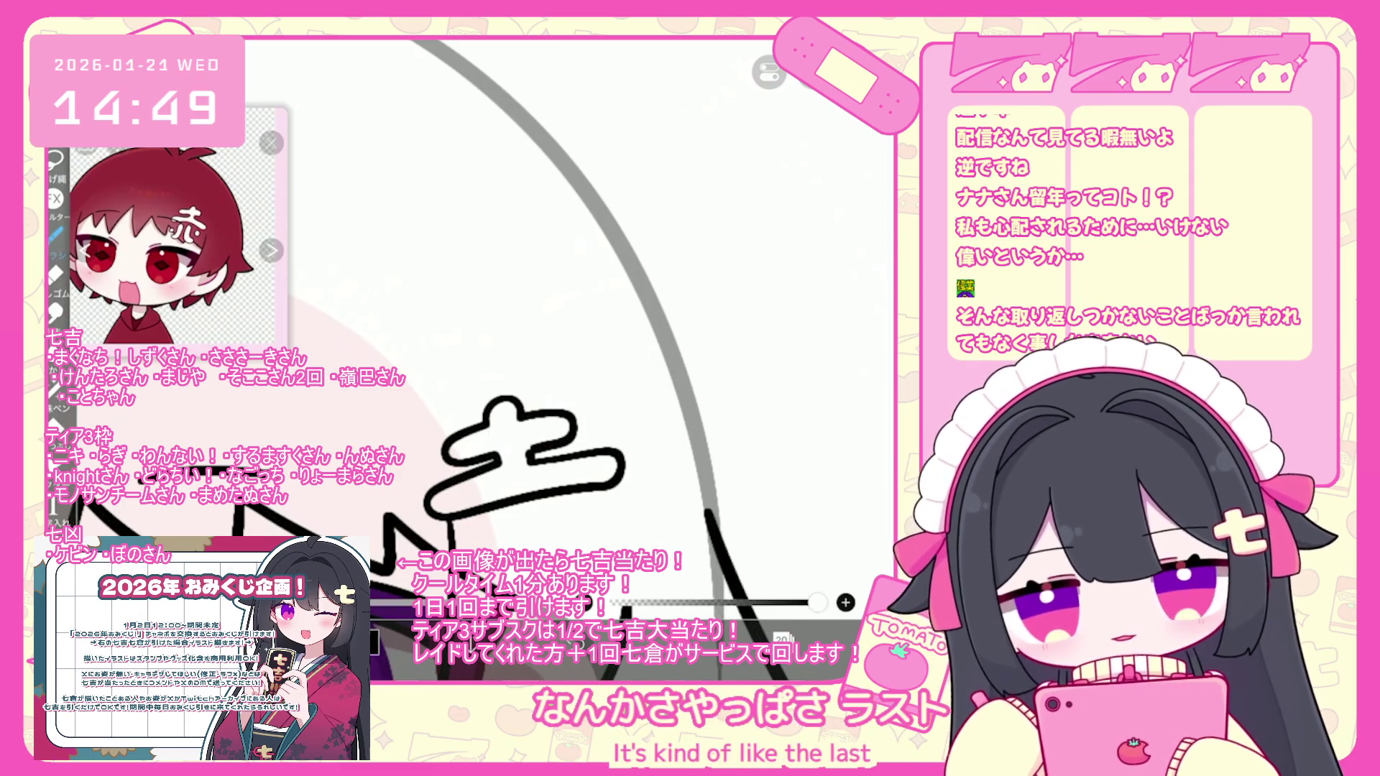
scroll(503, 324, "down", 3)
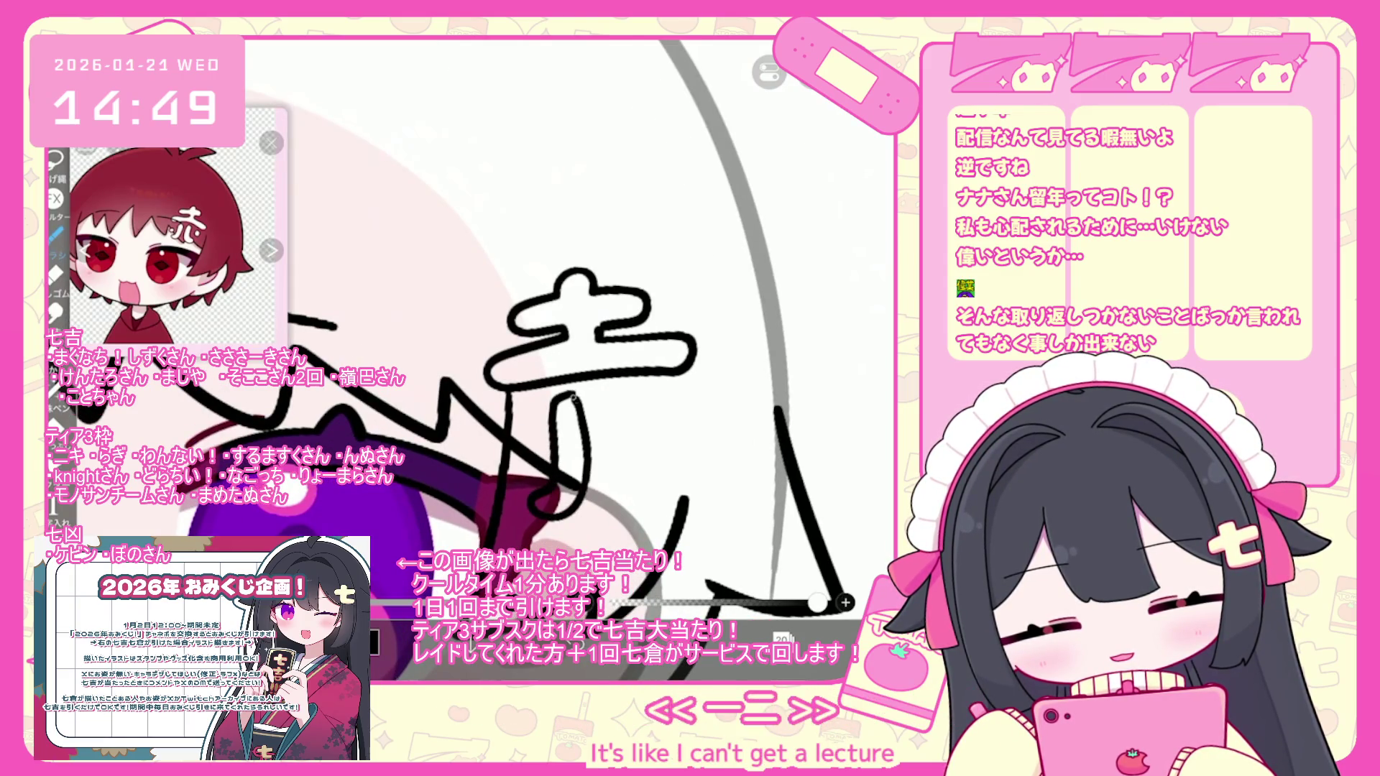
key("ctrl+z")
mouse_move(539, 509)
left_mouse_down()
mouse_move(584, 460)
mouse_move(571, 397)
mouse_move(583, 518)
mouse_move(618, 504)
mouse_move(575, 392)
mouse_move(538, 471)
left_mouse_up()
scroll(474, 330, "down", 2)
key("ctrl+z")
left_click_drag(572, 413, 590, 471)
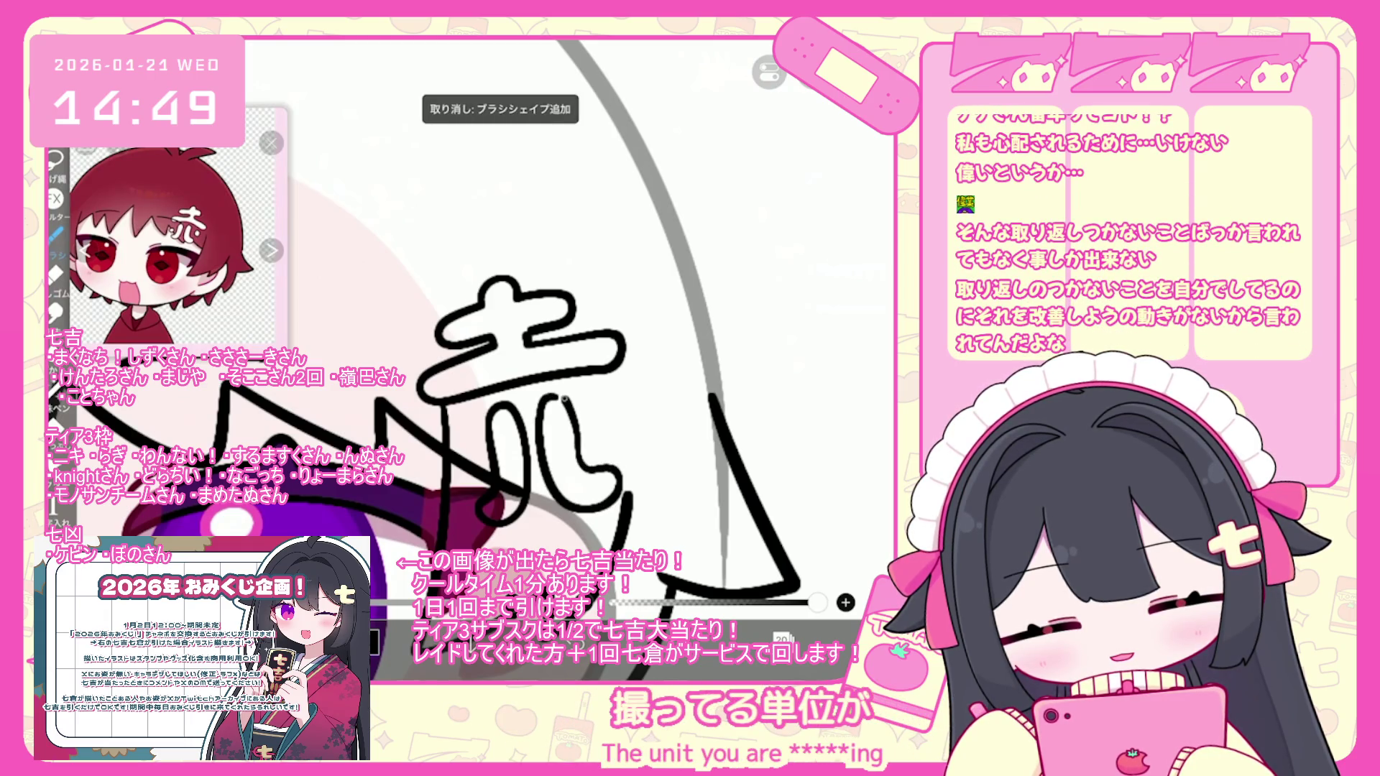
- Redraw a small hooked stroke in the mark and undo the leftover stray strokes
scroll(475, 331, "up", 1)
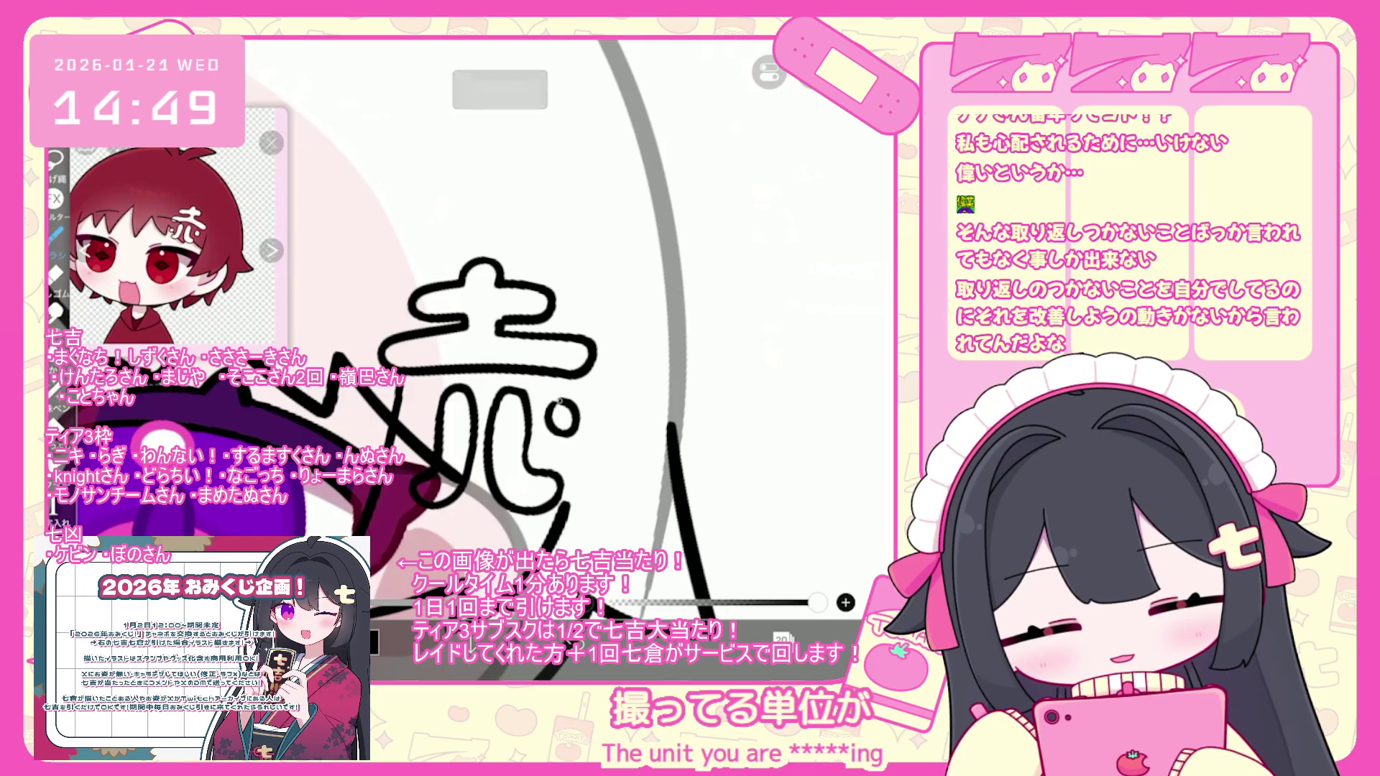
key("ctrl+z")
left_click_drag(565, 408, 577, 435)
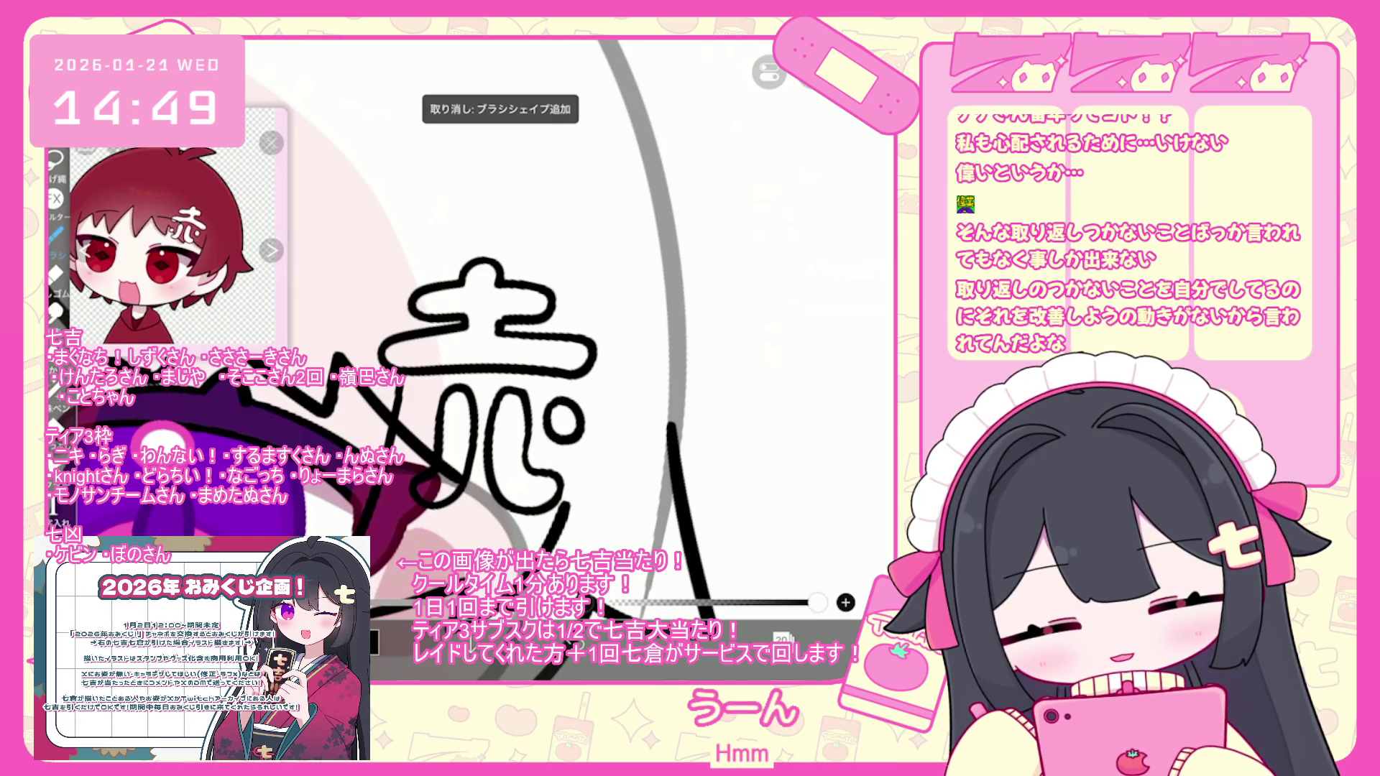
scroll(503, 359, "down", 1)
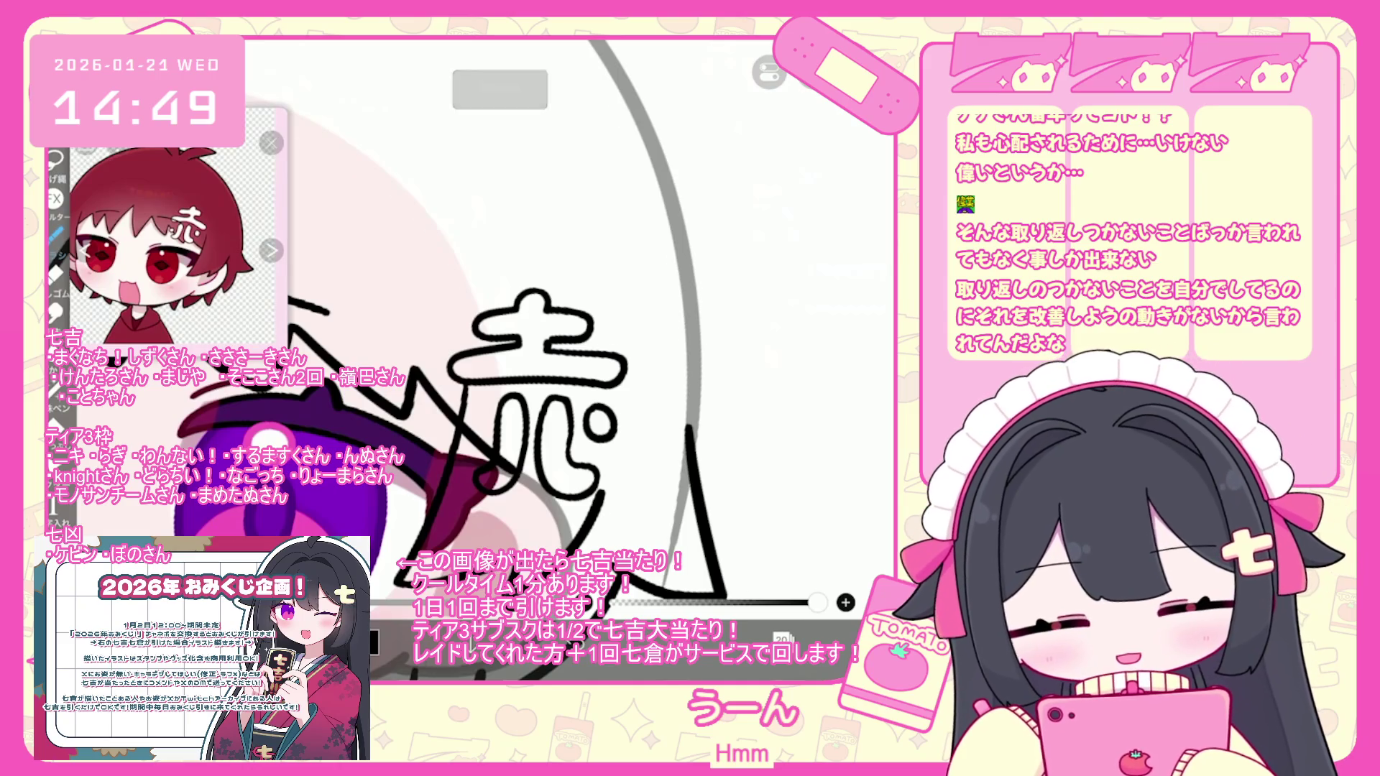
scroll(472, 330, "up", 1)
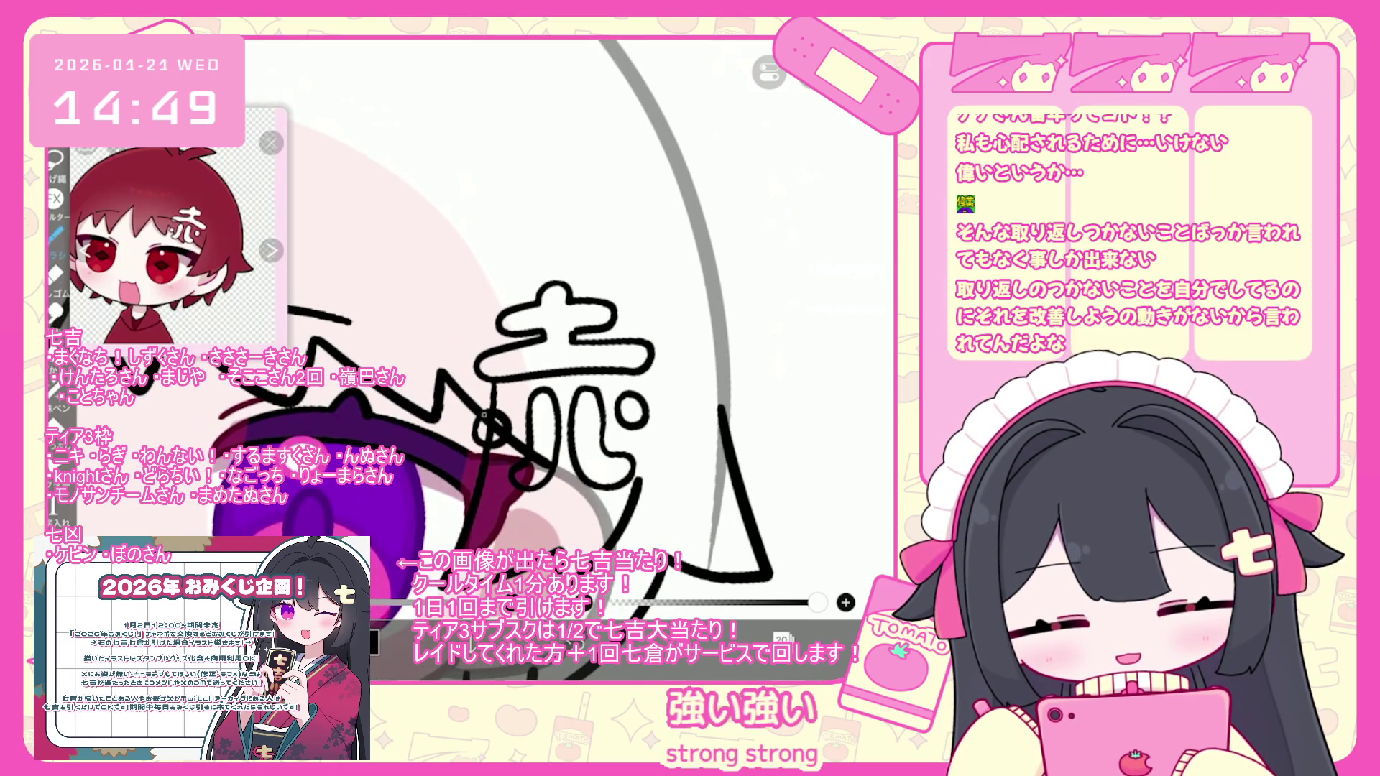
key("ctrl+z")
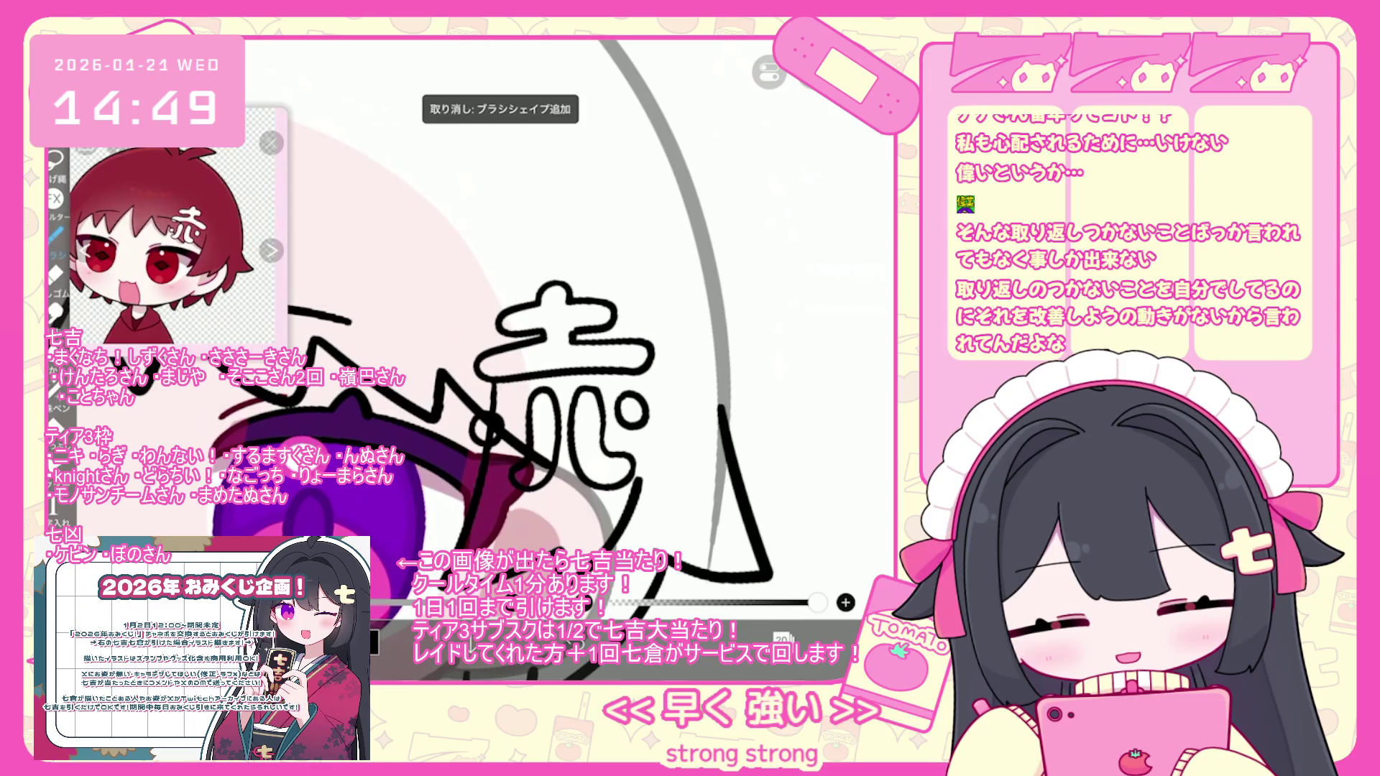
key("ctrl+z")
key("ctrl+z")
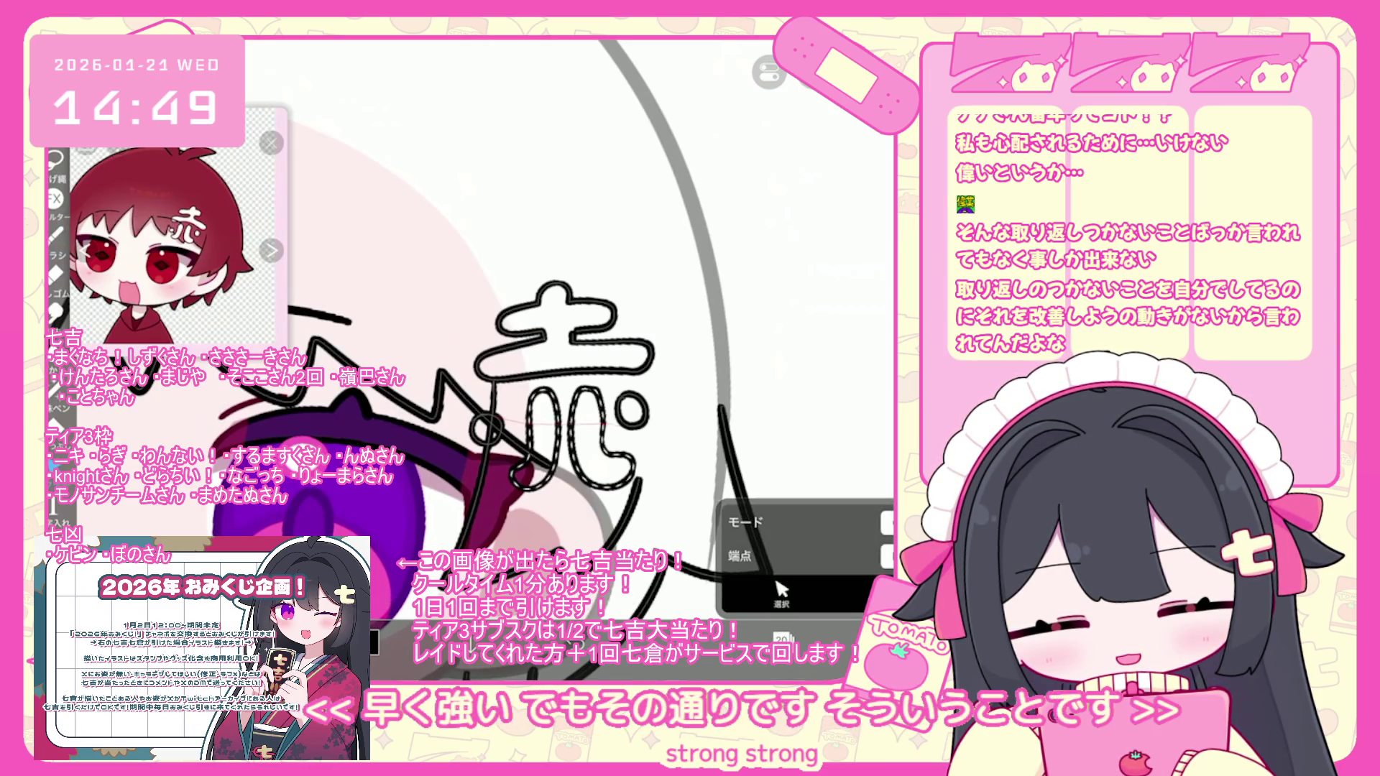
key("ctrl+z")
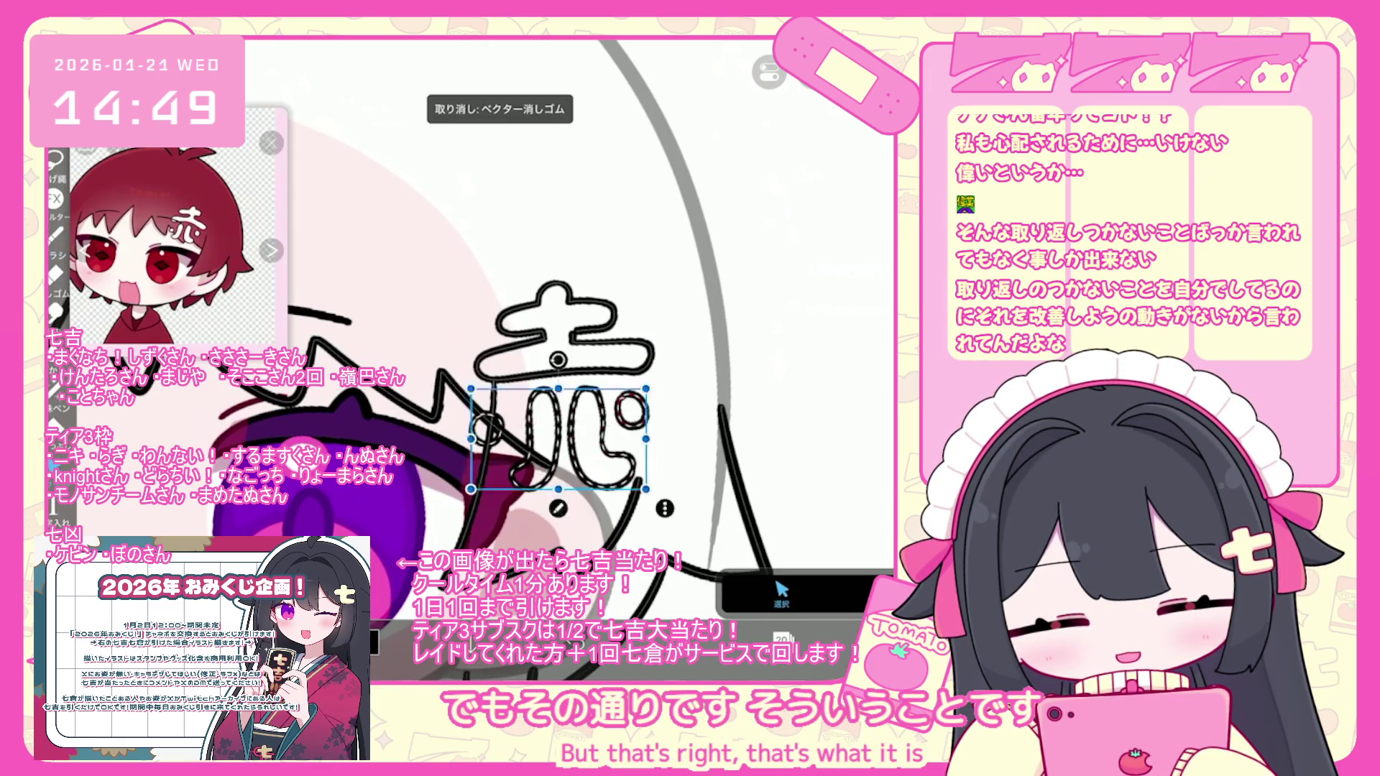
- Select all the 赤 strokes, stretch them slightly wider and tilt them about 6° into place
key("ctrl+d")
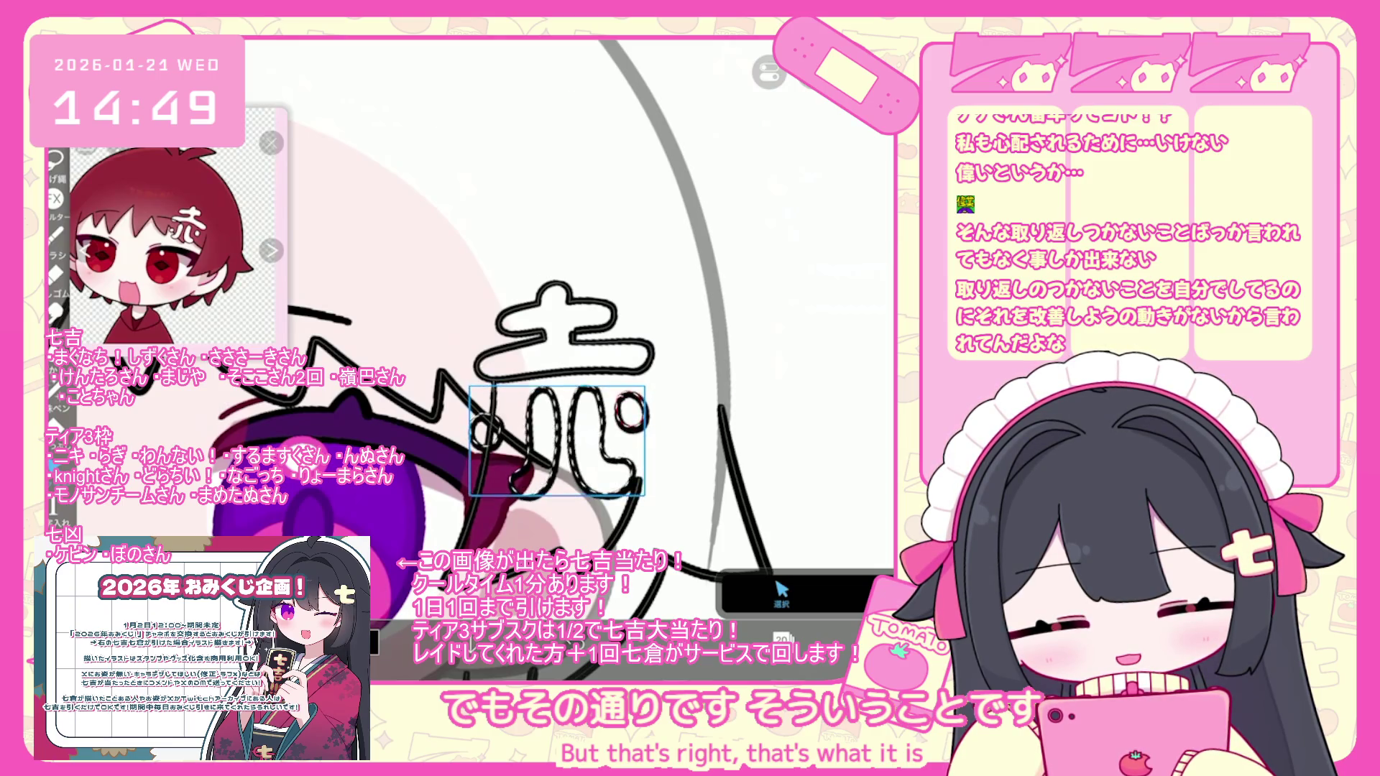
left_click(563, 334)
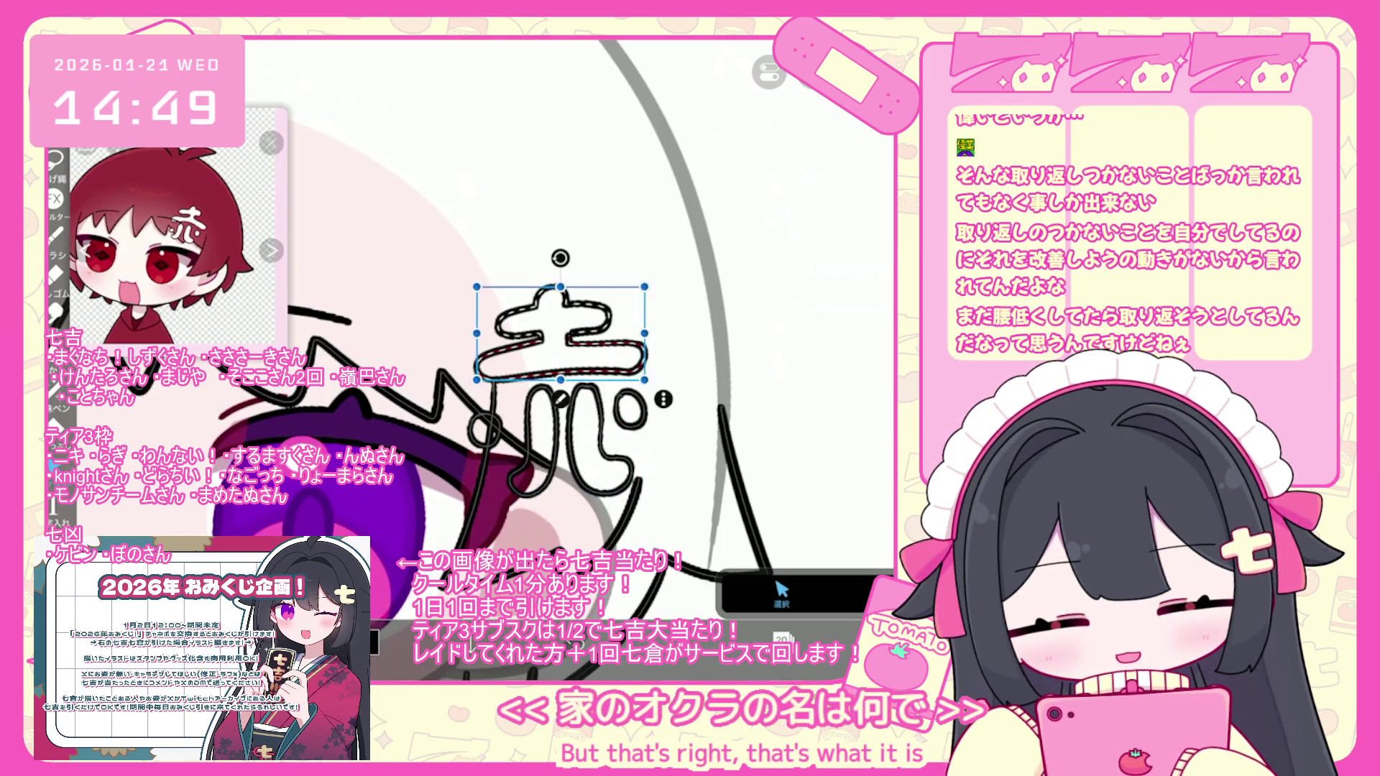
left_click(546, 461, "shift")
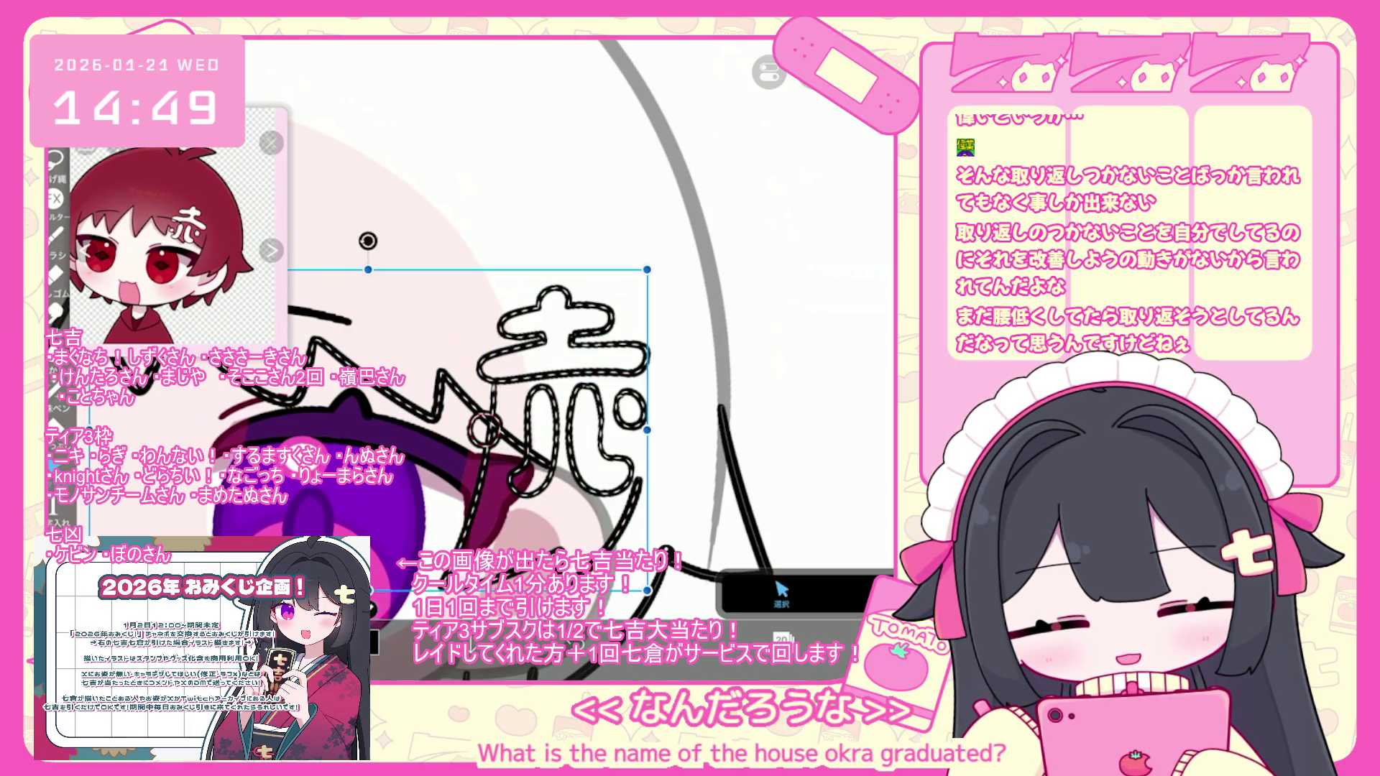
left_click(485, 429, "shift")
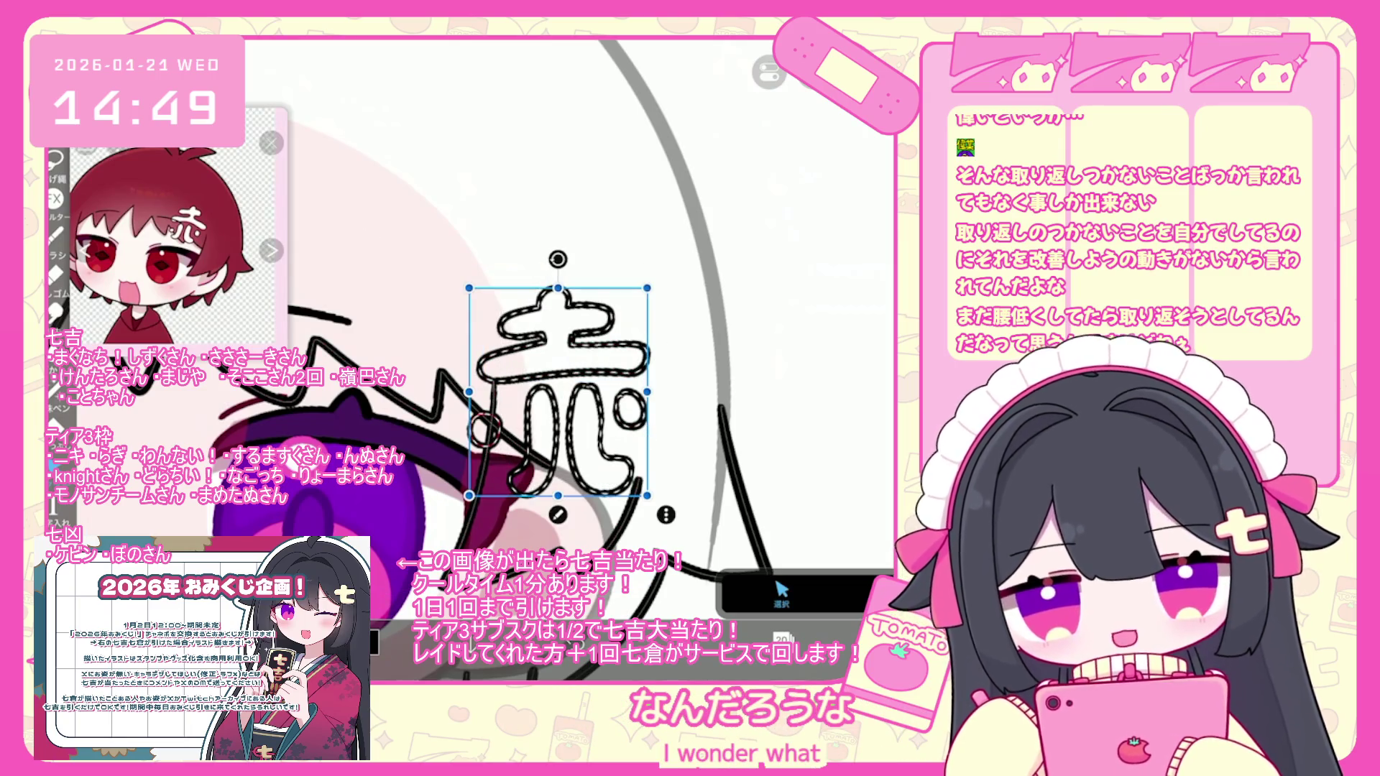
left_click_drag(647, 392, 656, 392)
mouse_move(563, 392)
left_mouse_down()
mouse_move(565, 349)
mouse_move(553, 348)
left_mouse_up()
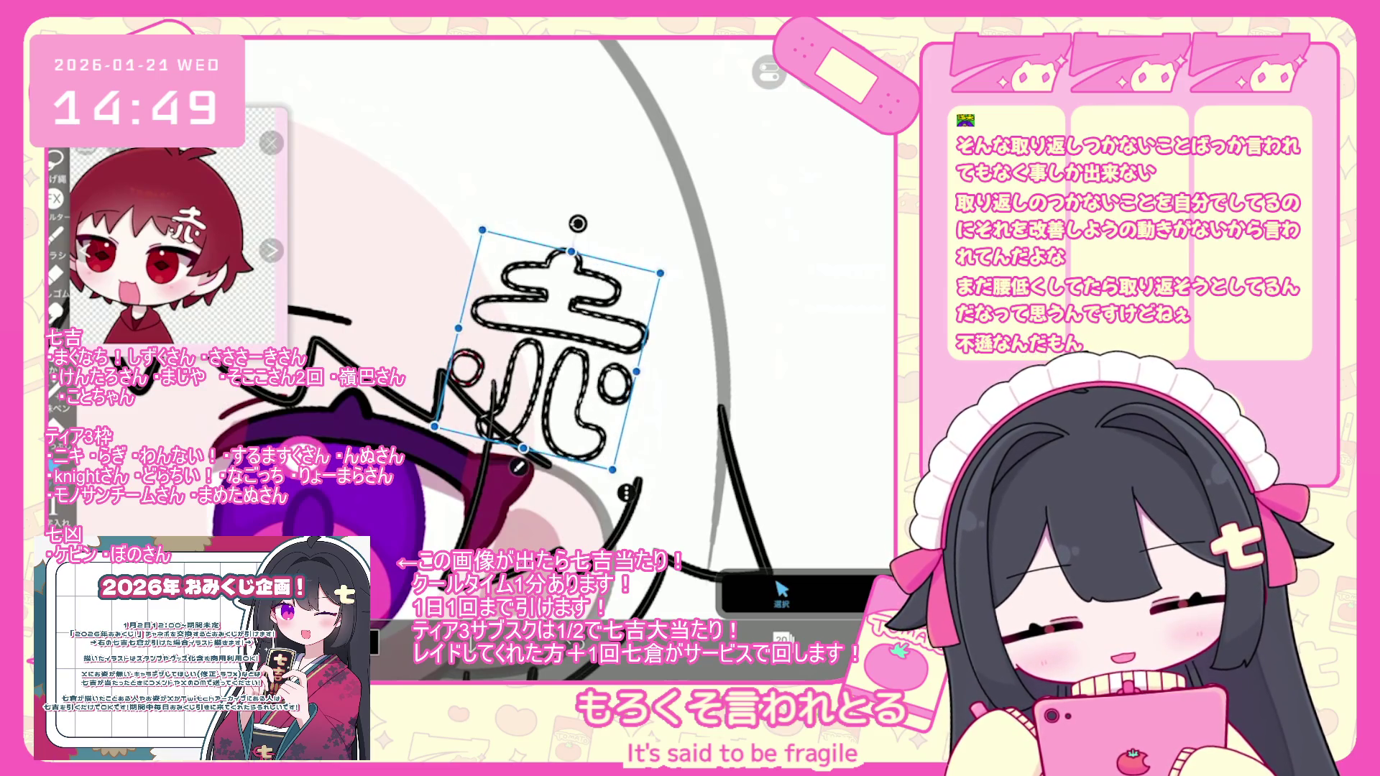
scroll(460, 360, "down", 5)
scroll(611, 395, "up", 5)
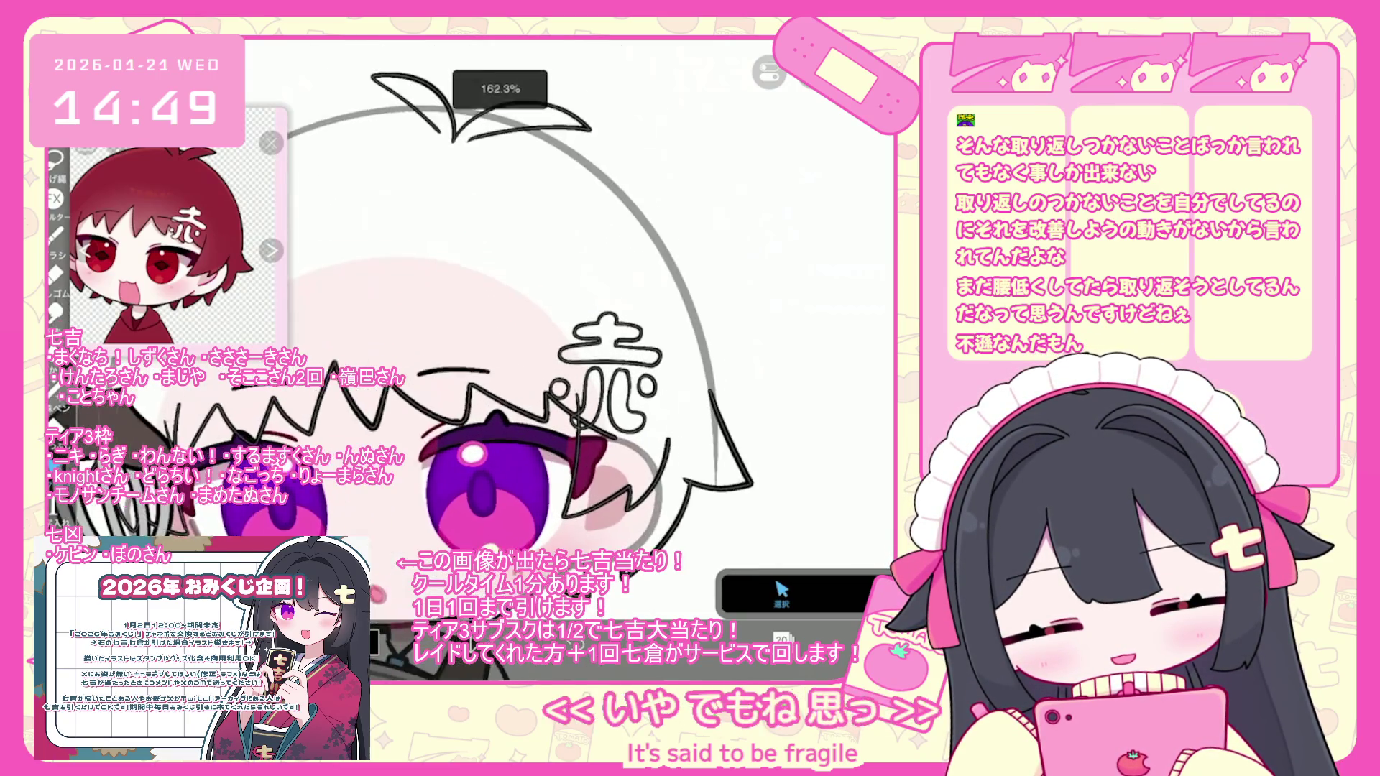
- Choose layer 19 in the Layers panel and adjust its opacity
left_click(783, 638)
left_click(791, 378)
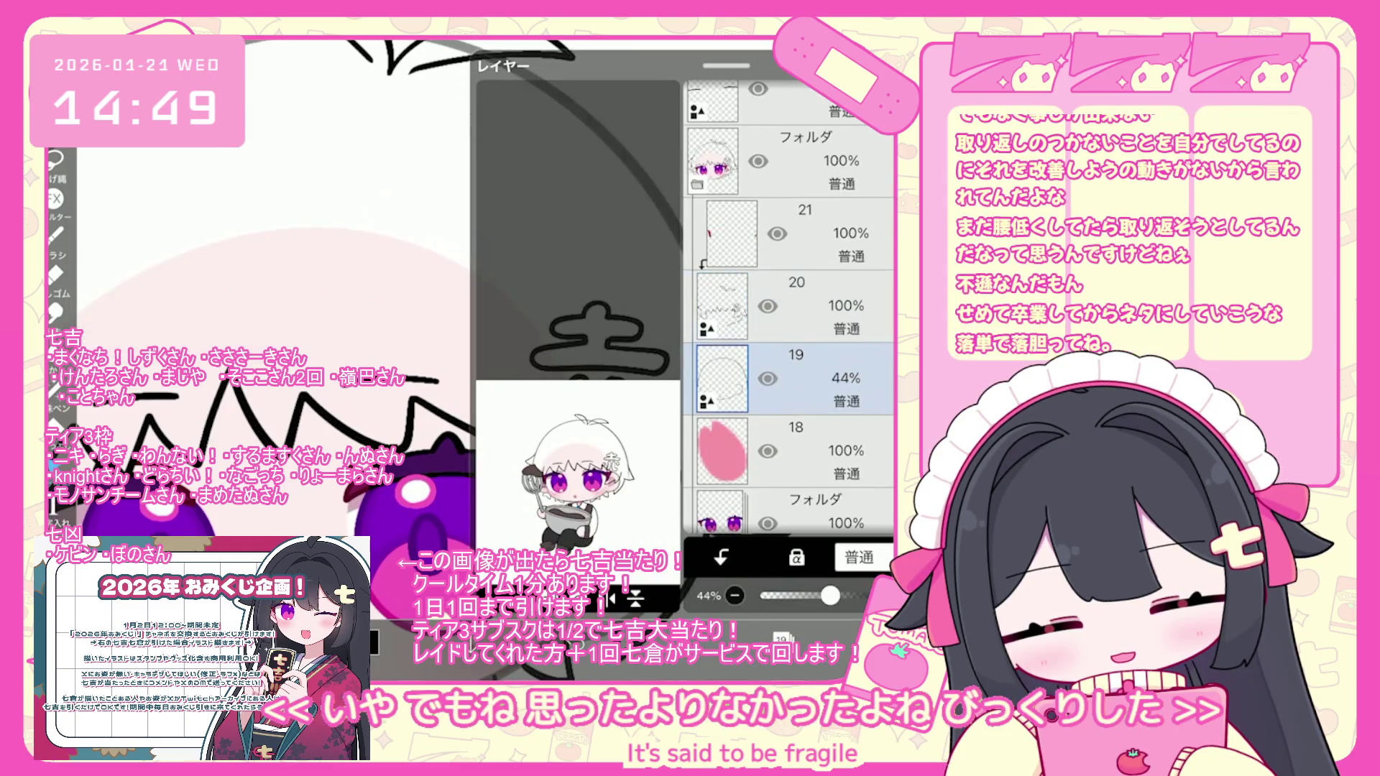
left_click_drag(809, 595, 891, 595)
left_click(790, 306)
left_click(782, 638)
- Nudge the small white eye highlight slightly down and to the right
scroll(611, 359, "up", 3)
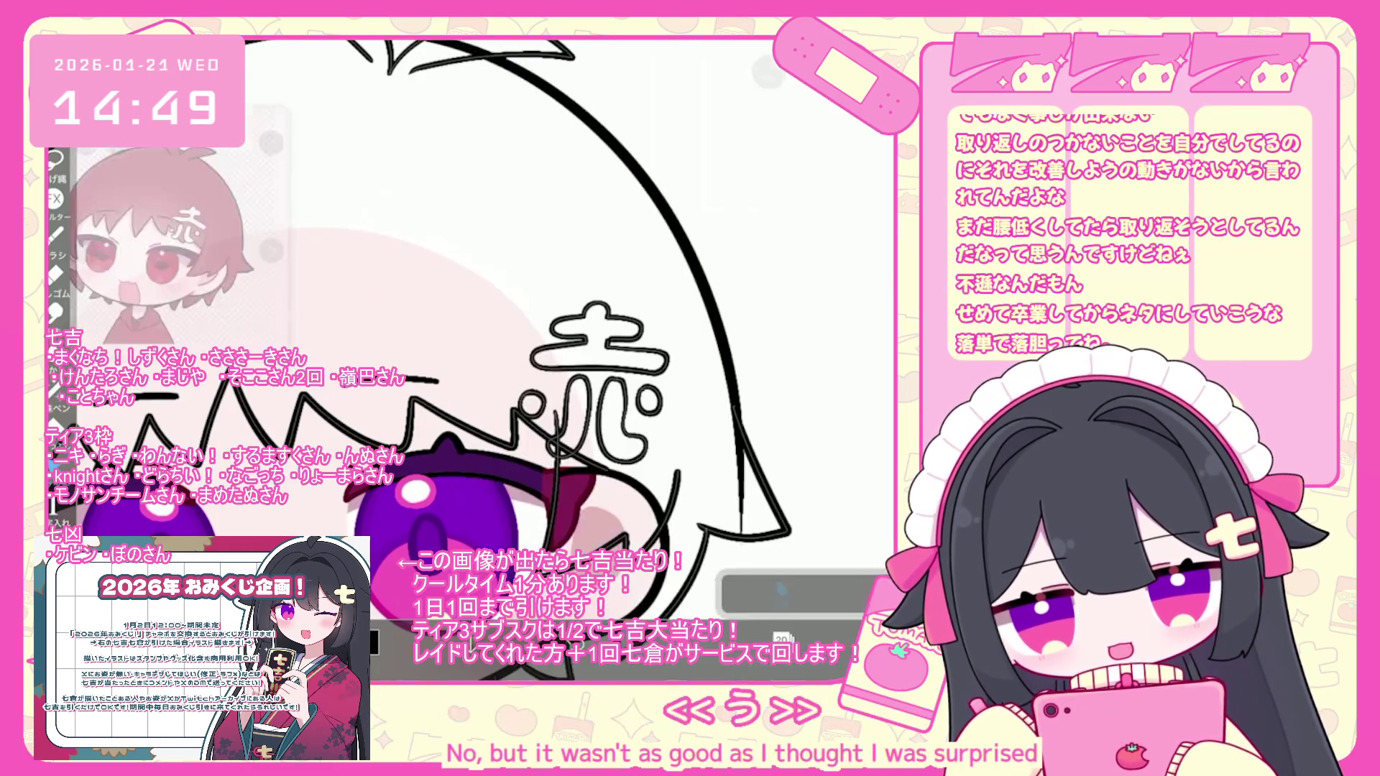
left_click_drag(521, 412, 530, 410)
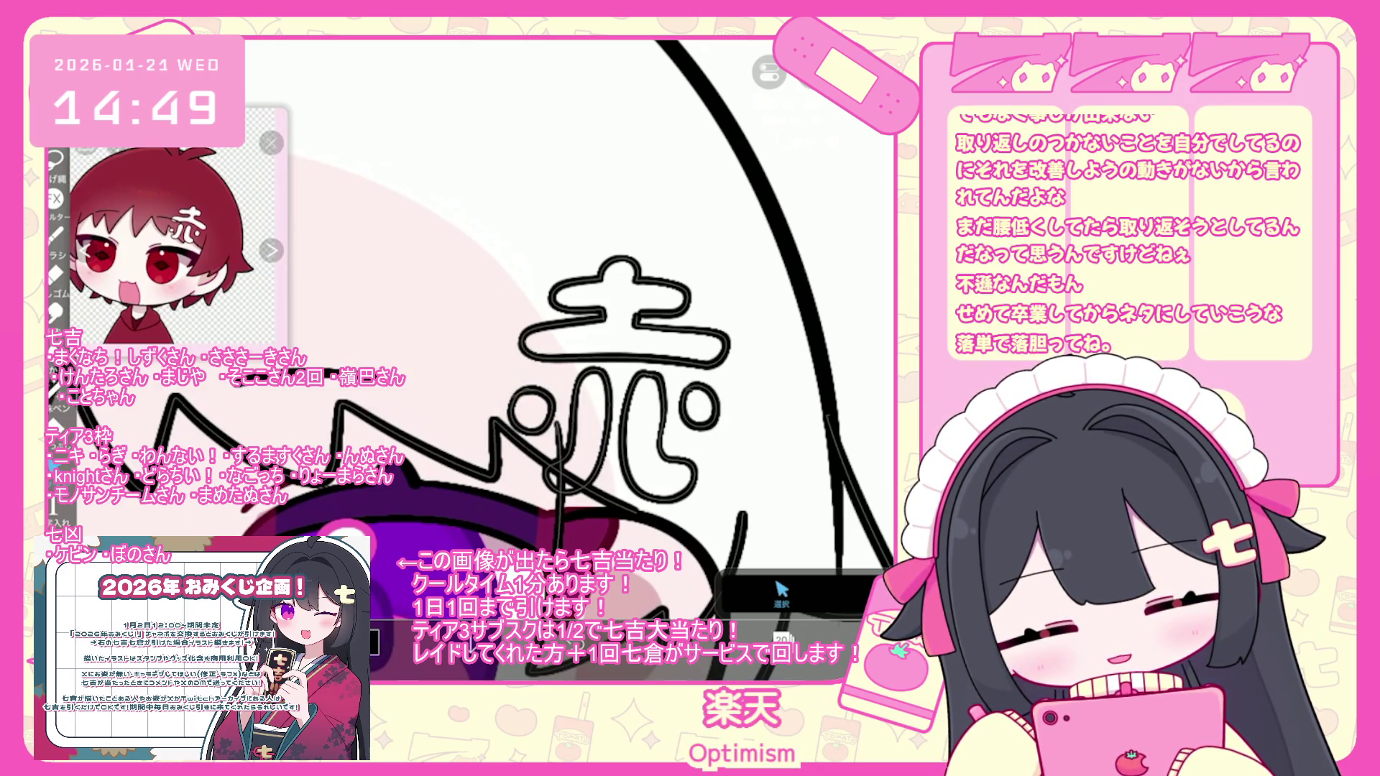
left_click_drag(699, 407, 705, 414)
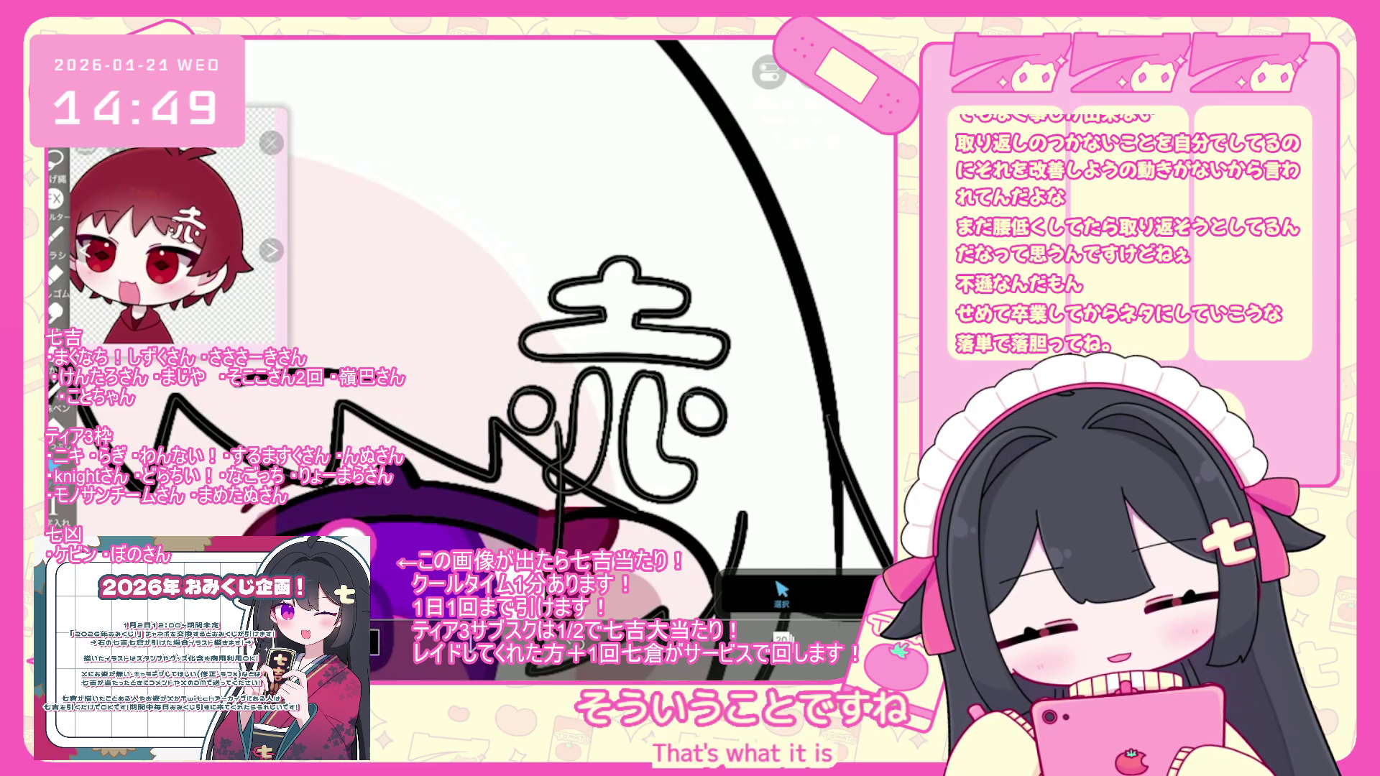
scroll(611, 360, "down", 1)
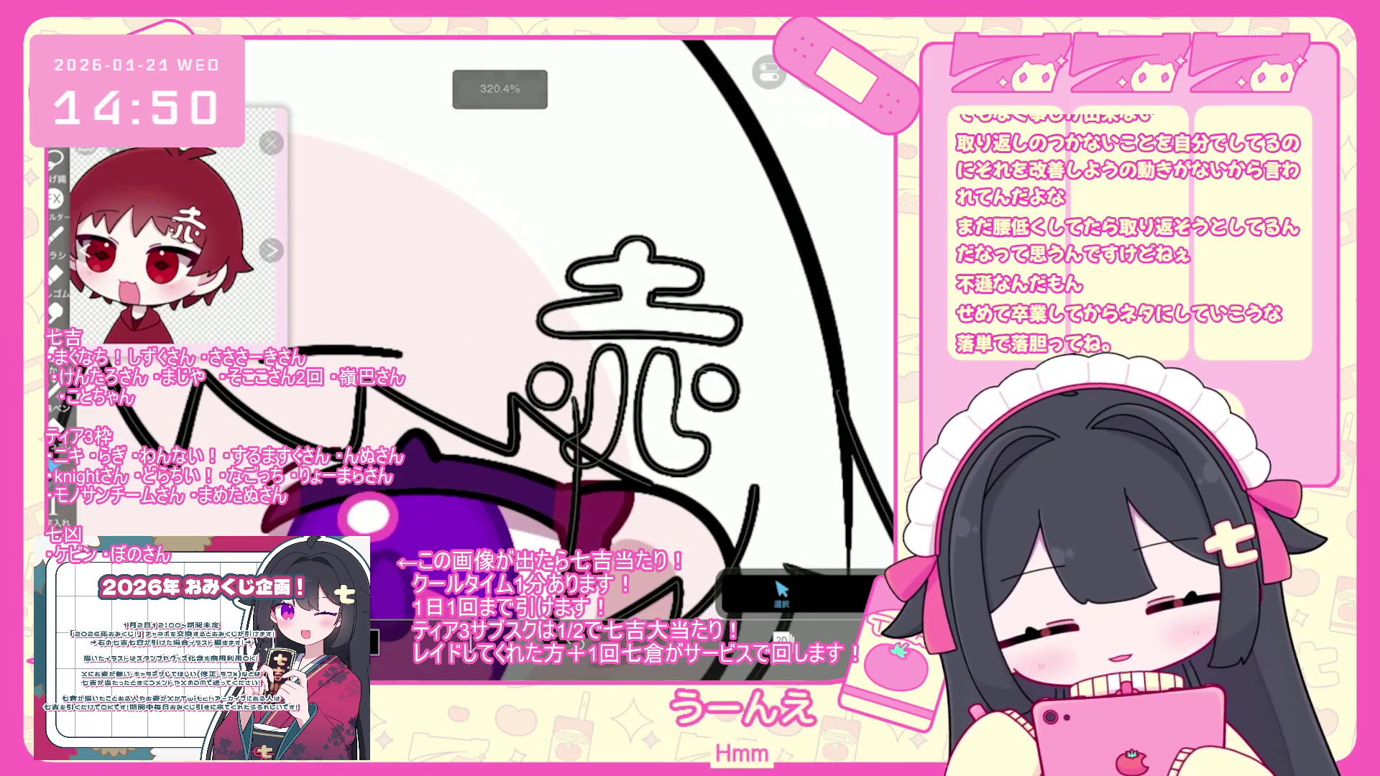
- Deselect the eye highlight and pick layer 20 in the Layers panel
left_click(755, 365)
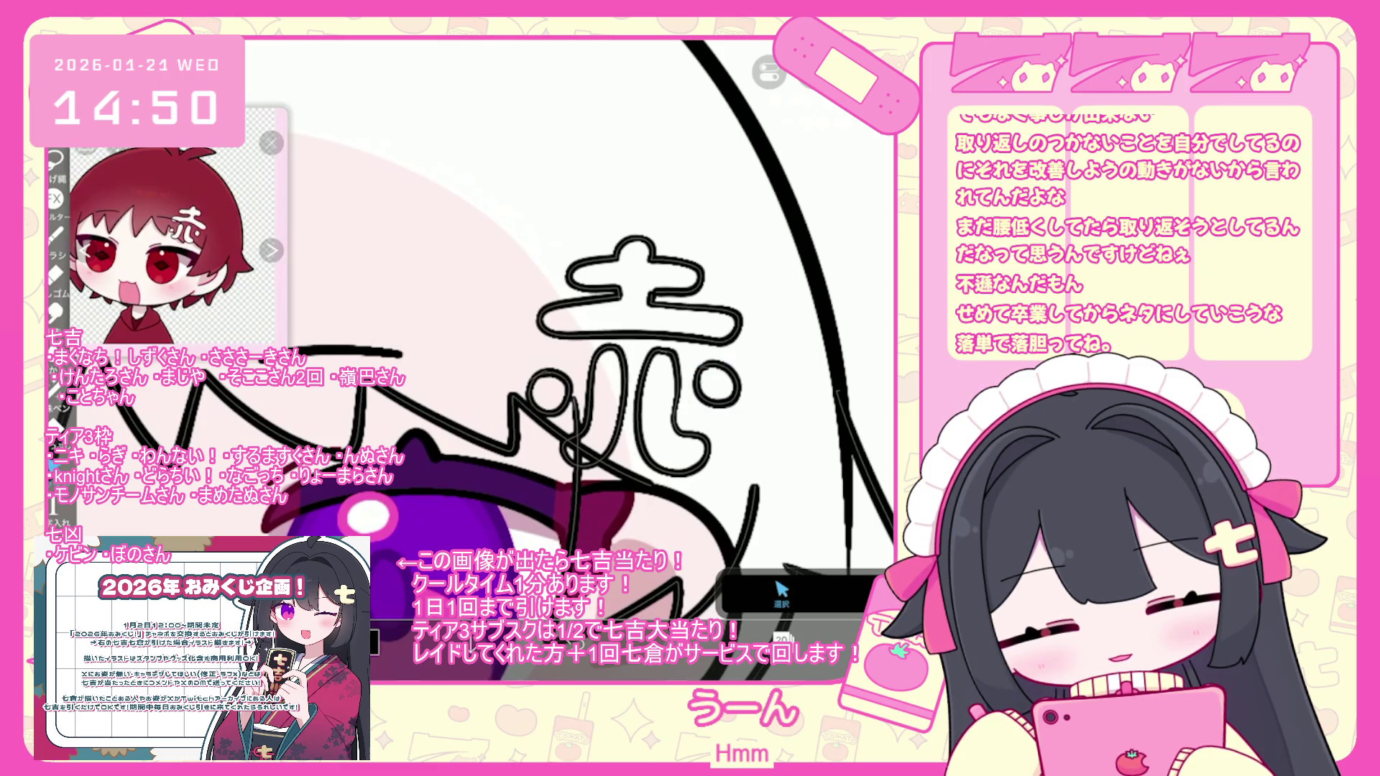
left_click(781, 591)
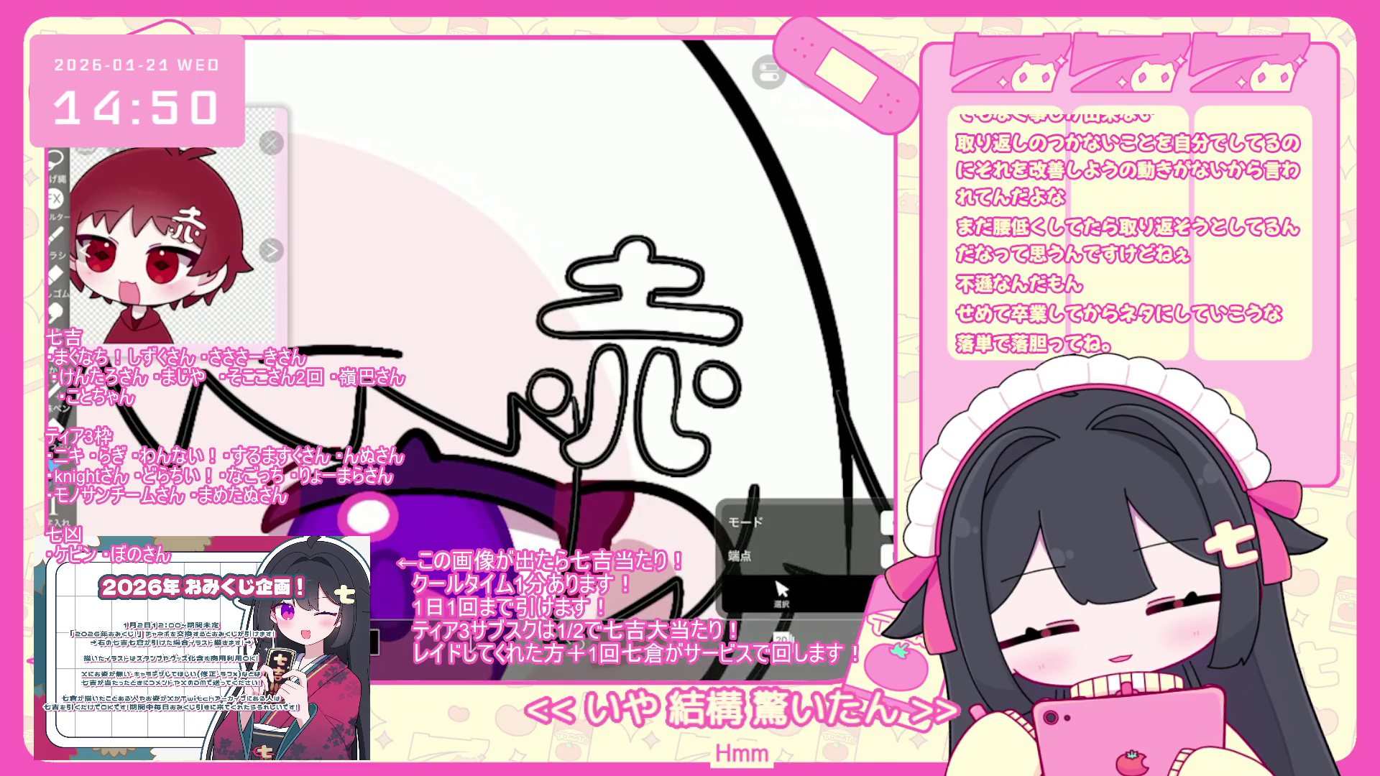
scroll(486, 360, "down", 2)
scroll(503, 345, "down", 3)
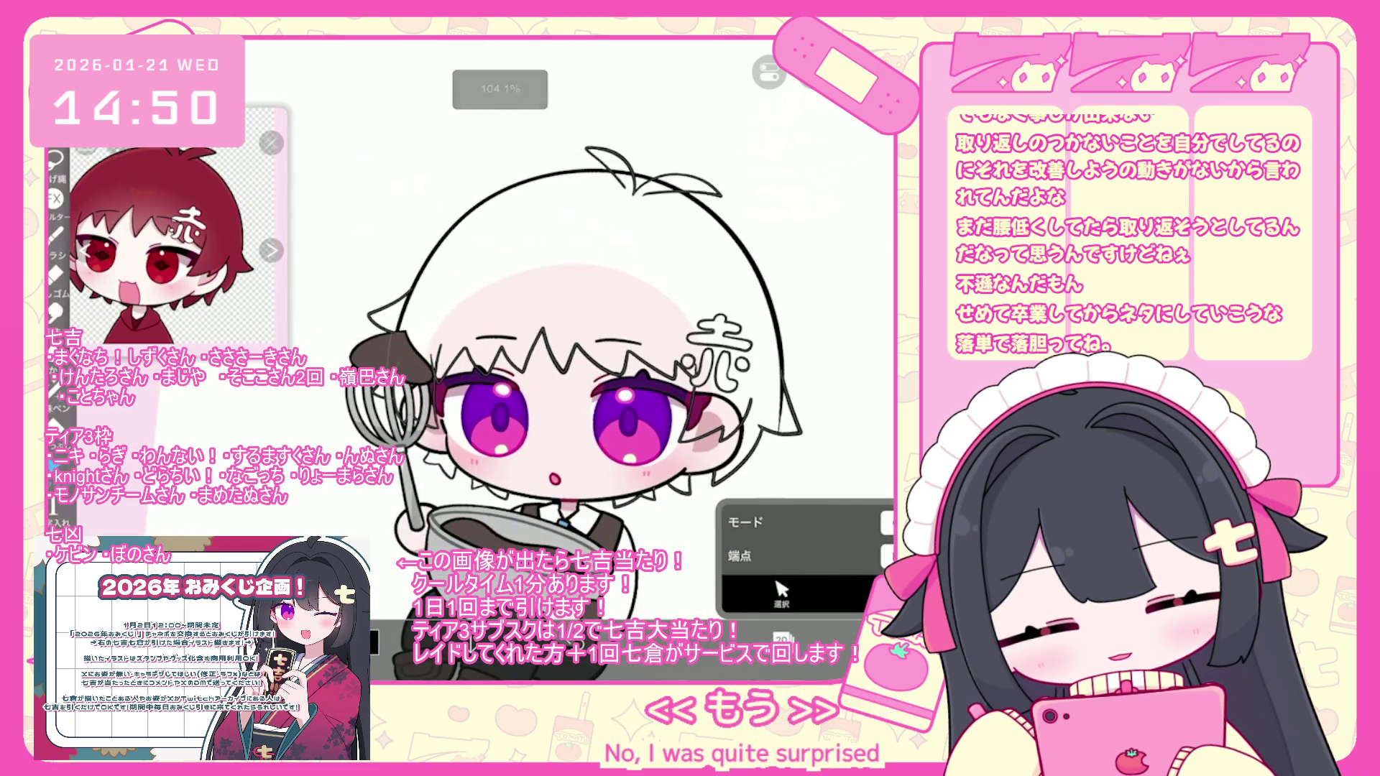
left_click(781, 639)
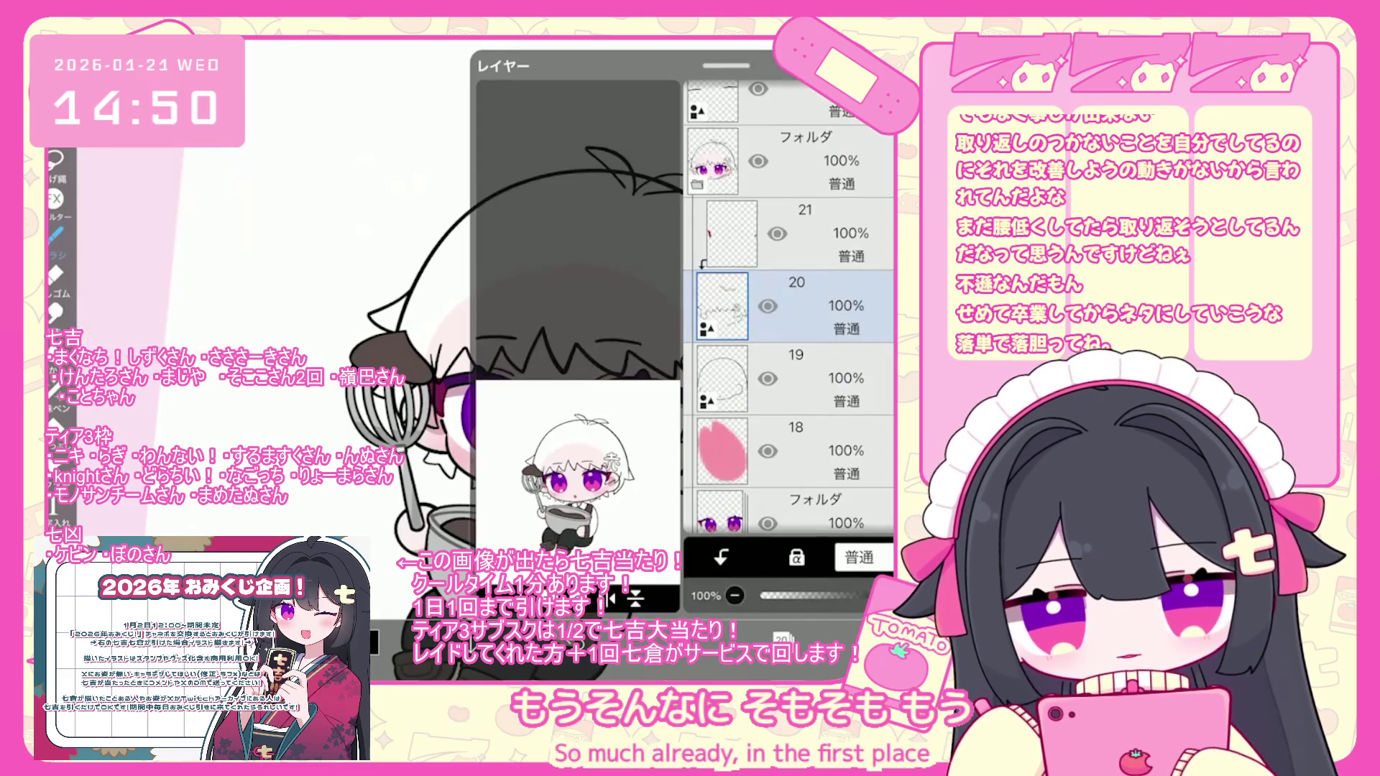
left_click(781, 638)
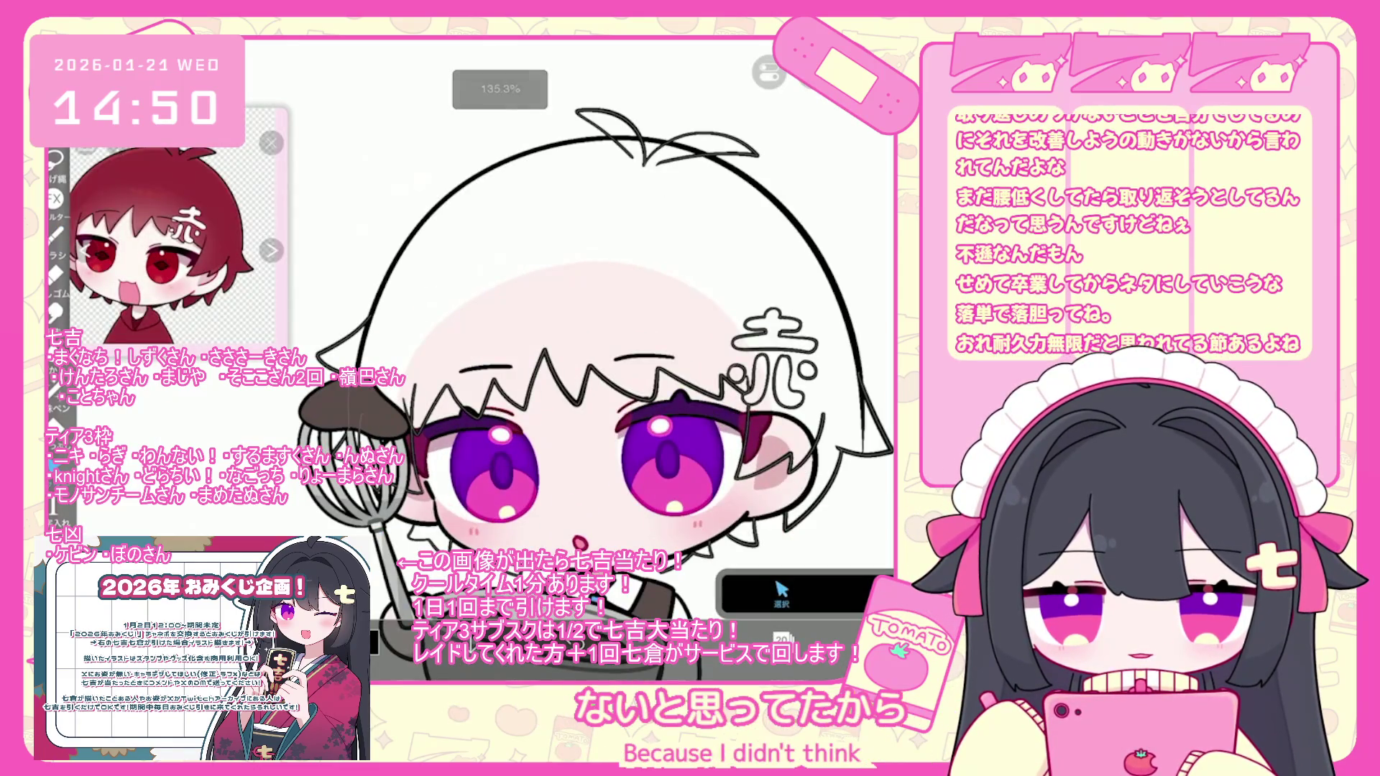
- Stretch the zigzag fringe line wider leftward and raise it slightly with a small tilt
left_click_drag(545, 404, 404, 435)
left_click_drag(573, 320, 573, 309)
key("Return")
scroll(475, 352, "up", 3)
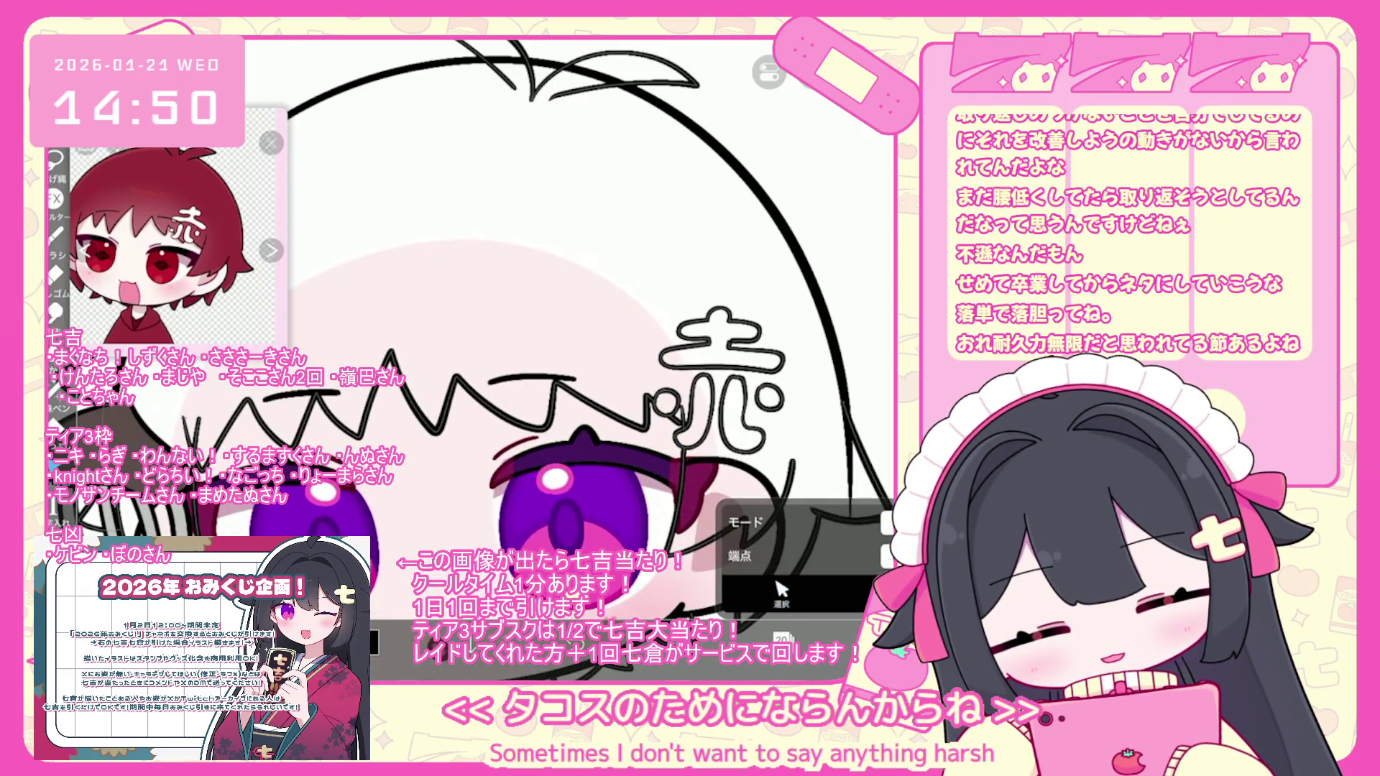
scroll(475, 338, "down", 2)
scroll(576, 360, "down", 3)
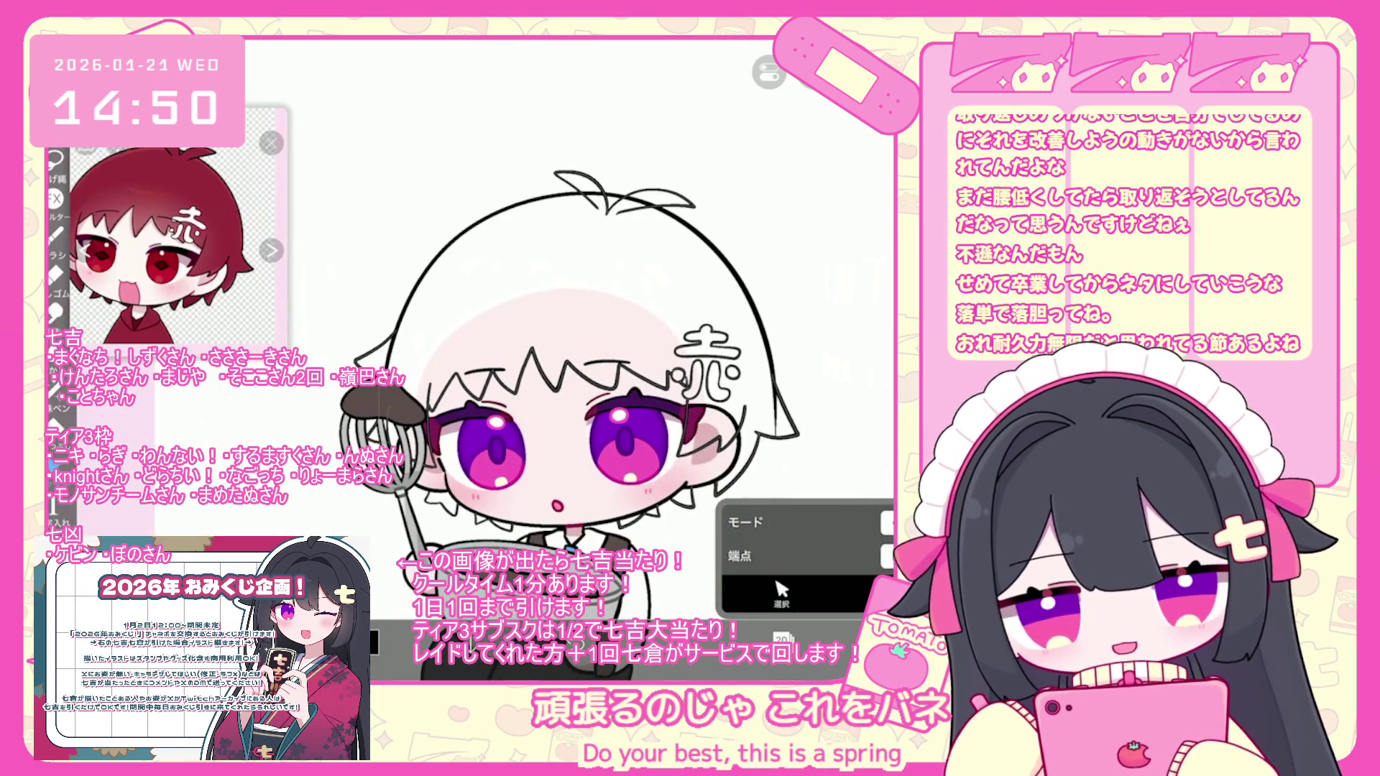
scroll(561, 374, "down", 2)
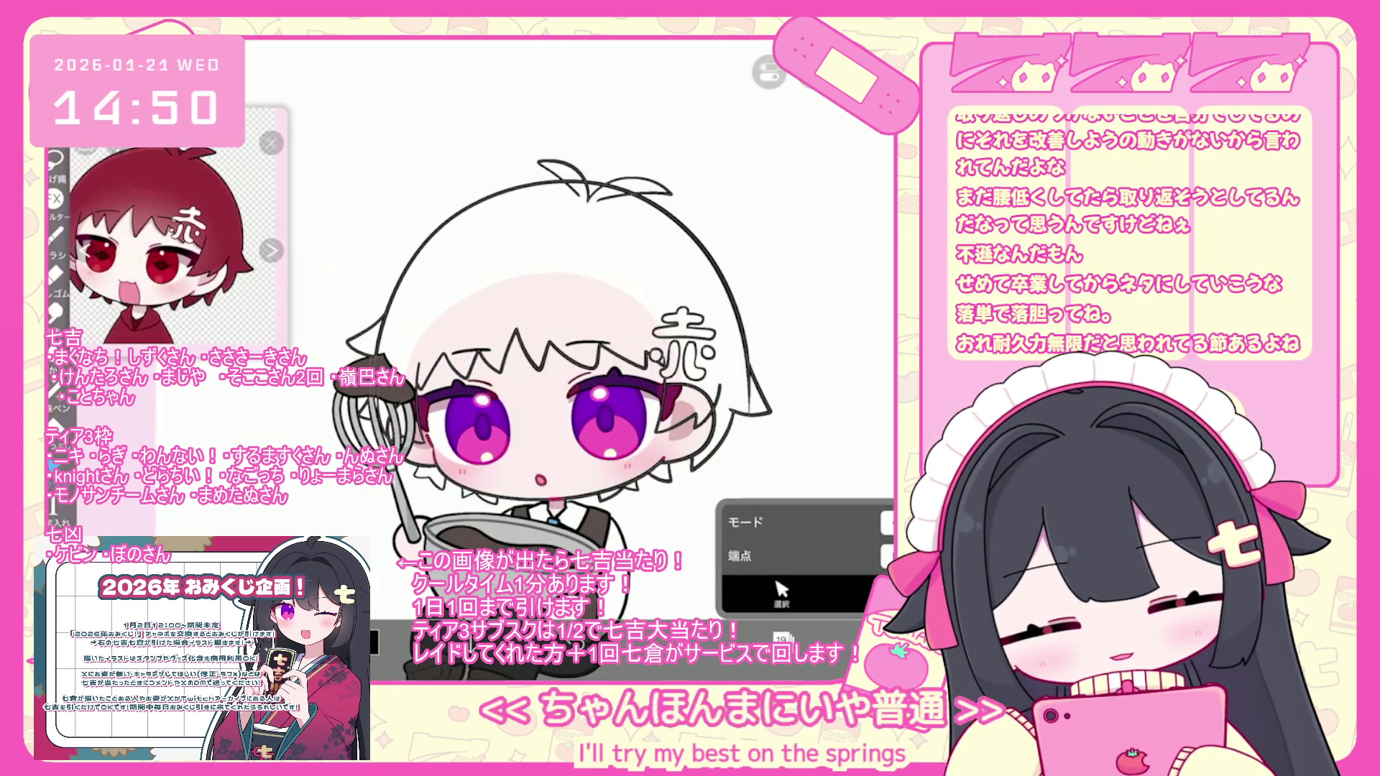
scroll(561, 403, "up", 5)
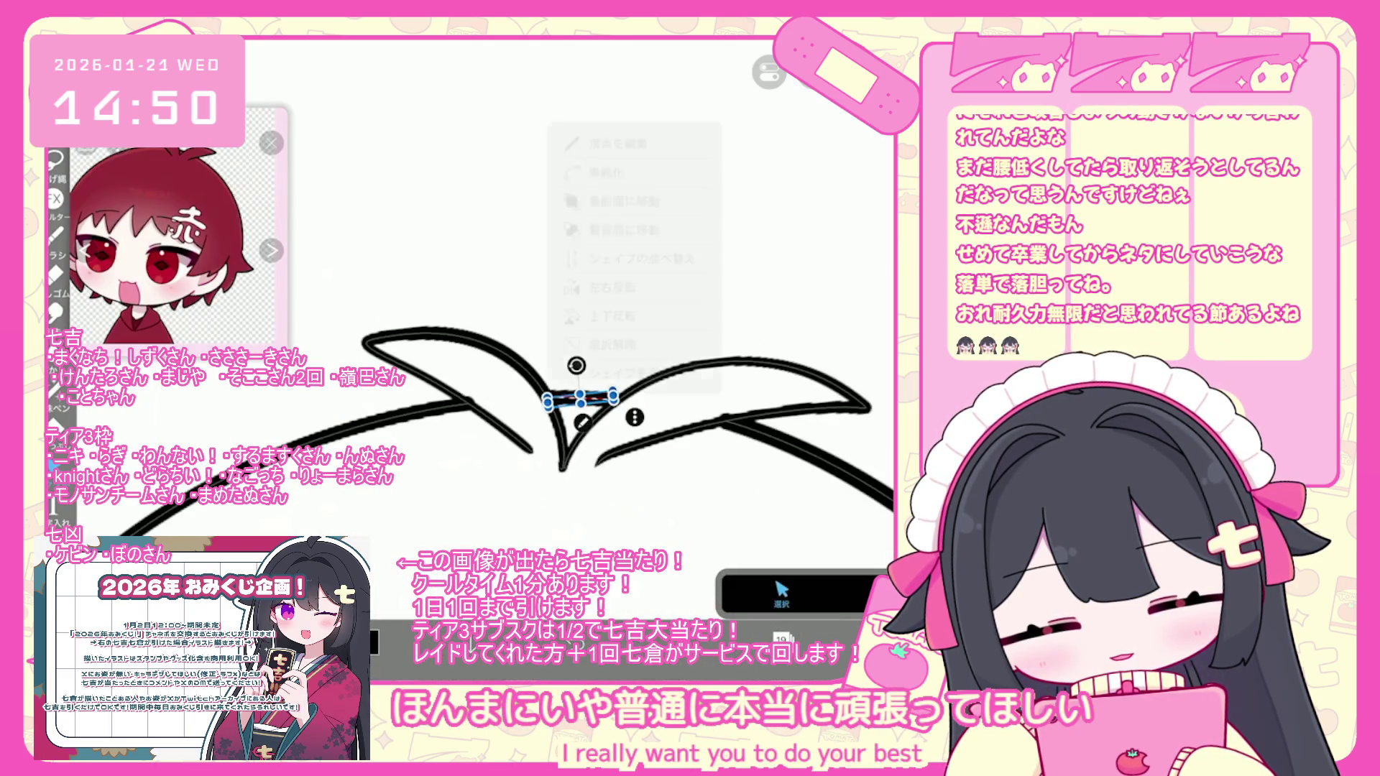
- Select the left strand of the hair tuft and commit its placement
left_click(580, 397)
left_click(445, 389)
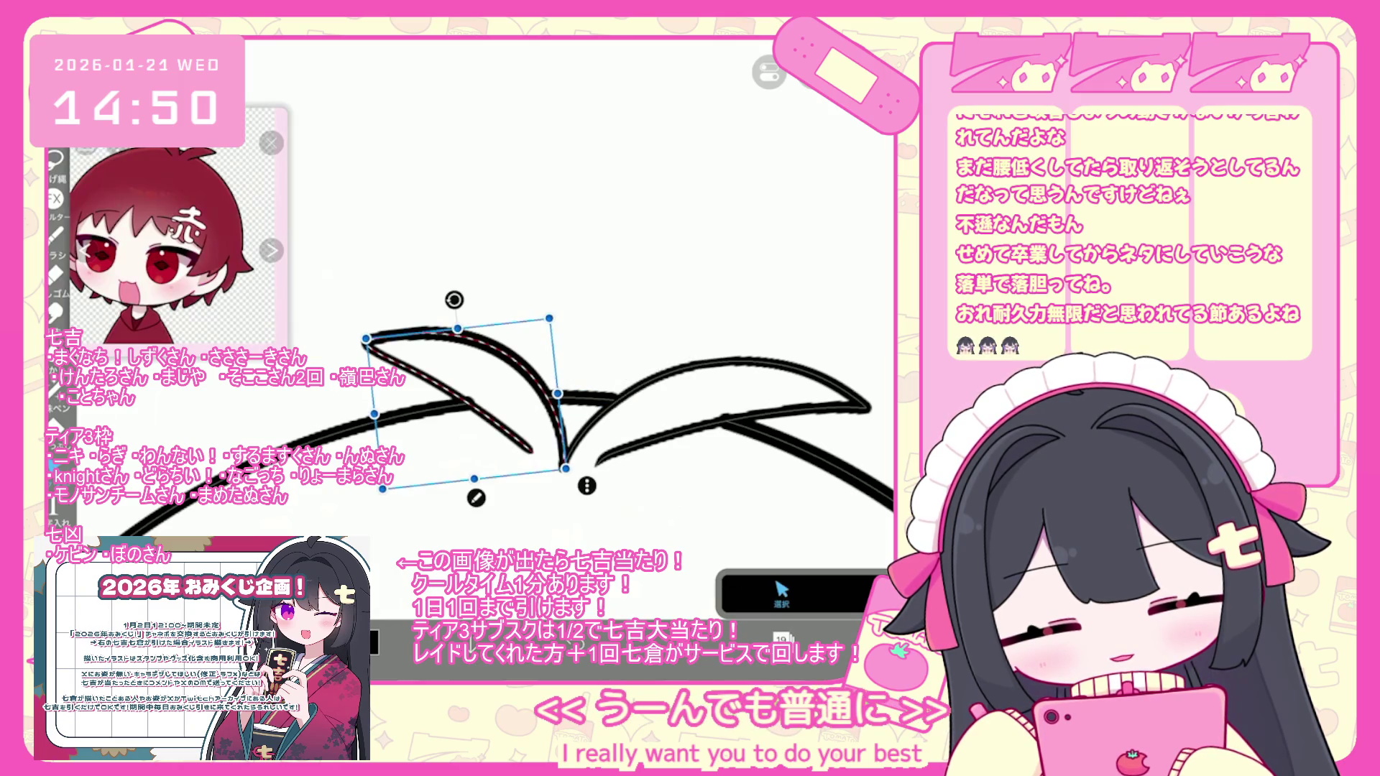
key("Return")
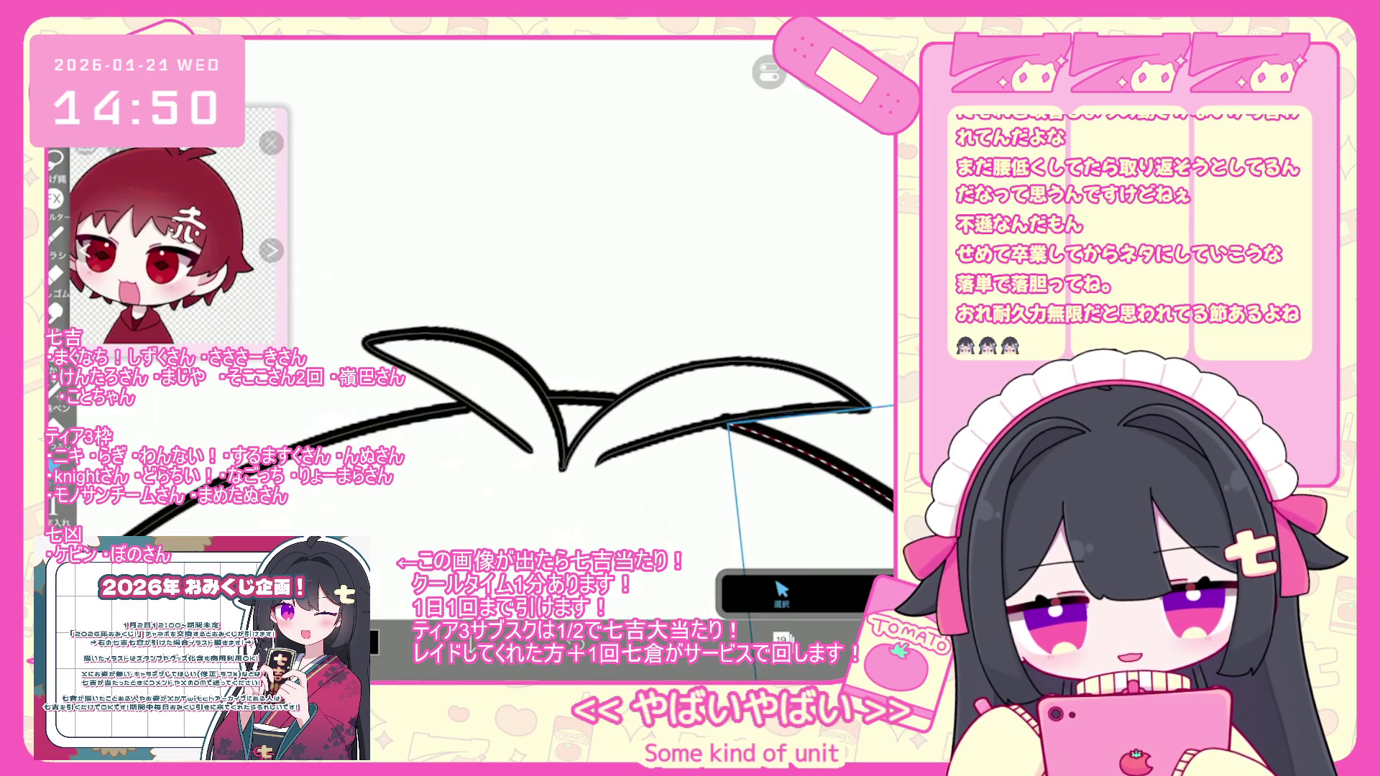
scroll(561, 403, "down", 2)
scroll(560, 403, "down", 5)
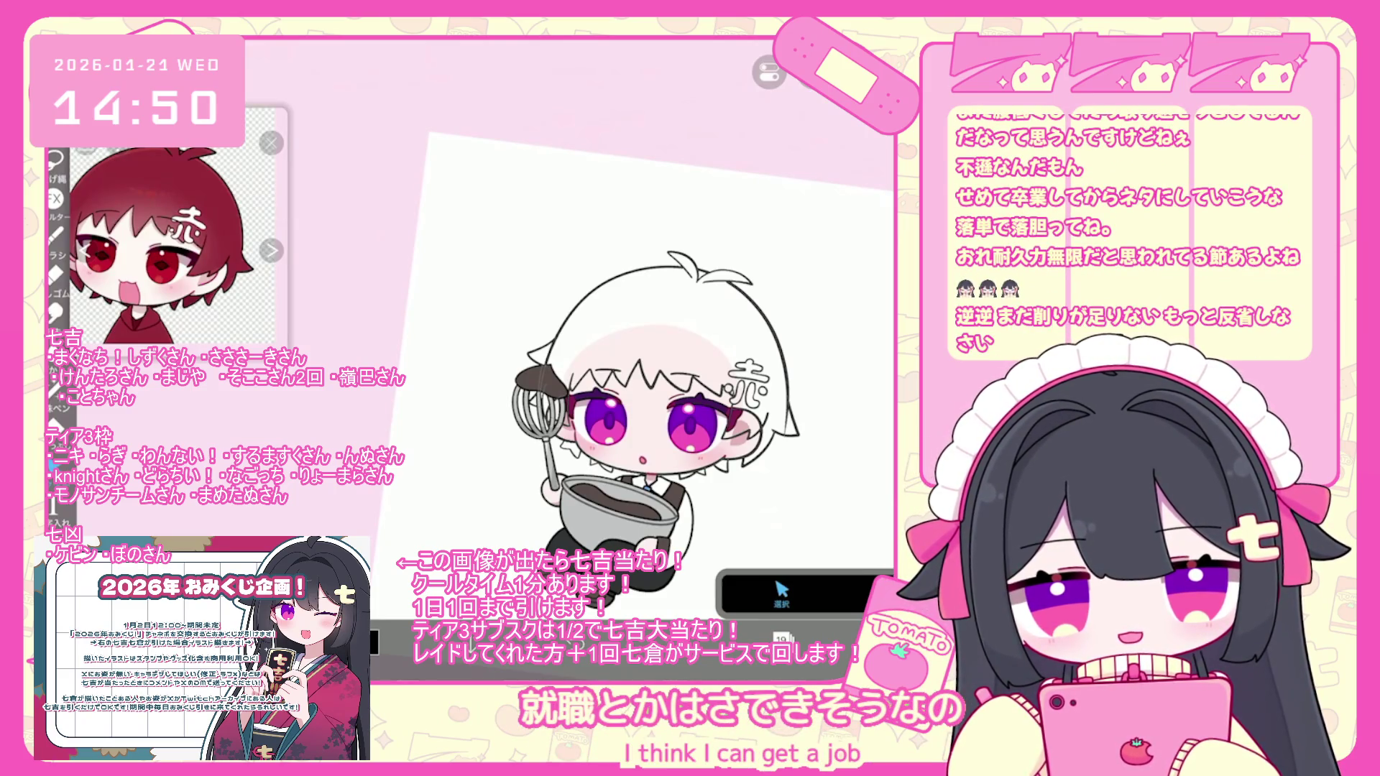
scroll(647, 359, "up", 5)
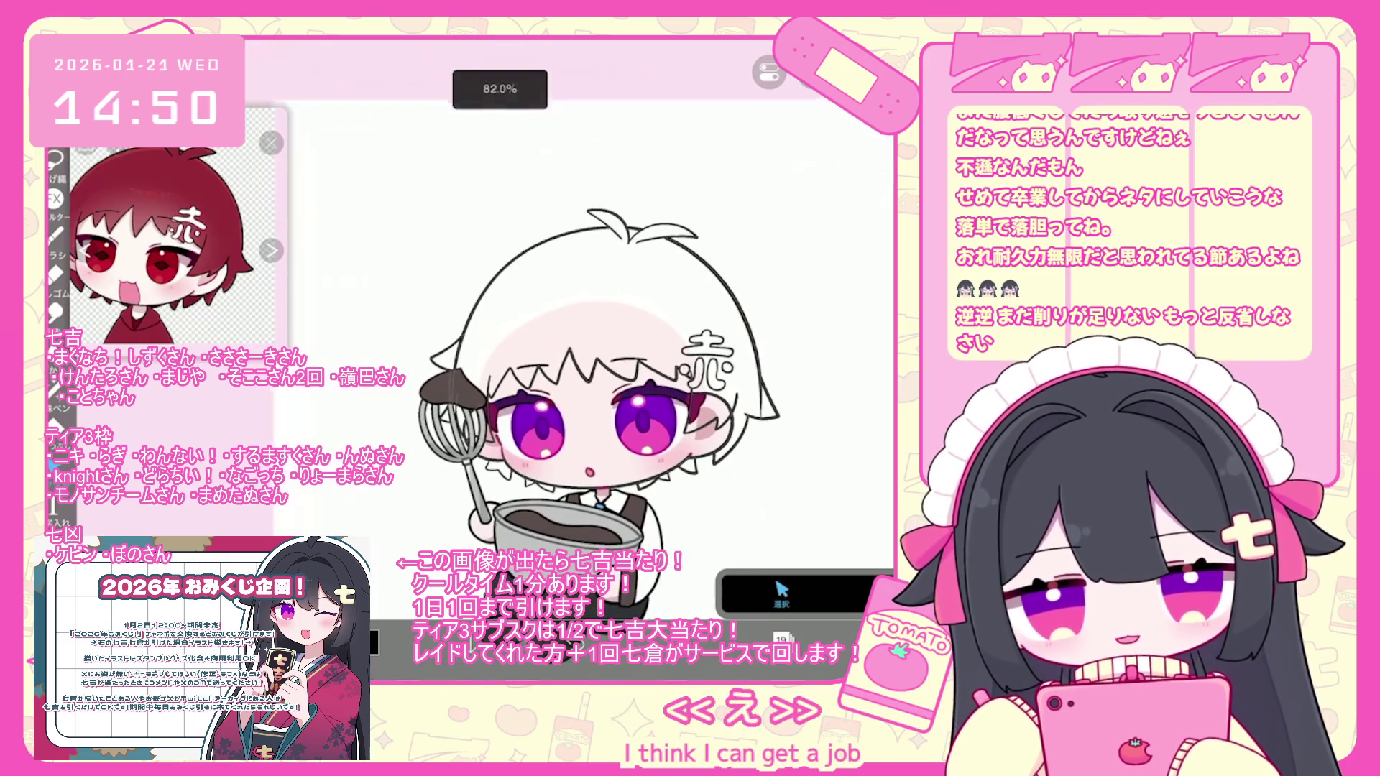
- Lower layer 13's opacity to 38%
left_click(781, 638)
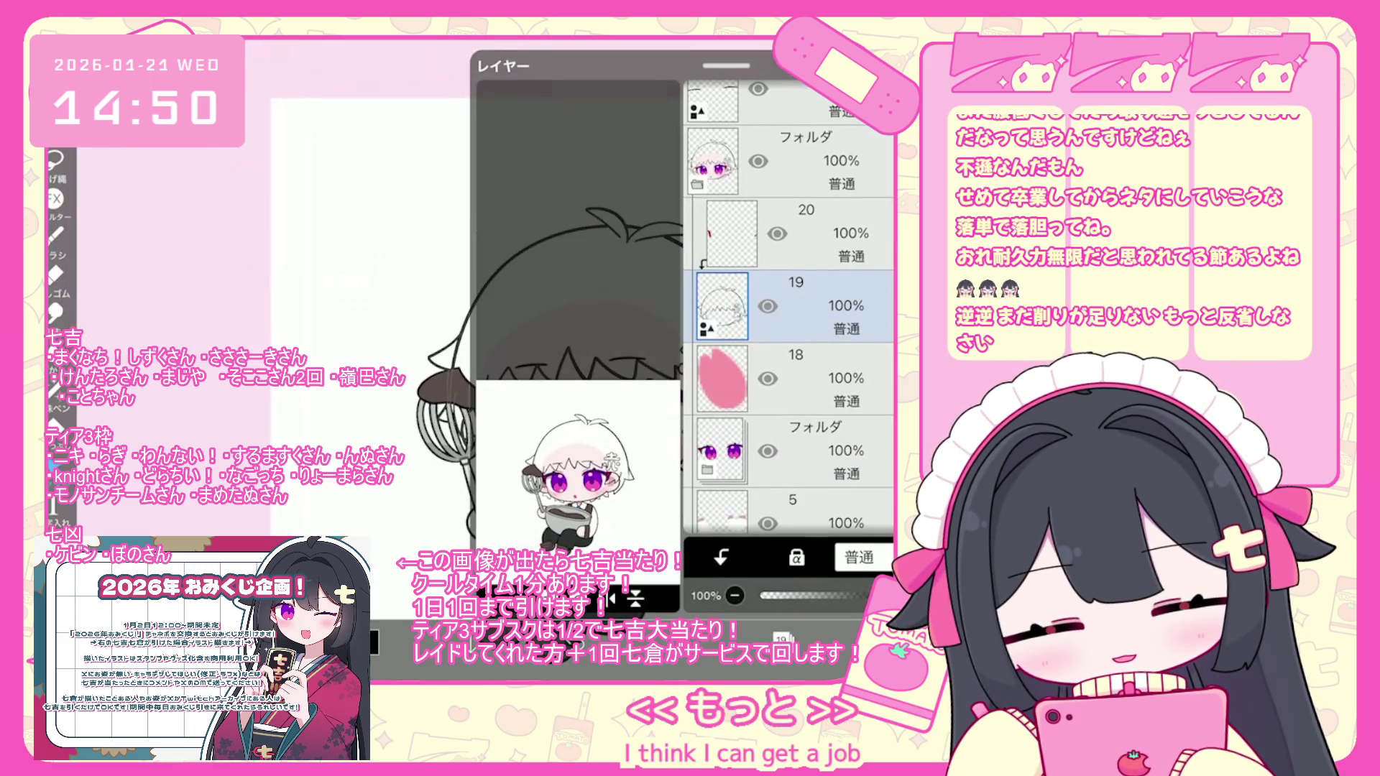
scroll(791, 310, "down", 5)
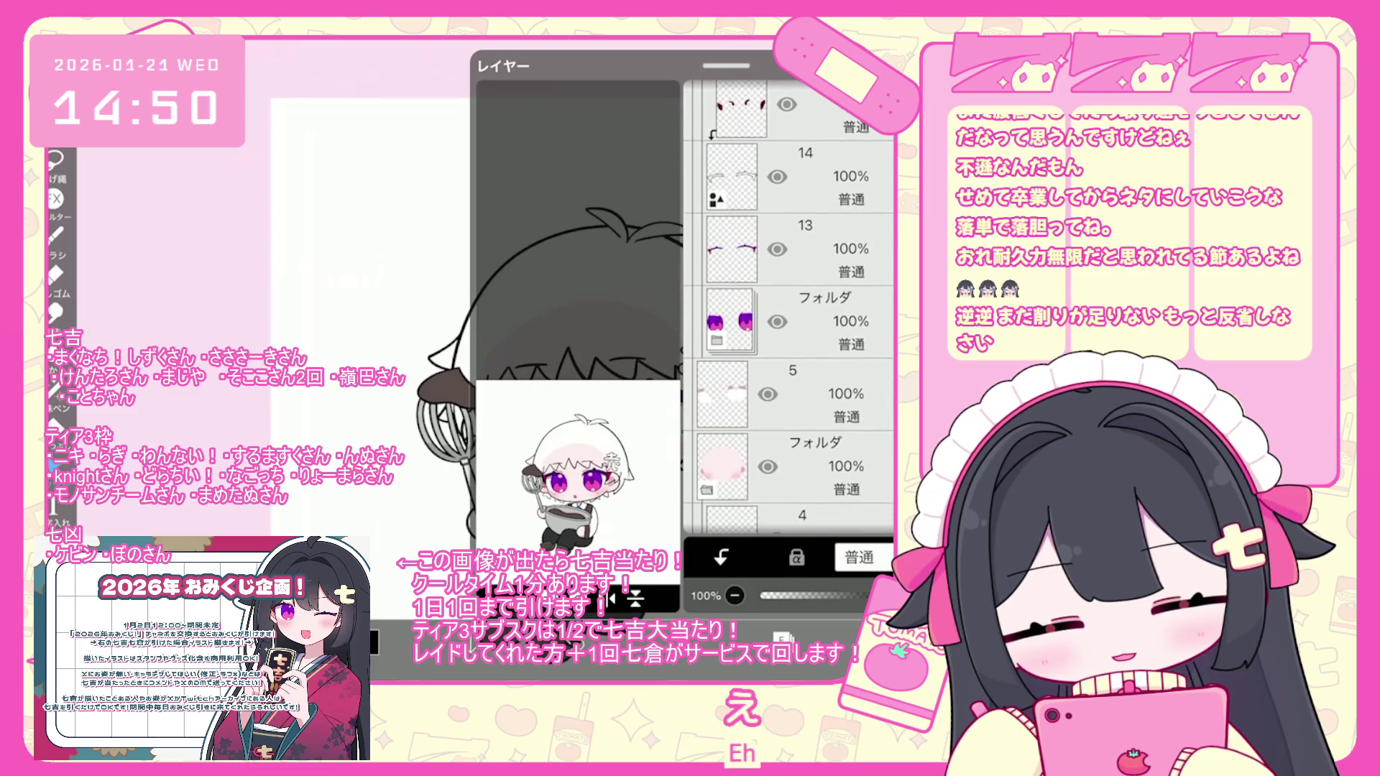
left_click(791, 249)
left_click_drag(884, 596, 822, 596)
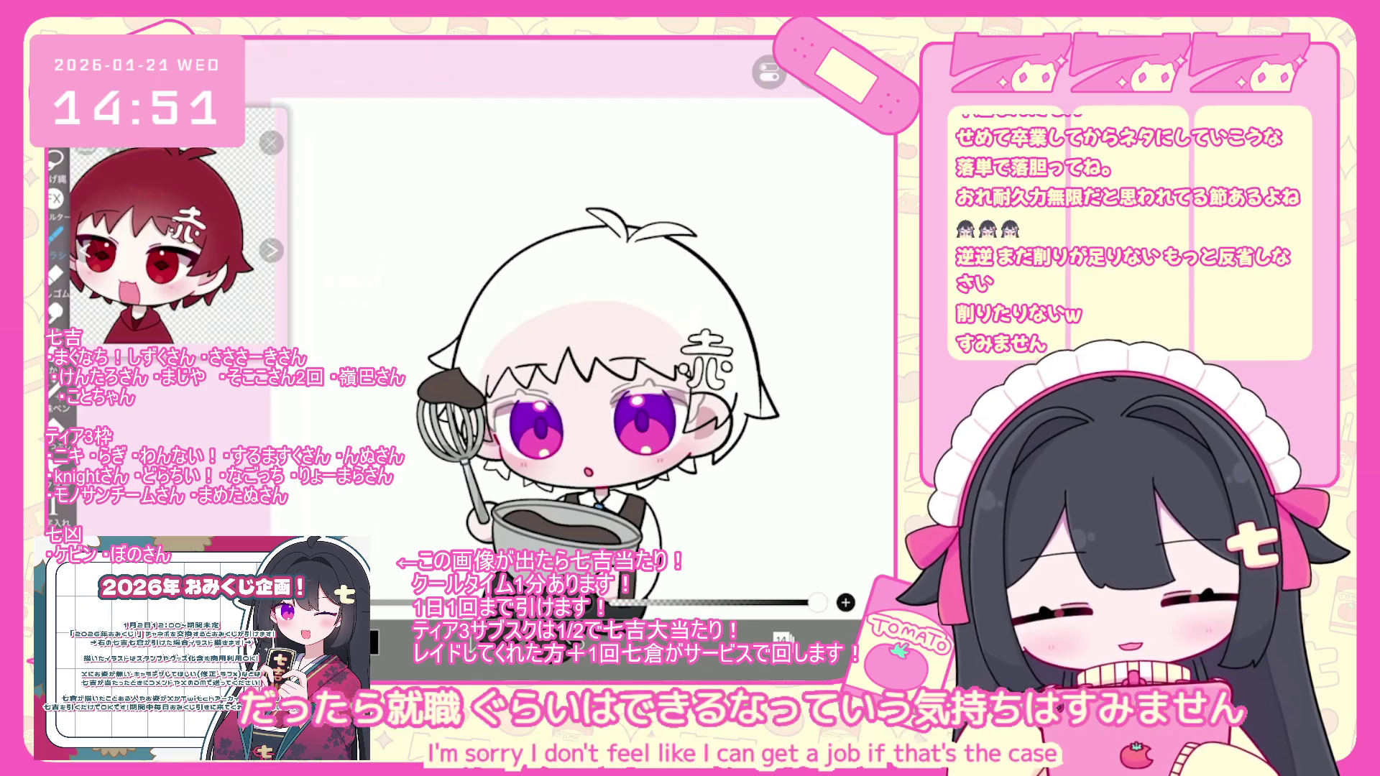
- Undo the trial eyelid strokes drawn across the upper eye
scroll(673, 410, "up", 5)
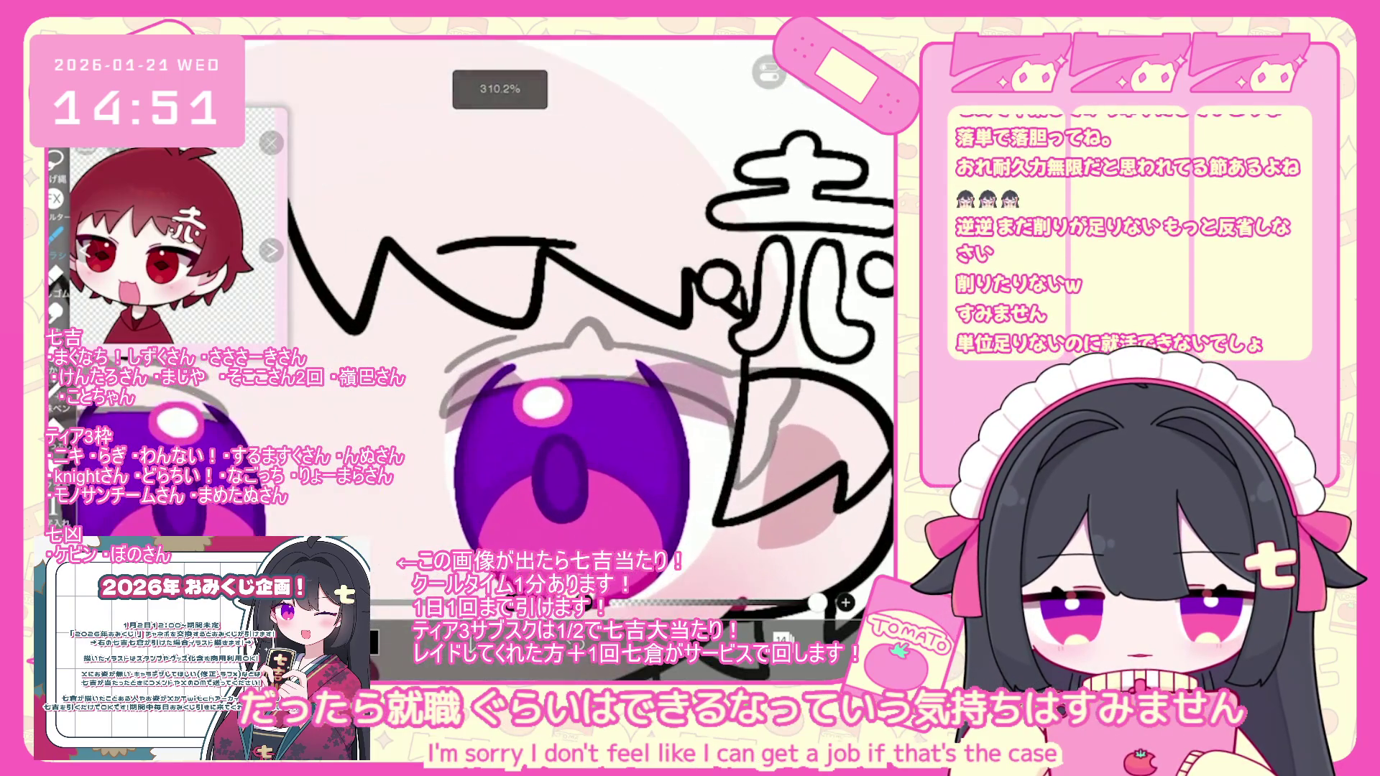
key("ctrl+z")
left_click_drag(442, 430, 579, 381)
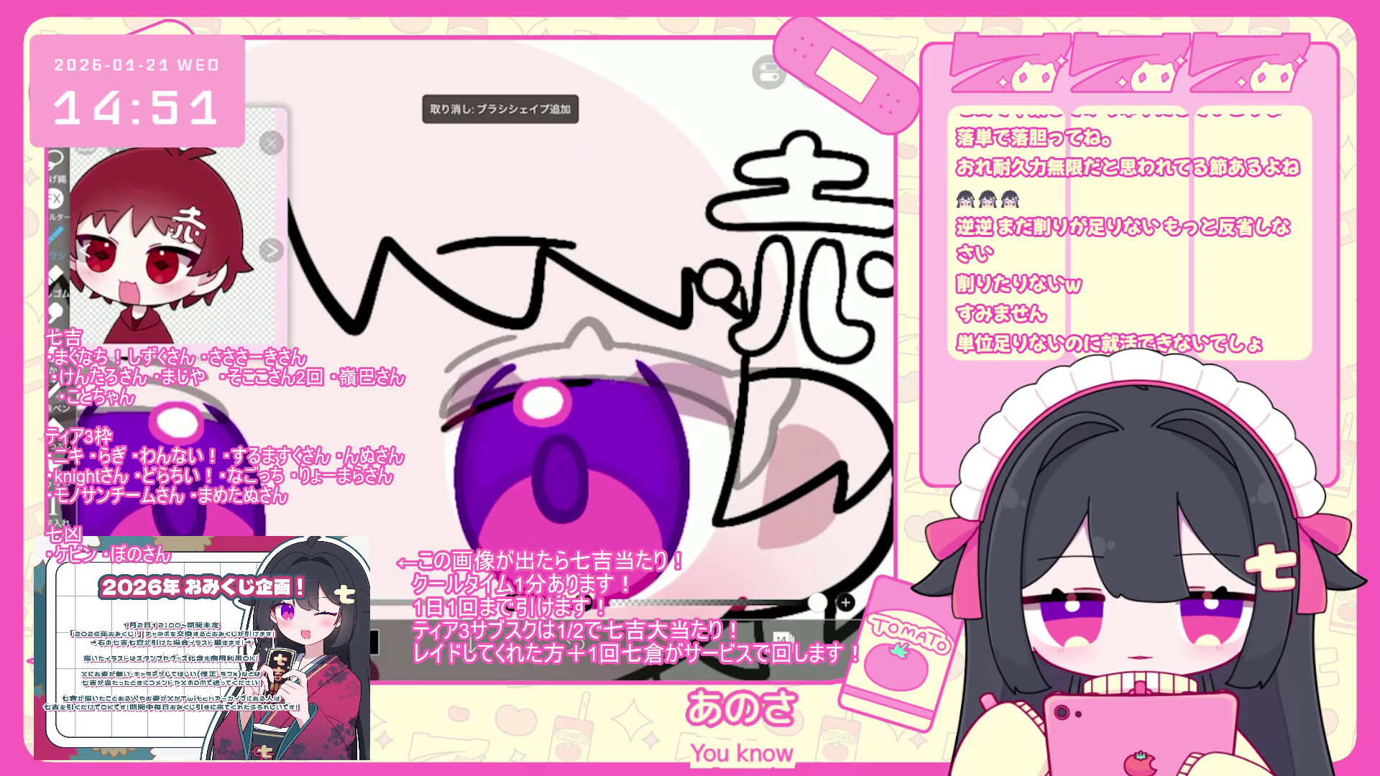
scroll(590, 330, "up", 1)
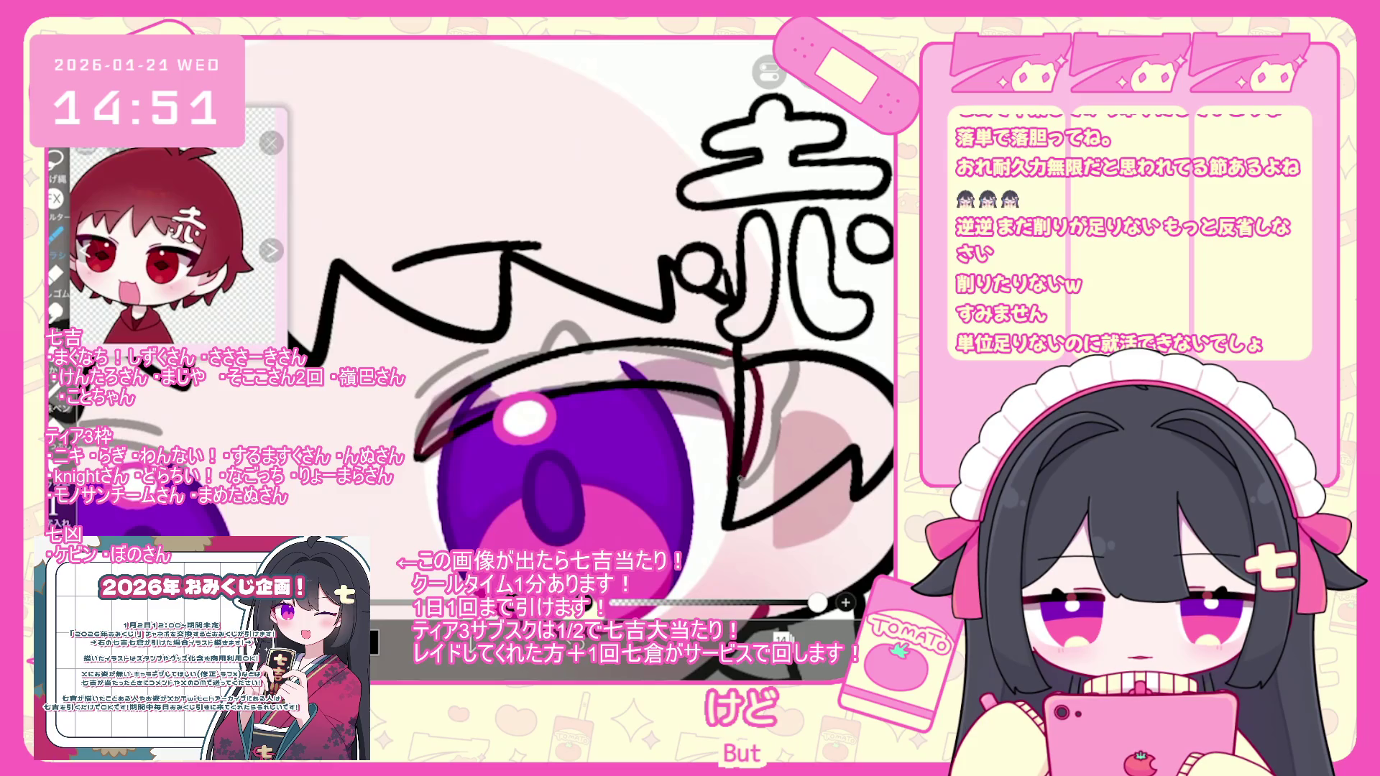
key("ctrl+z")
scroll(647, 331, "up", 1)
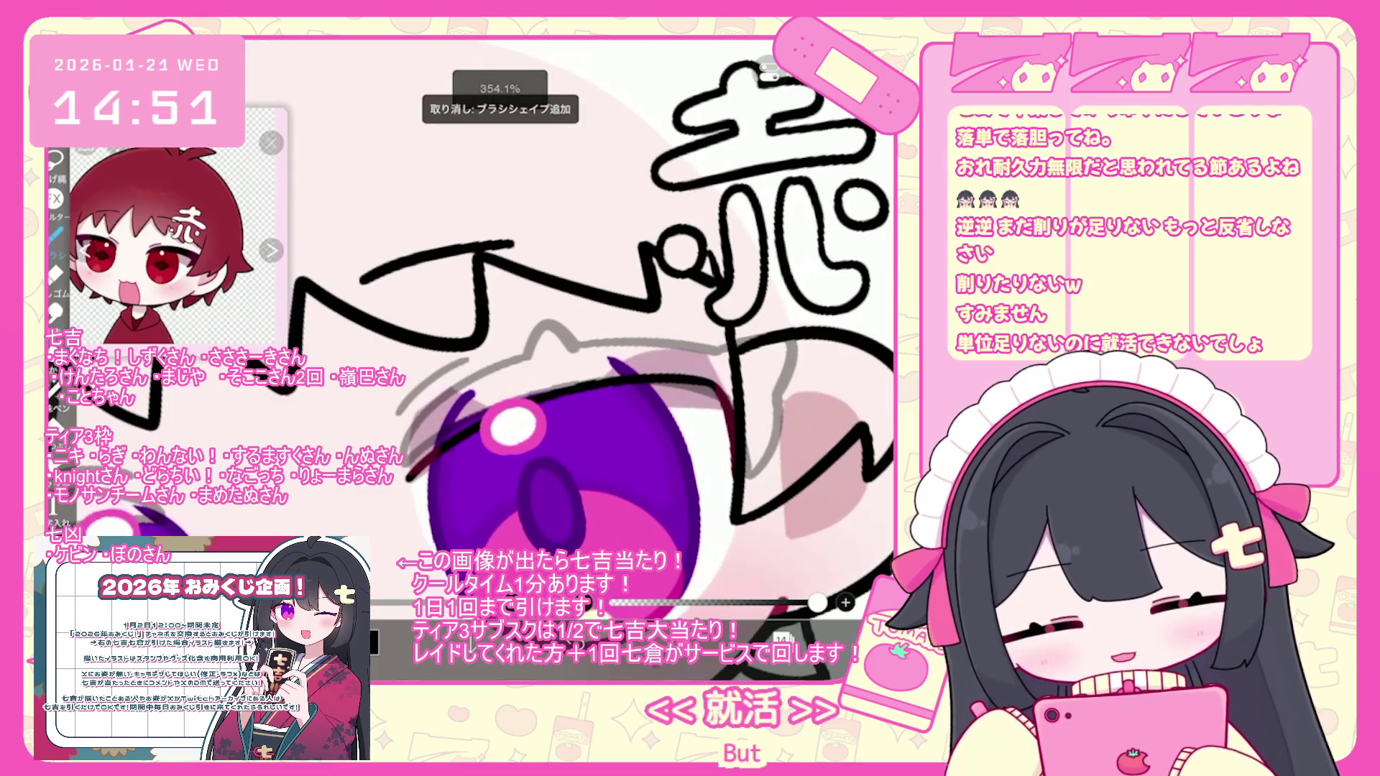
key("ctrl+z")
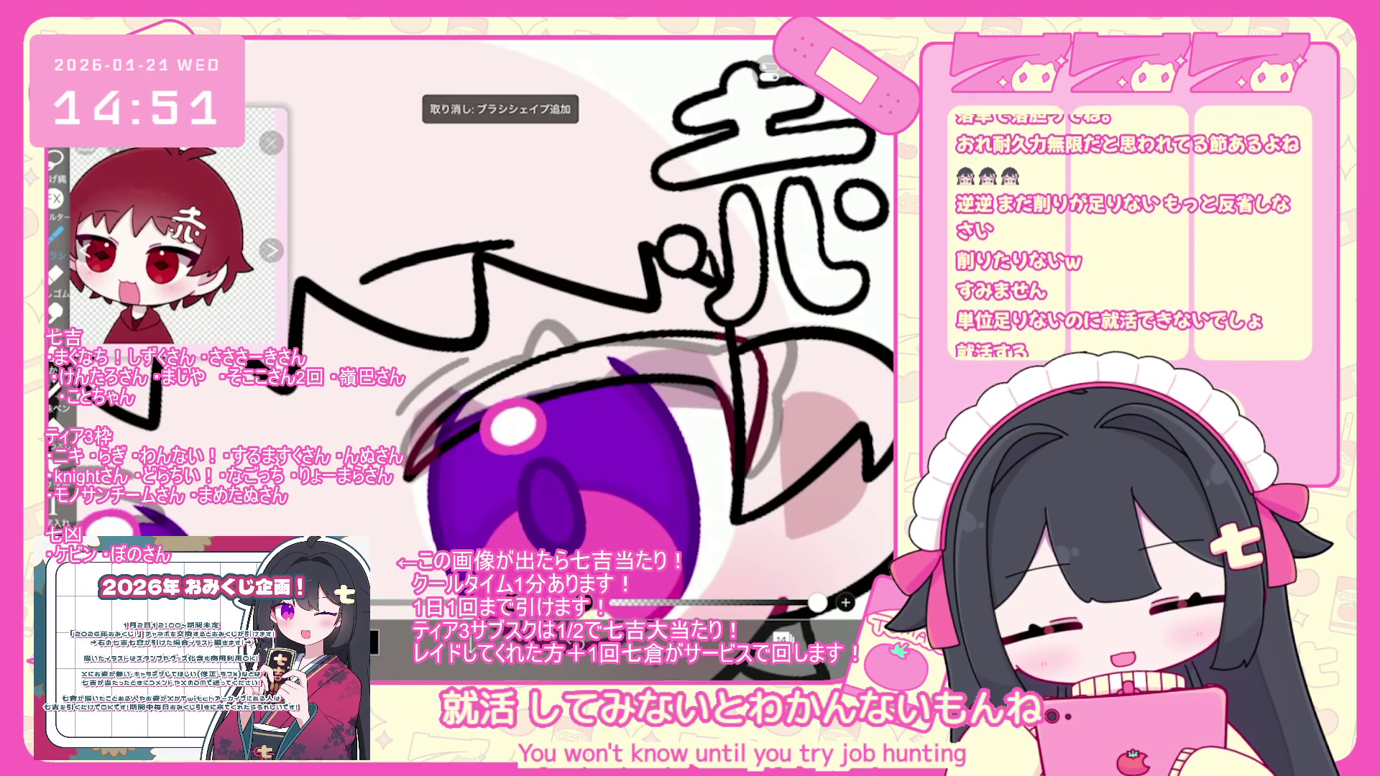
- Test a dark red line along the eye's top edge, undo it, and select the upper lash line
scroll(719, 359, "up", 1)
left_click_drag(688, 427, 647, 485)
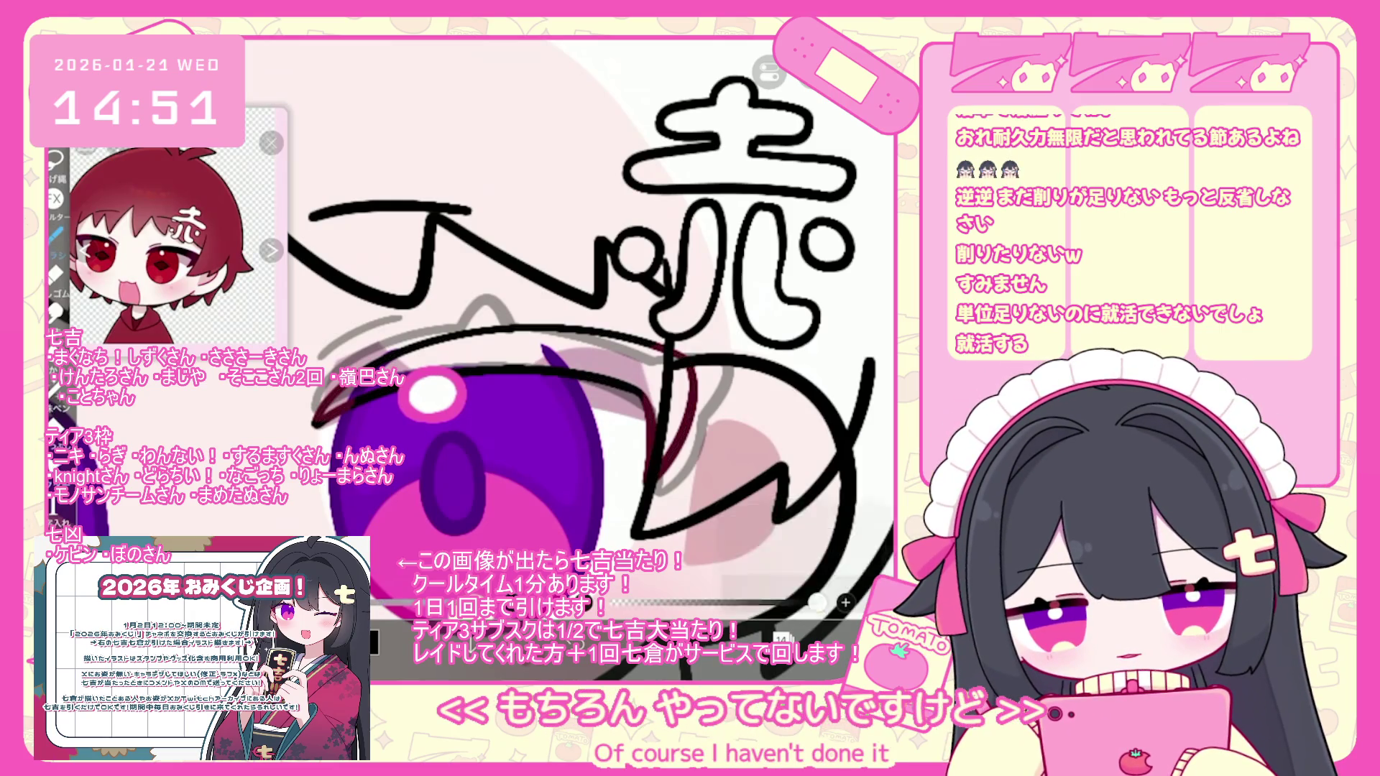
scroll(591, 349, "up", 3)
key("ctrl+z")
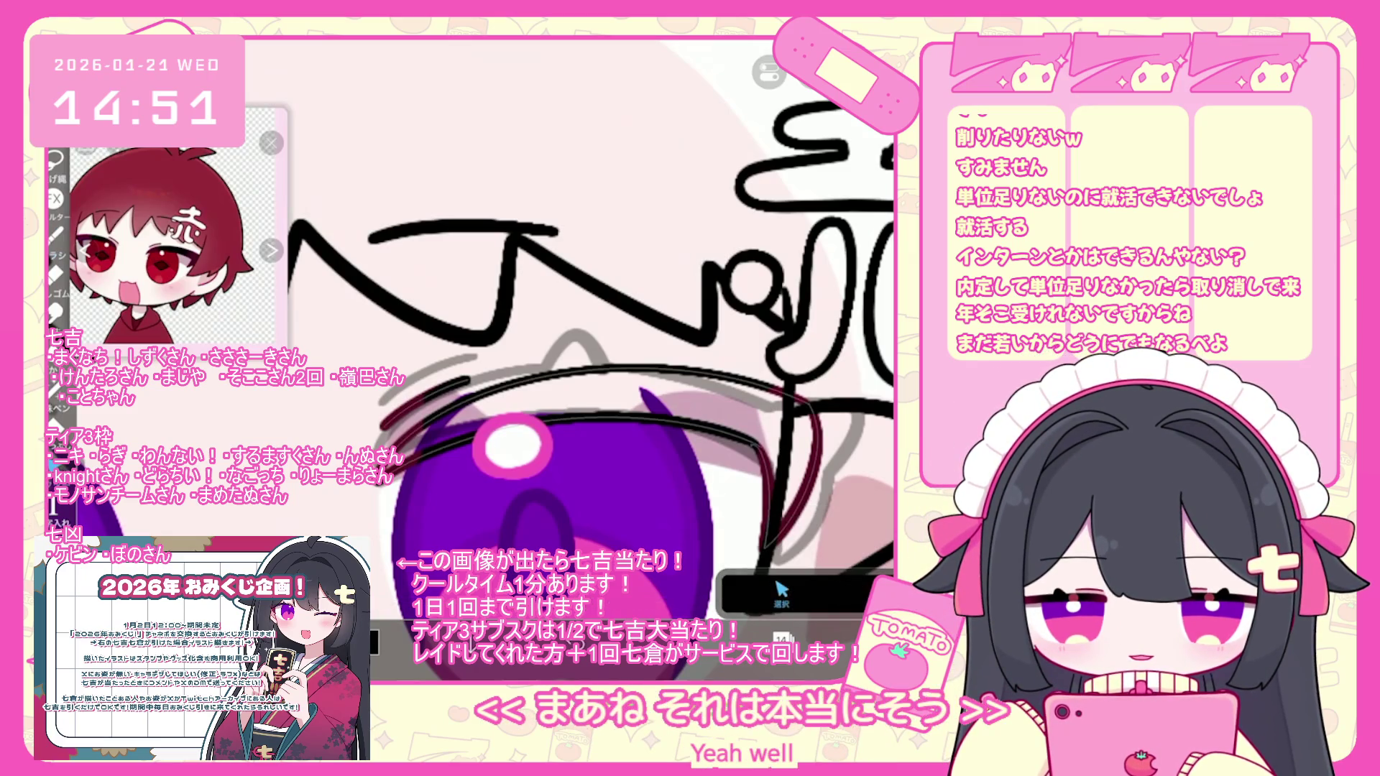
left_click(424, 402)
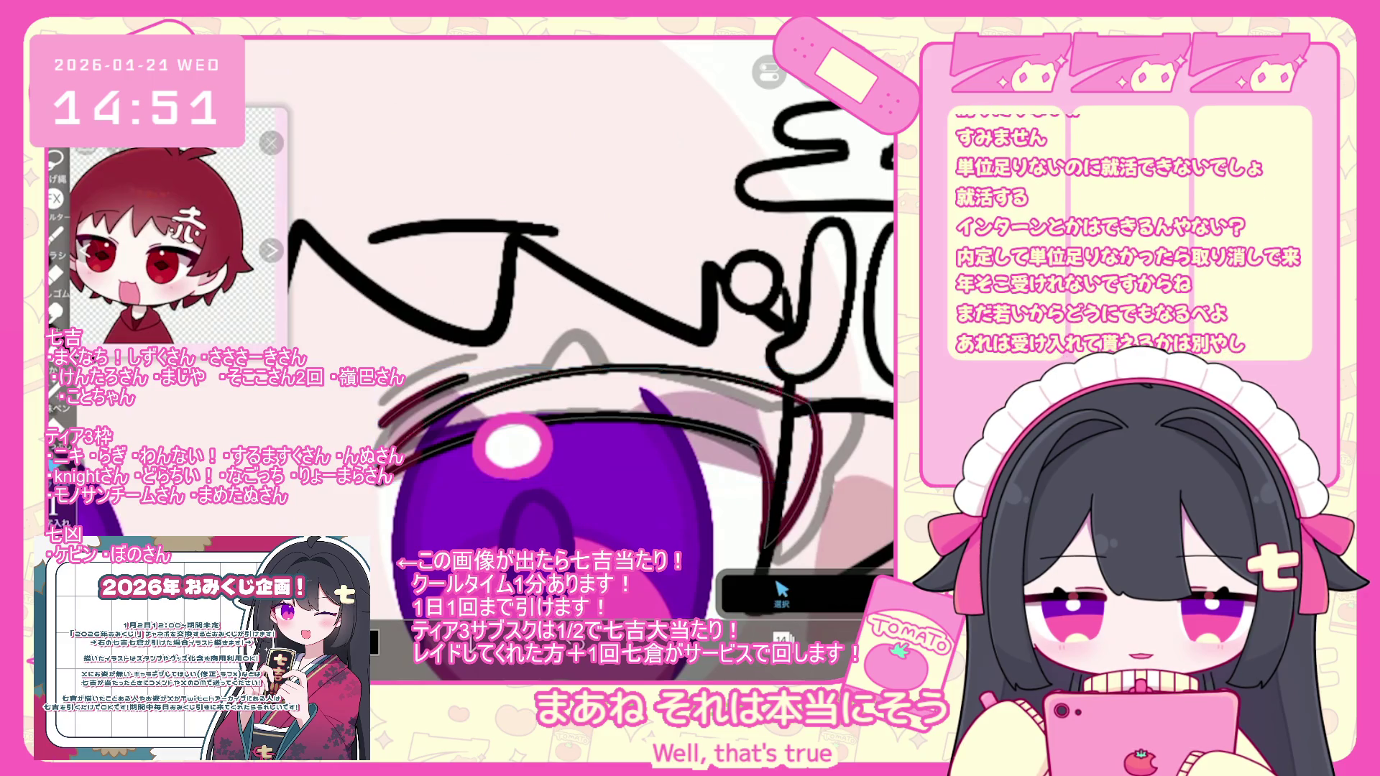
scroll(568, 338, "down", 3)
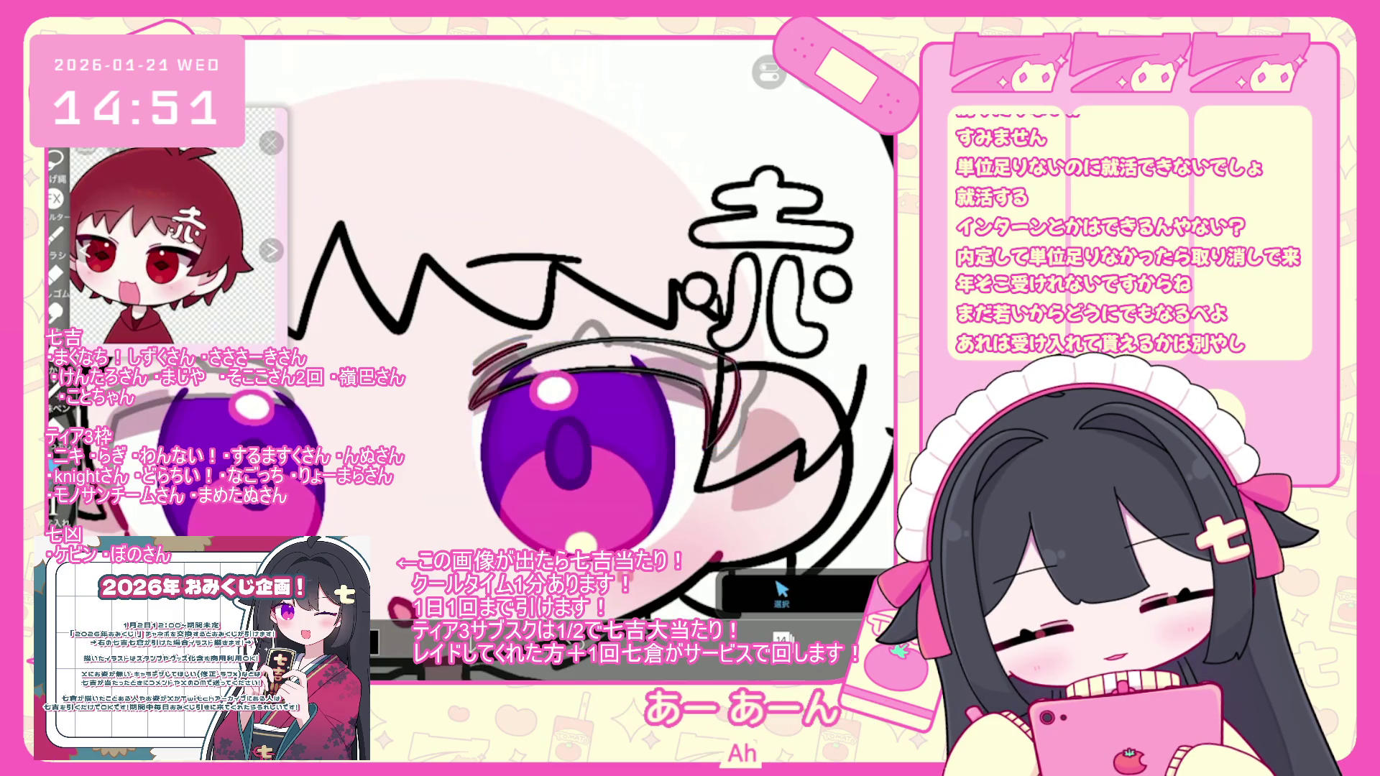
scroll(568, 360, "down", 3)
scroll(719, 403, "up", 2)
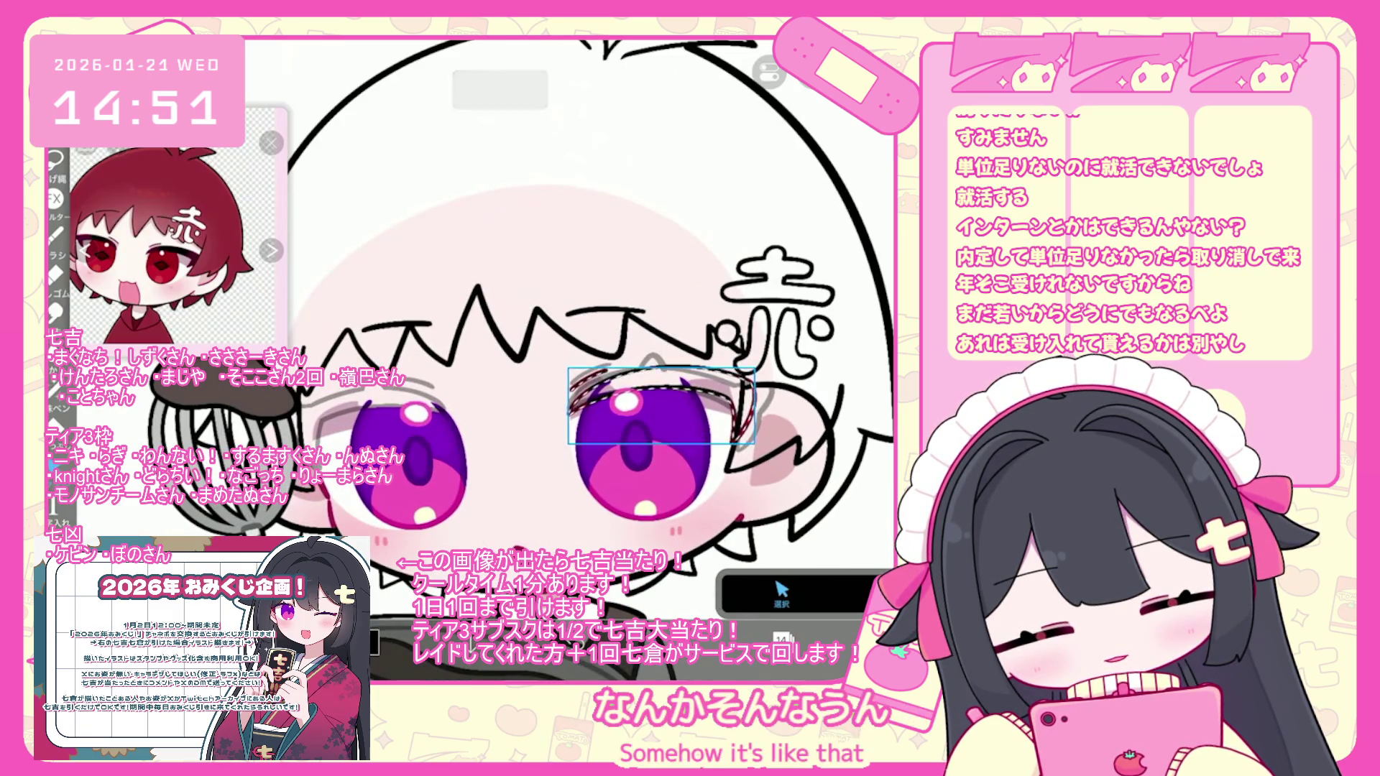
- Move the layer 15 upper lash line onto the left eye, tilted to fit its top edge
left_click(783, 637)
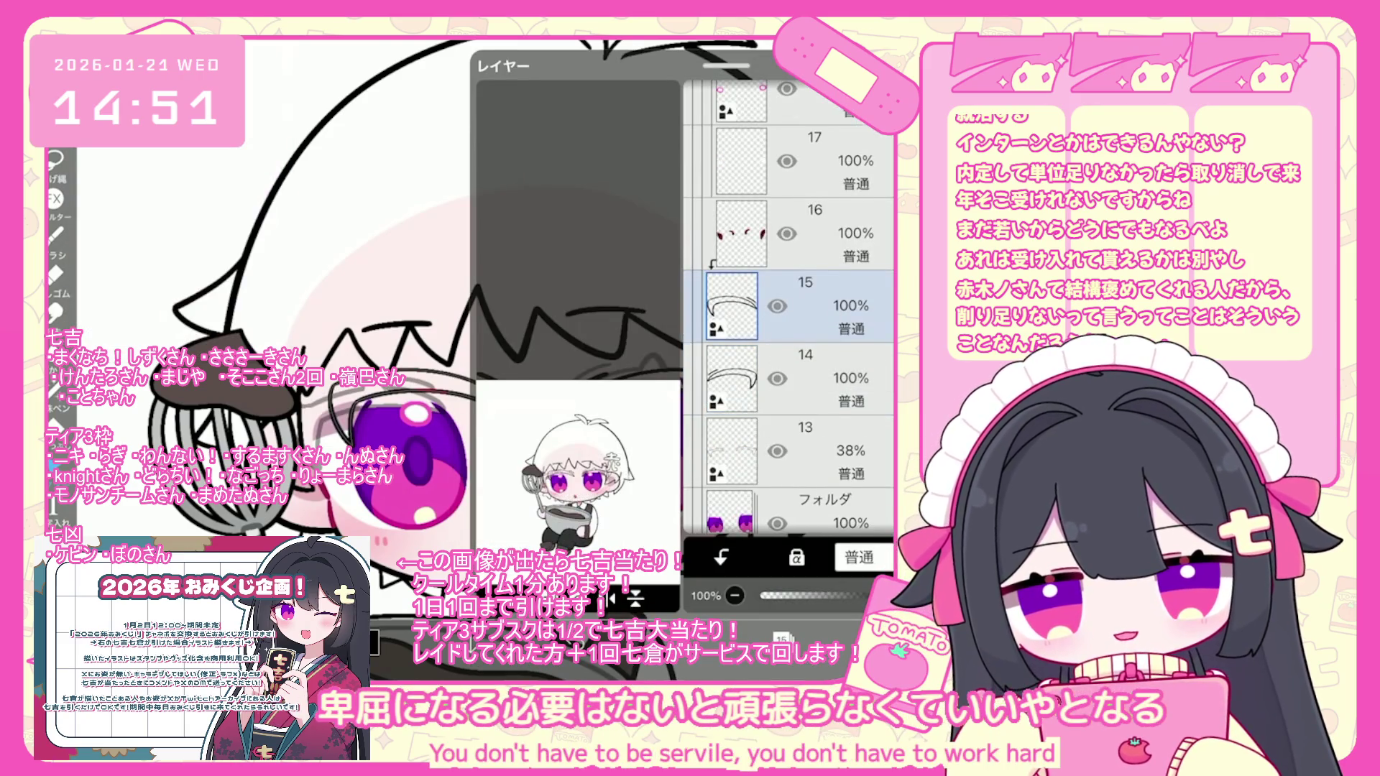
left_click(782, 638)
scroll(518, 402, "up", 1)
left_click_drag(520, 403, 470, 424)
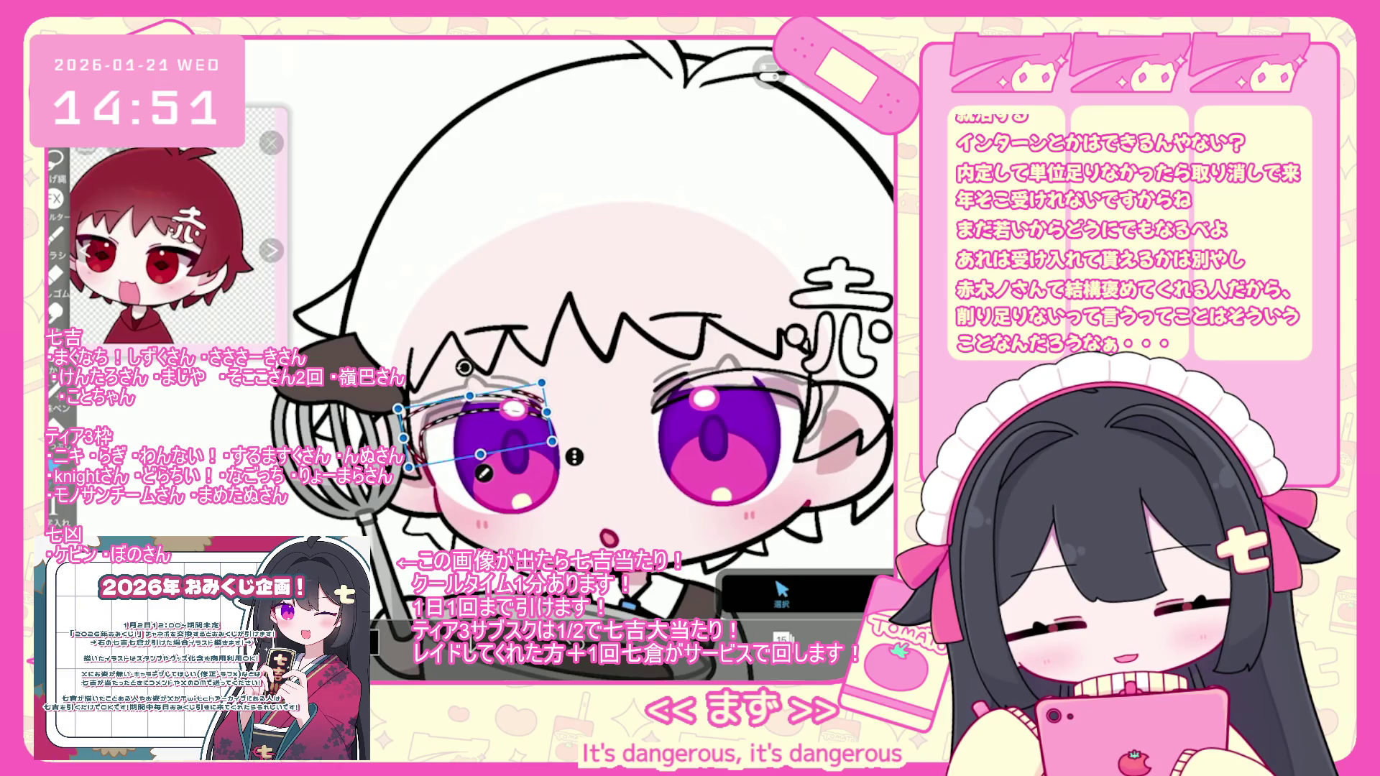
scroll(576, 360, "down", 2)
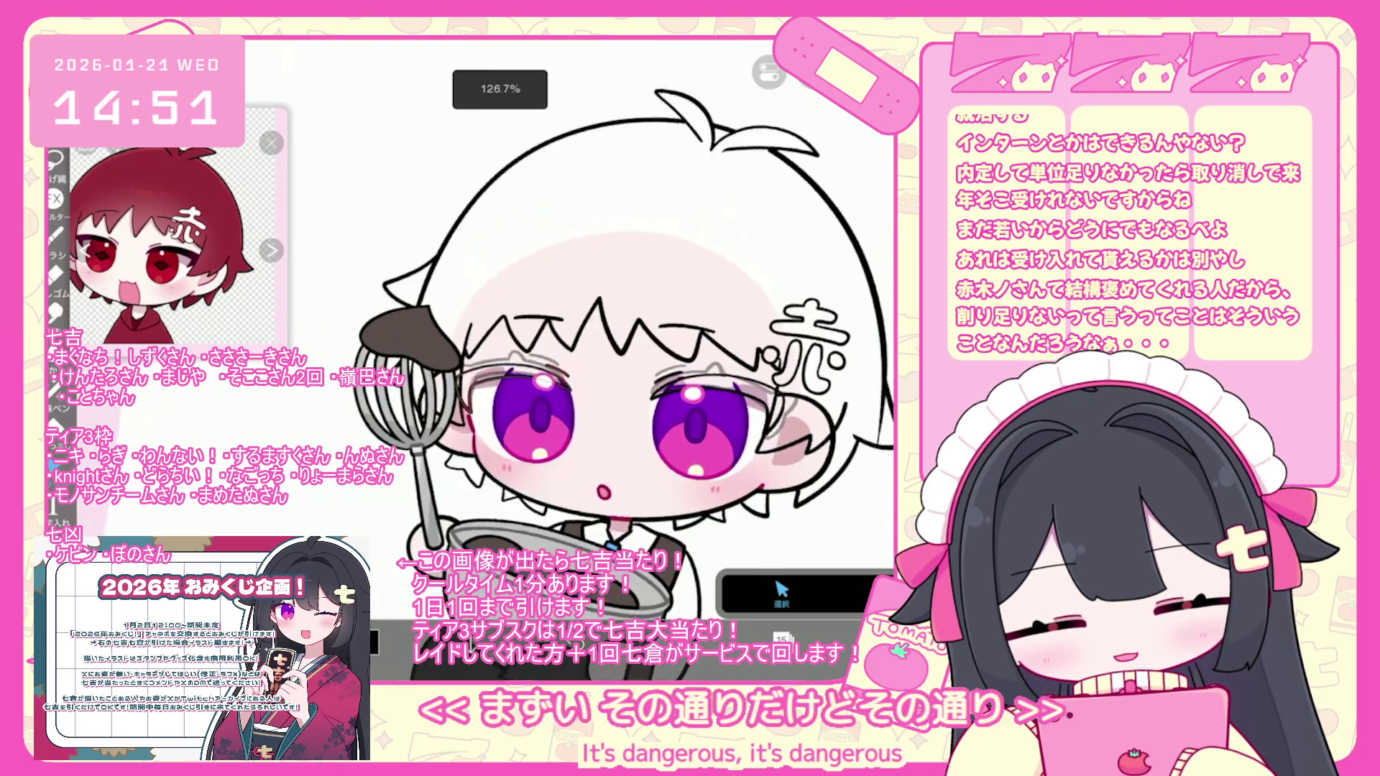
scroll(604, 360, "up", 2)
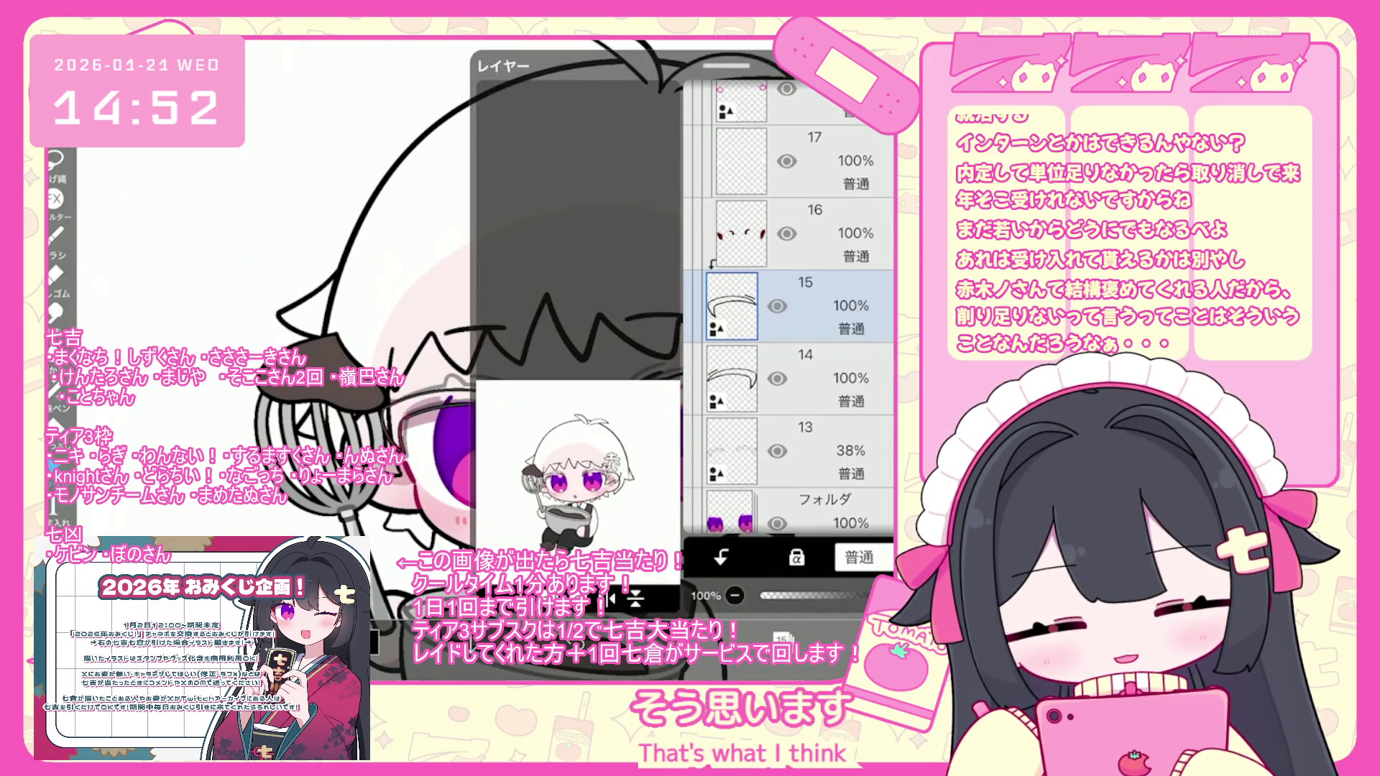
left_click(457, 425)
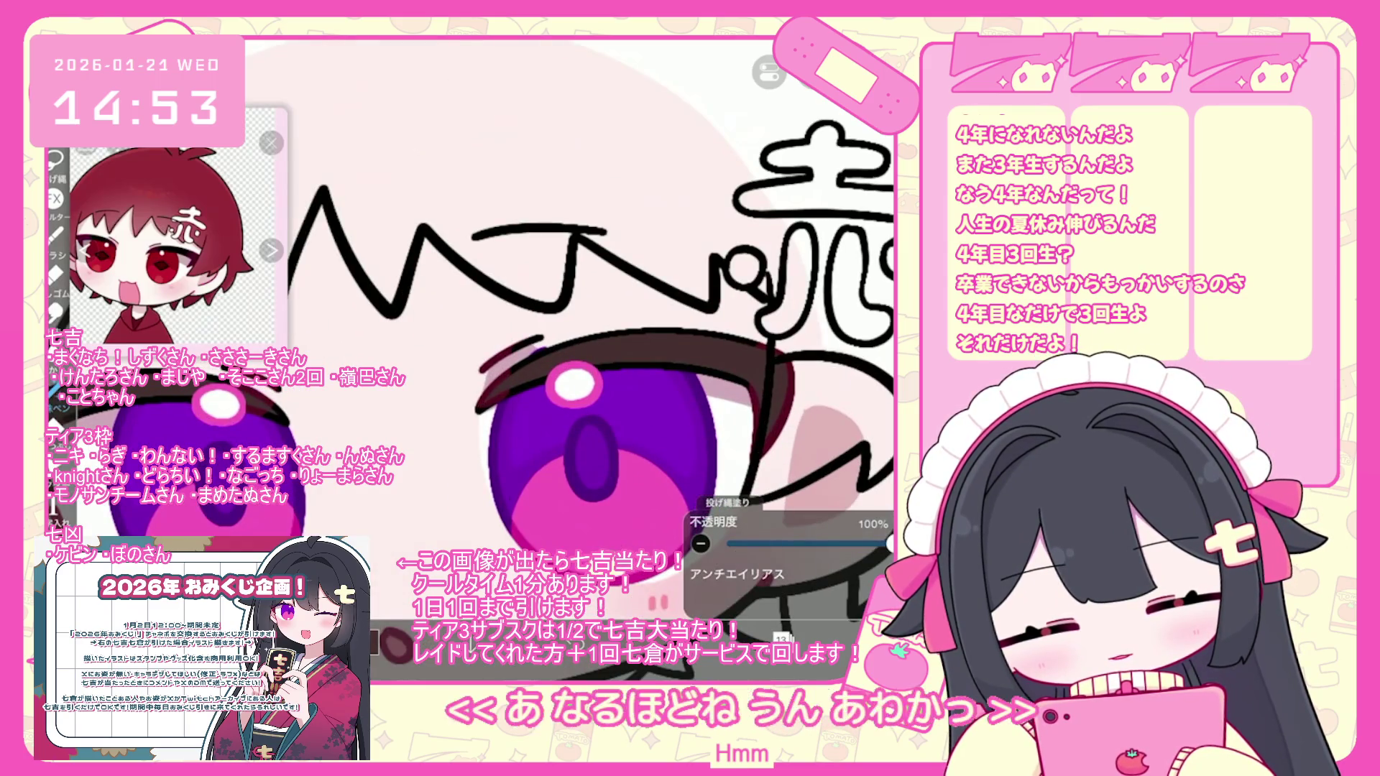
- Choose a deep dark red around hue 355° in the colour picker
scroll(591, 349, "up", 1)
scroll(591, 392, "down", 2)
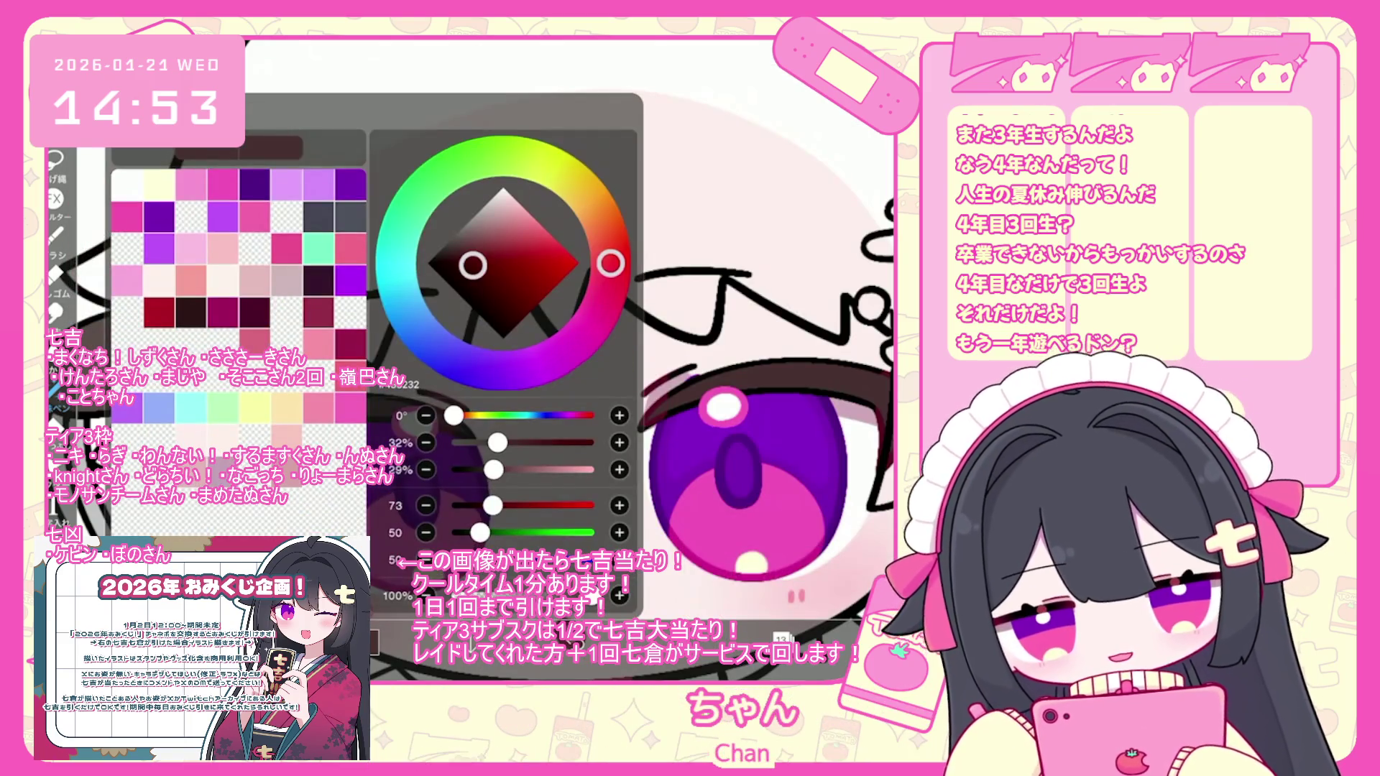
left_click(510, 281)
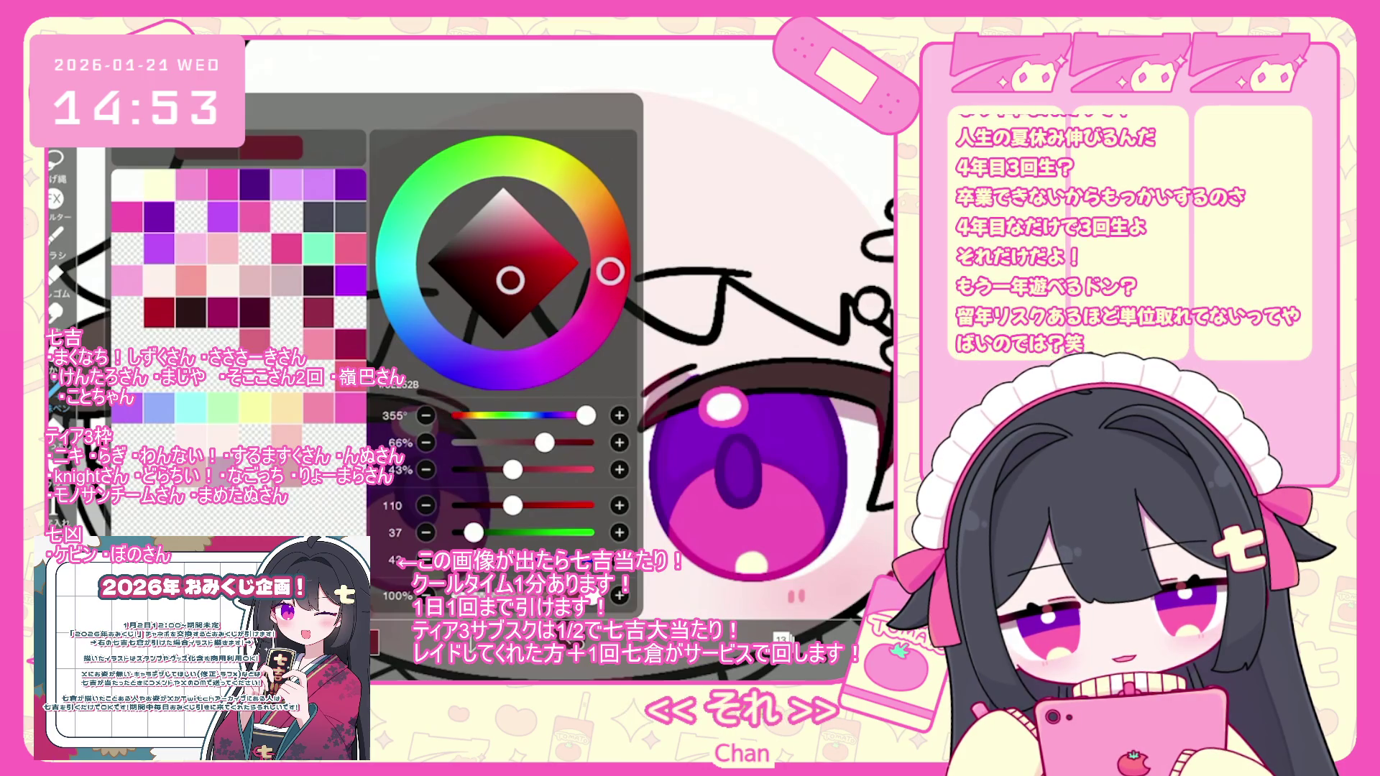
scroll(575, 360, "down", 2)
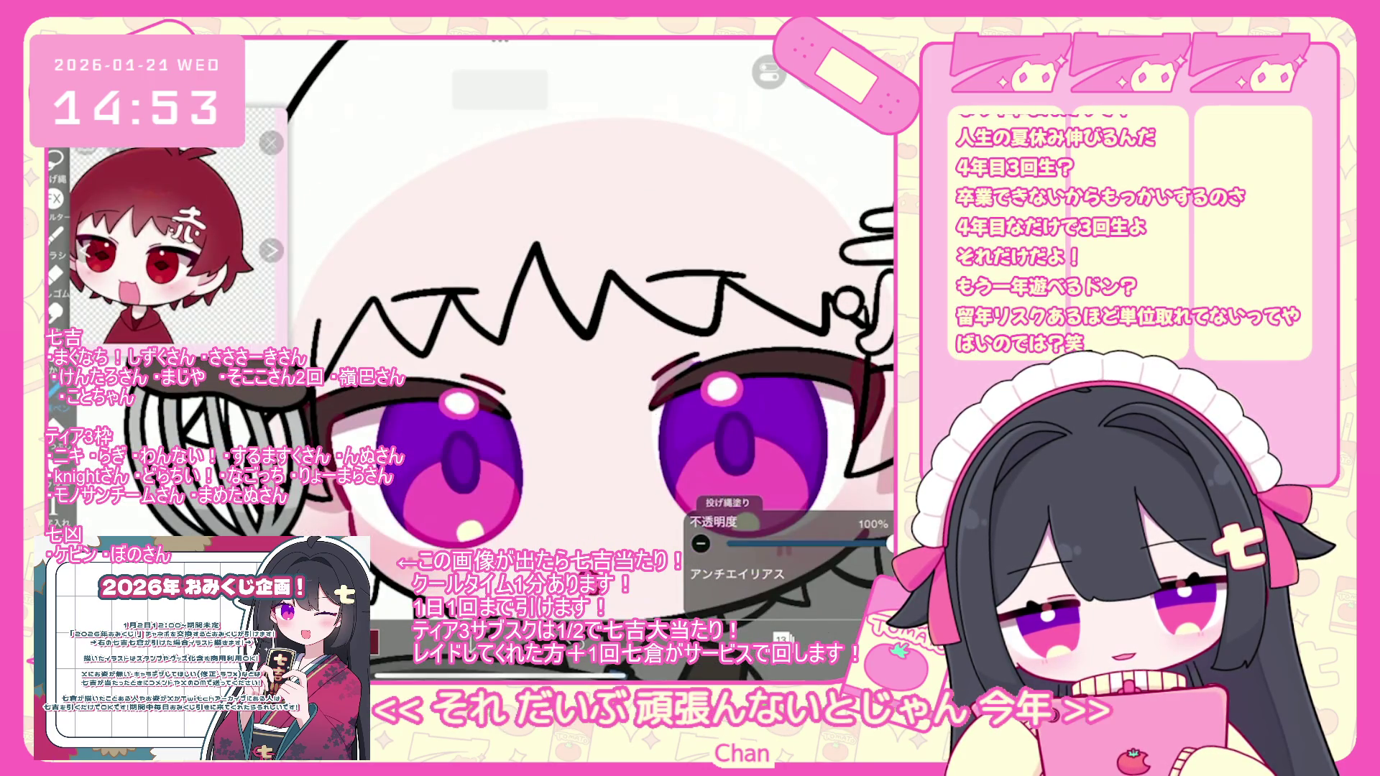
scroll(590, 331, "down", 1)
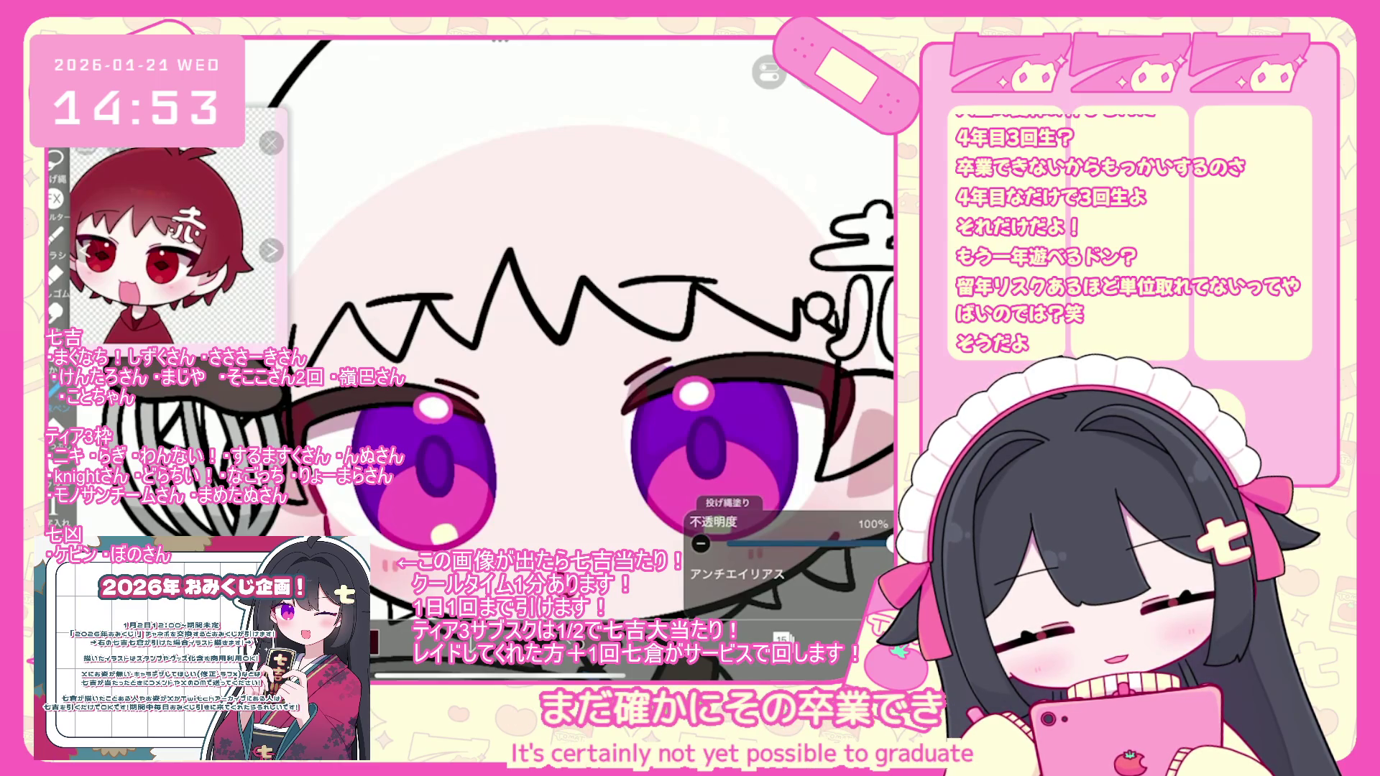
left_click(782, 637)
- Move the eye folder down about 12 px, then make layer 5 the working layer
left_click(813, 162)
left_click(812, 291)
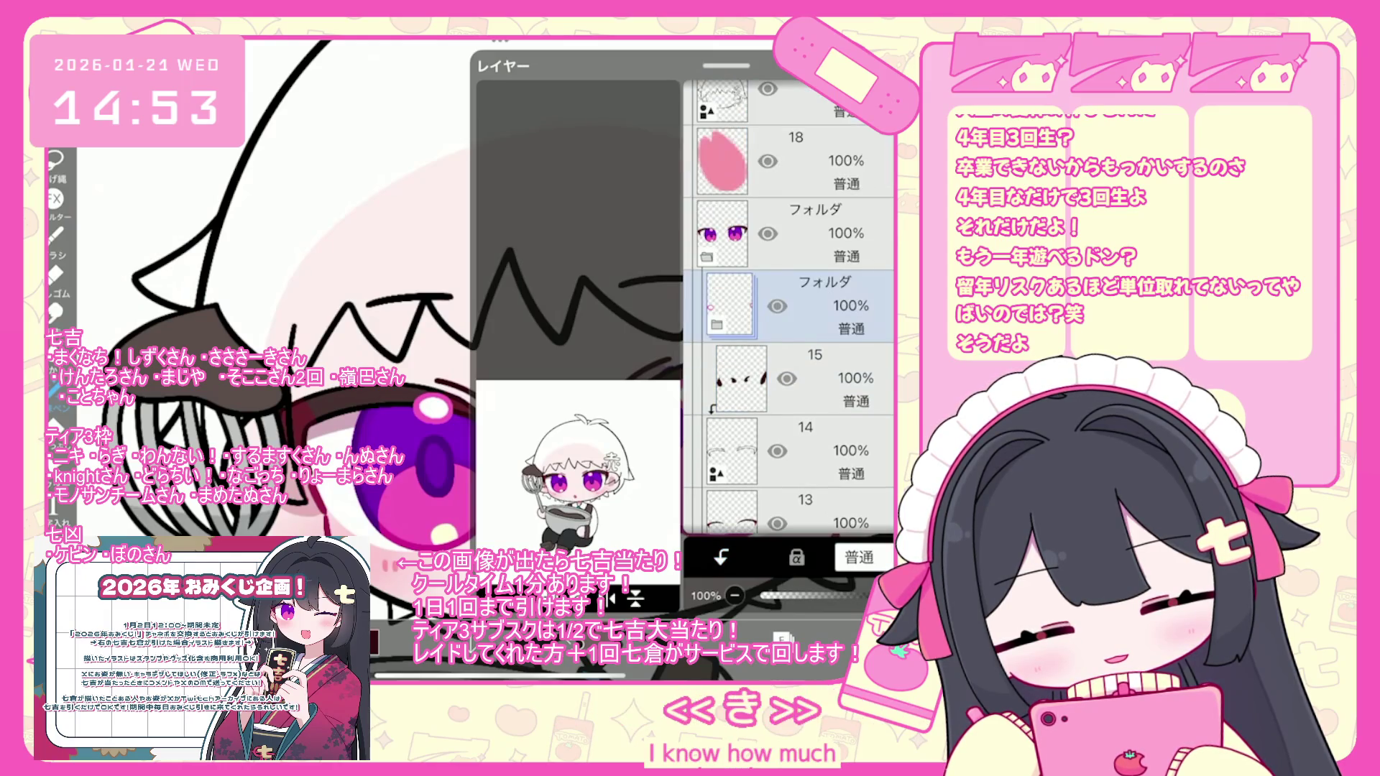
left_click_drag(565, 400, 565, 411)
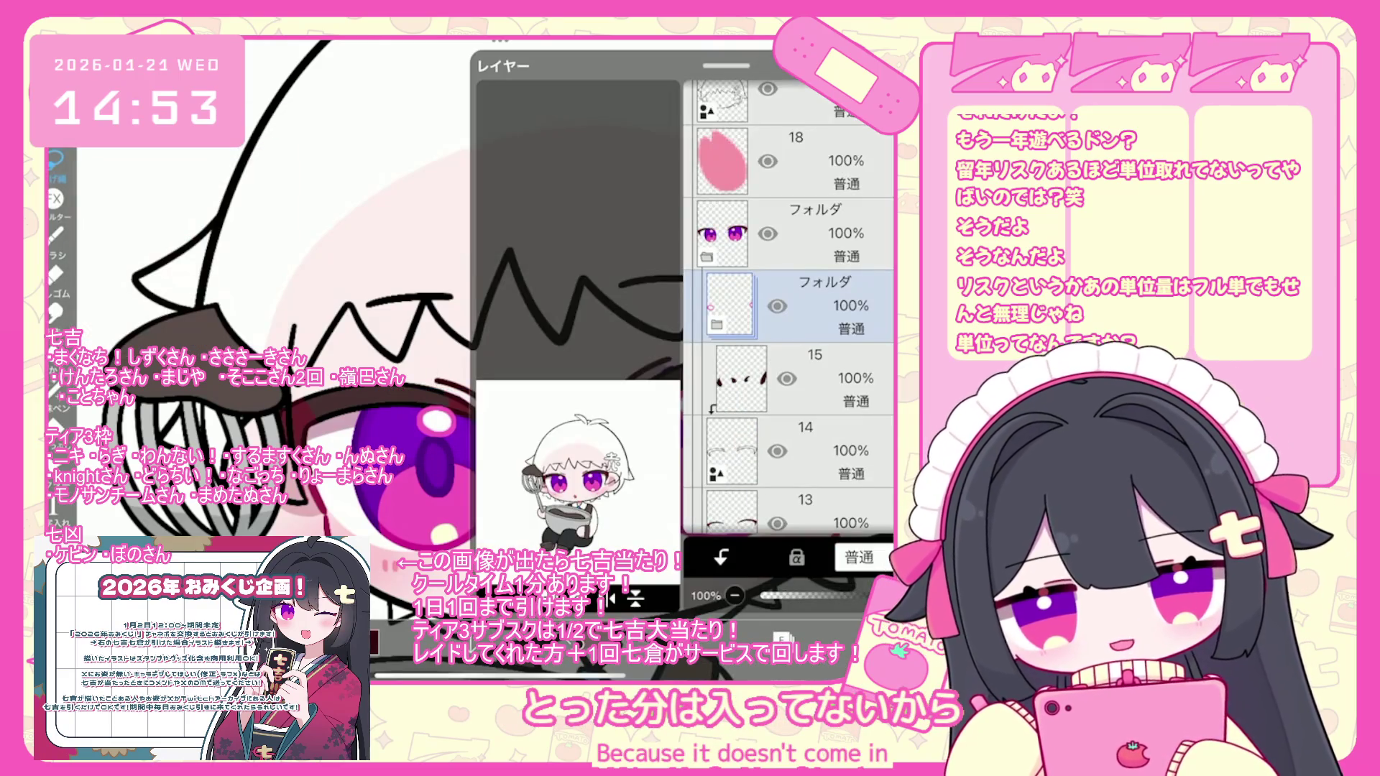
scroll(788, 306, "down", 5)
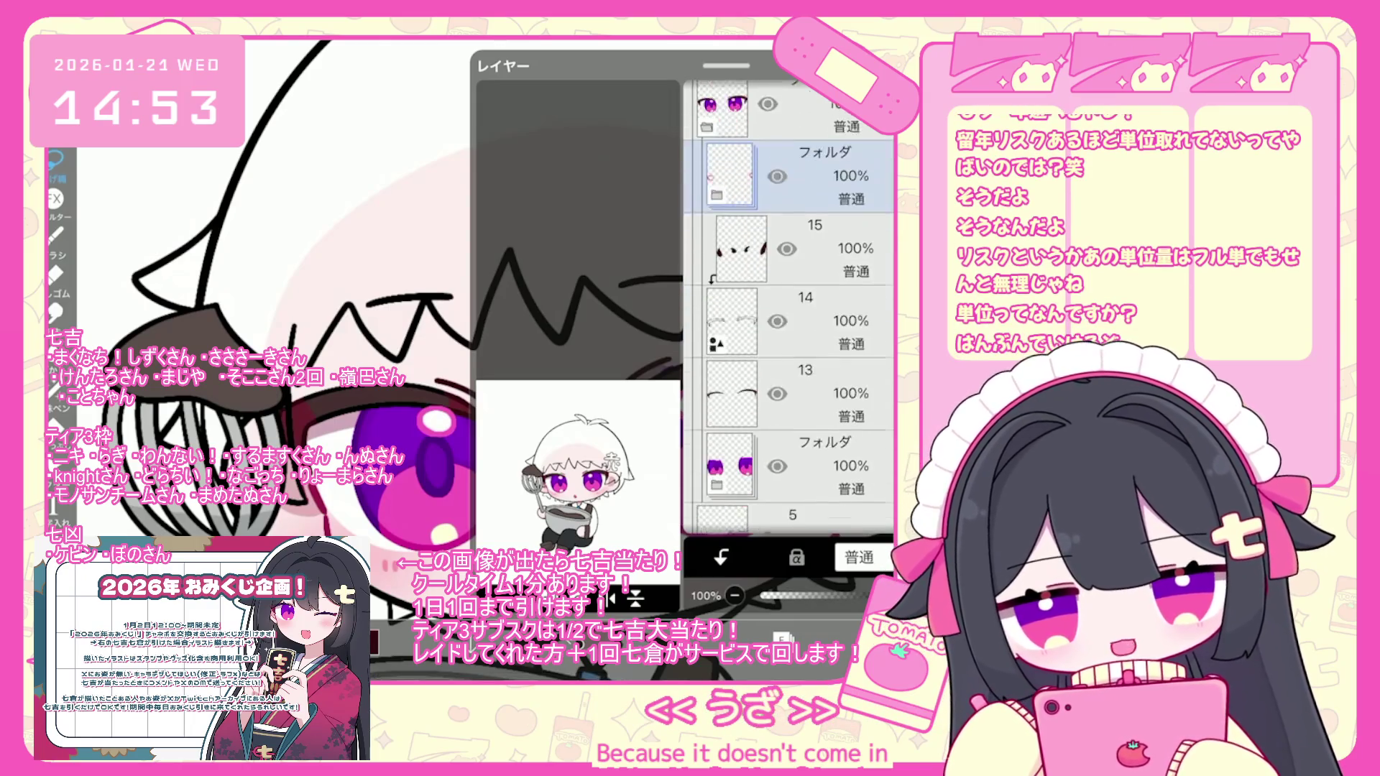
left_click(791, 371)
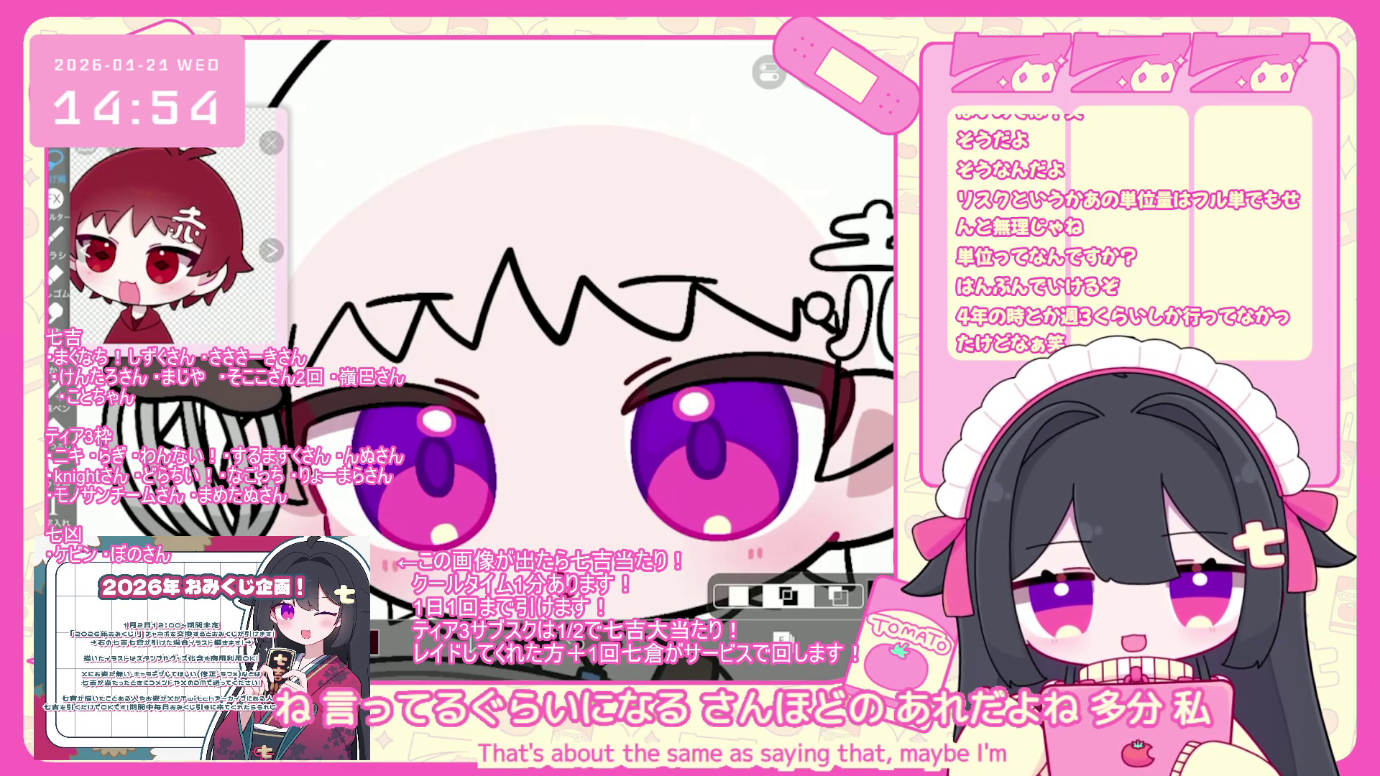
left_click(782, 638)
left_click(791, 378)
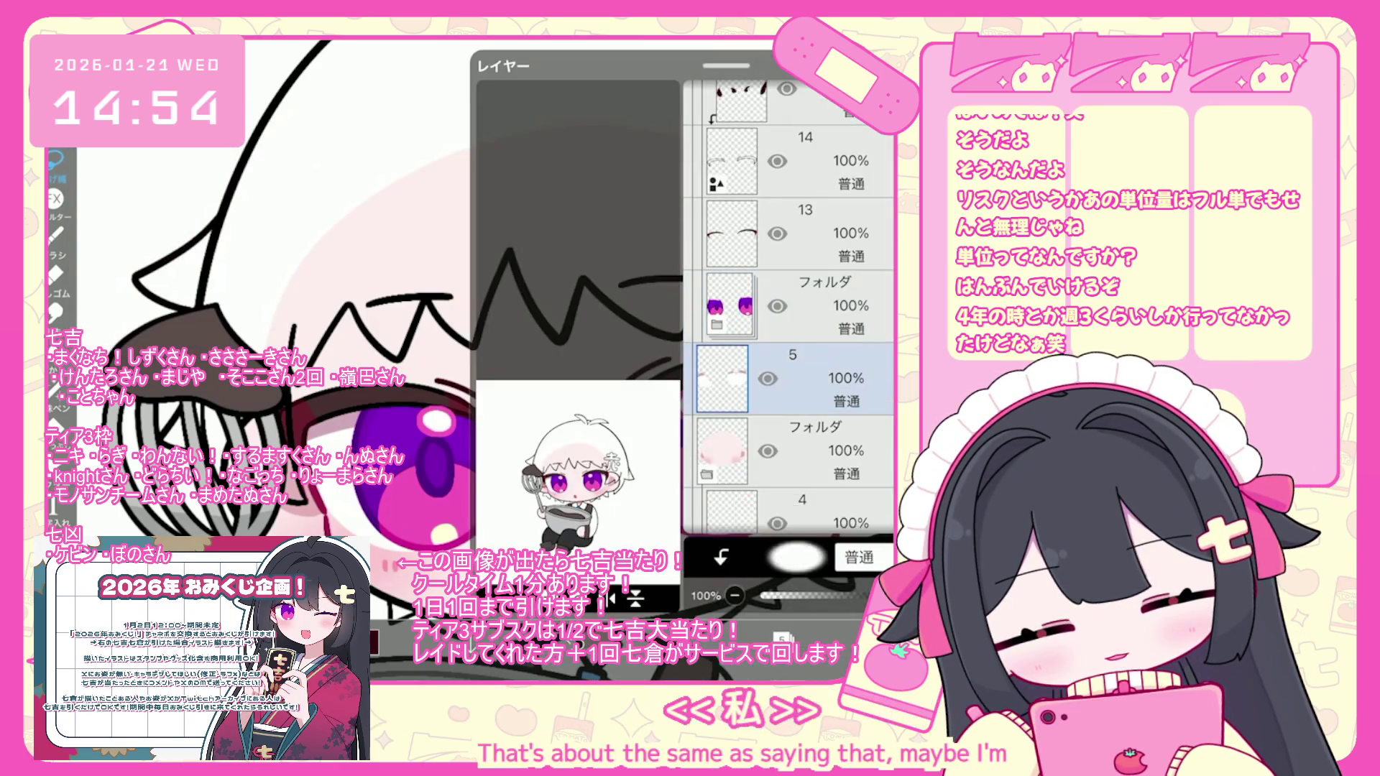
left_click(782, 638)
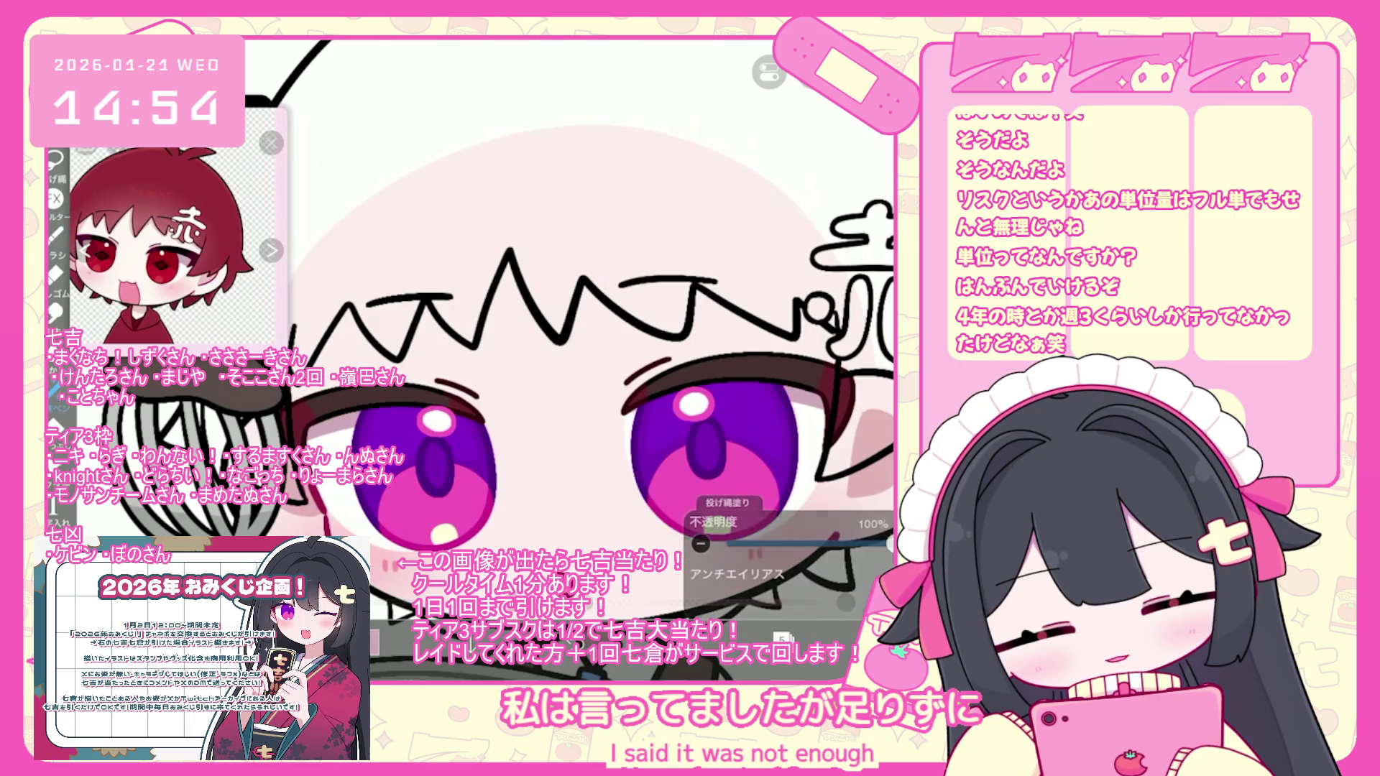
scroll(589, 345, "up", 2)
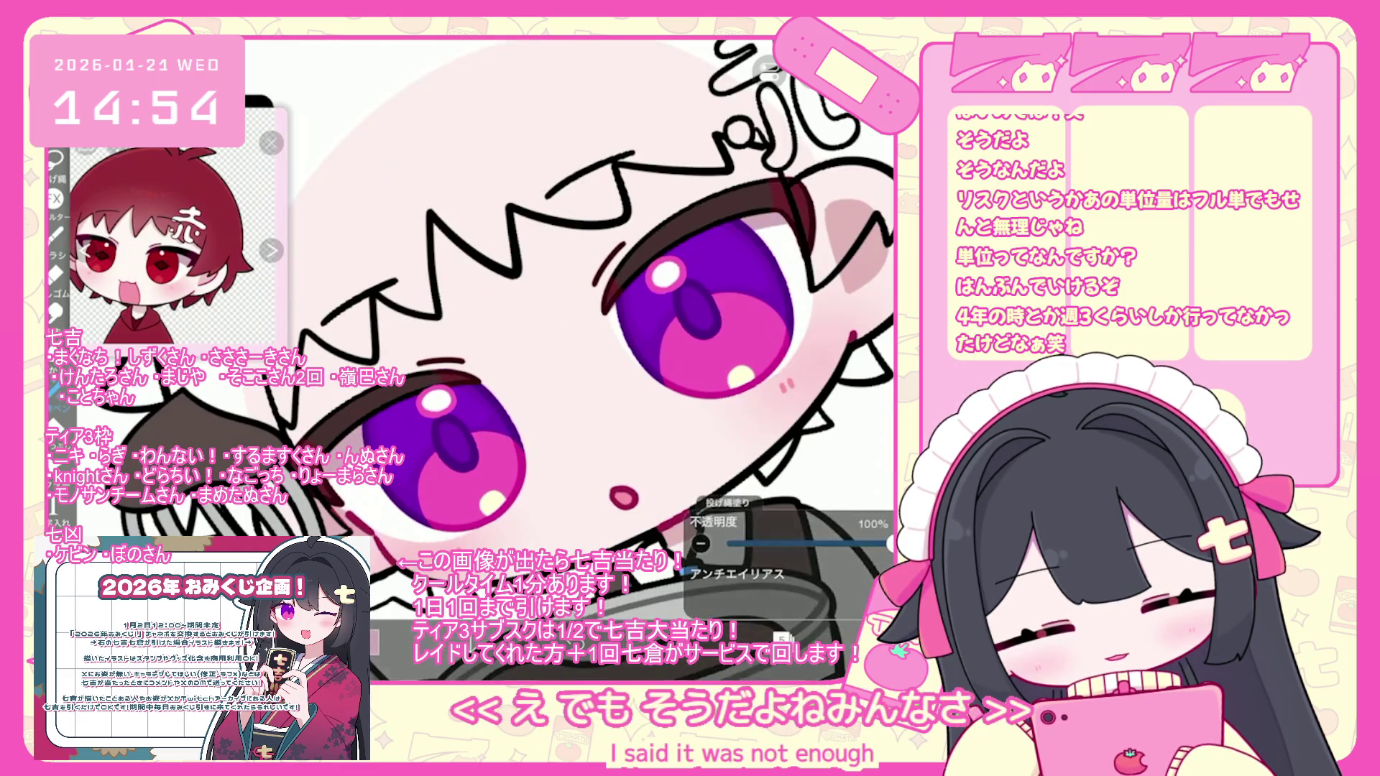
left_click_drag(589, 345, 575, 392)
key("ctrl+z")
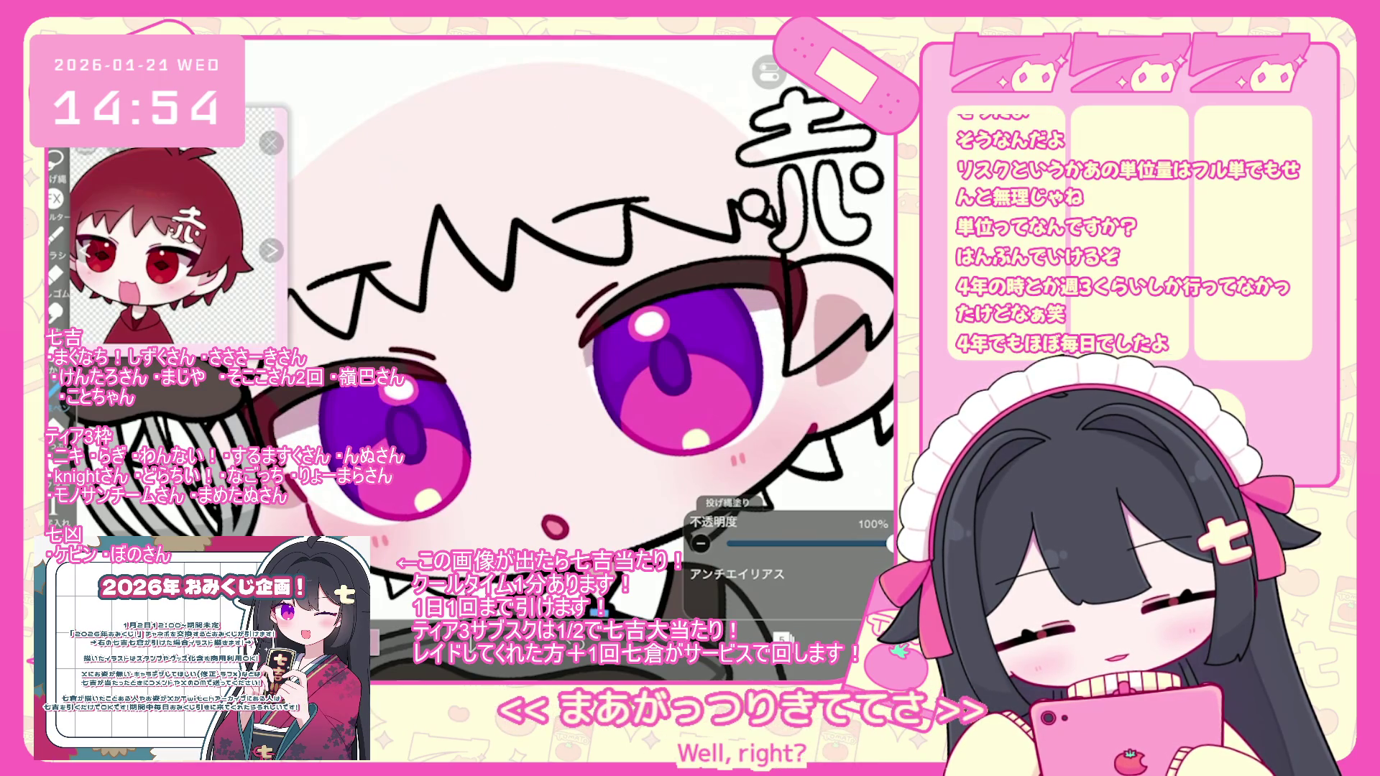
scroll(546, 345, "down", 3)
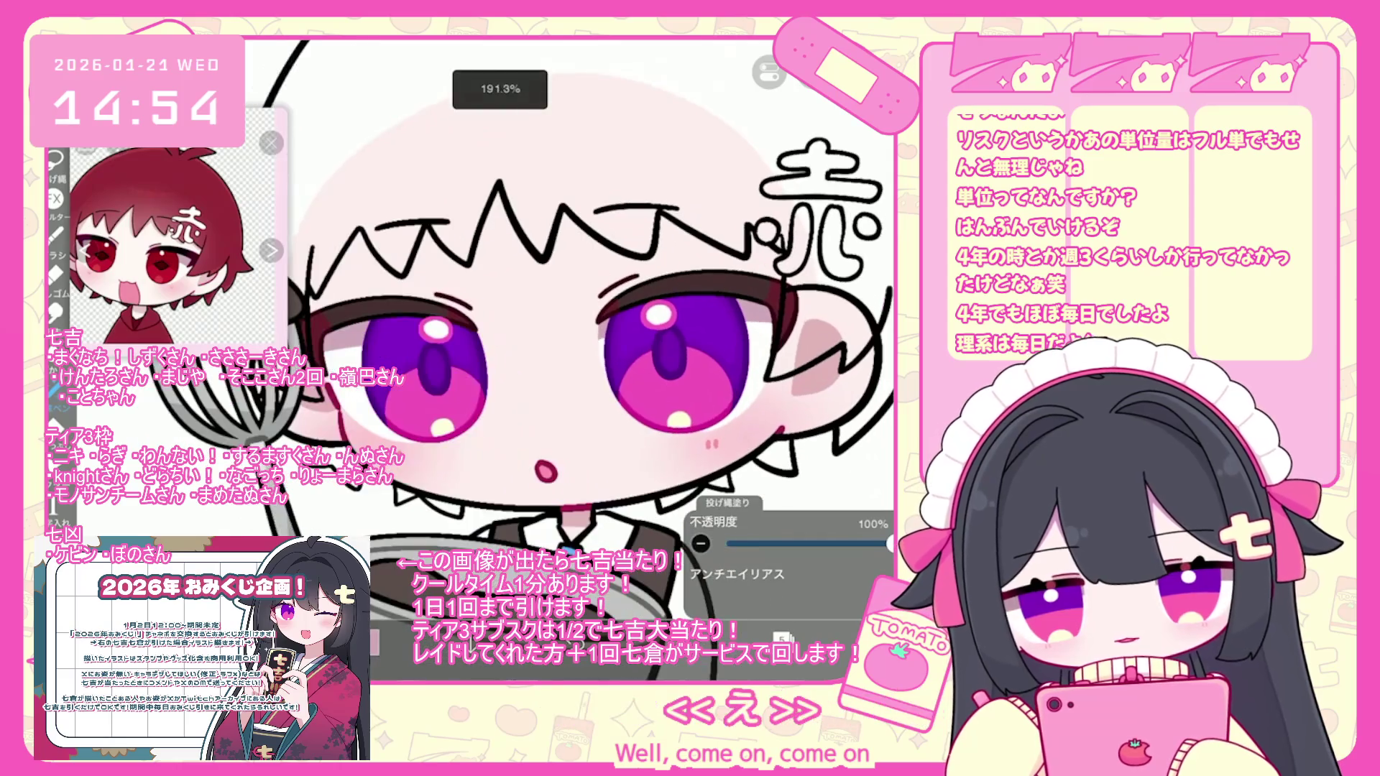
scroll(547, 345, "up", 1)
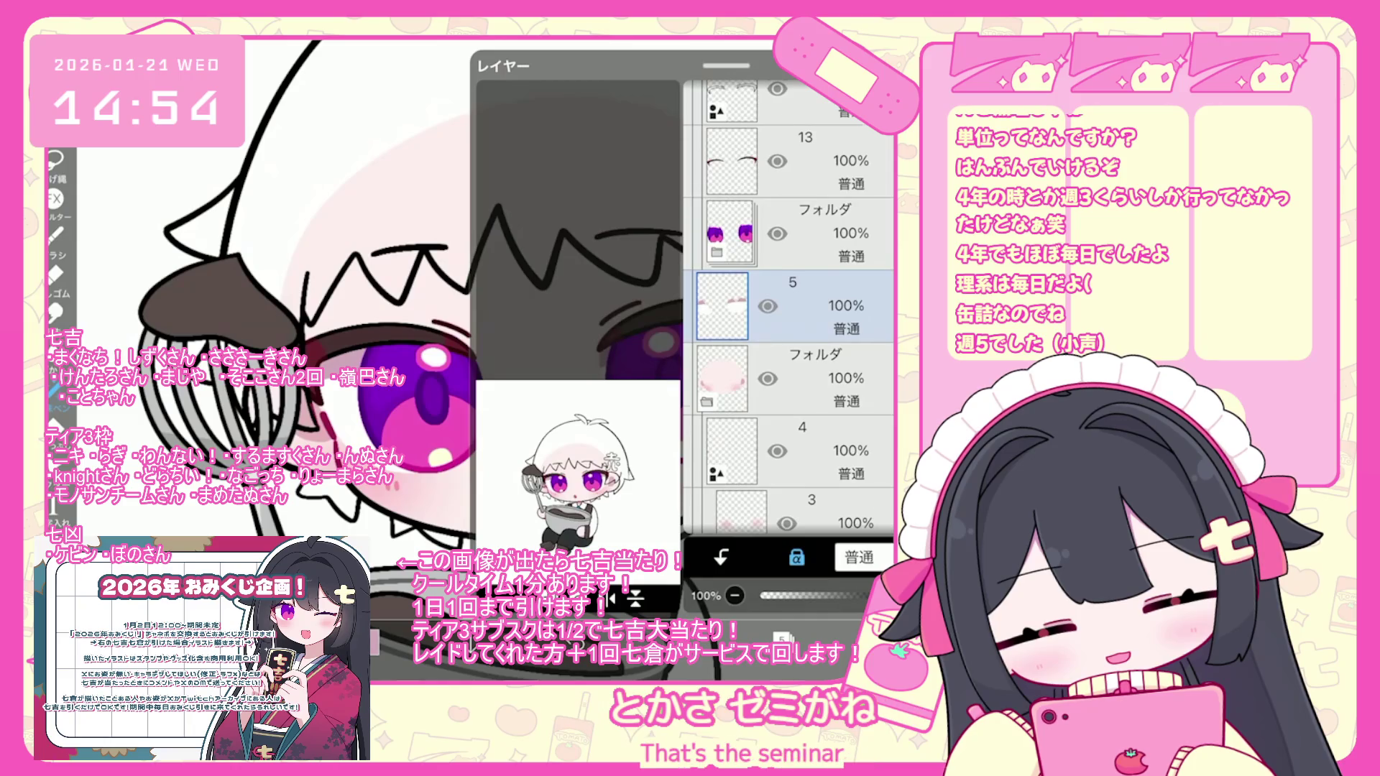
scroll(791, 309, "up", 2)
left_click(827, 455)
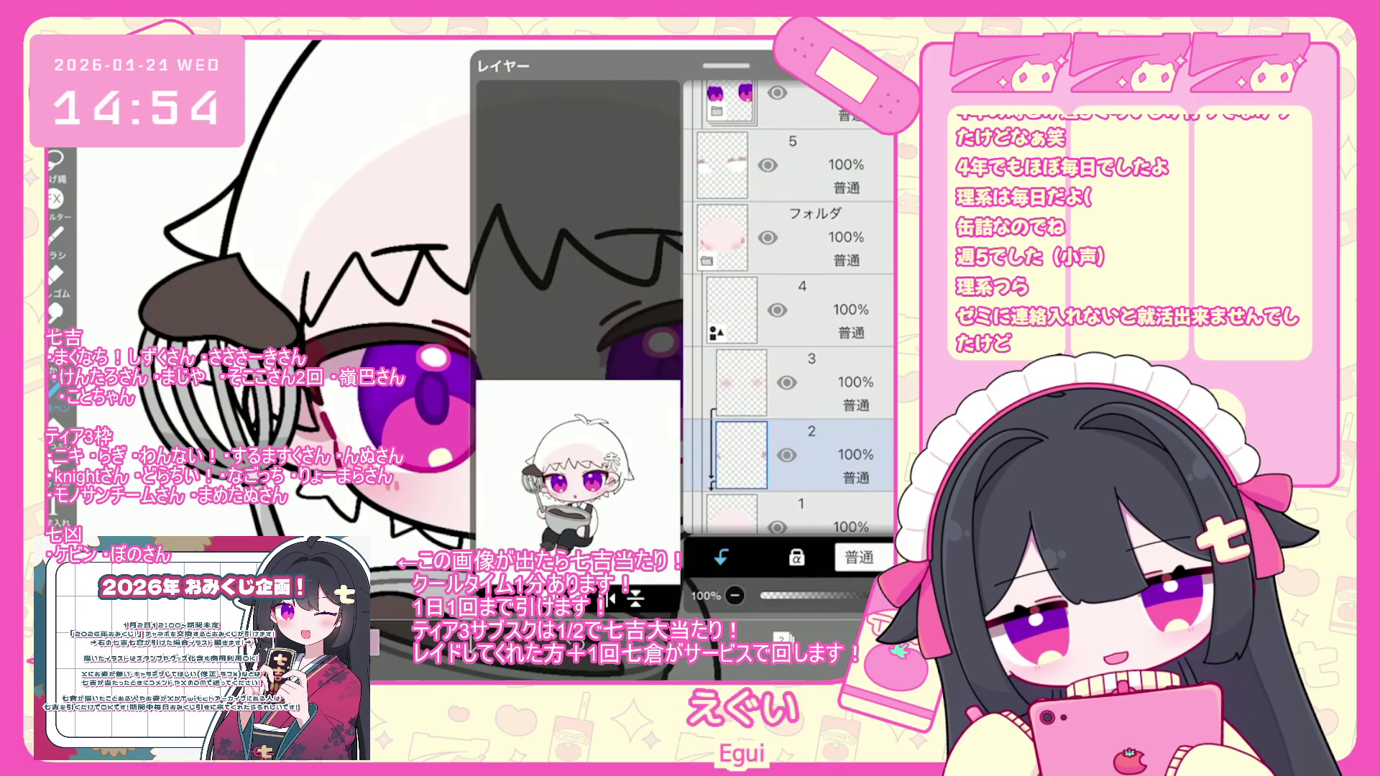
left_click(55, 389)
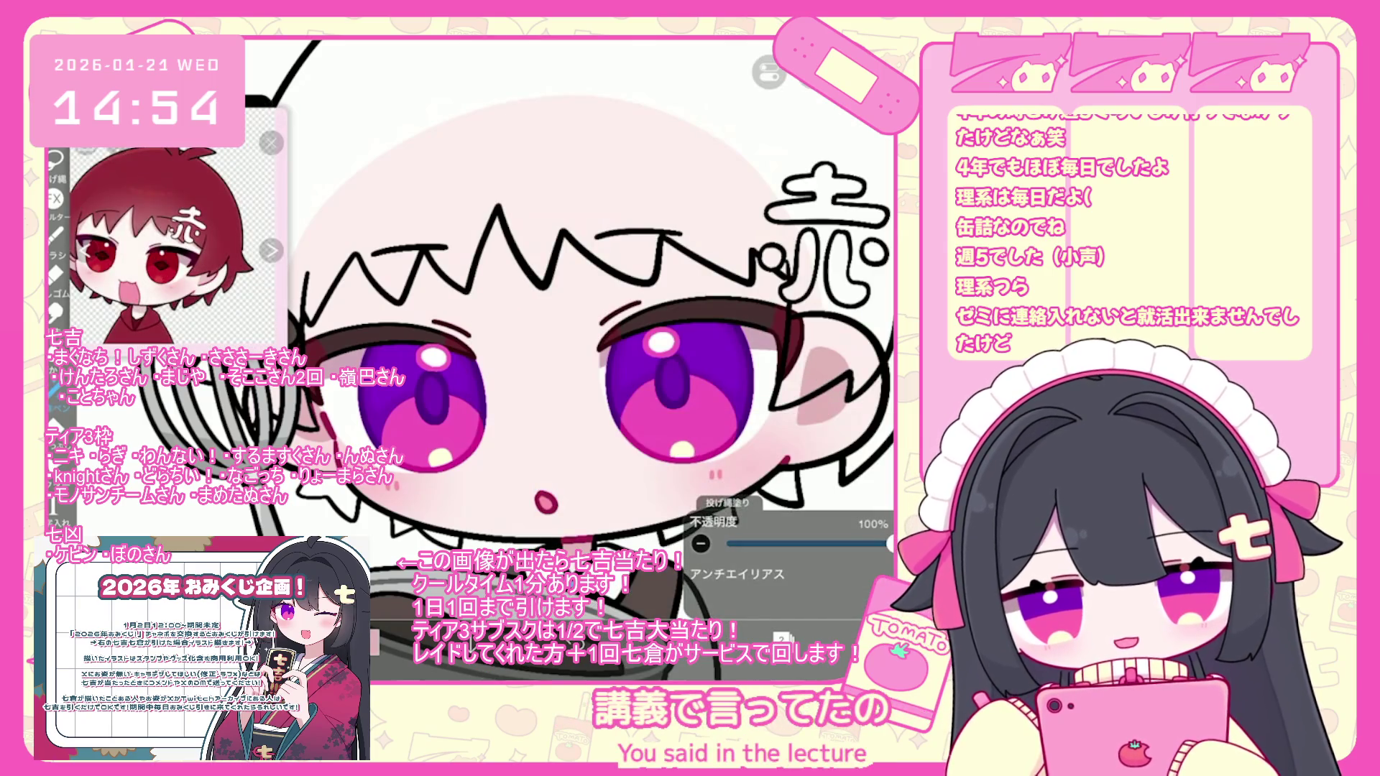
scroll(659, 330, "up", 3)
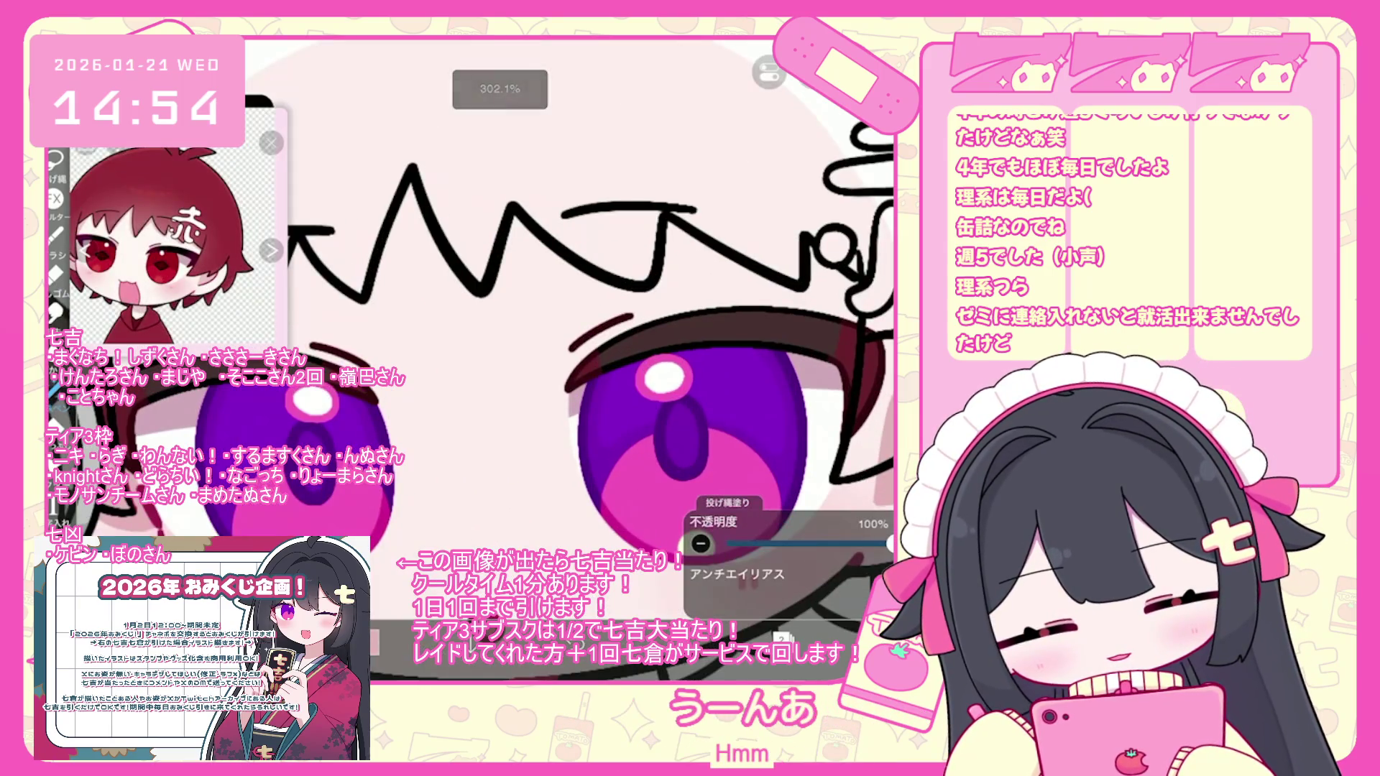
key("ctrl+z")
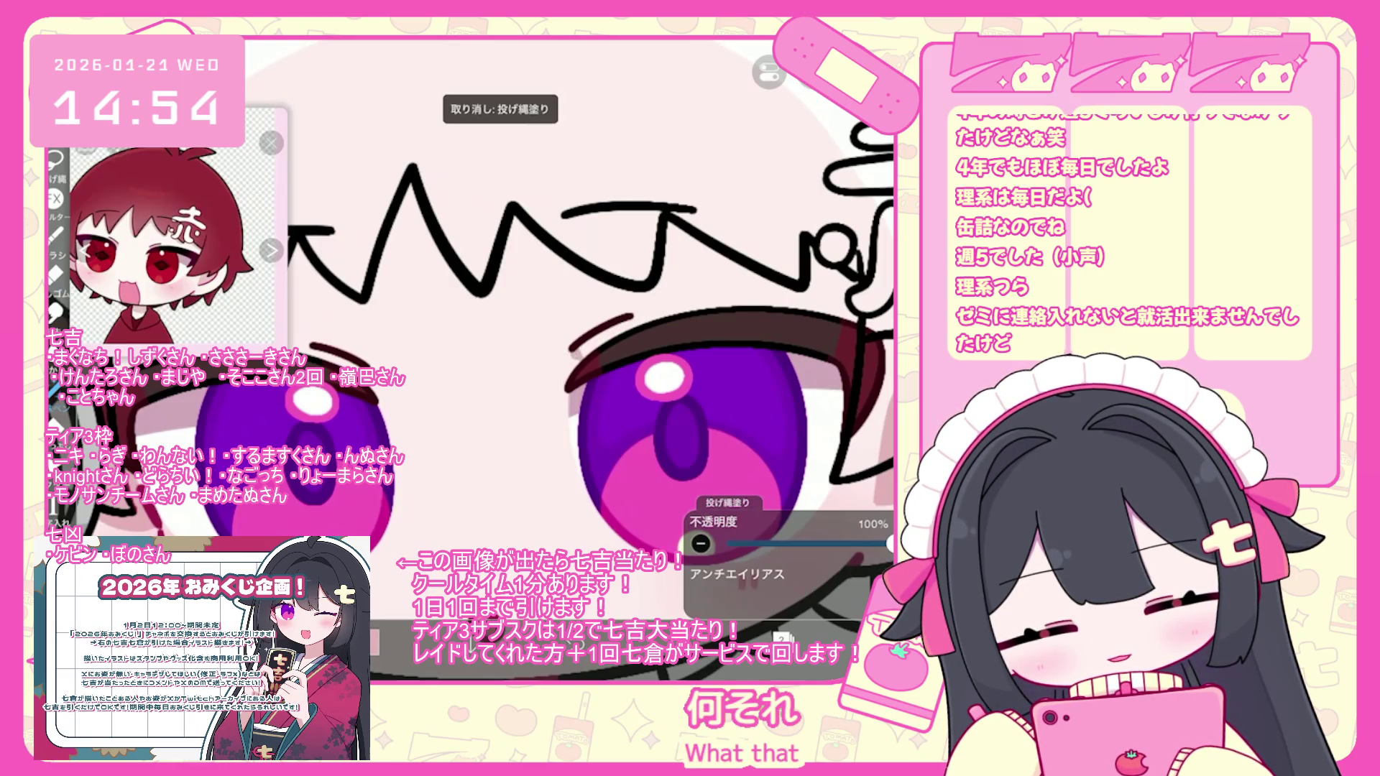
scroll(590, 359, "down", 1)
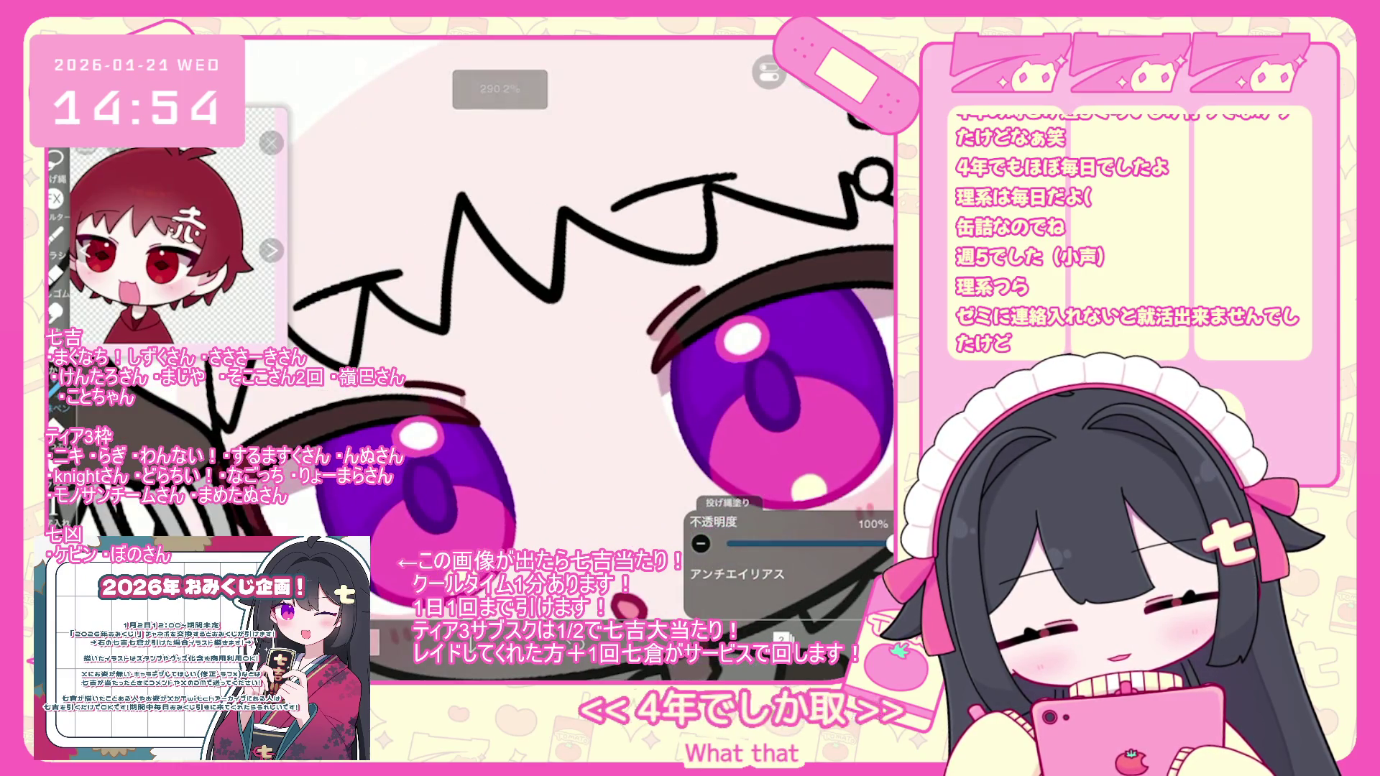
scroll(589, 338, "down", 5)
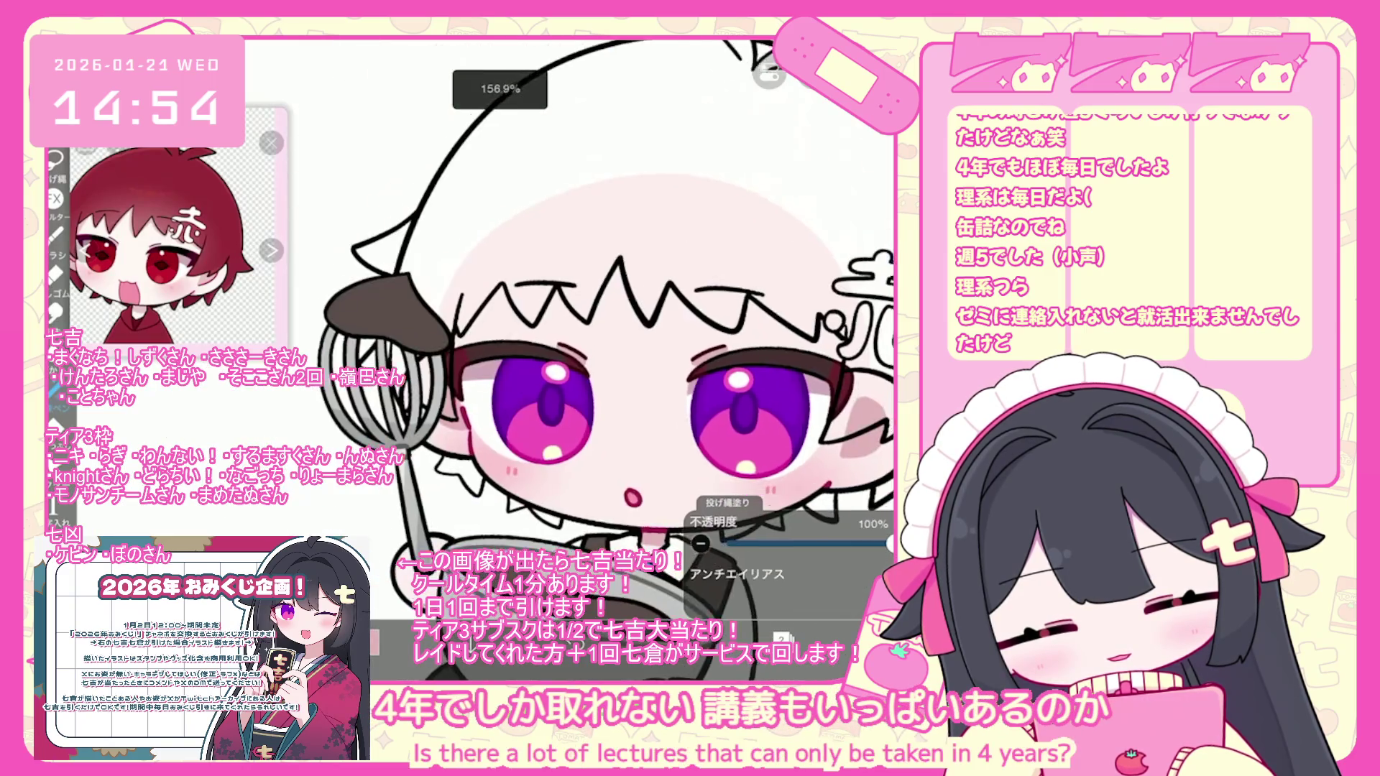
left_click(782, 638)
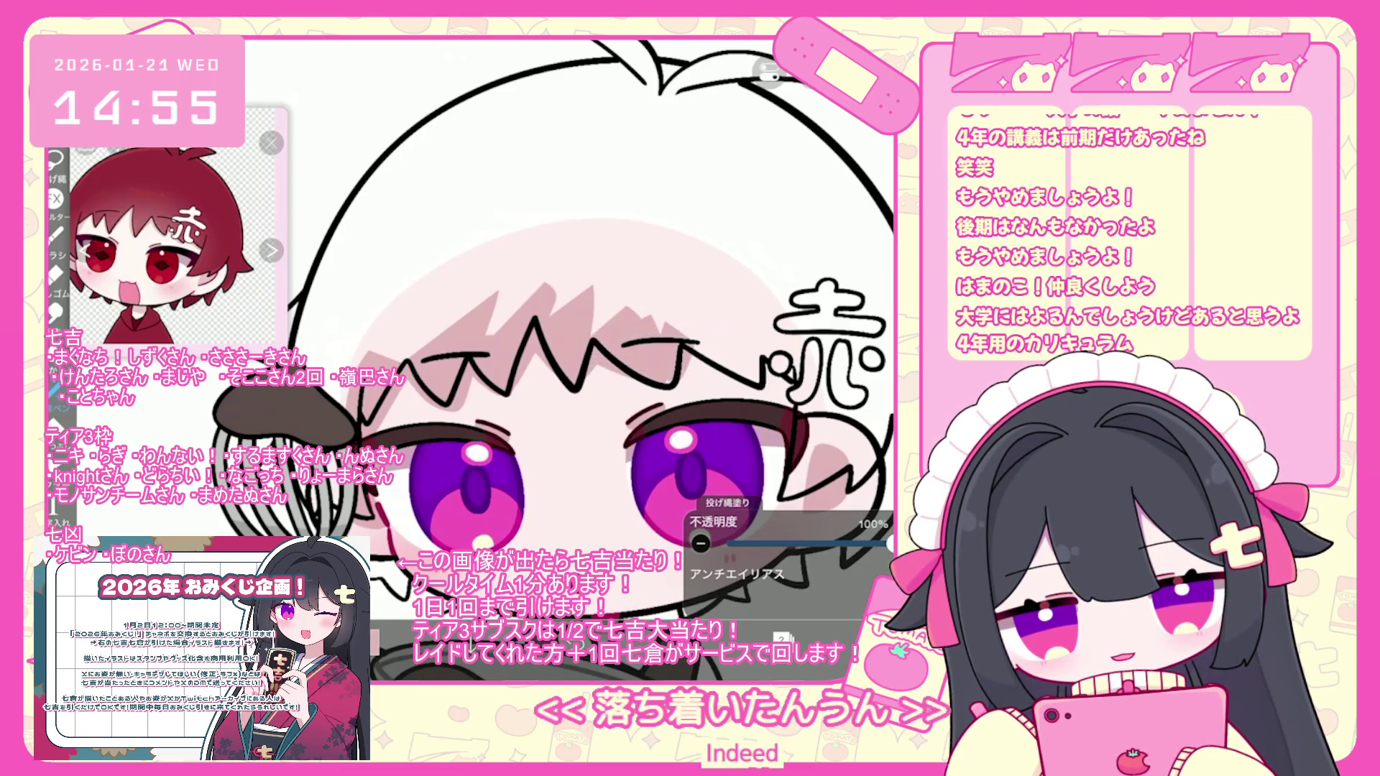
- Adjust the canvas view and bring up the layer list
scroll(552, 378, "down", 3)
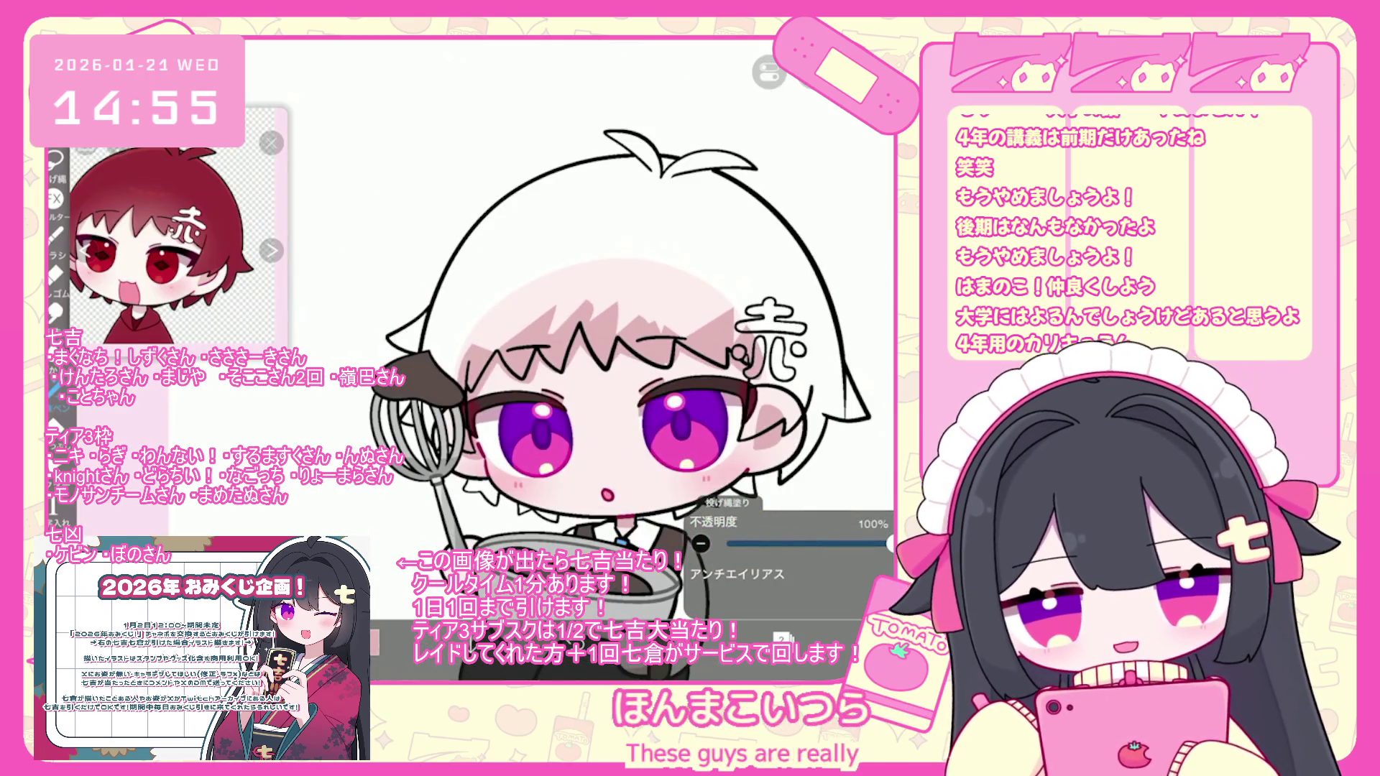
scroll(561, 374, "up", 2)
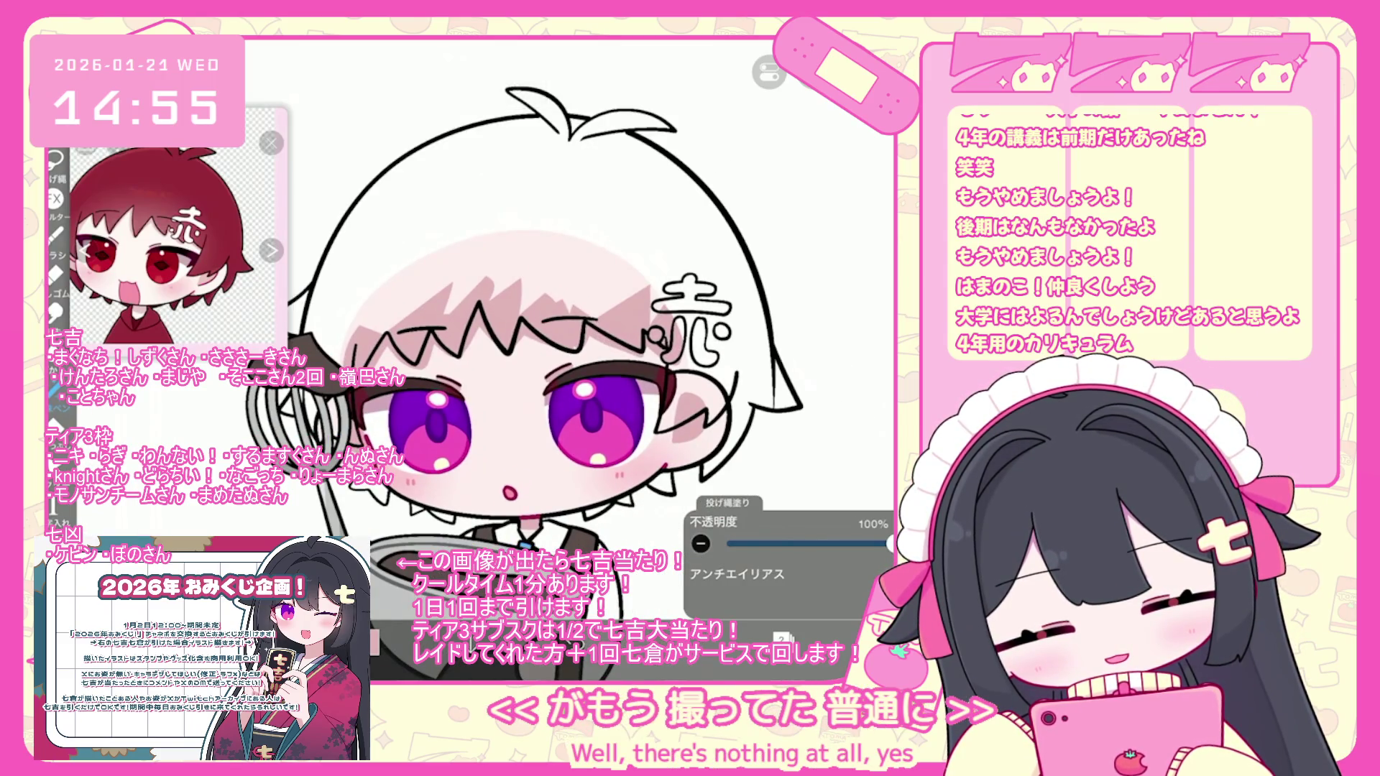
left_click(783, 638)
scroll(791, 309, "up", 10)
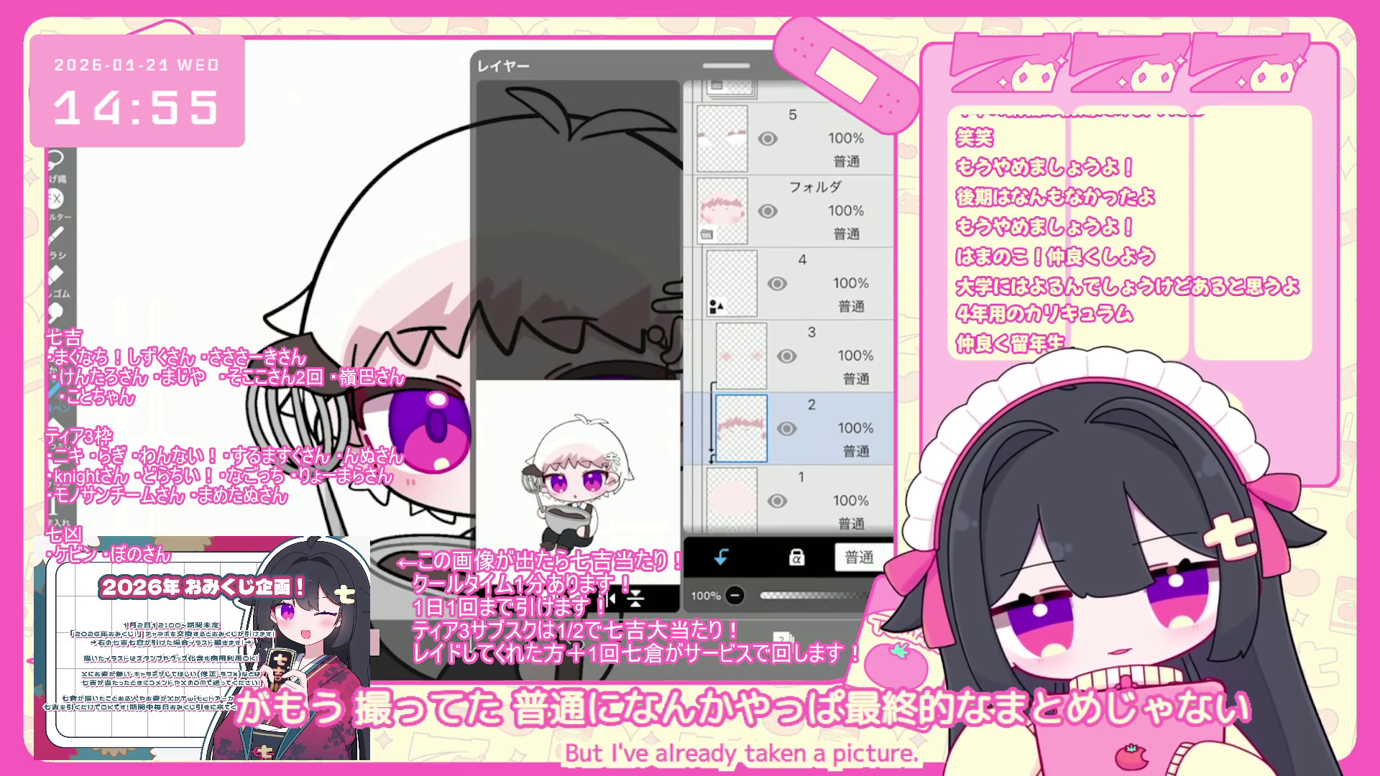
- Select hair layer 18 and recolour it with the current deep red
scroll(790, 309, "up", 10)
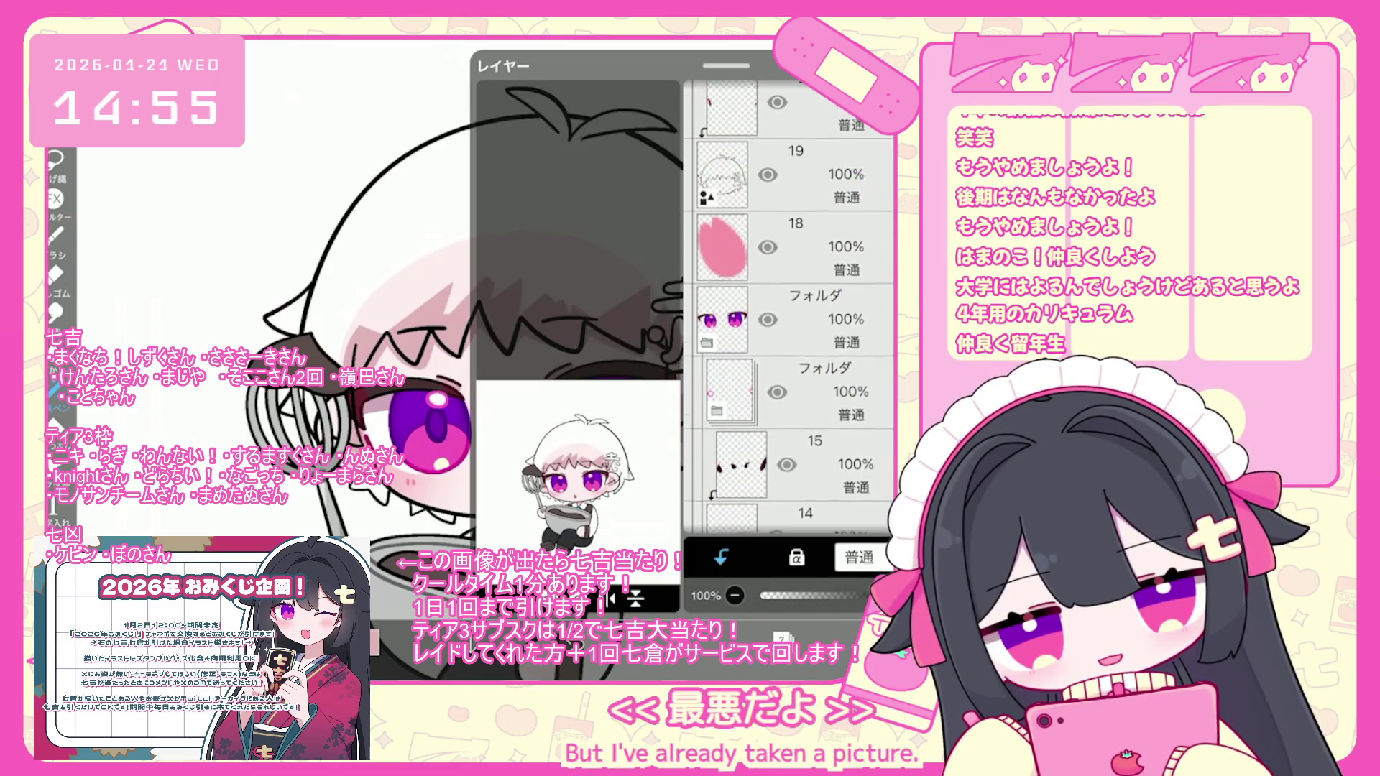
left_click(723, 306)
left_click(783, 638)
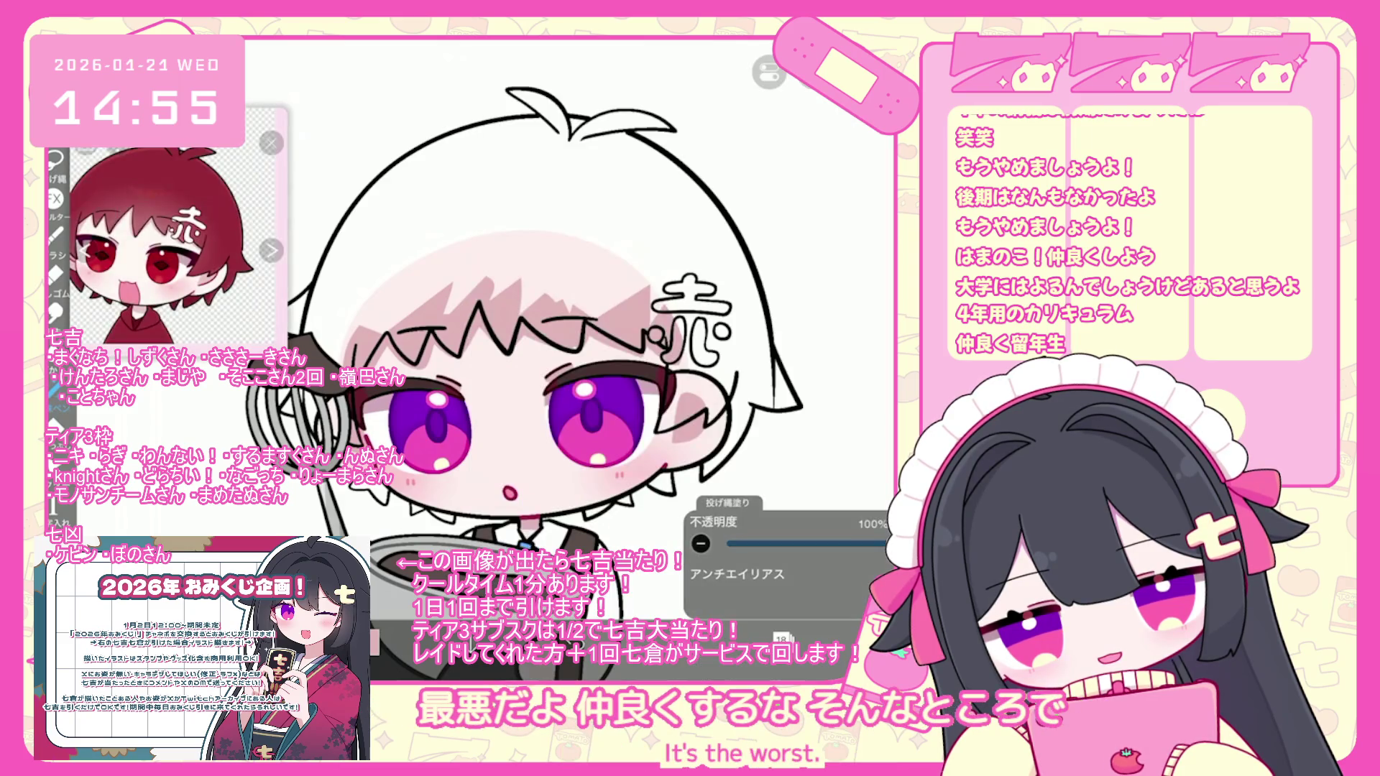
scroll(568, 359, "down", 2)
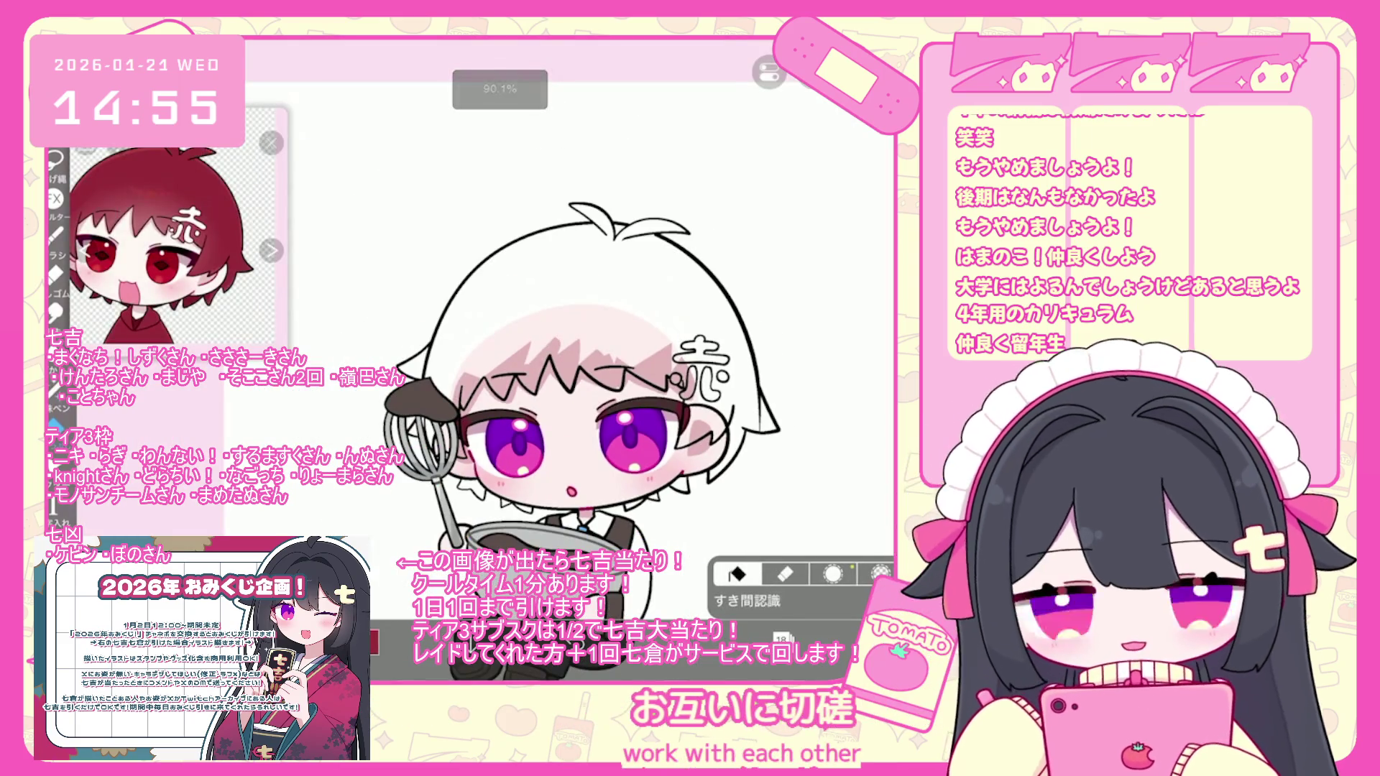
left_click(782, 639)
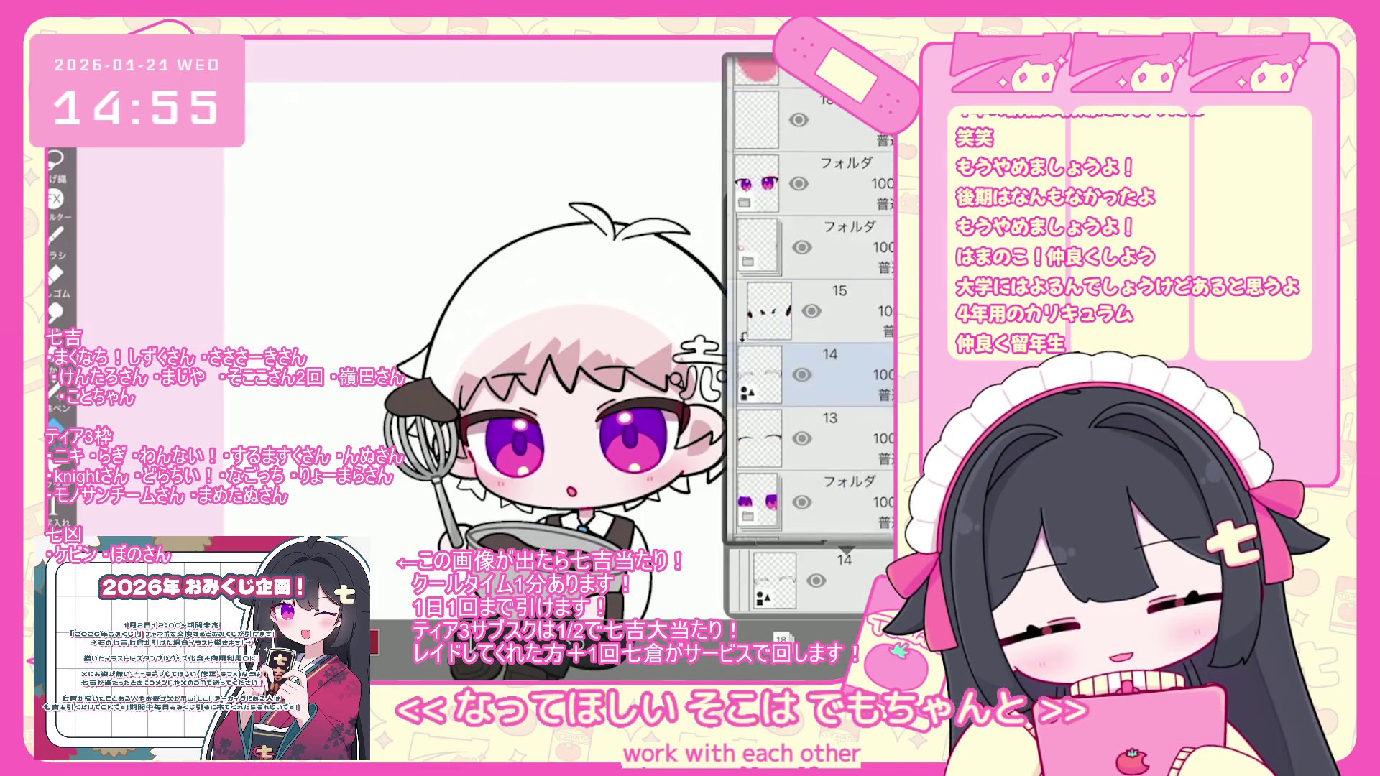
left_click(782, 638)
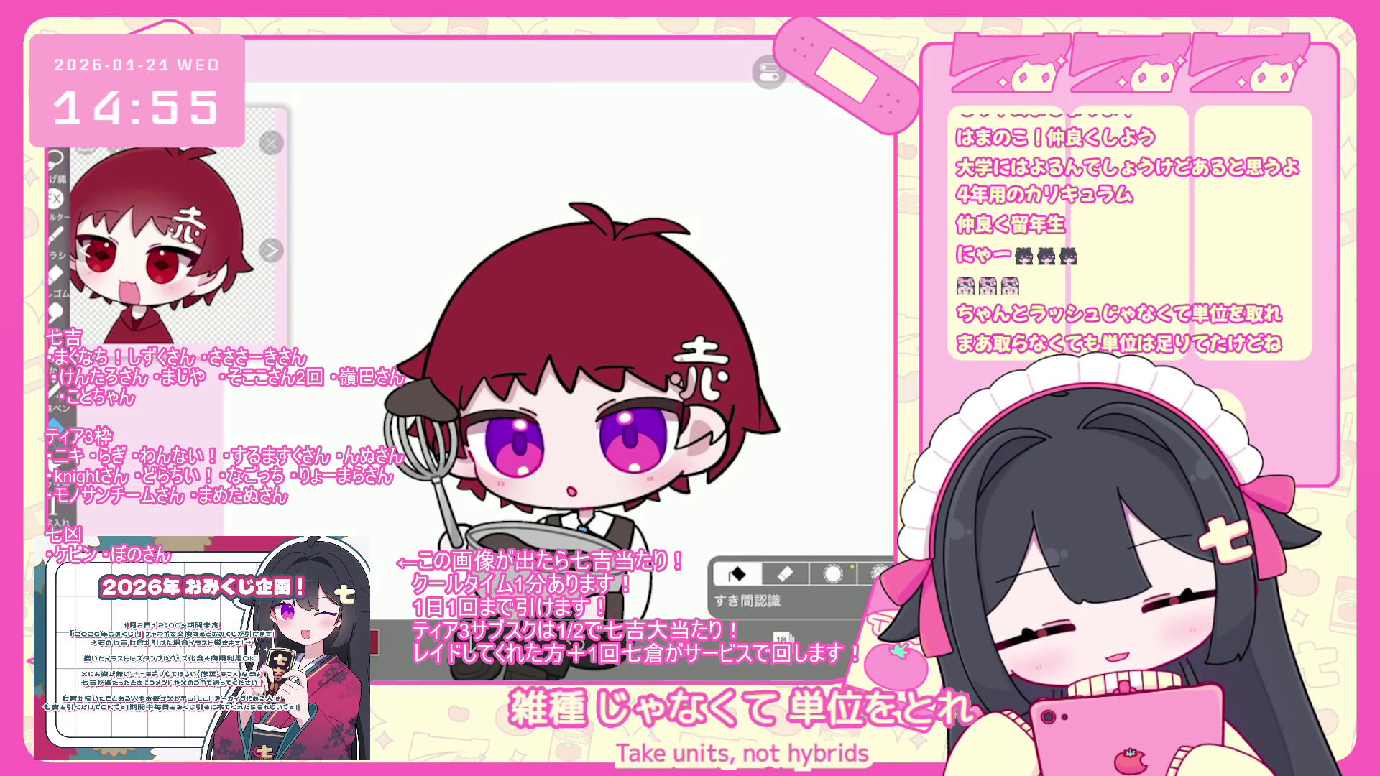
- Reopen the layer list and select layer 20
left_click(784, 636)
scroll(791, 309, "up", 3)
left_click(791, 323)
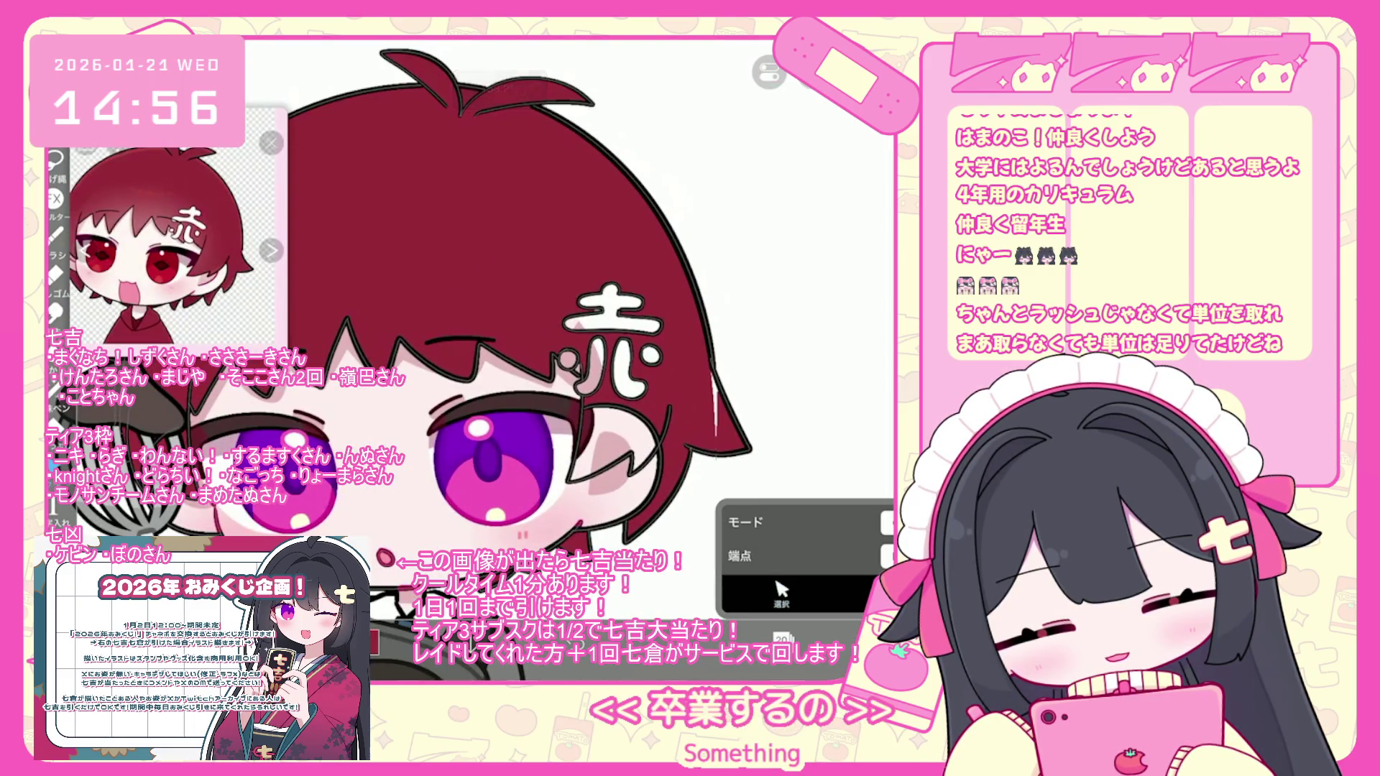
- Select hair layer 18, then switch the selection to layer 20
left_click(783, 638)
left_click(740, 381)
left_click(782, 639)
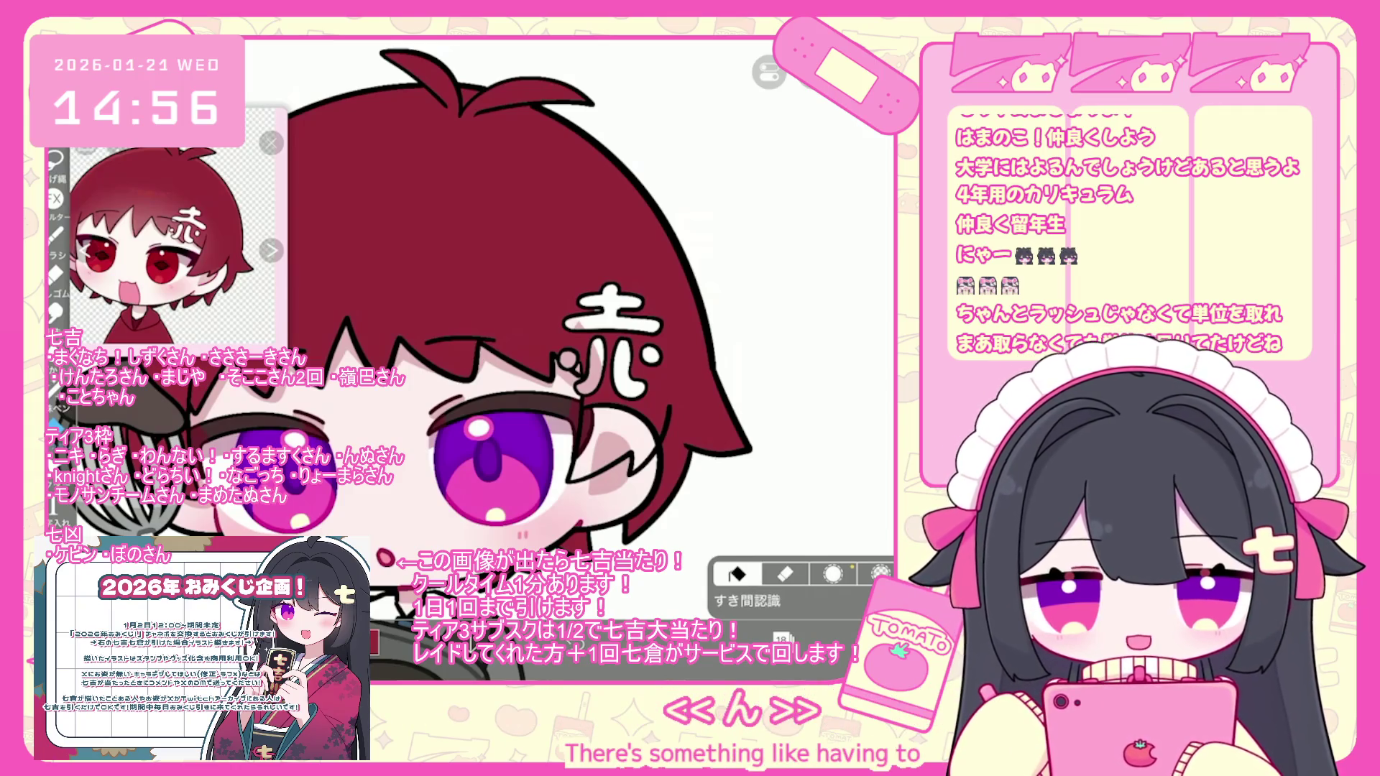
scroll(475, 360, "down", 3)
left_click(783, 638)
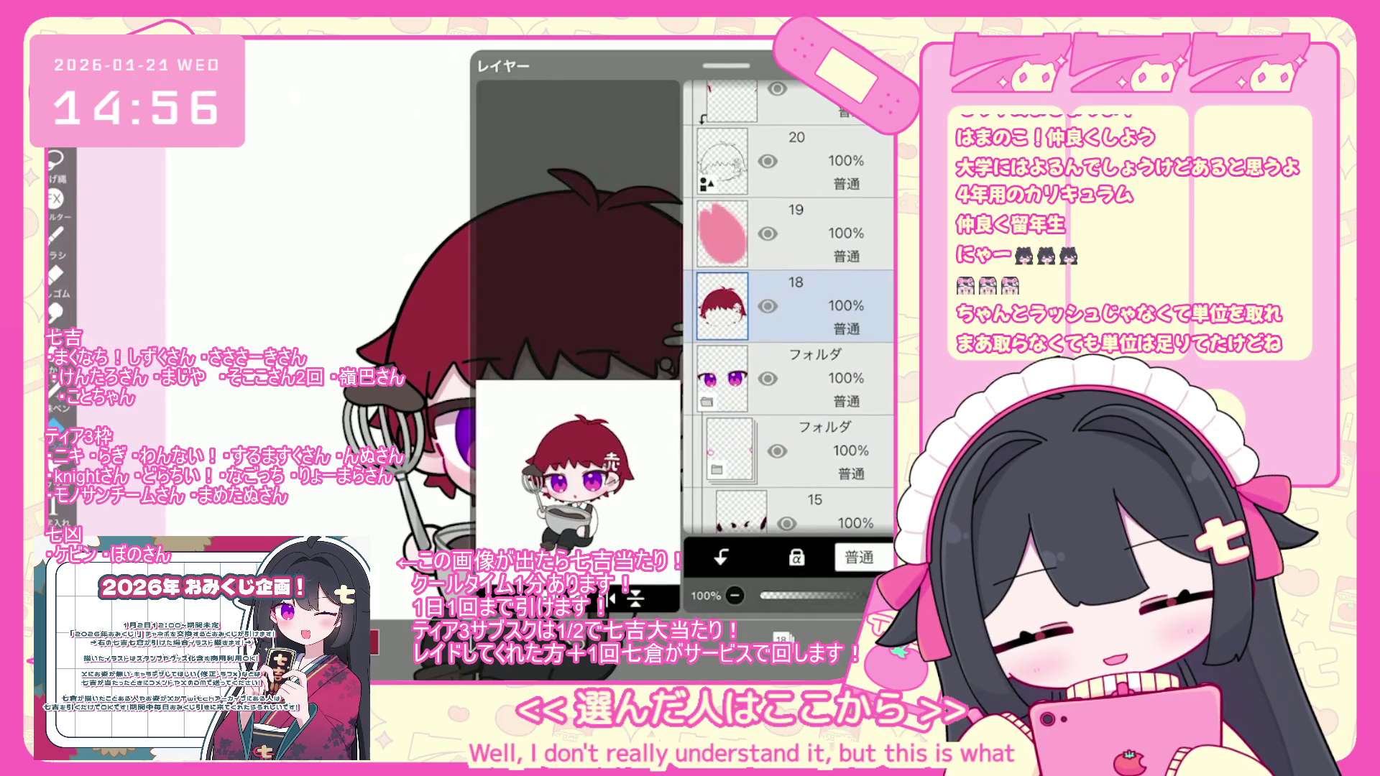
left_click(783, 638)
left_click(782, 639)
left_click(723, 161)
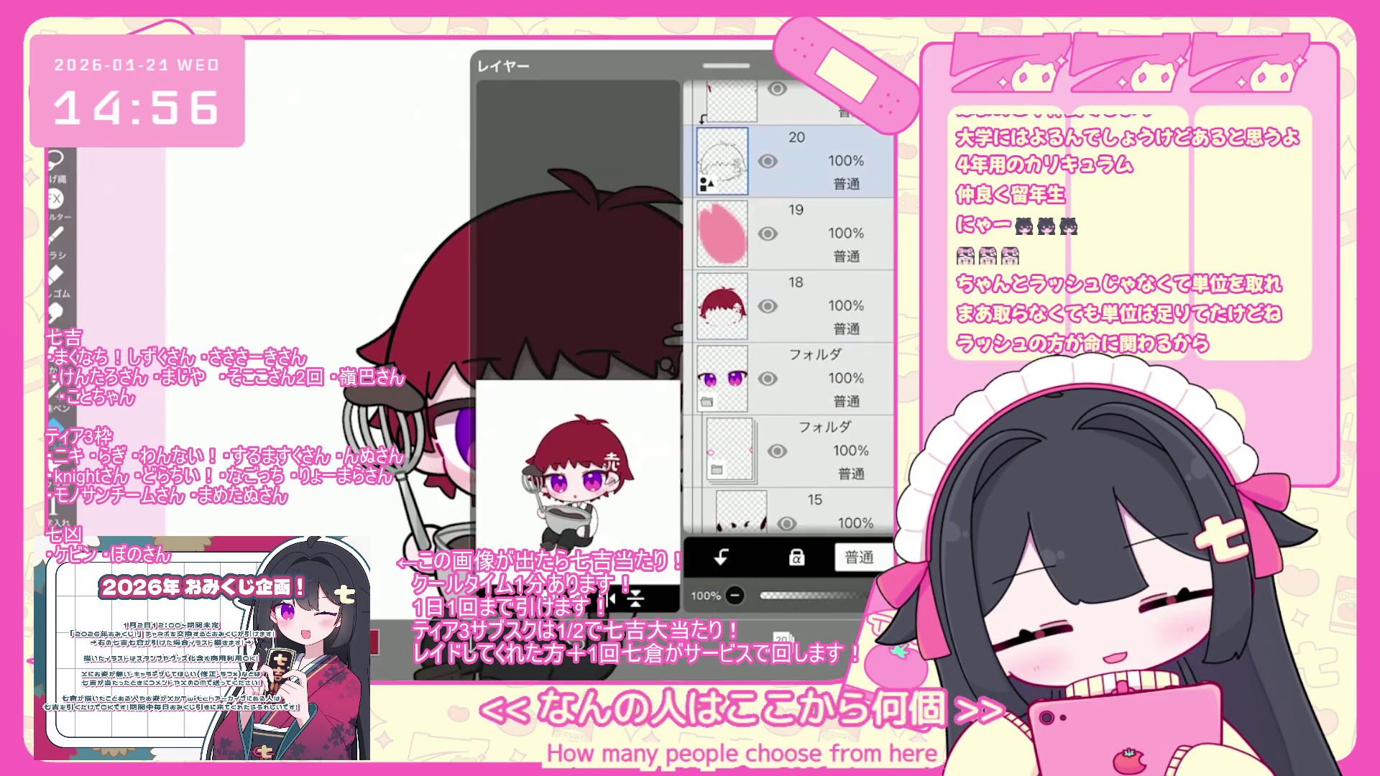
left_click(782, 639)
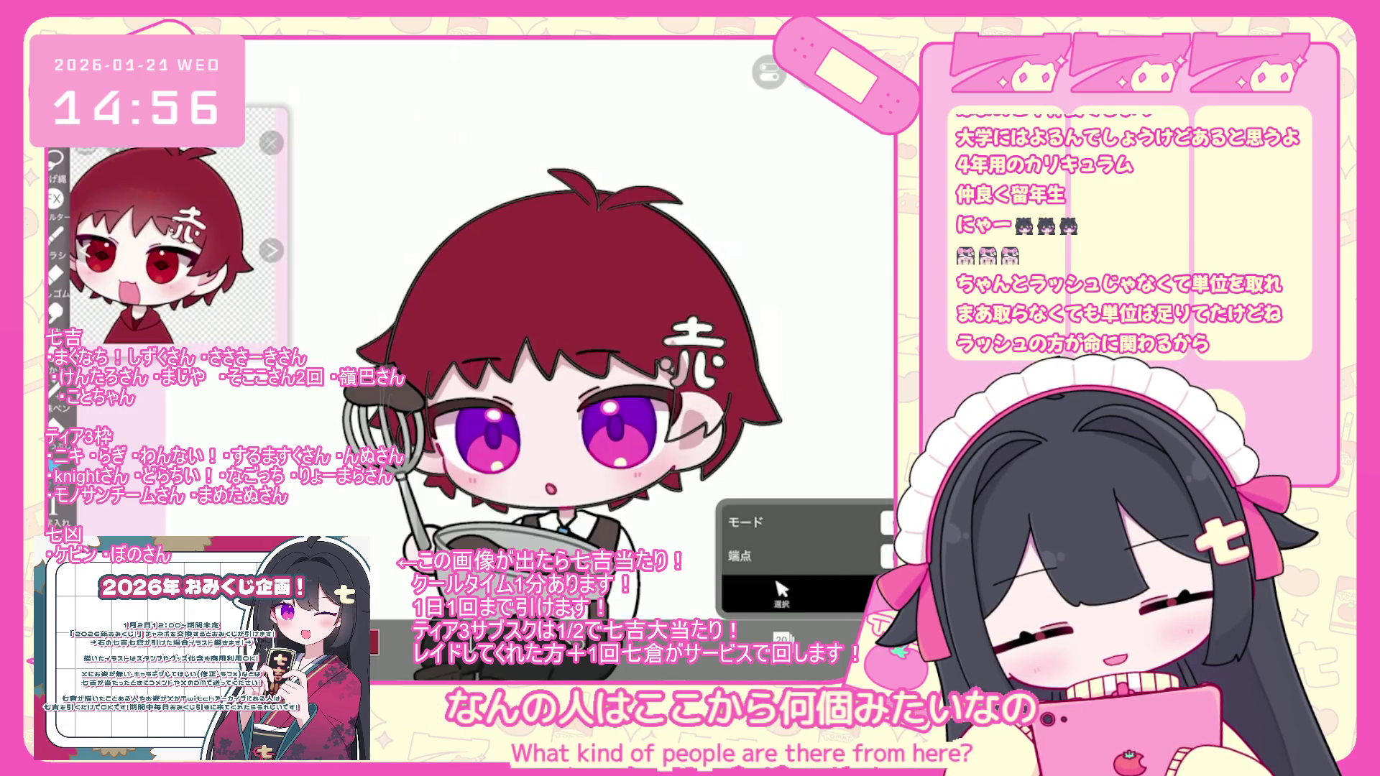
- Reopen the layer list and scroll through the character's layers
scroll(537, 415, "up", 2)
left_click(783, 639)
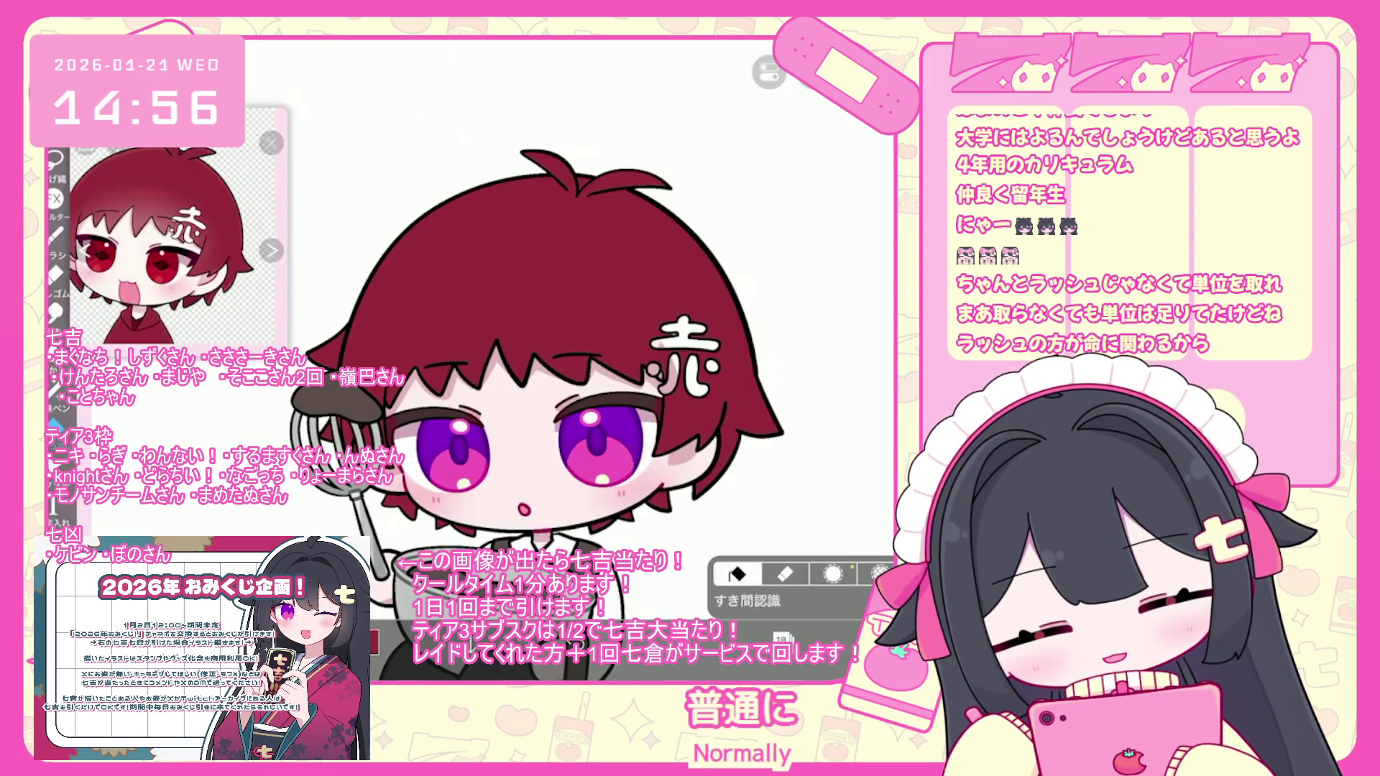
scroll(701, 371, "up", 5)
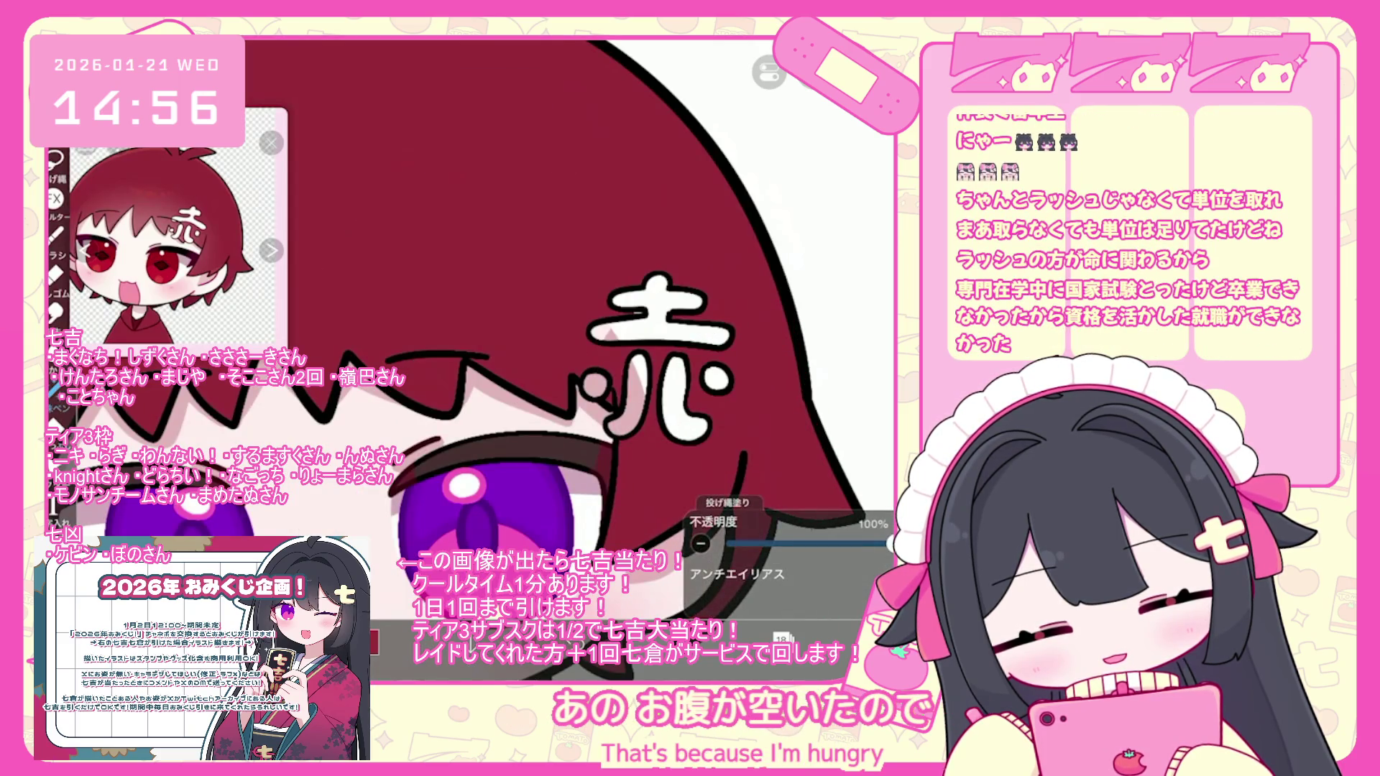
scroll(524, 359, "down", 5)
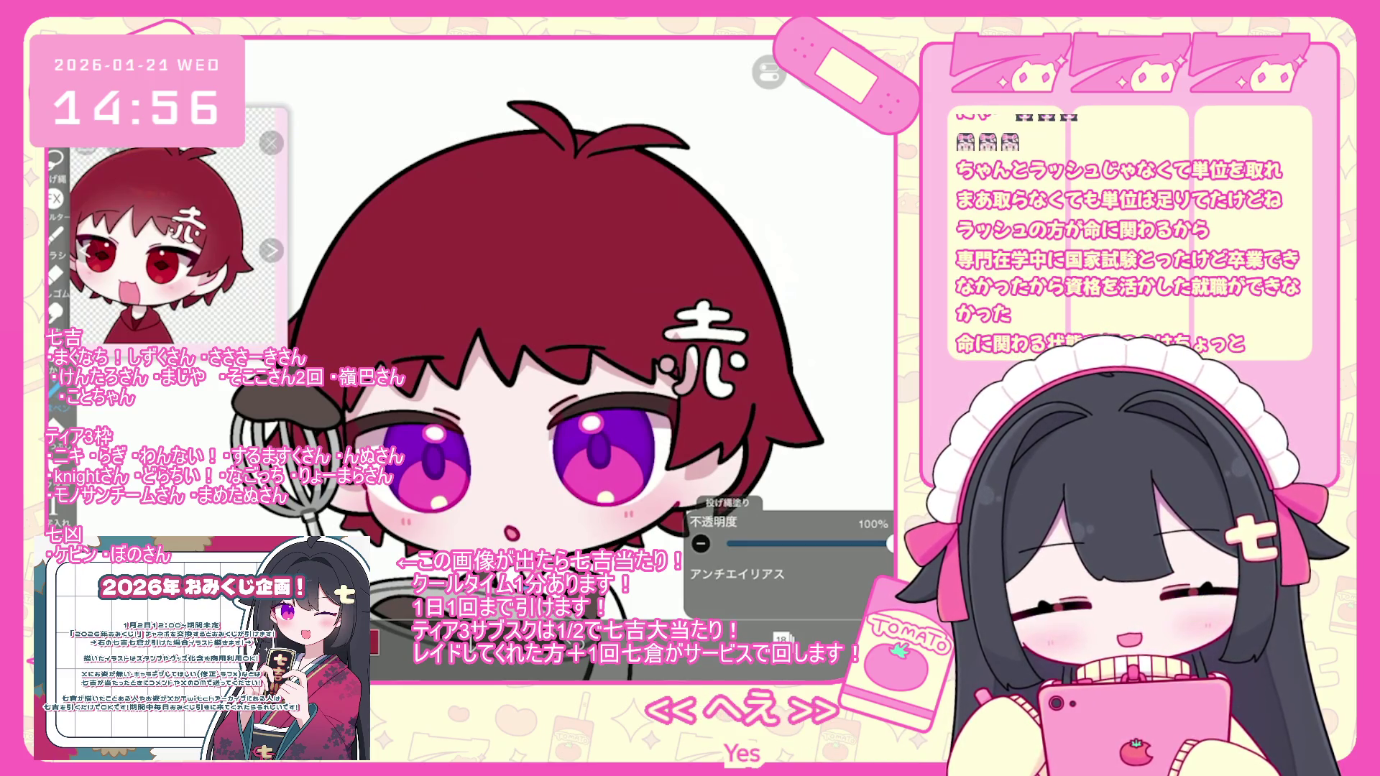
scroll(527, 315, "down", 3)
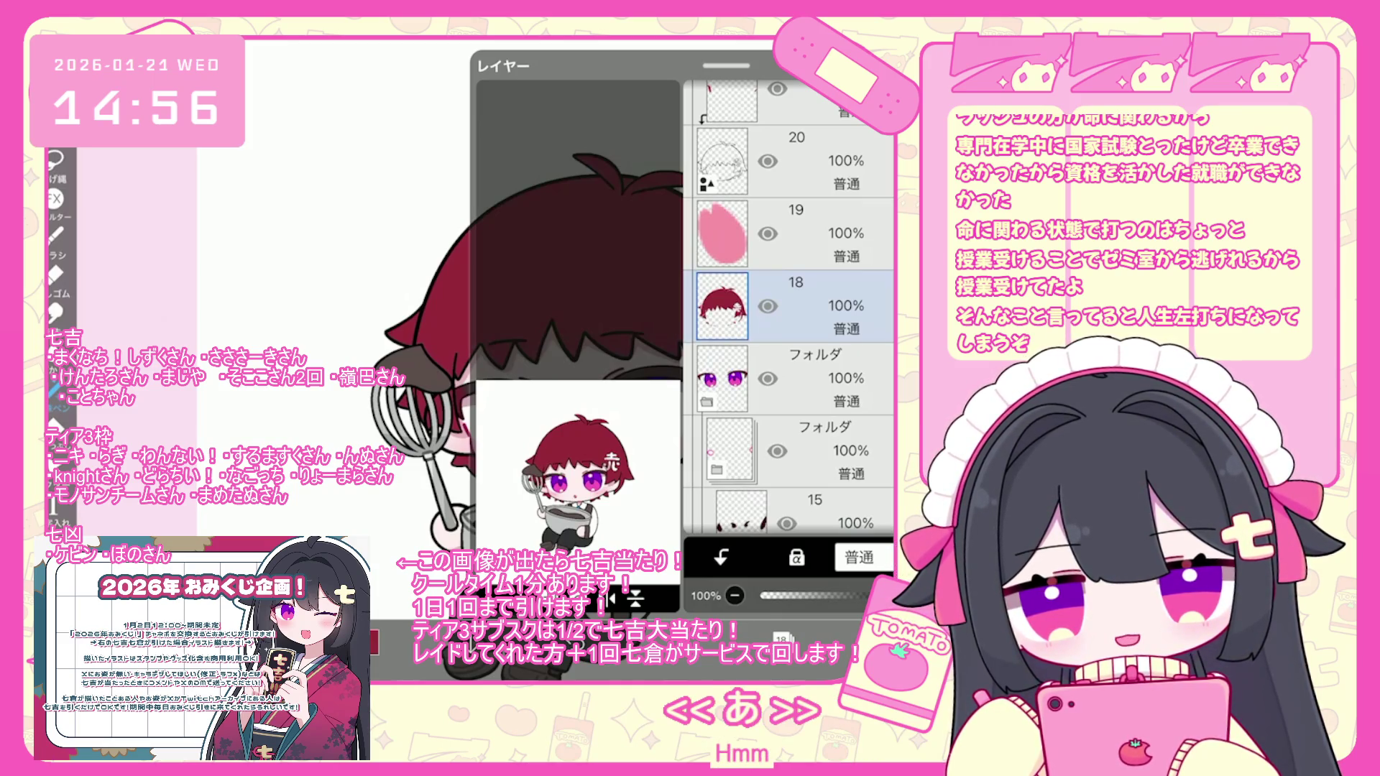
scroll(790, 306, "down", 5)
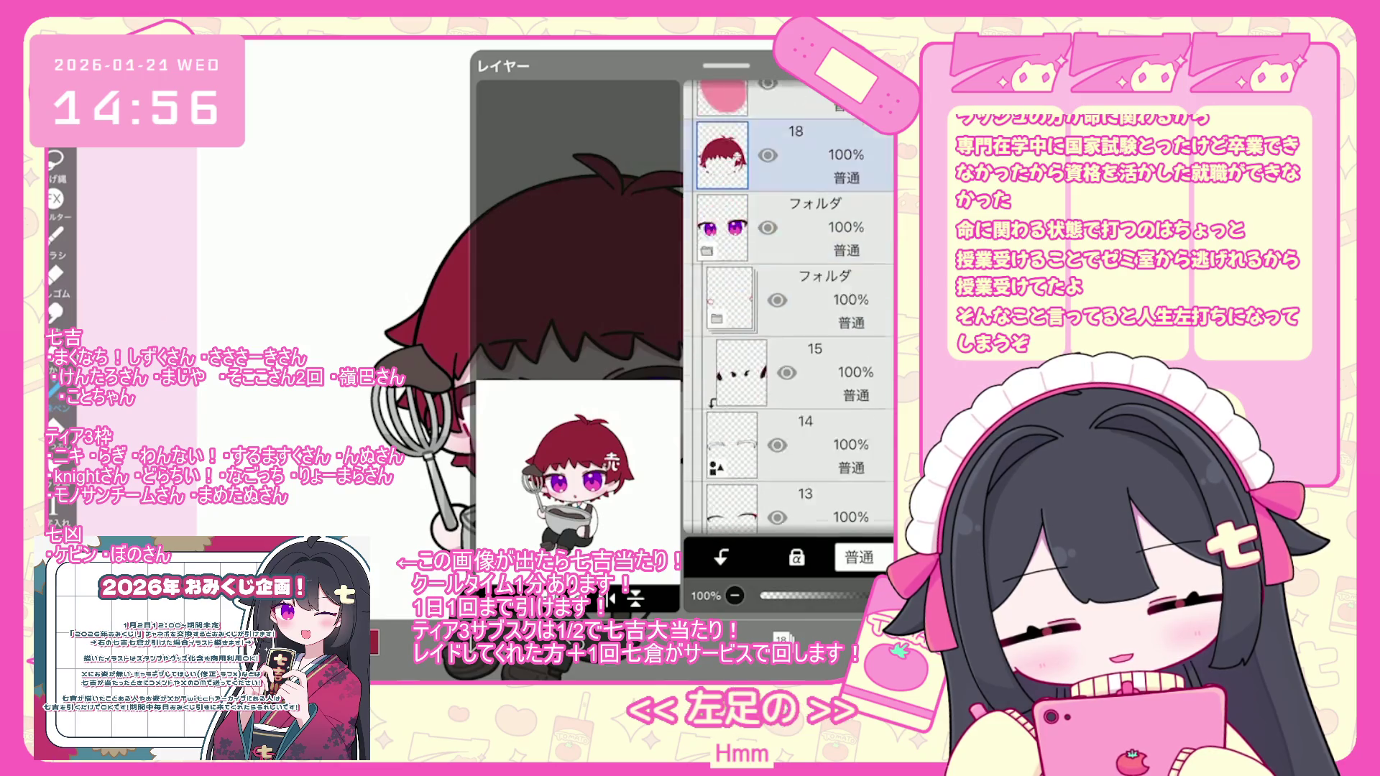
- Turn on Alpha Lock for eye layers 6 and 7 so their purple can be recoloured red
left_click(791, 306)
scroll(790, 324, "down", 5)
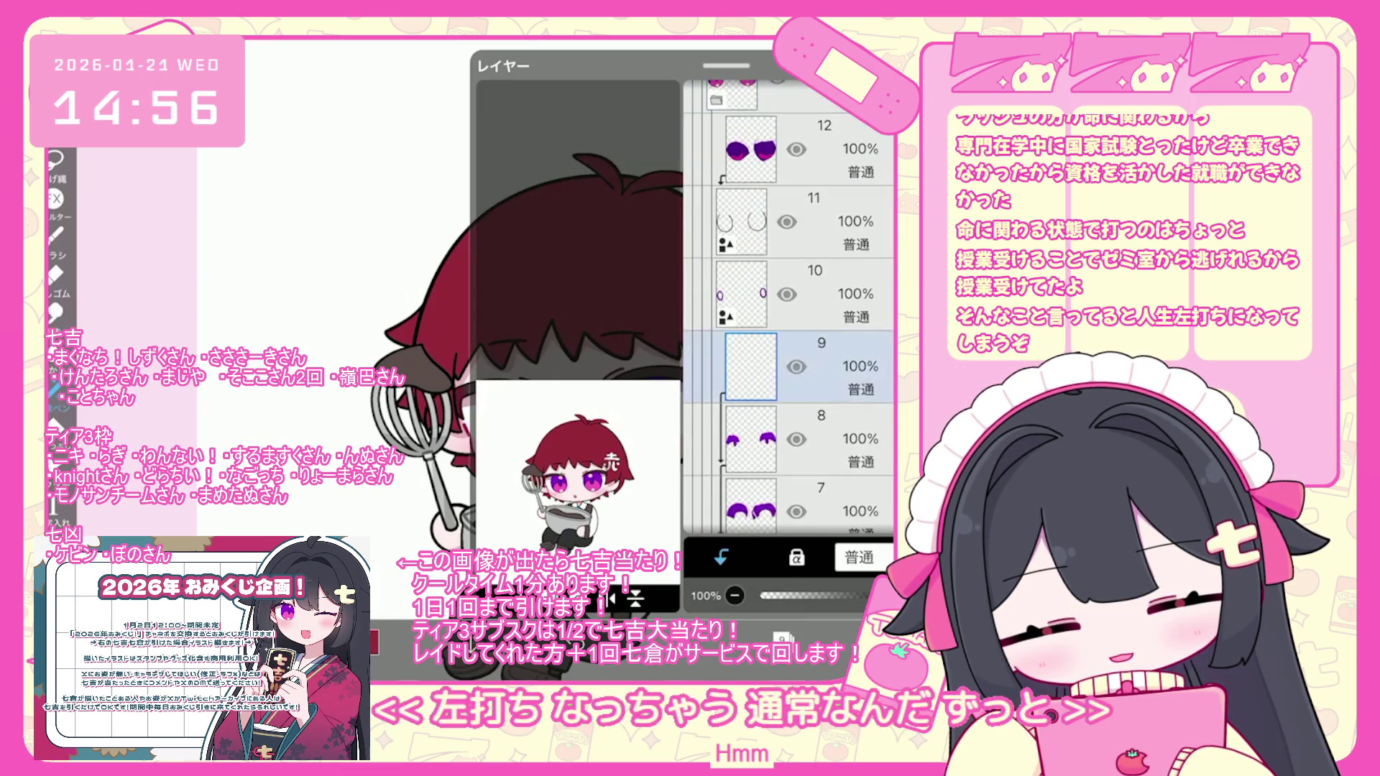
left_click(812, 460)
left_click(796, 558)
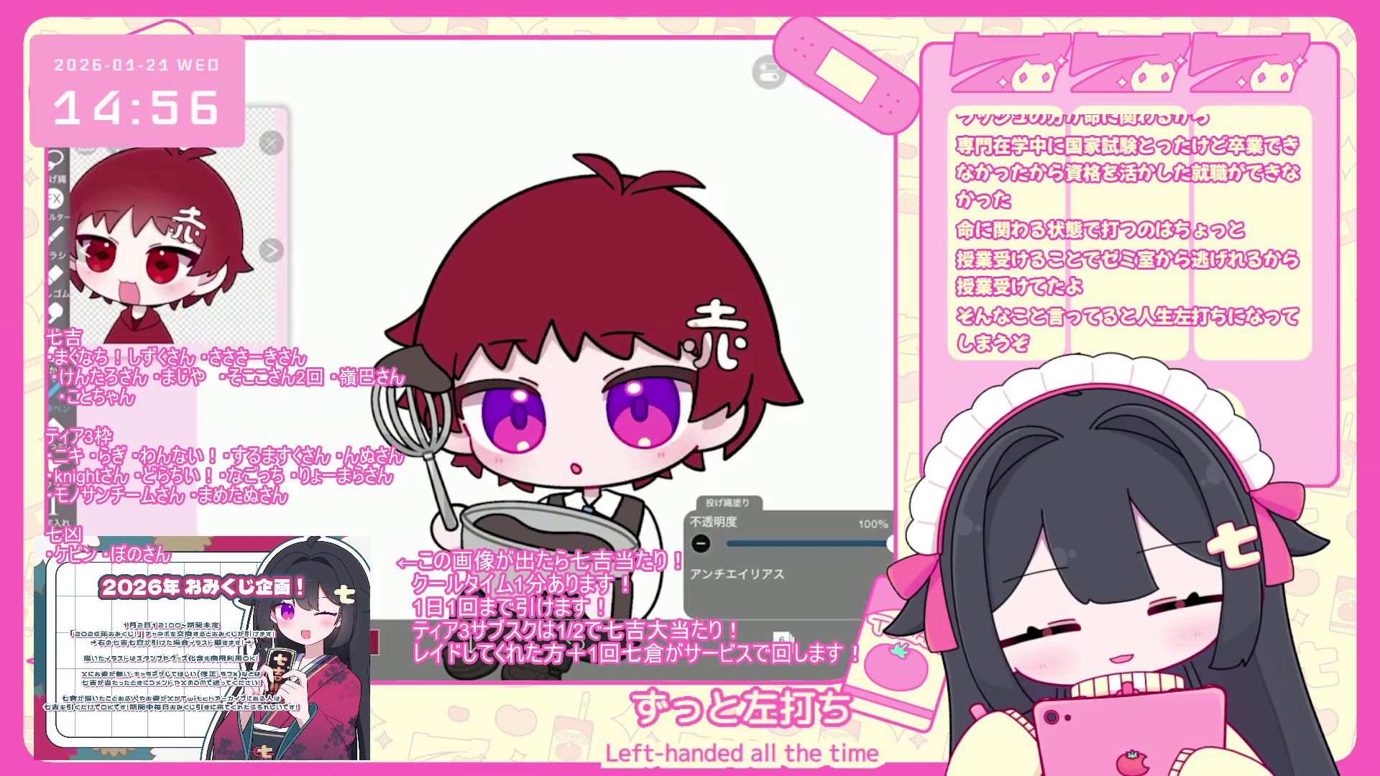
left_click(784, 636)
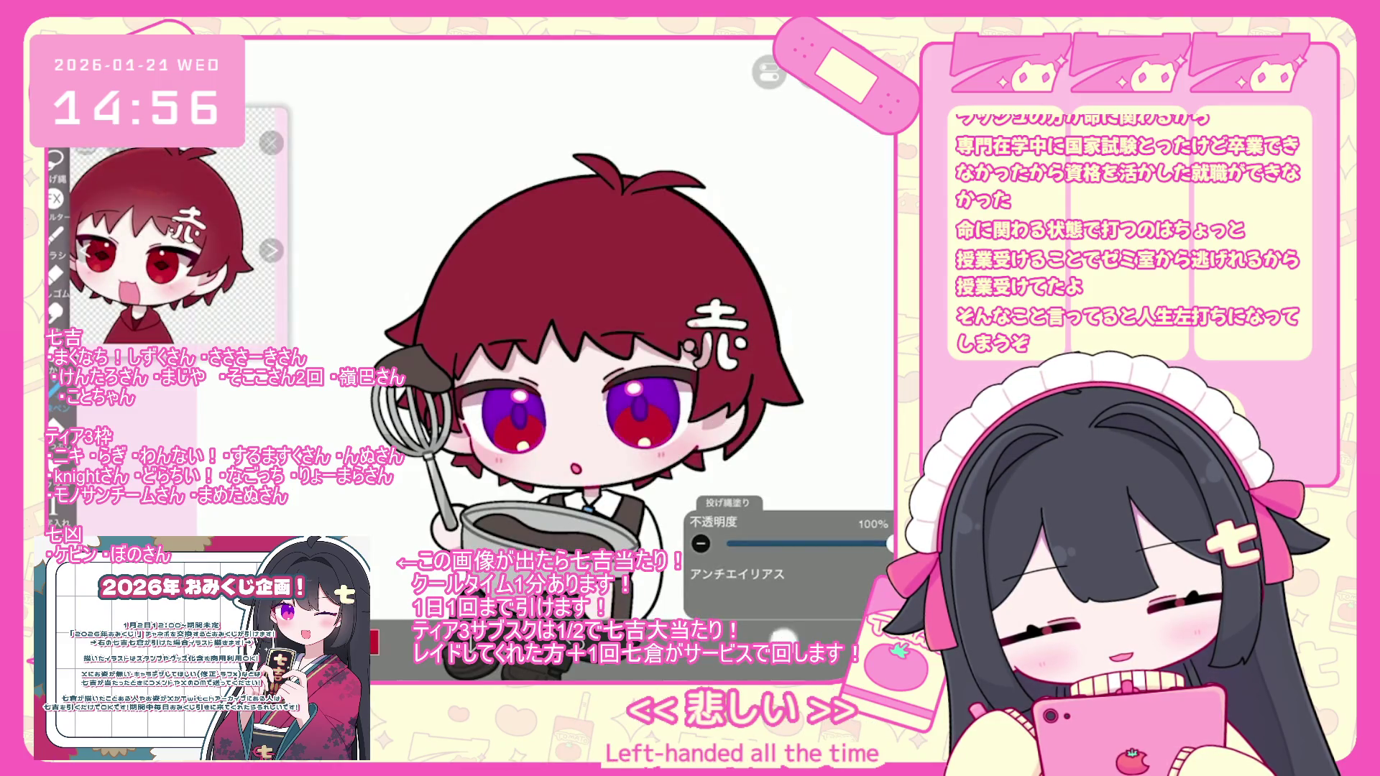
left_click(819, 233)
left_click(797, 558)
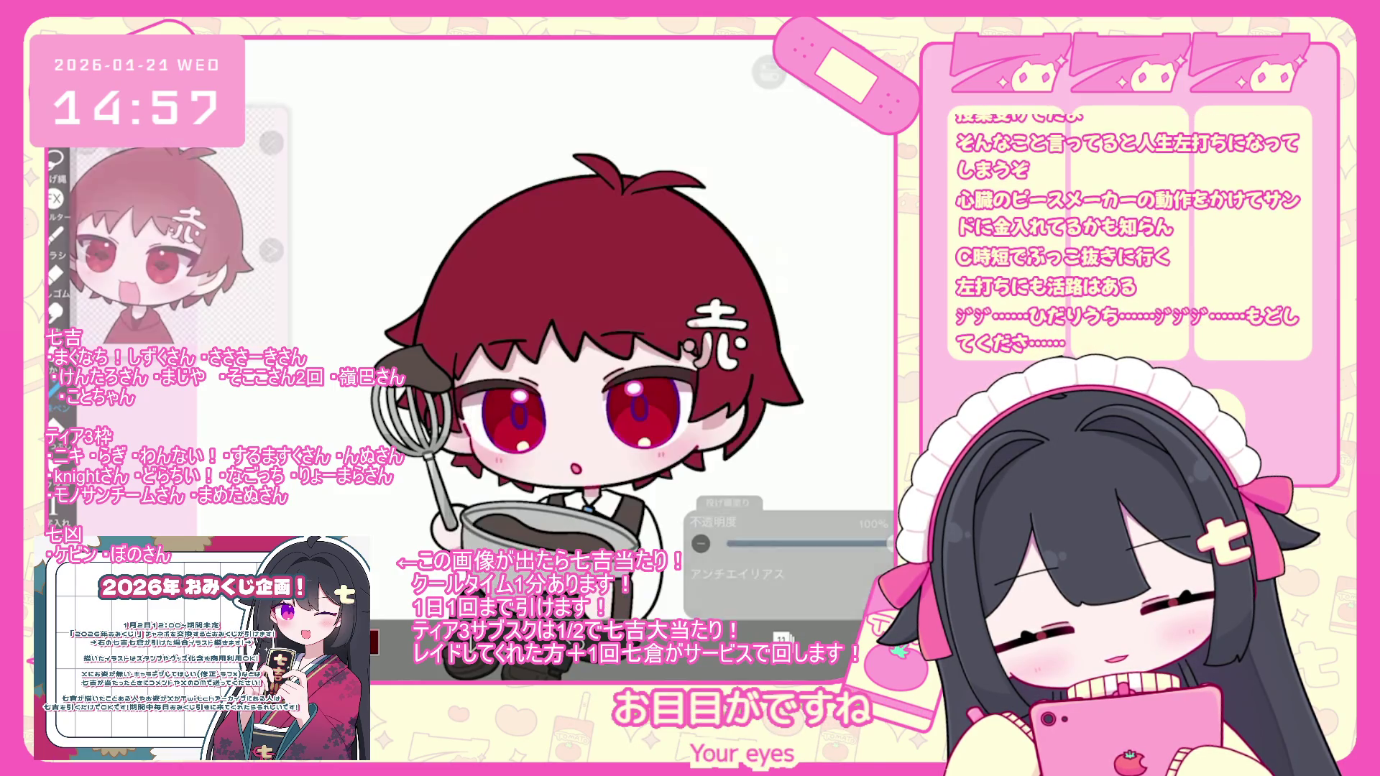
left_click(56, 236)
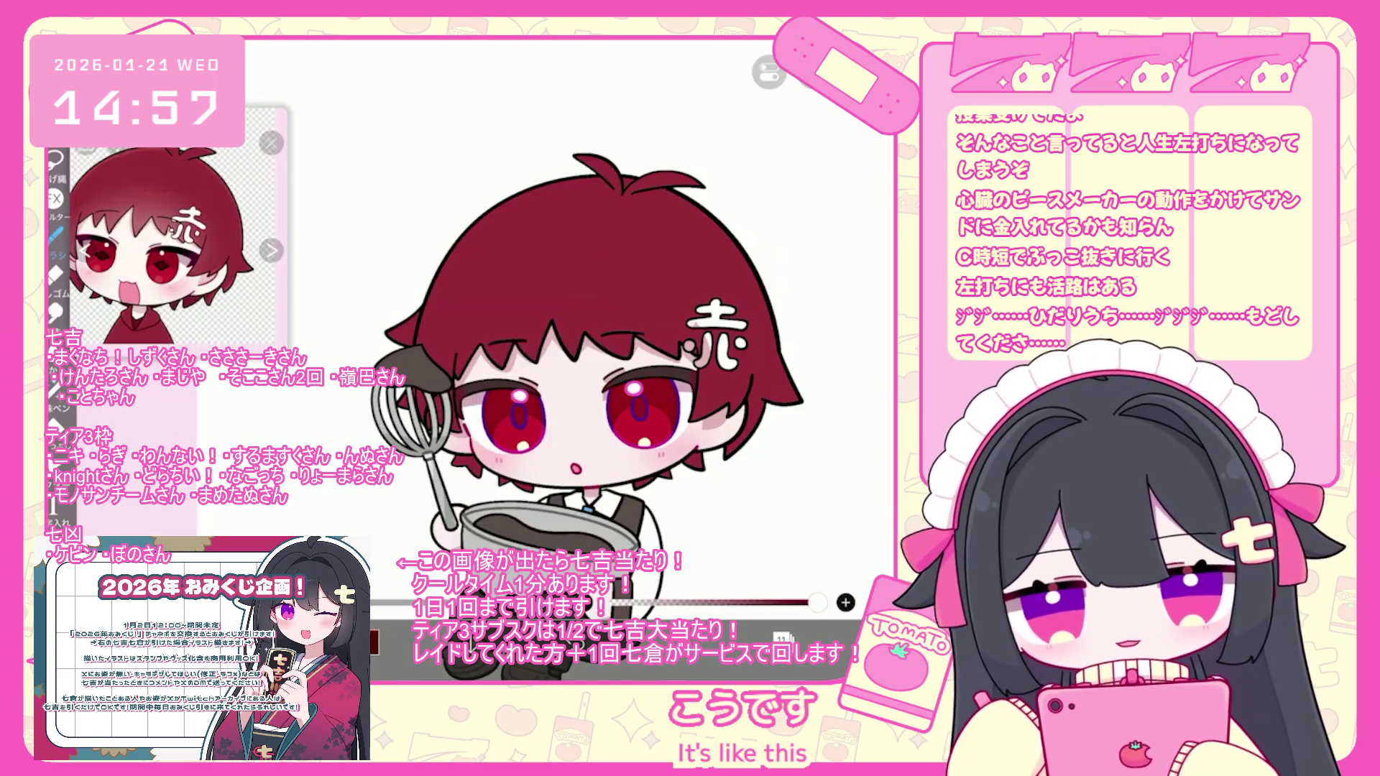
- Undo the last brush shape and the edit to the eye's diamond highlight
scroll(514, 414, "up", 10)
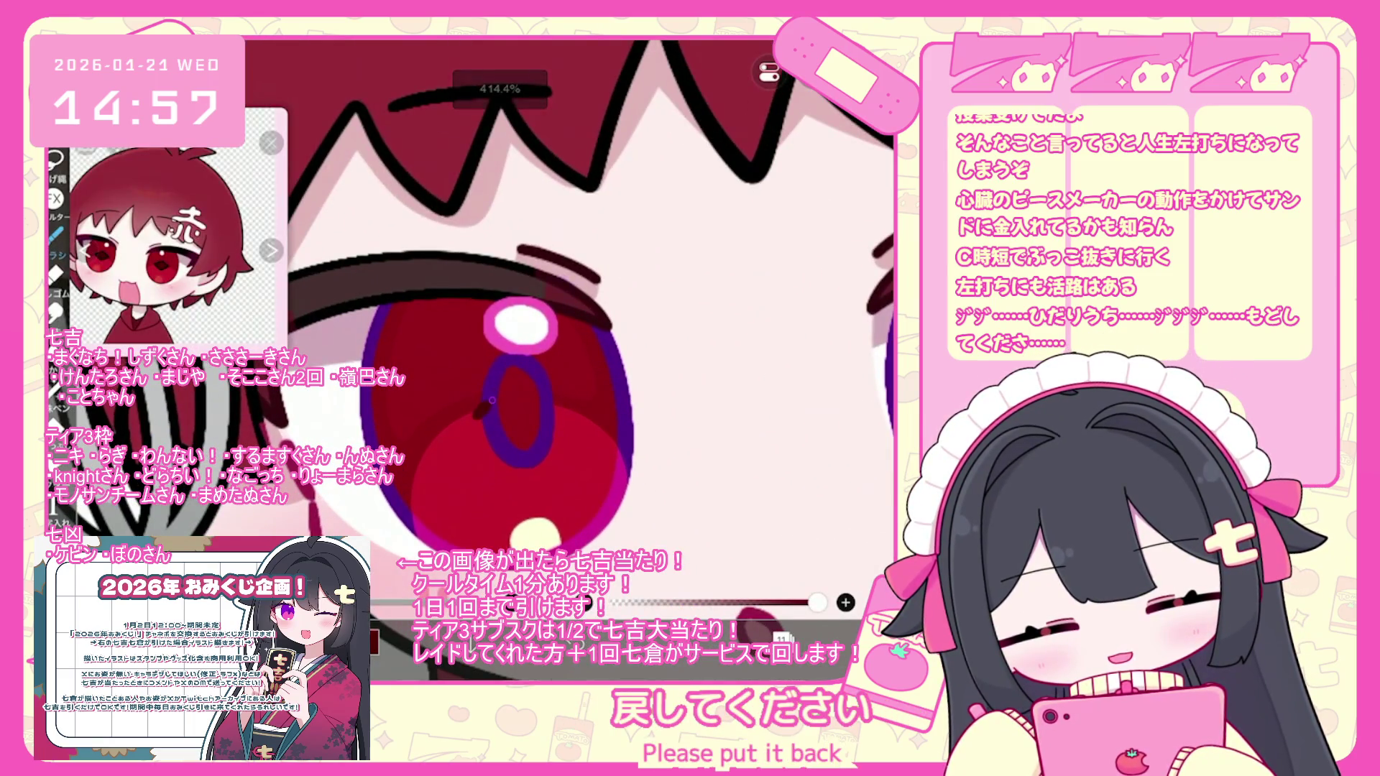
key("ctrl+z")
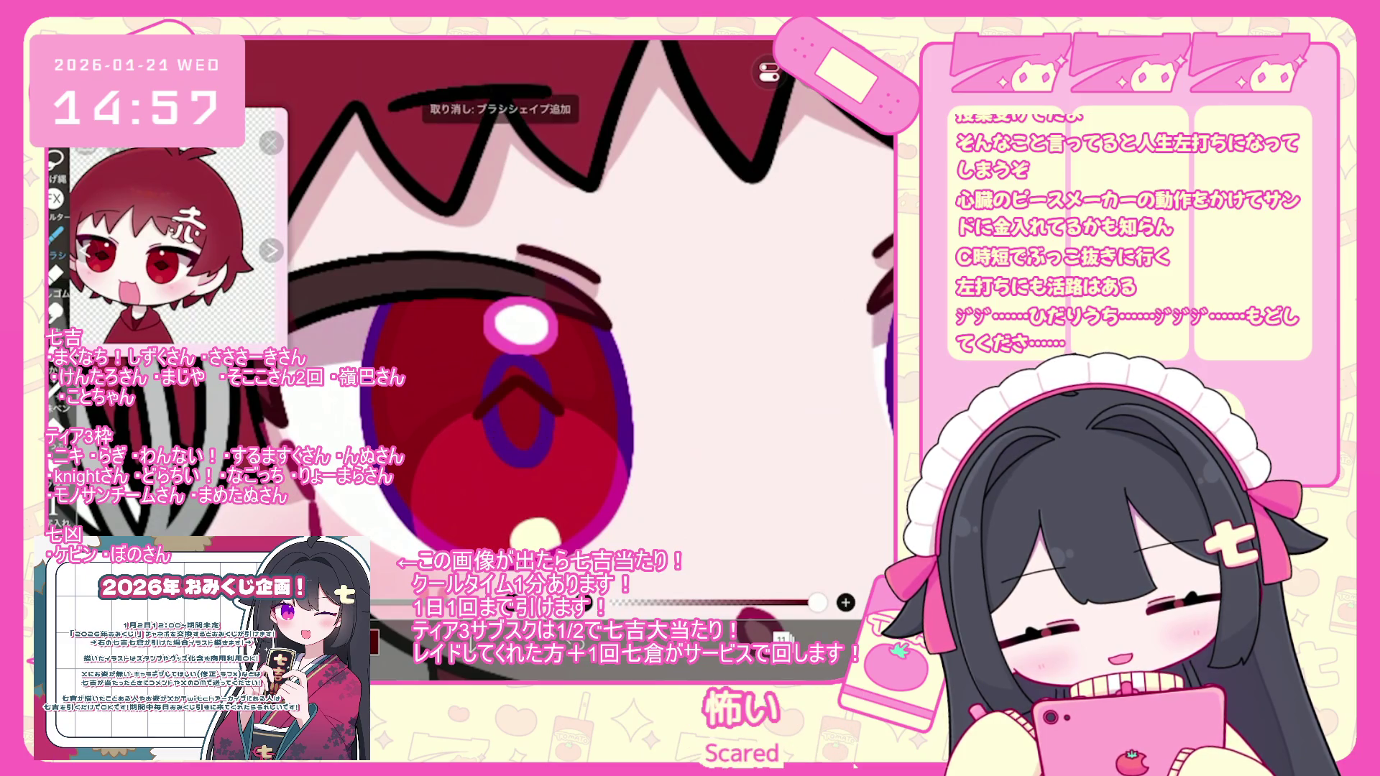
scroll(518, 323, "down", 5)
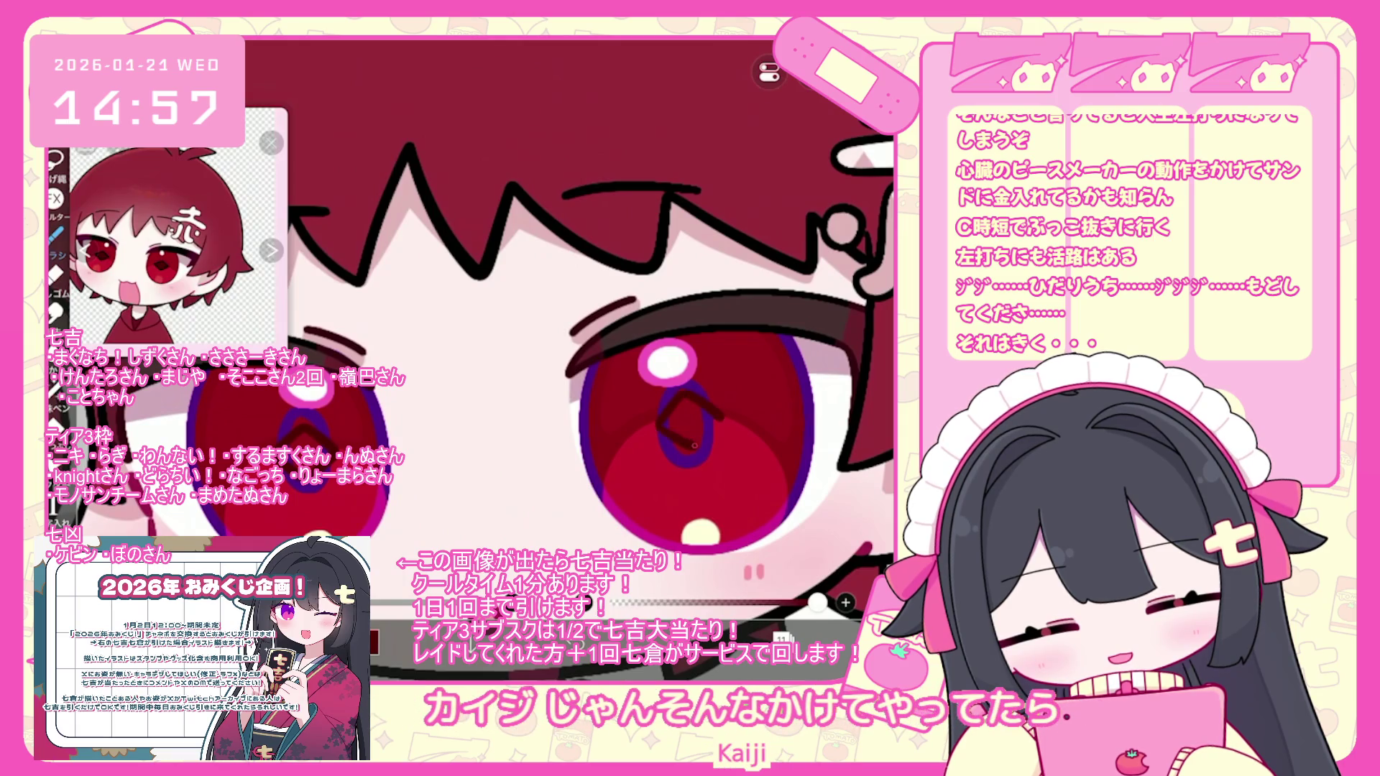
key("o")
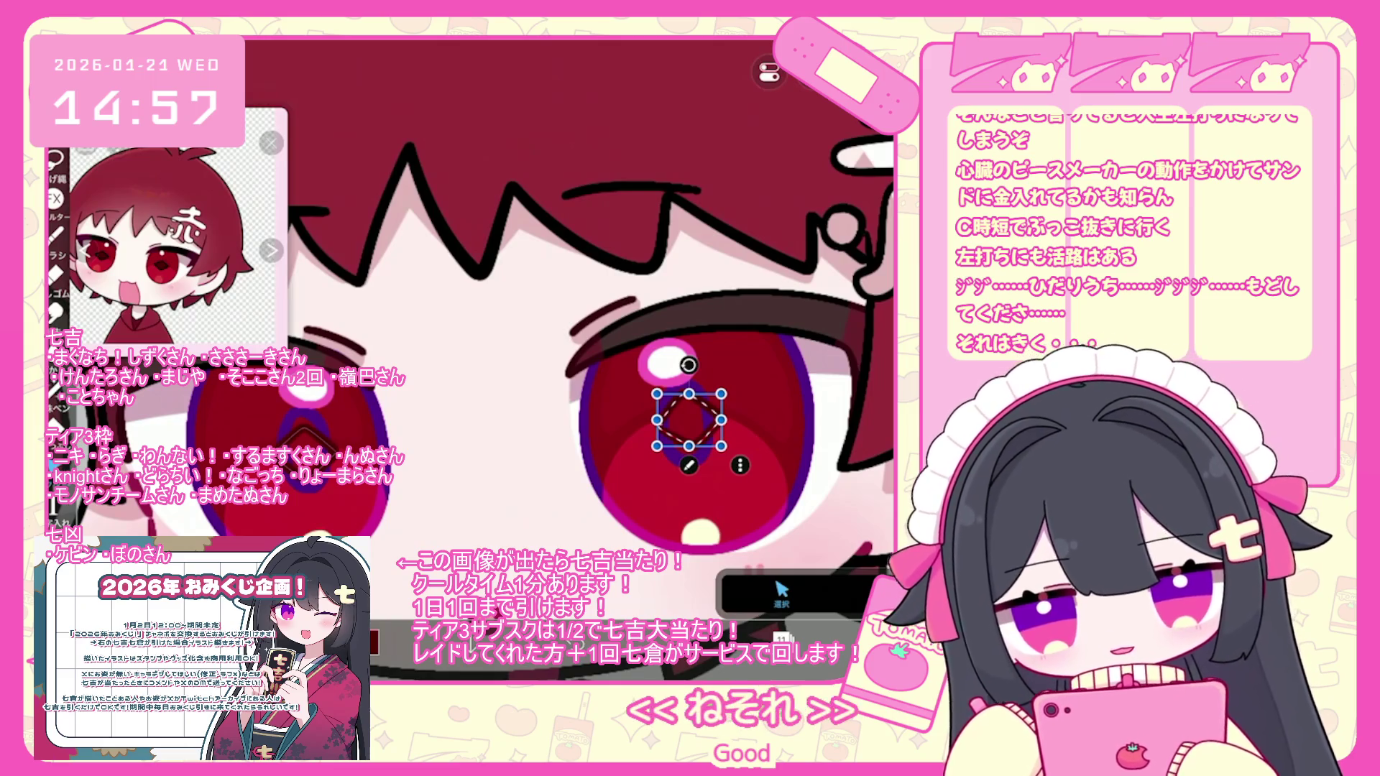
key("ctrl+z")
key("ctrl+shift+z")
key("ctrl+z")
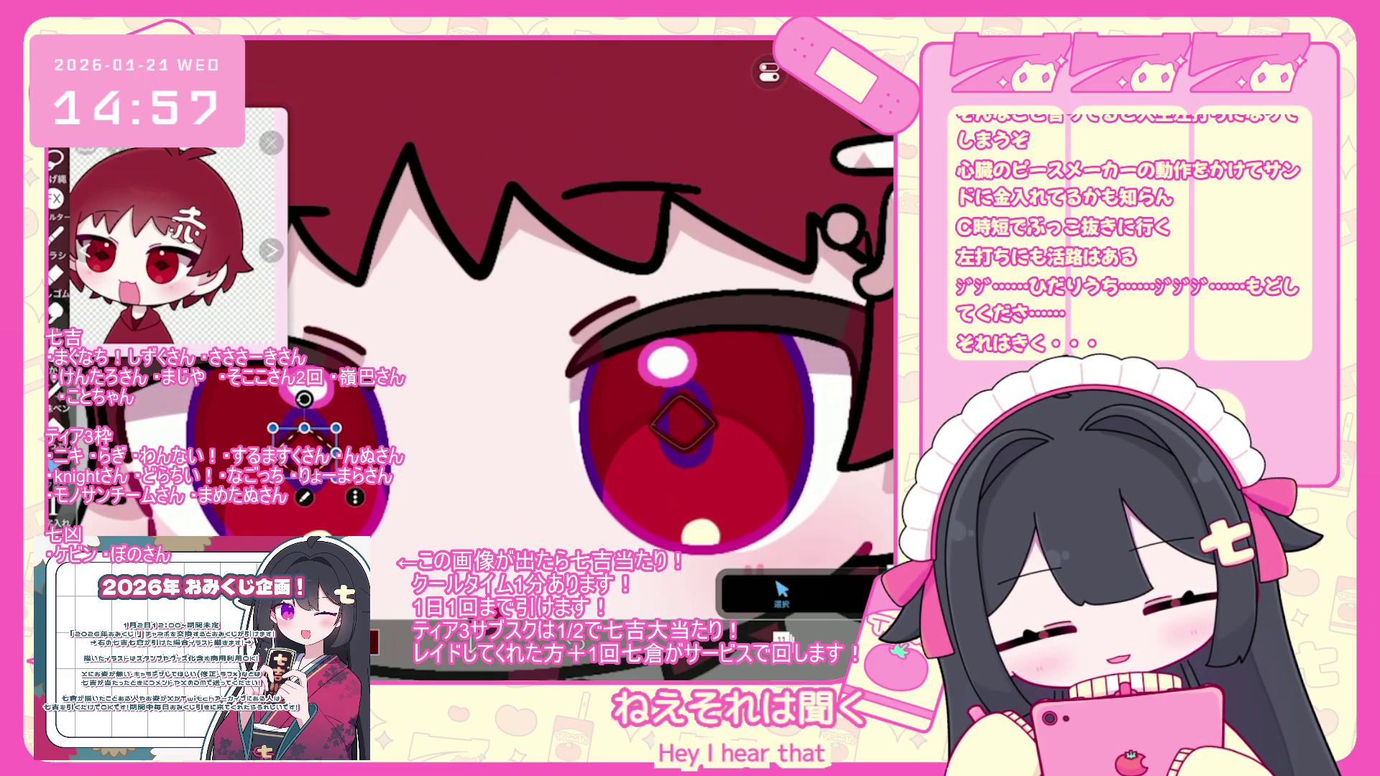
scroll(590, 360, "down", 5)
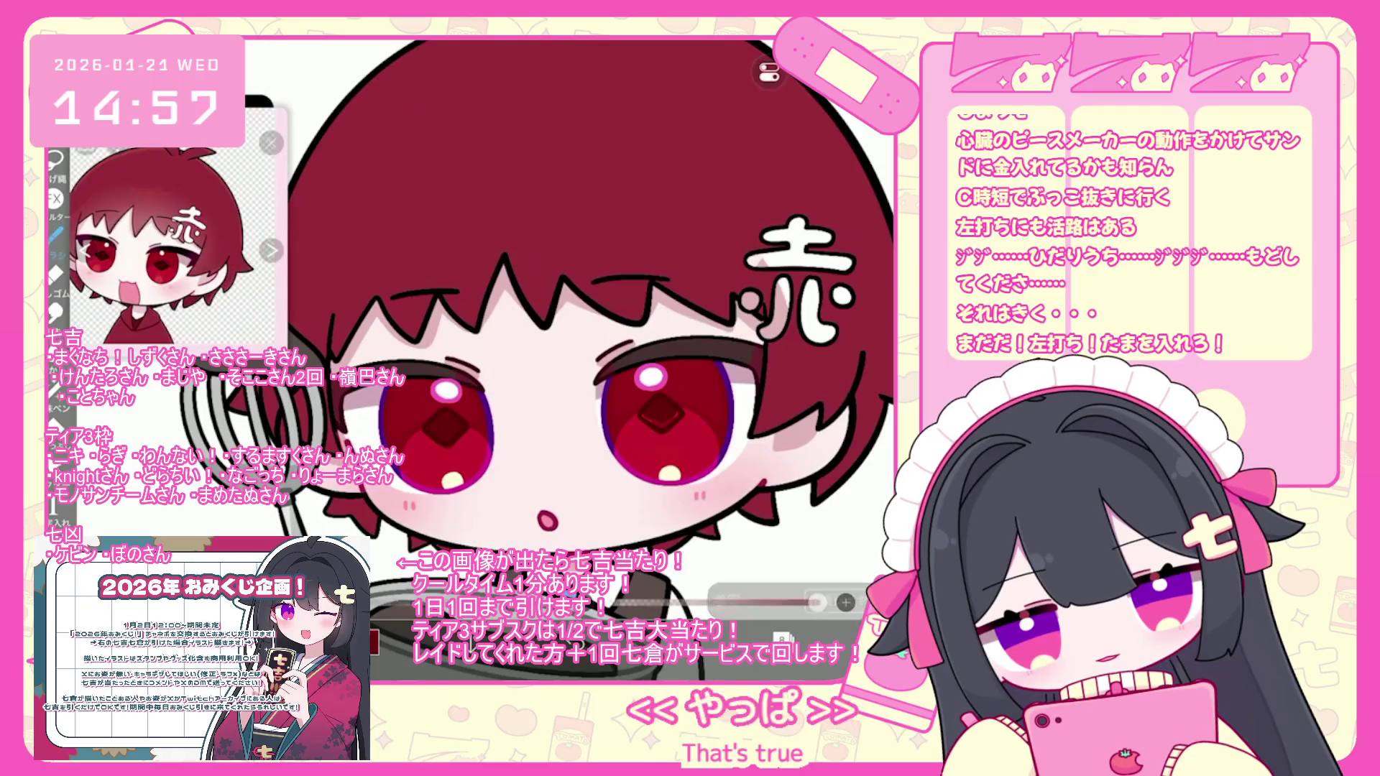
scroll(445, 402, "up", 5)
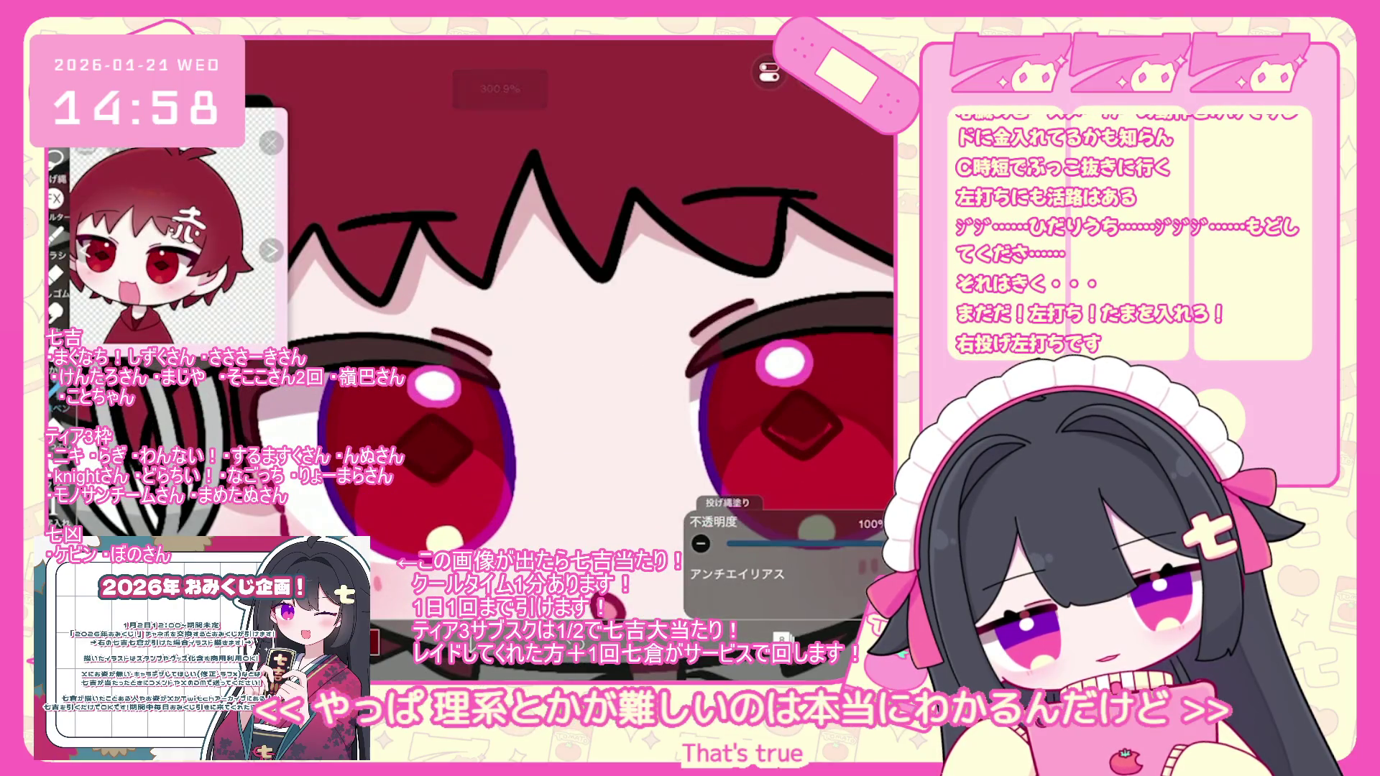
scroll(590, 360, "up", 1)
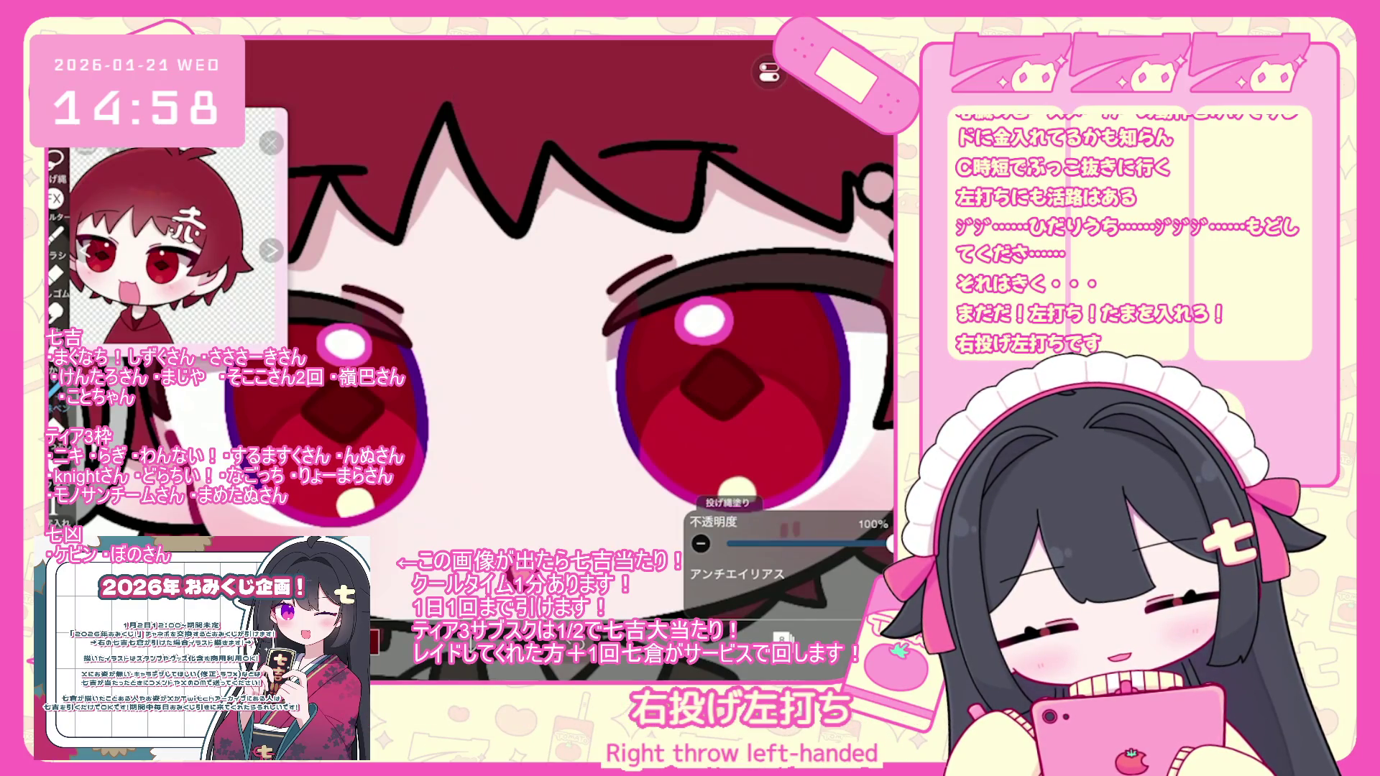
scroll(589, 359, "down", 5)
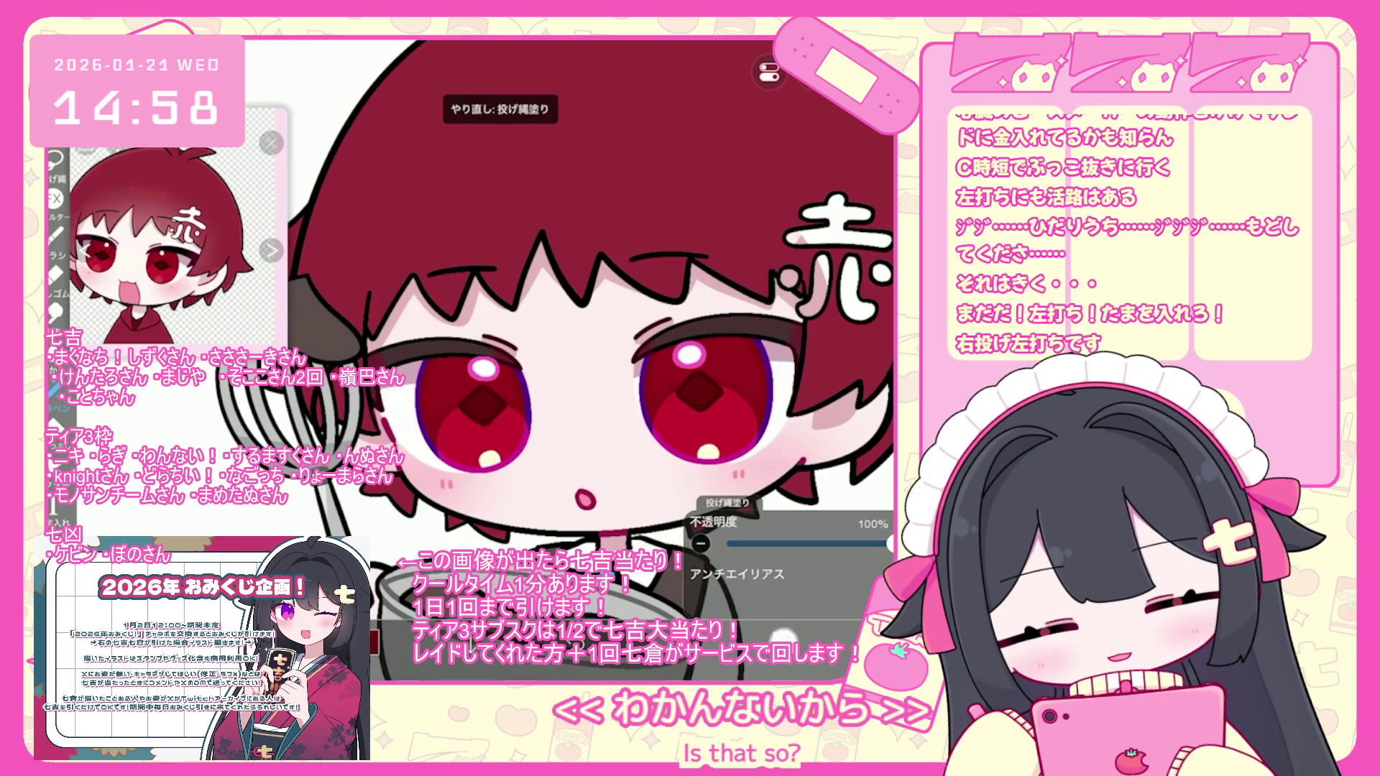
- Select eye-colour layer 12 in the layer list
left_click(782, 638)
left_click(751, 306)
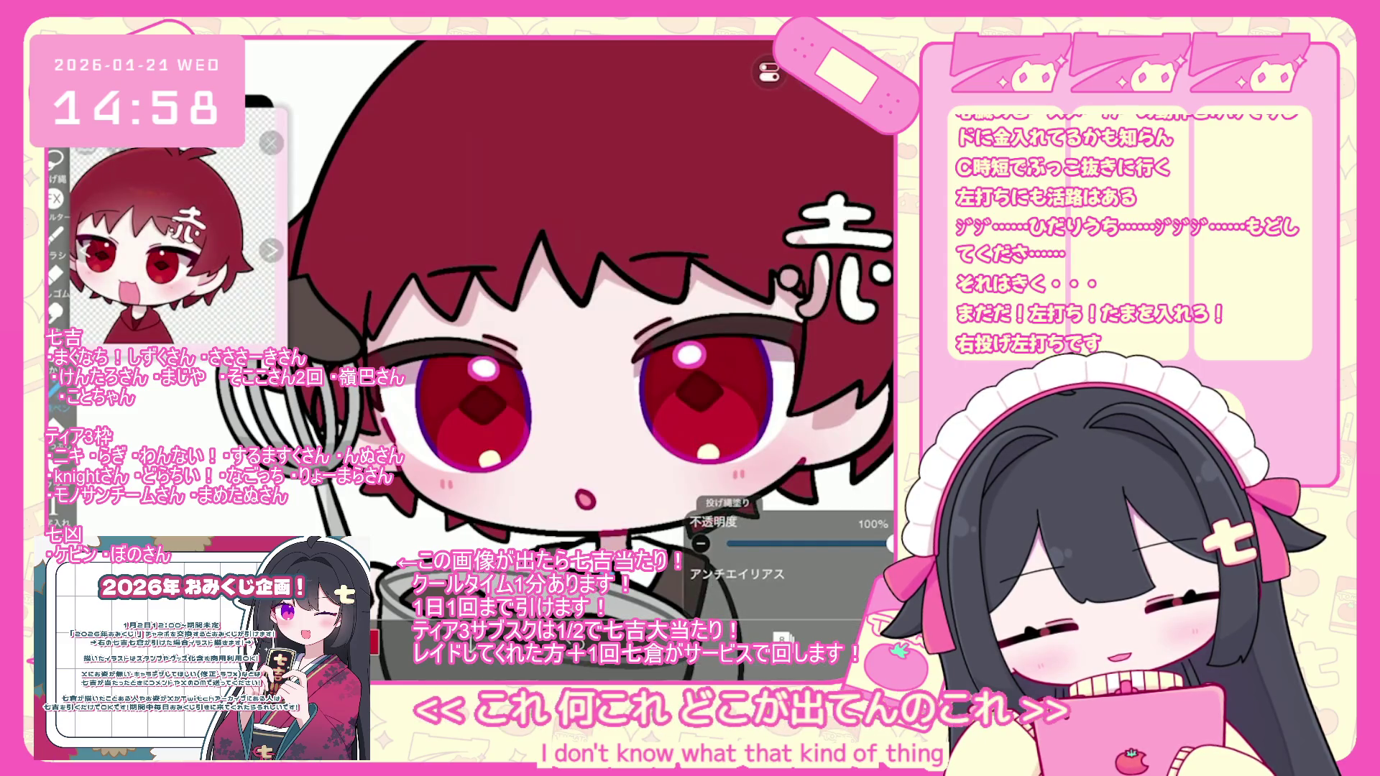
scroll(596, 359, "down", 5)
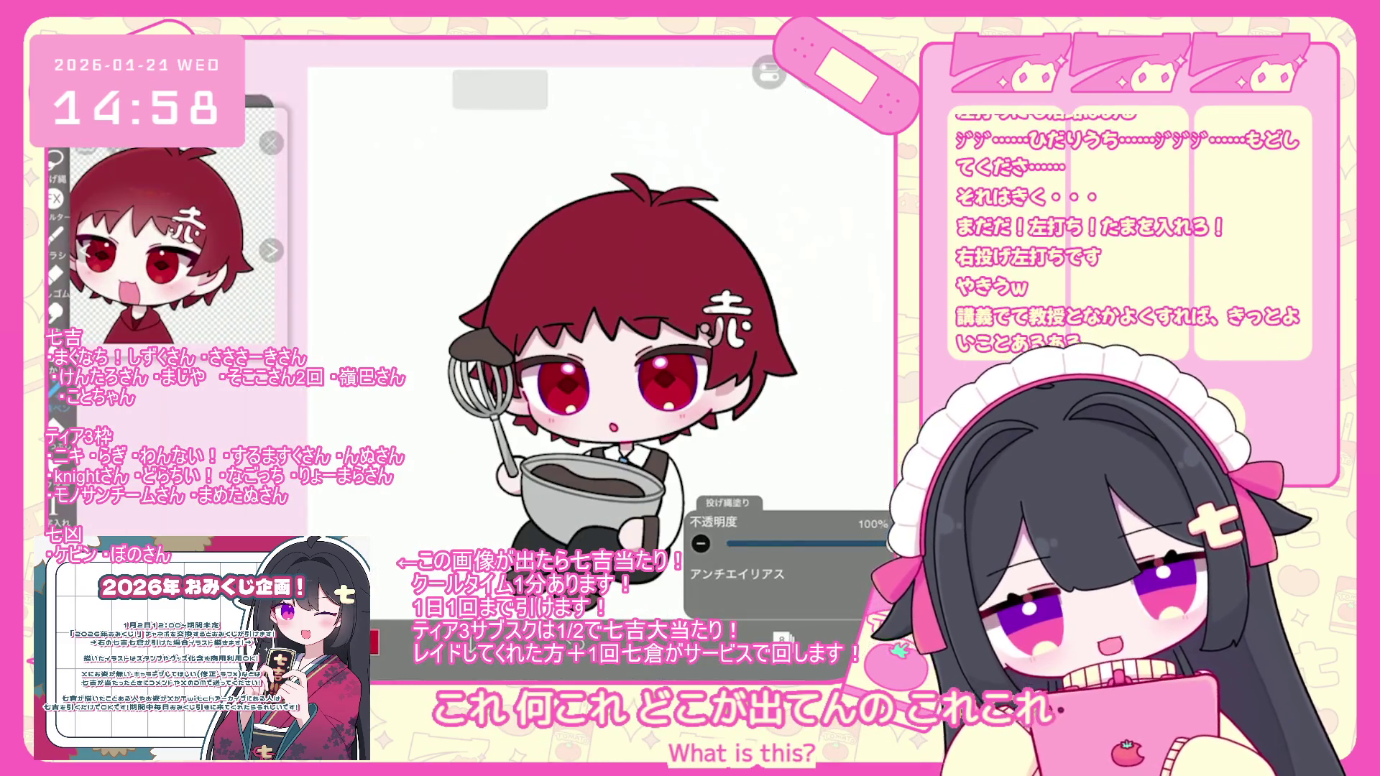
scroll(617, 399, "up", 1)
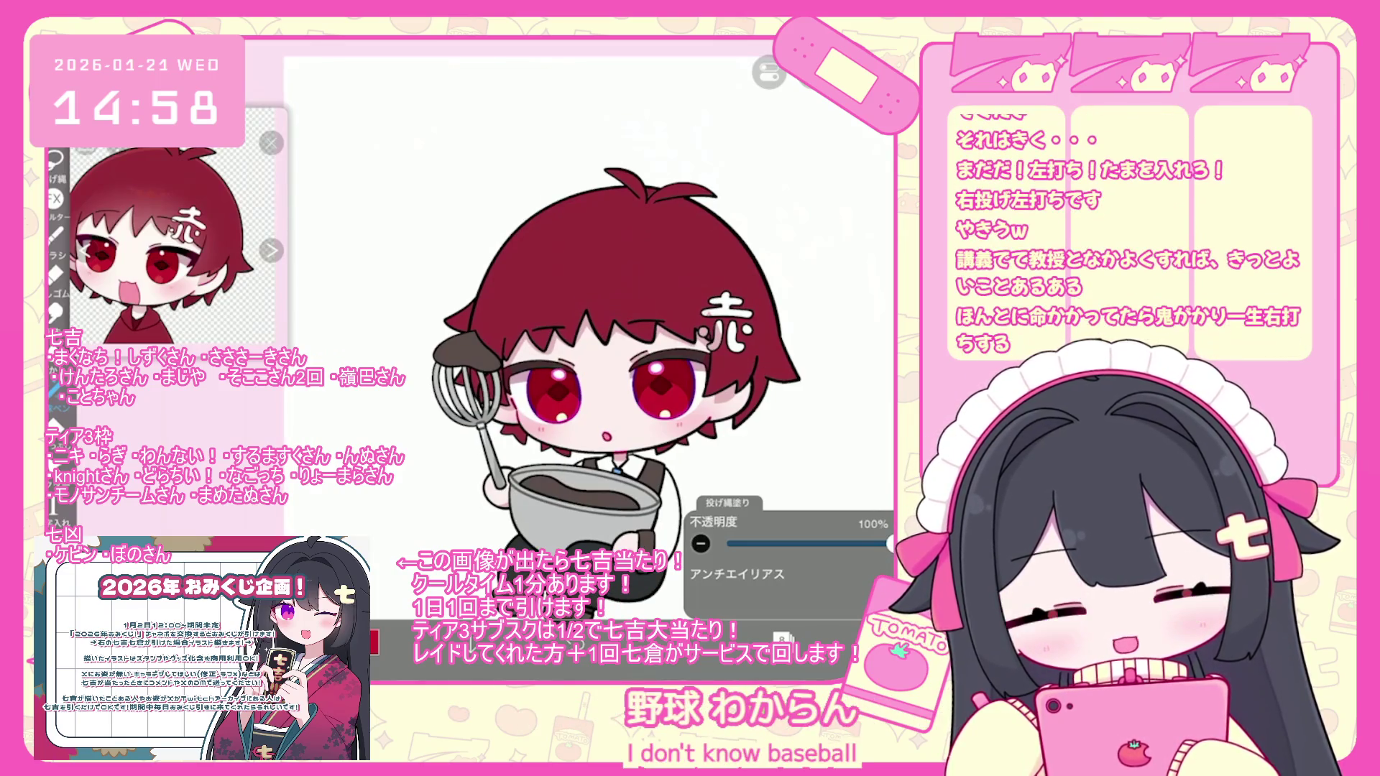
left_click(782, 639)
scroll(791, 309, "up", 4)
left_click(820, 318)
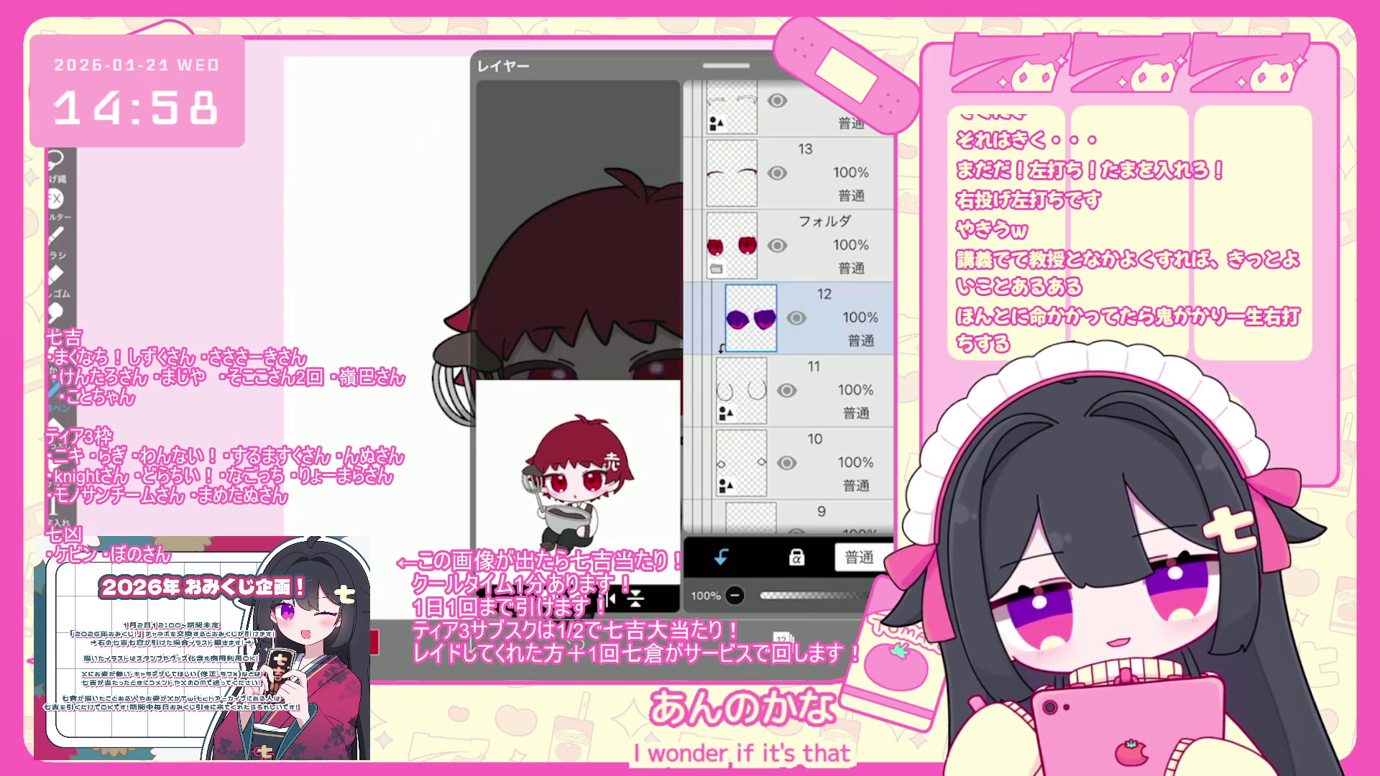
left_click(782, 639)
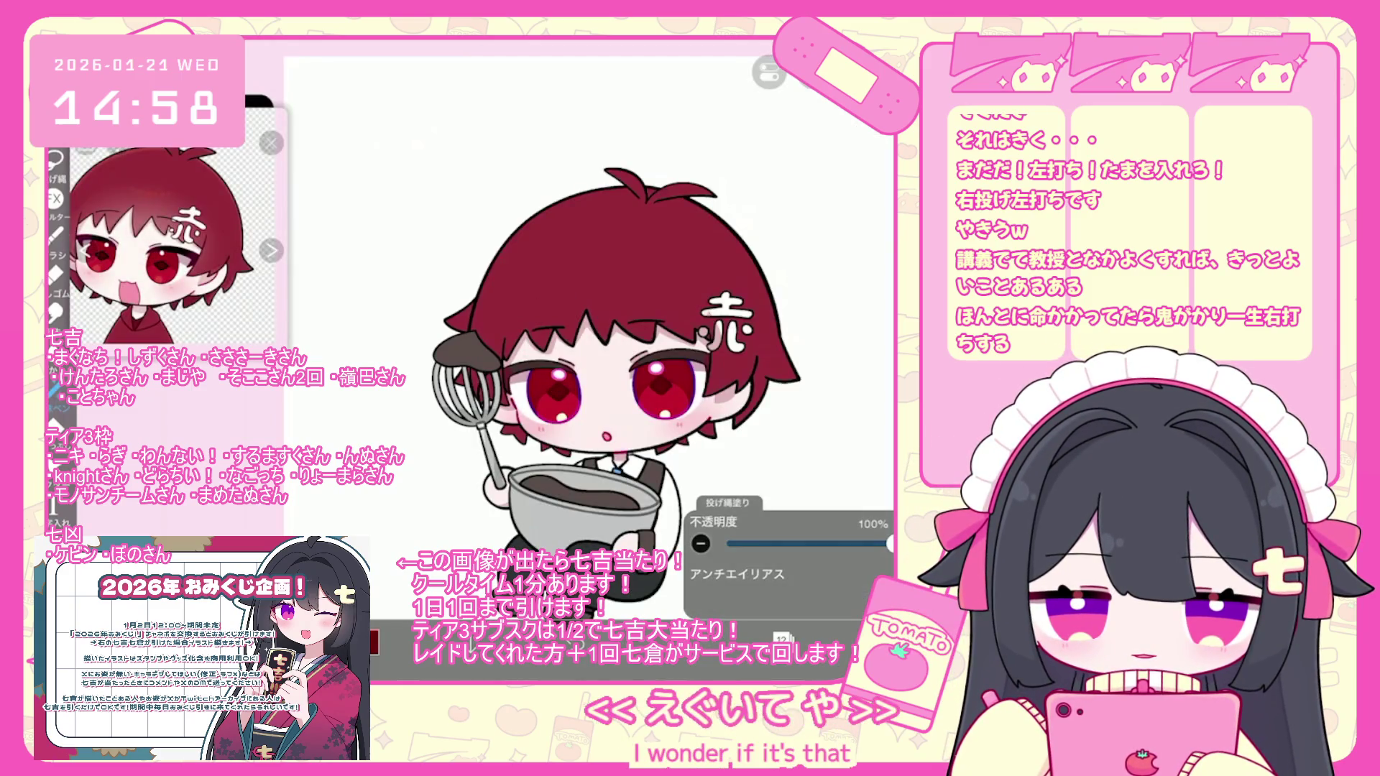
scroll(716, 388, "up", 5)
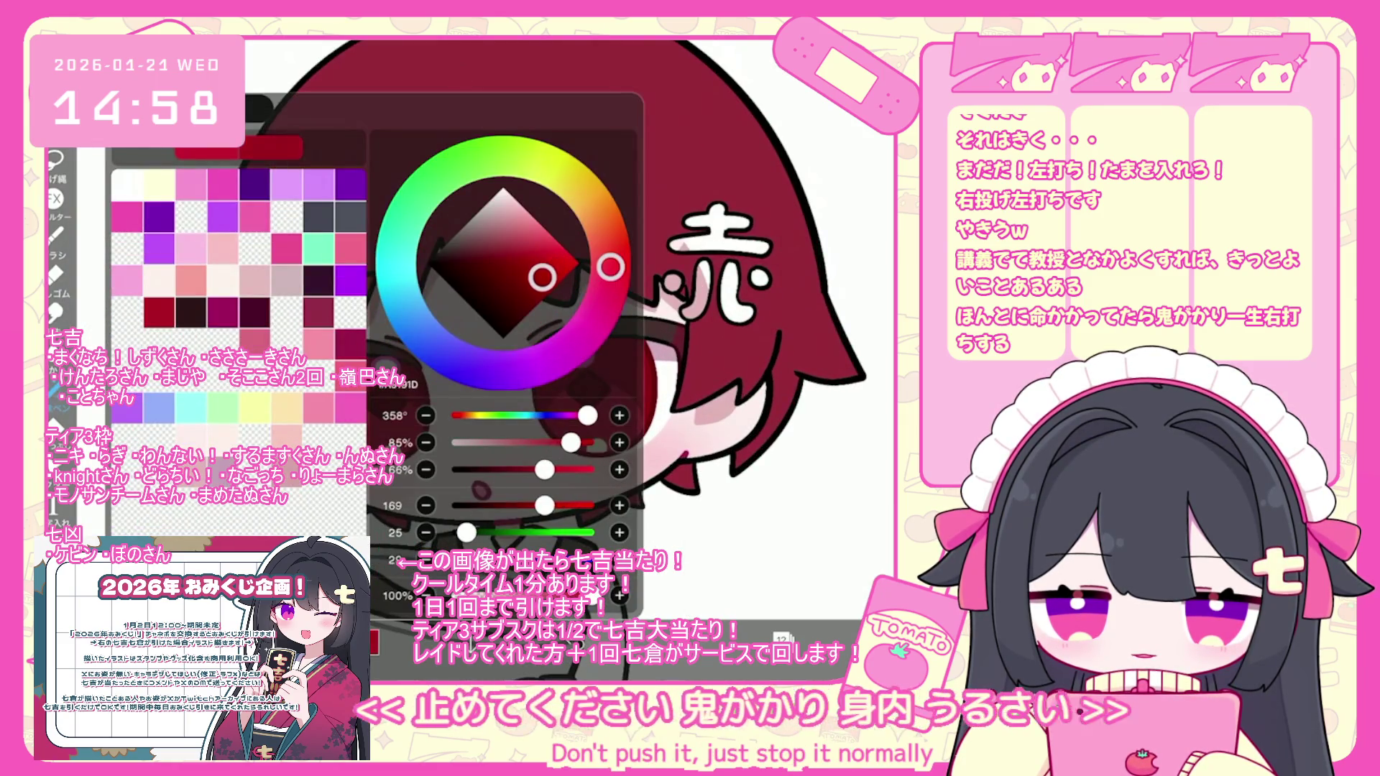
scroll(503, 324, "up", 3)
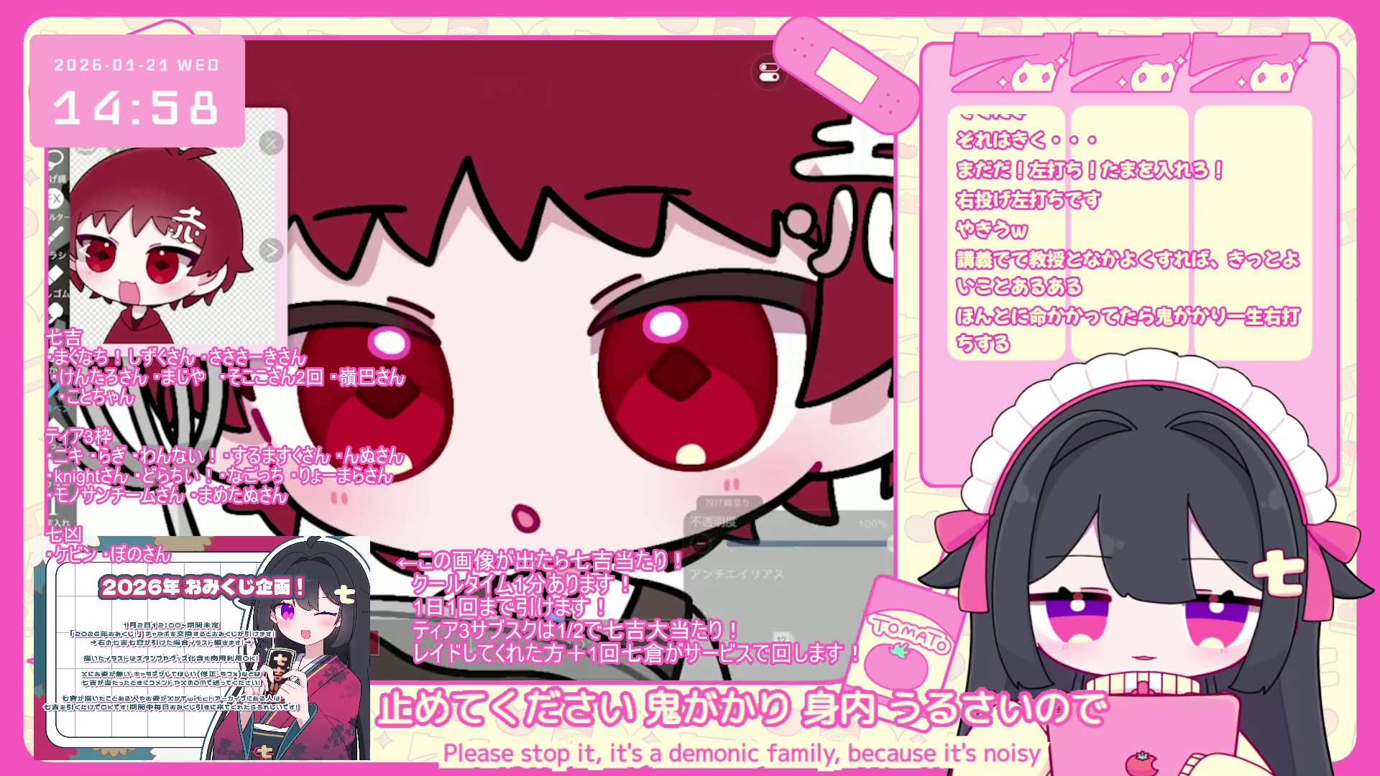
- Undo the last two lasso fills and reopen the layer list
key("ctrl+z")
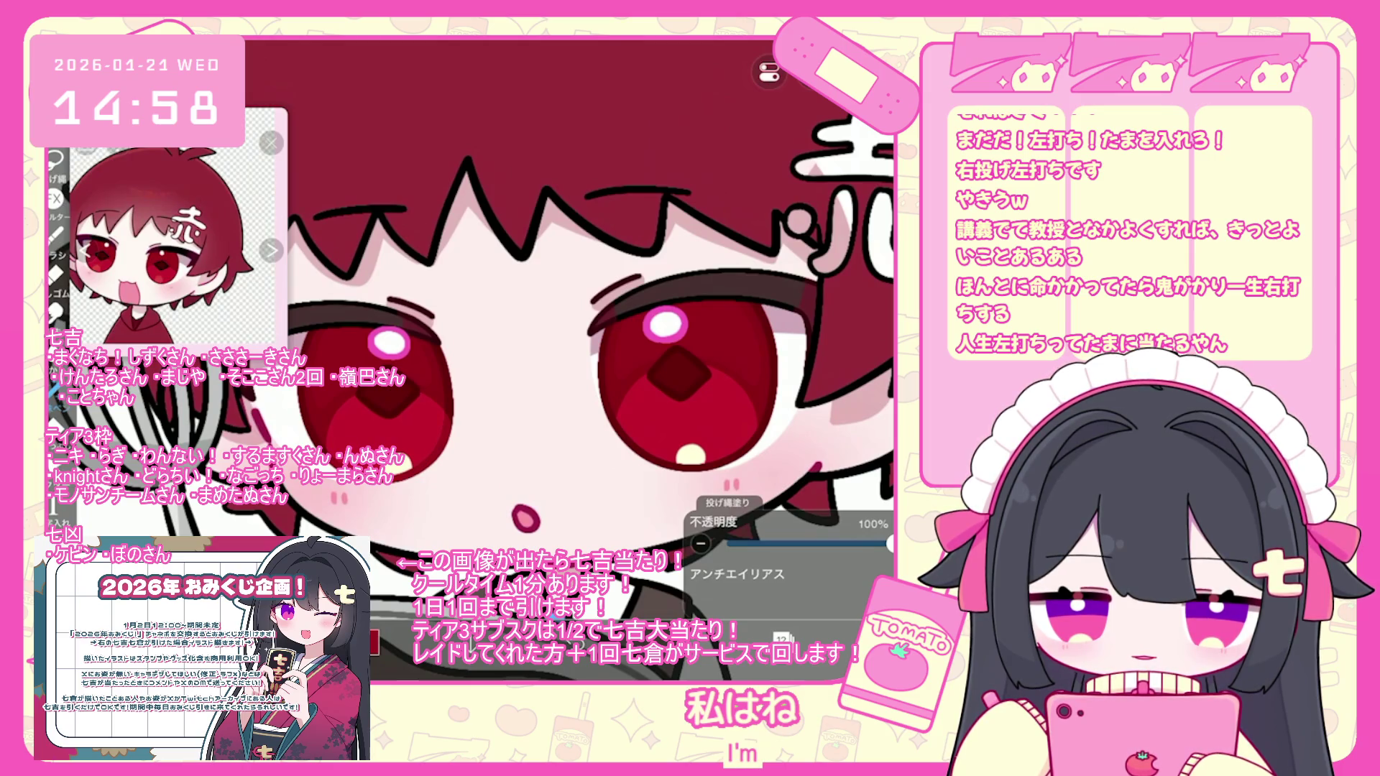
scroll(589, 330, "up", 1)
key("ctrl+z")
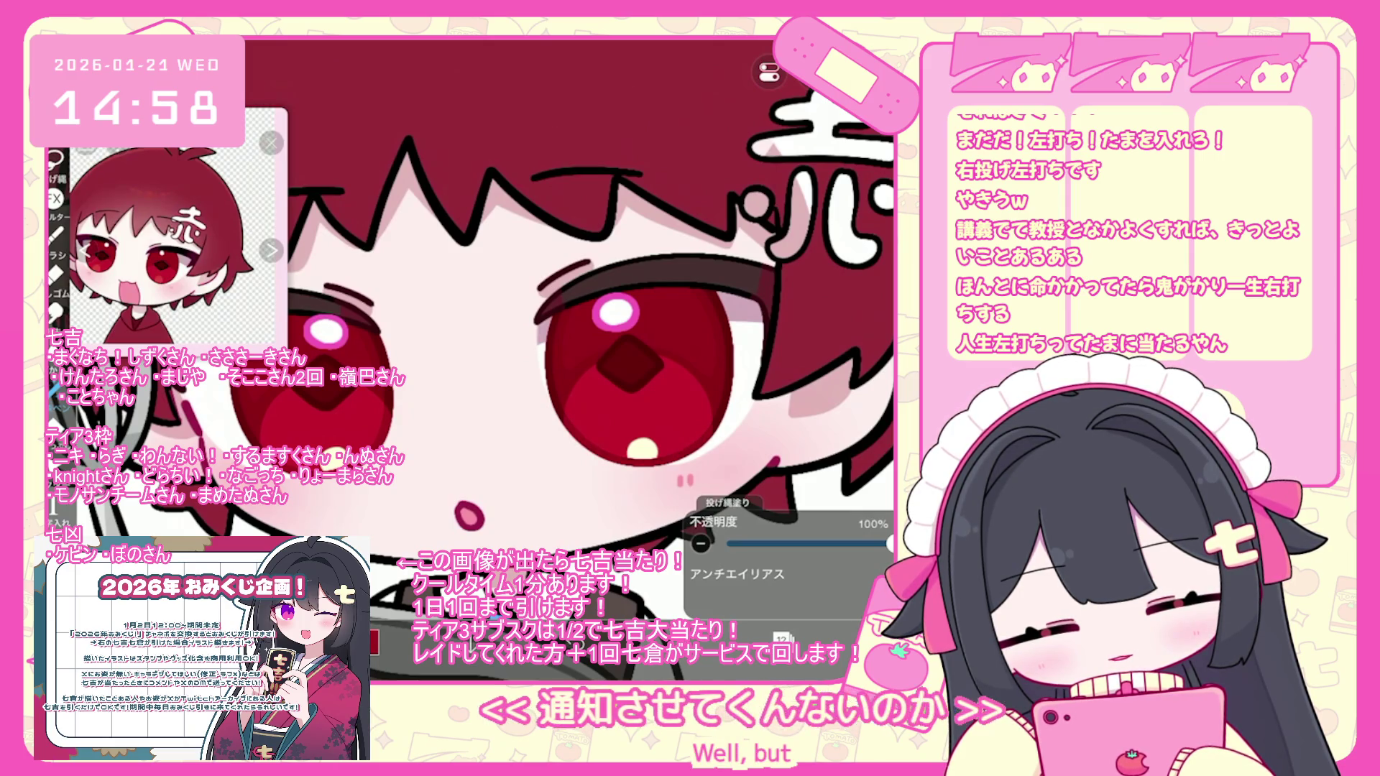
scroll(471, 360, "down", 5)
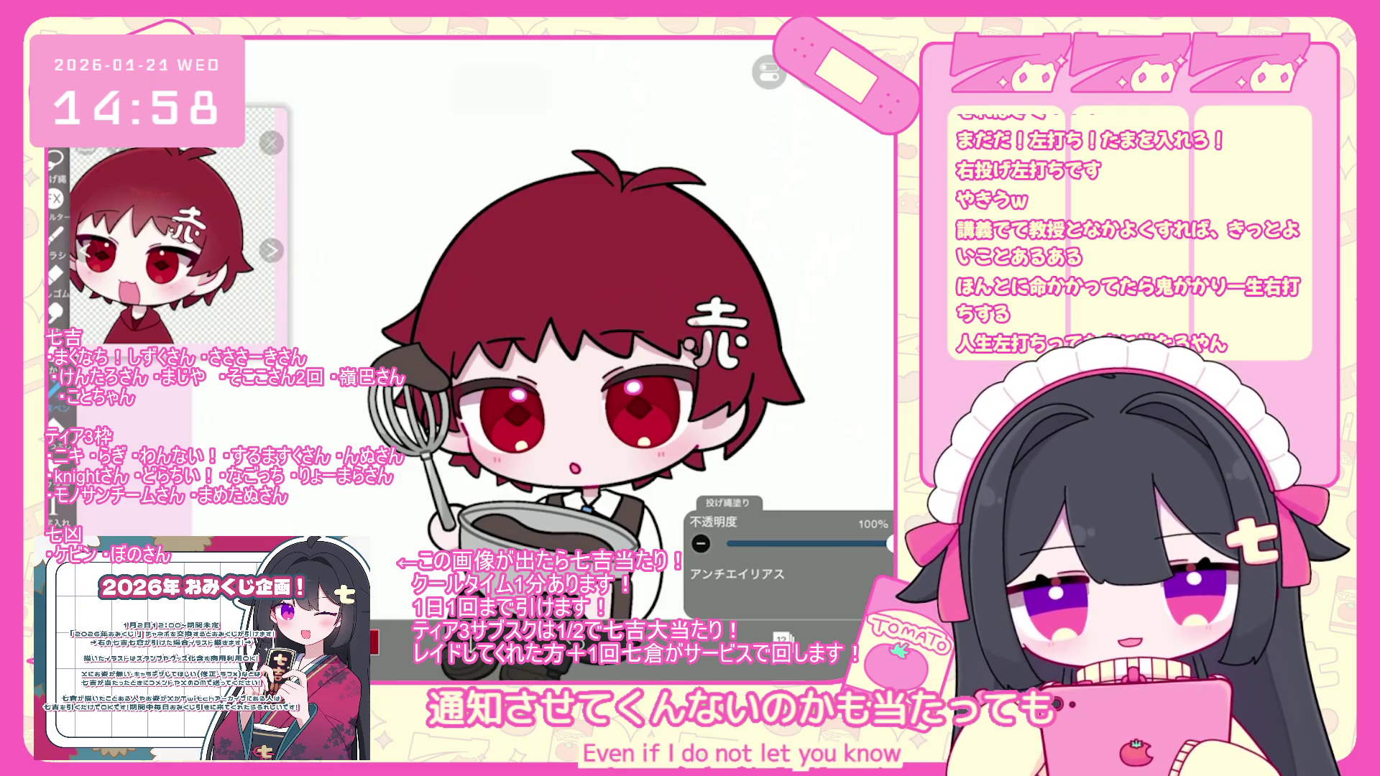
scroll(573, 352, "up", 1)
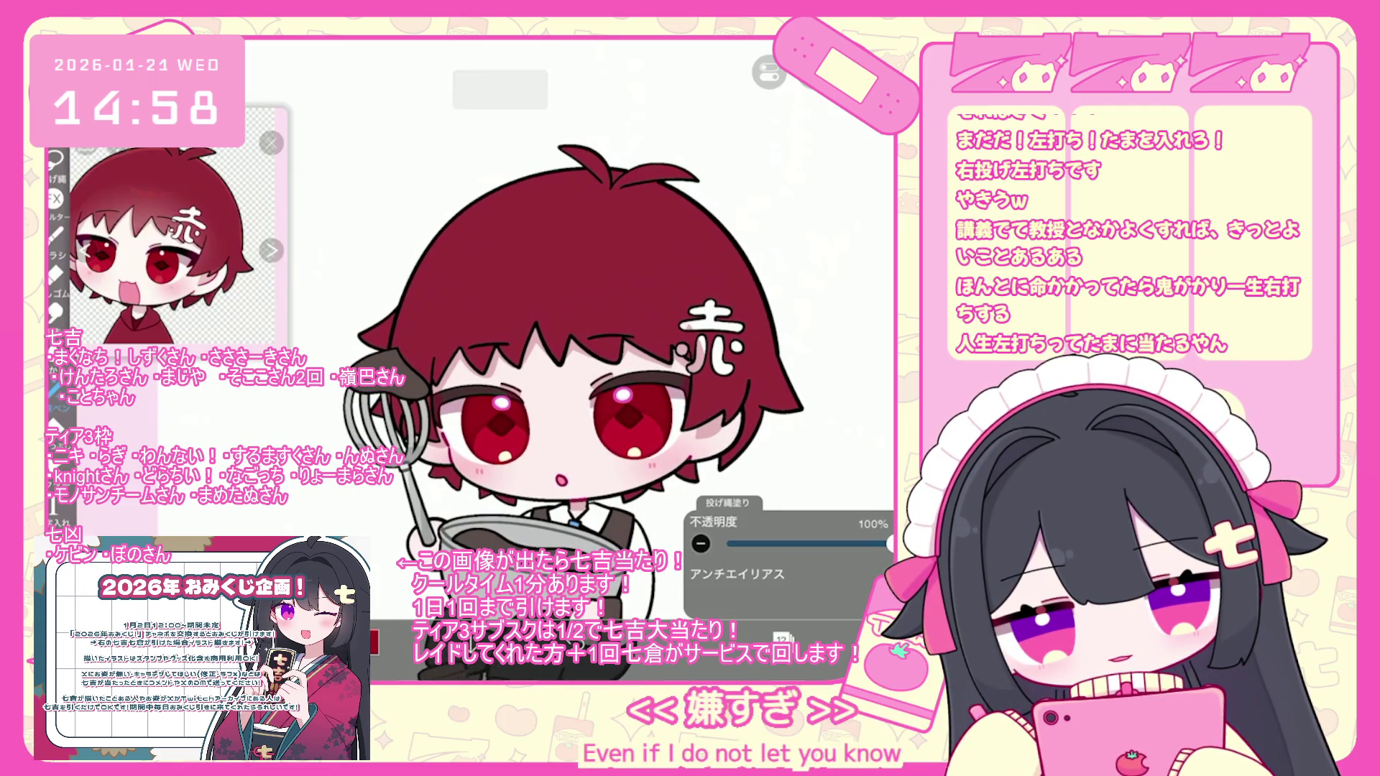
scroll(575, 359, "down", 2)
scroll(575, 360, "up", 2)
left_click(782, 637)
scroll(791, 309, "up", 5)
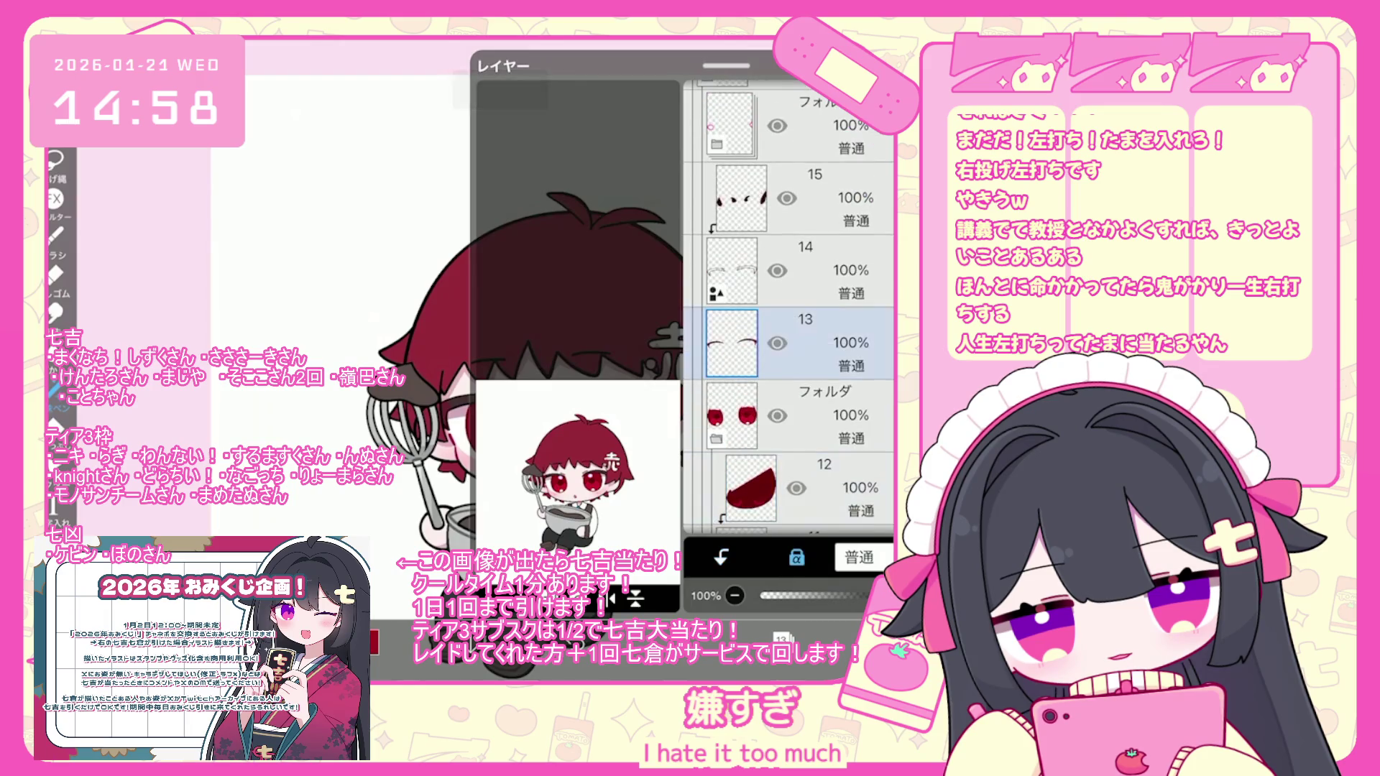
- Select layer 17 and confirm rasterizing it
left_click(791, 348)
scroll(791, 309, "up", 2)
left_click(791, 378)
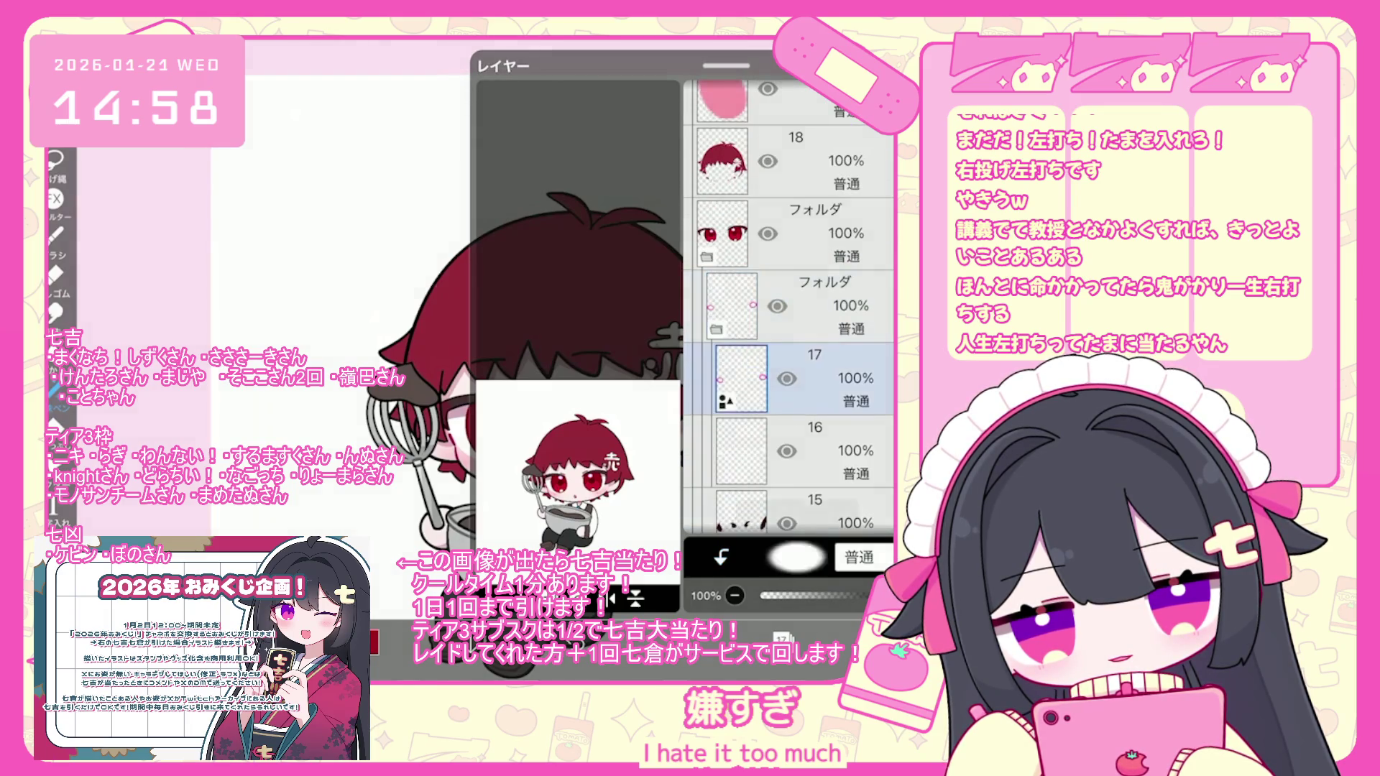
left_click(548, 401)
left_click(782, 638)
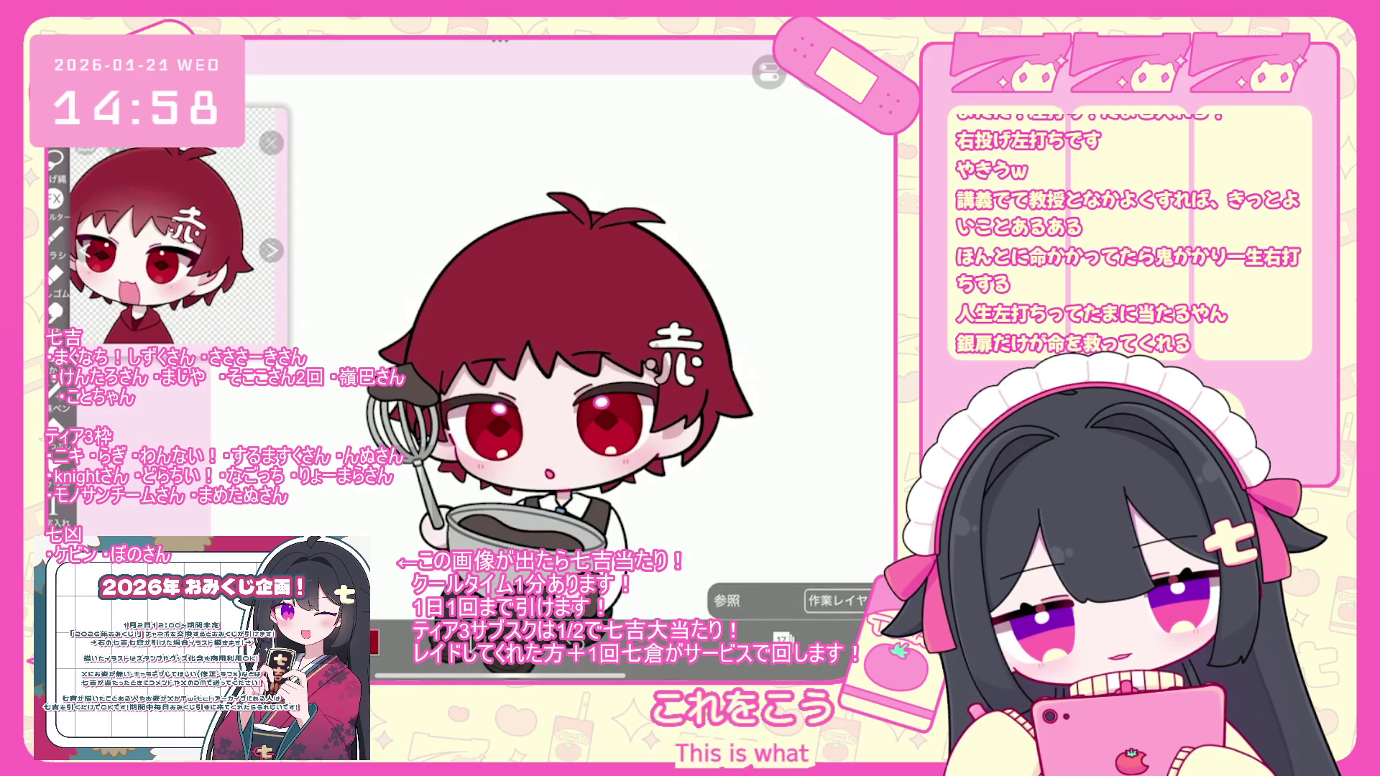
- Undo the last three lasso fills around the face
scroll(525, 403, "up", 2)
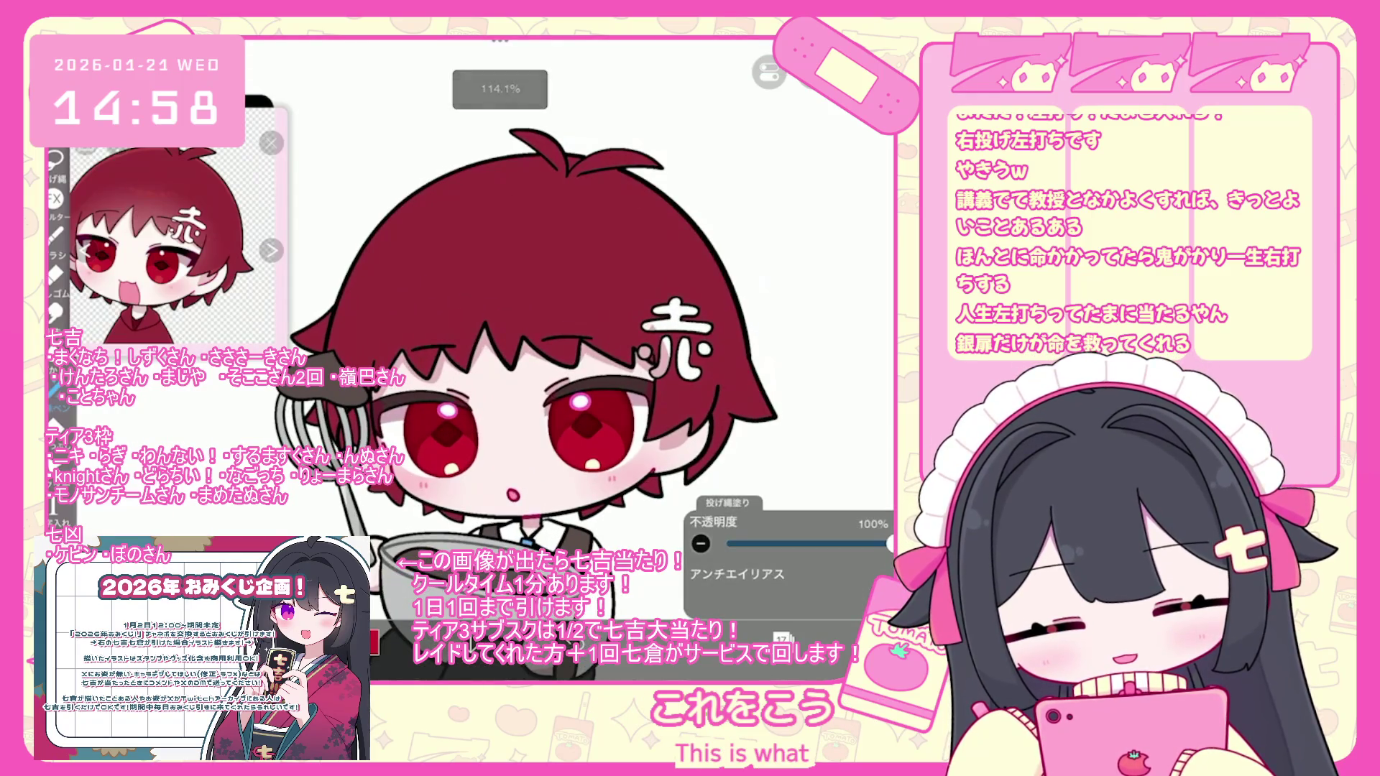
key("ctrl+z")
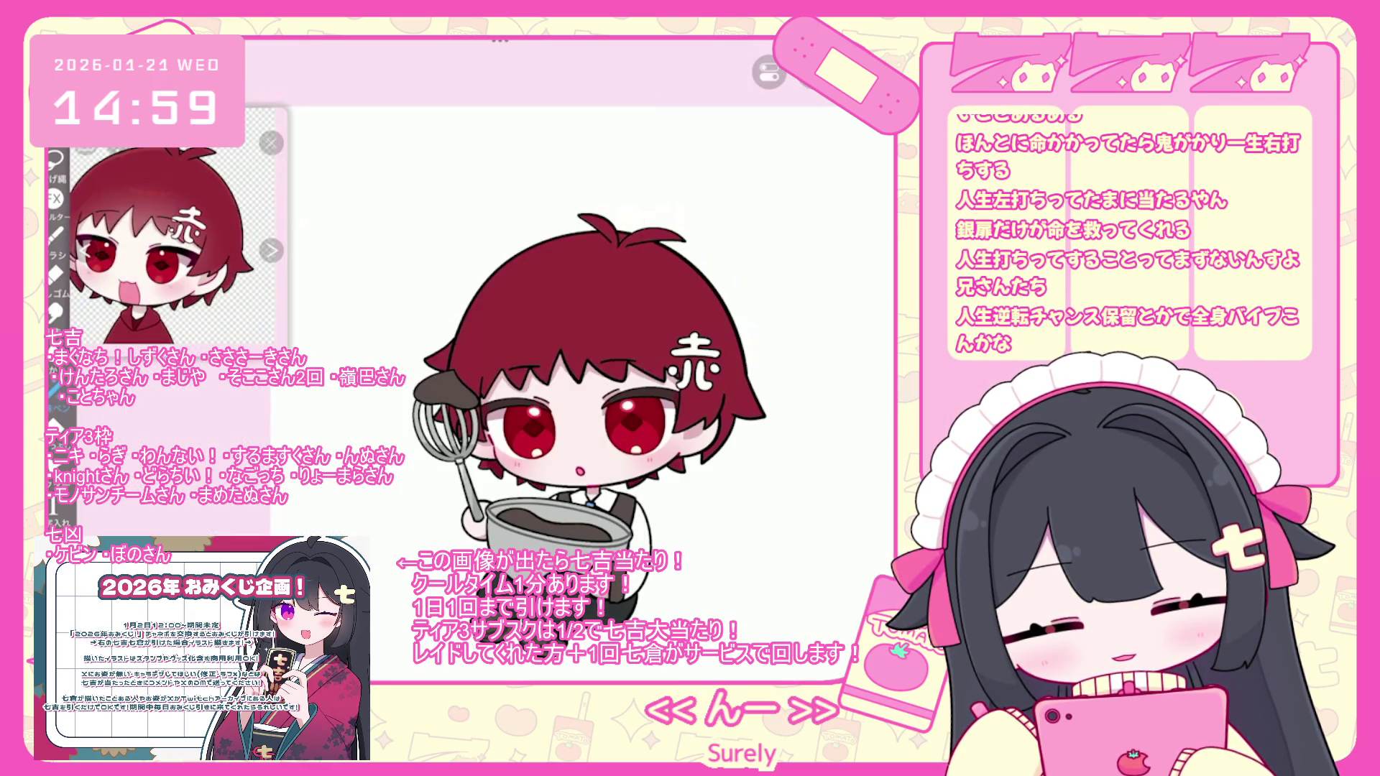
key("ctrl+z")
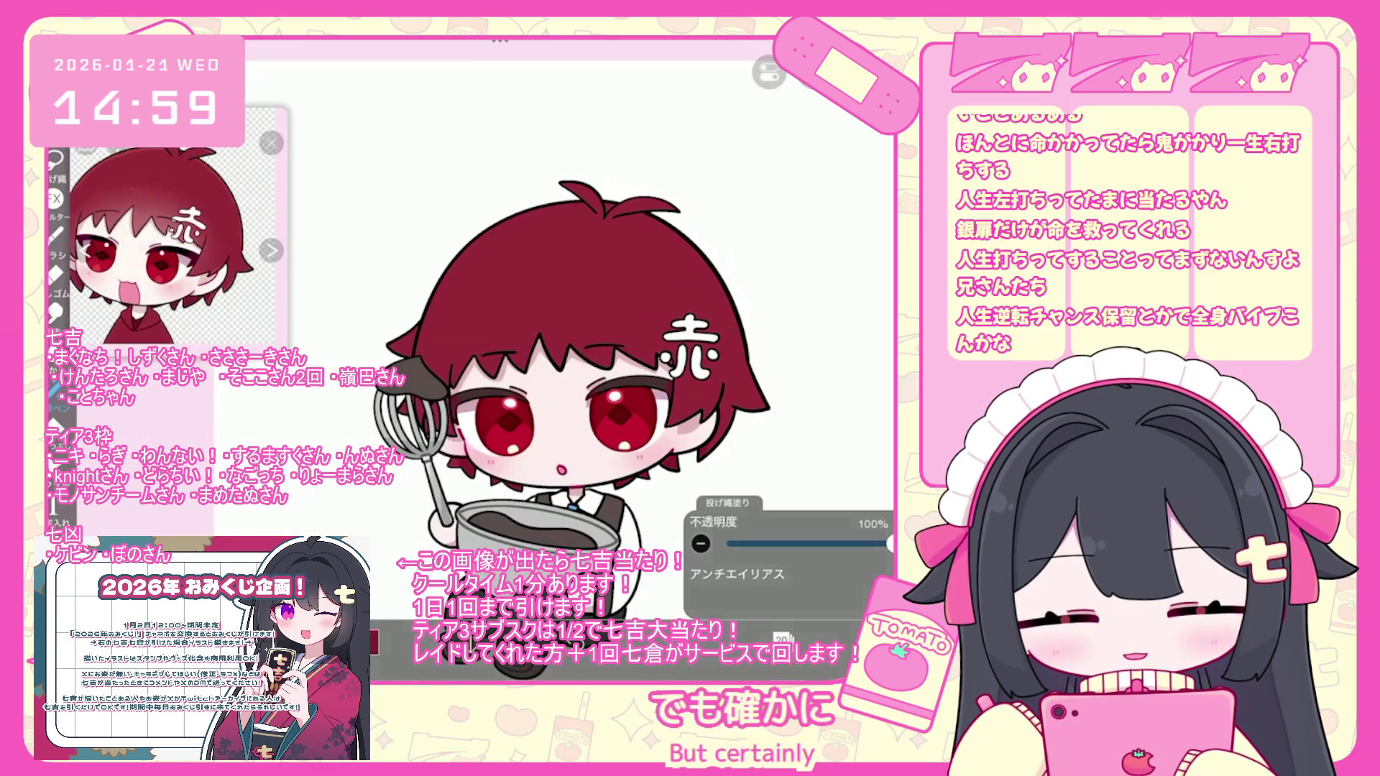
scroll(517, 359, "up", 2)
key("ctrl+z")
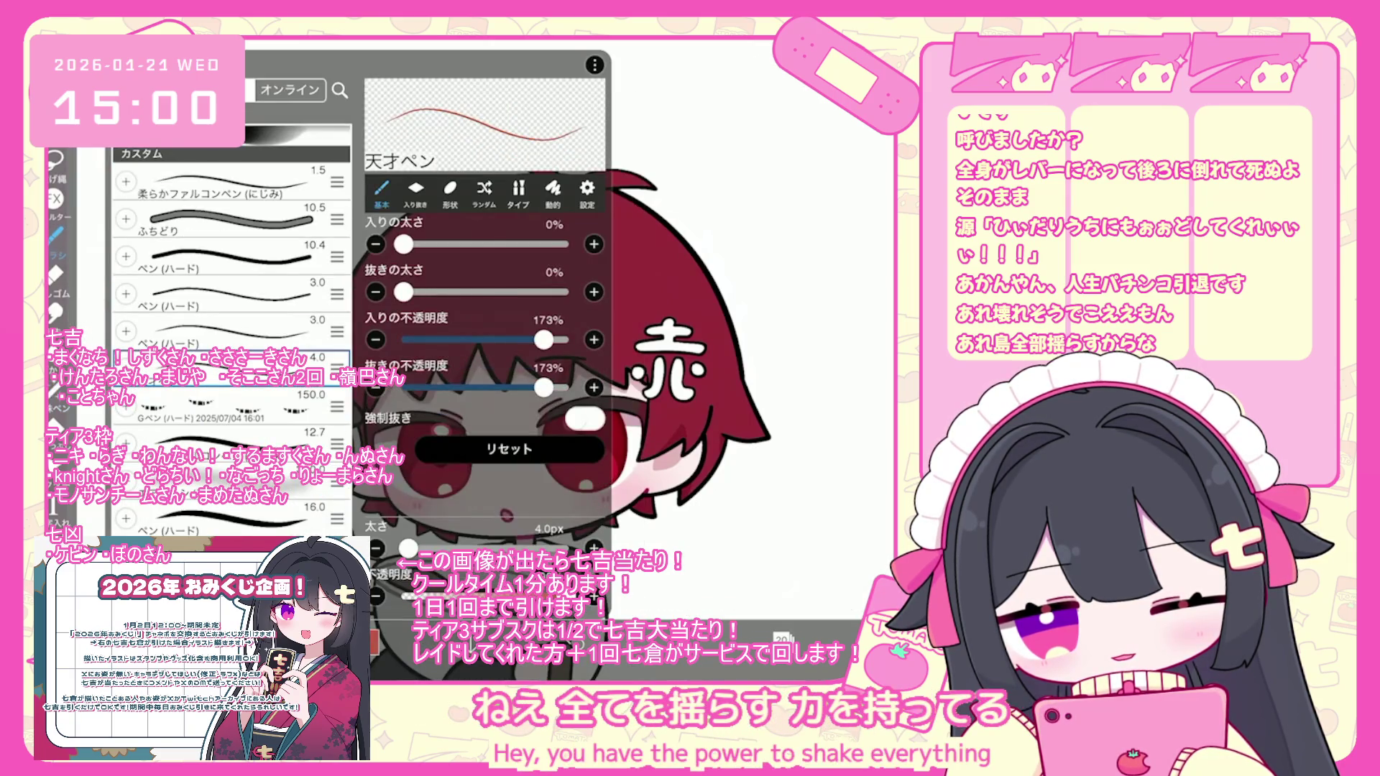
- Switch to the Gペン(ハード) brush and nudge the small shape atop the head slightly left
left_click(230, 410)
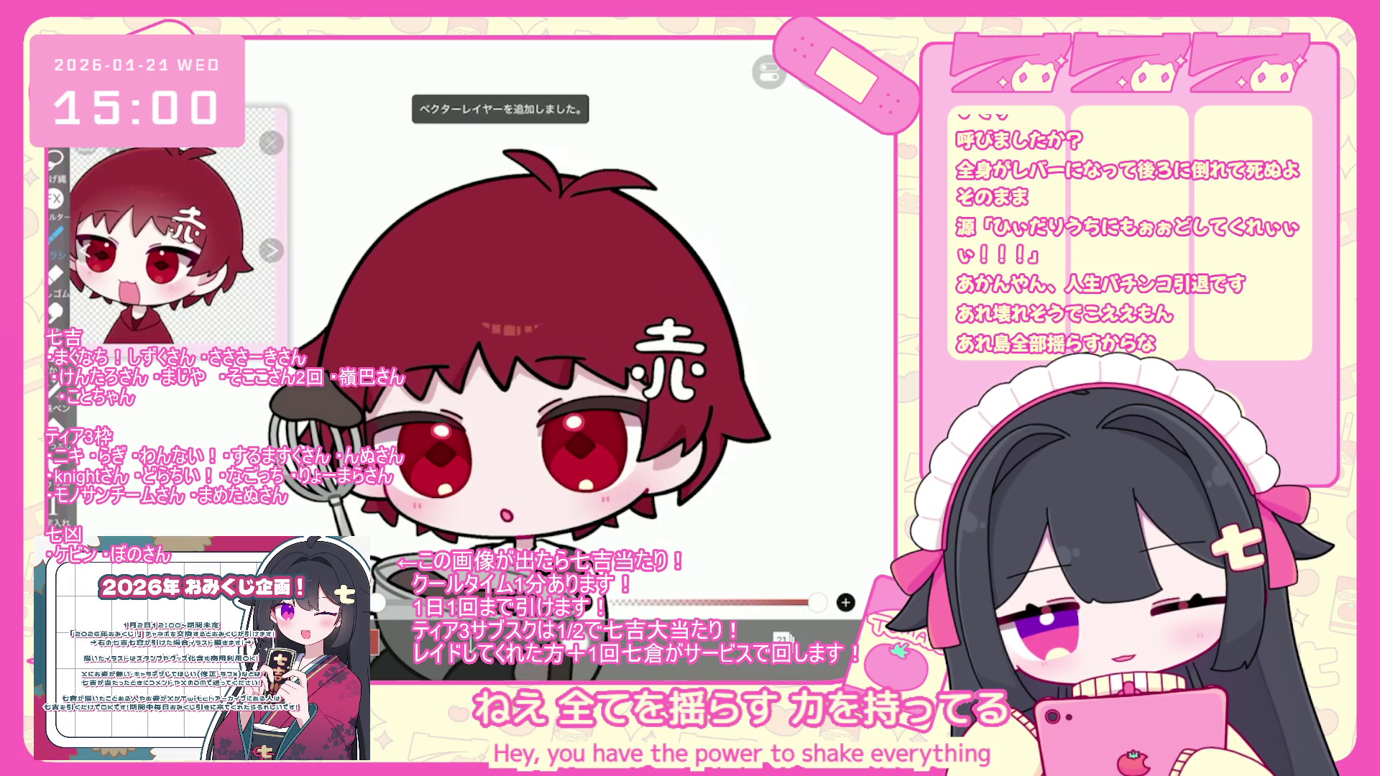
key("ctrl+t")
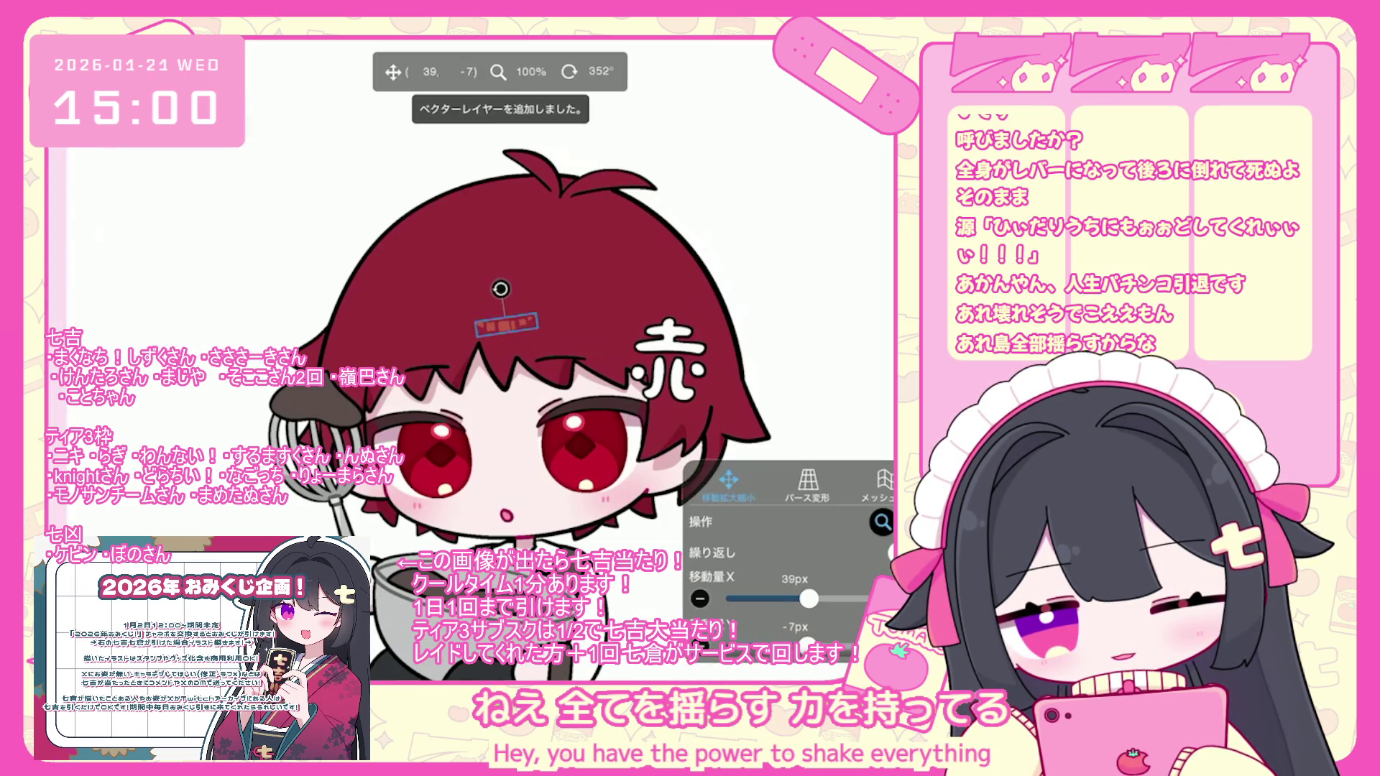
left_click_drag(506, 325, 508, 324)
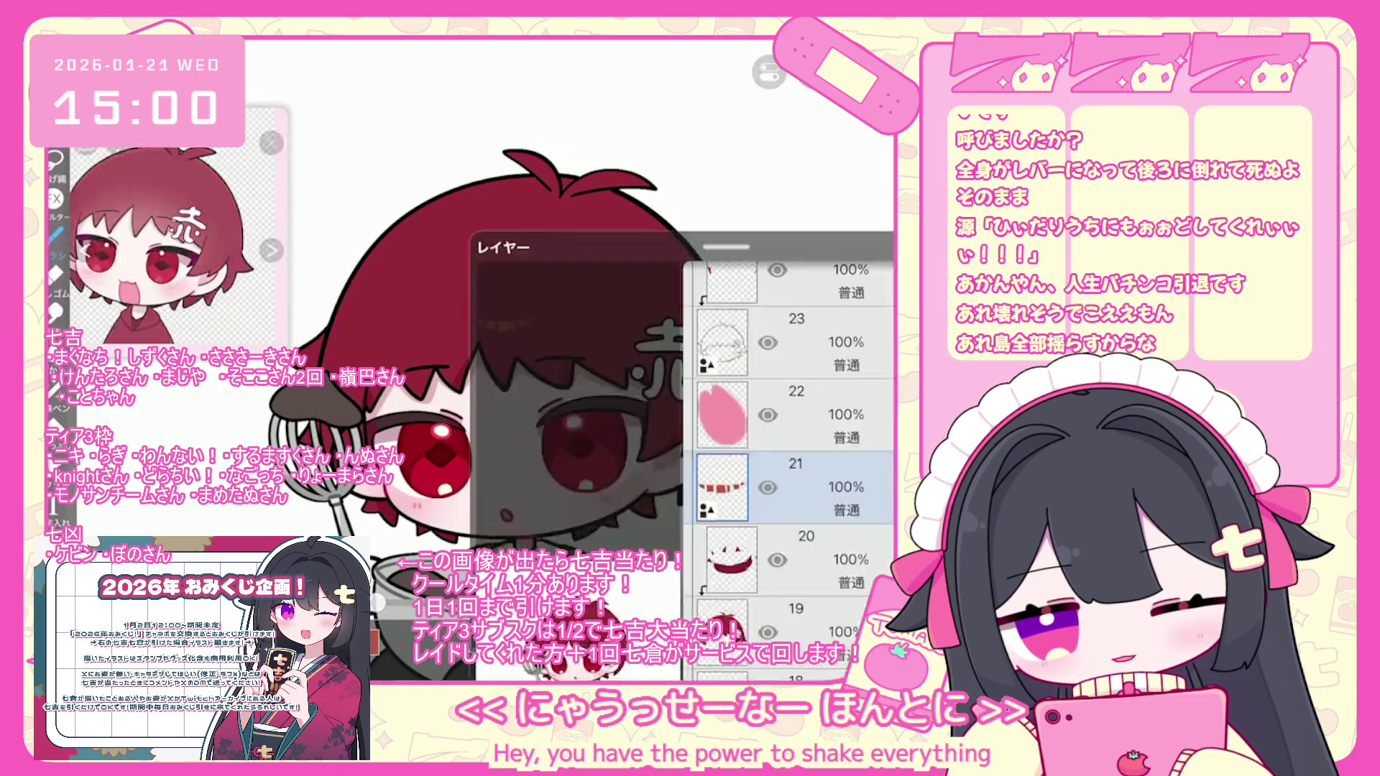
- Clip empty layer 22 to the layer below and return to Lasso Fill
left_click(723, 306)
left_click(722, 558)
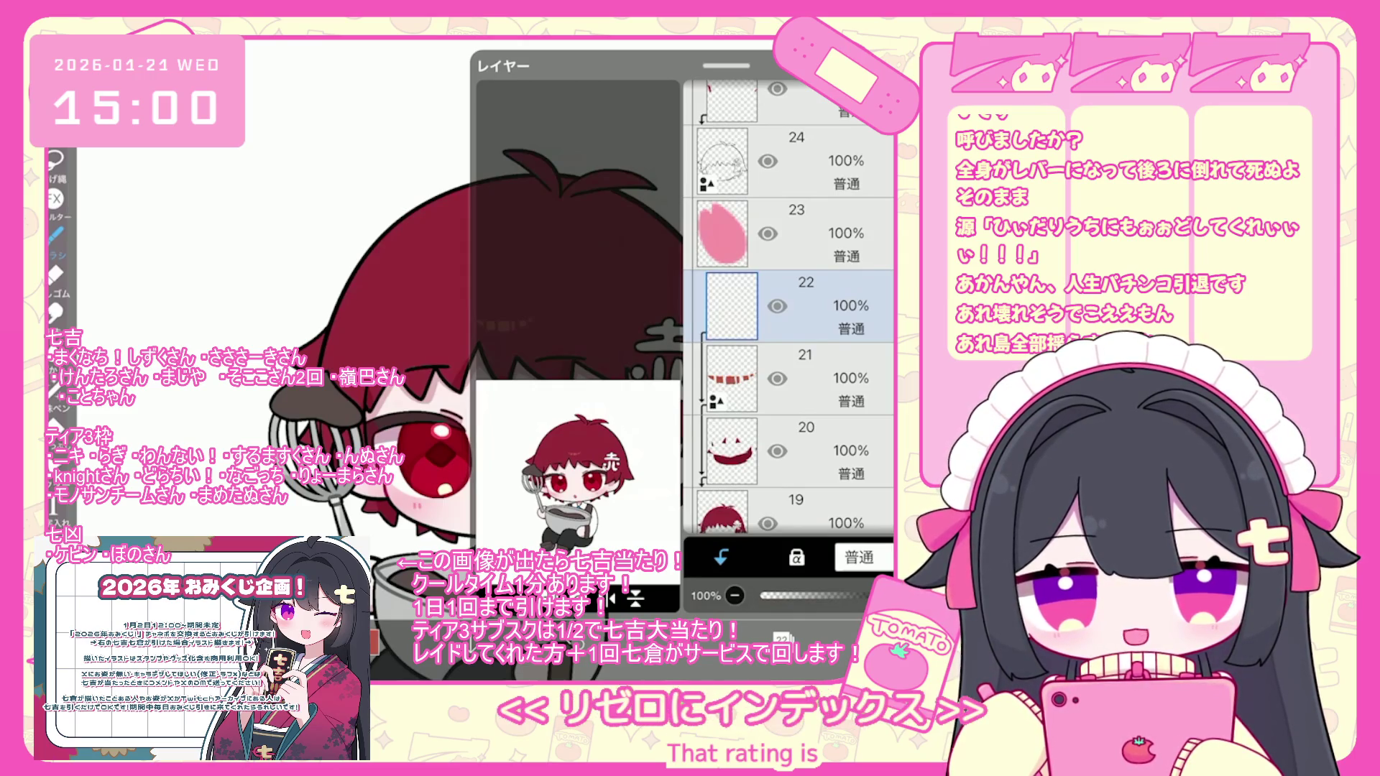
left_click(60, 395)
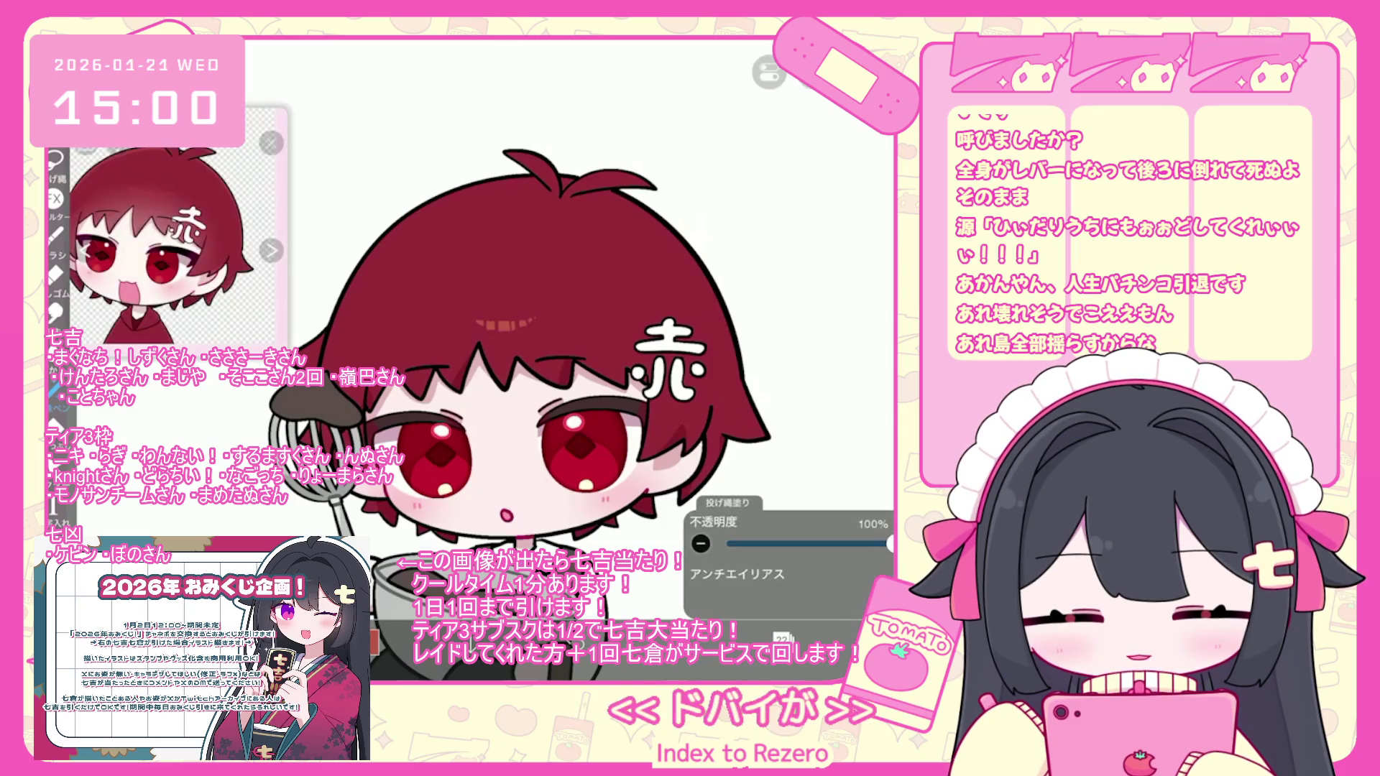
scroll(517, 359, "up", 3)
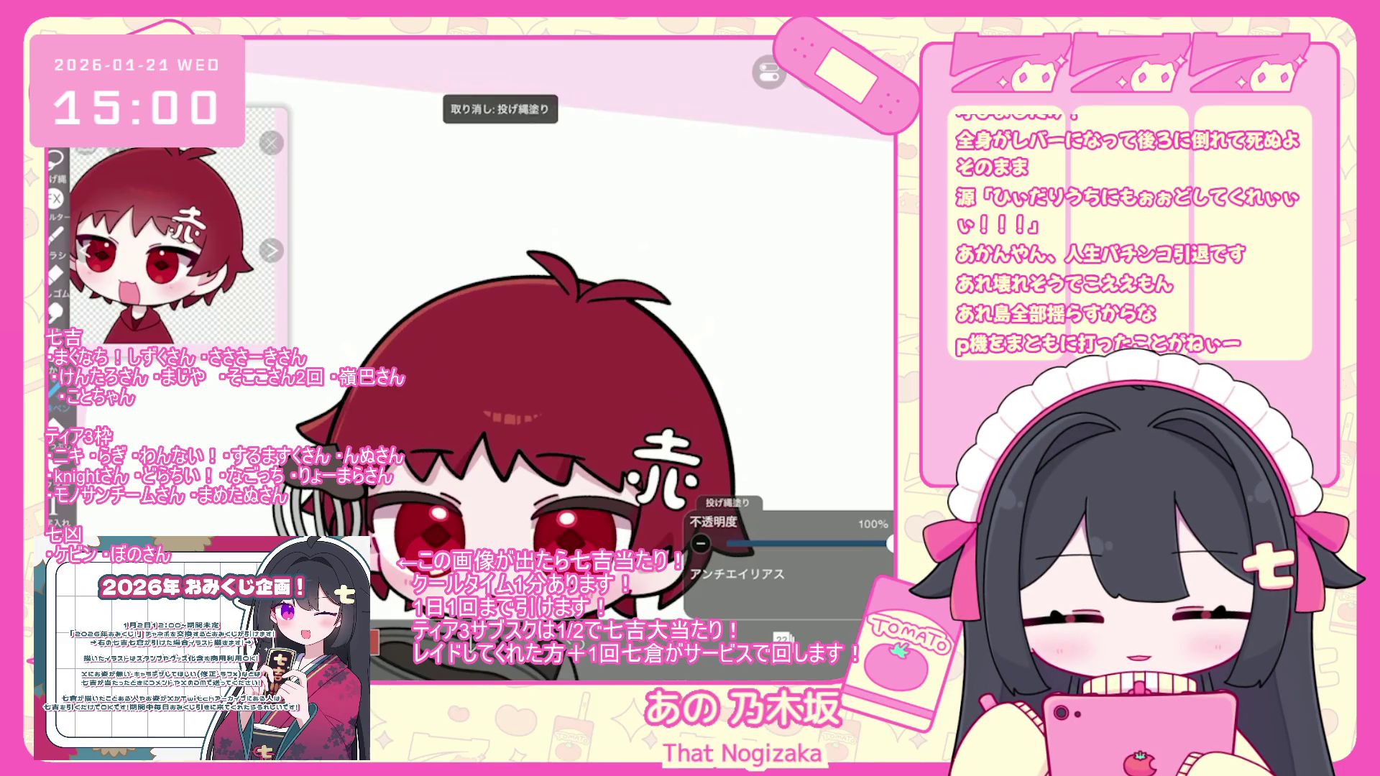
- Undo the last three lasso fills
scroll(528, 446, "down", 3)
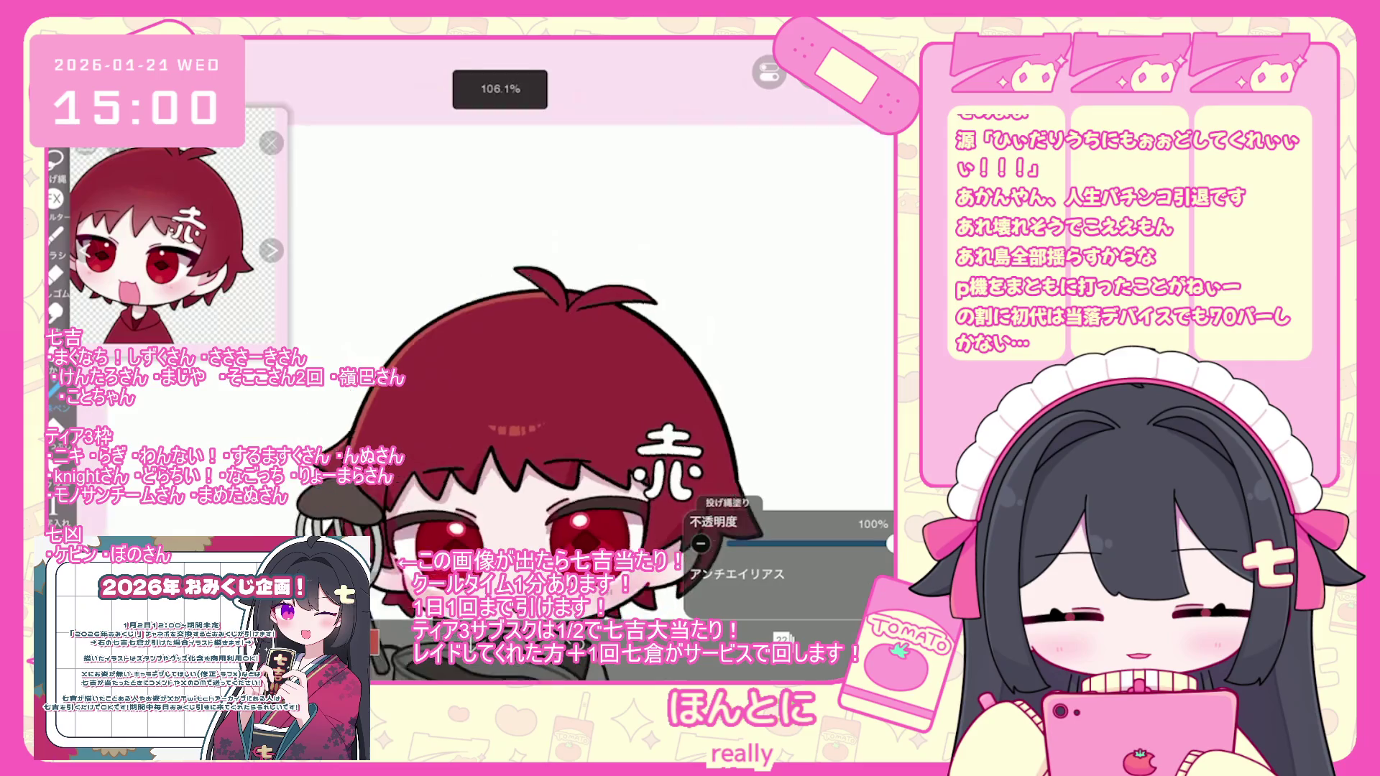
scroll(589, 345, "up", 5)
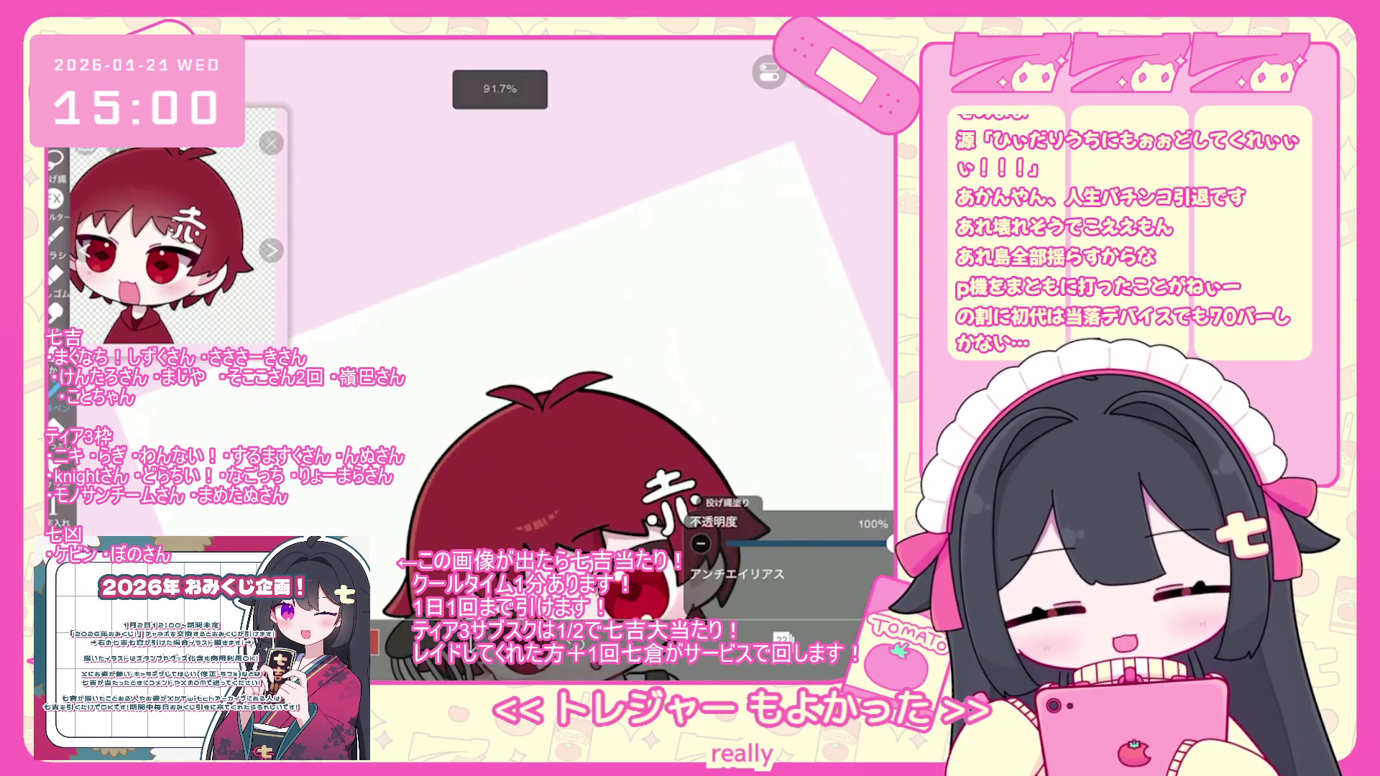
scroll(589, 345, "up", 3)
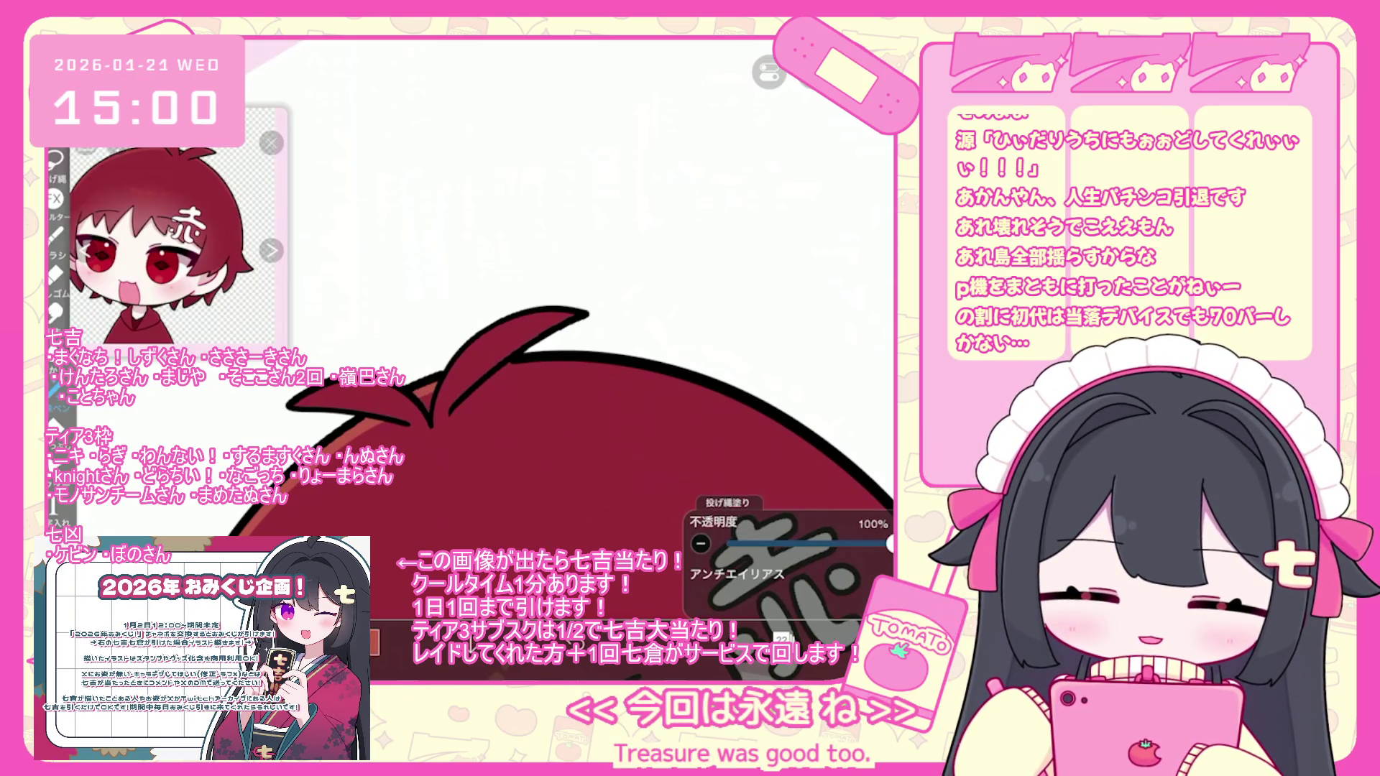
scroll(590, 345, "down", 1)
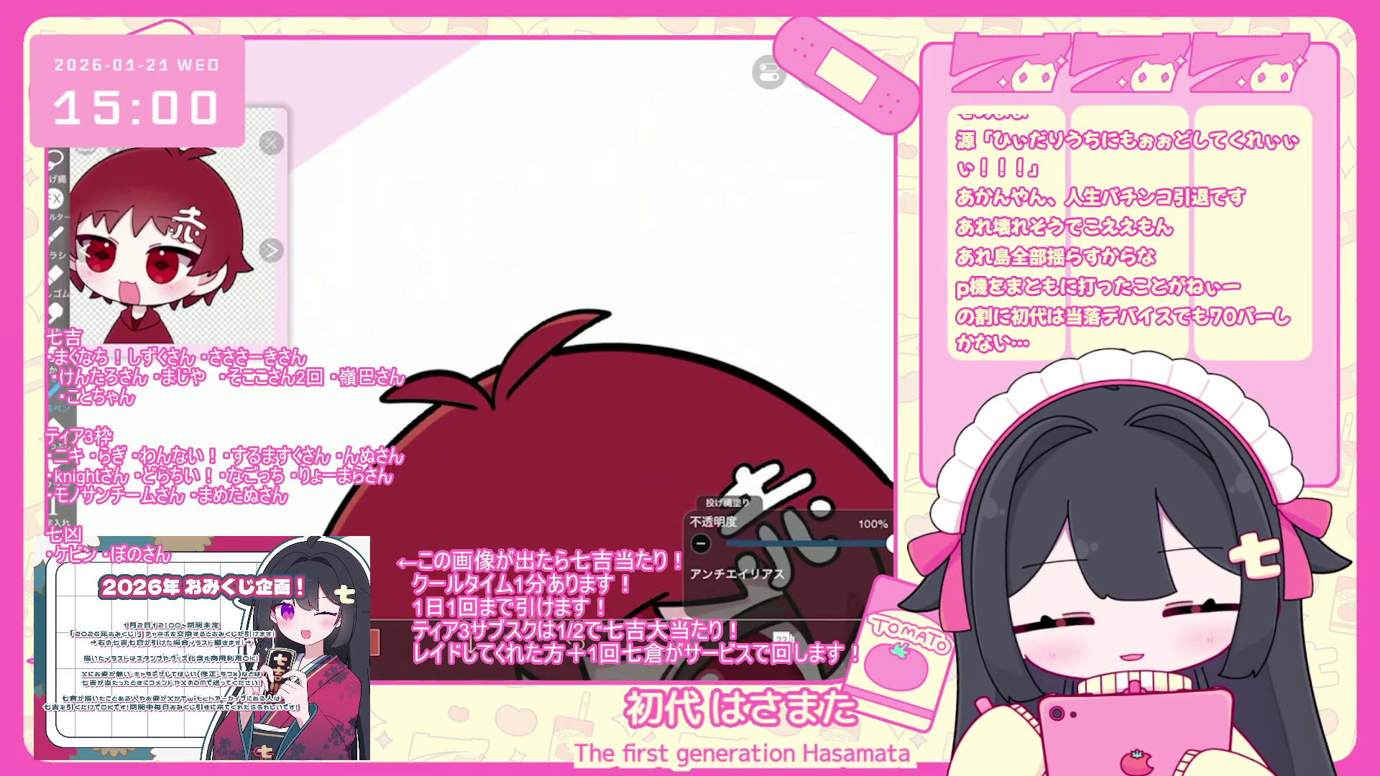
key("ctrl+z")
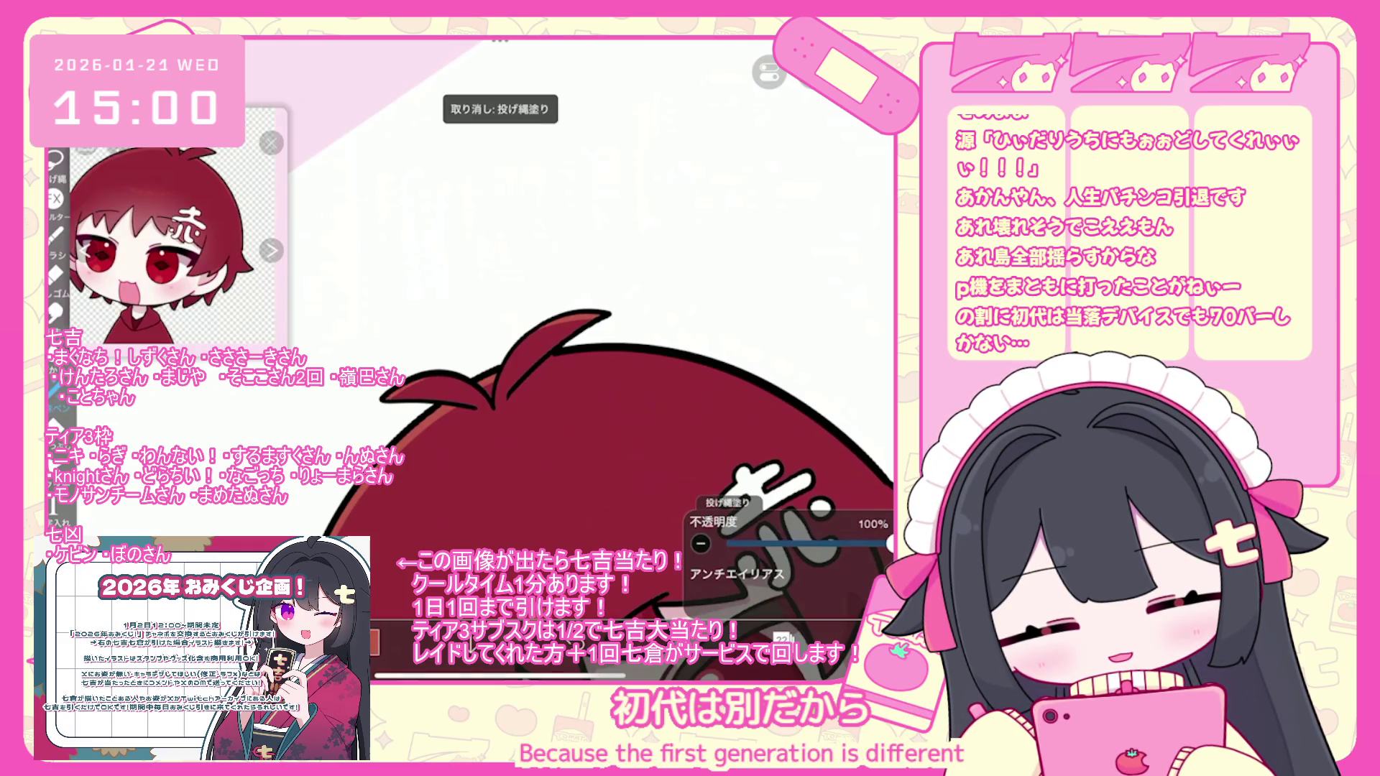
scroll(503, 360, "down", 3)
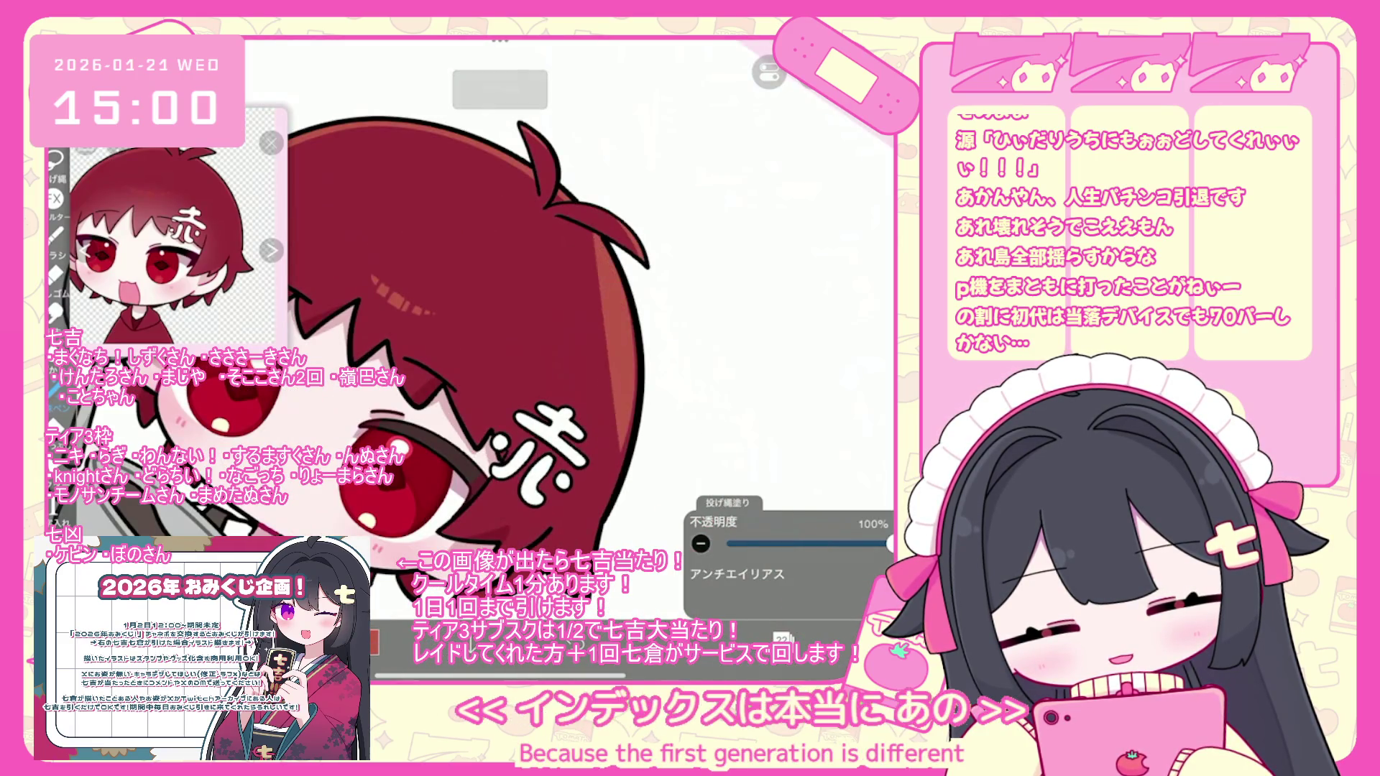
key("ctrl+z")
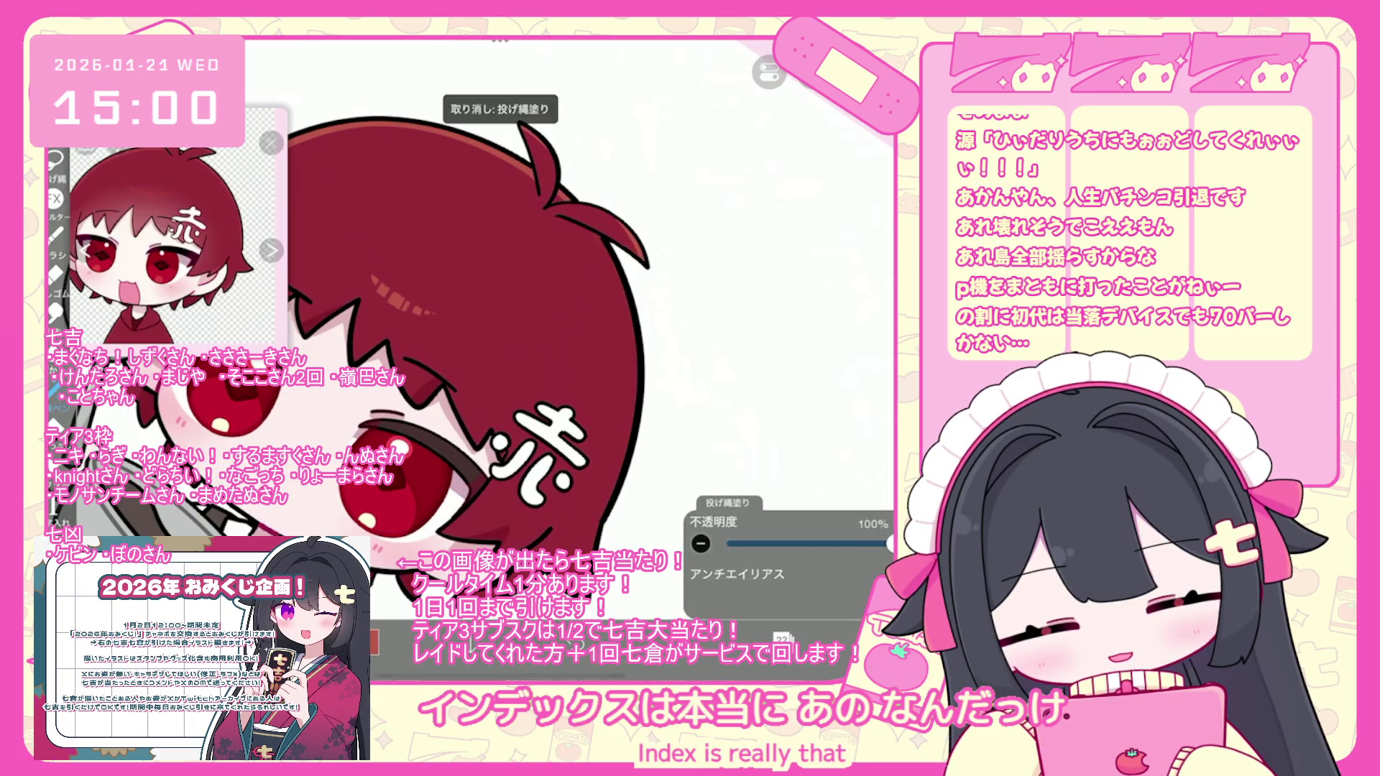
key("ctrl+z")
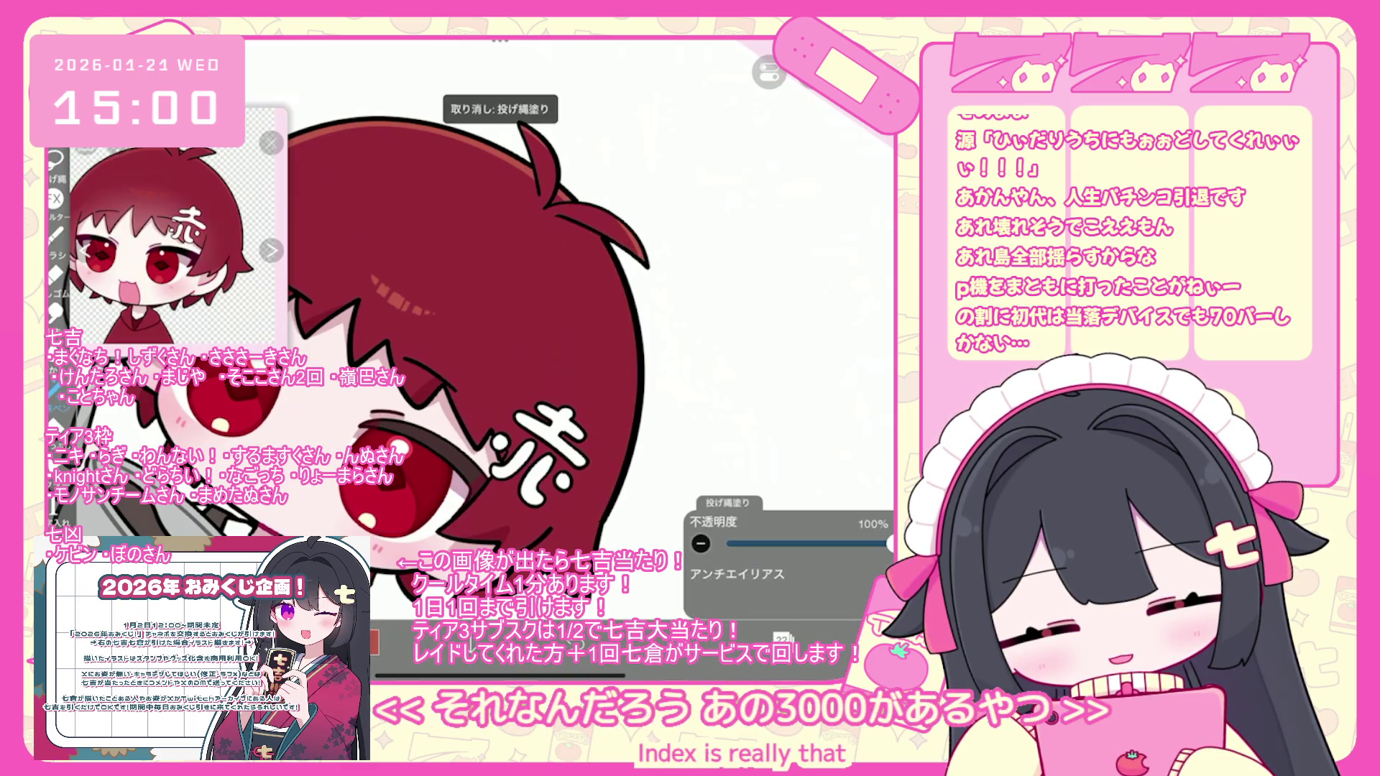
- Try a red strip fill down the hair twice, undoing it both times
mouse_move(619, 237)
left_mouse_down()
mouse_move(632, 403)
mouse_move(589, 546)
left_mouse_up()
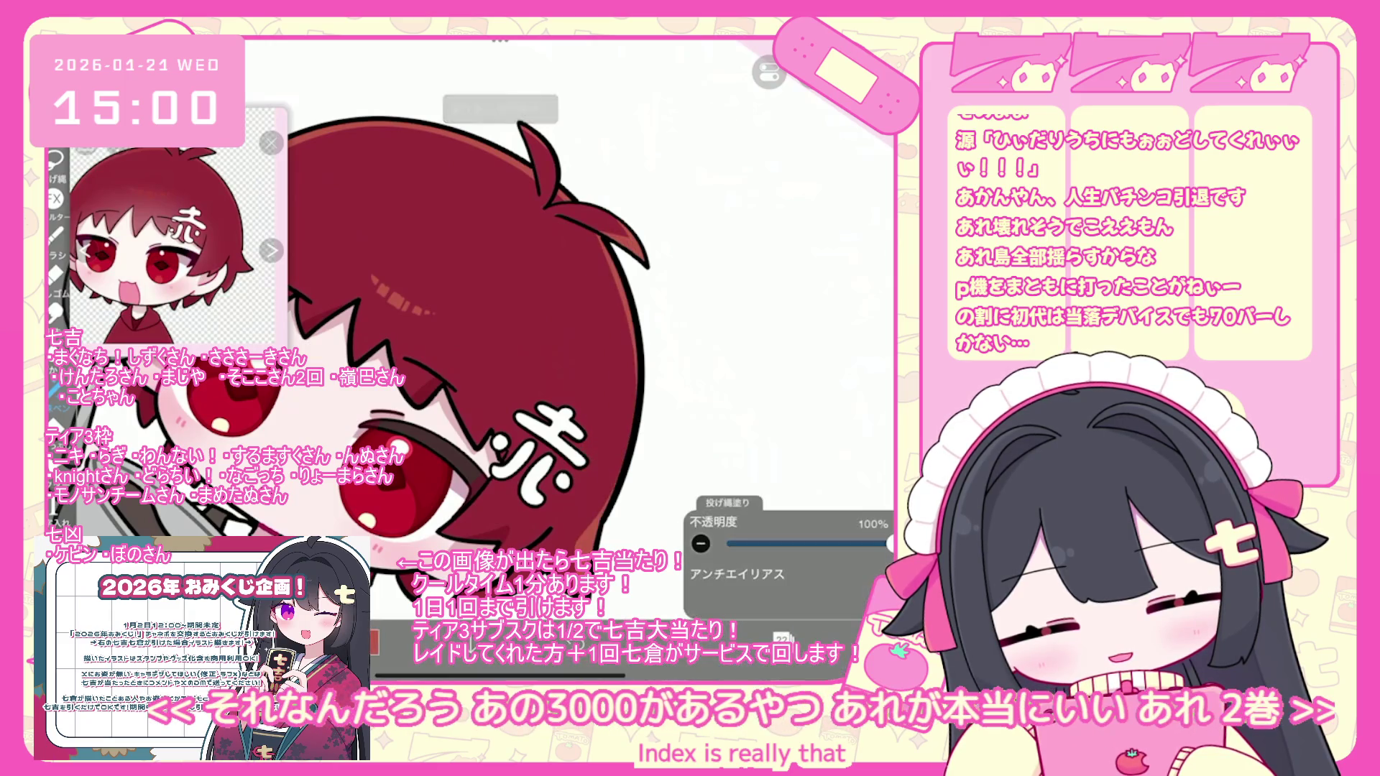
key("ctrl+z")
mouse_move(618, 237)
left_mouse_down()
mouse_move(633, 403)
mouse_move(590, 546)
left_mouse_up()
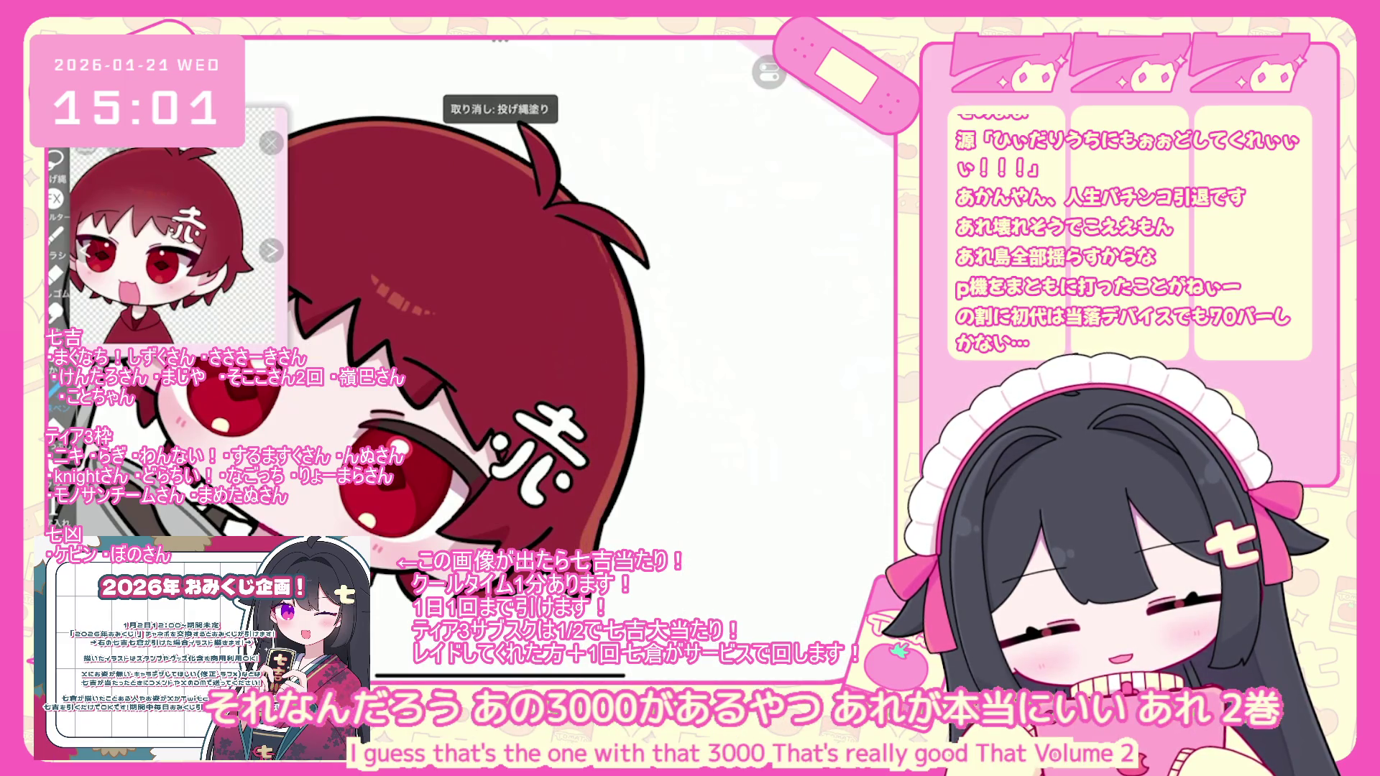
scroll(503, 360, "down", 3)
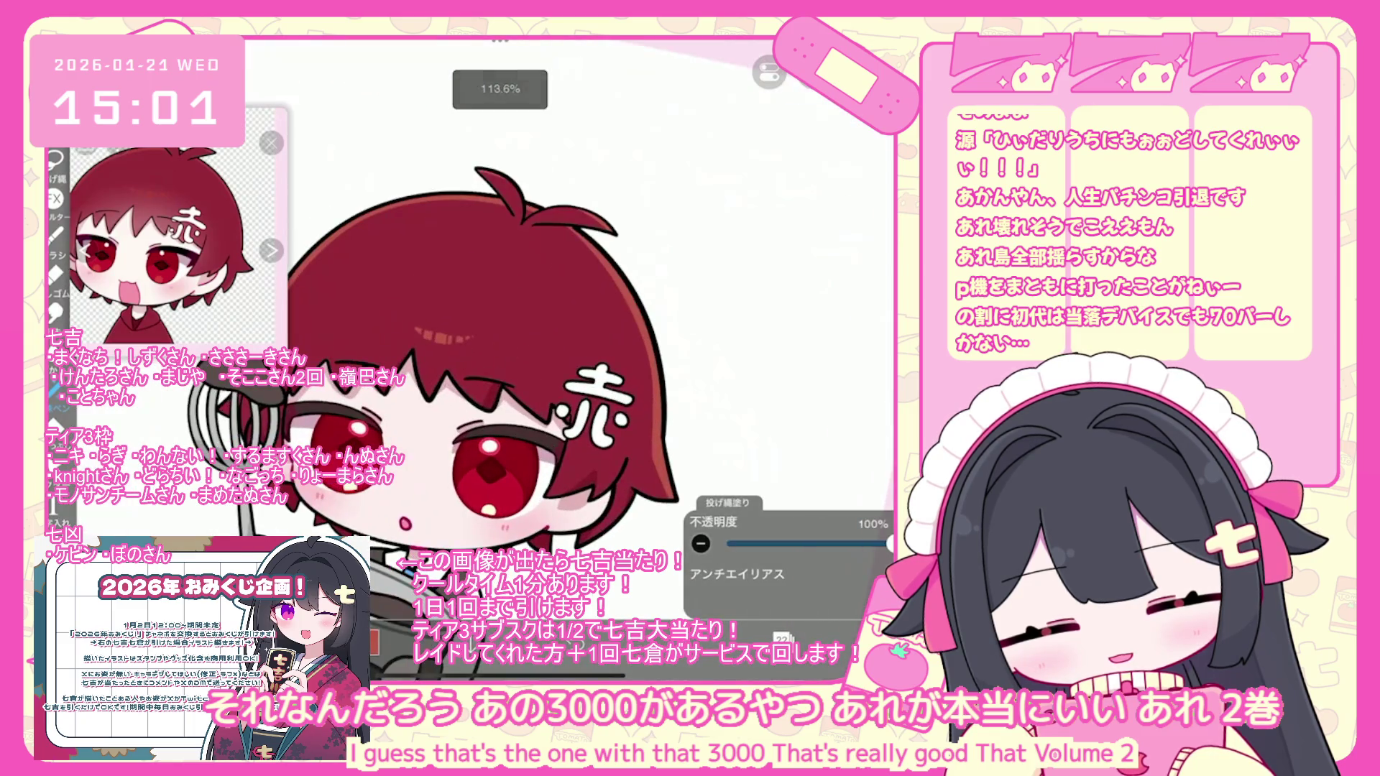
key("ctrl+z")
scroll(503, 359, "up", 3)
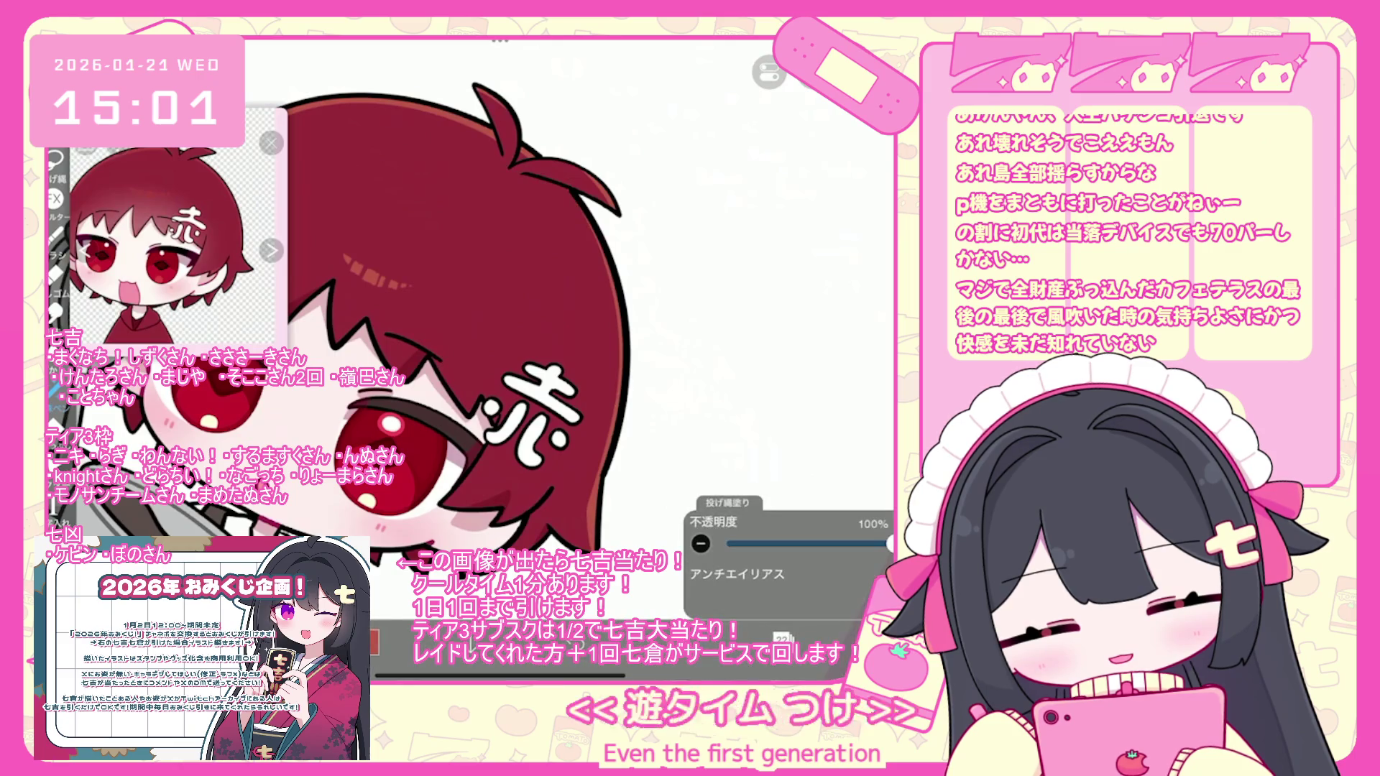
scroll(503, 360, "up", 3)
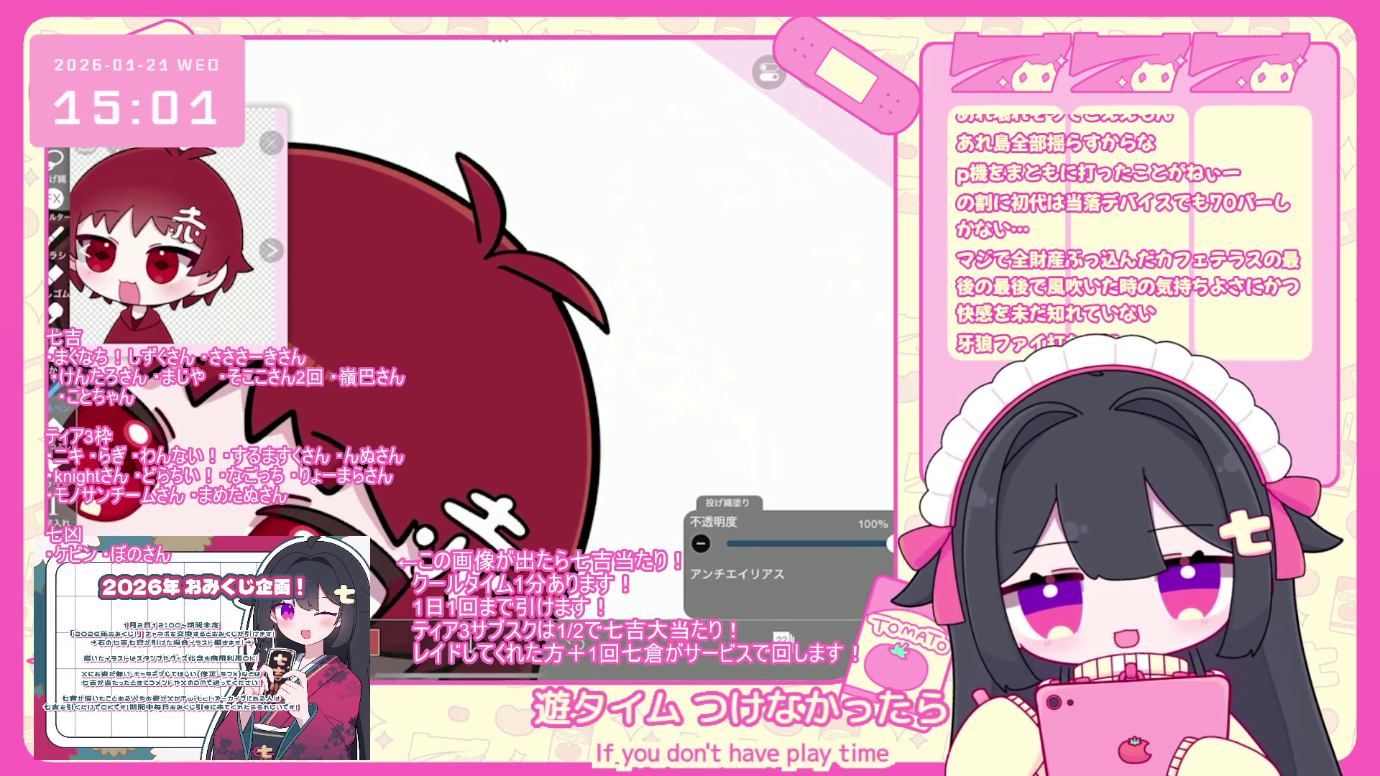
scroll(503, 359, "up", 1)
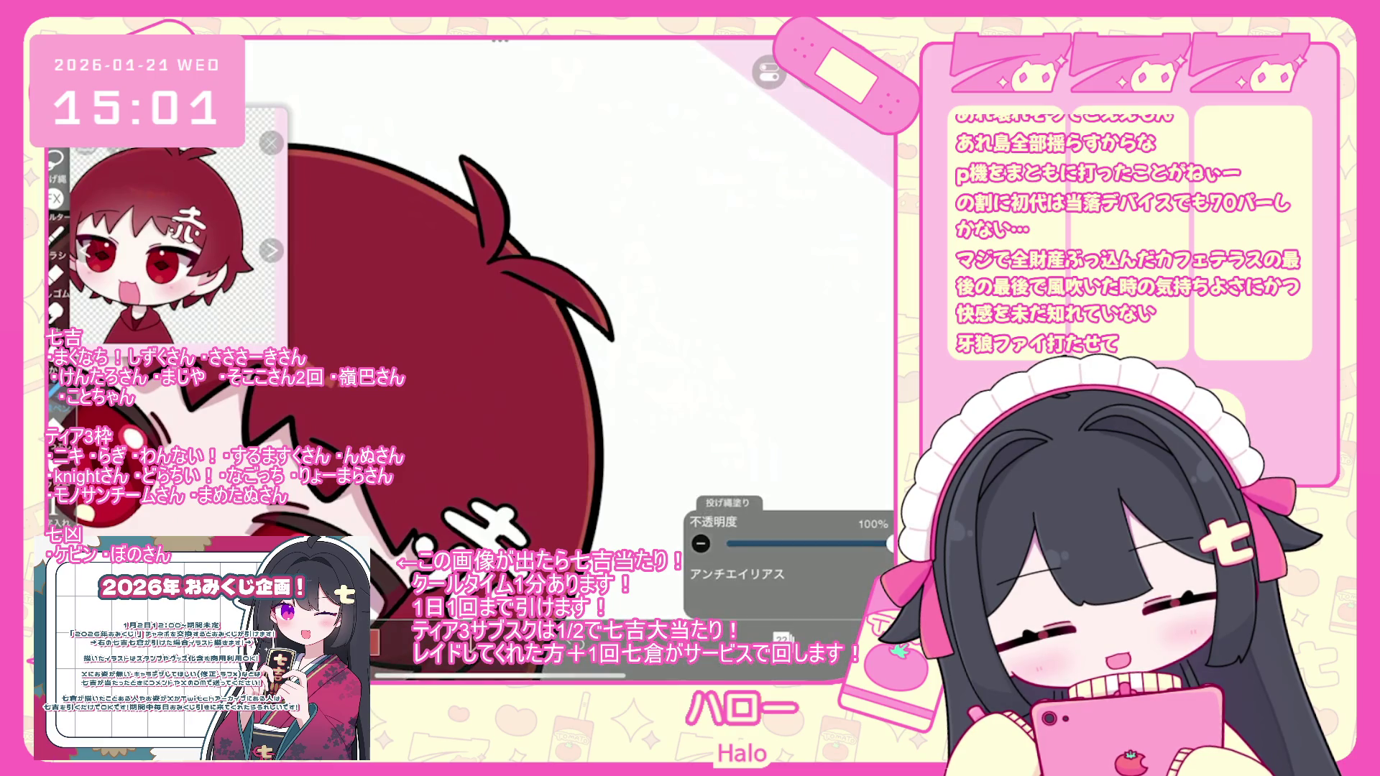
scroll(503, 360, "down", 5)
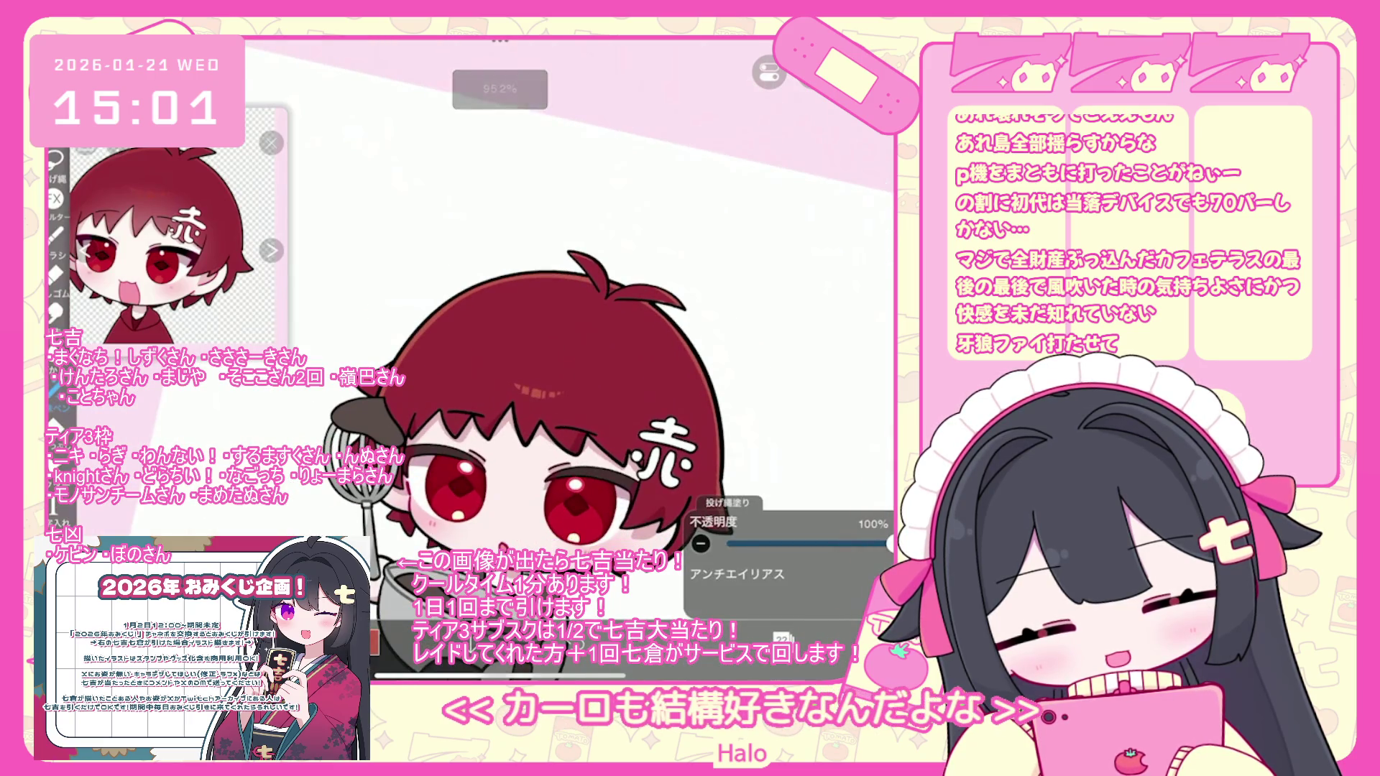
- Switch briefly to the eraser, back to Lasso Fill, and undo another lasso fill
key("e")
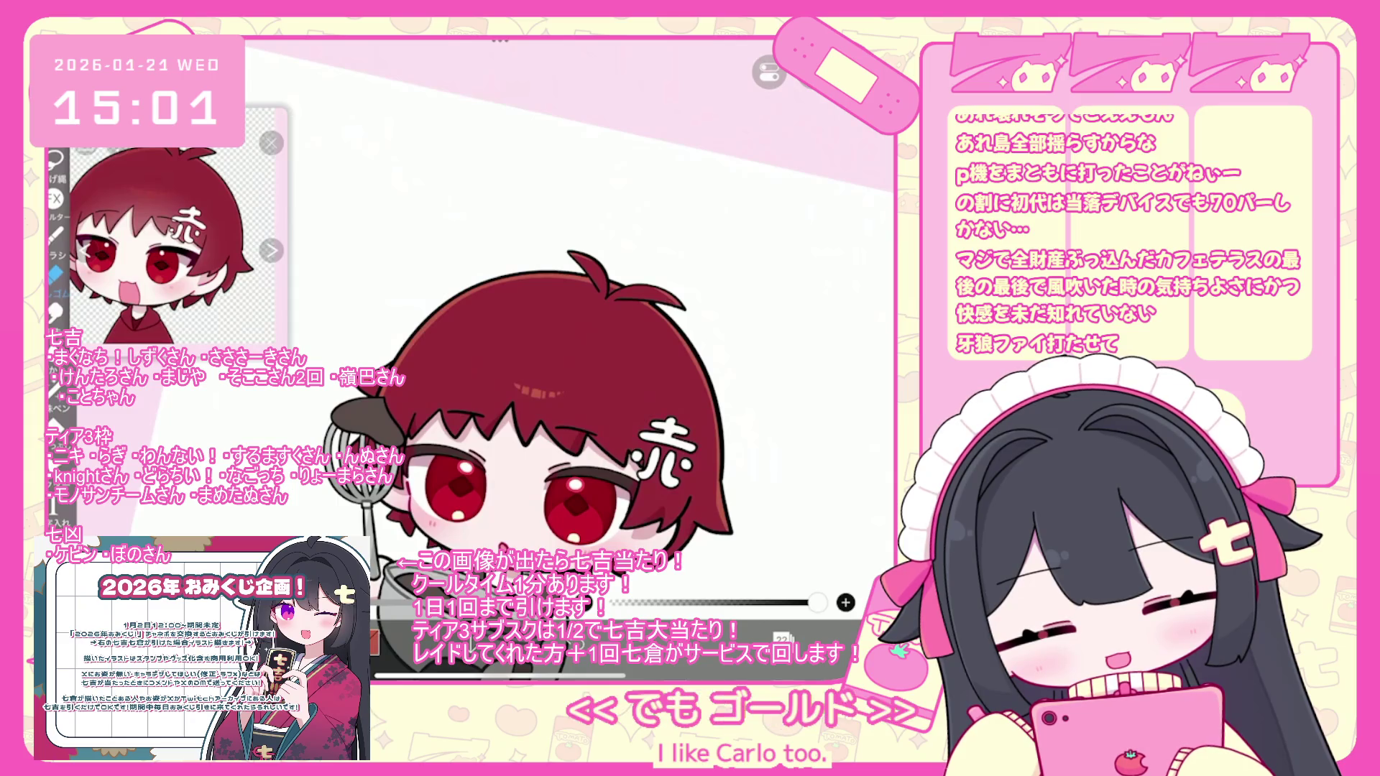
key("g")
scroll(504, 345, "up", 3)
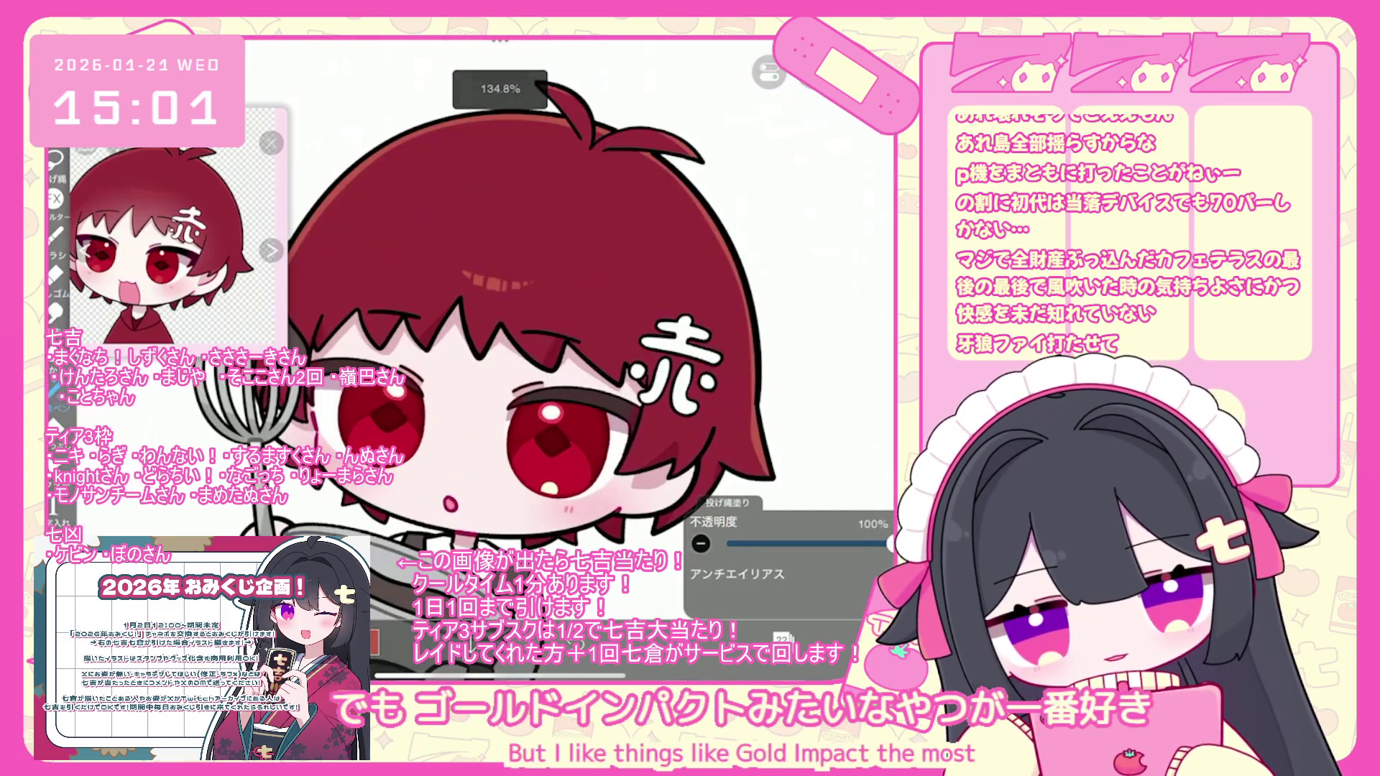
scroll(467, 345, "up", 1)
key("ctrl+z")
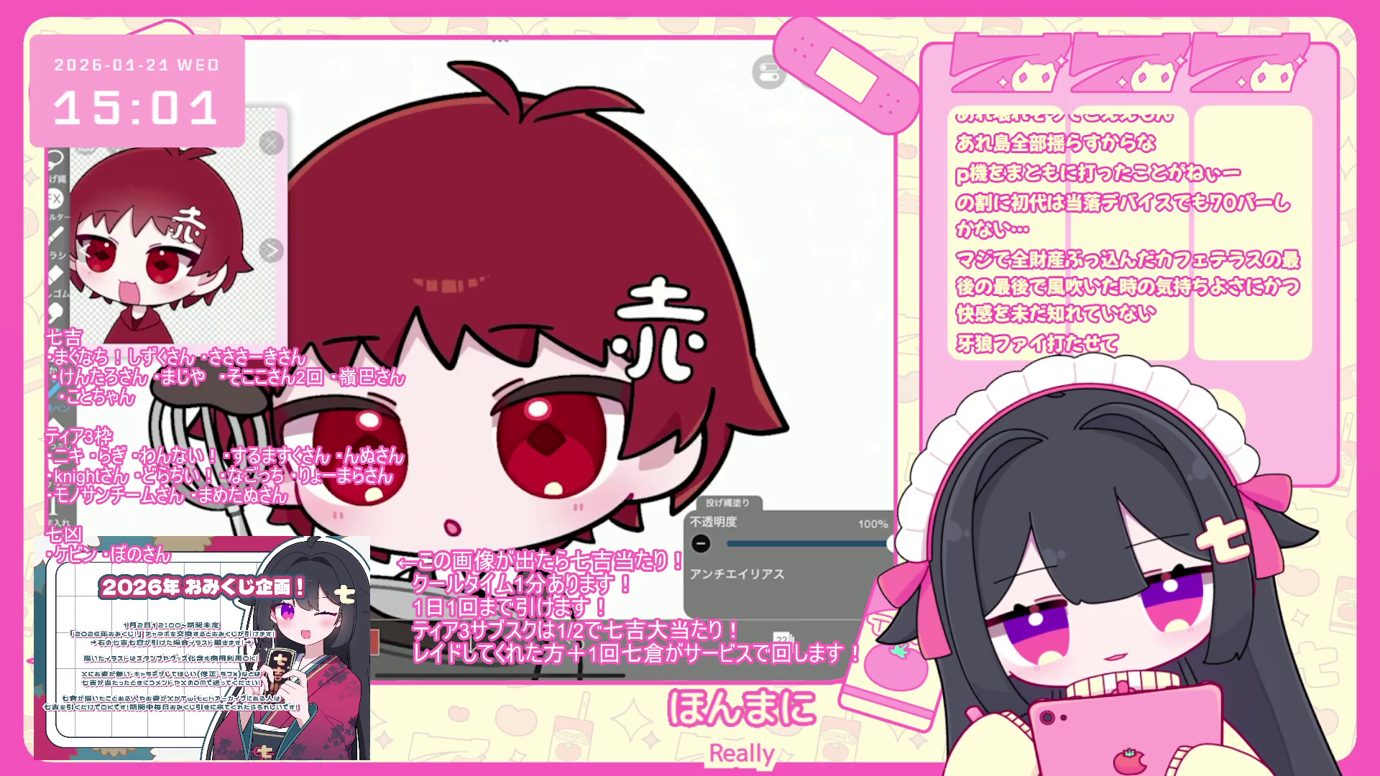
scroll(467, 345, "down", 2)
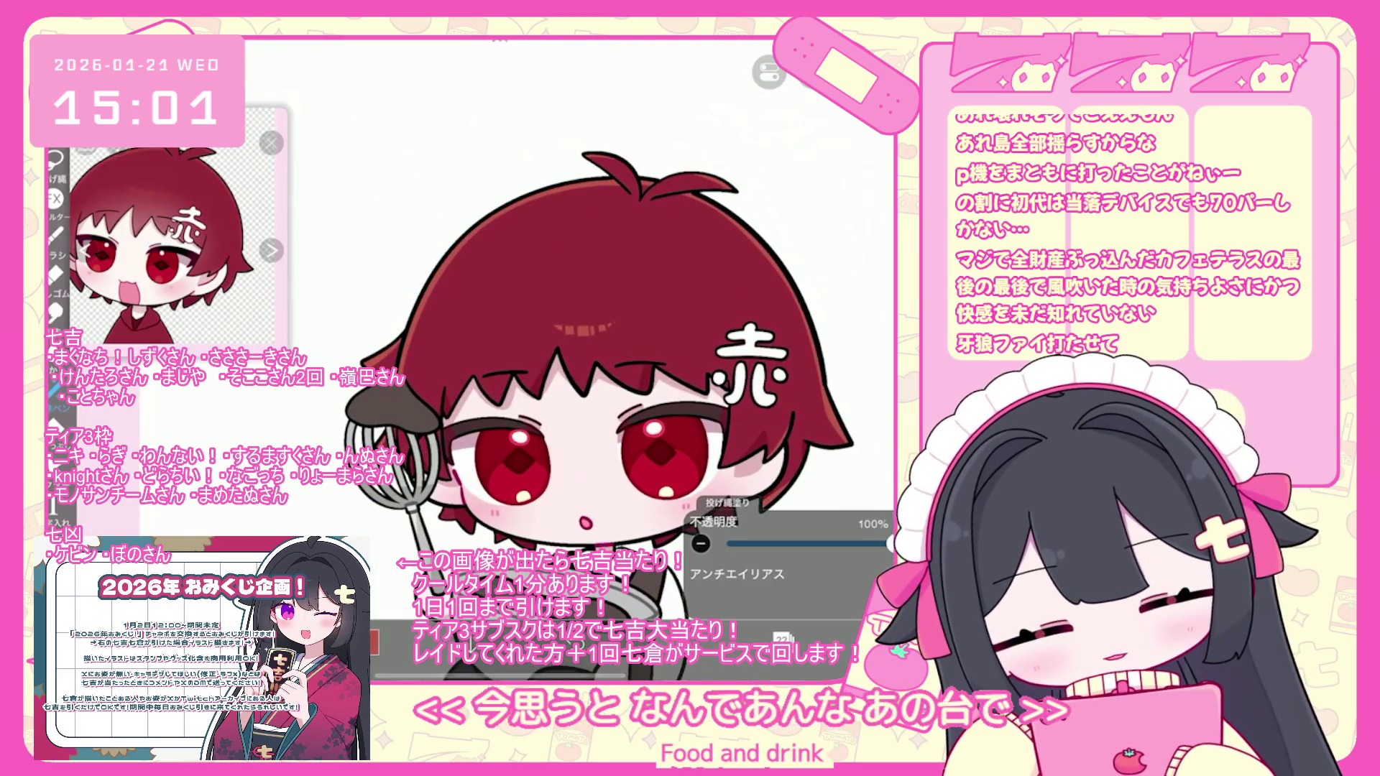
- Check the layer, colour and brush panels, then undo the last two brush strokes
left_click(782, 638)
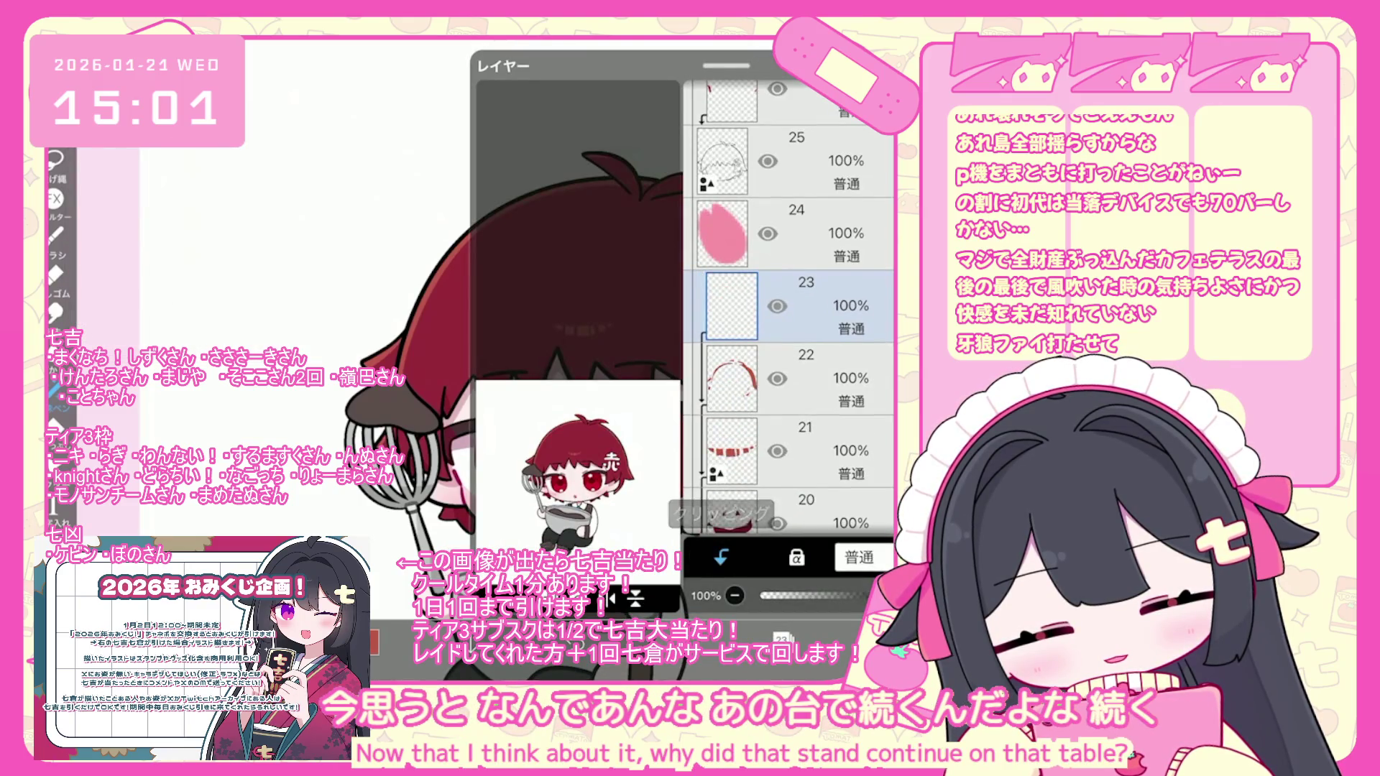
left_click(370, 642)
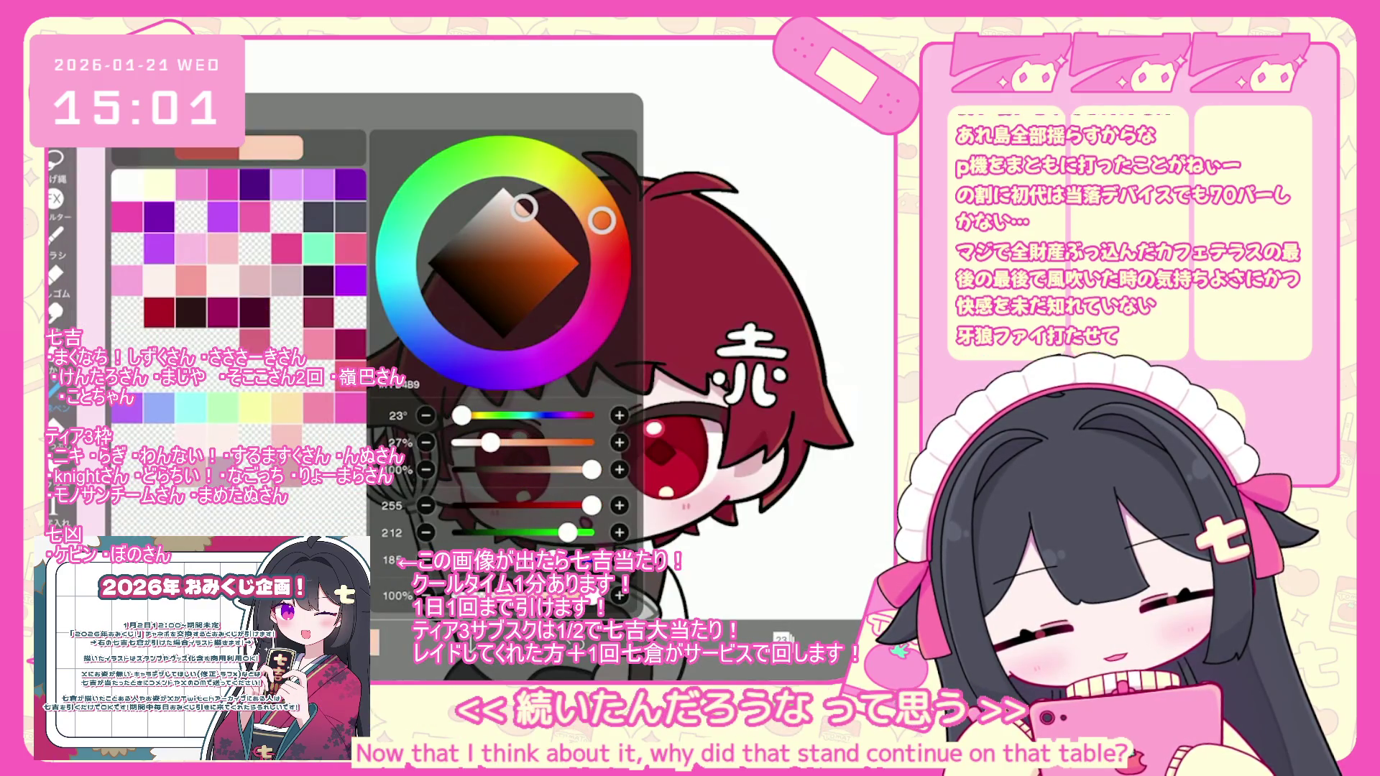
left_click(54, 237)
left_click(54, 238)
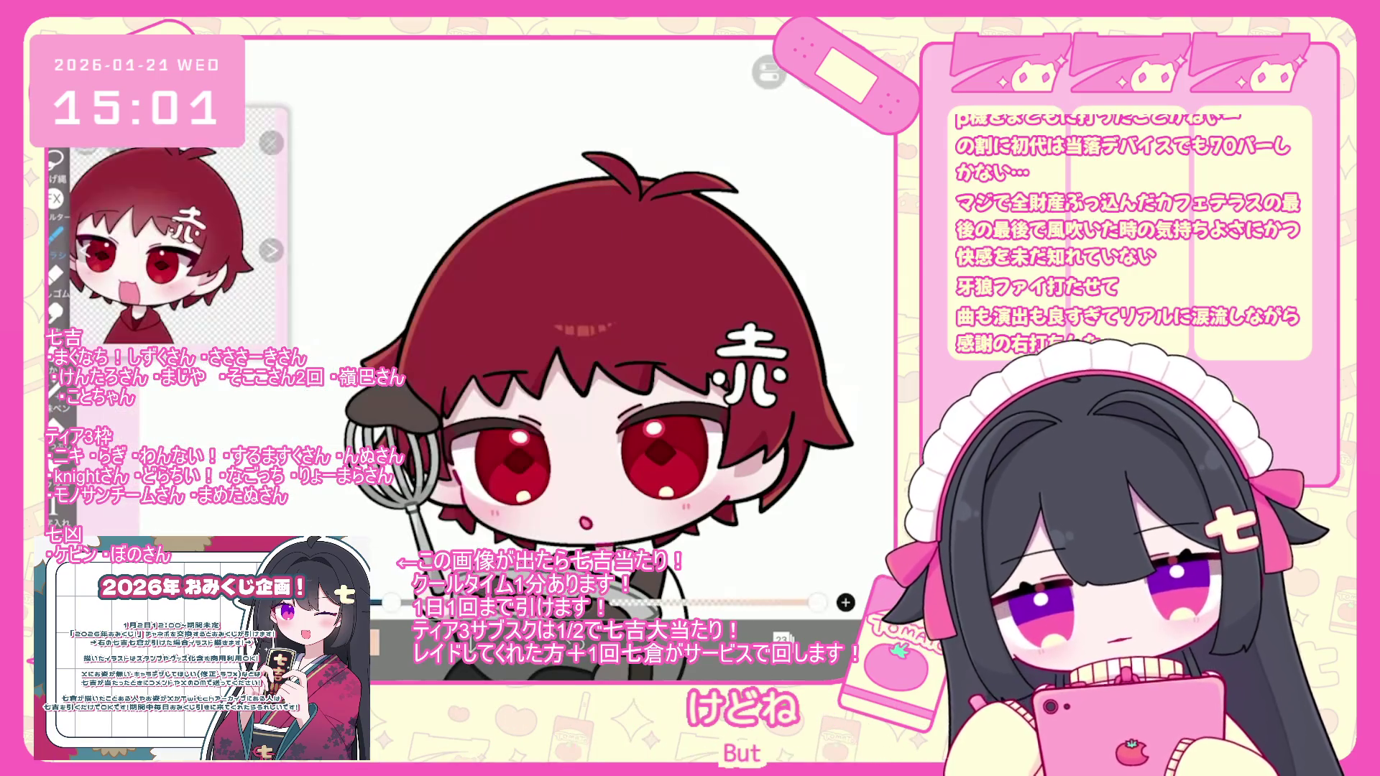
scroll(600, 358, "down", 1)
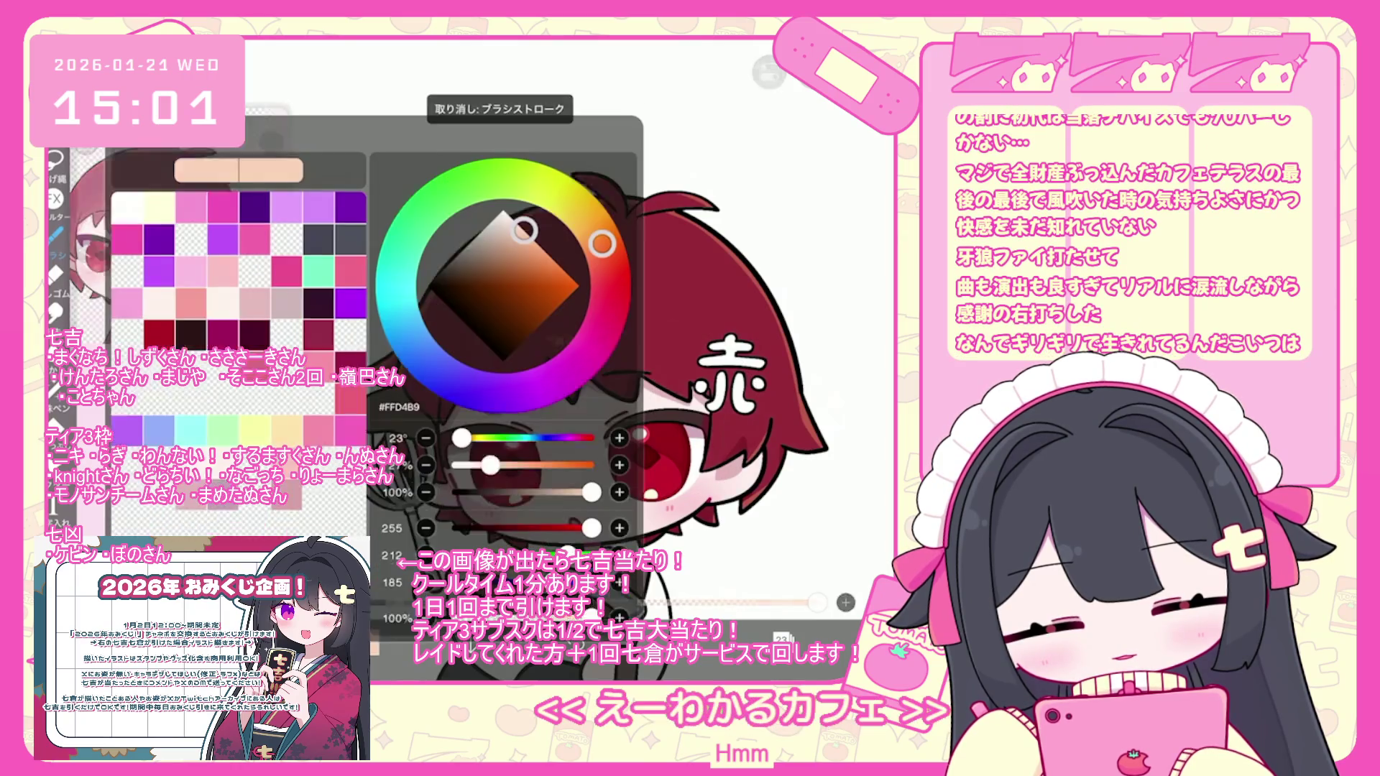
key("ctrl+z")
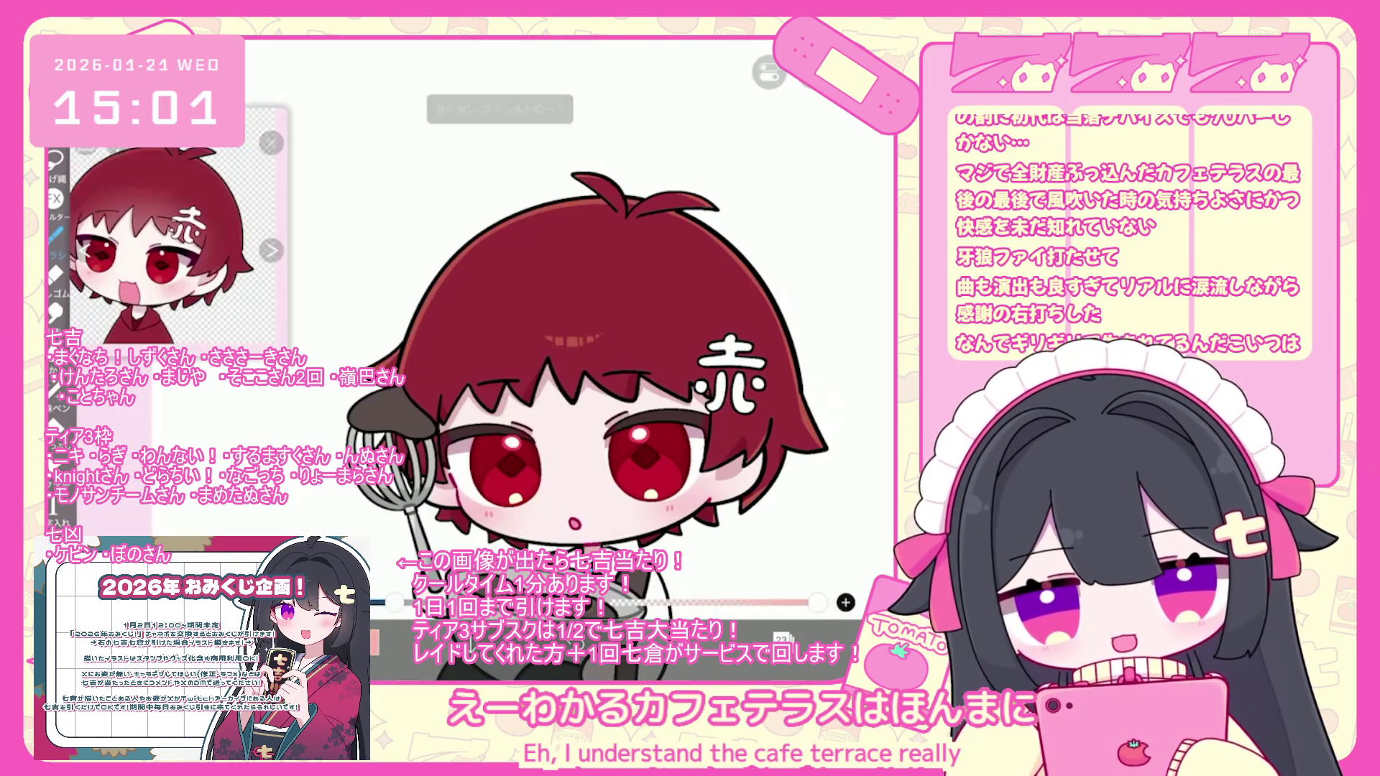
key("ctrl+z")
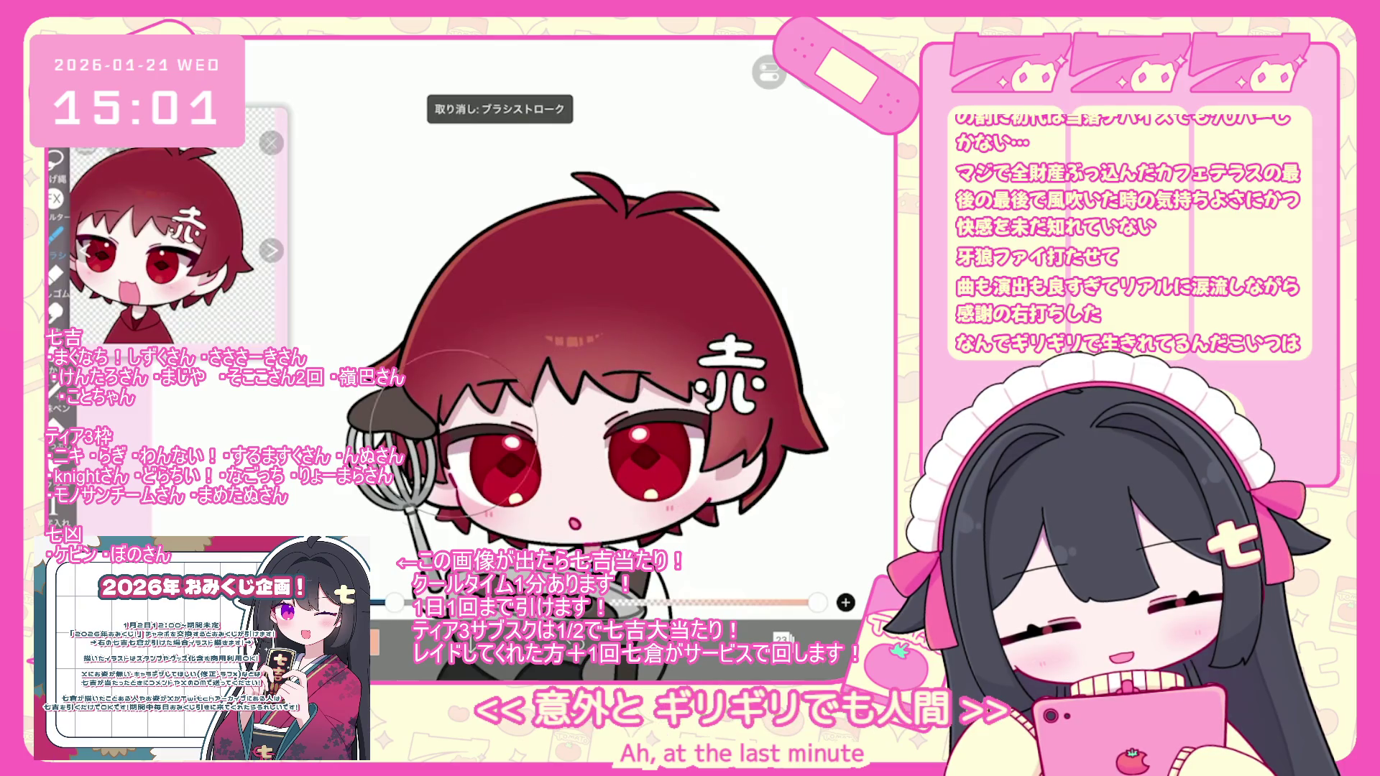
scroll(561, 381, "down", 3)
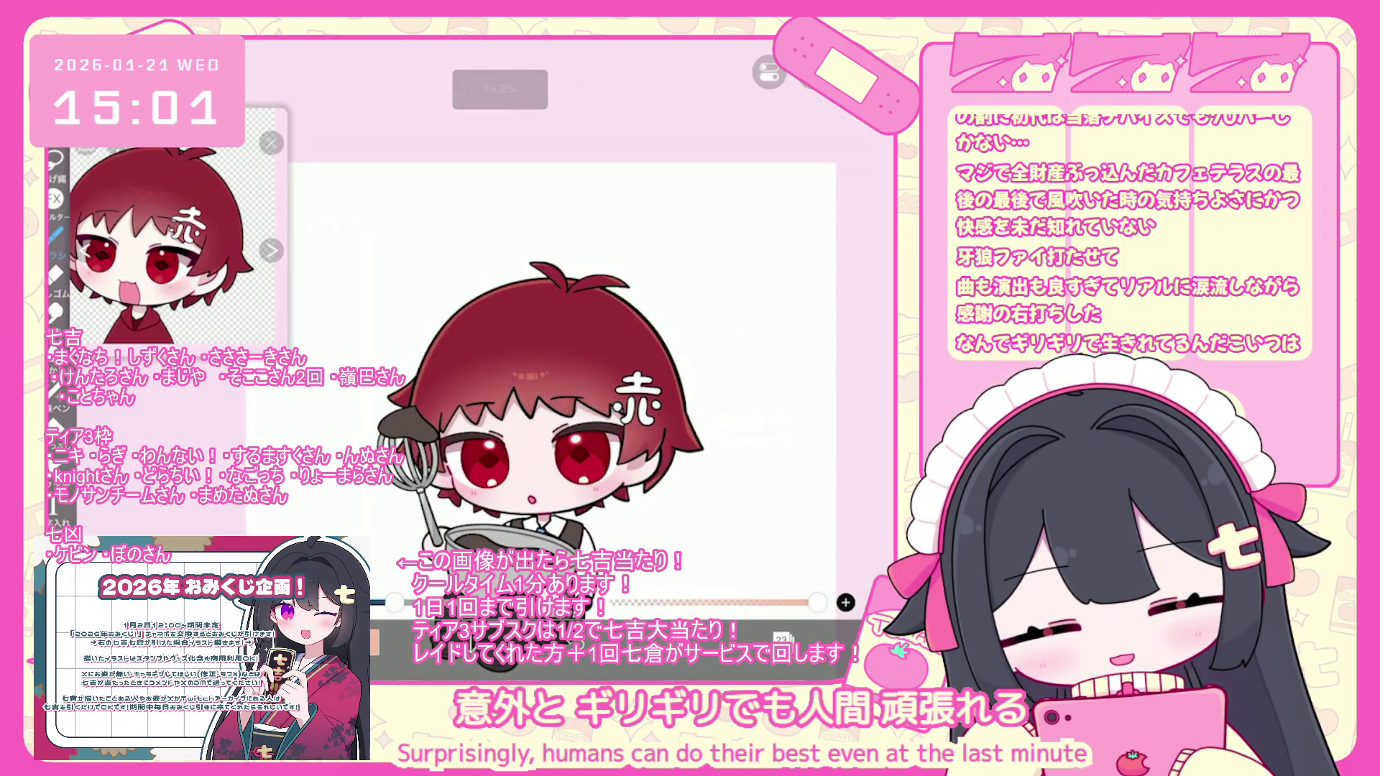
scroll(561, 381, "up", 2)
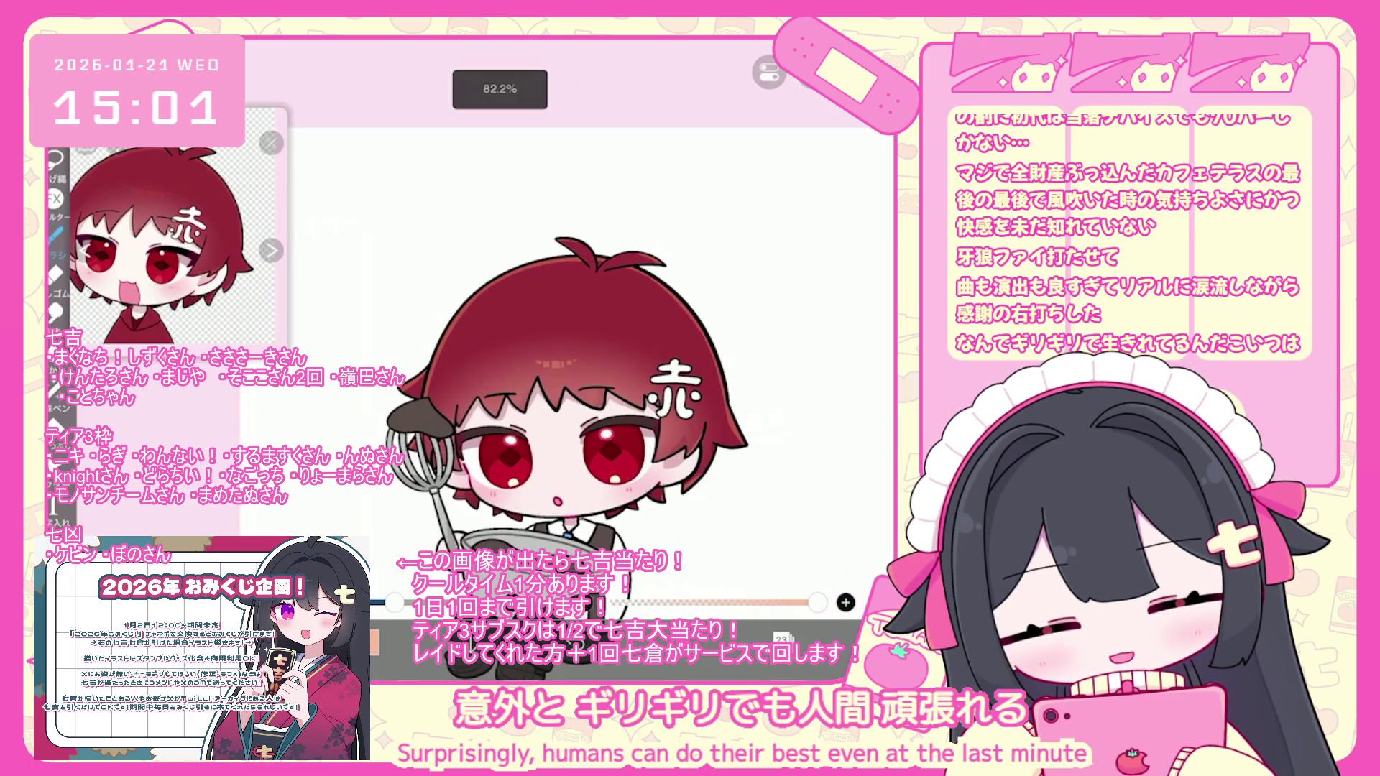
scroll(561, 381, "down", 2)
- Select layer 34, switch back to Lasso Fill, then pick layer 33
left_click(782, 638)
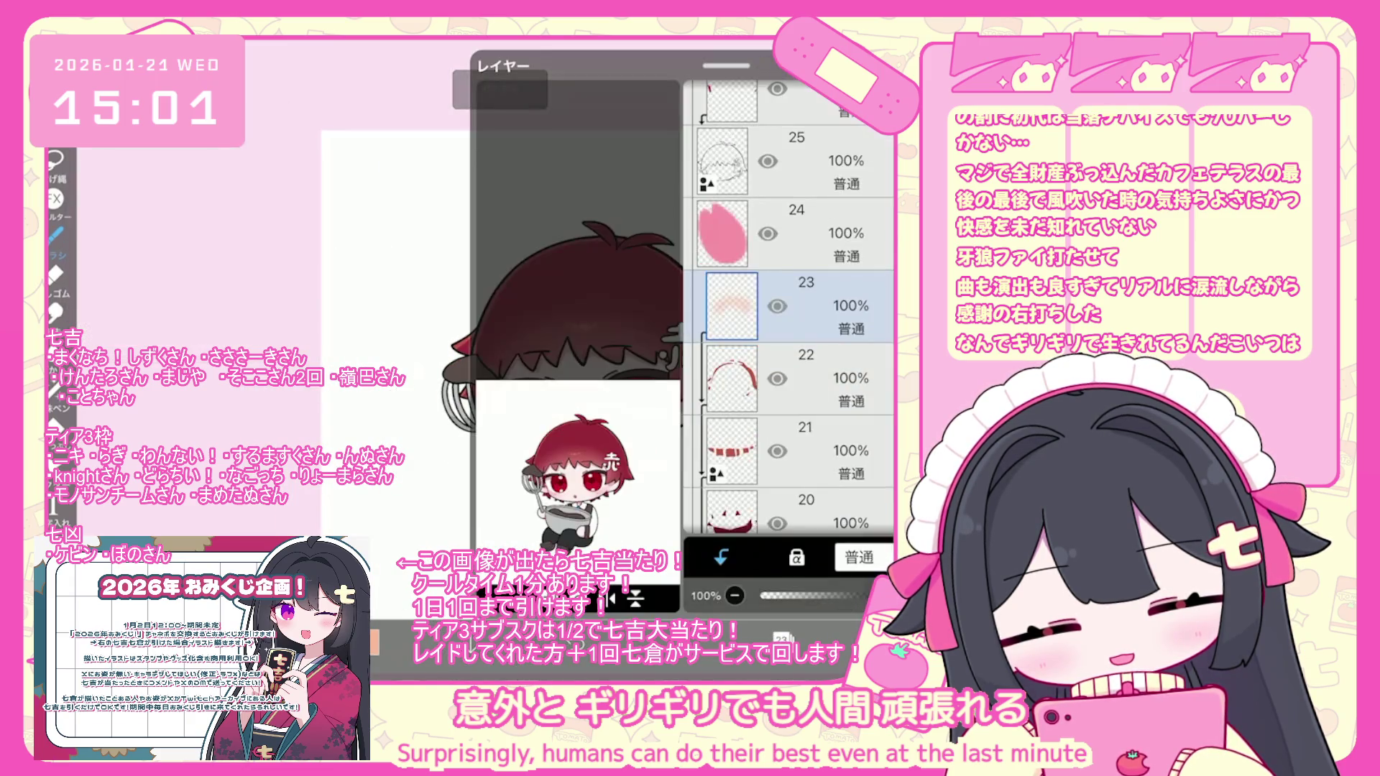
scroll(791, 310, "up", 10)
left_click(790, 366)
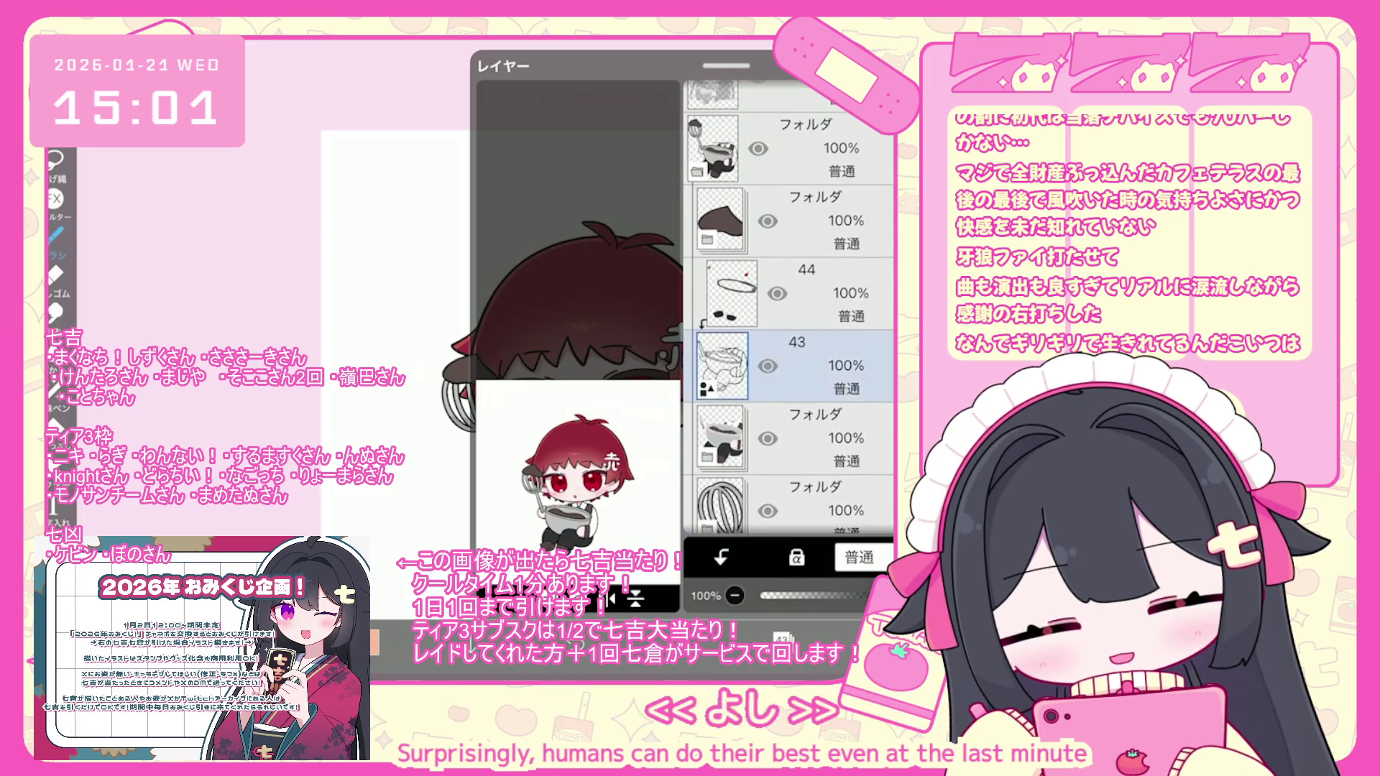
scroll(790, 309, "down", 6)
left_click(791, 457)
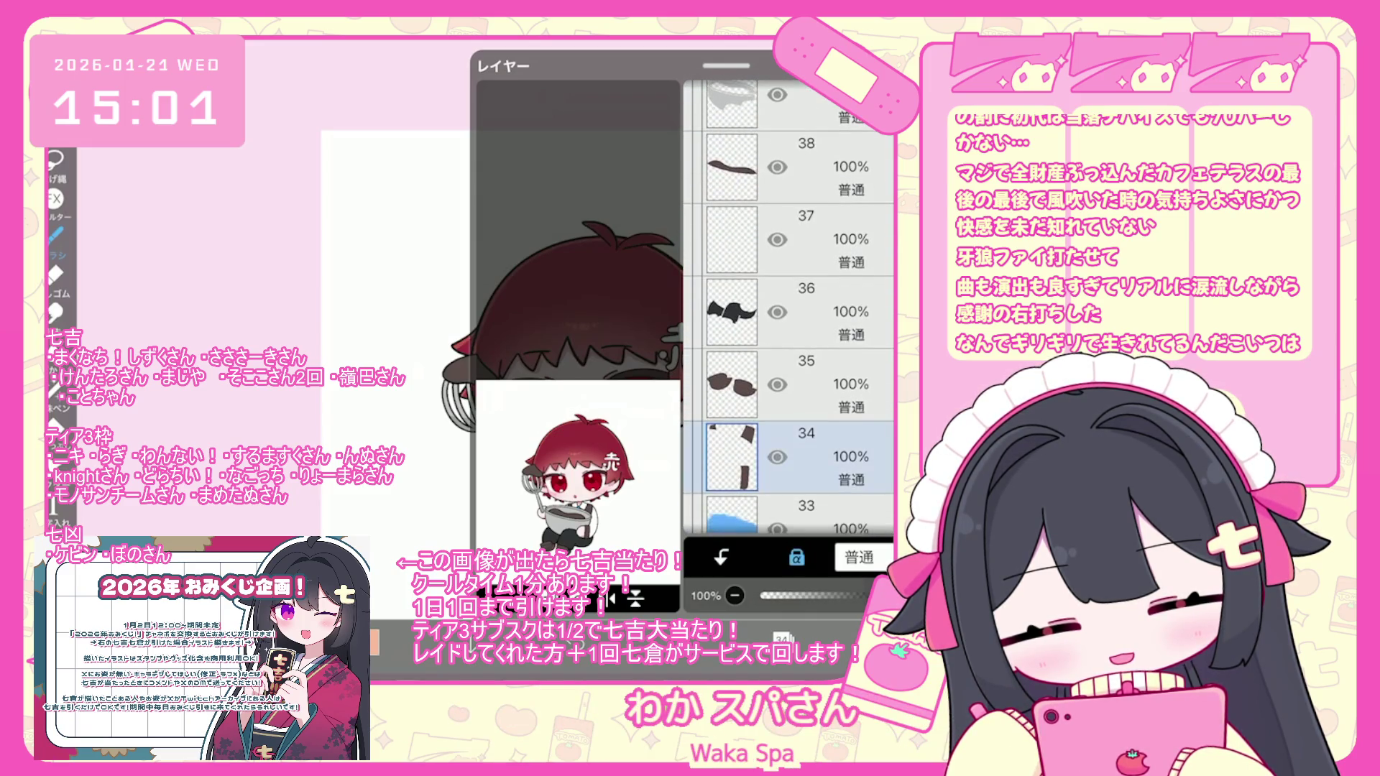
left_click(782, 638)
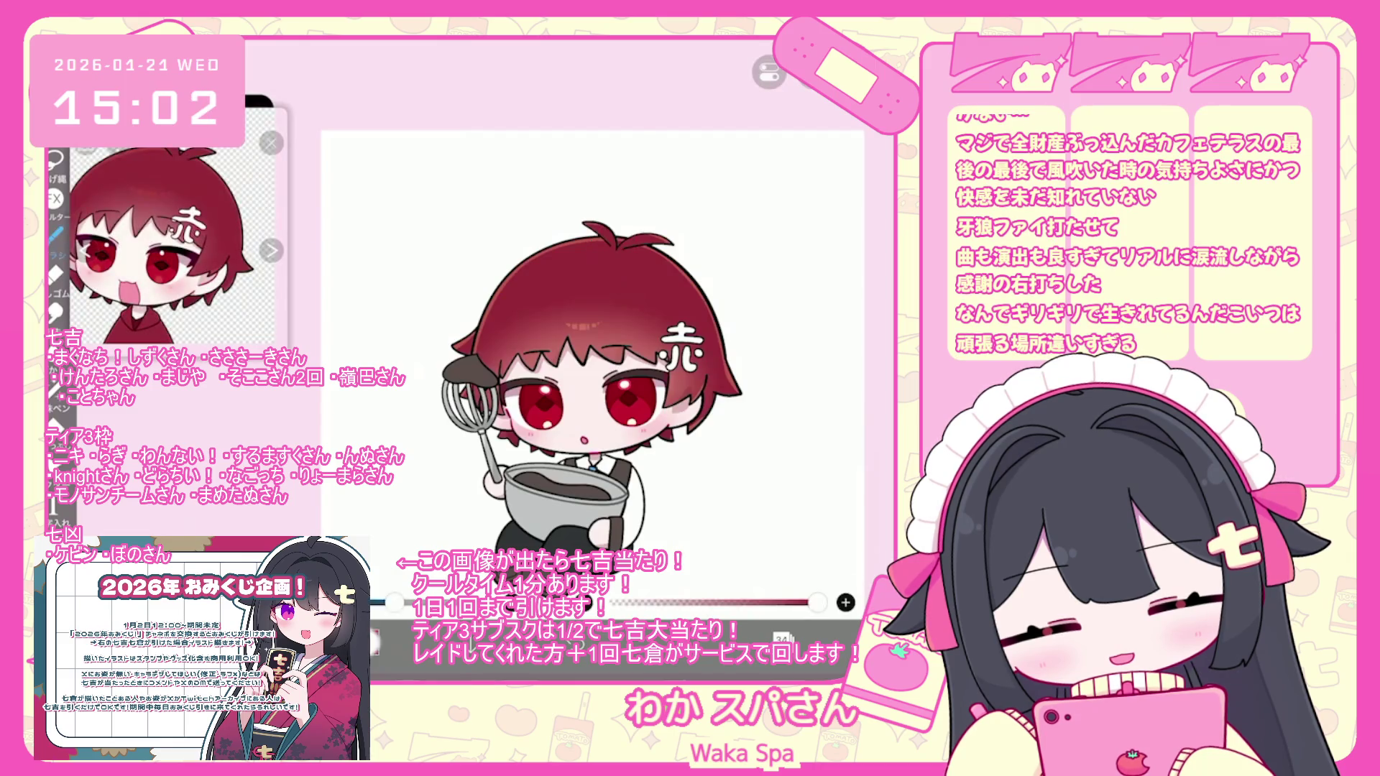
left_click(372, 642)
left_click(372, 642)
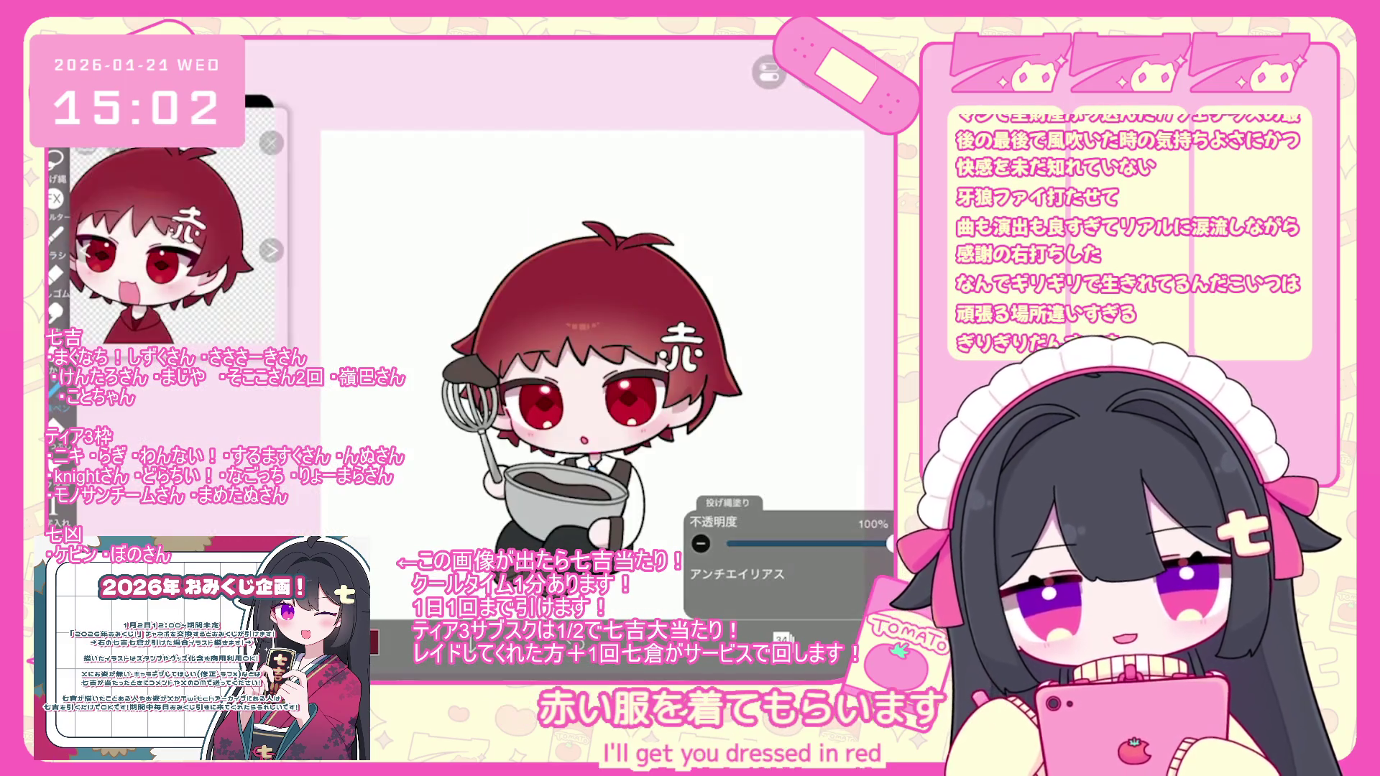
scroll(608, 372, "down", 2)
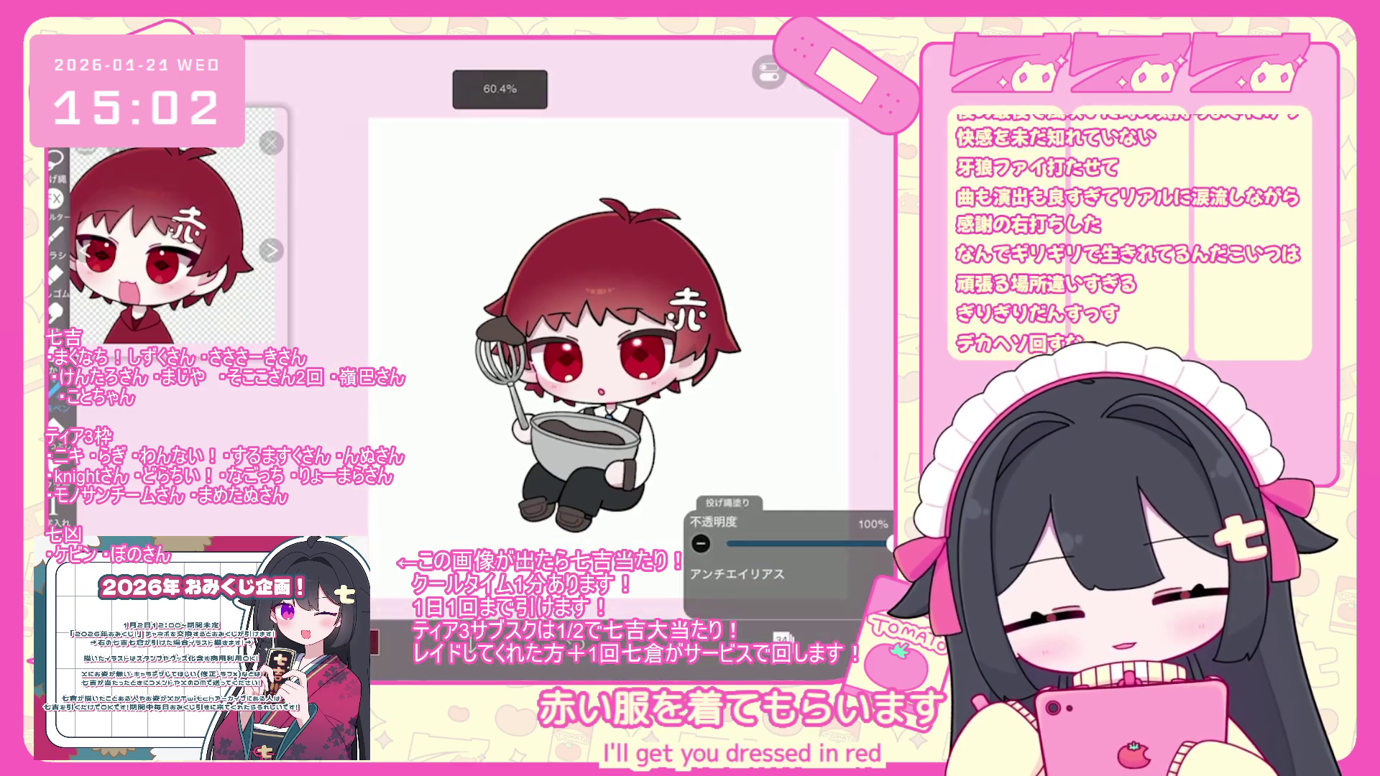
scroll(608, 371, "up", 2)
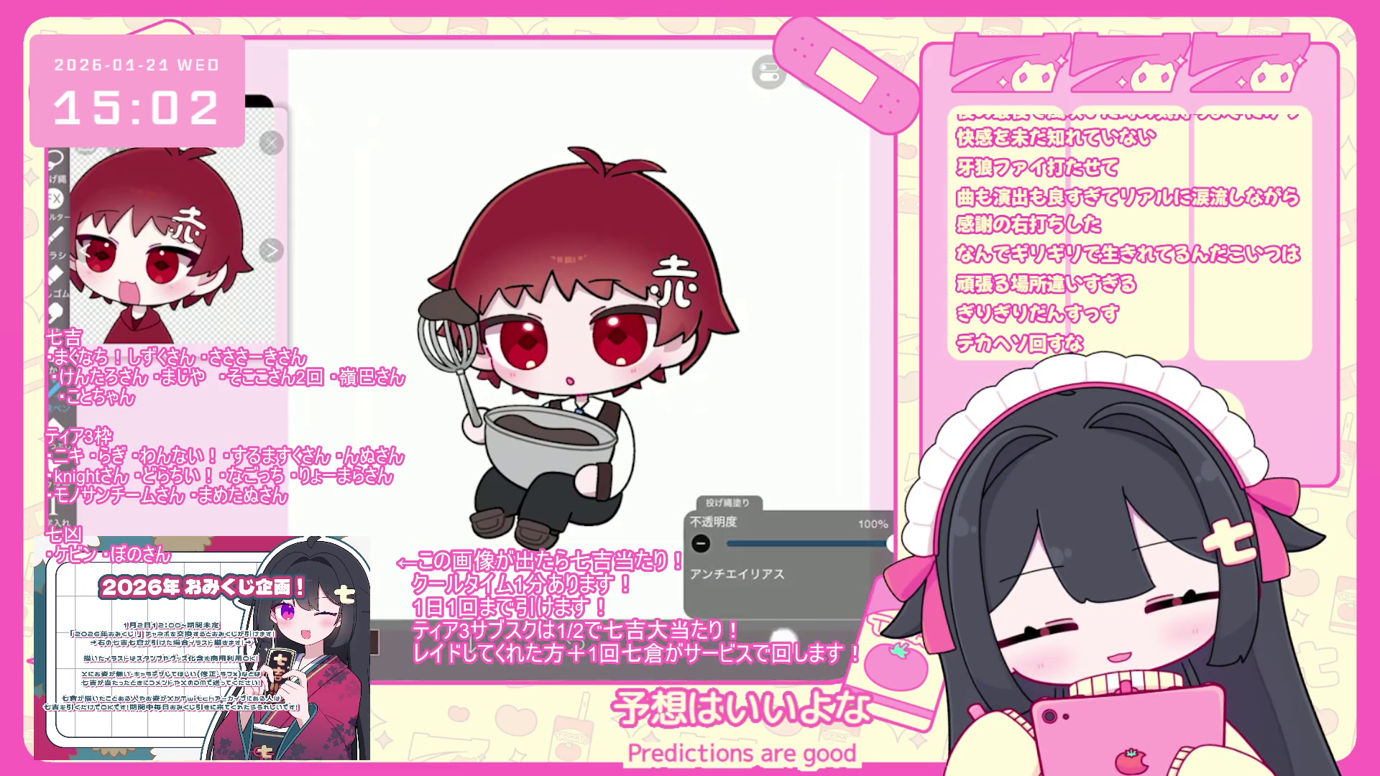
left_click(791, 379)
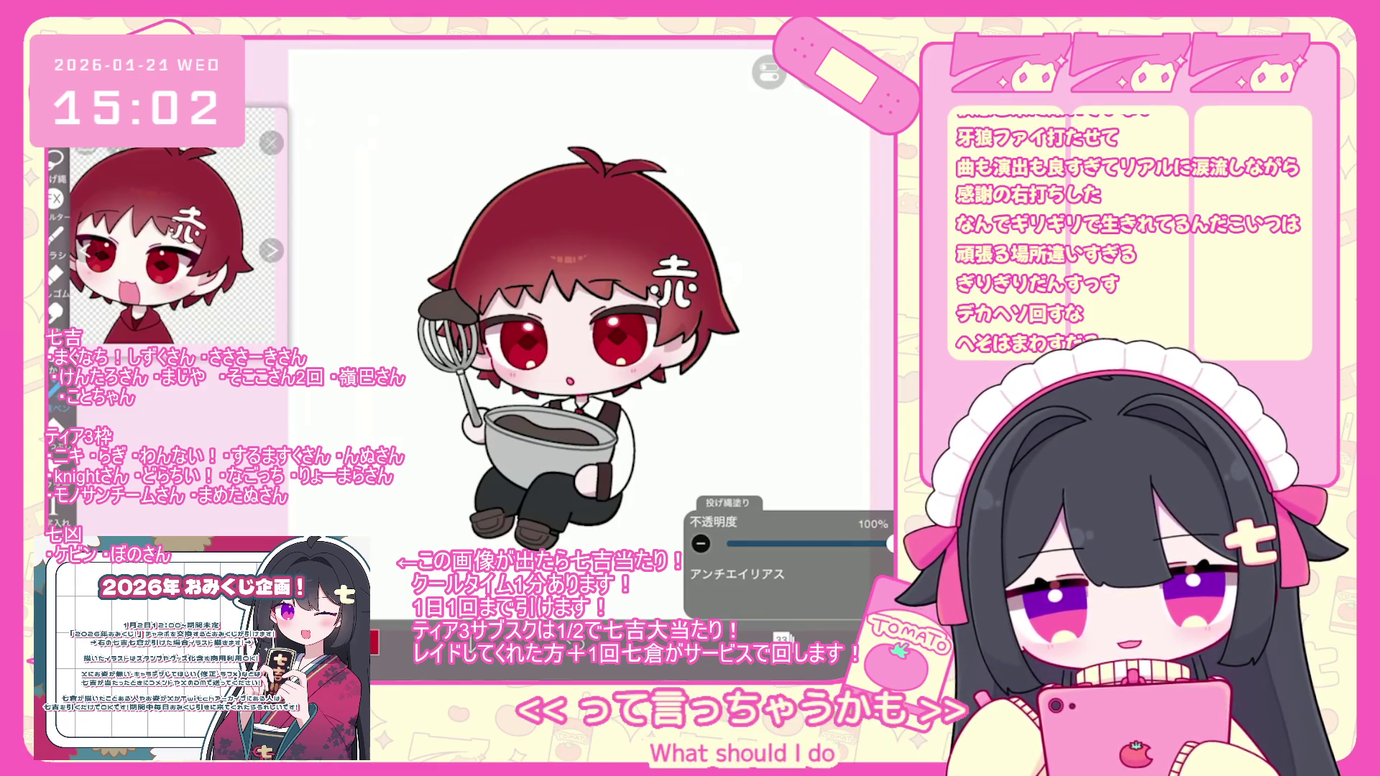
- Make layer 36 and then layer 35 active in the Layer window
left_click(782, 638)
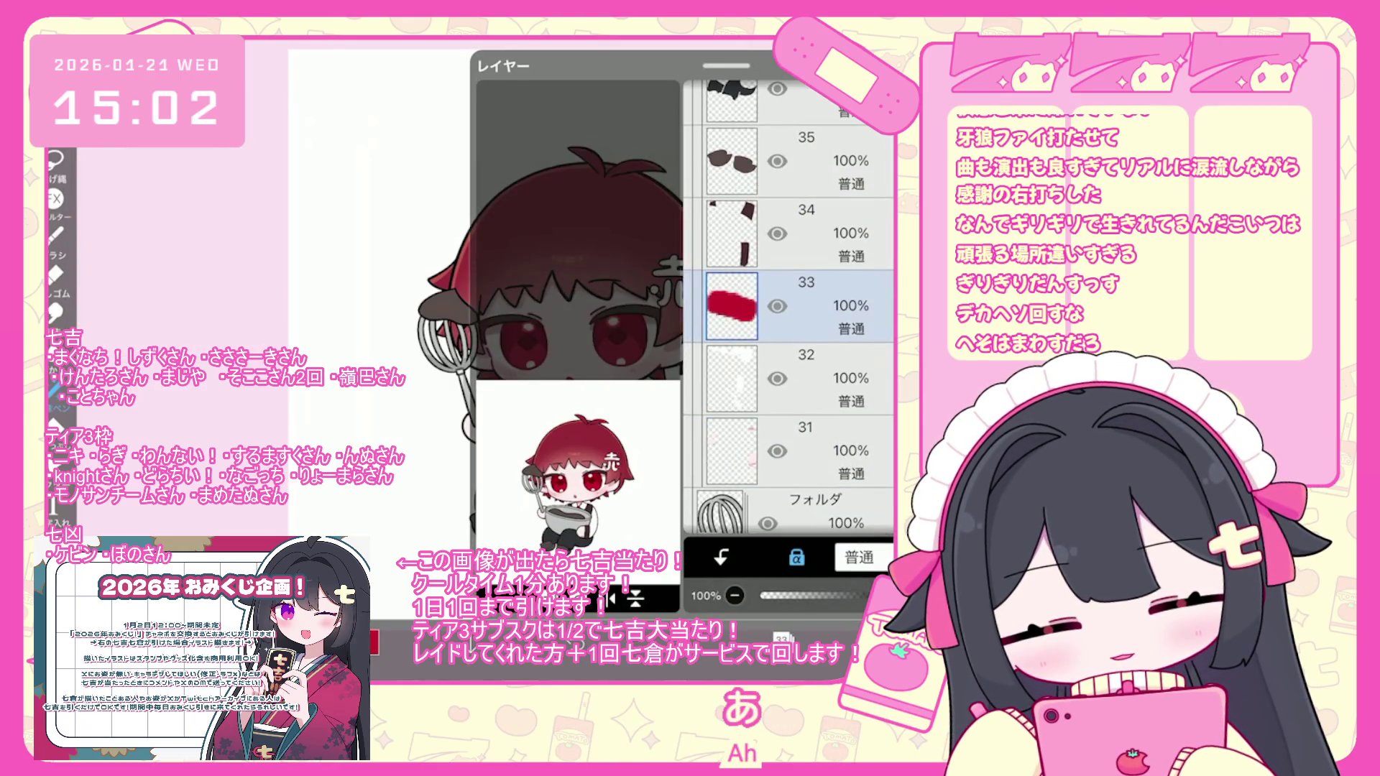
scroll(790, 309, "up", 2)
left_click(791, 211)
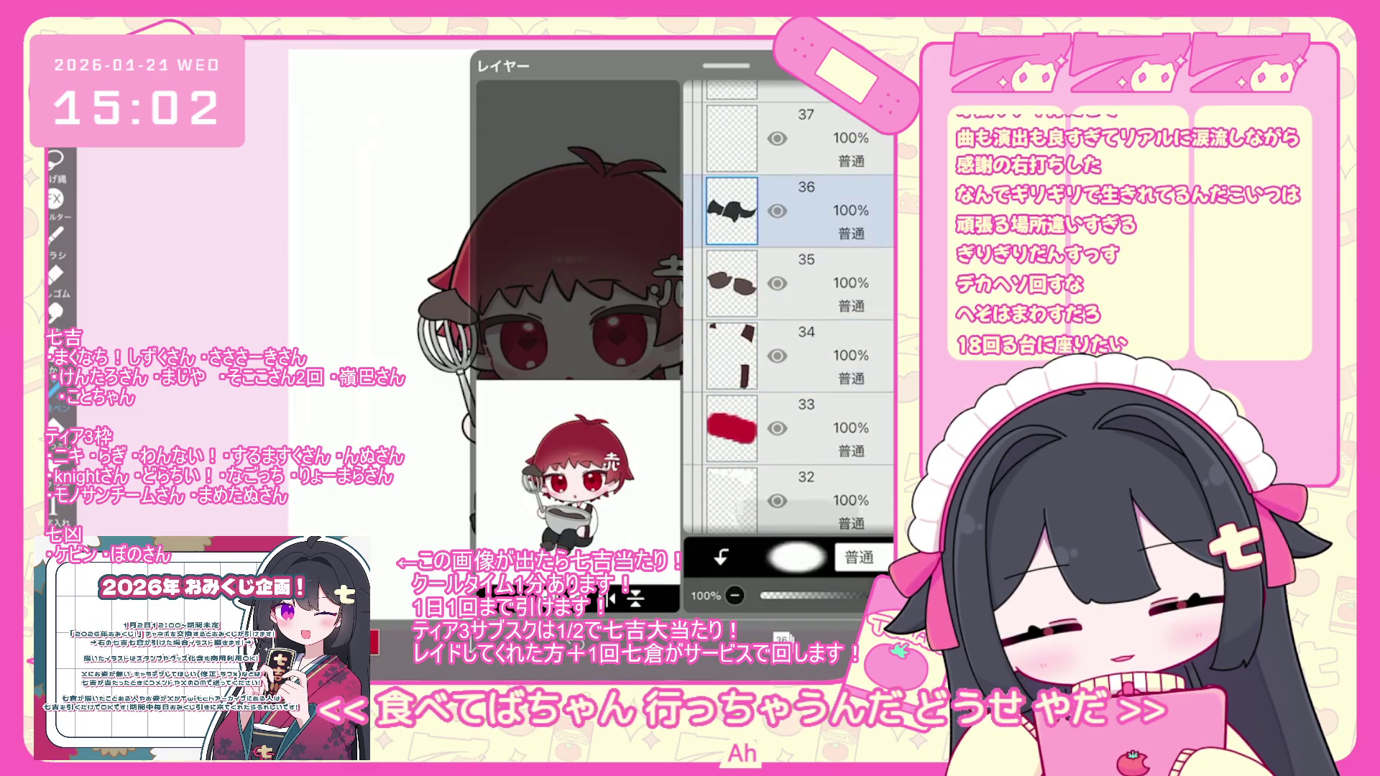
left_click(782, 639)
left_click(372, 642)
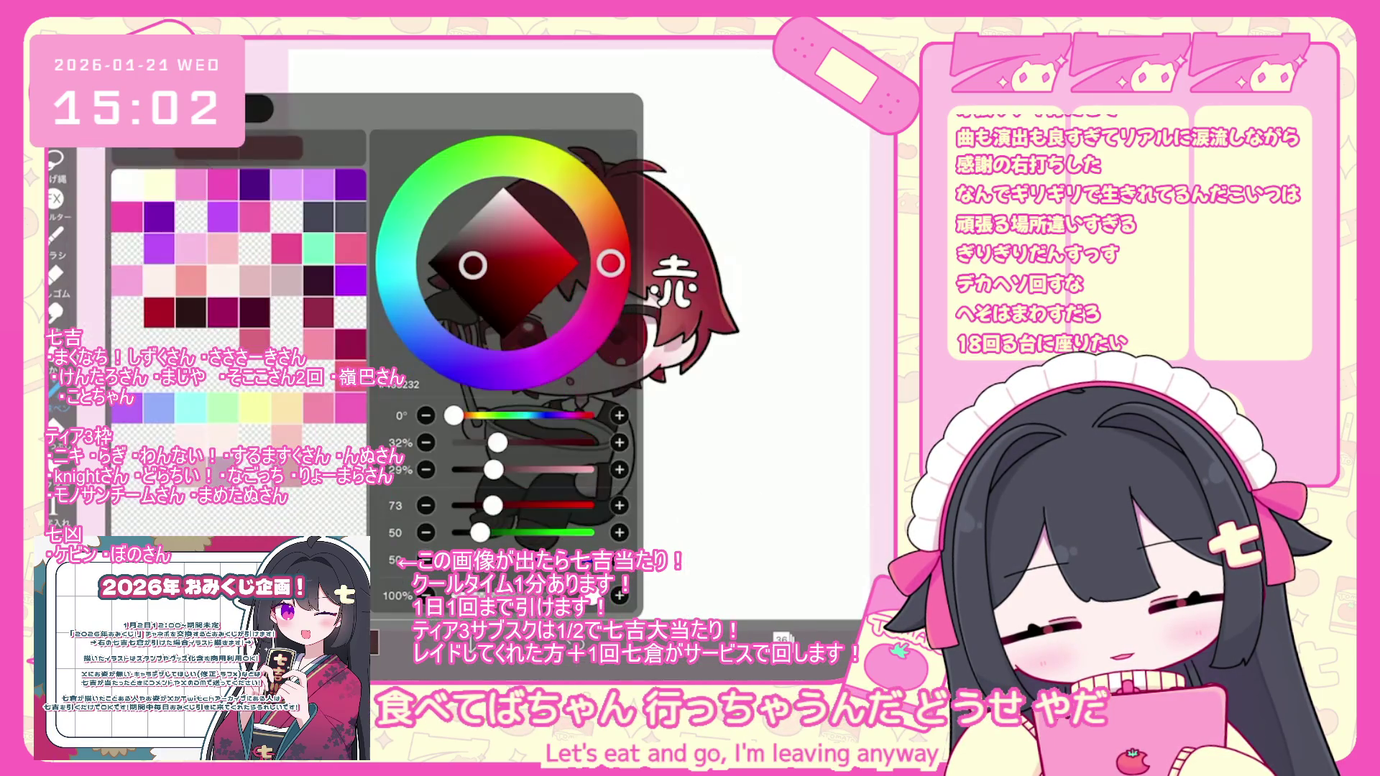
left_click(372, 642)
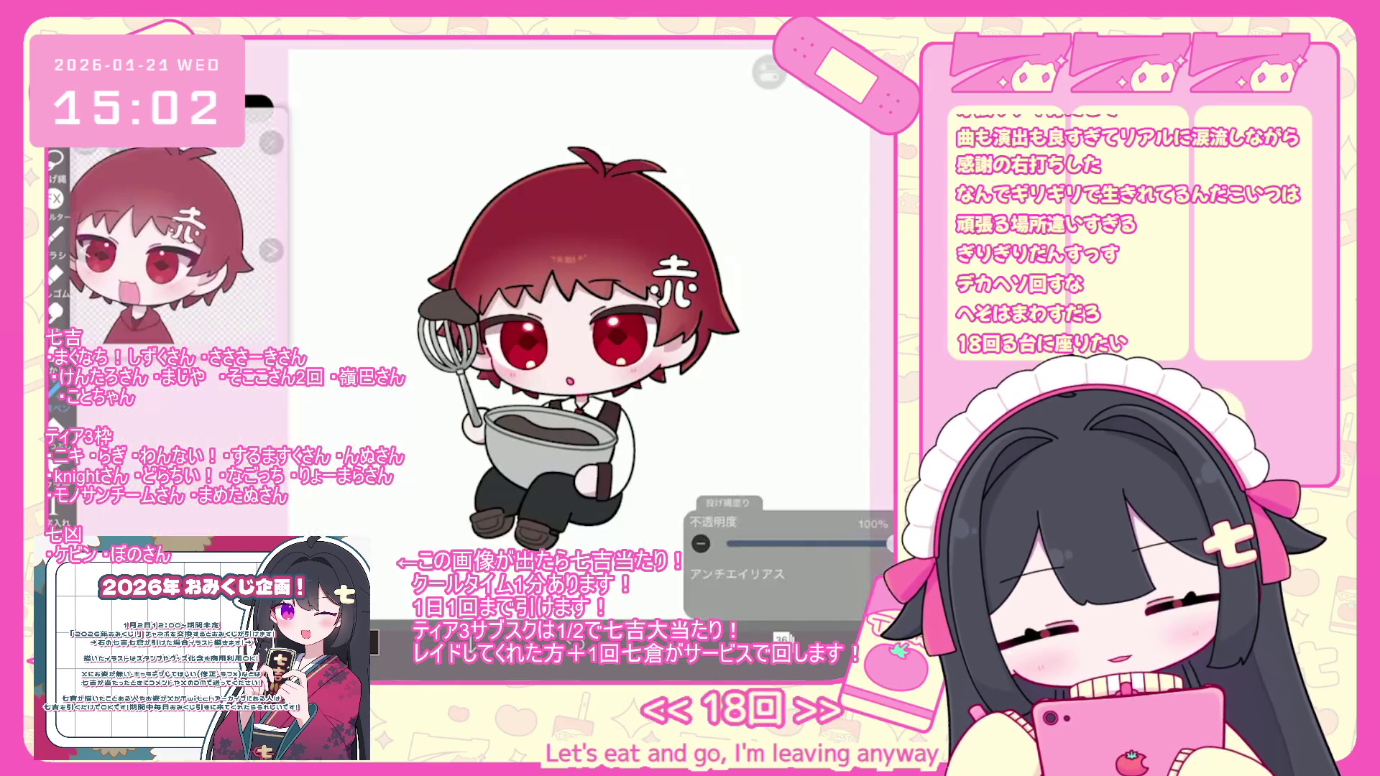
left_click(782, 638)
scroll(791, 309, "up", 1)
left_click(791, 488)
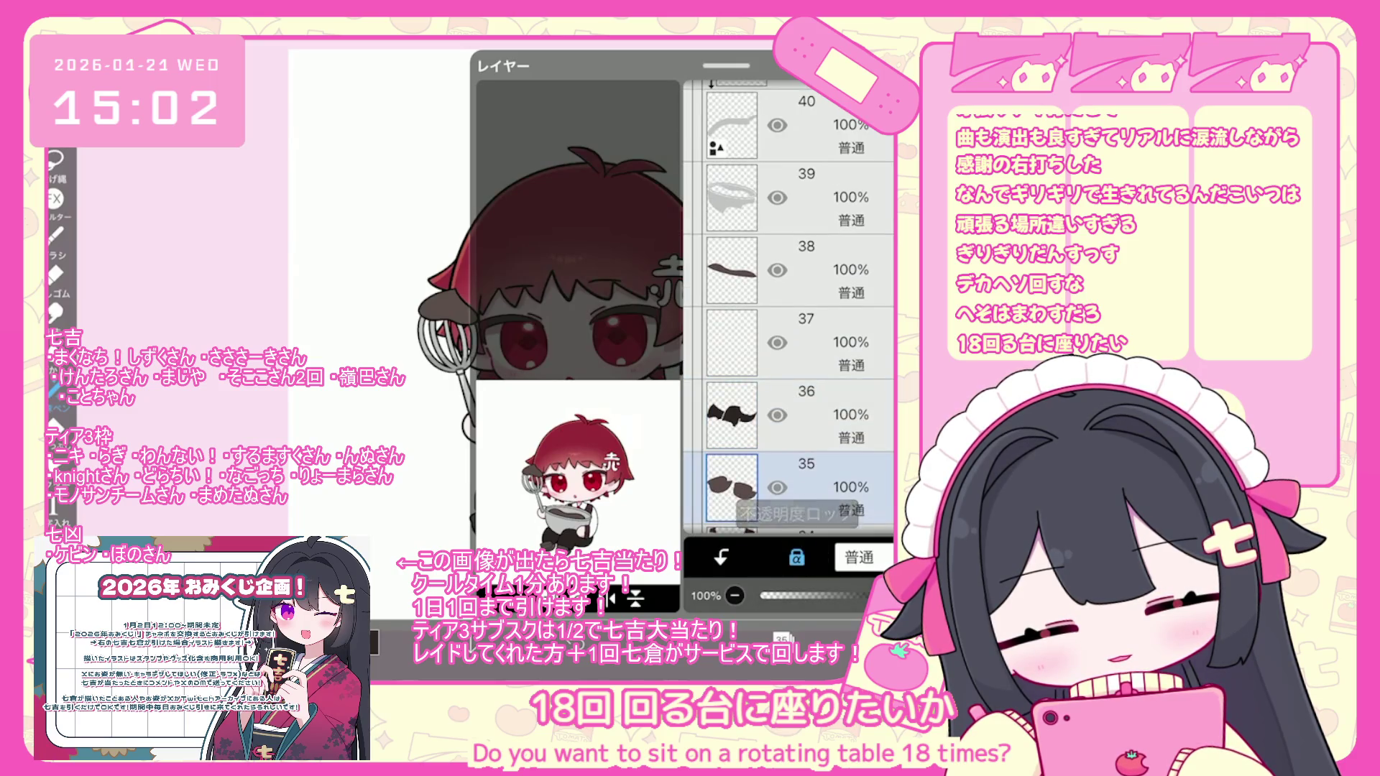
left_click(782, 638)
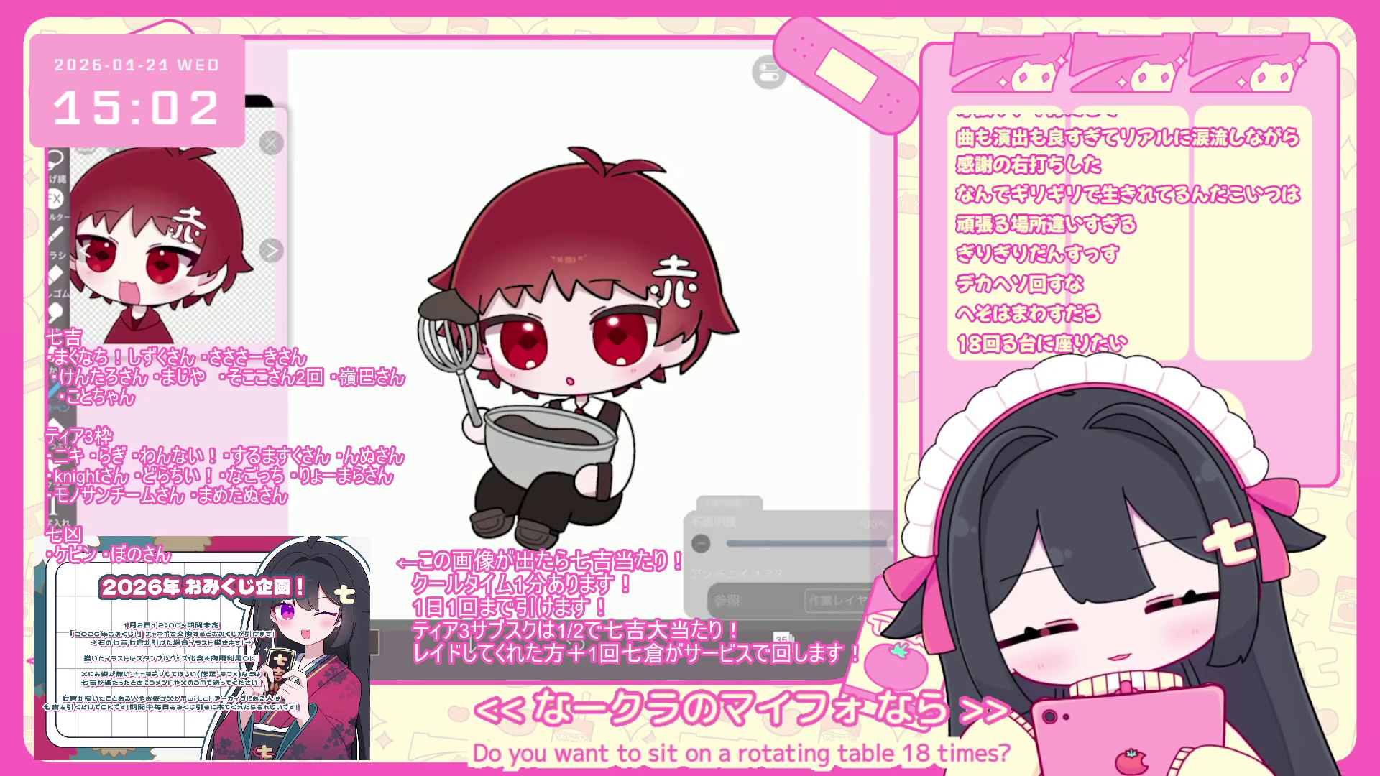
scroll(589, 345, "down", 3)
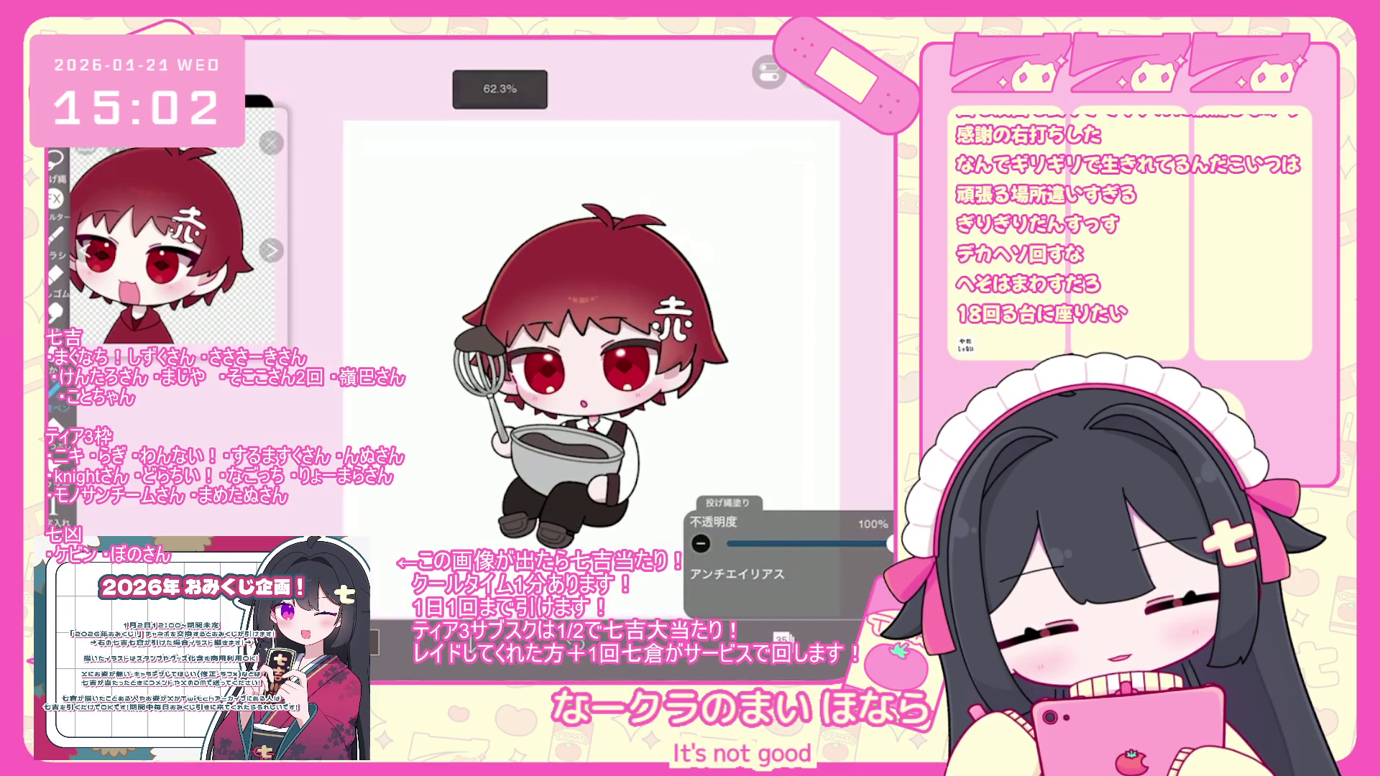
- Expand the lower character folder, add empty layer 27, and bring up the deep red colour
left_click(782, 638)
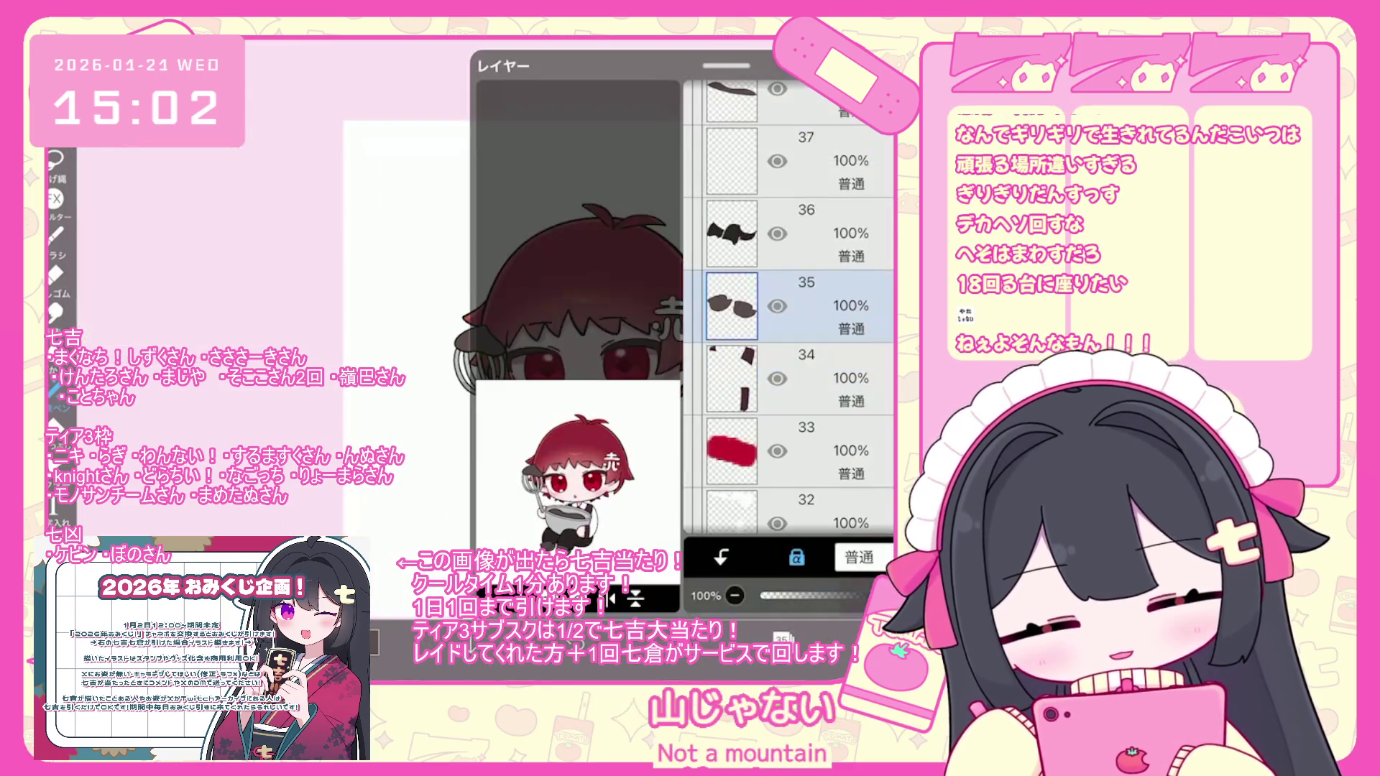
scroll(788, 309, "up", 10)
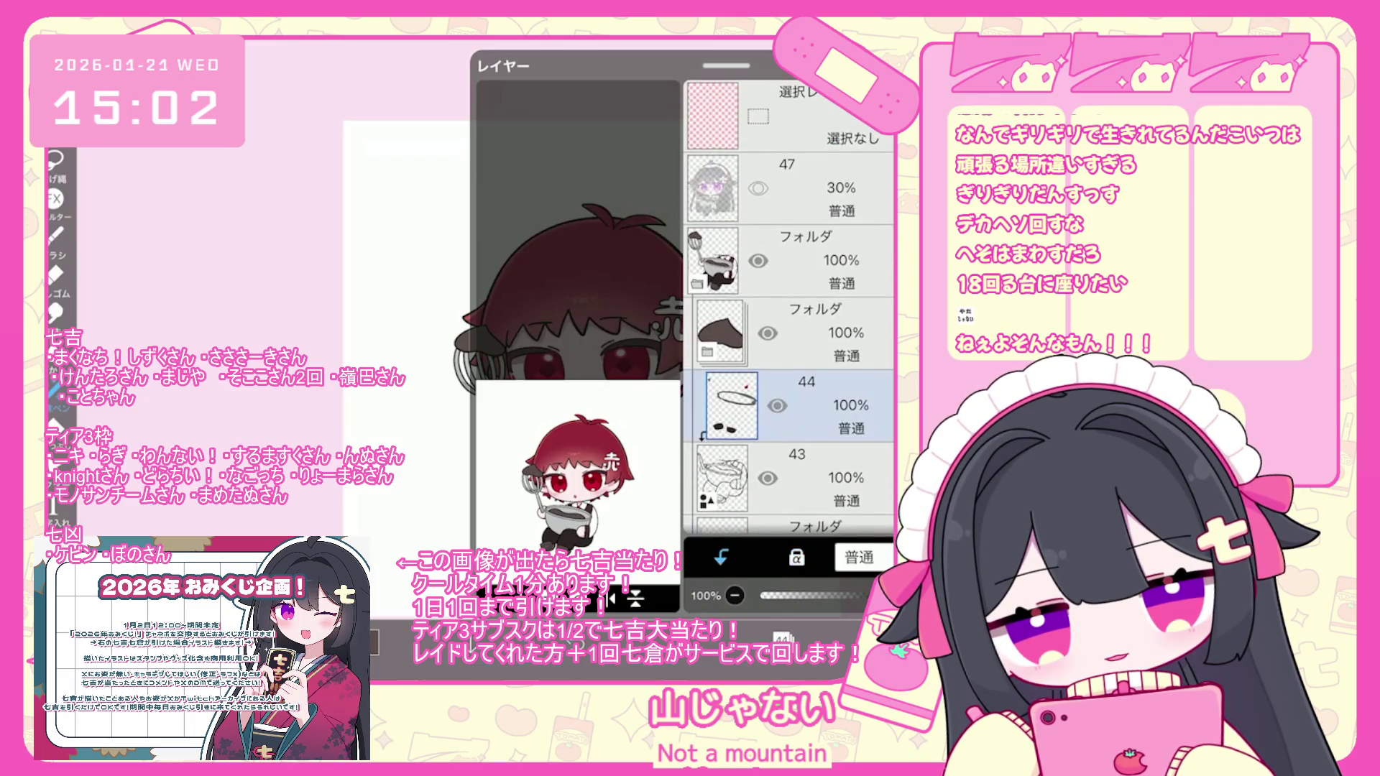
left_click(712, 463)
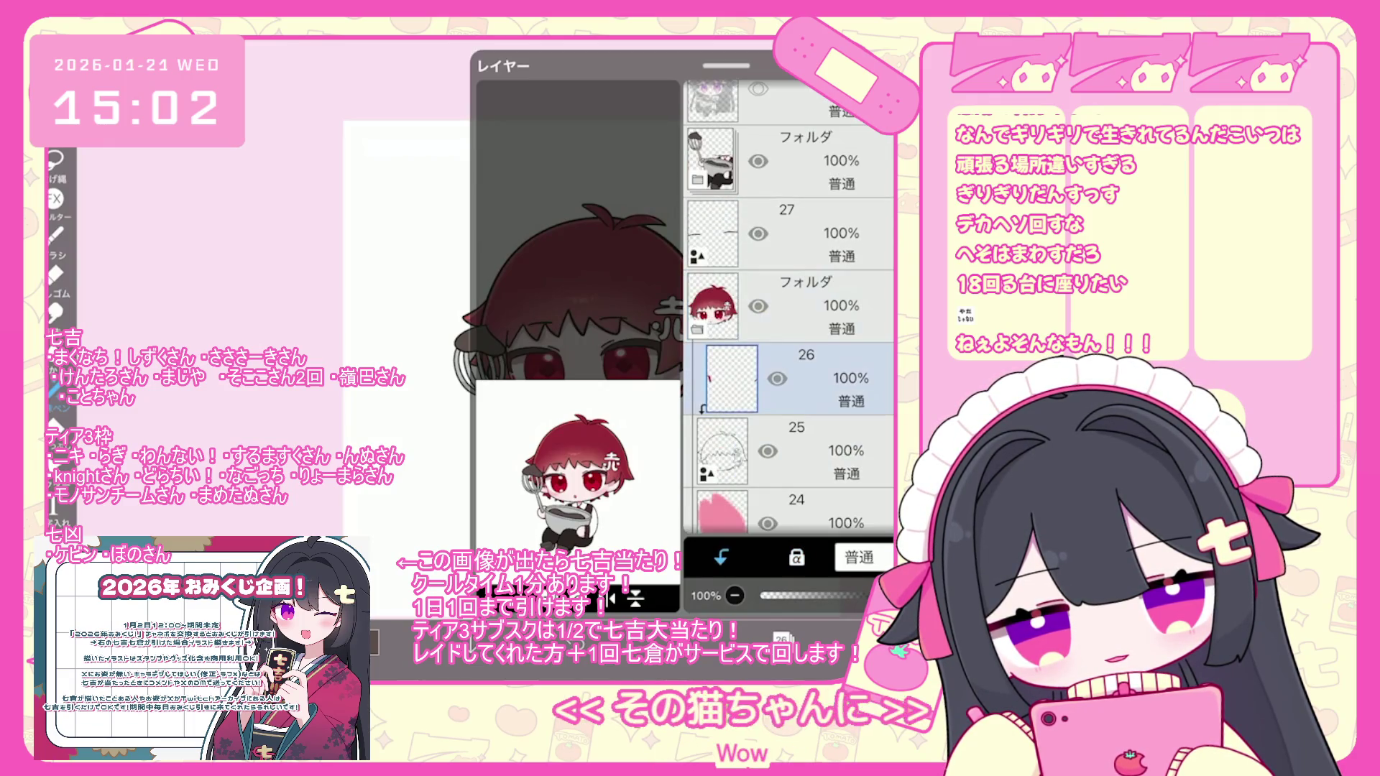
left_click(790, 305)
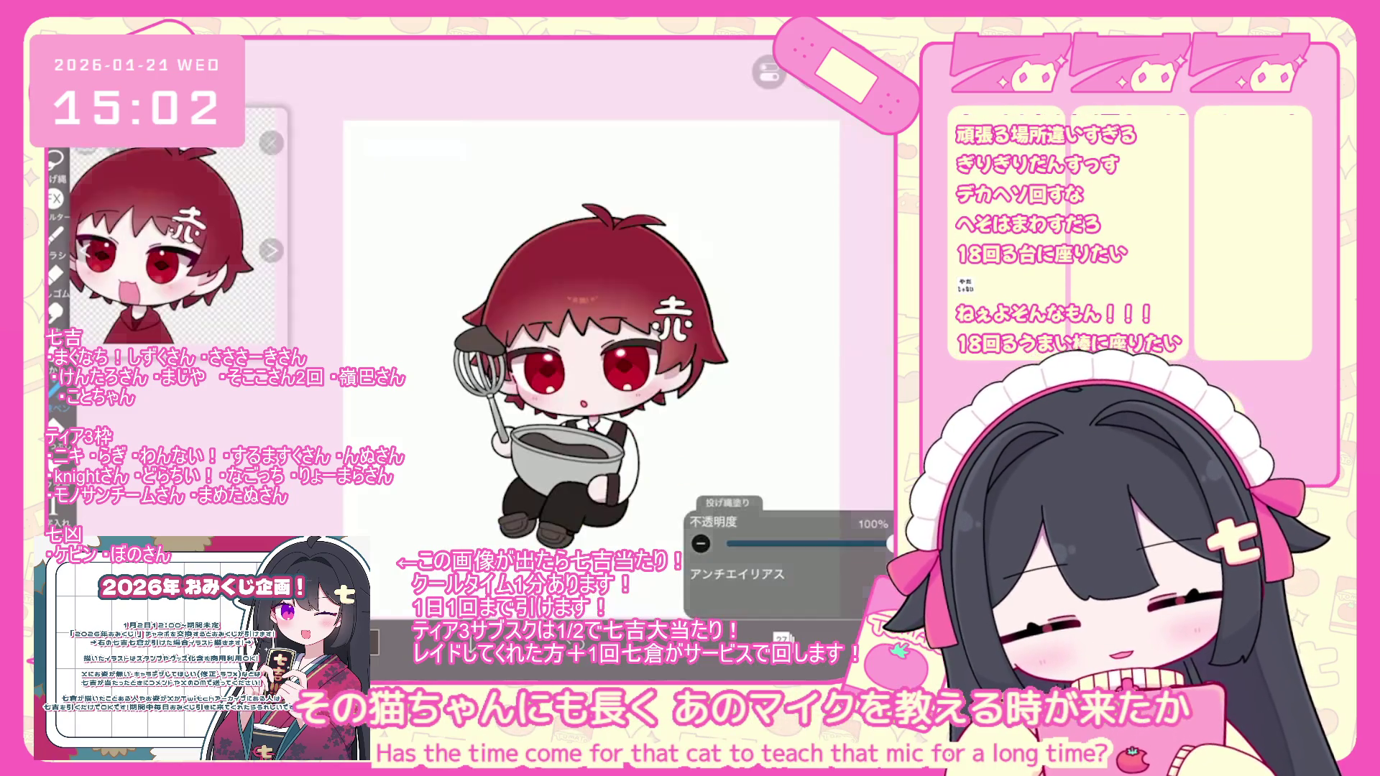
scroll(503, 359, "up", 3)
left_click(373, 642)
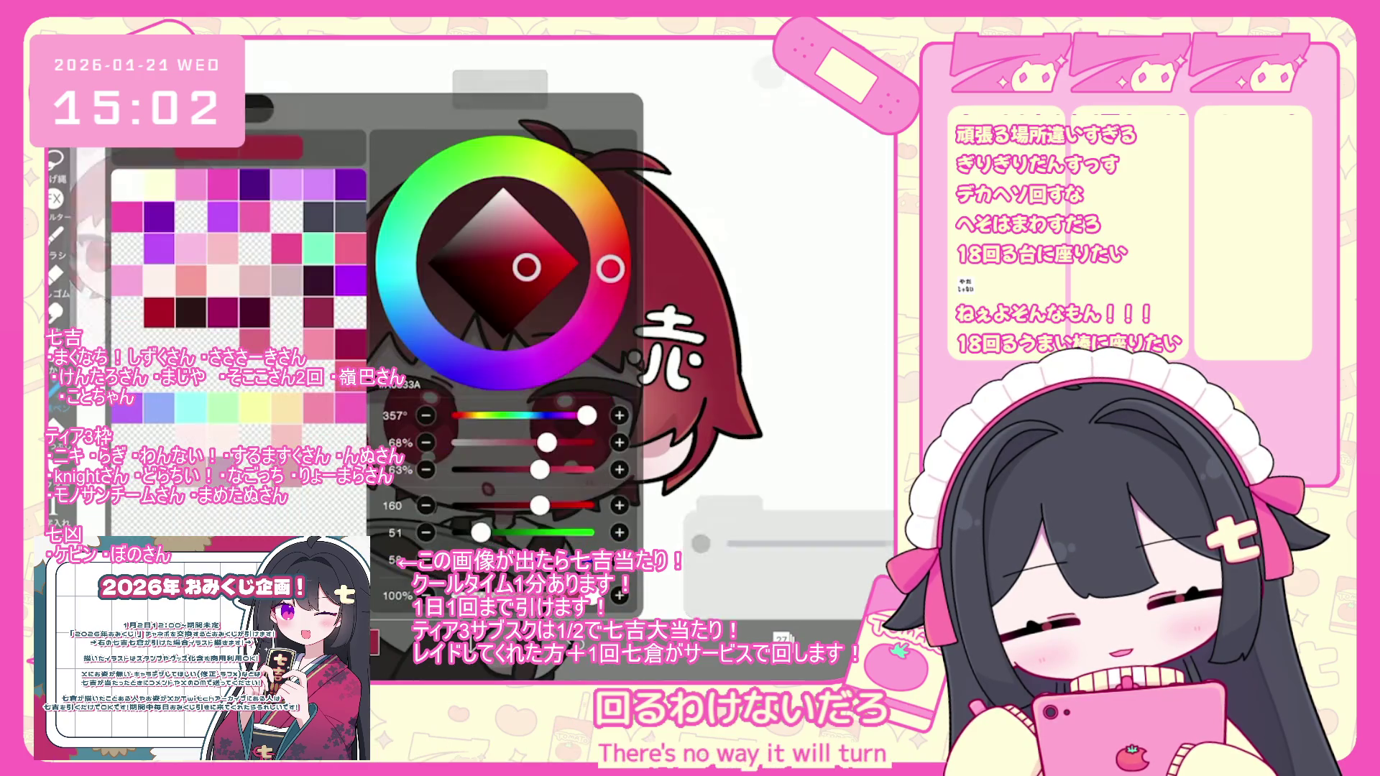
- Make layer 26 active, then the hair layer 19
left_click(373, 642)
scroll(504, 324, "up", 5)
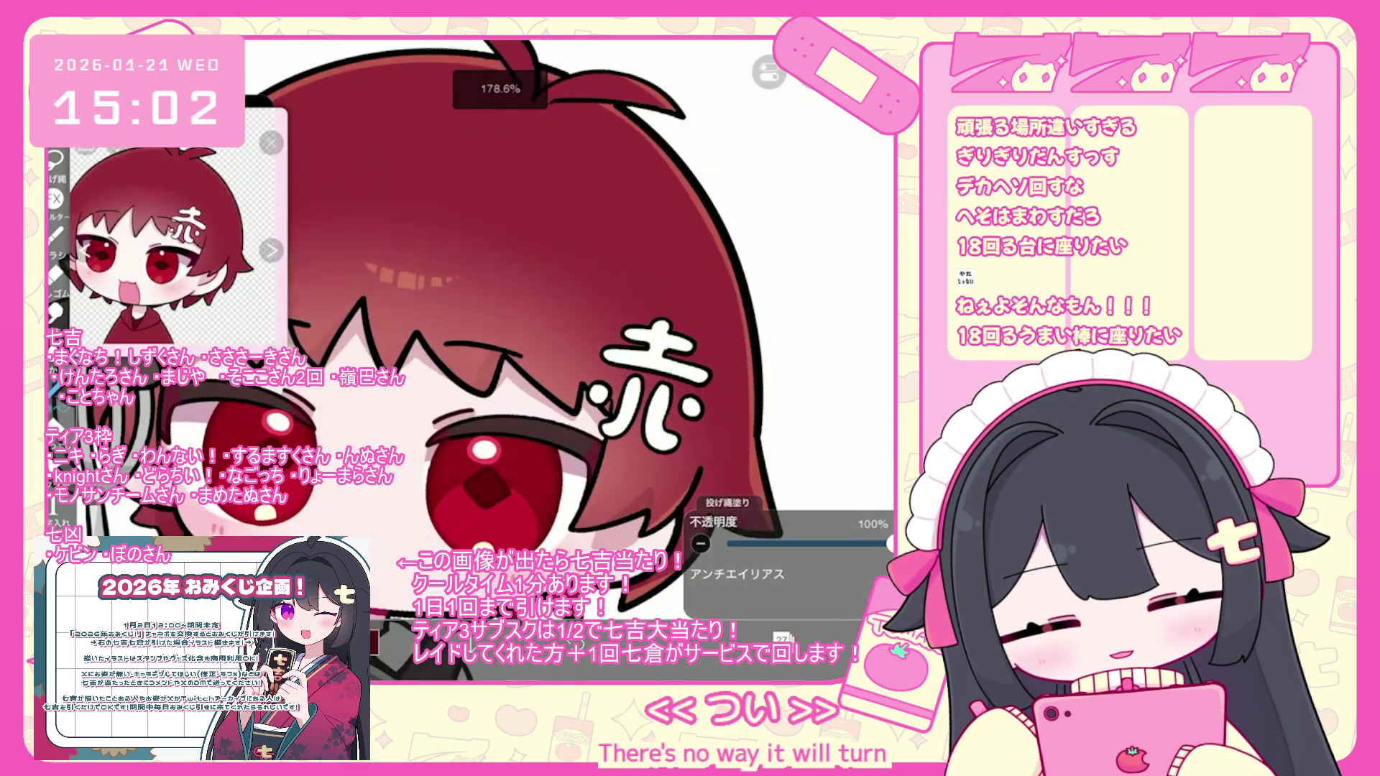
scroll(503, 323, "up", 2)
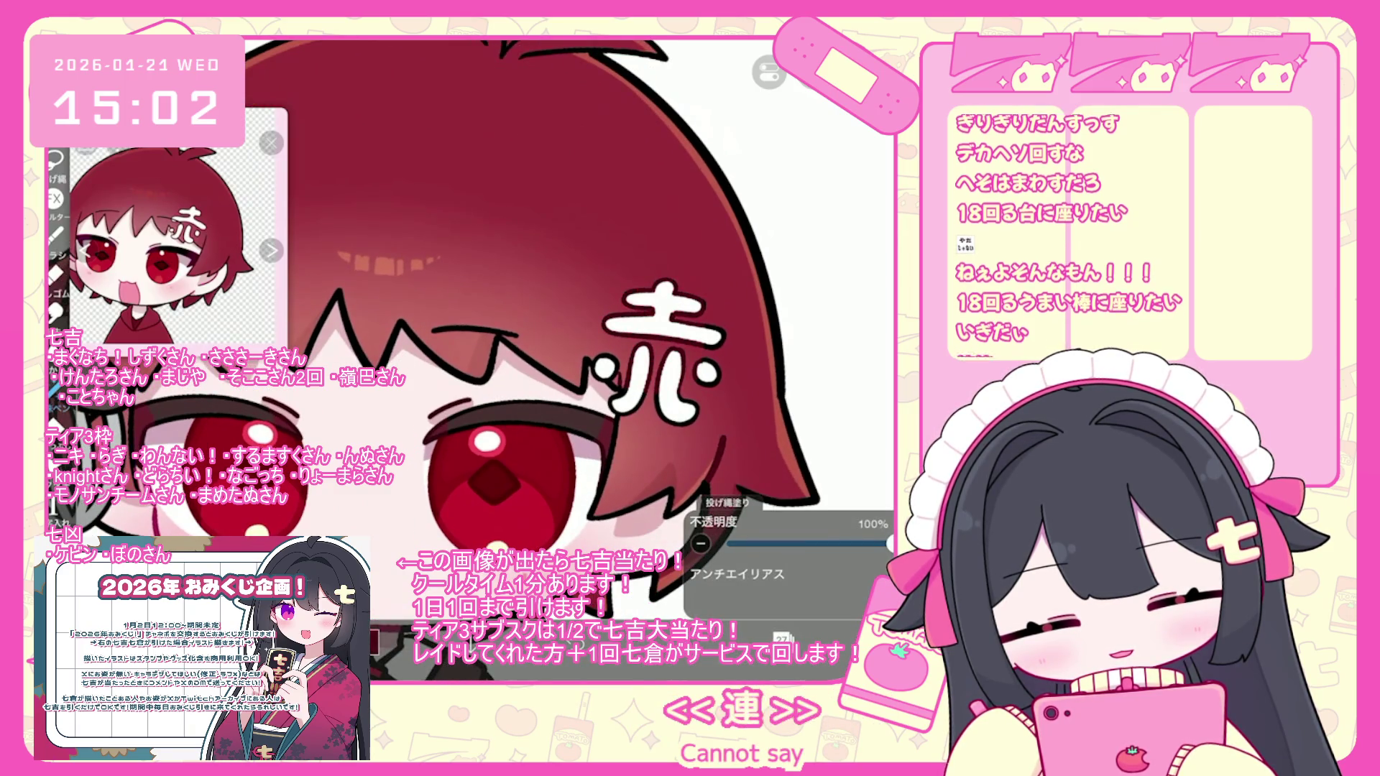
scroll(504, 323, "up", 3)
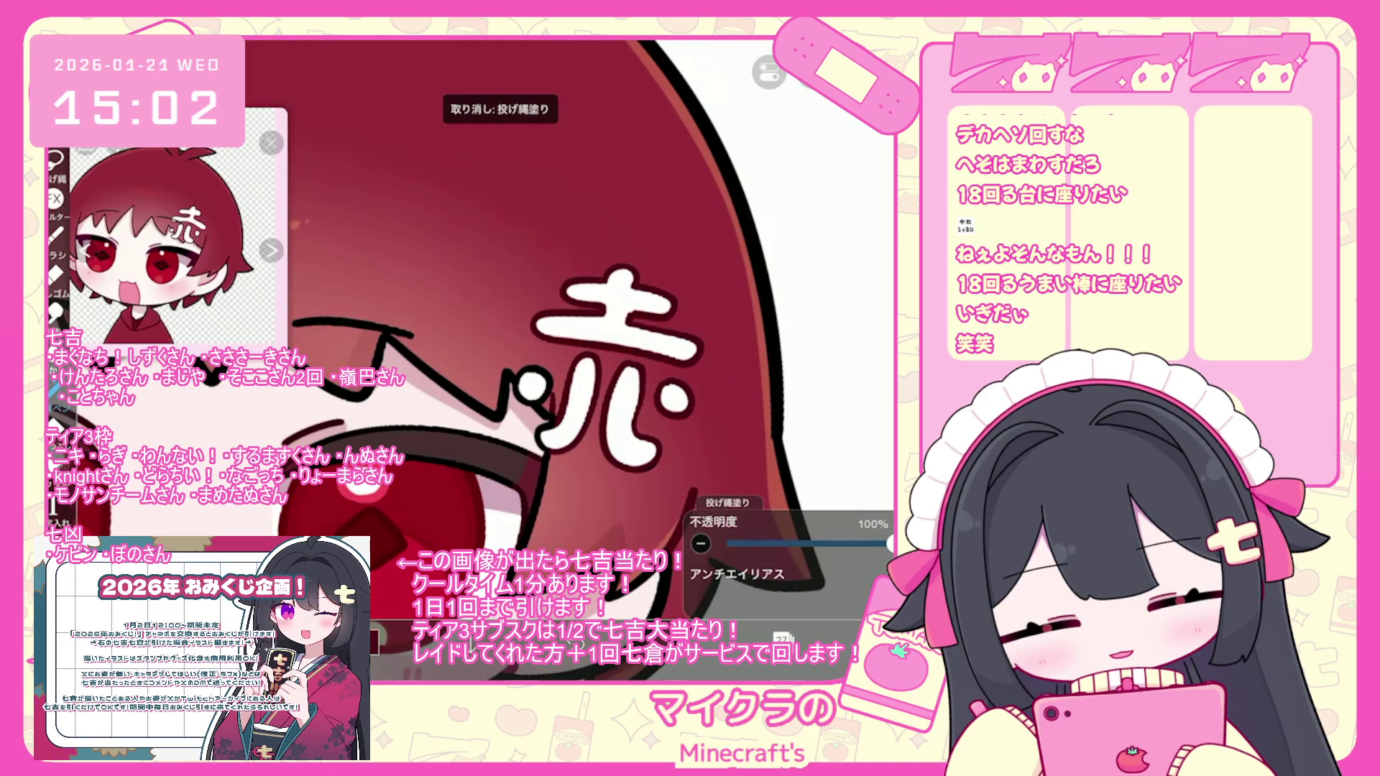
scroll(503, 360, "down", 3)
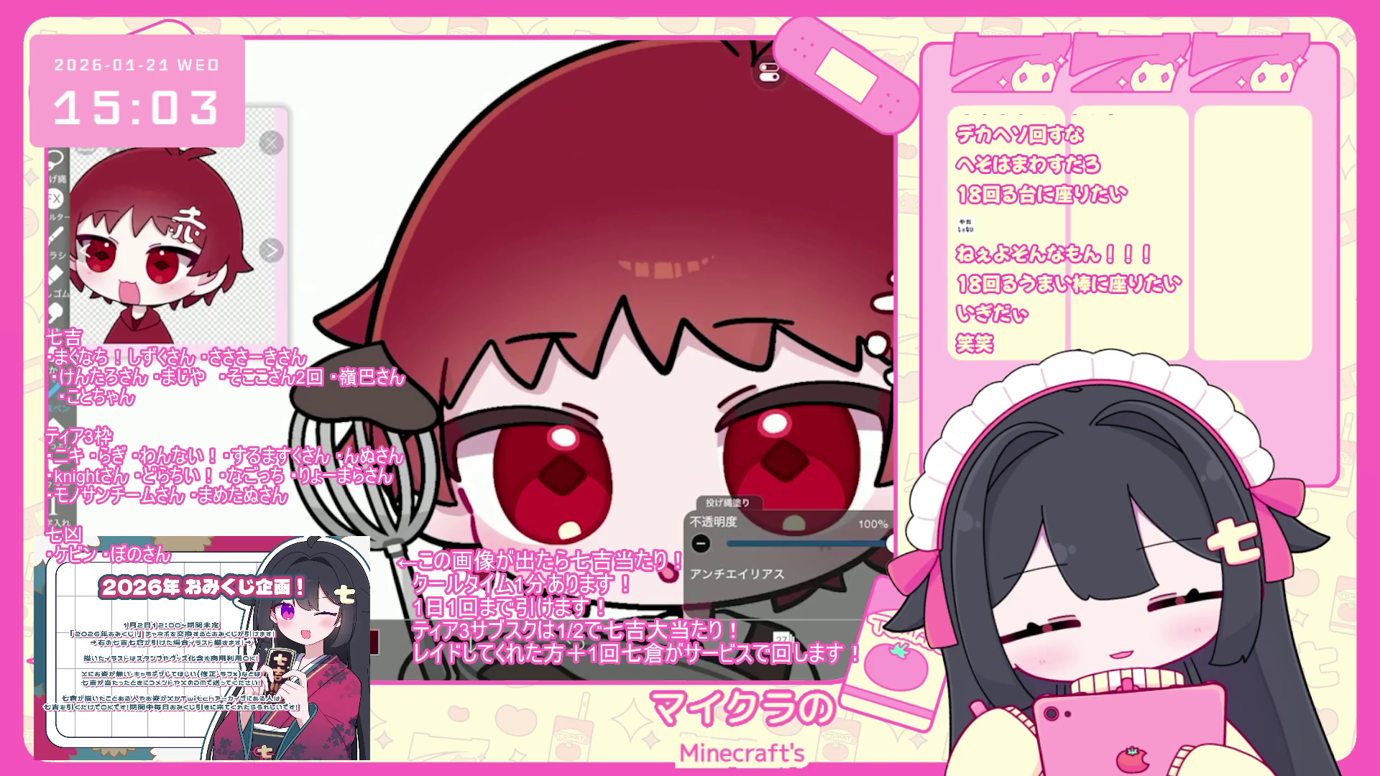
left_click(781, 638)
left_click(770, 441)
left_click(781, 637)
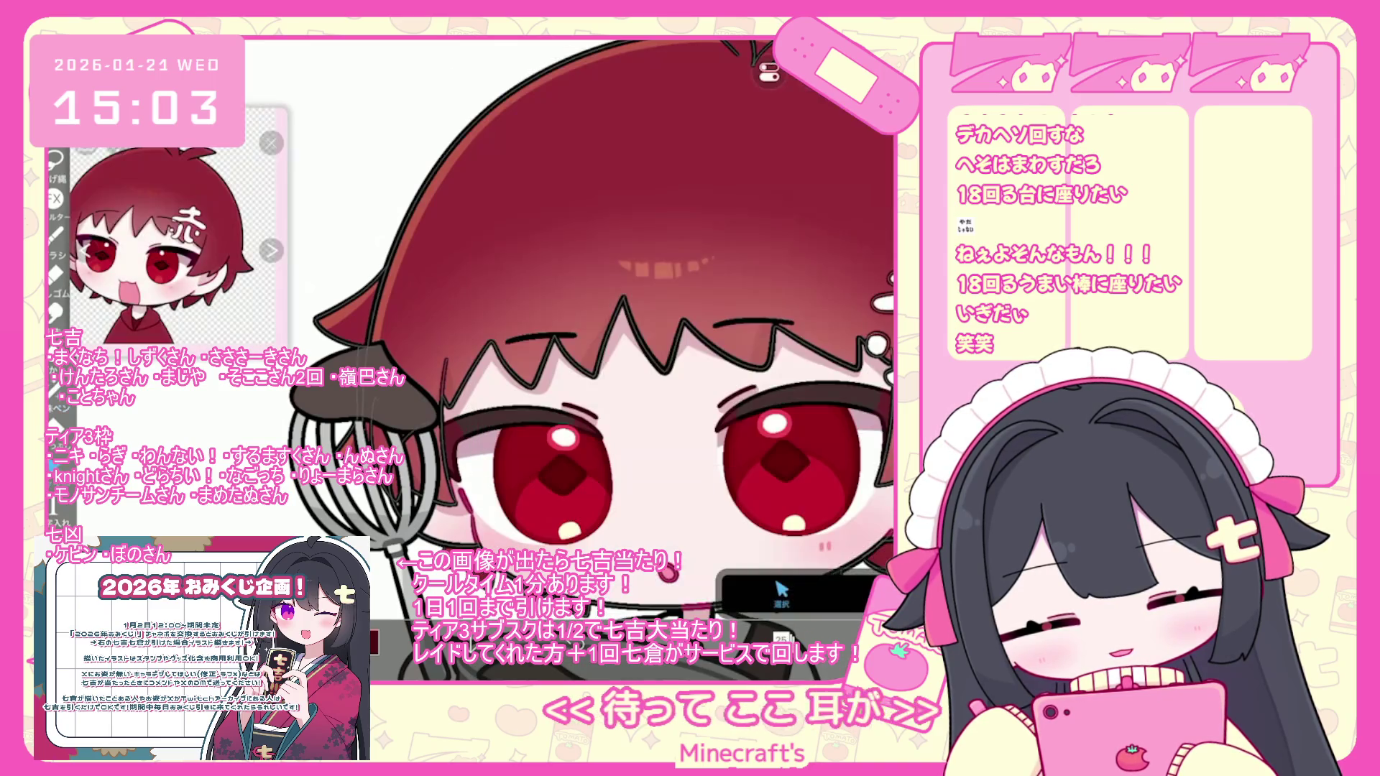
left_click(781, 637)
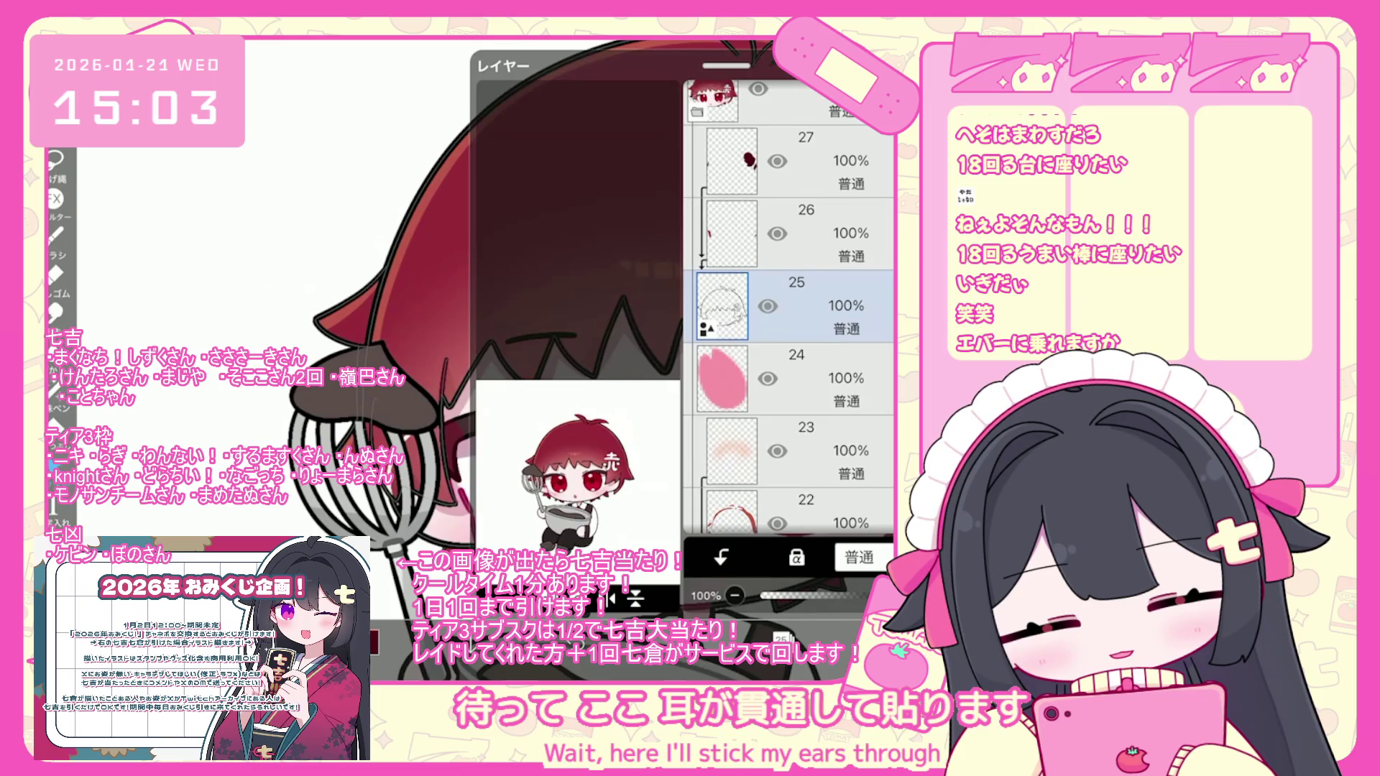
scroll(791, 309, "down", 5)
left_click(723, 388)
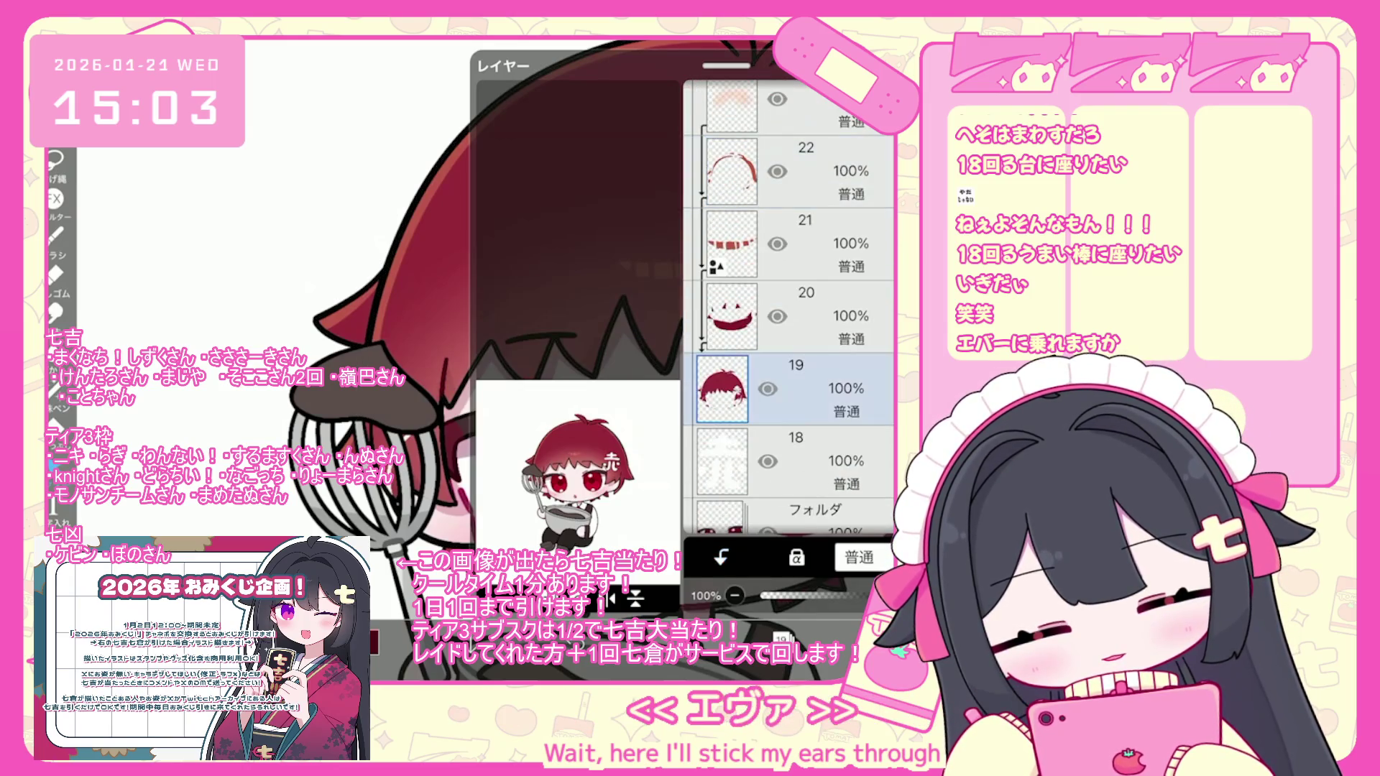
left_click(782, 638)
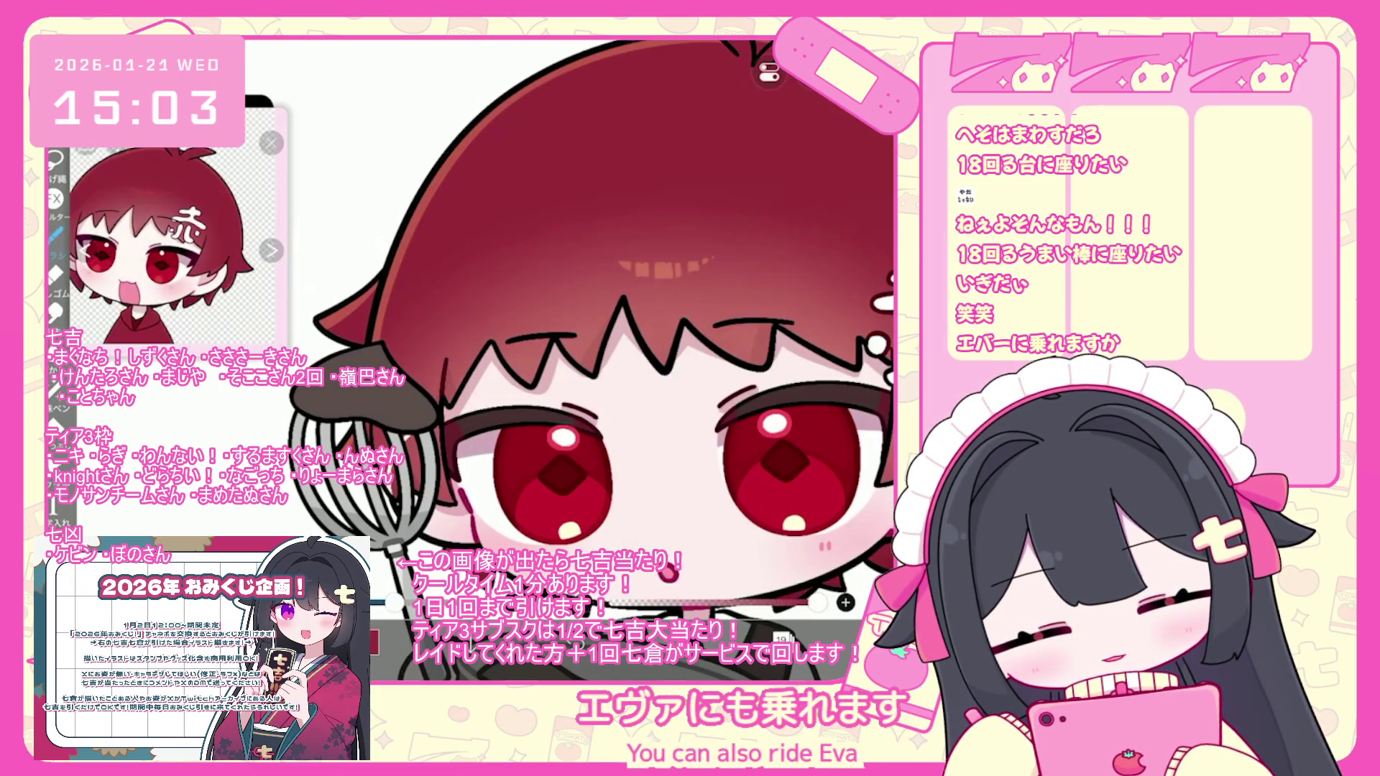
- Select the Lasso Fill tool and make layer 27 active to fill the hair top
left_click(53, 388)
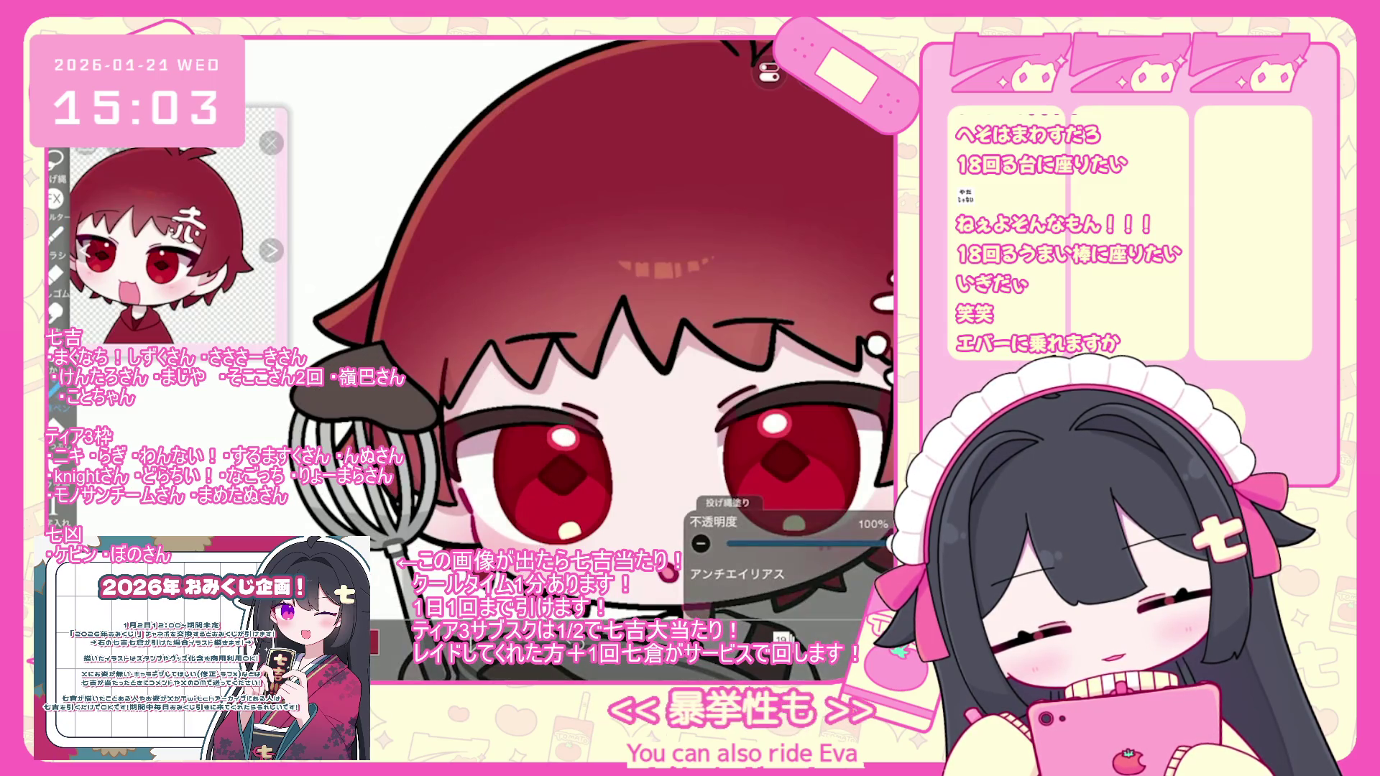
left_click(781, 637)
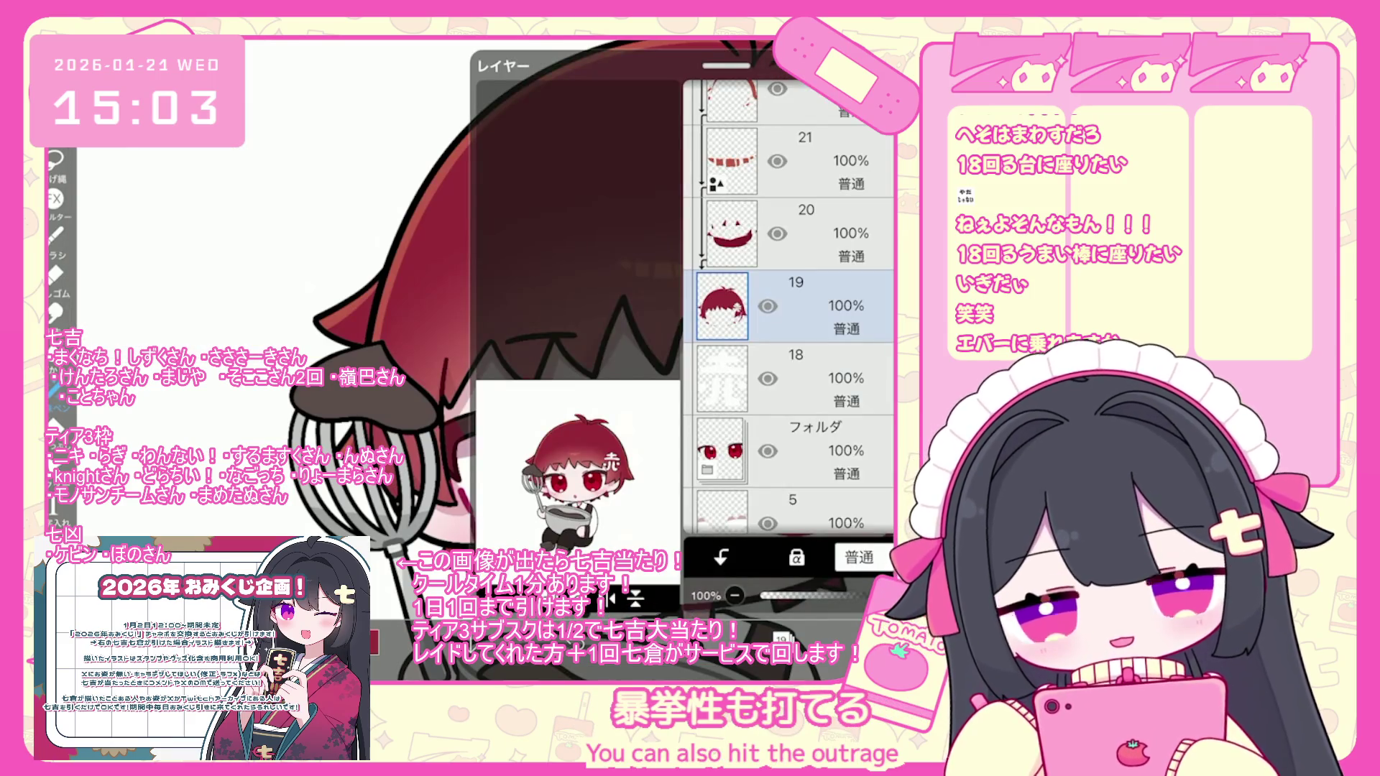
scroll(789, 309, "up", 1)
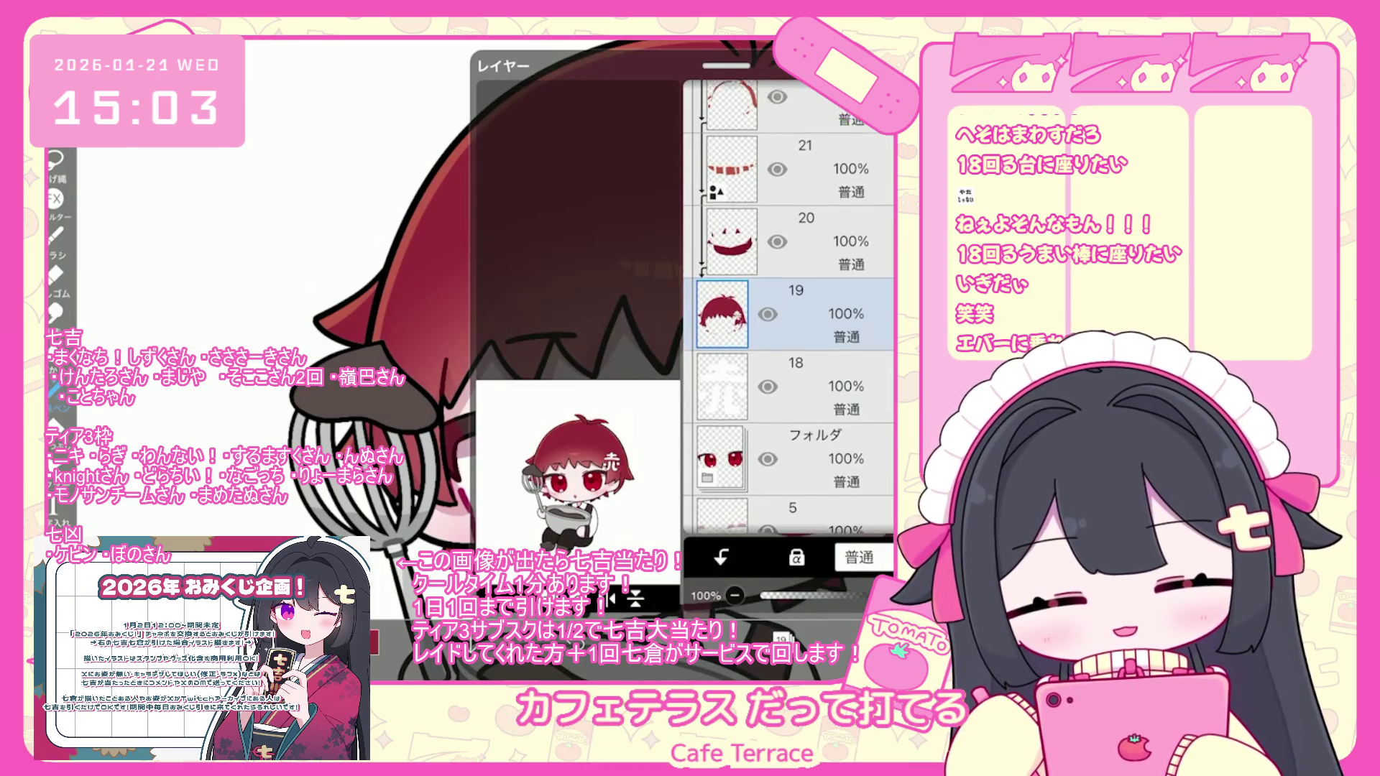
scroll(789, 309, "up", 8)
left_click(790, 277)
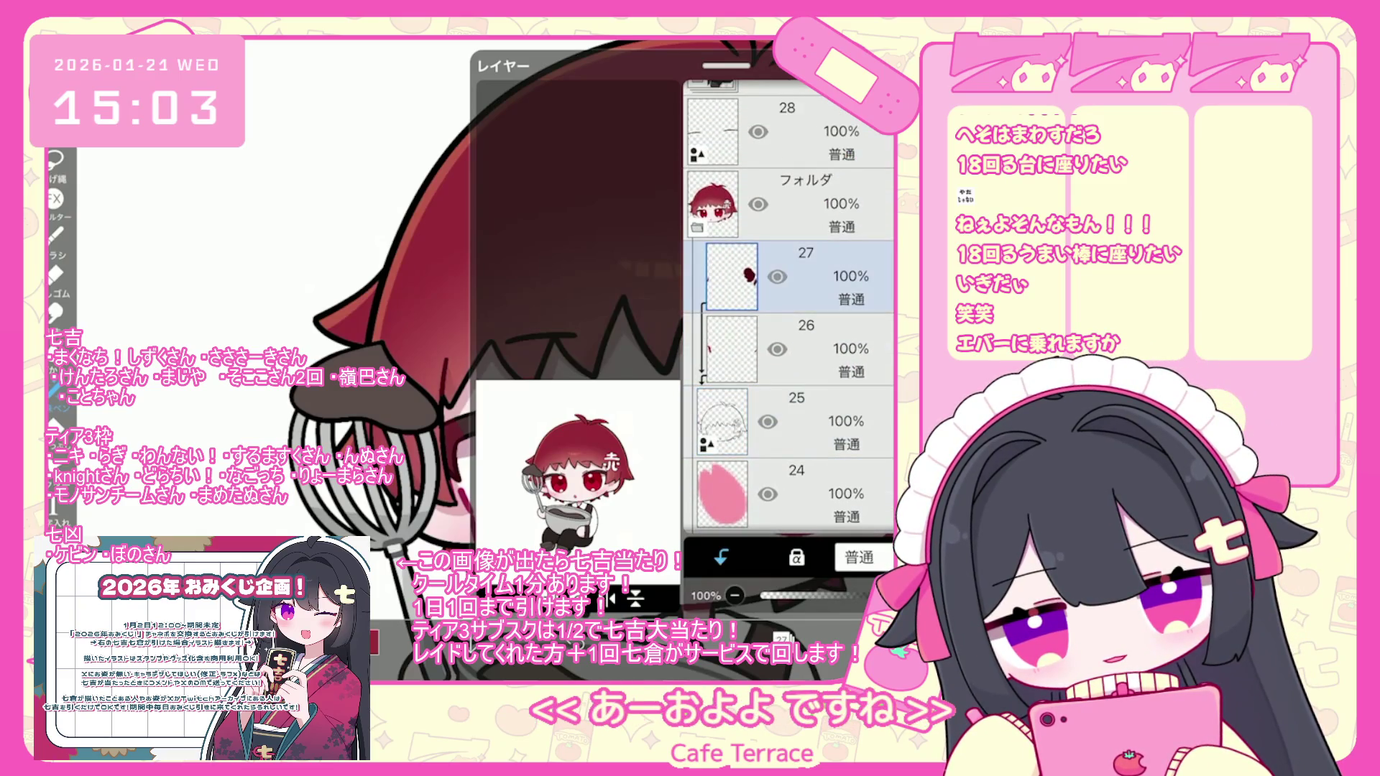
left_click(781, 637)
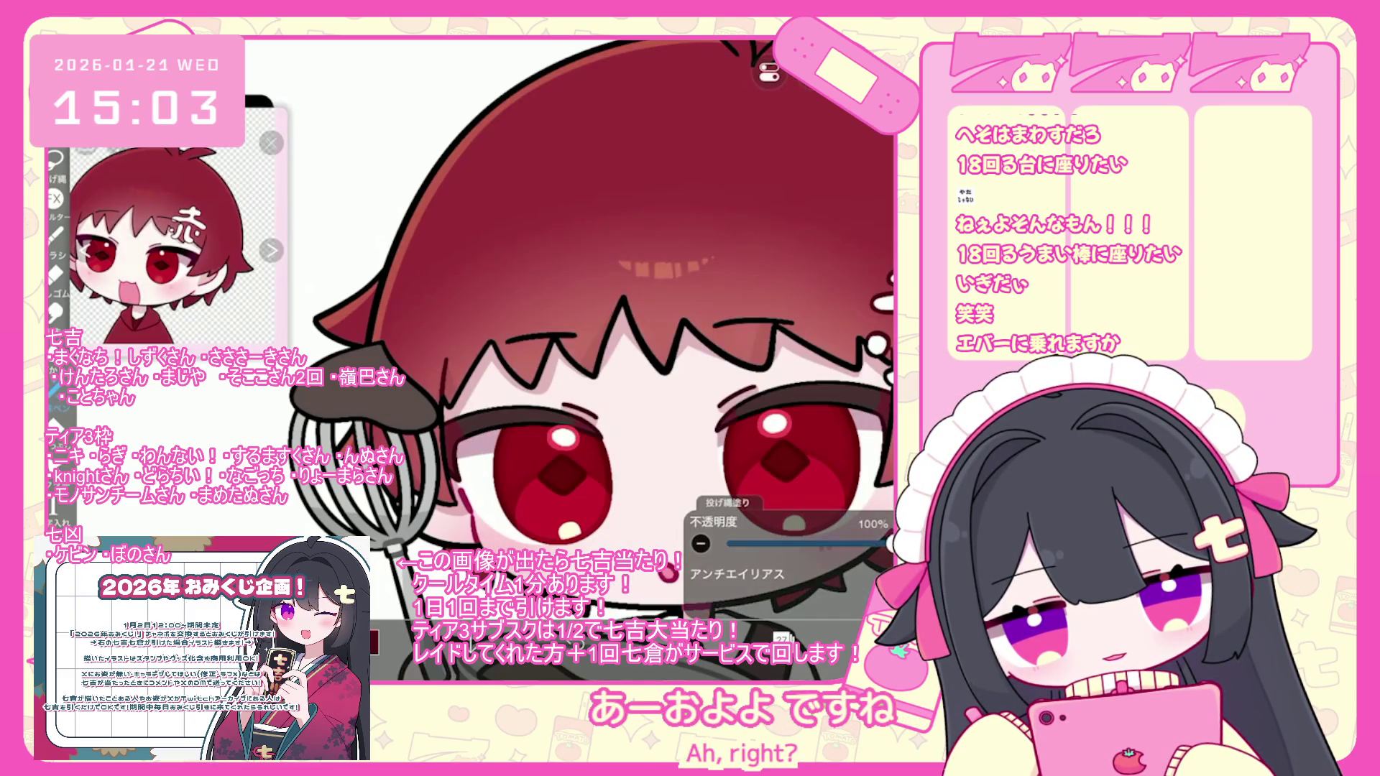
scroll(586, 360, "down", 3)
scroll(586, 360, "up", 5)
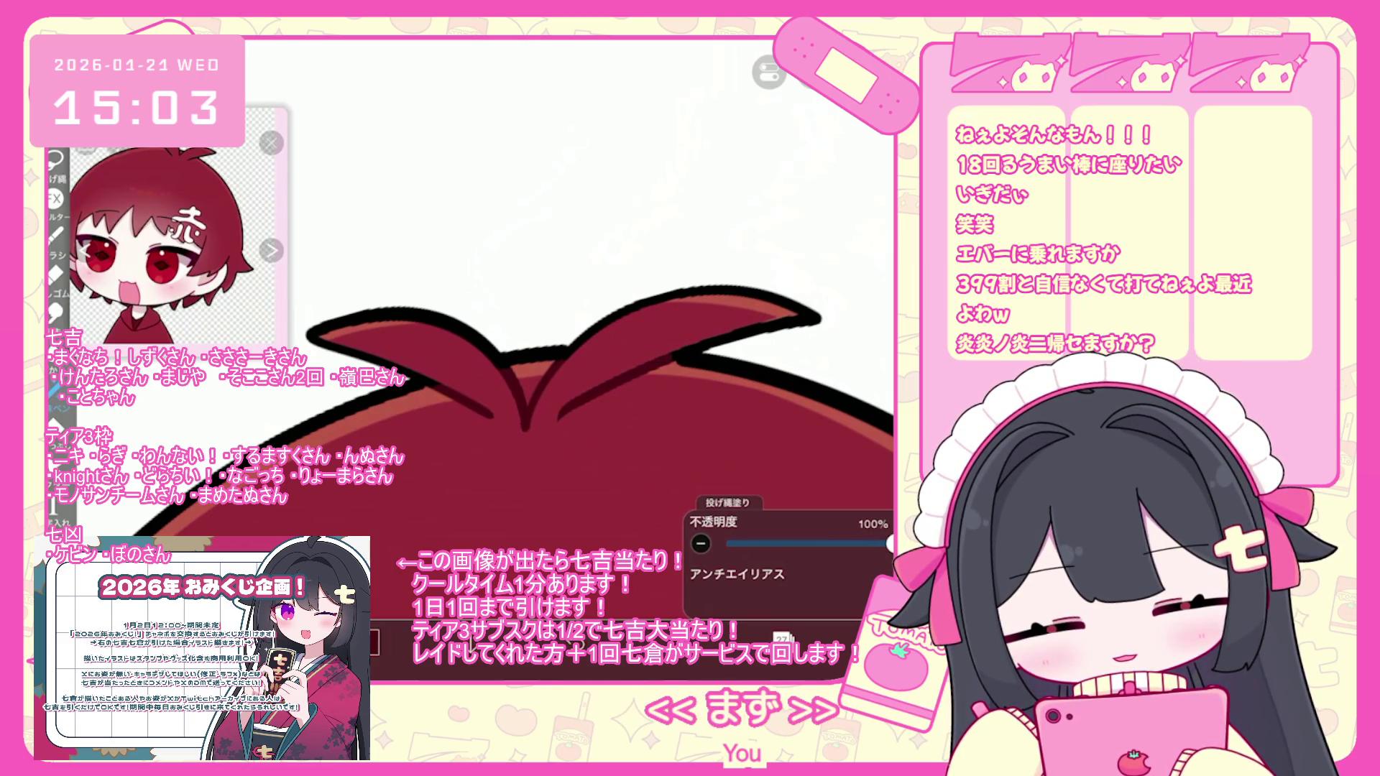
- Undo the hair lasso fill, zoom out, and save the artwork to My Gallery via マイギャラリー
key("ctrl+z")
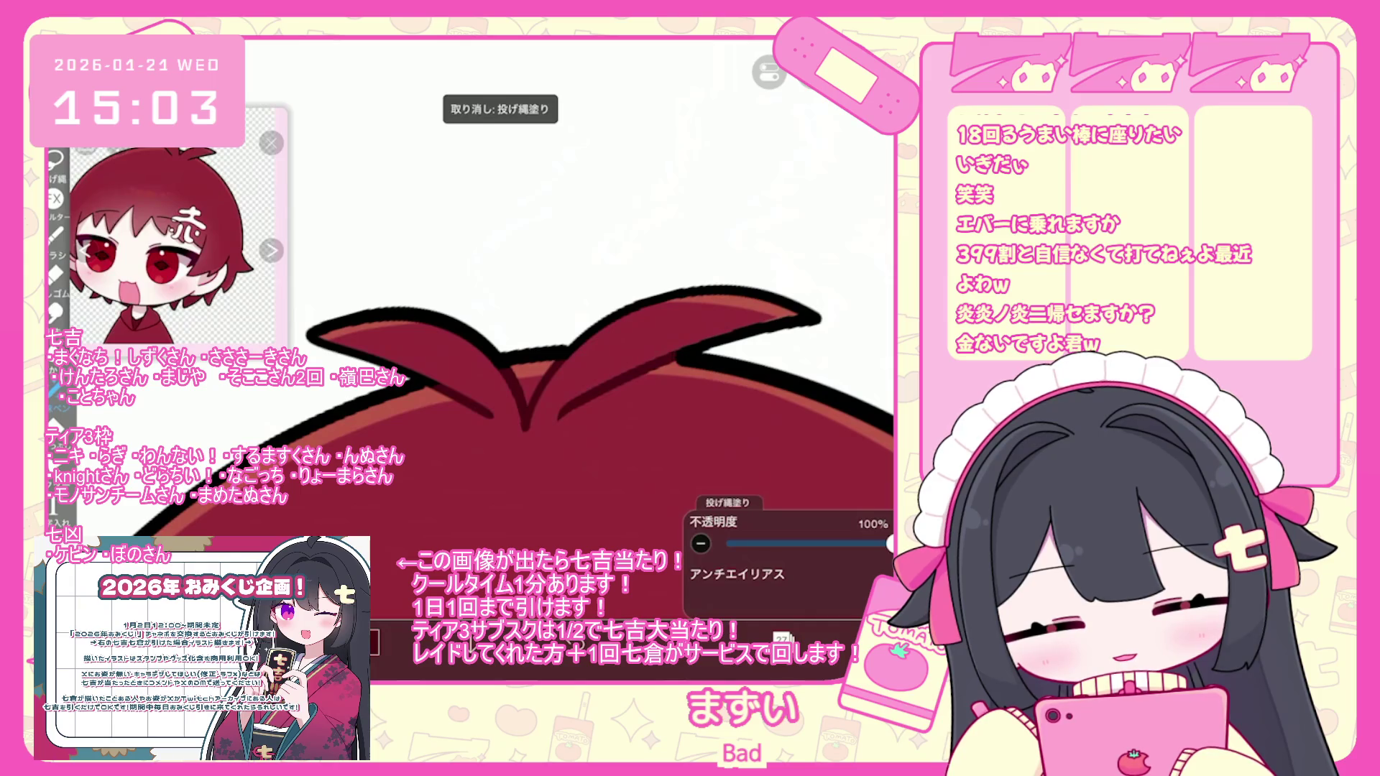
scroll(517, 359, "down", 5)
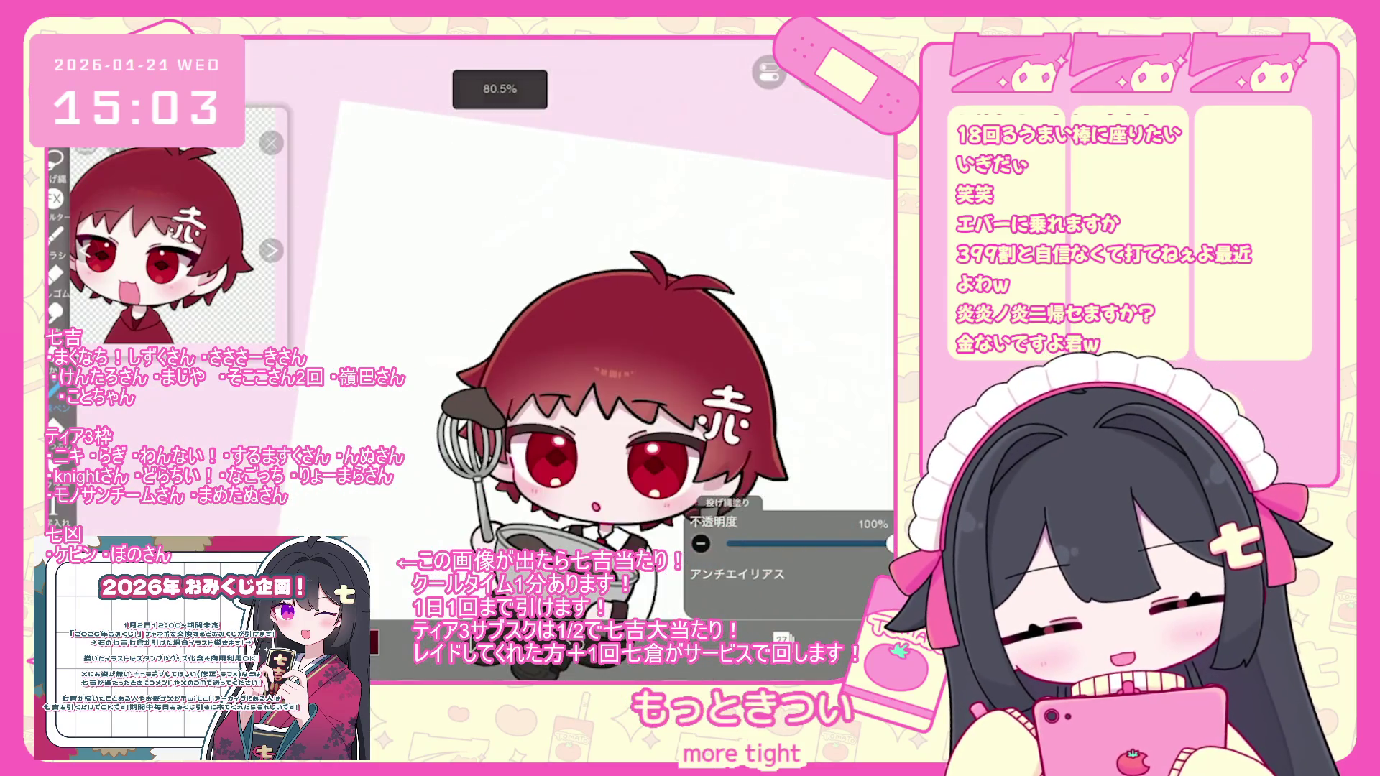
scroll(583, 359, "down", 3)
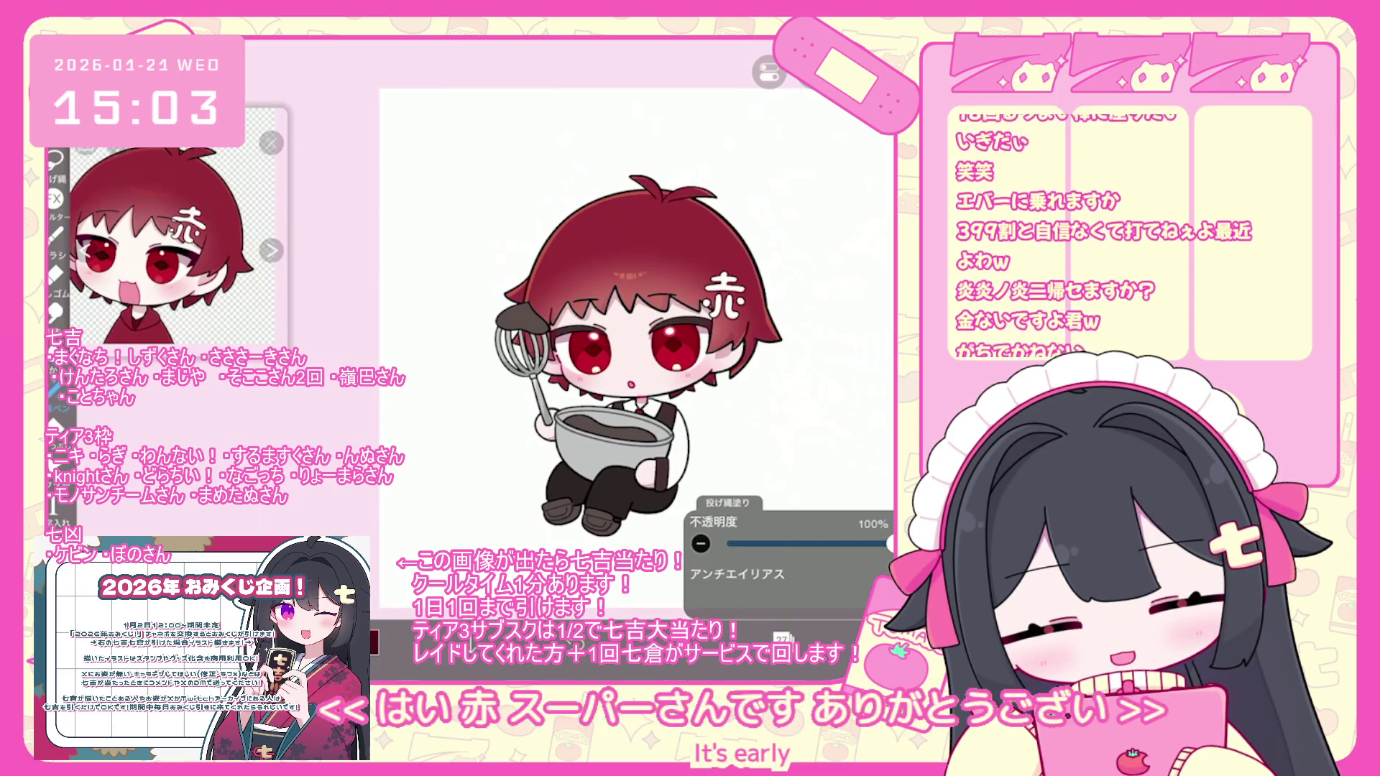
left_click(877, 639)
left_click(820, 587)
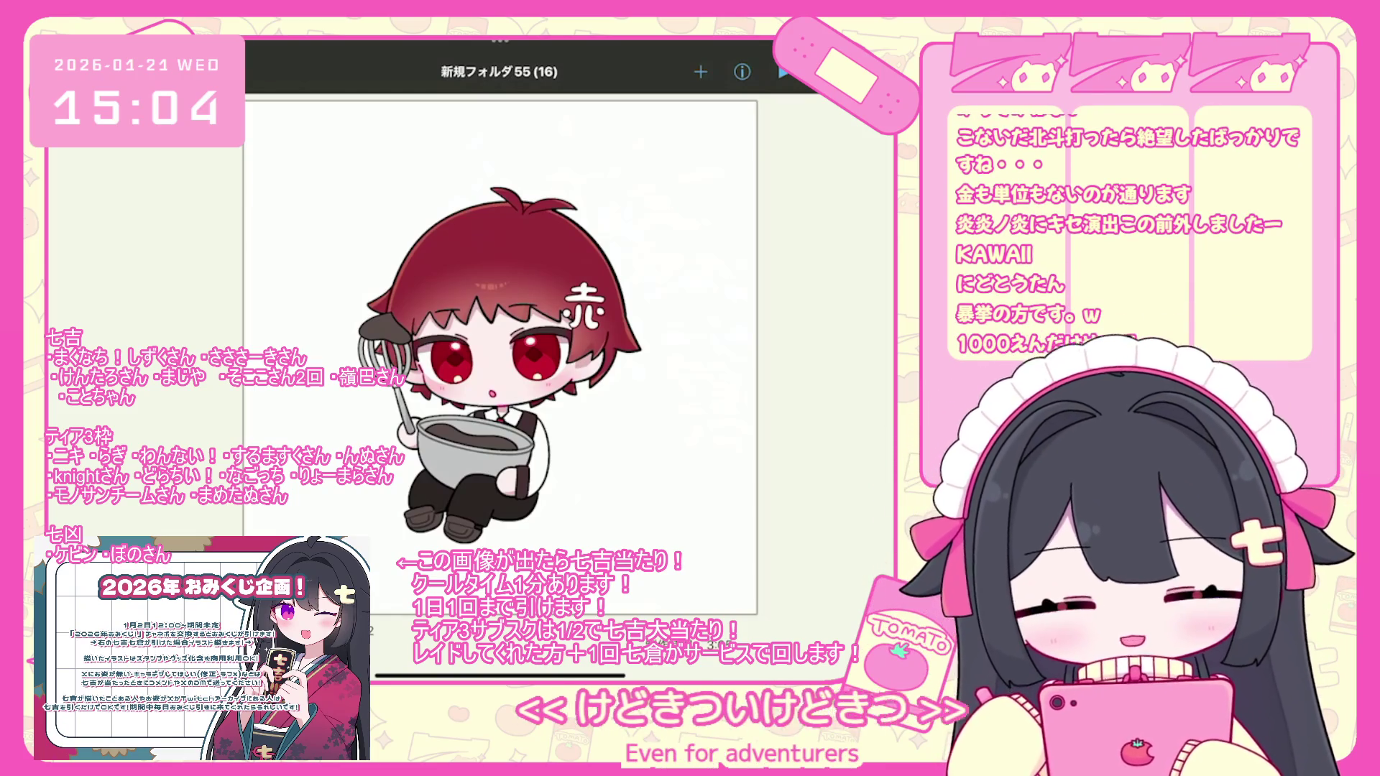
- Close the chibi boy preview to show the 新規フォルダ55 thumbnail grid
key("Escape")
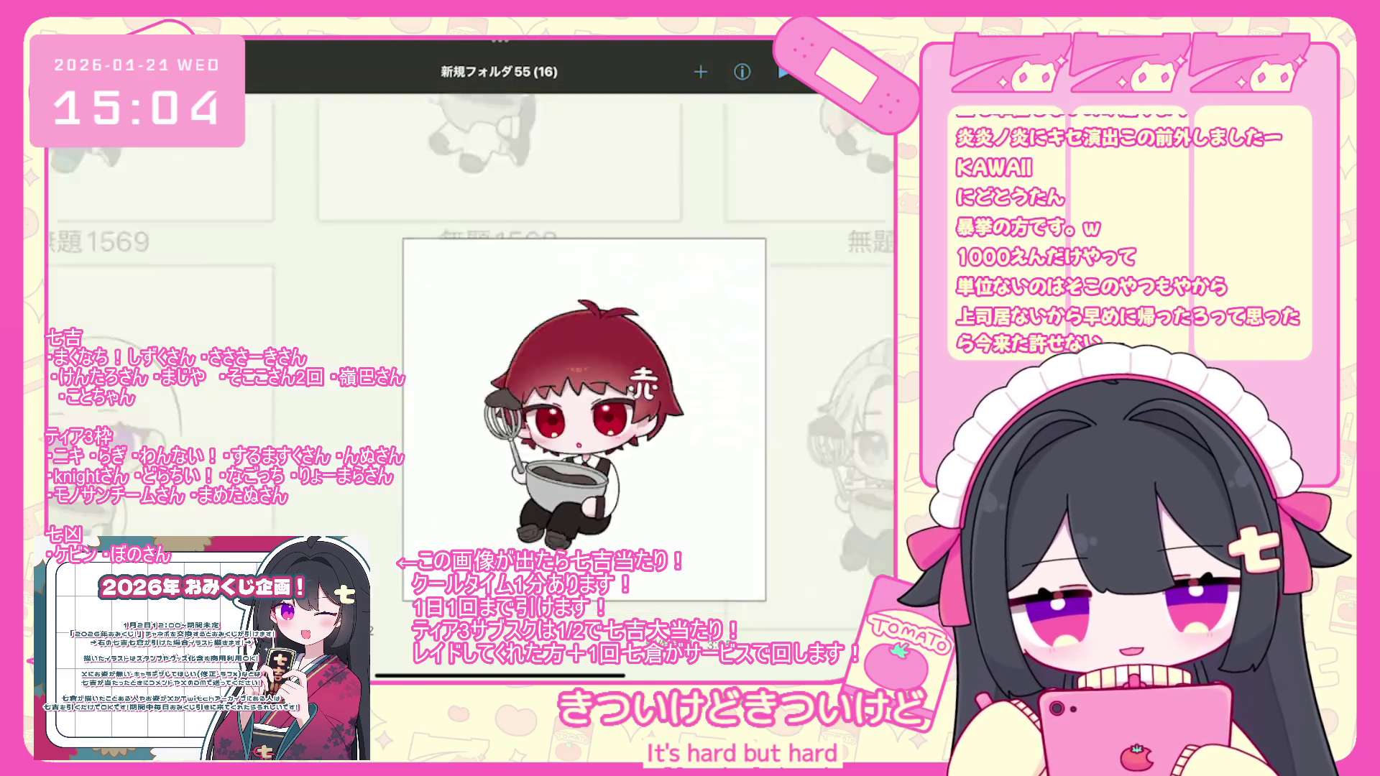
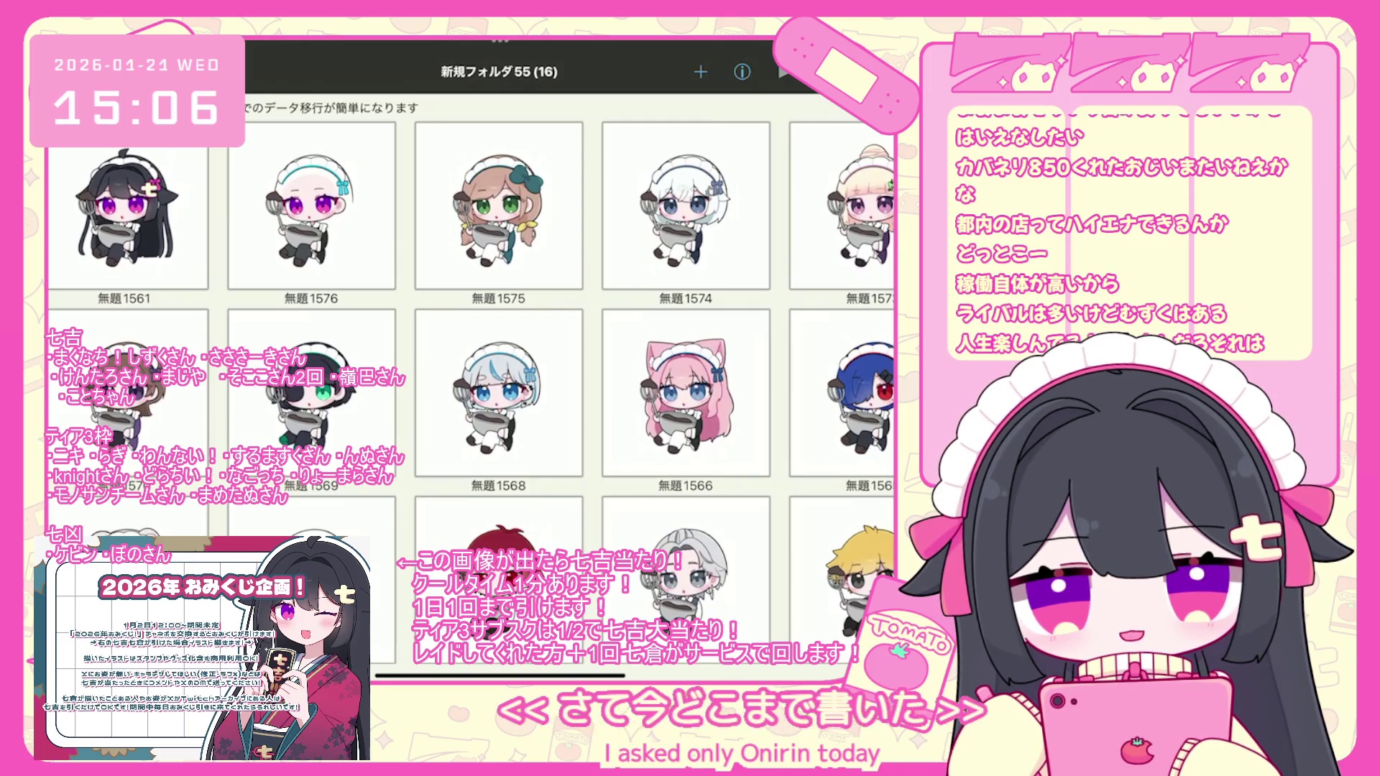
- Scroll through the My Gallery grid to find the chibi maid artwork
scroll(473, 410, "down", 2)
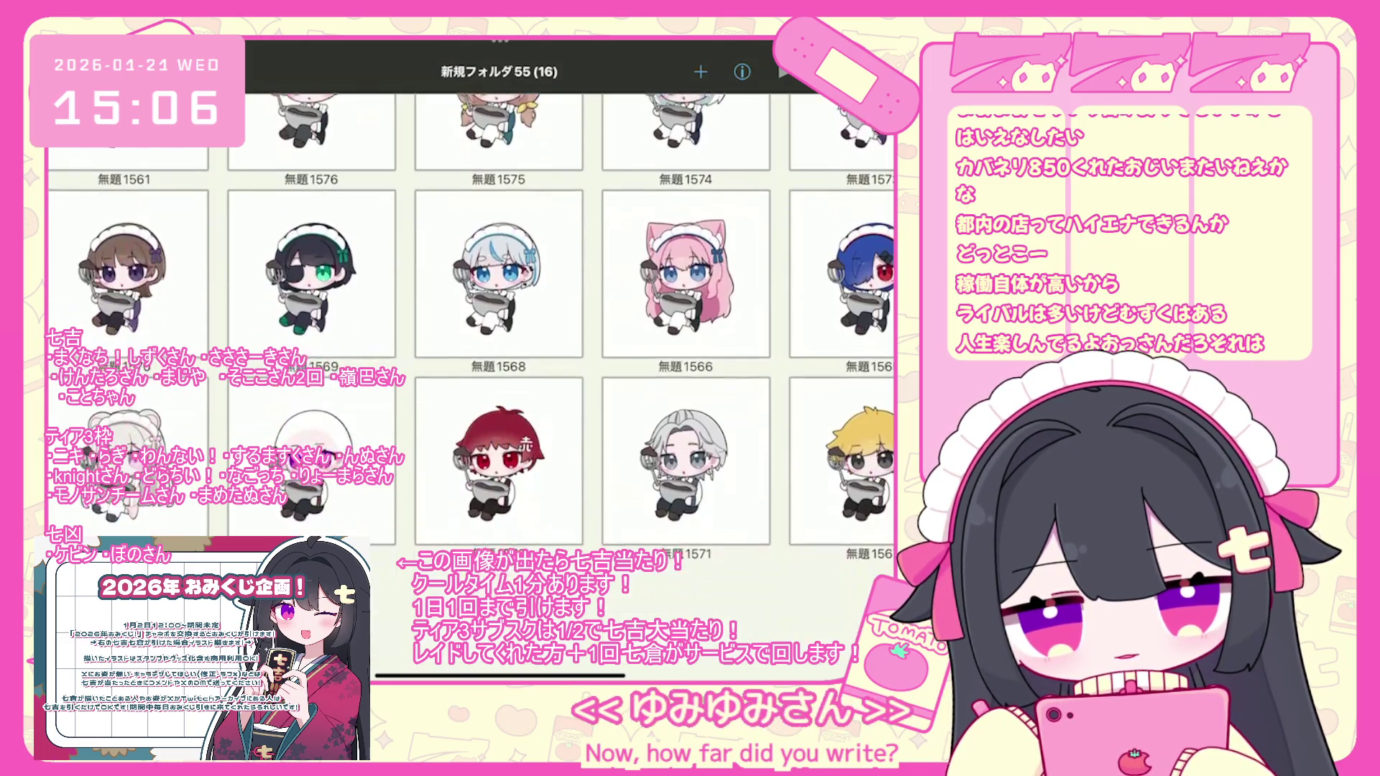
scroll(472, 409, "up", 2)
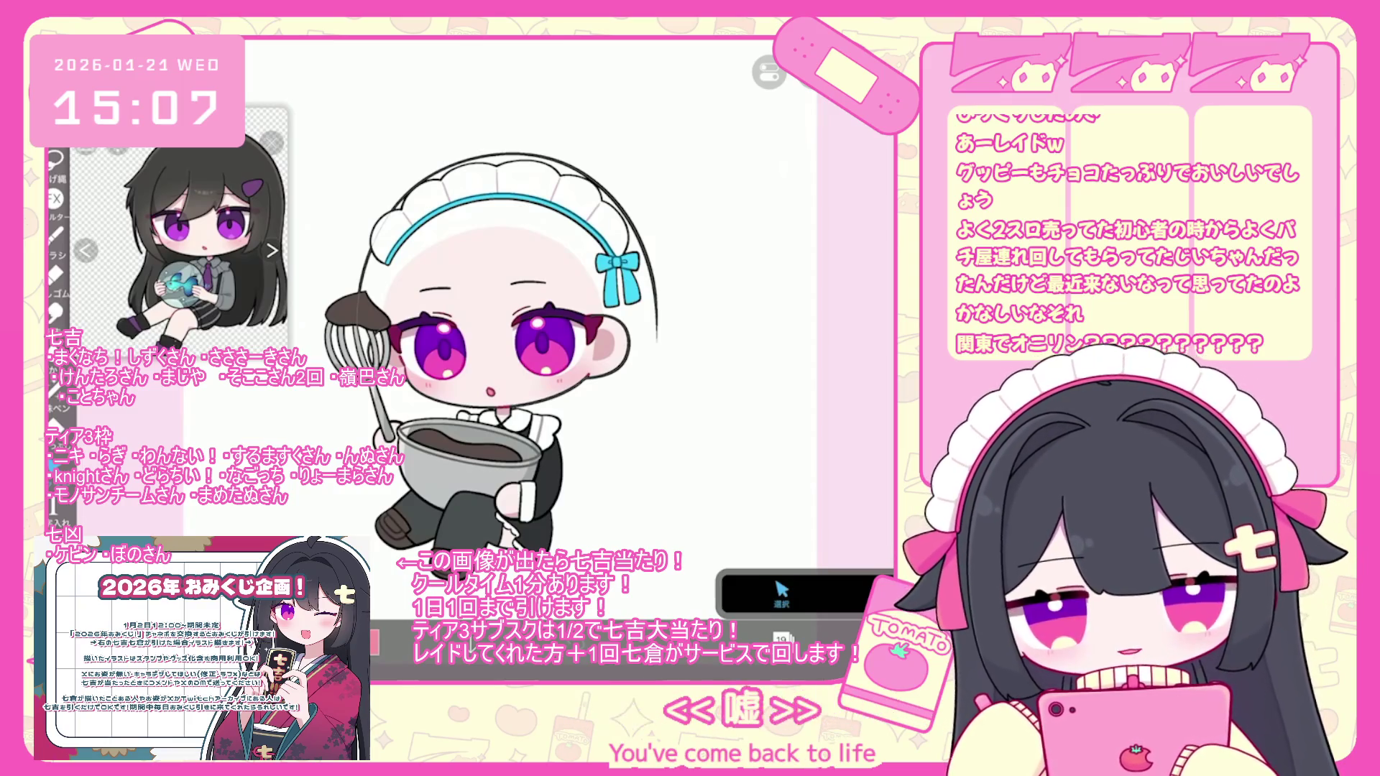
- Set the drawing colour to black and switch to the 天才ペン brush
left_click(781, 638)
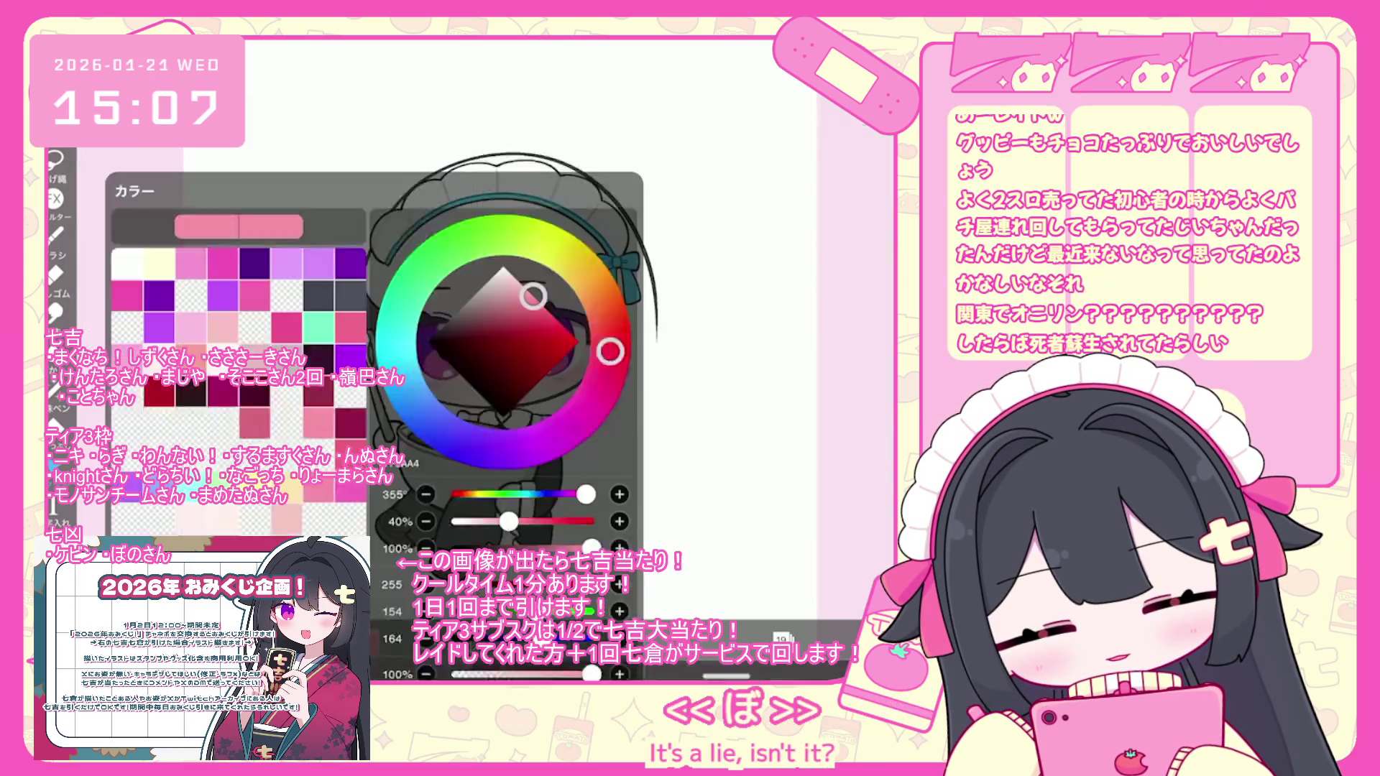
left_click(372, 642)
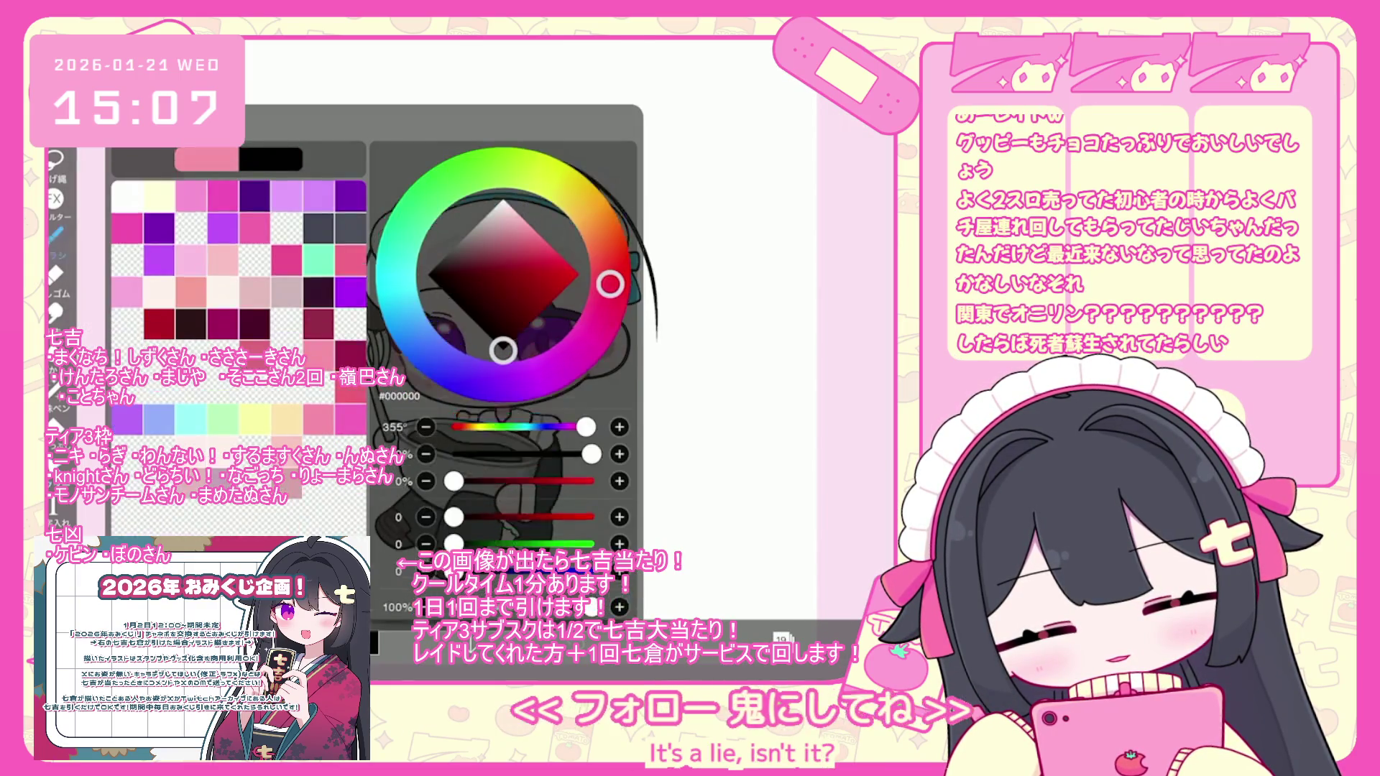
left_click(324, 642)
left_click(230, 255)
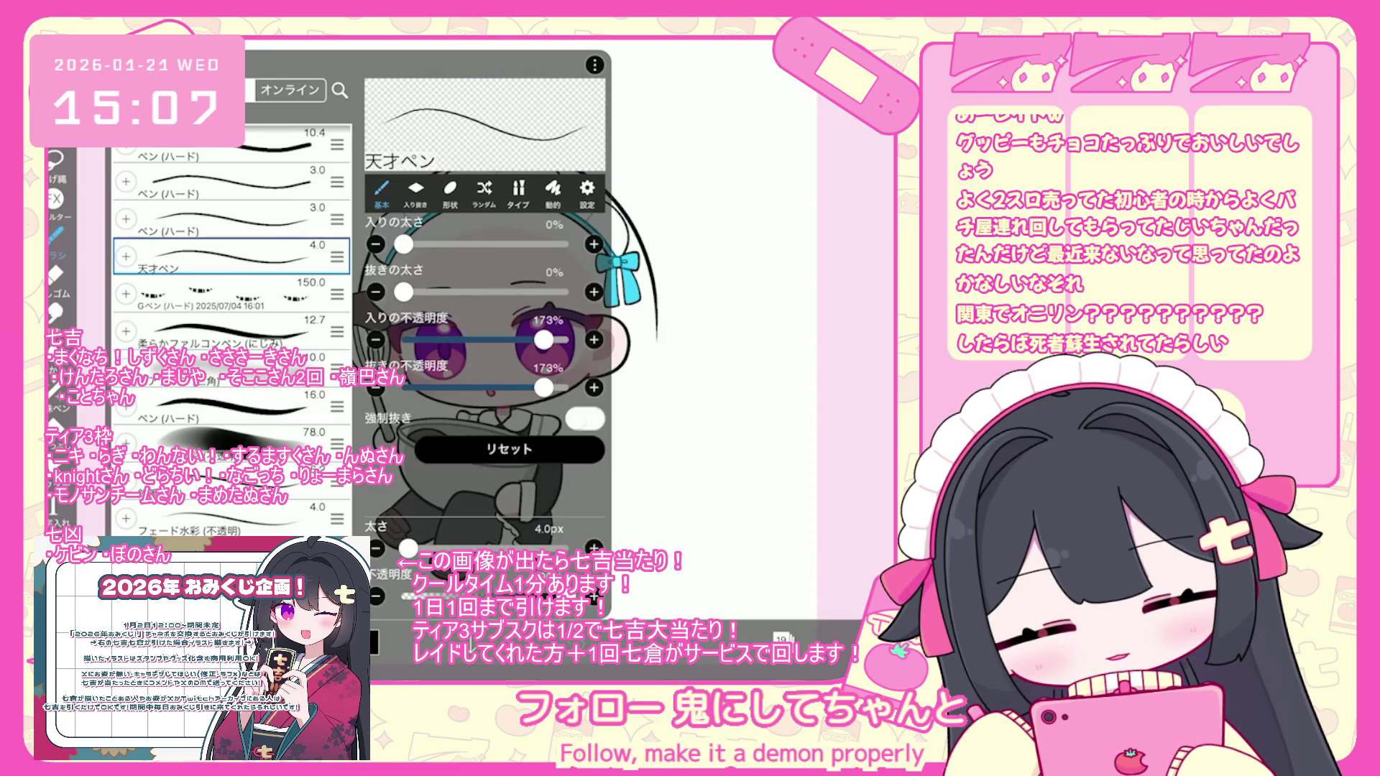
left_click(324, 642)
- Zoom in on the face and sketch the first hair strand across the forehead
scroll(512, 358, "up", 3)
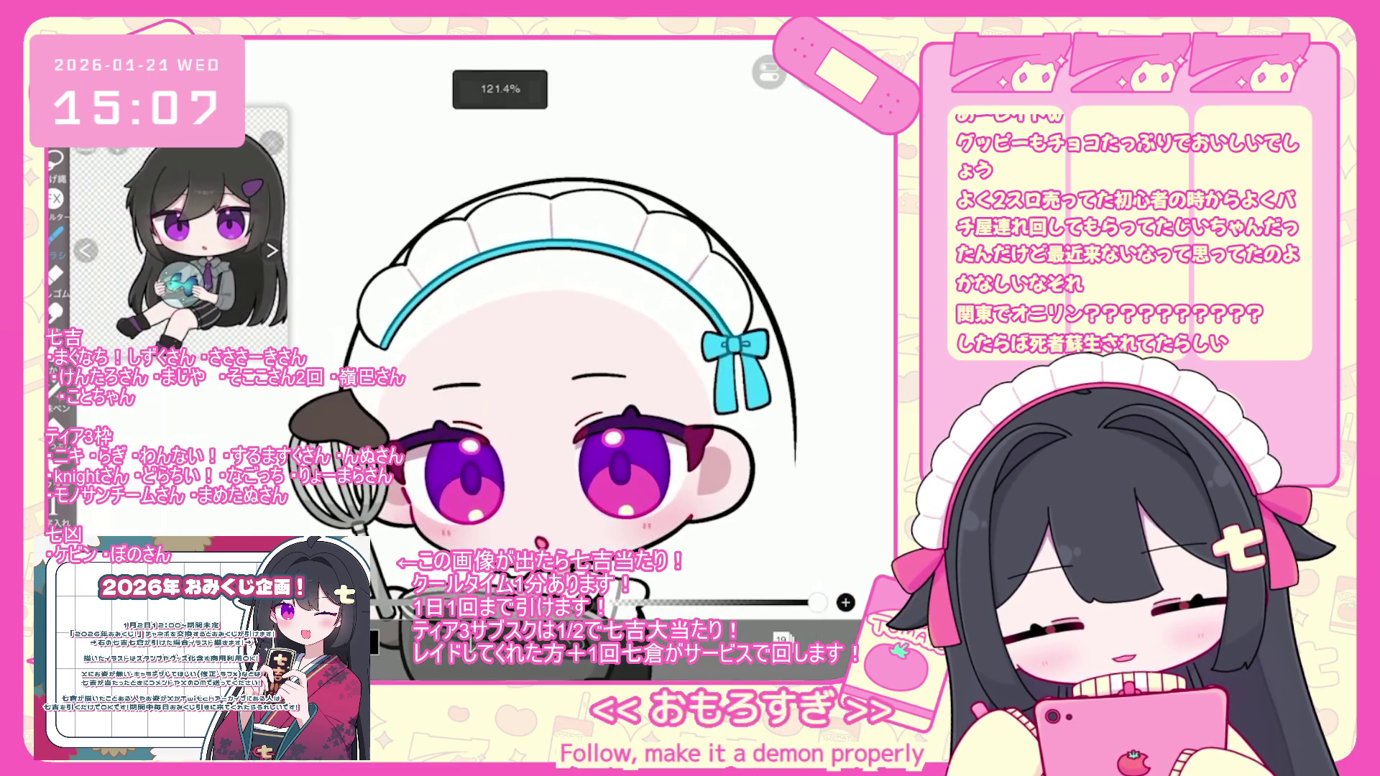
key("ctrl+z")
scroll(512, 358, "down", 3)
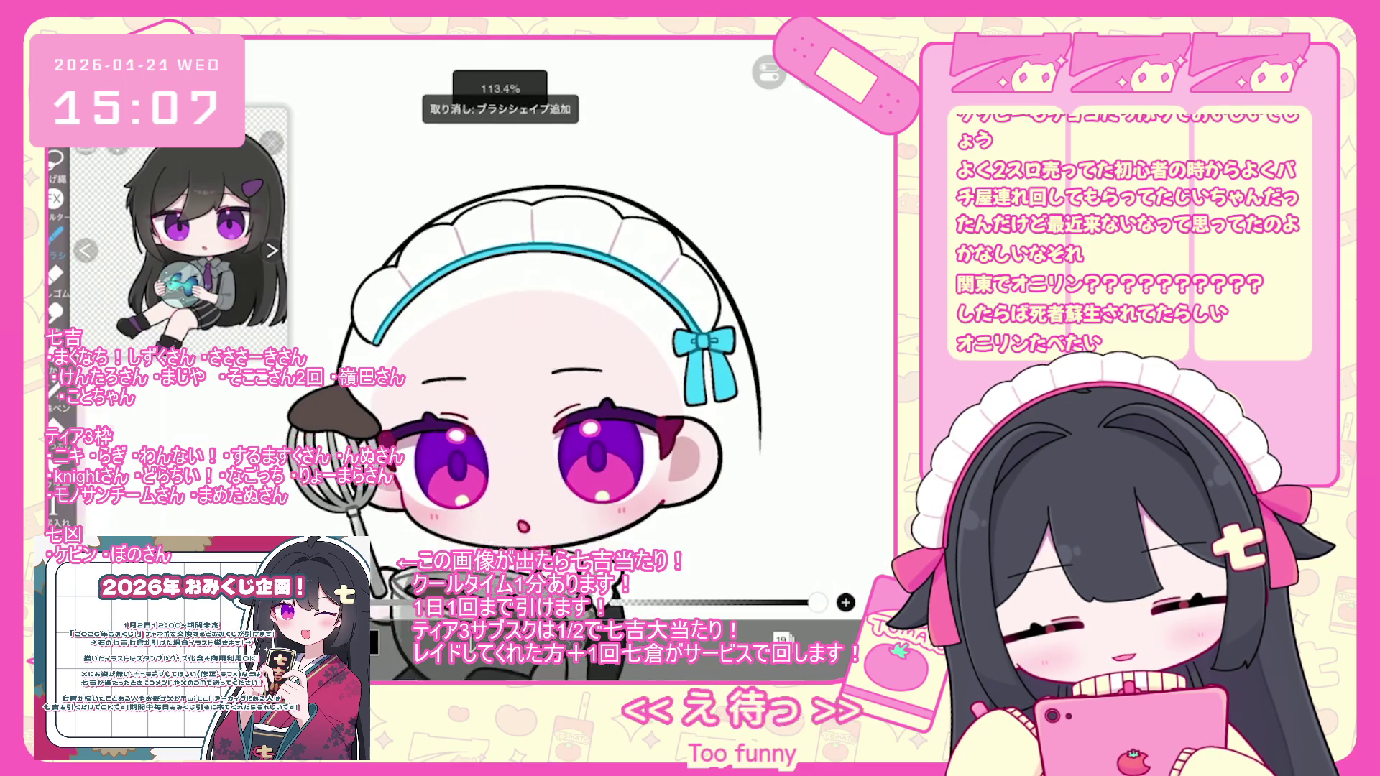
scroll(522, 362, "up", 5)
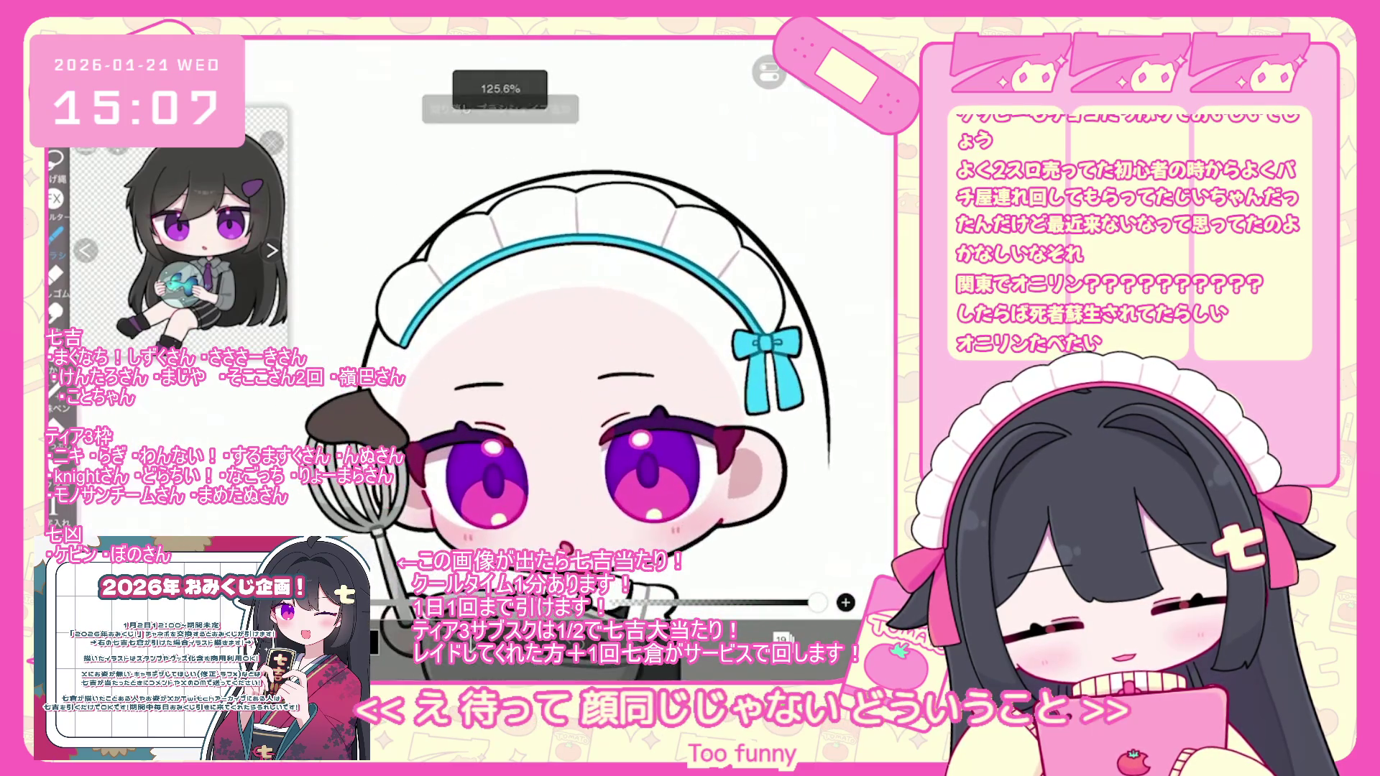
left_click_drag(504, 345, 492, 460)
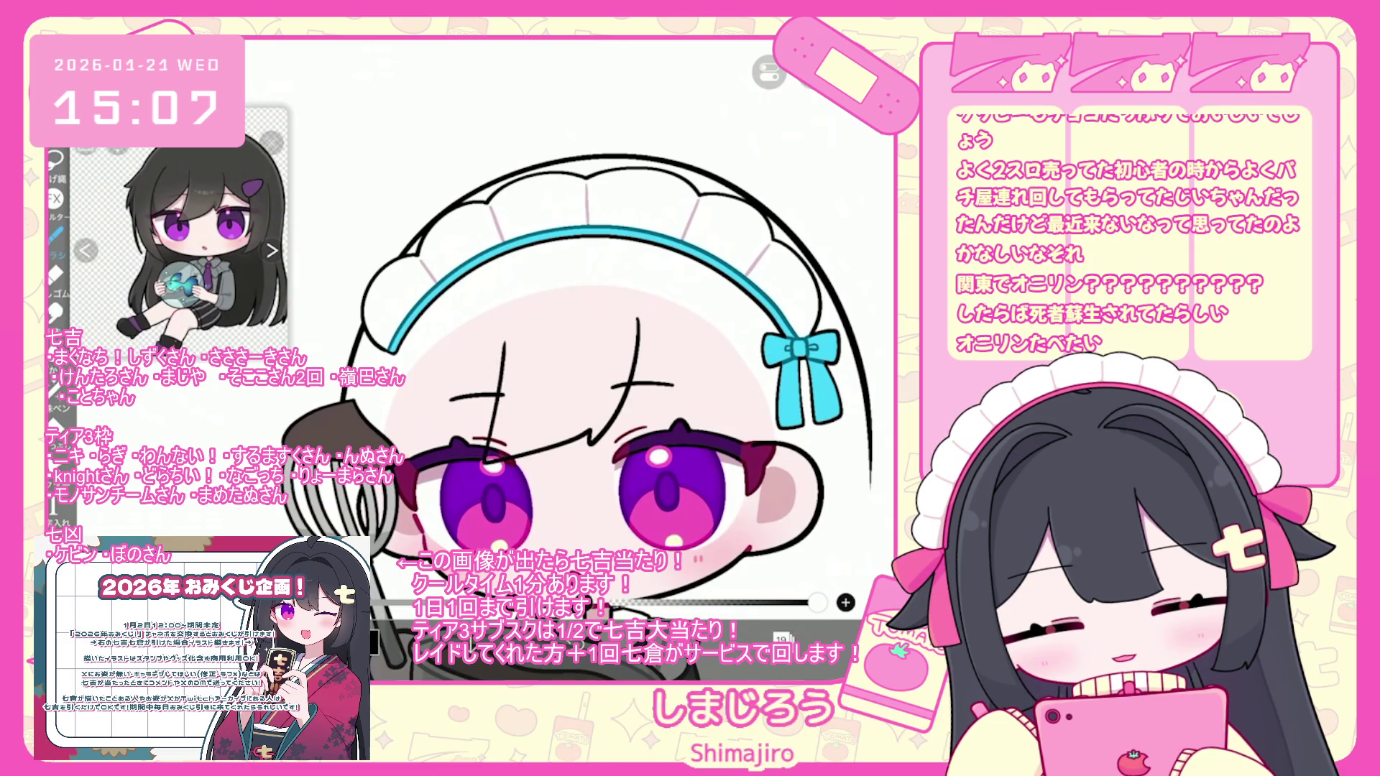
- Replace the long face stroke with a vertical bang strand and shift the strands upward
key("ctrl+z")
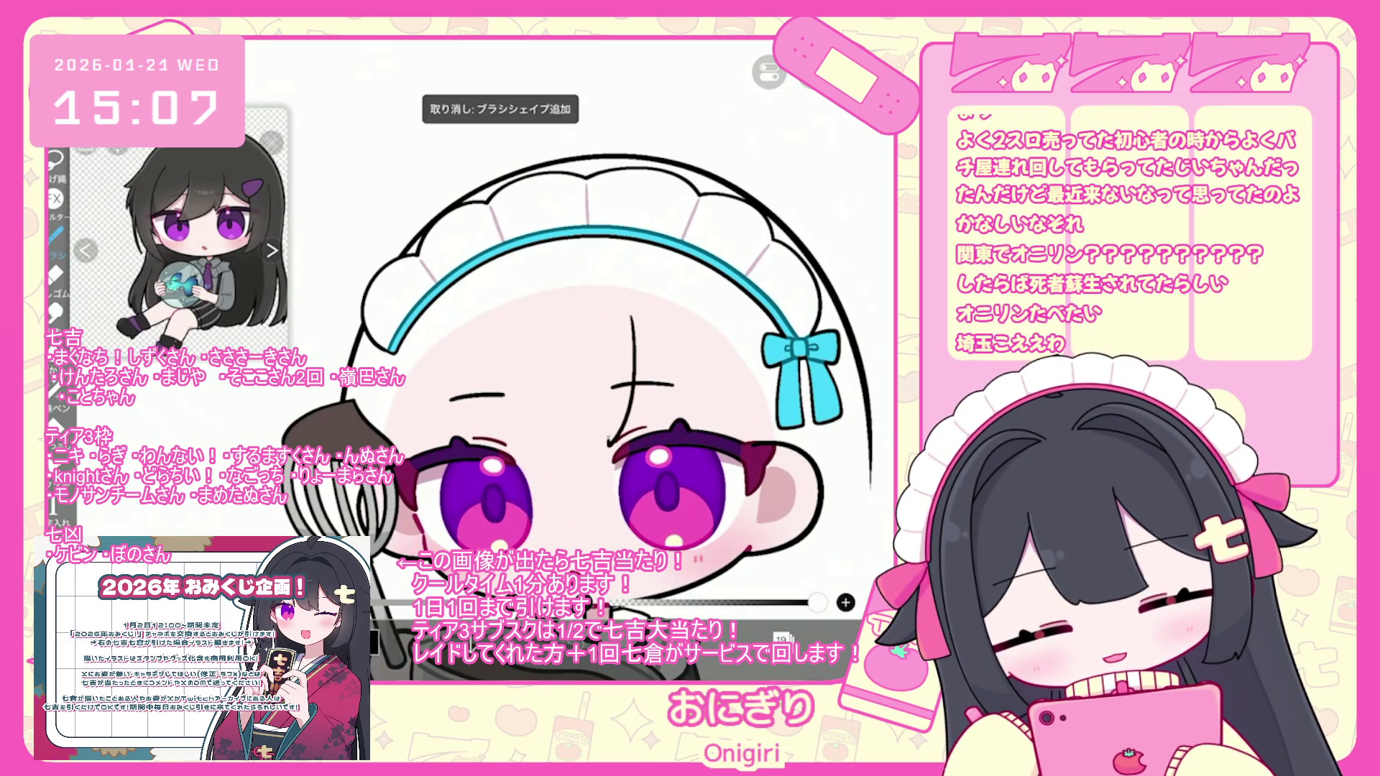
mouse_move(515, 361)
left_mouse_down()
mouse_move(509, 466)
mouse_move(780, 444)
left_mouse_up()
left_click(515, 403)
left_click_drag(575, 389, 568, 367)
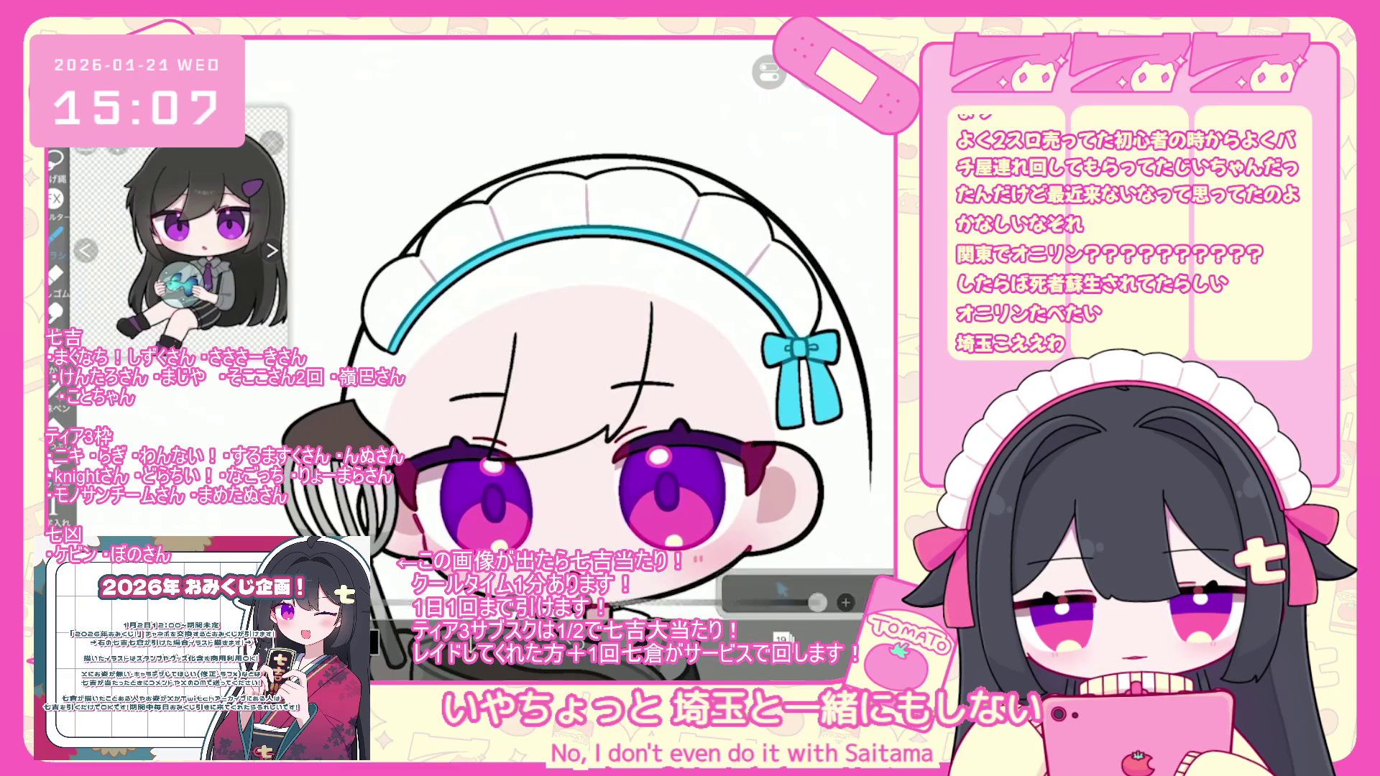
scroll(618, 359, "down", 5)
scroll(647, 359, "up", 2)
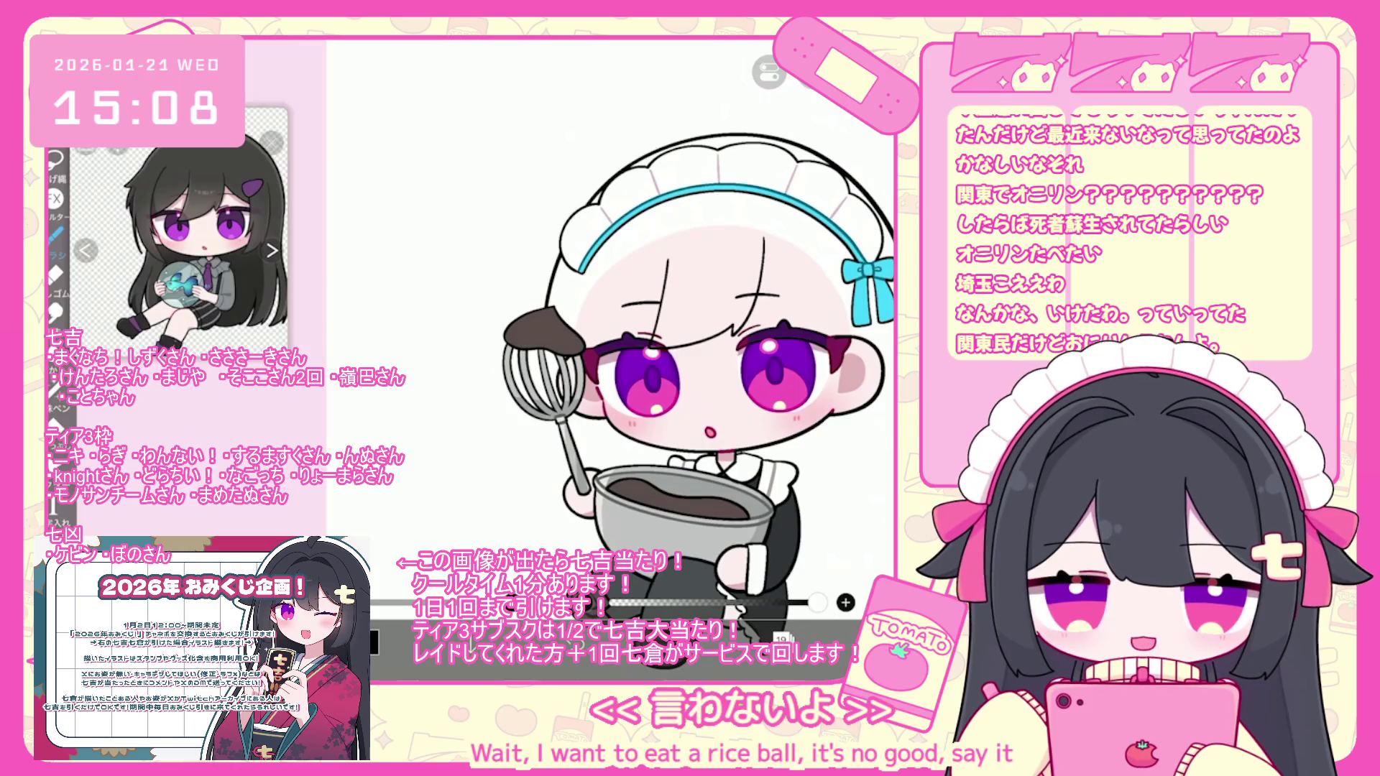
scroll(625, 324, "up", 5)
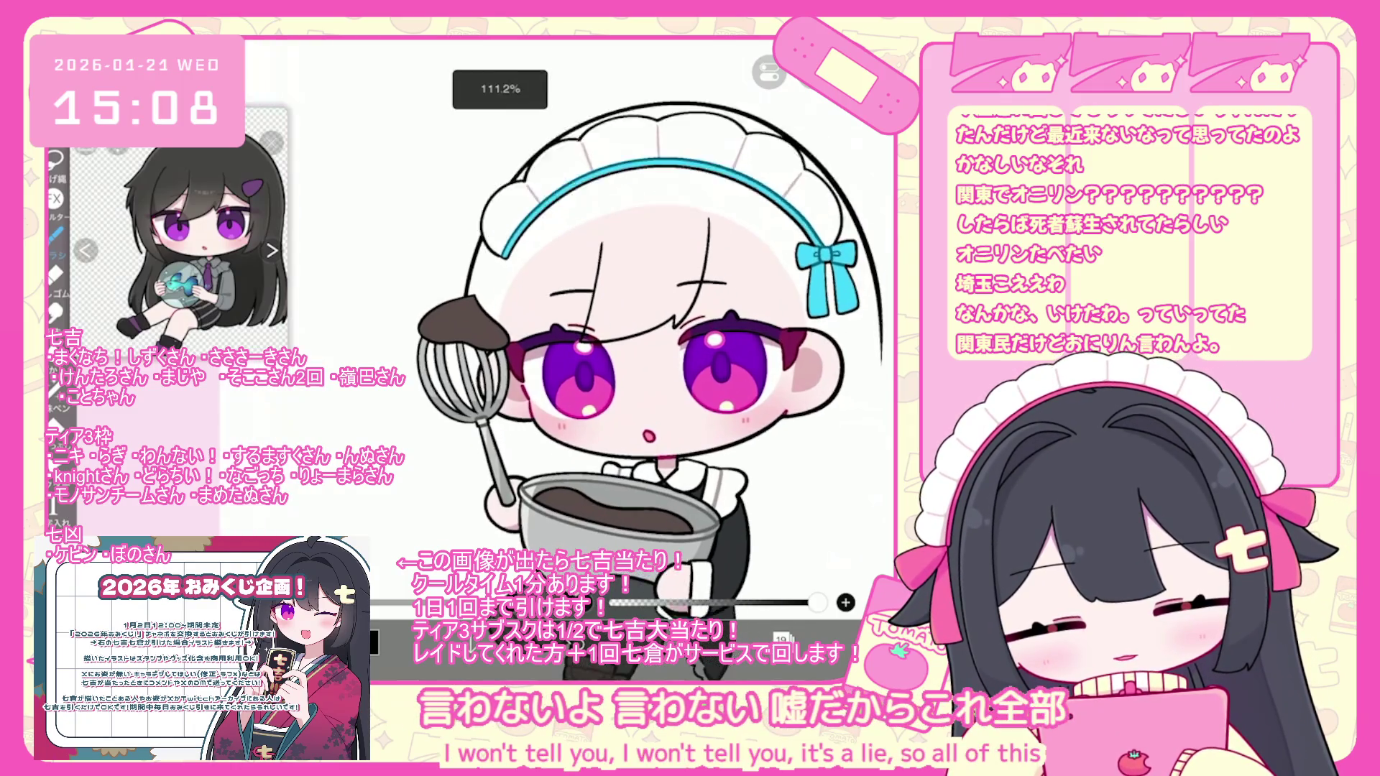
scroll(697, 324, "down", 2)
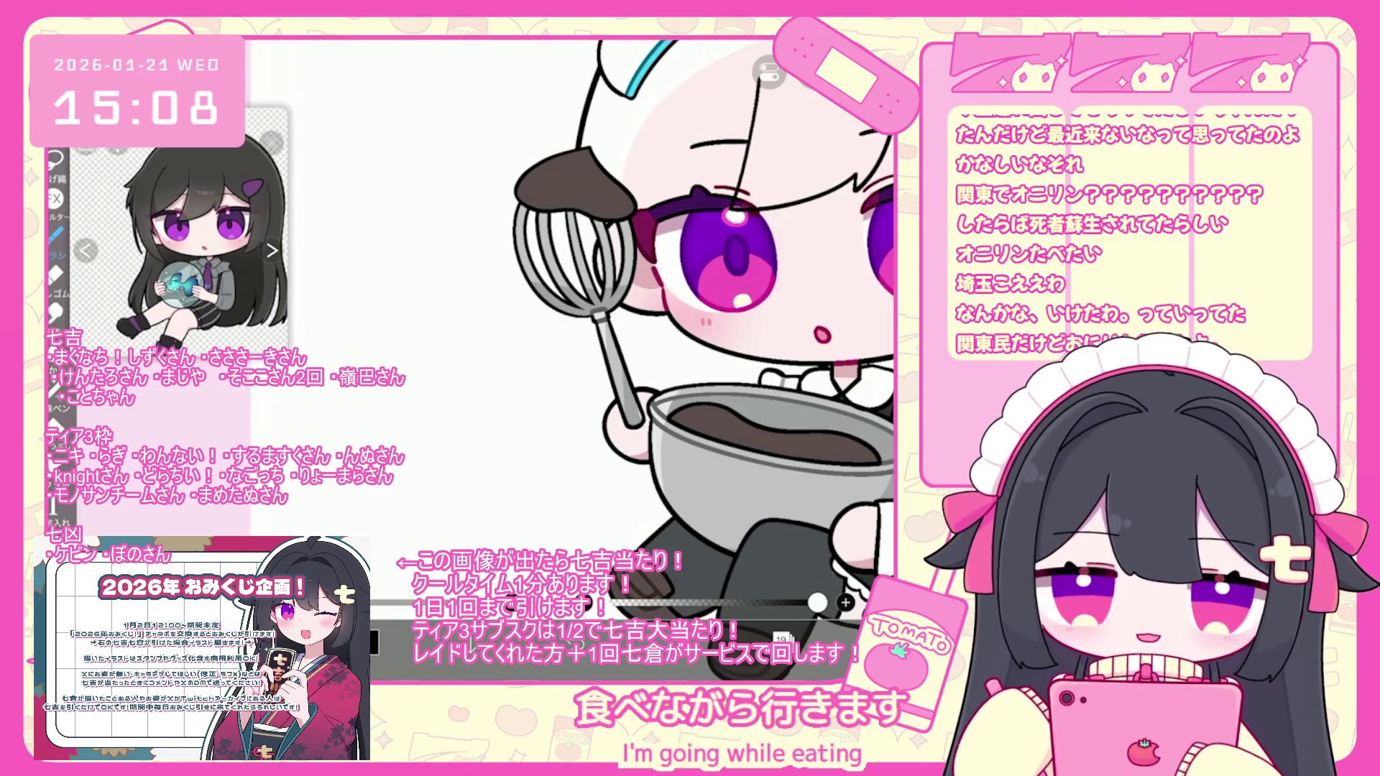
scroll(697, 345, "up", 5)
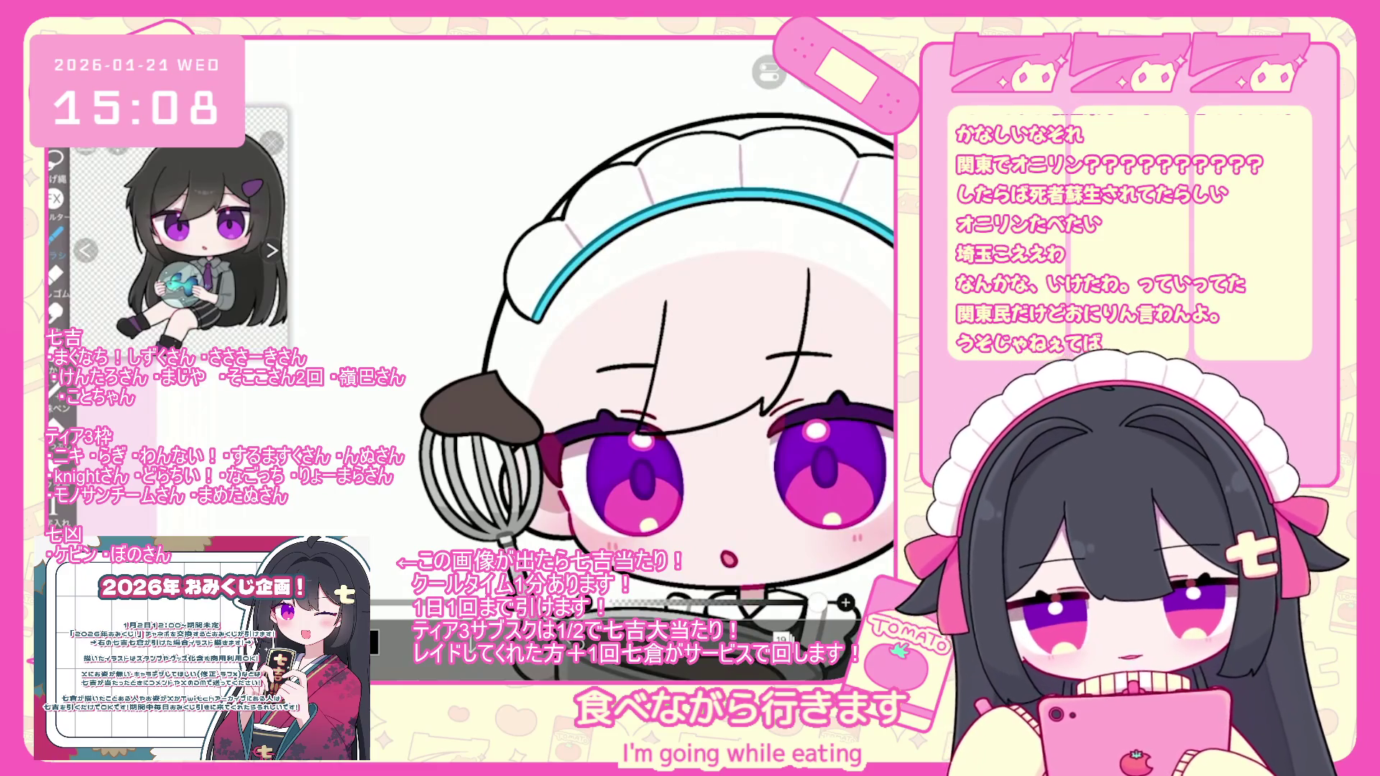
- Undo the stray strokes near the face and rotate the bow loop lines about 3°
key("ctrl+z")
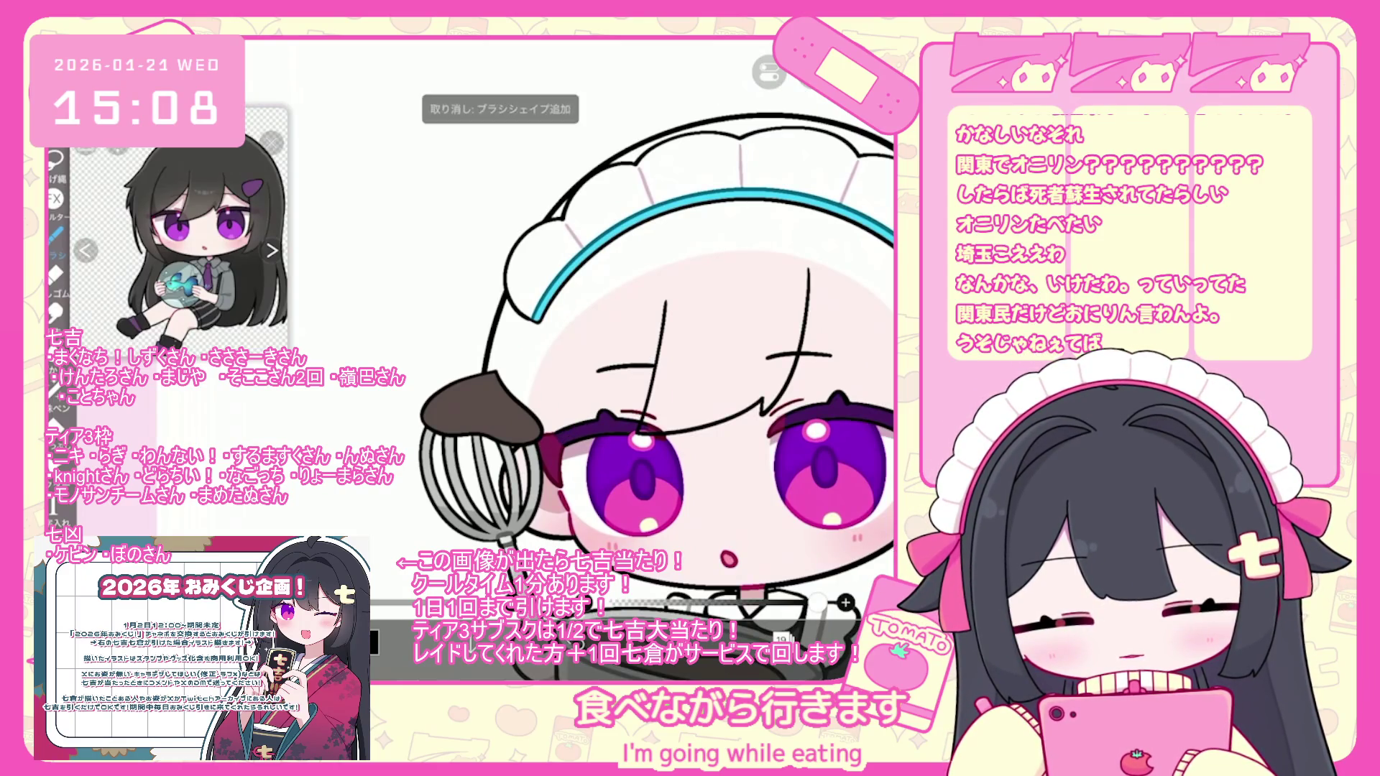
scroll(630, 384, "down", 3)
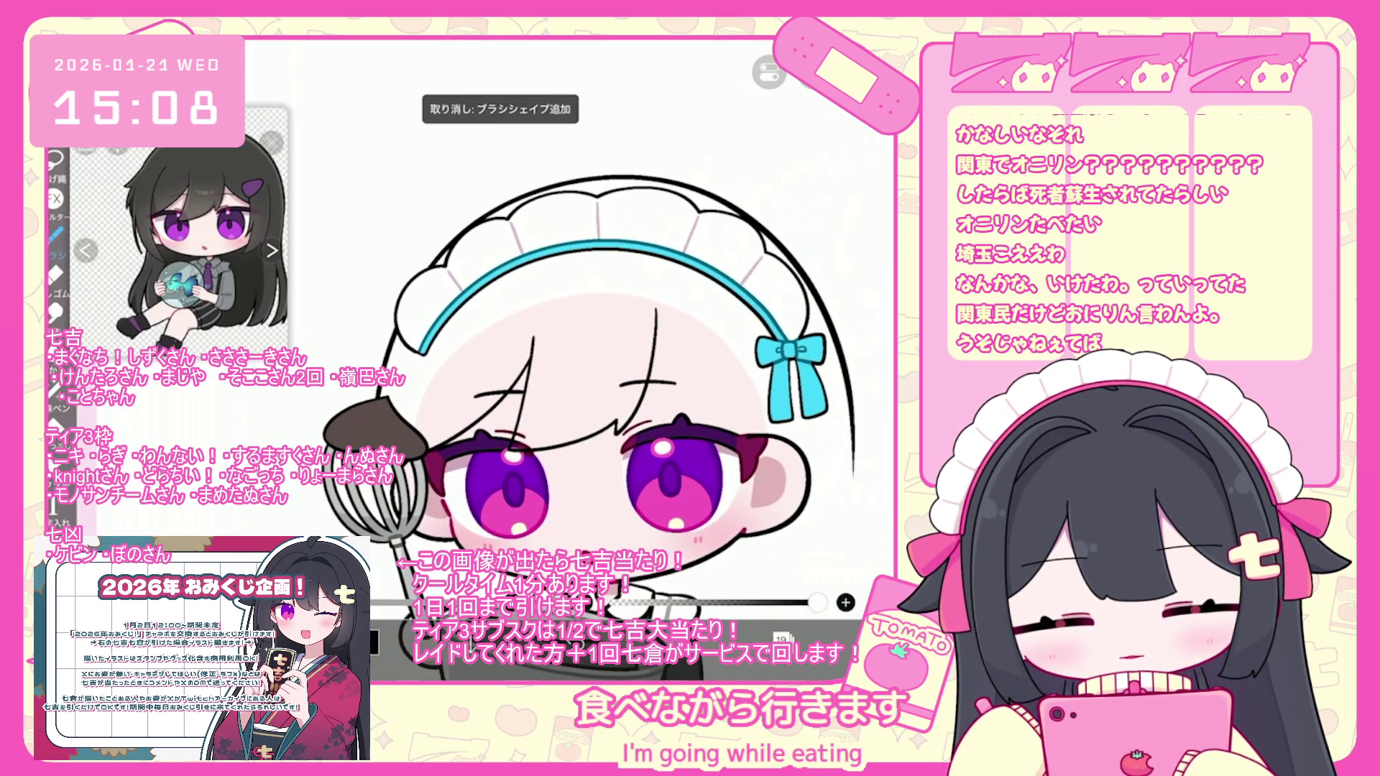
scroll(546, 388, "down", 1)
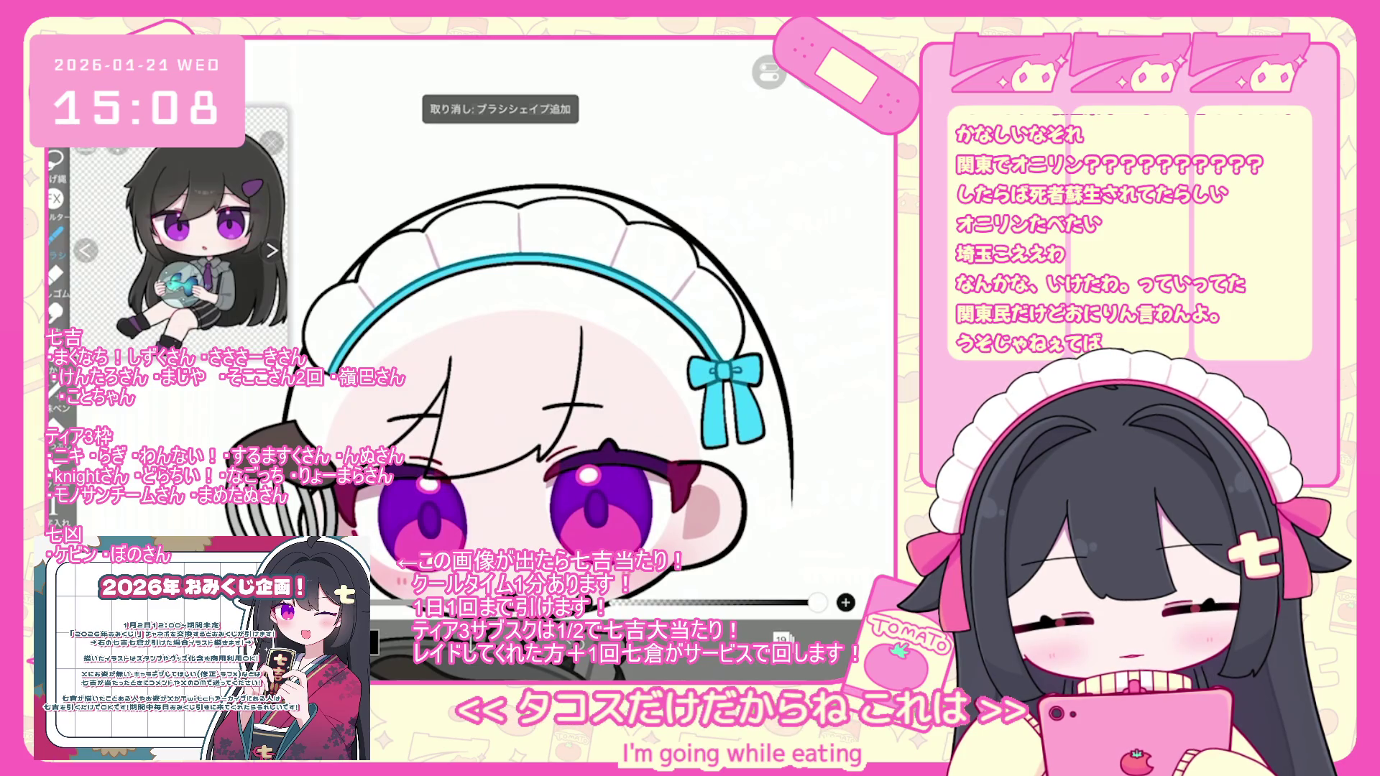
scroll(446, 381, "up", 3)
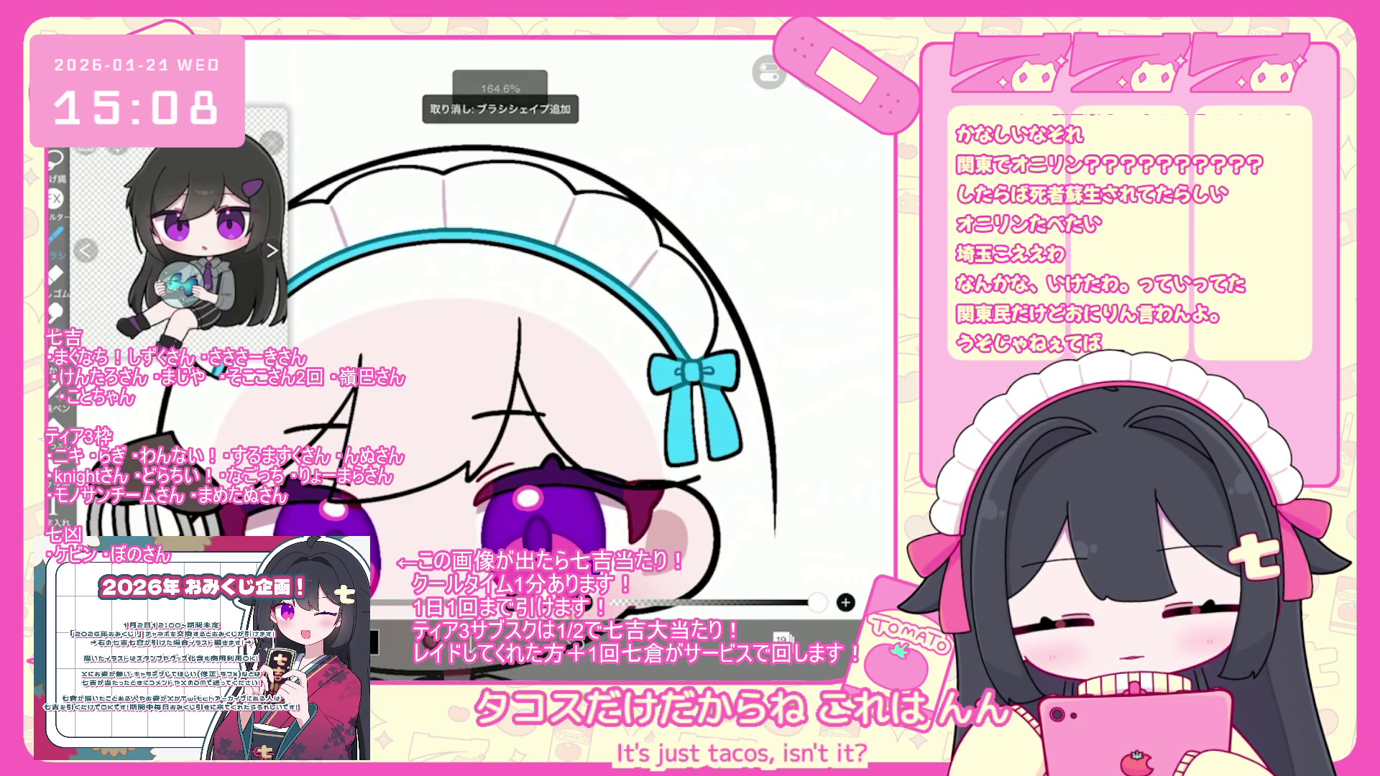
key("ctrl+z")
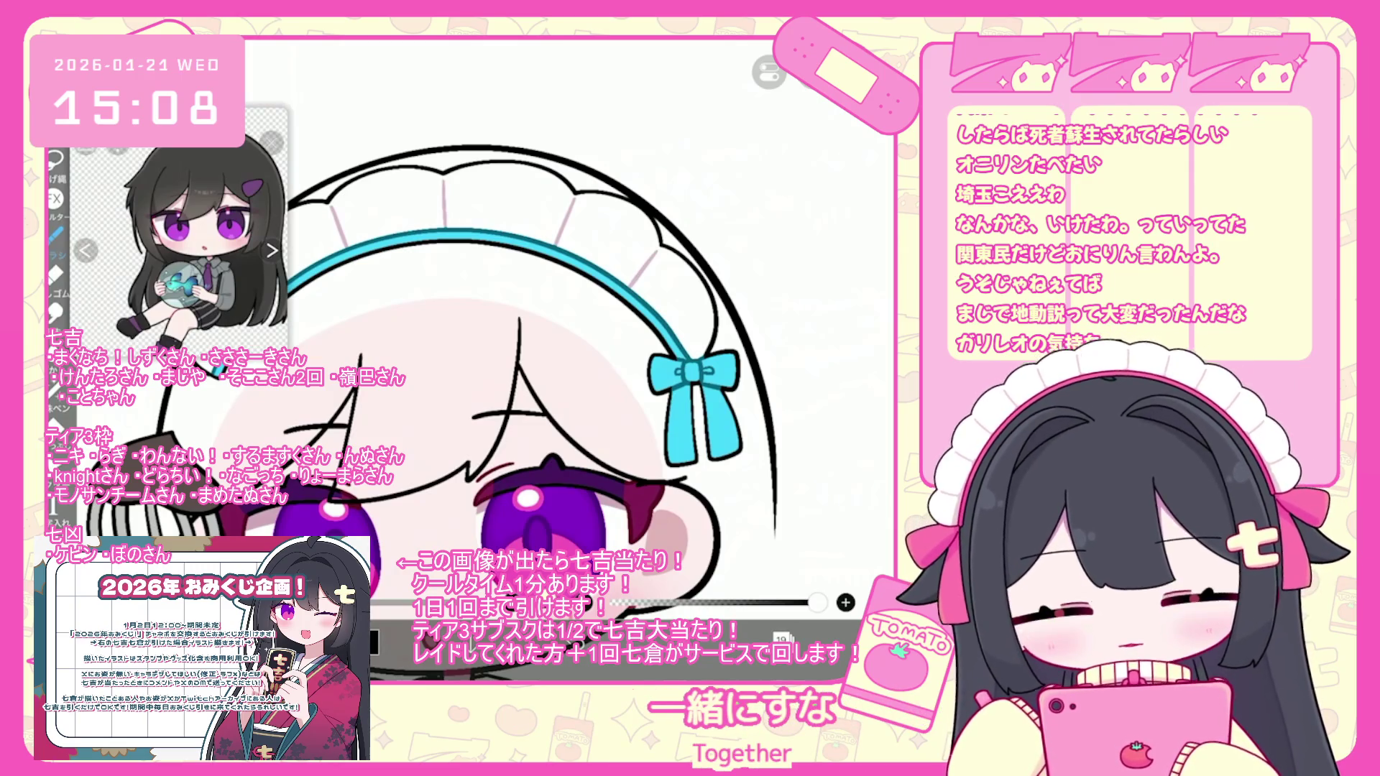
scroll(460, 345, "down", 2)
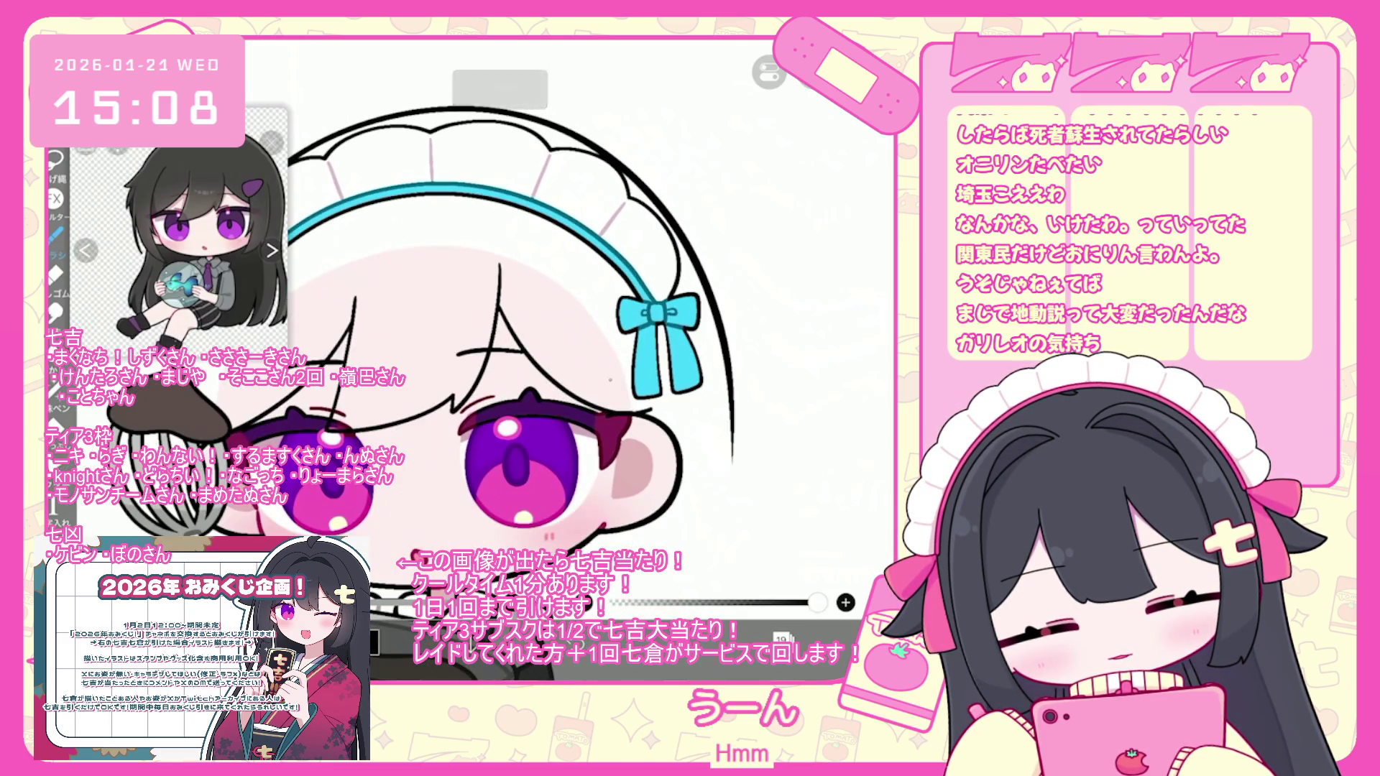
key("ctrl+z")
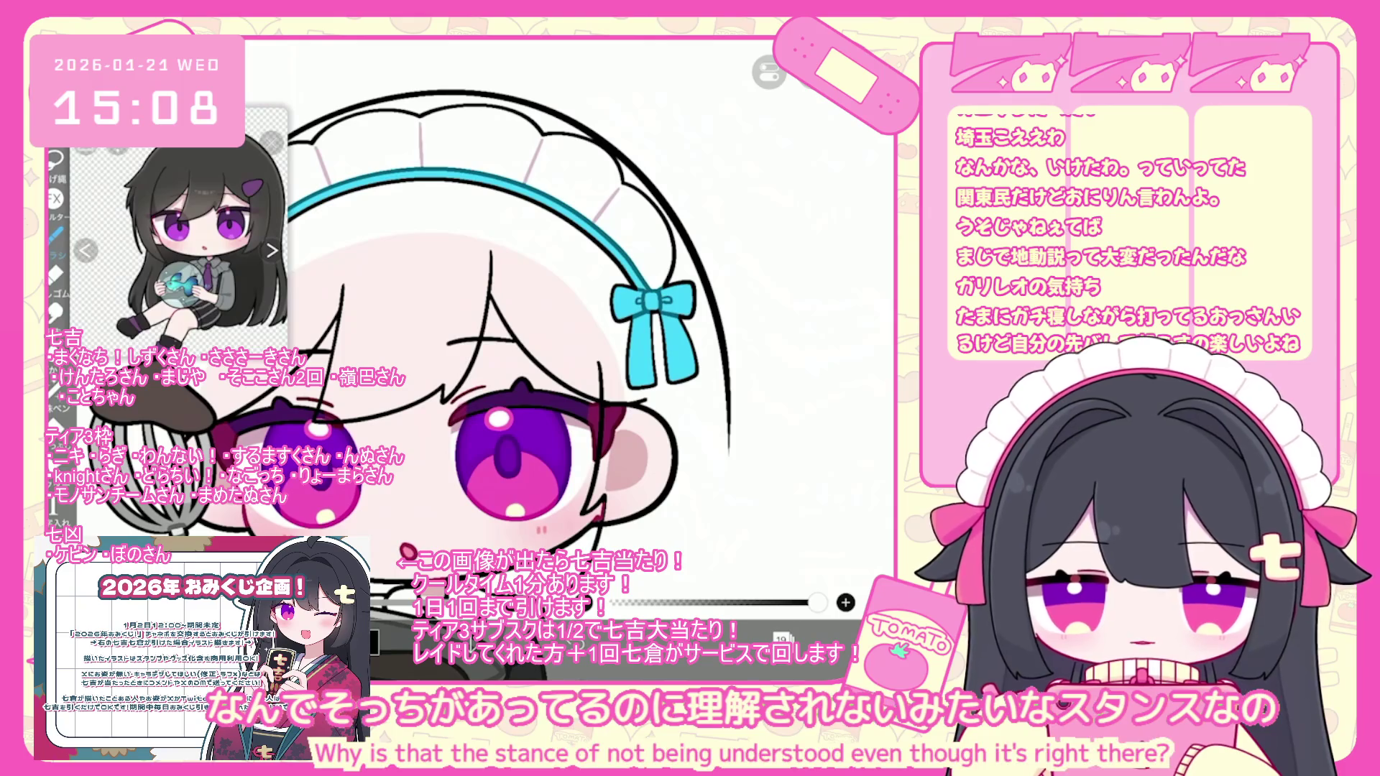
scroll(395, 319, "down", 2)
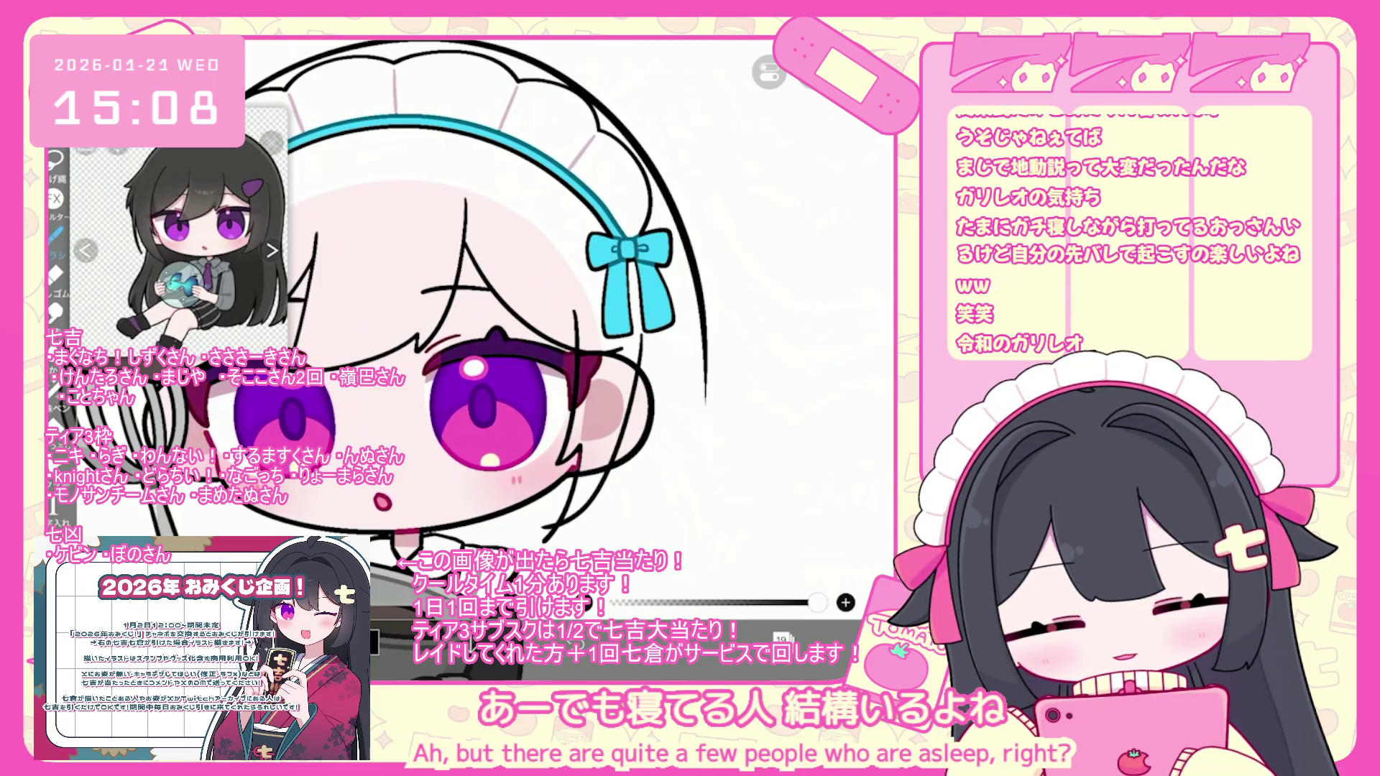
key("ctrl+z")
key("ctrl+z")
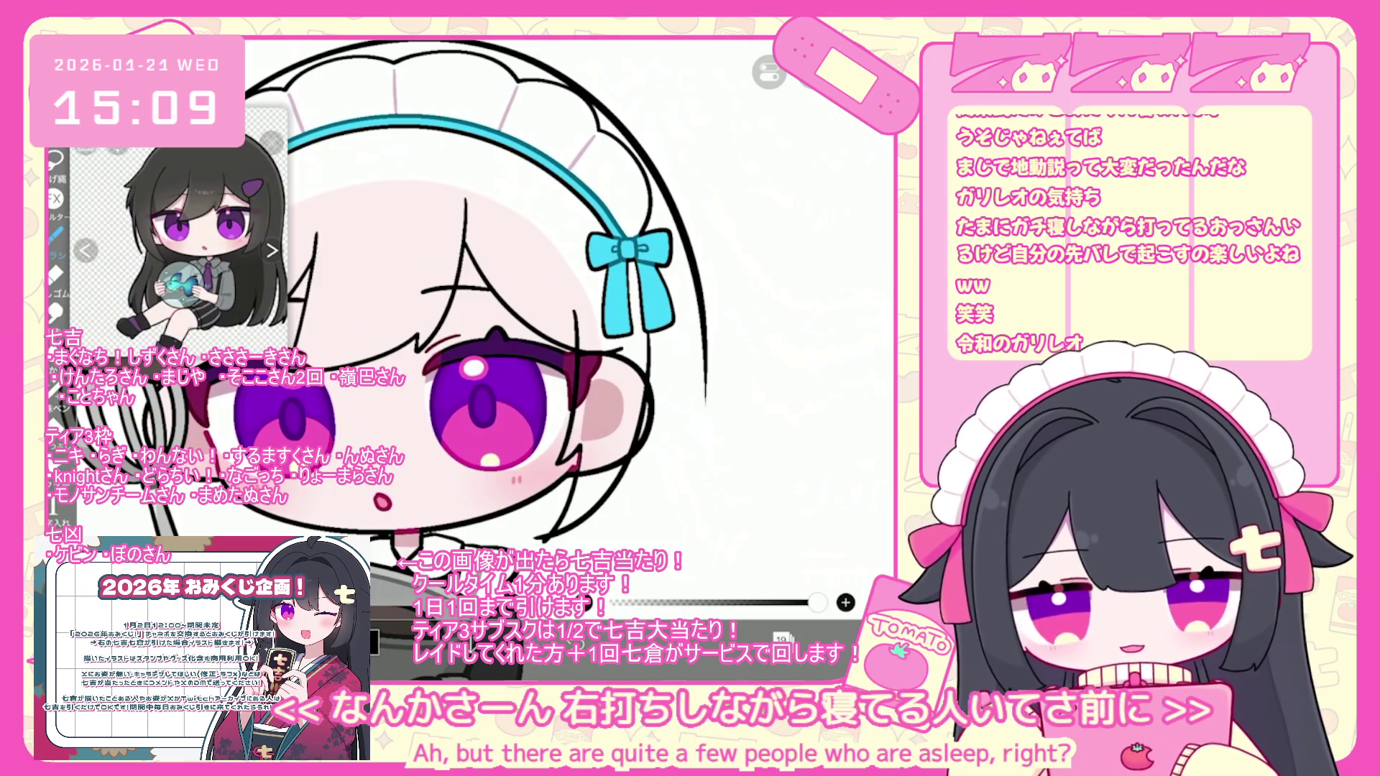
scroll(379, 320, "up", 3)
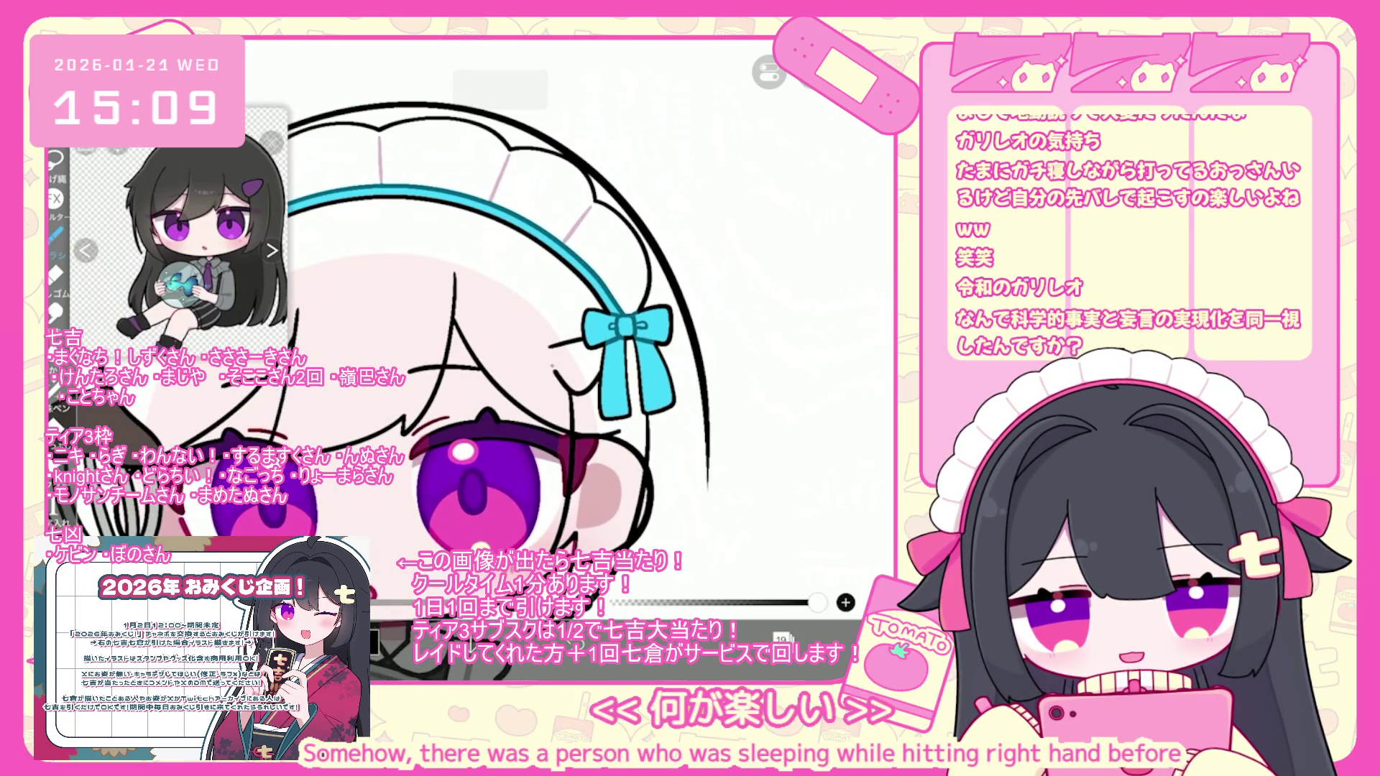
key("ctrl+z")
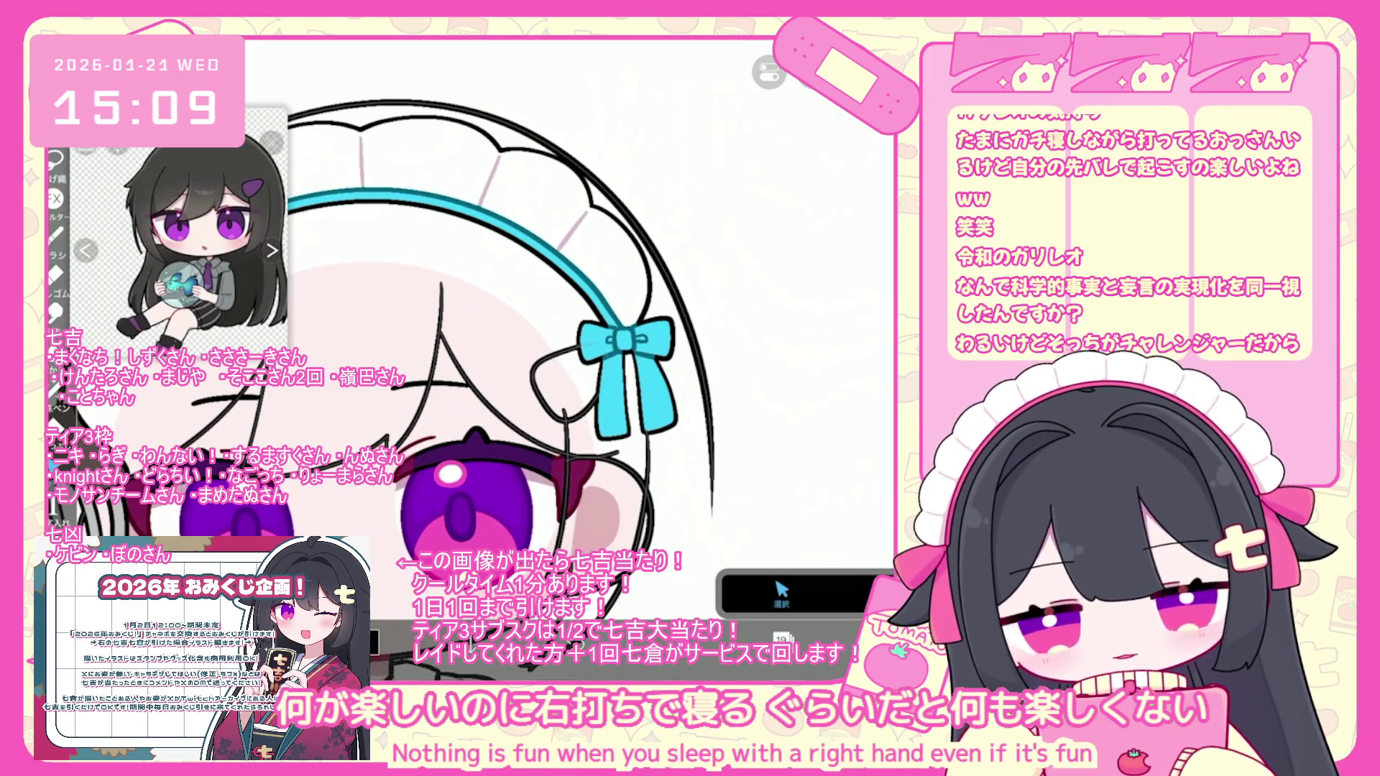
left_click_drag(597, 403, 588, 415)
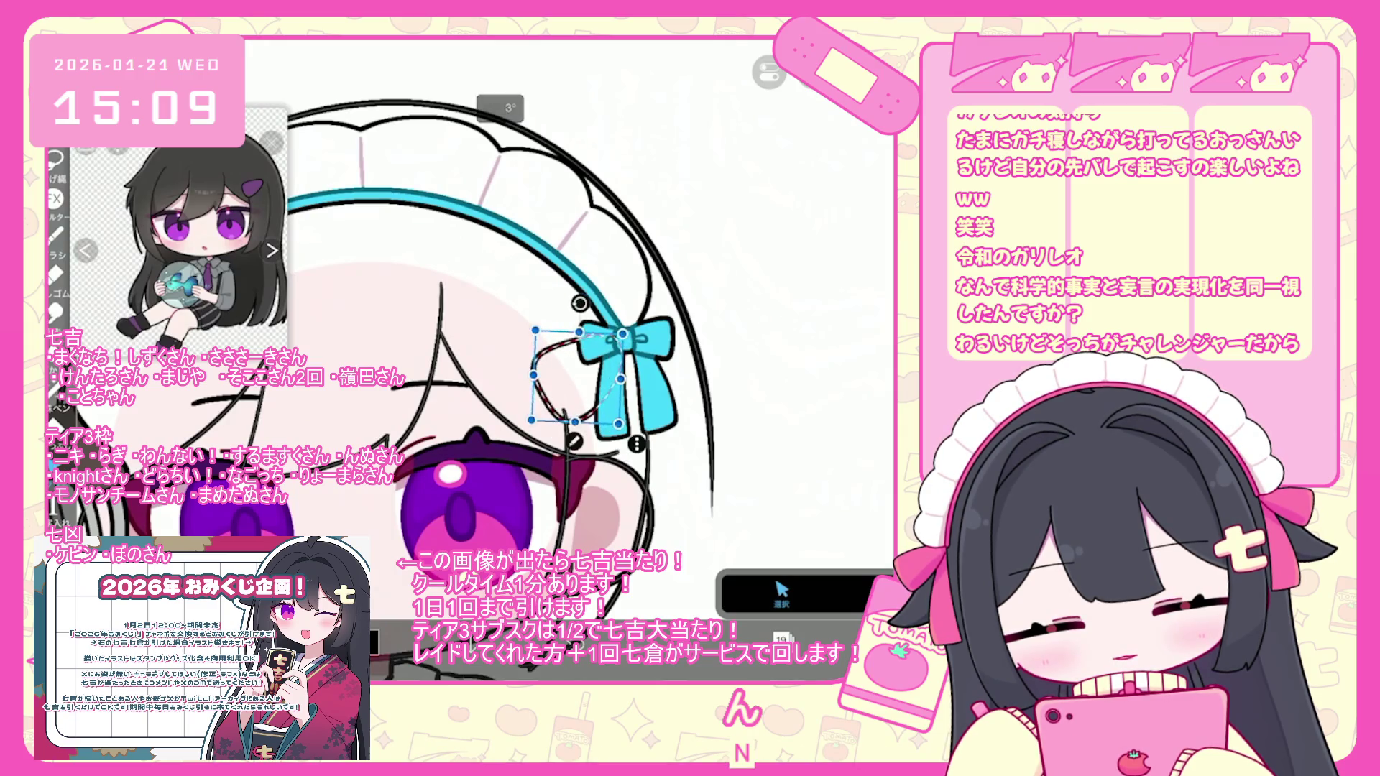
- Commit the rotated bow loop and zoom out to review the bangs over the face
left_click(782, 593)
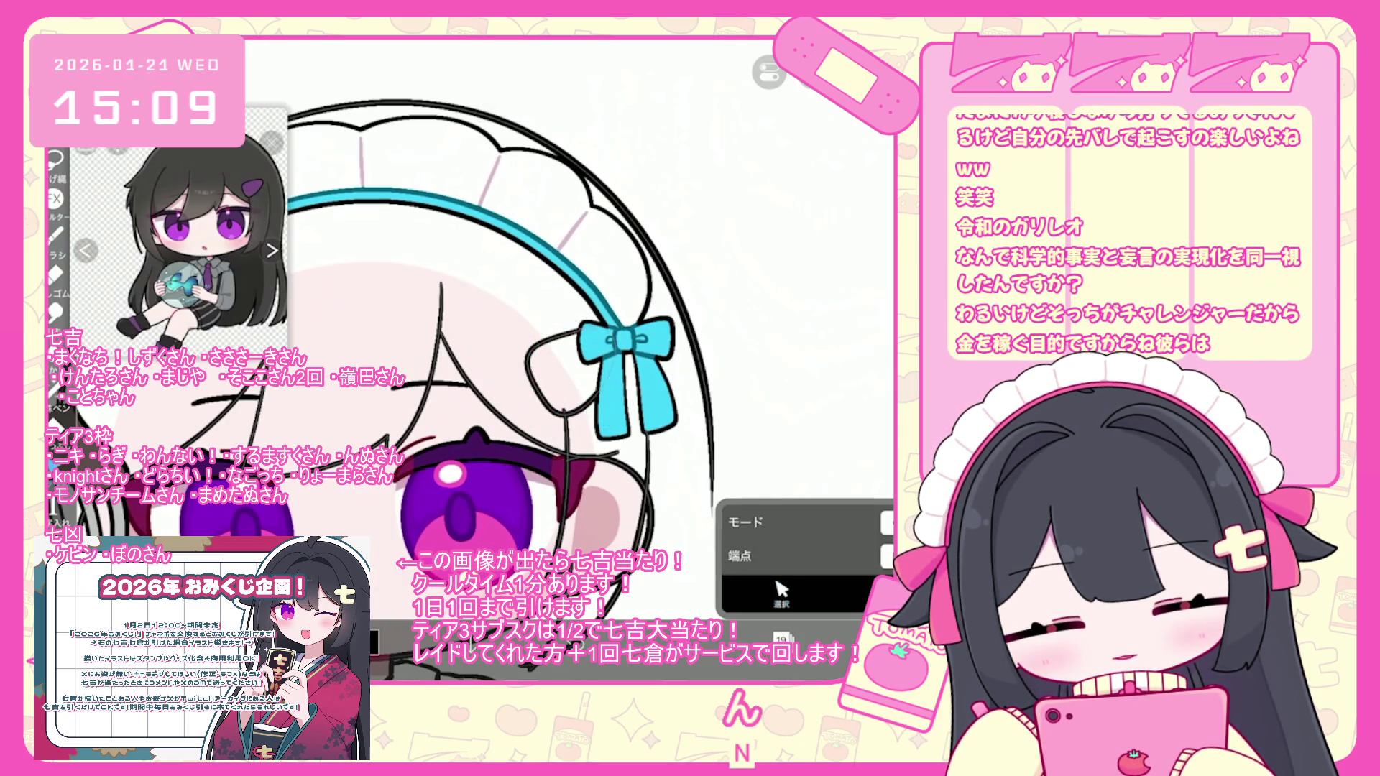
scroll(503, 324, "down", 1)
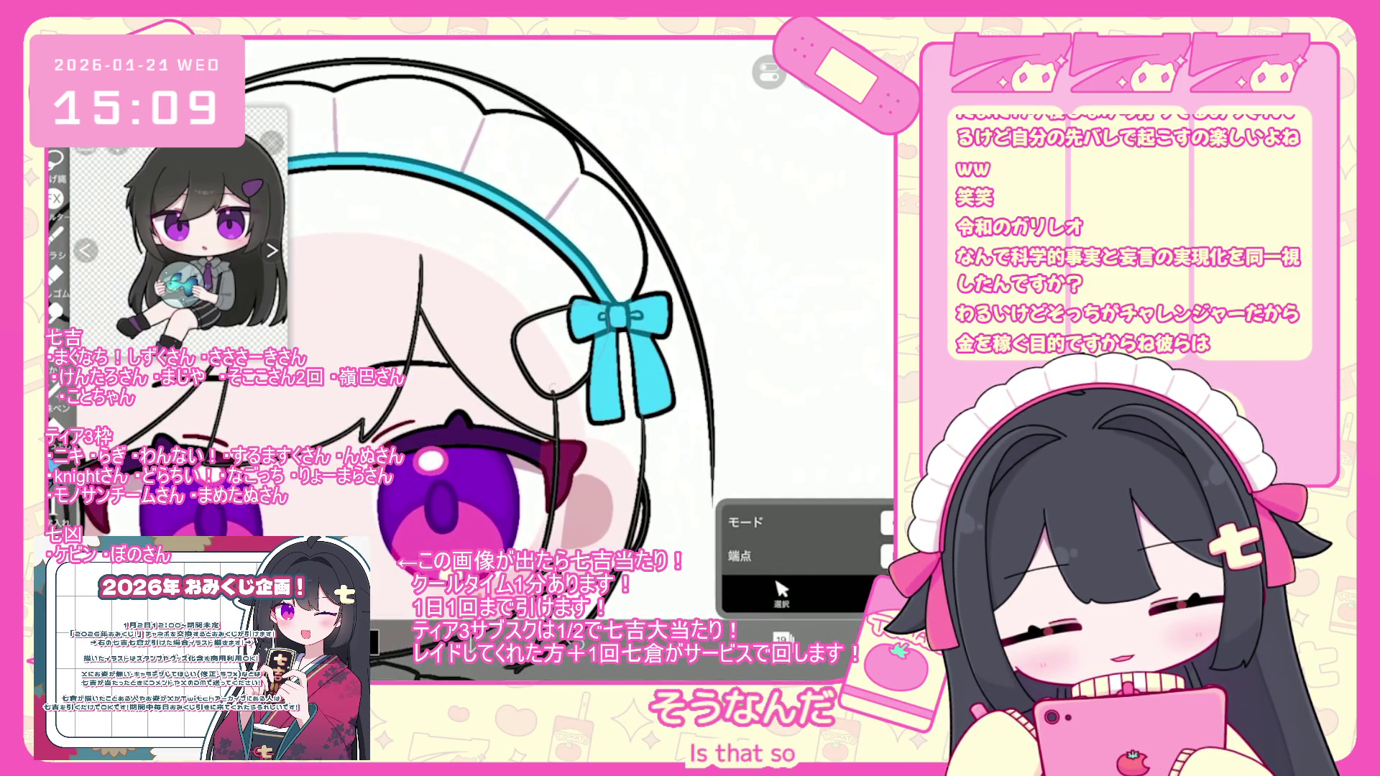
scroll(487, 302, "up", 1)
scroll(488, 298, "up", 1)
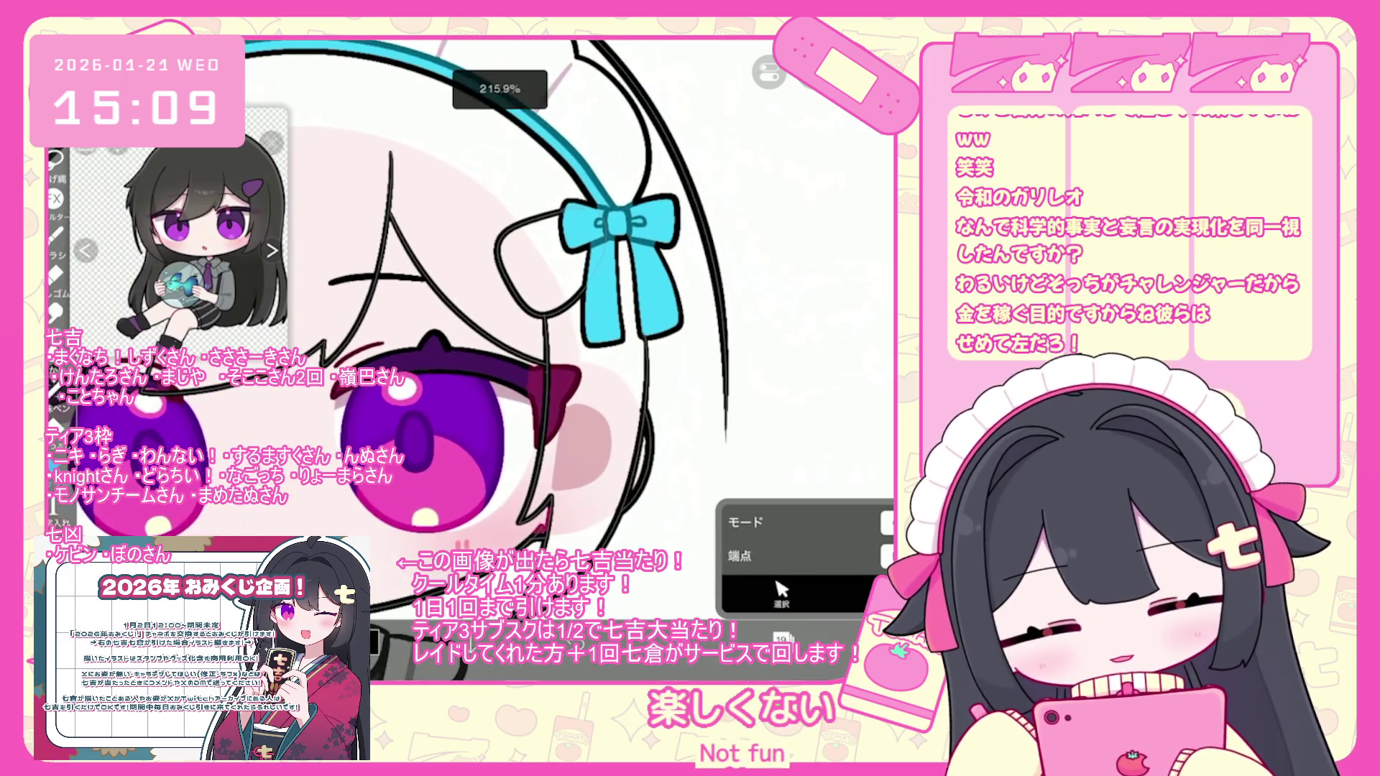
scroll(487, 298, "down", 1)
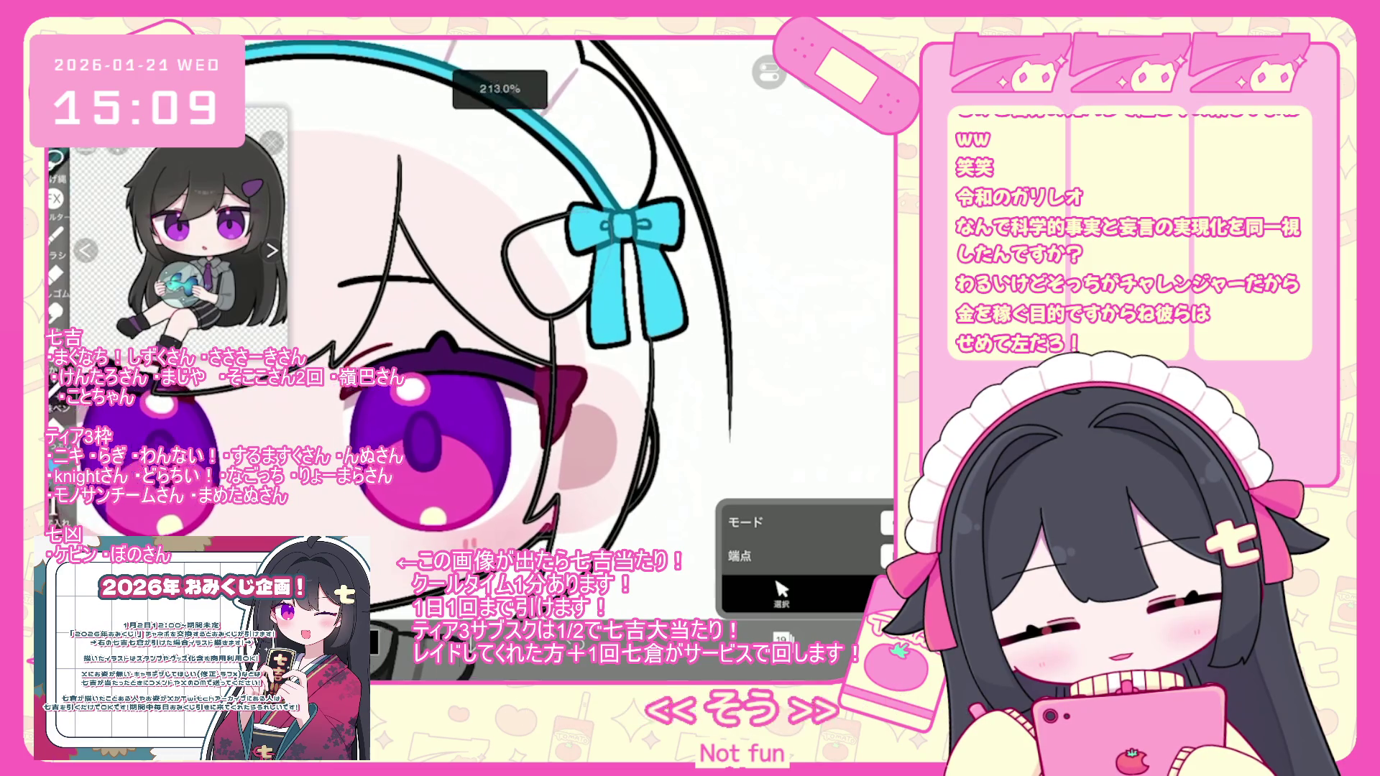
scroll(488, 299, "down", 3)
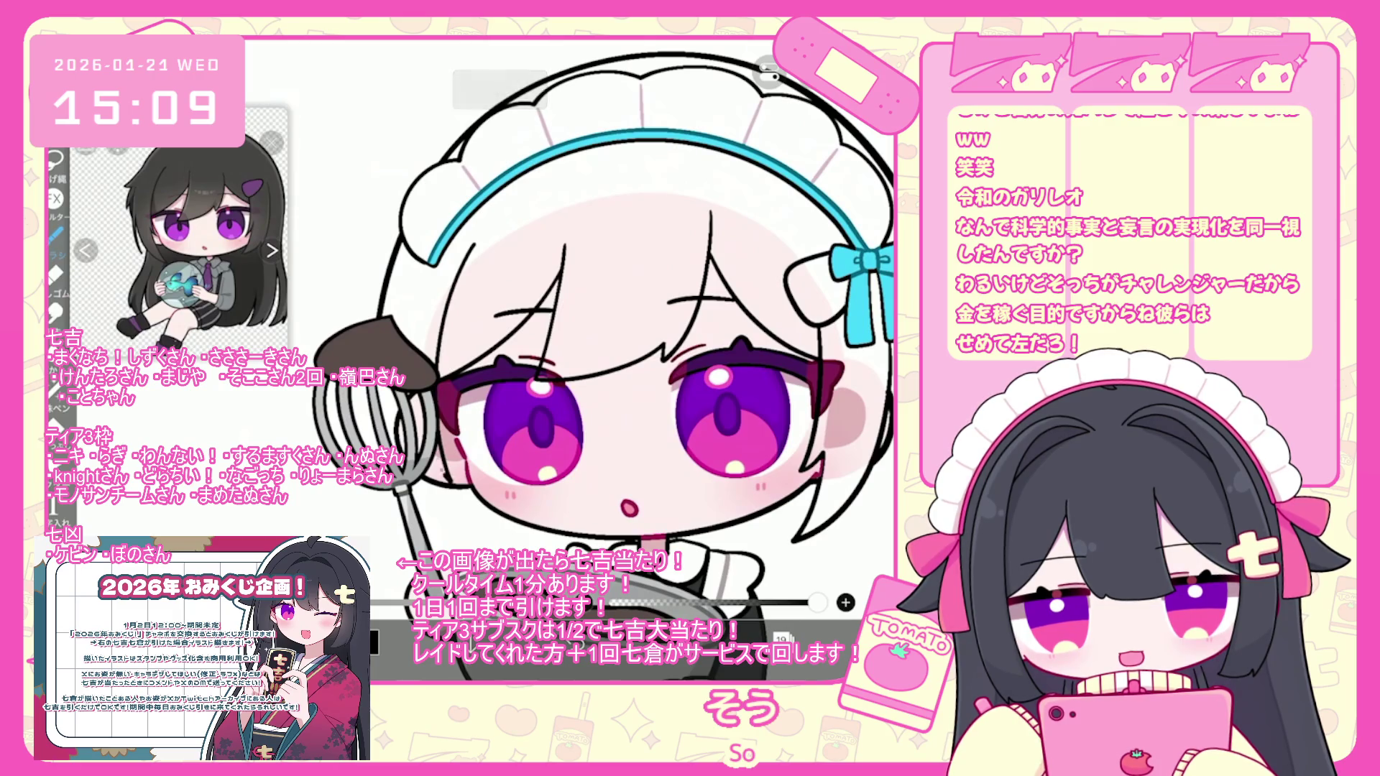
scroll(488, 299, "down", 1)
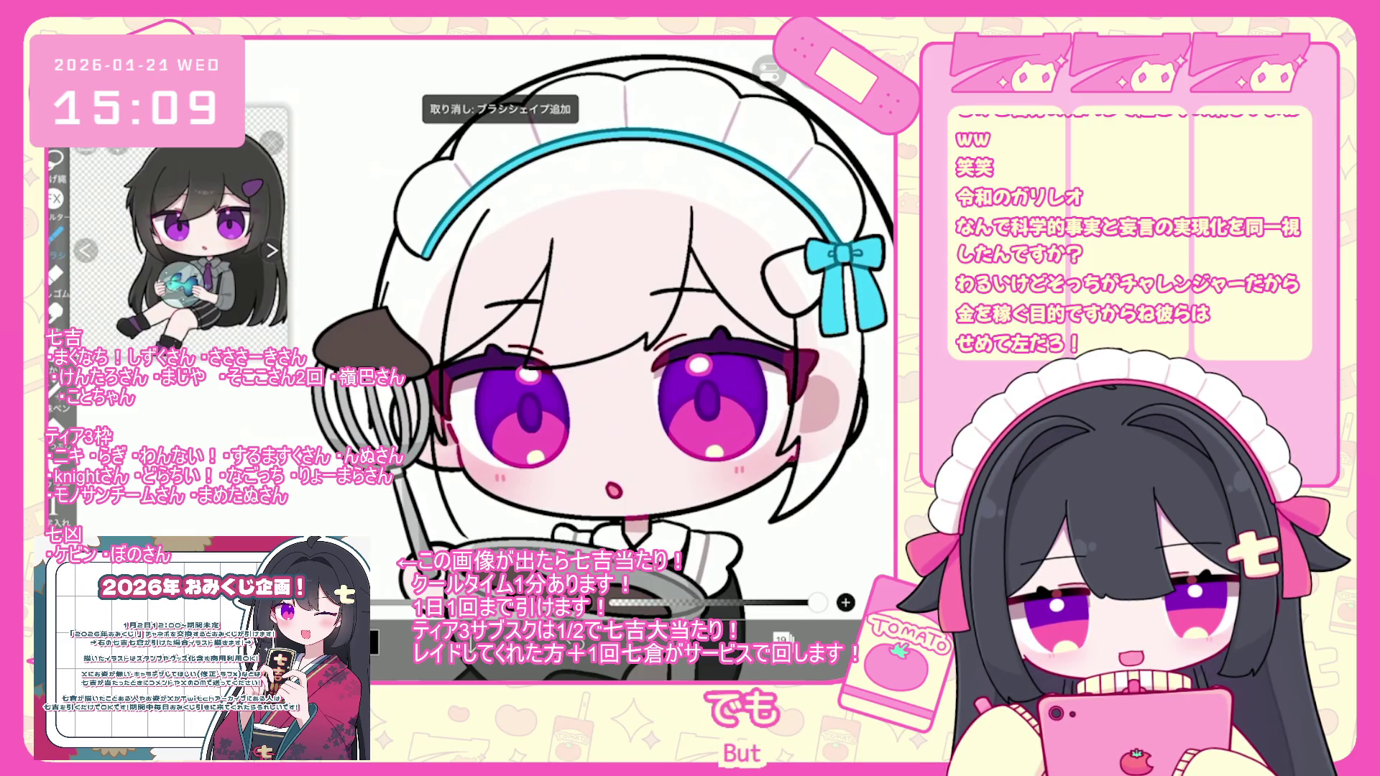
scroll(604, 345, "up", 2)
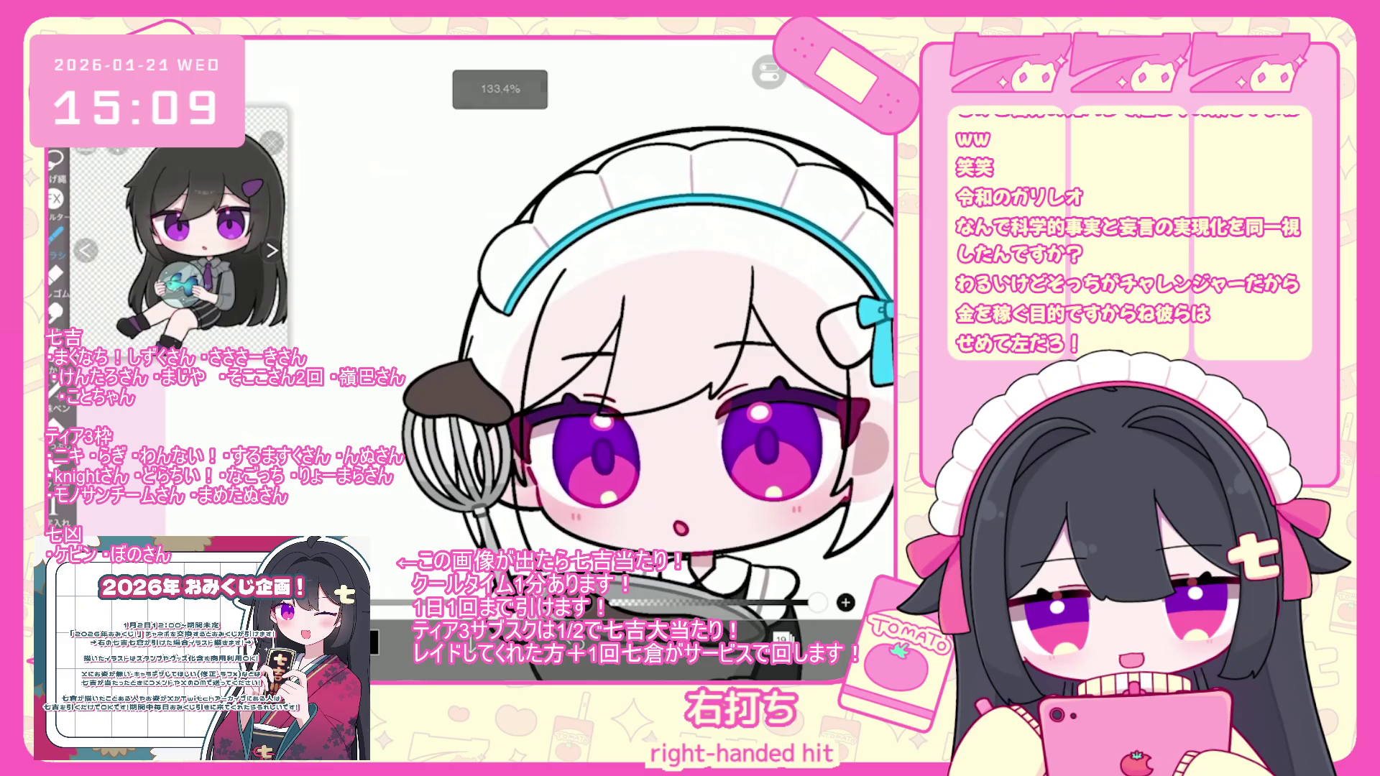
- Draw hair strands down the left side of the face, redoing misplaced strokes
left_click_drag(471, 307, 430, 364)
key("ctrl+z")
left_click_drag(474, 292, 435, 367)
scroll(647, 360, "down", 2)
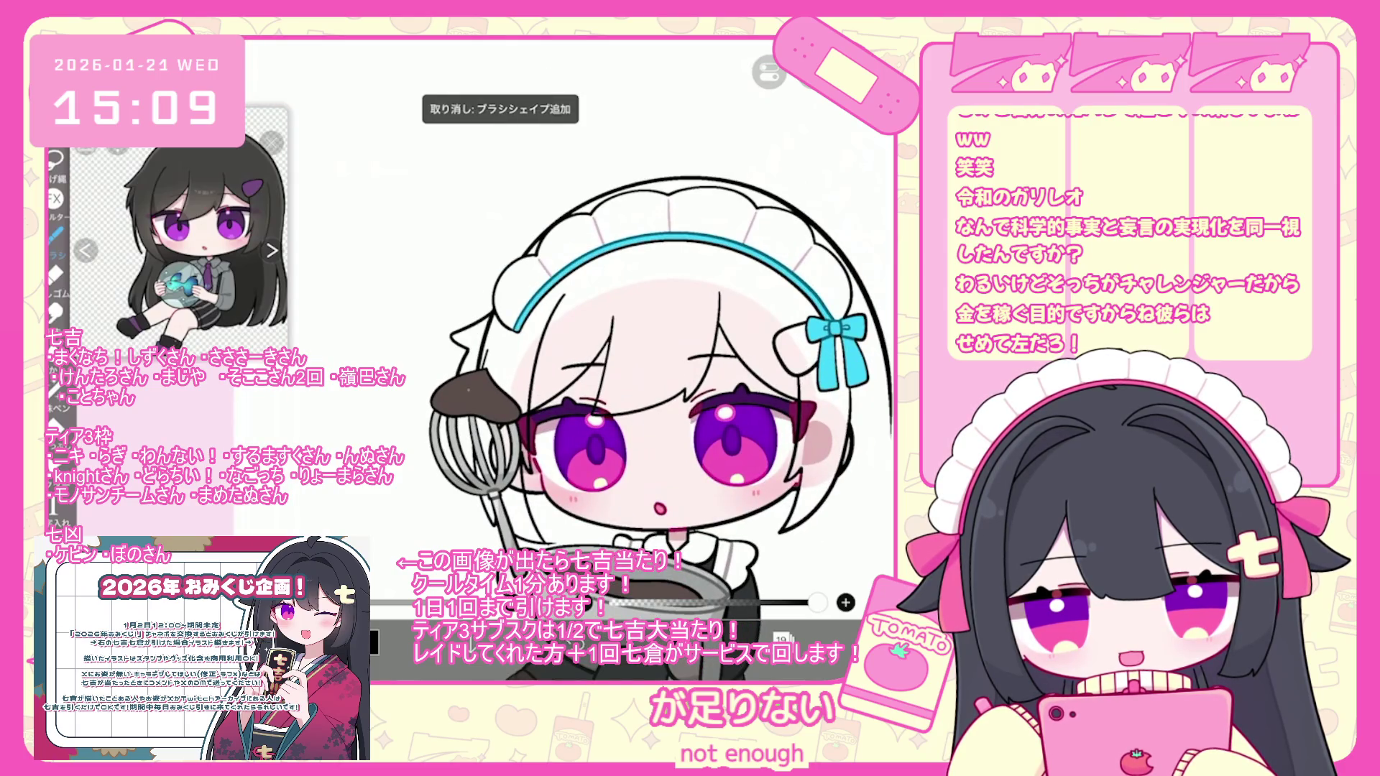
scroll(654, 403, "up", 1)
scroll(655, 403, "up", 2)
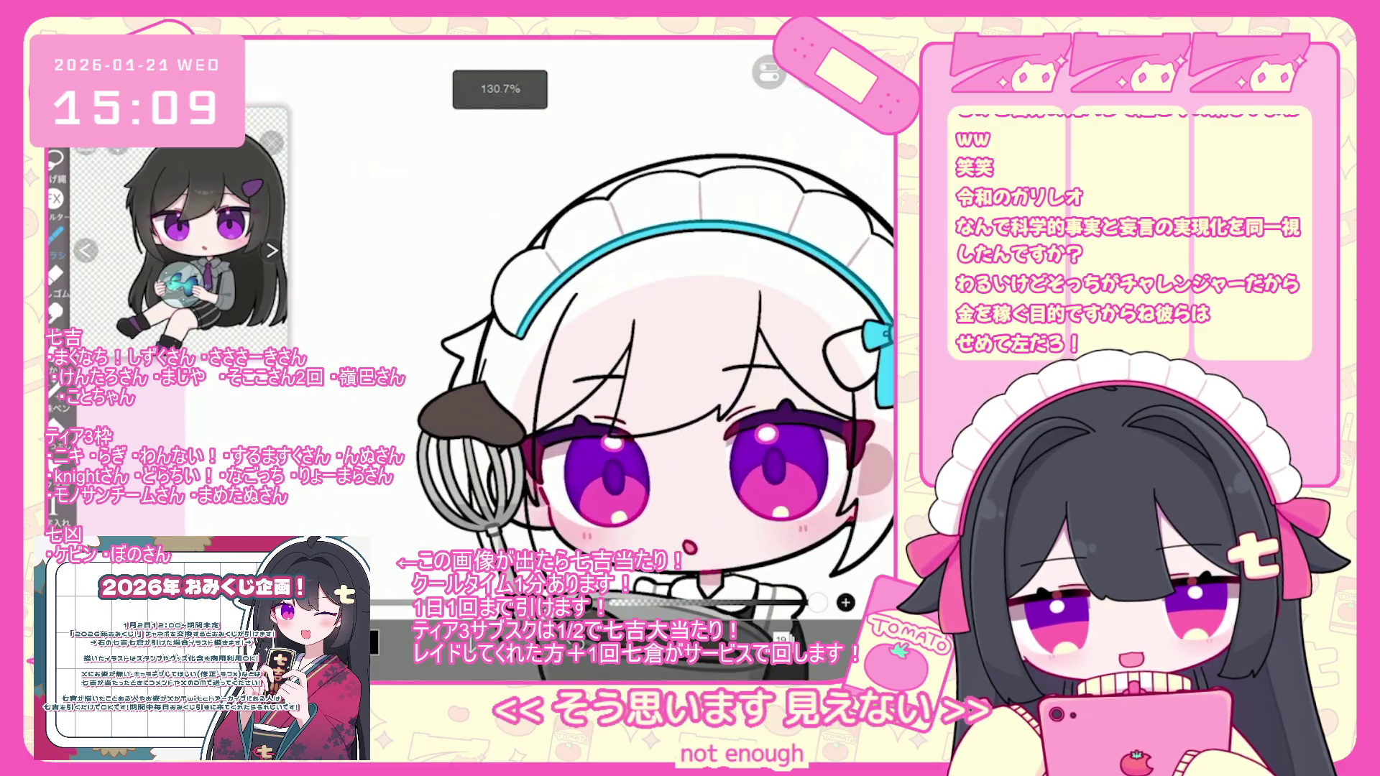
key("ctrl+z")
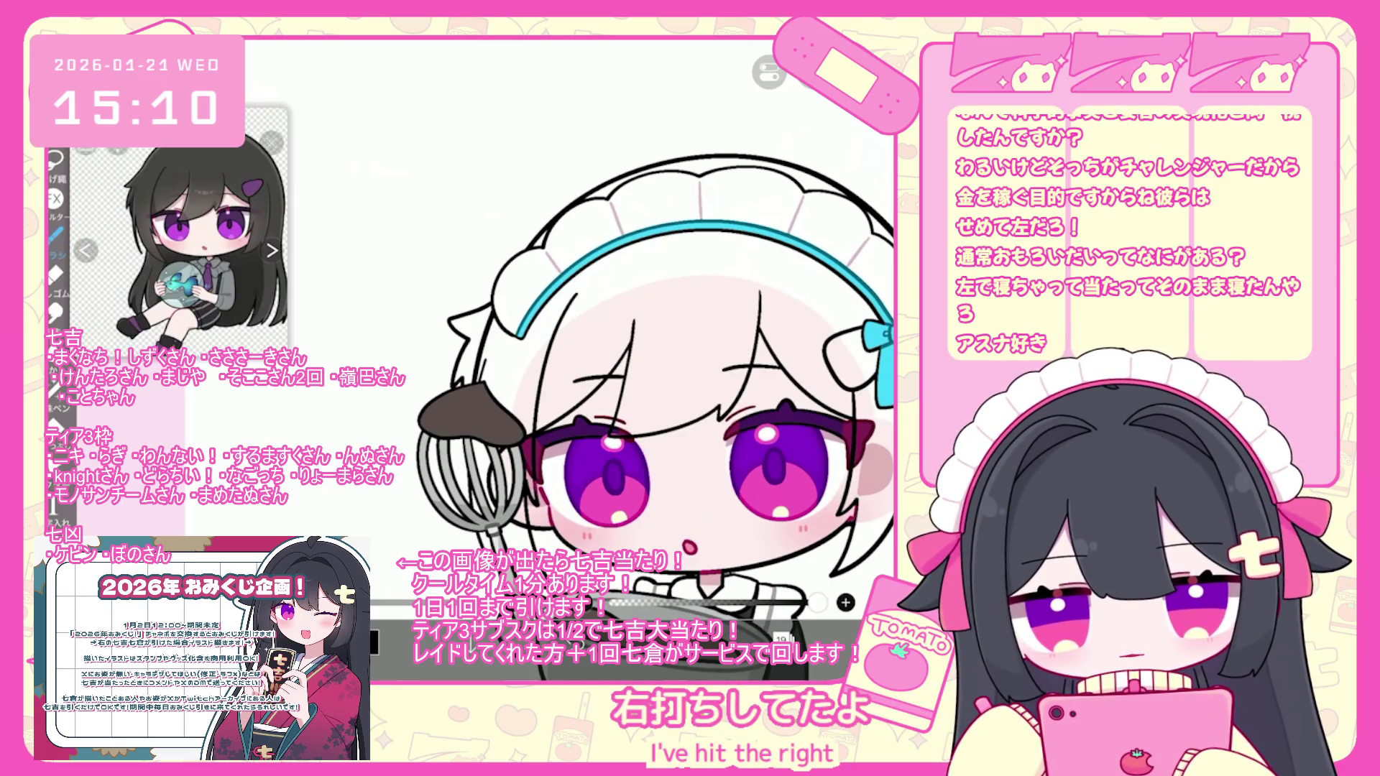
key("ctrl+z")
mouse_move(493, 291)
left_mouse_down()
mouse_move(449, 329)
mouse_move(467, 385)
left_mouse_up()
- Try several right-side hair strands reaching past the shoulder, then undo them
scroll(647, 360, "down", 2)
scroll(482, 381, "up", 3)
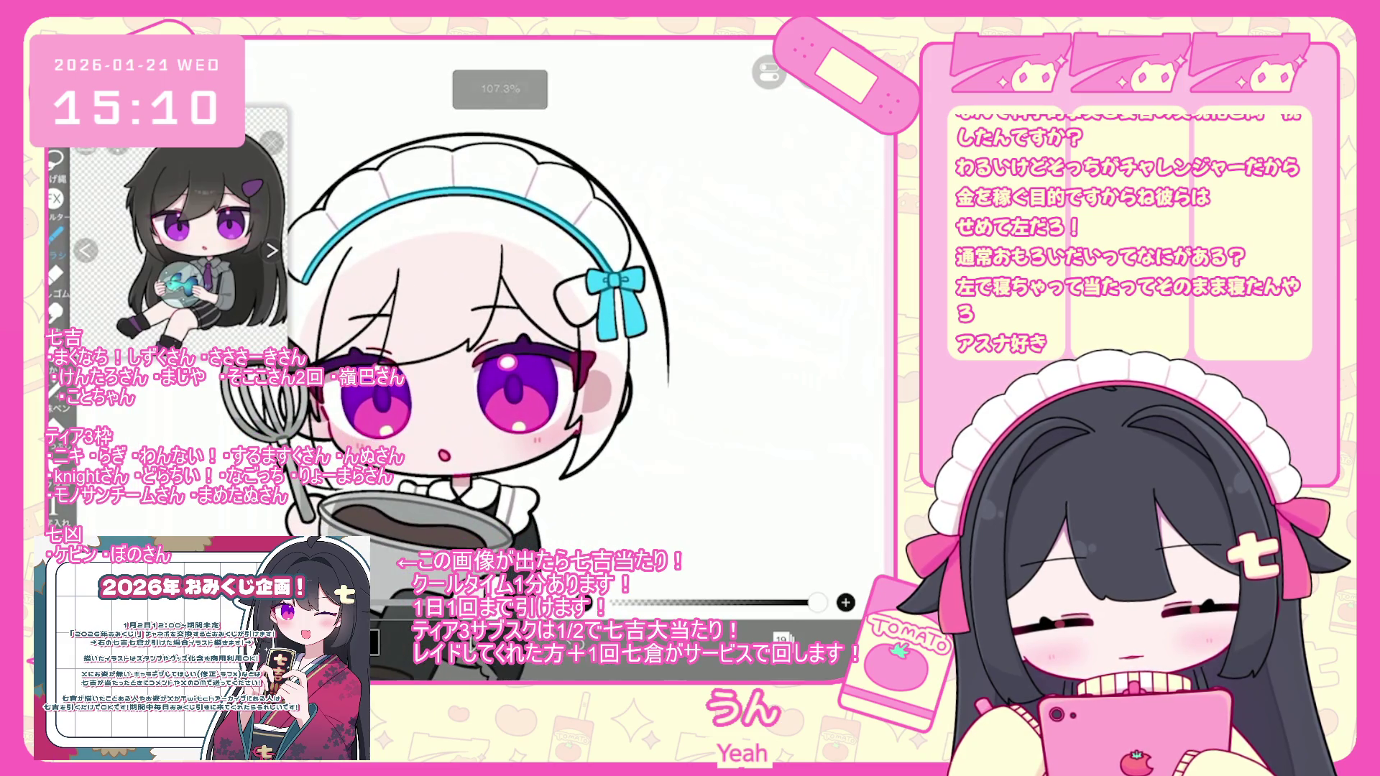
scroll(475, 331, "down", 1)
key("ctrl+z")
left_click_drag(639, 317, 654, 554)
key("ctrl+z")
left_click_drag(638, 321, 654, 550)
key("ctrl+z")
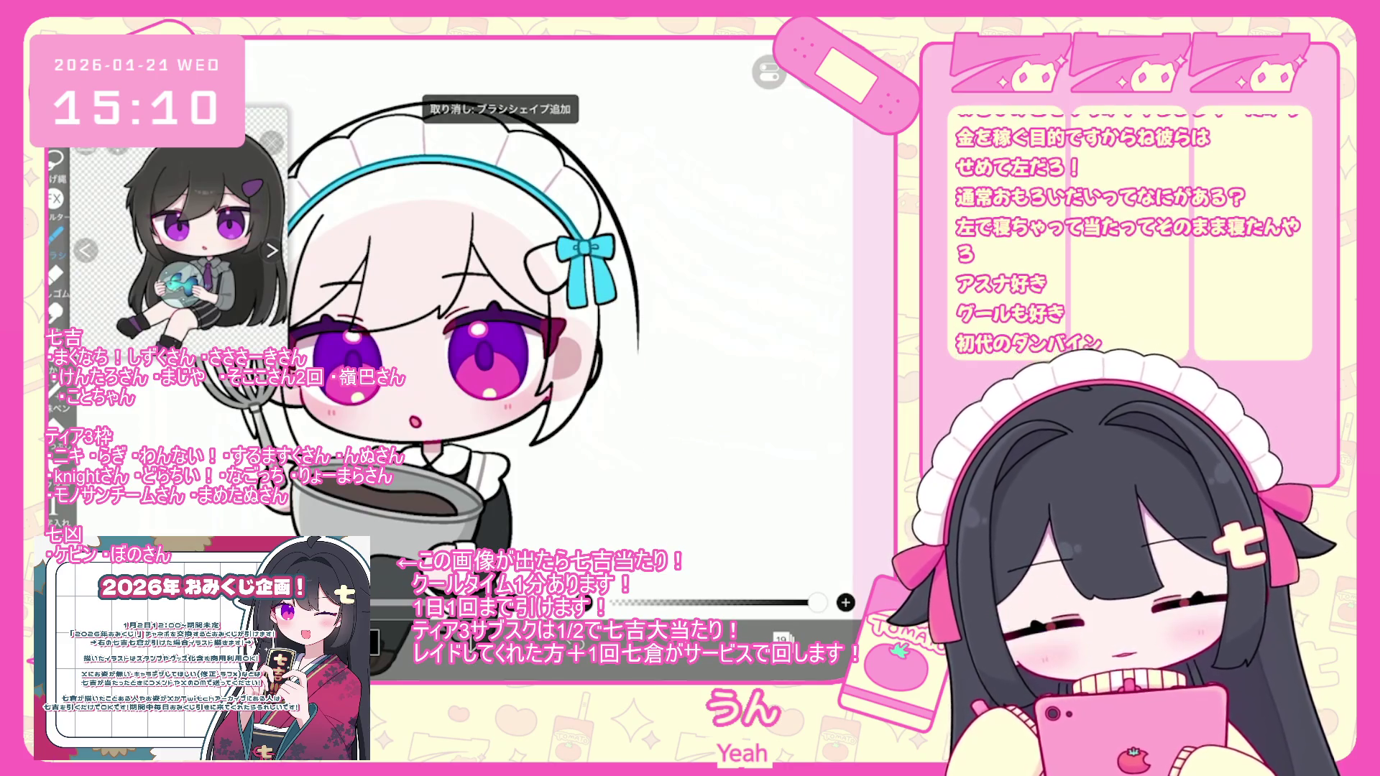
left_click_drag(635, 358, 655, 552)
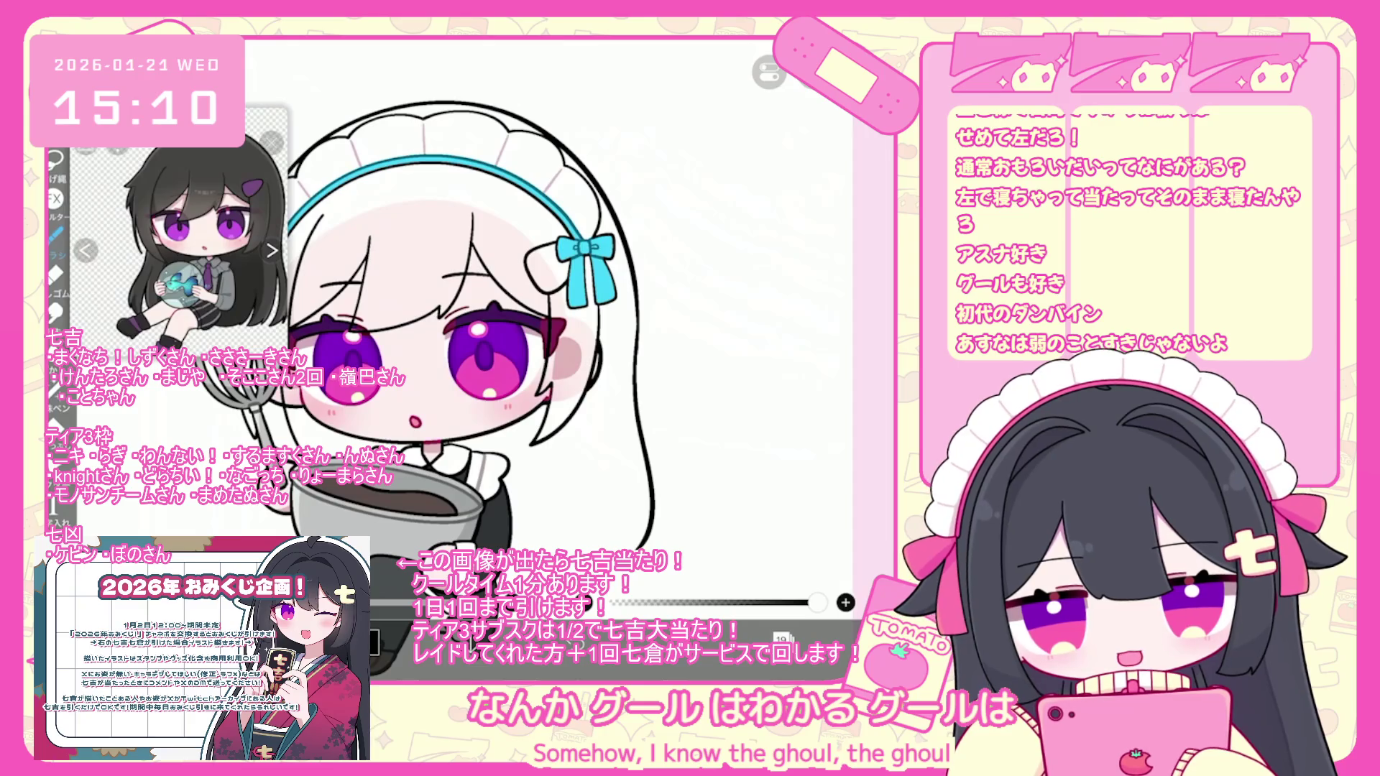
key("ctrl+z")
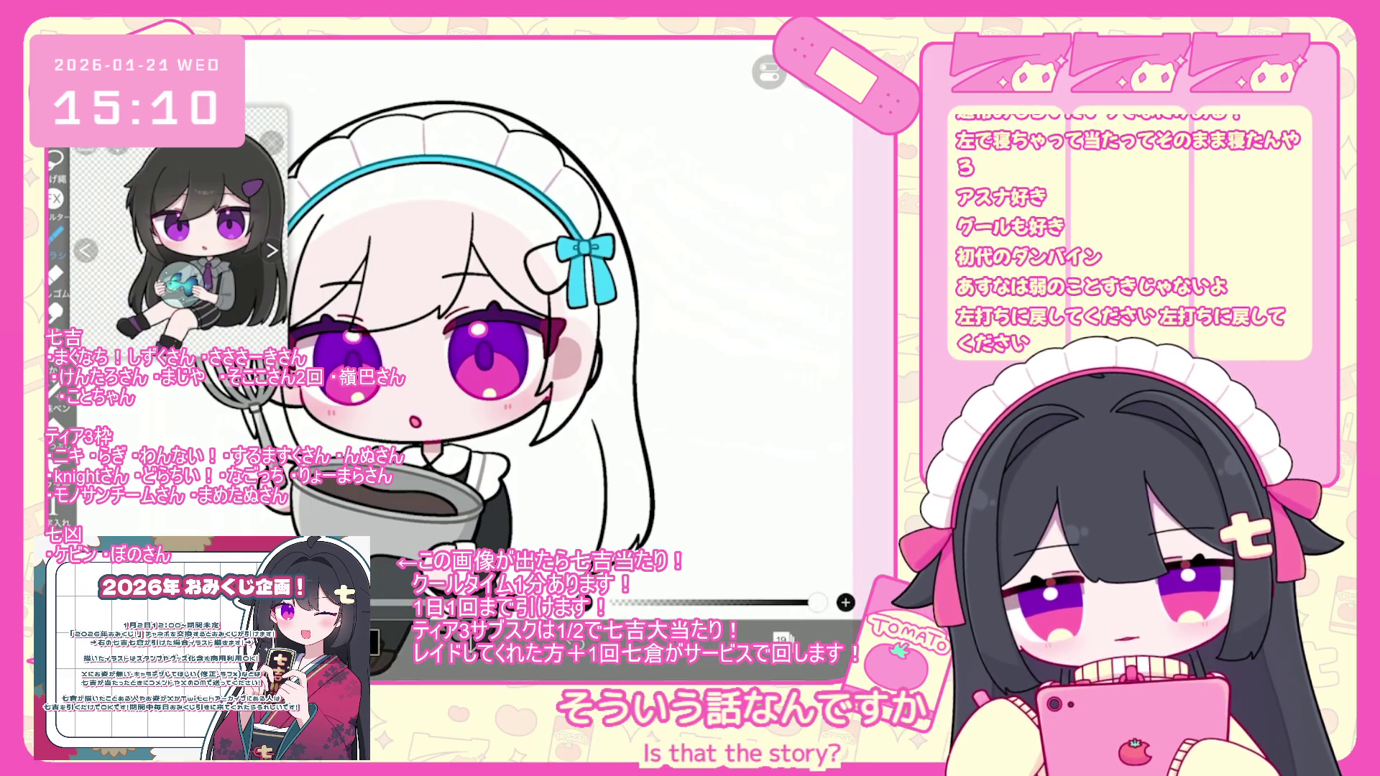
key("ctrl+z")
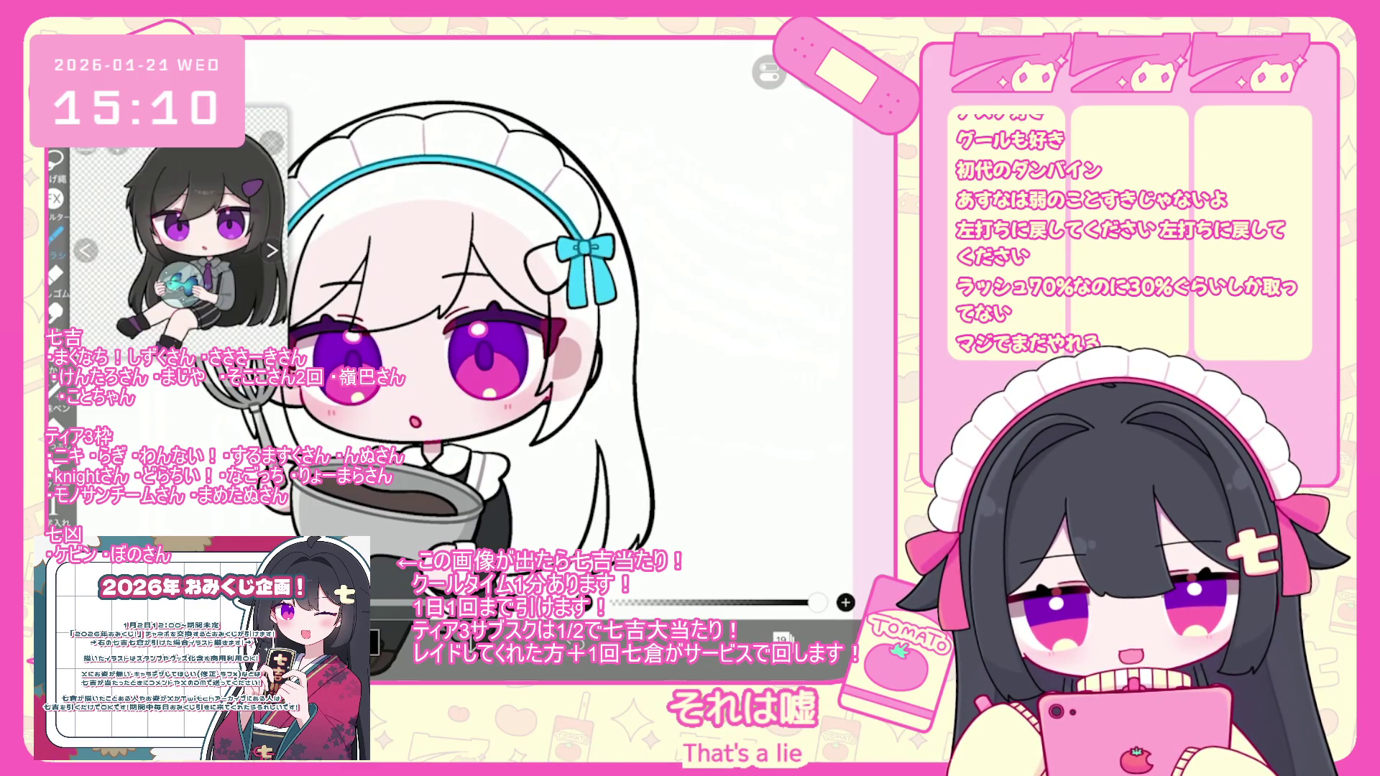
key("ctrl+z")
- Redraw the right hair strand down toward the shoulder, undoing extra strokes including one on the whisk
left_click_drag(601, 440, 586, 545)
key("ctrl+z")
left_click_drag(600, 440, 586, 554)
scroll(467, 331, "down", 3)
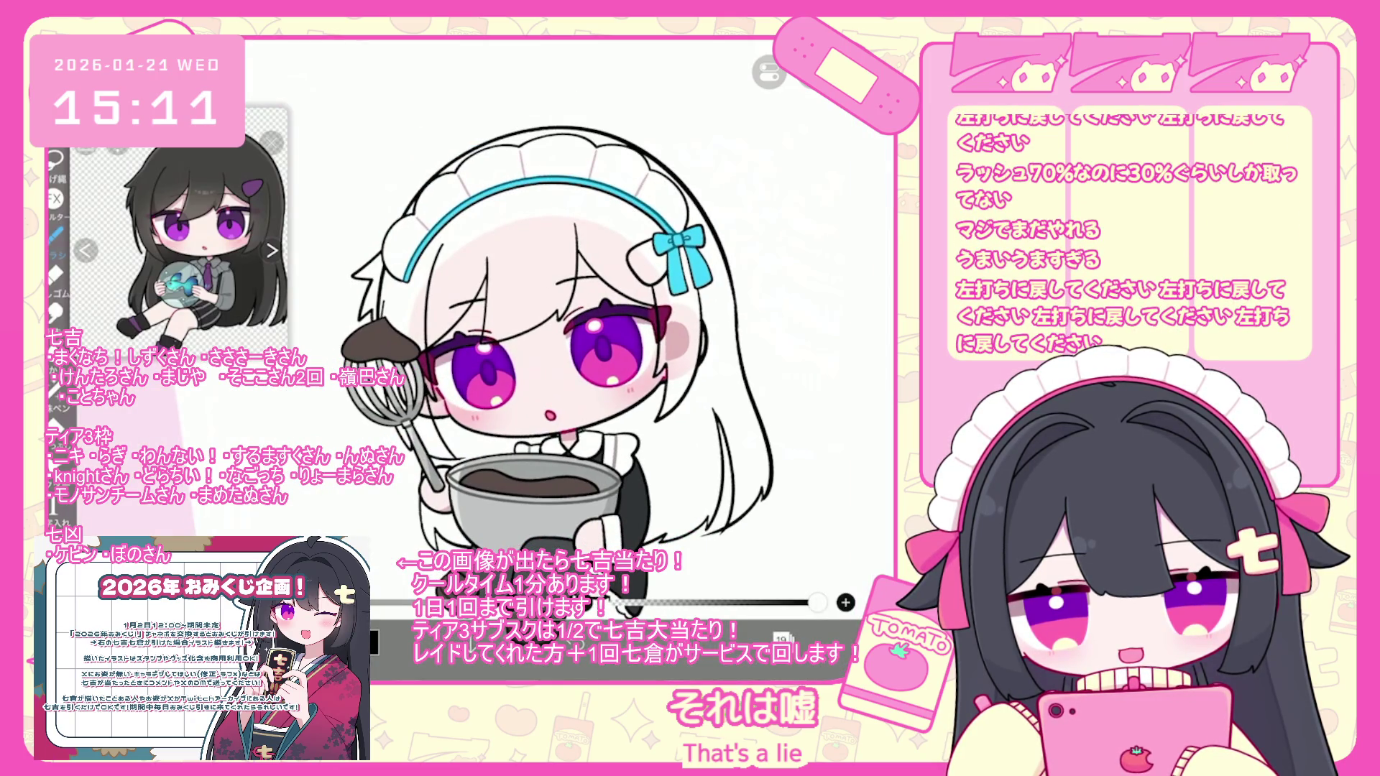
key("ctrl+z")
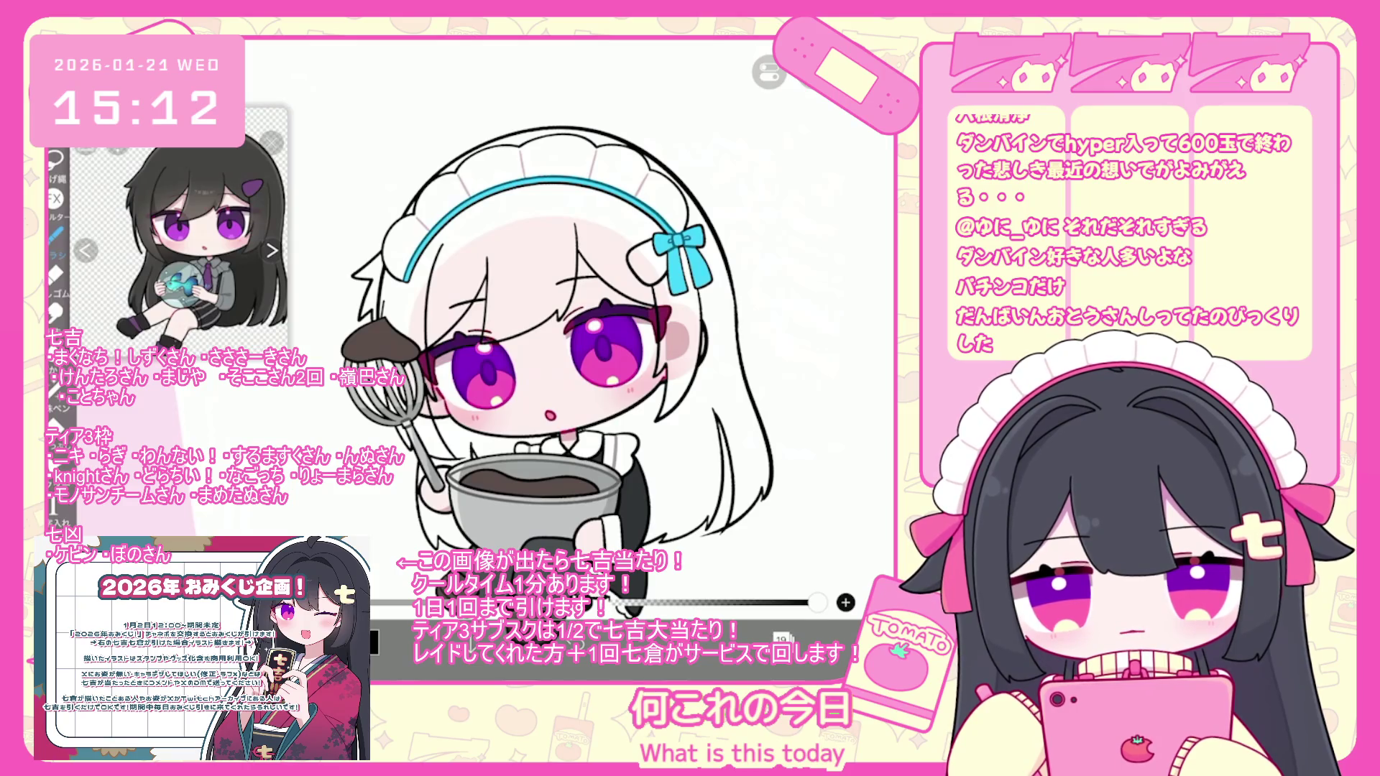
key("ctrl+z")
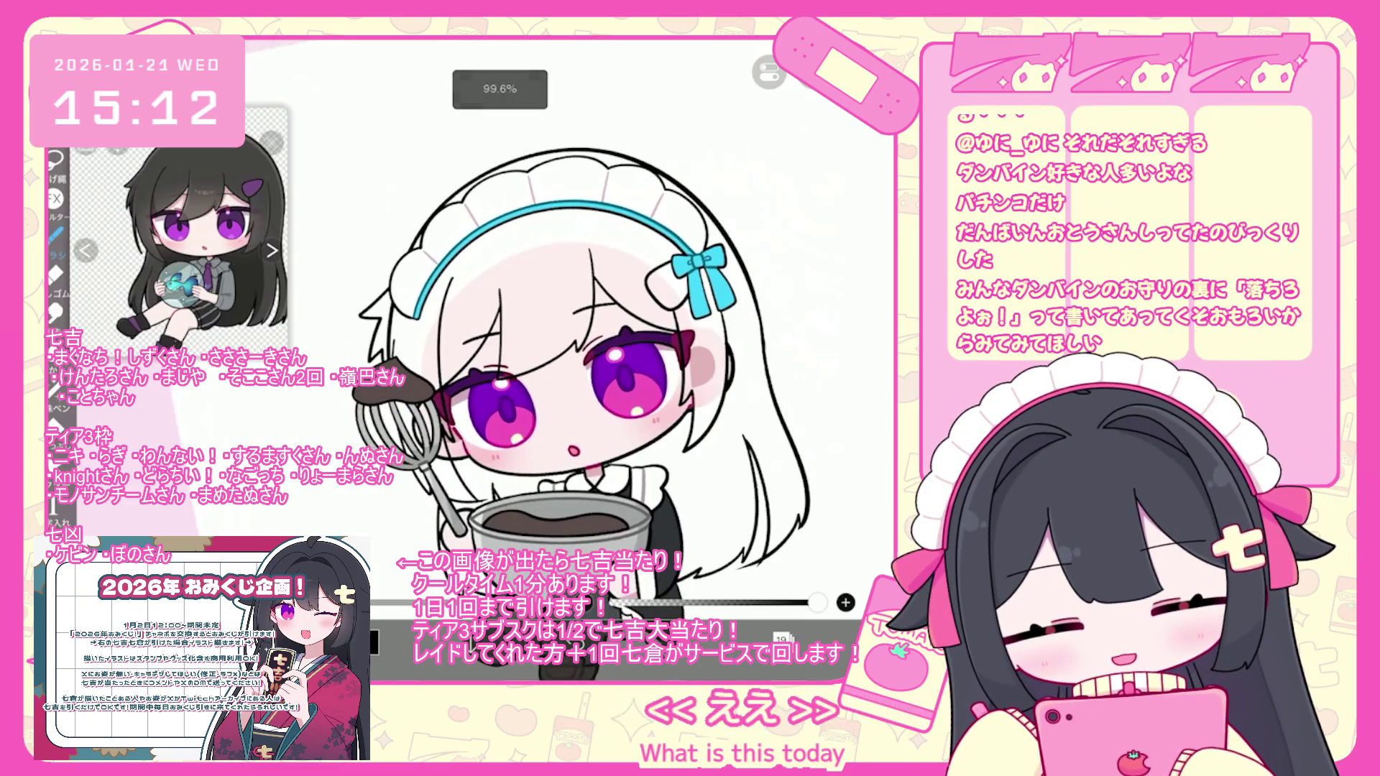
- Undo the last brush stroke and zoom in on the whisk area
scroll(604, 338, "up", 2)
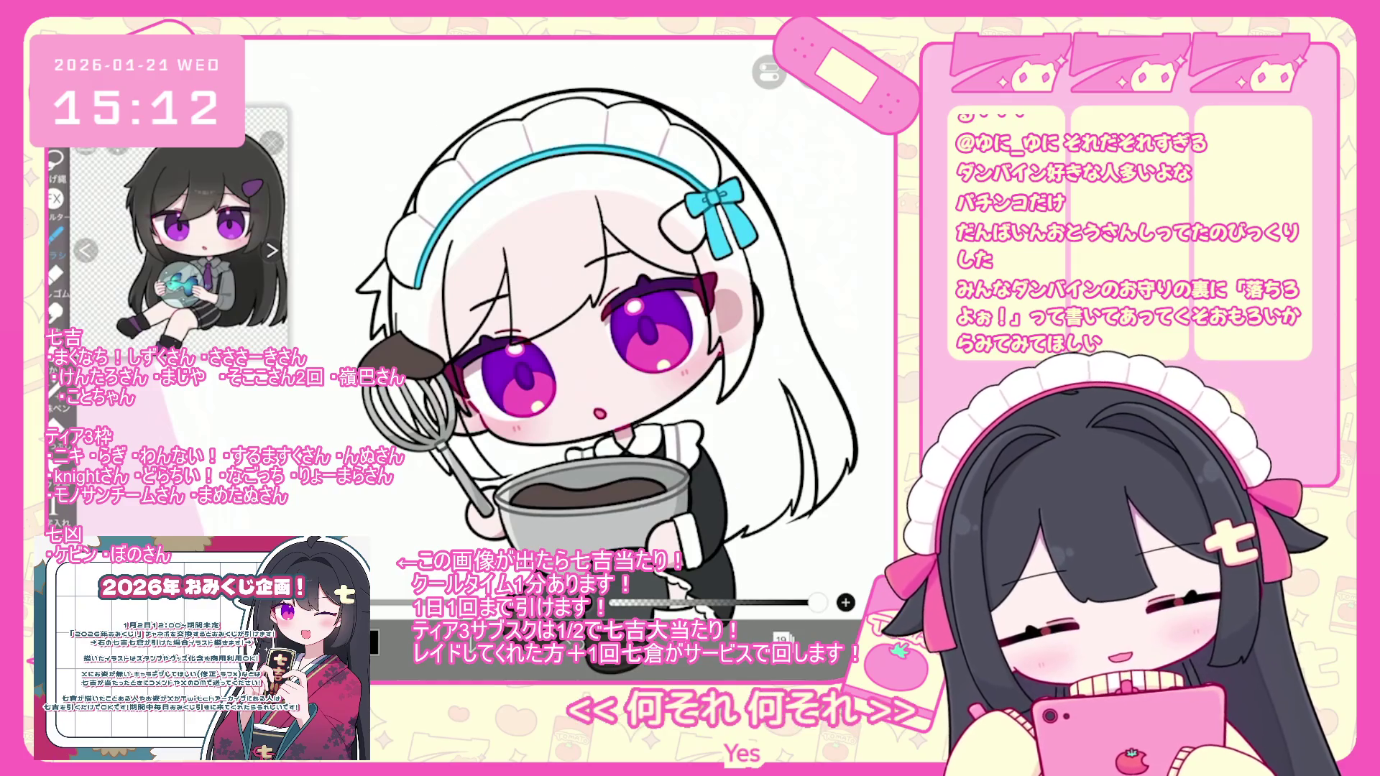
scroll(616, 319, "up", 1)
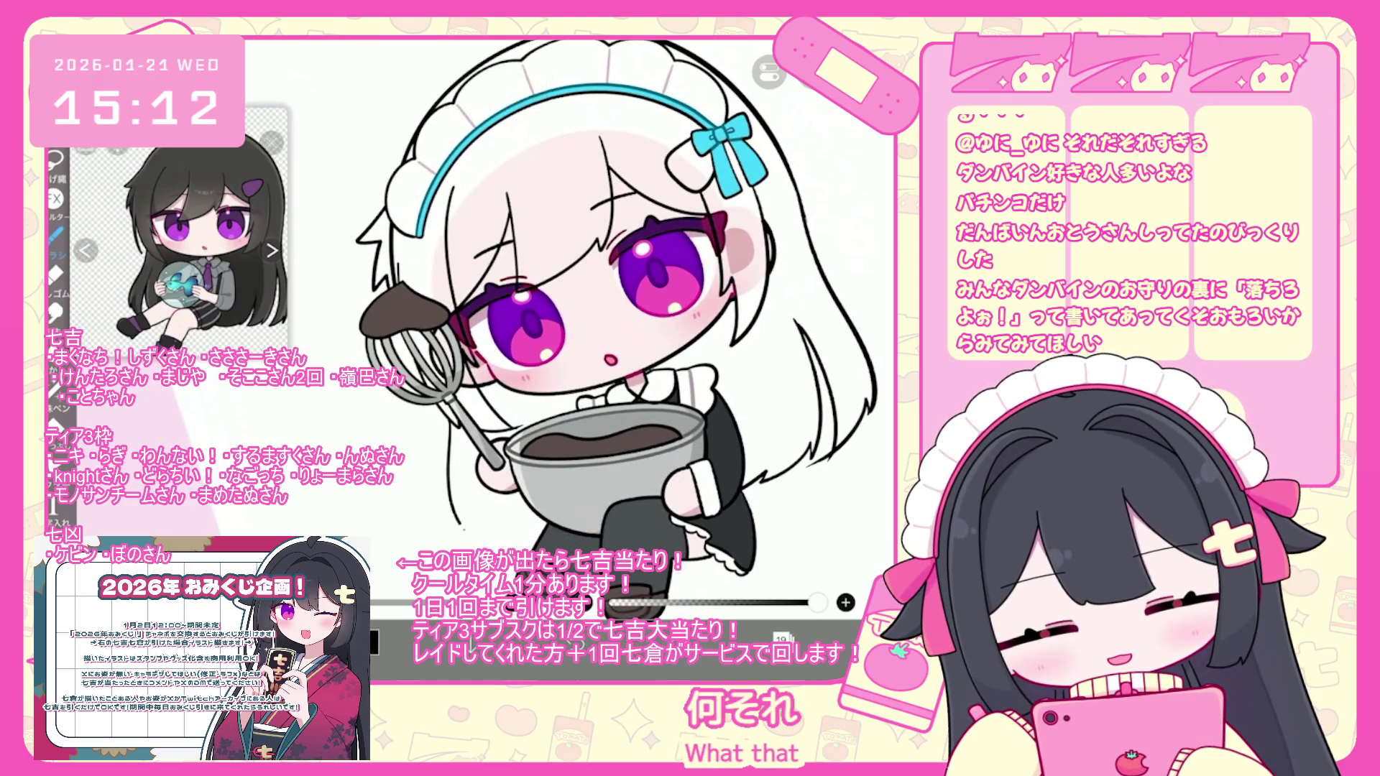
key("ctrl+z")
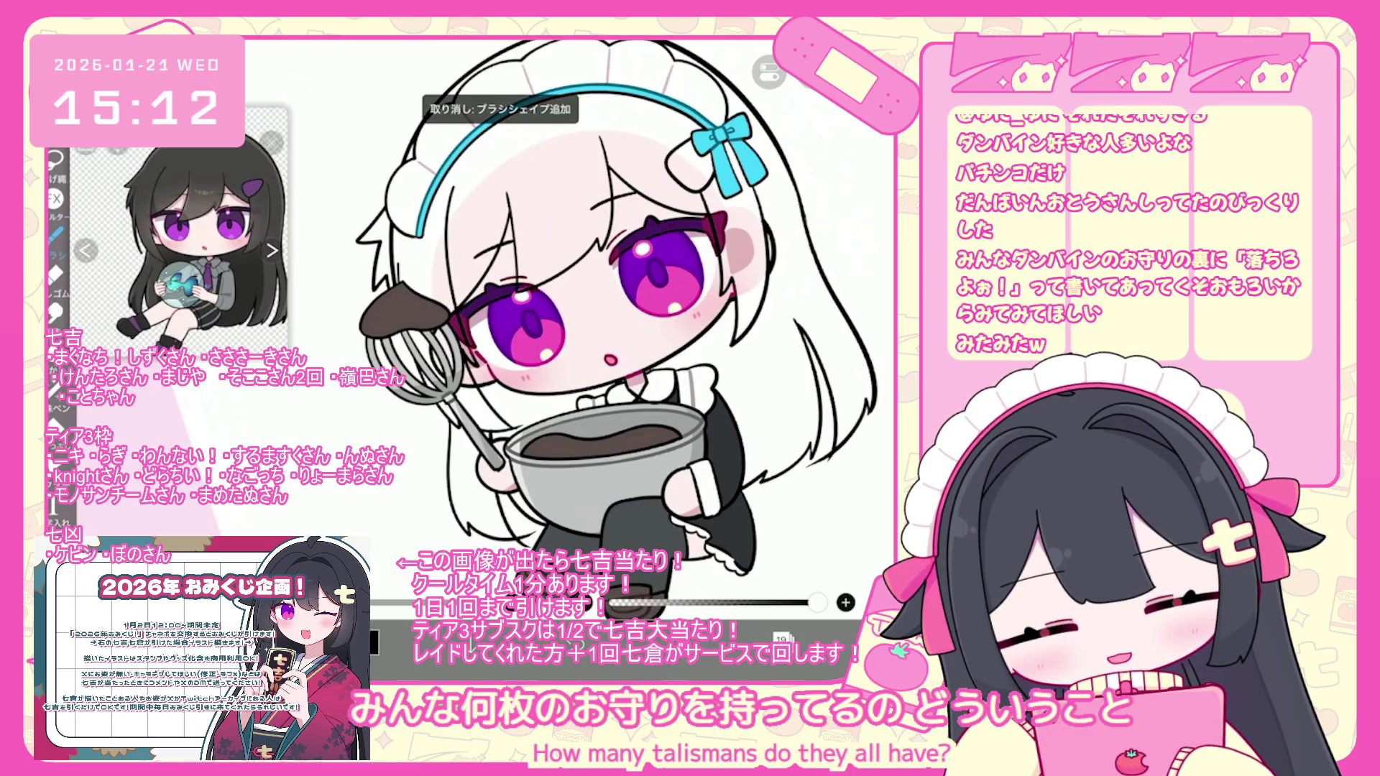
scroll(611, 323, "up", 2)
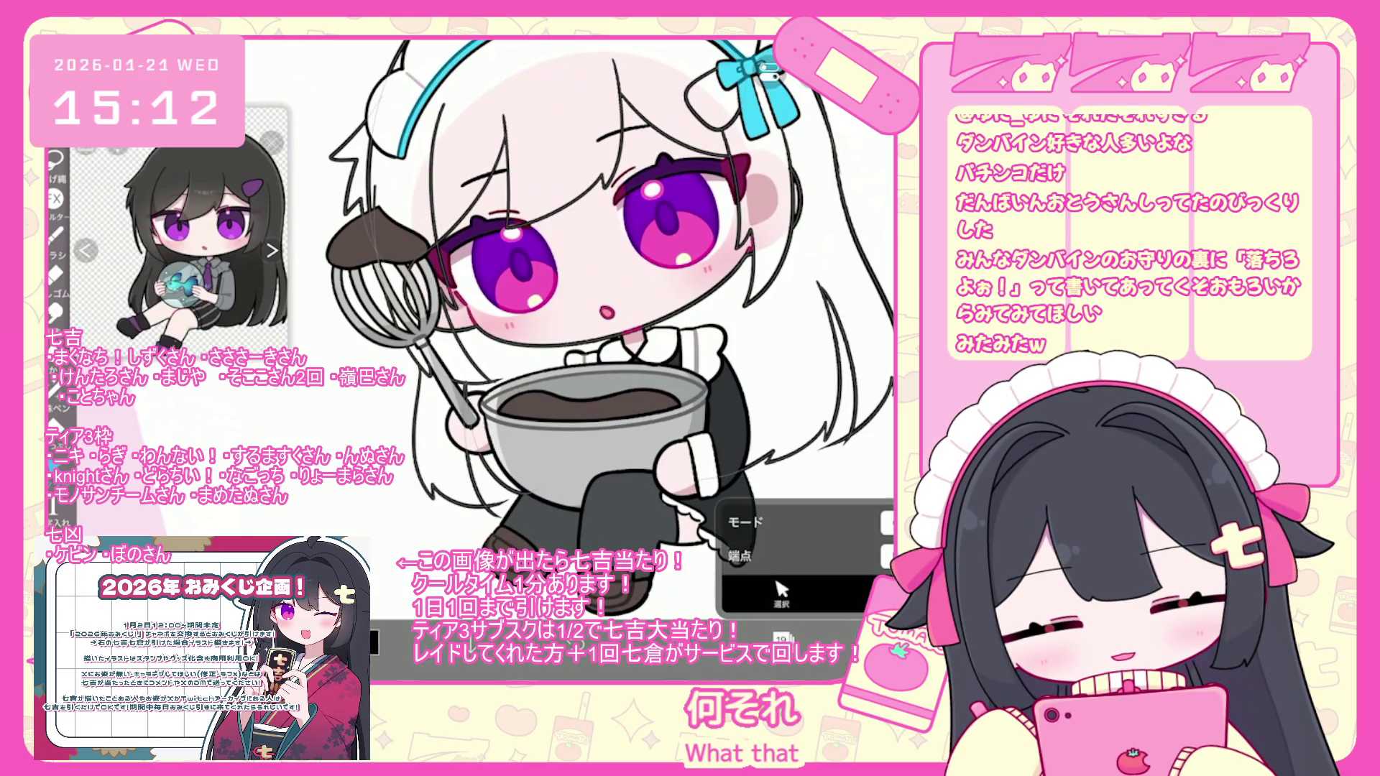
scroll(590, 324, "up", 2)
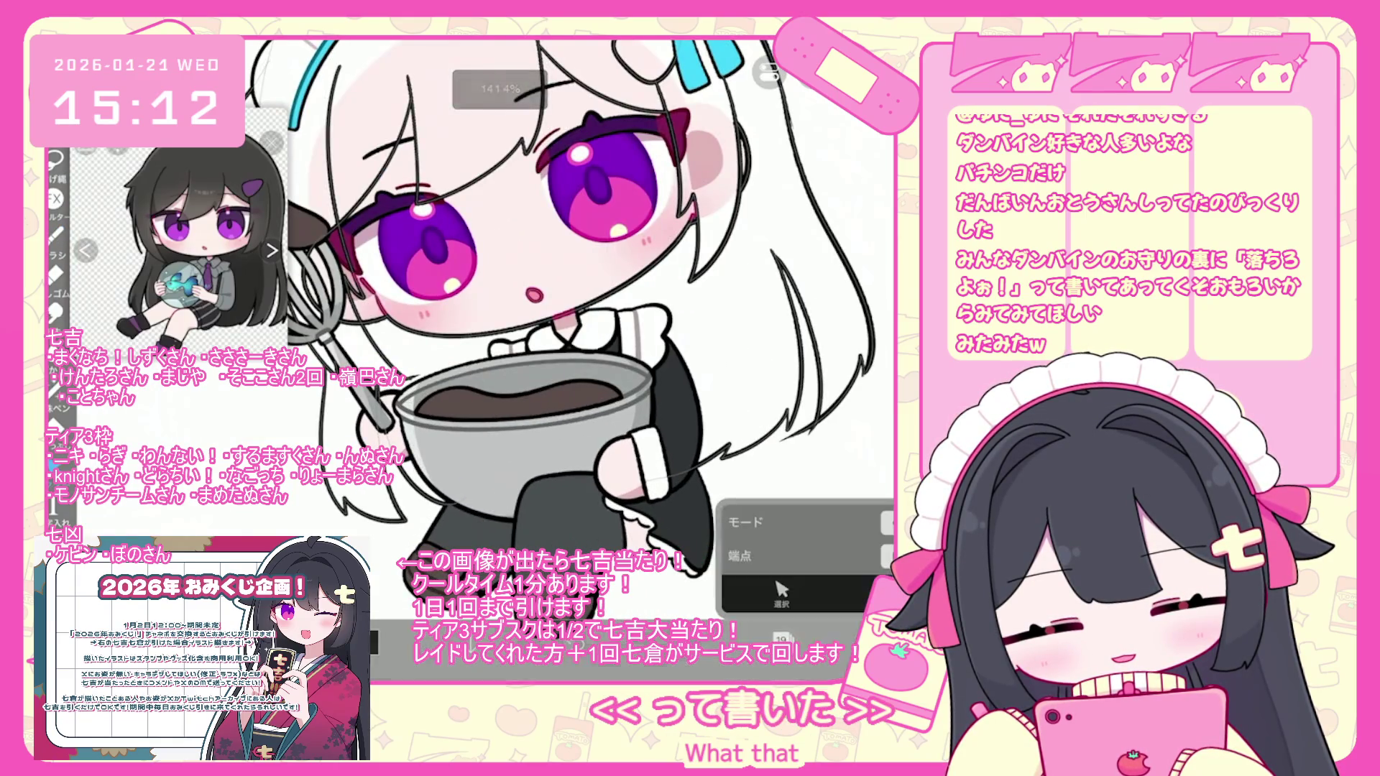
scroll(611, 324, "down", 3)
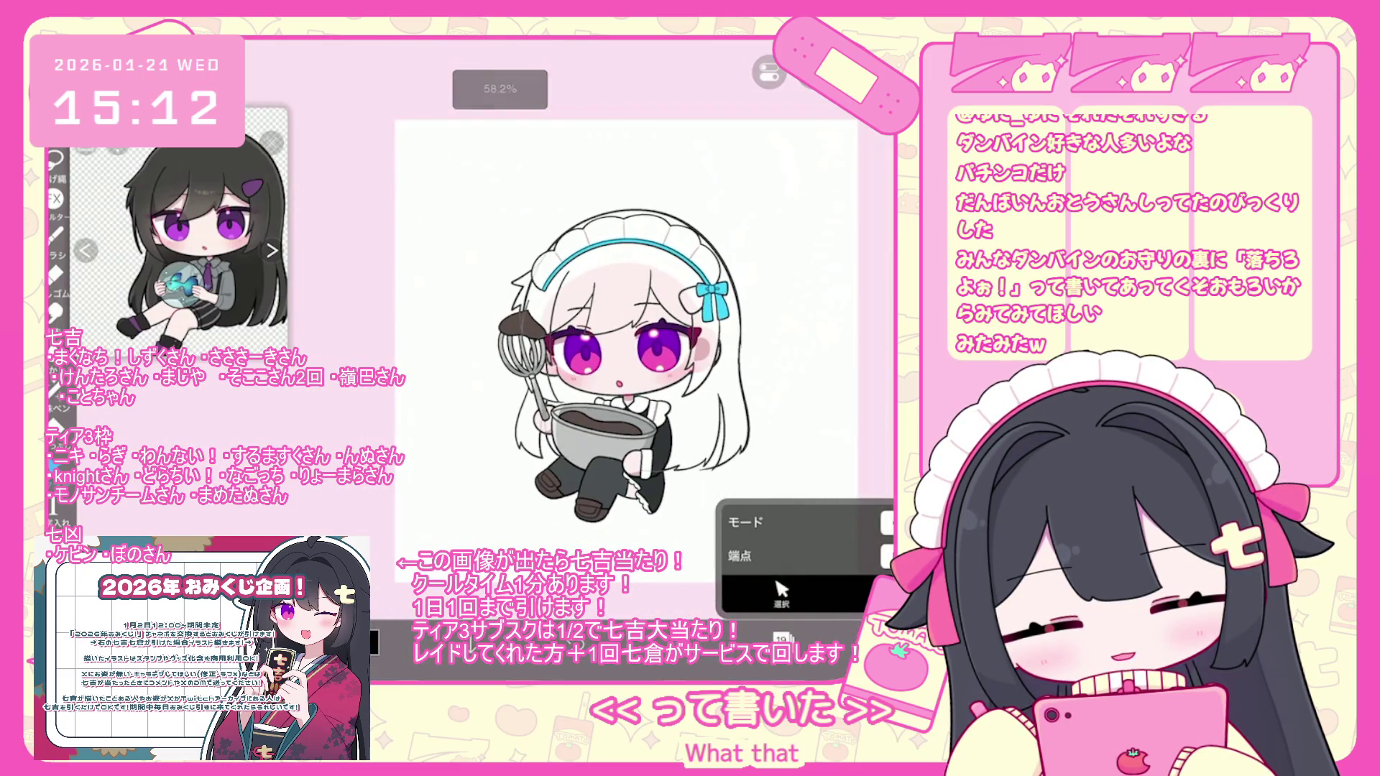
- Select the whisk and nearby hair, stretch it upward with a slight tilt, and commit
mouse_move(516, 472)
left_mouse_down()
mouse_move(749, 432)
mouse_move(749, 331)
left_mouse_up()
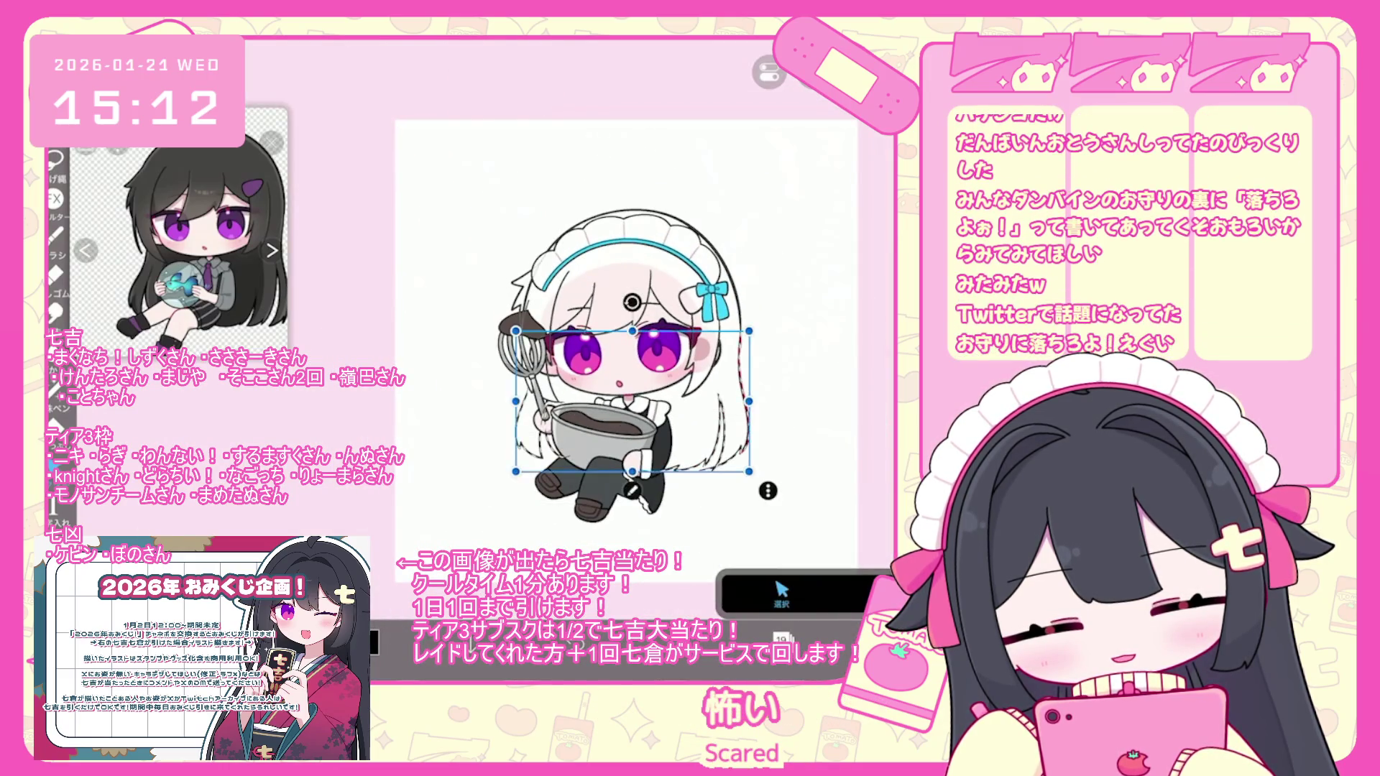
scroll(600, 324, "up", 2)
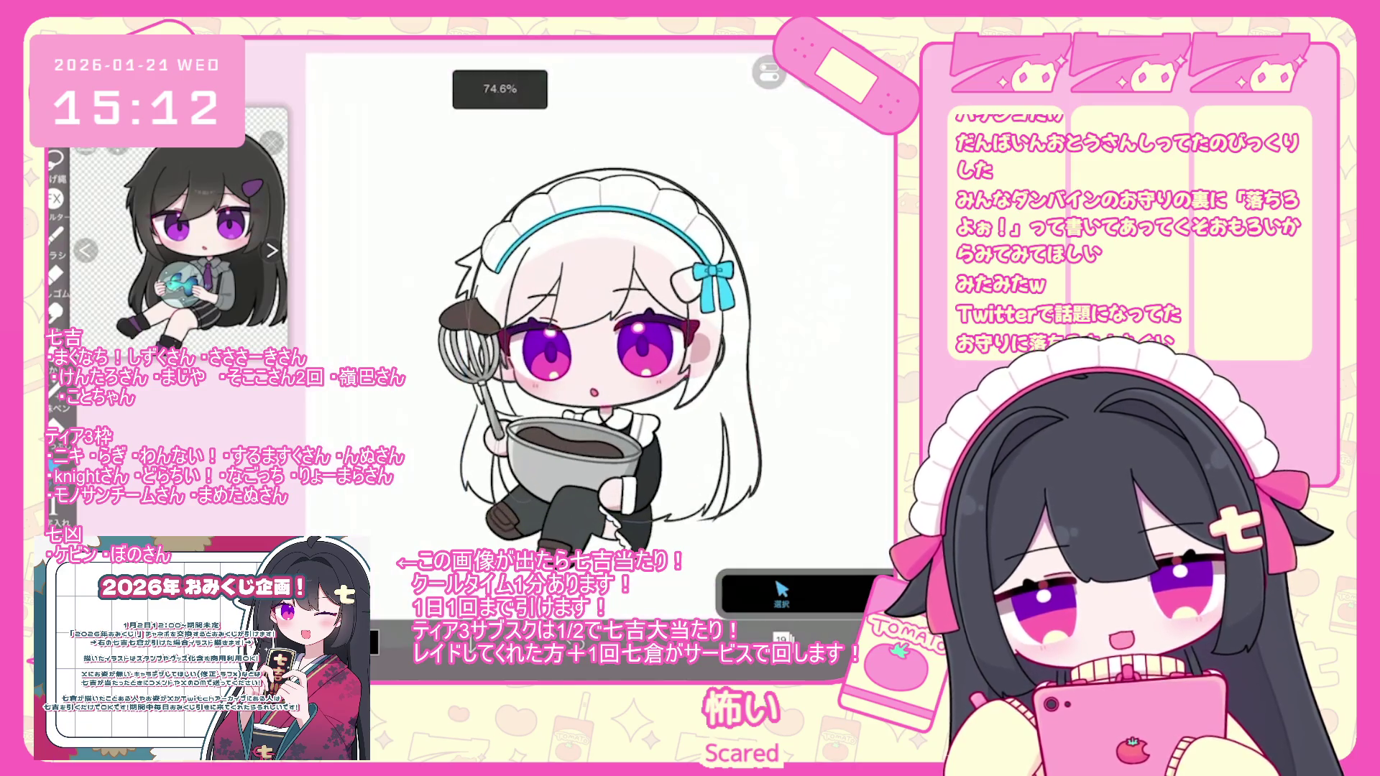
scroll(600, 324, "up", 2)
mouse_move(422, 466)
left_mouse_down()
mouse_move(439, 496)
mouse_move(474, 445)
left_mouse_up()
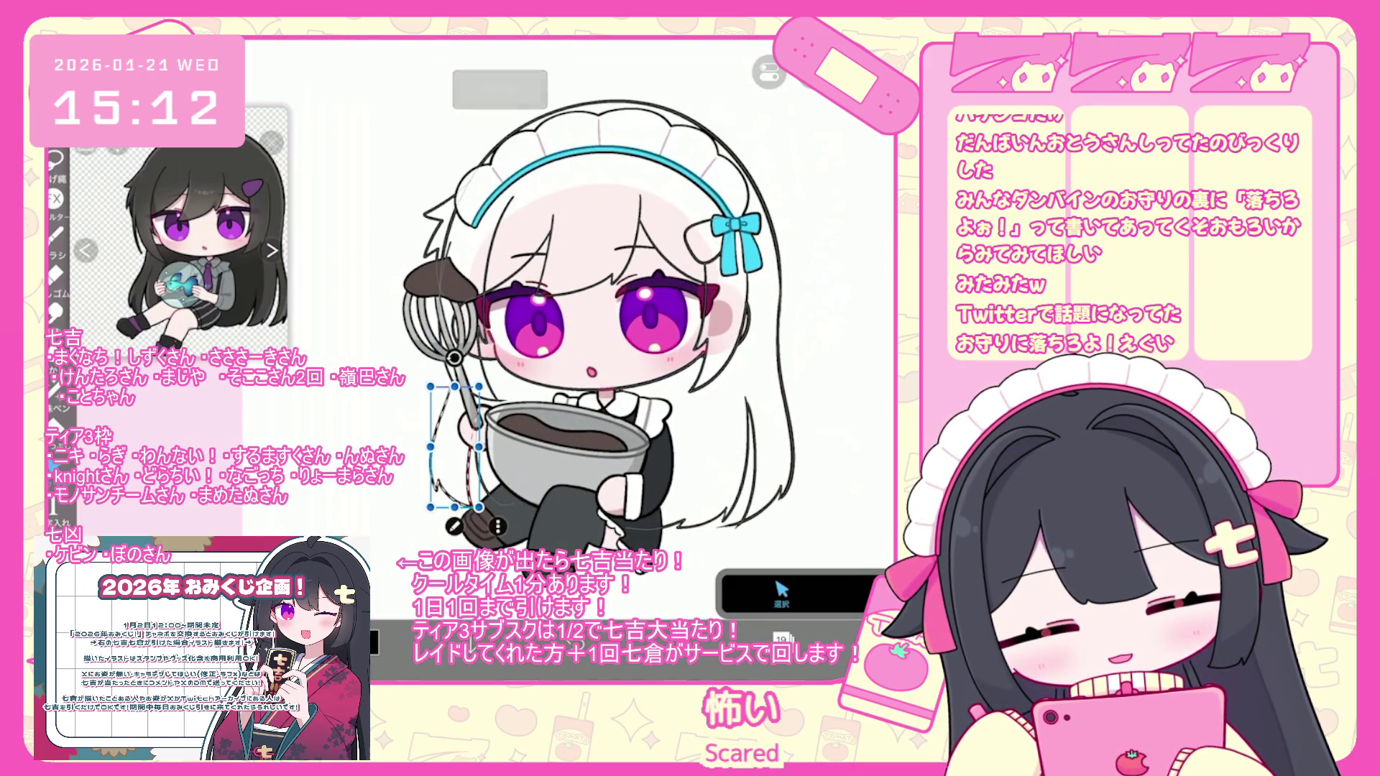
left_click_drag(455, 387, 482, 245)
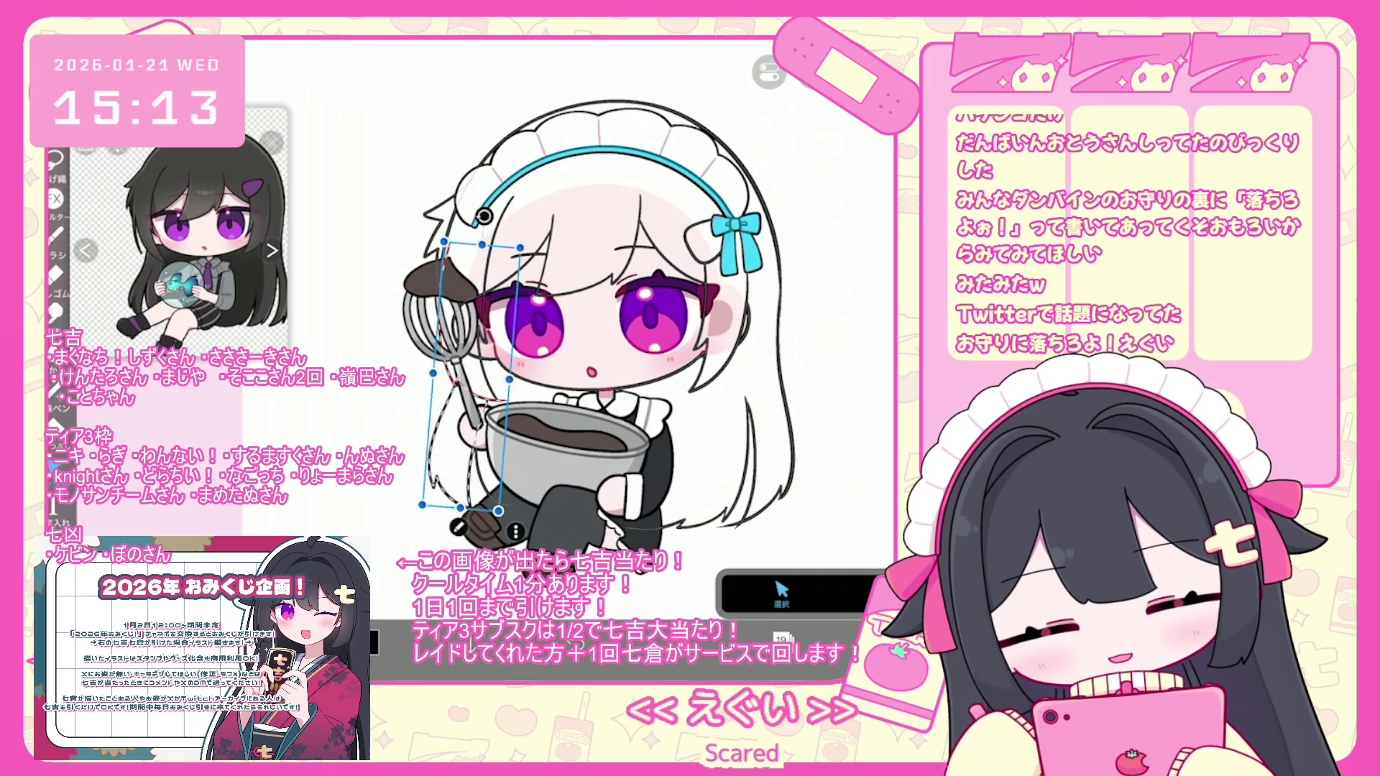
left_click(783, 594)
scroll(604, 324, "up", 4)
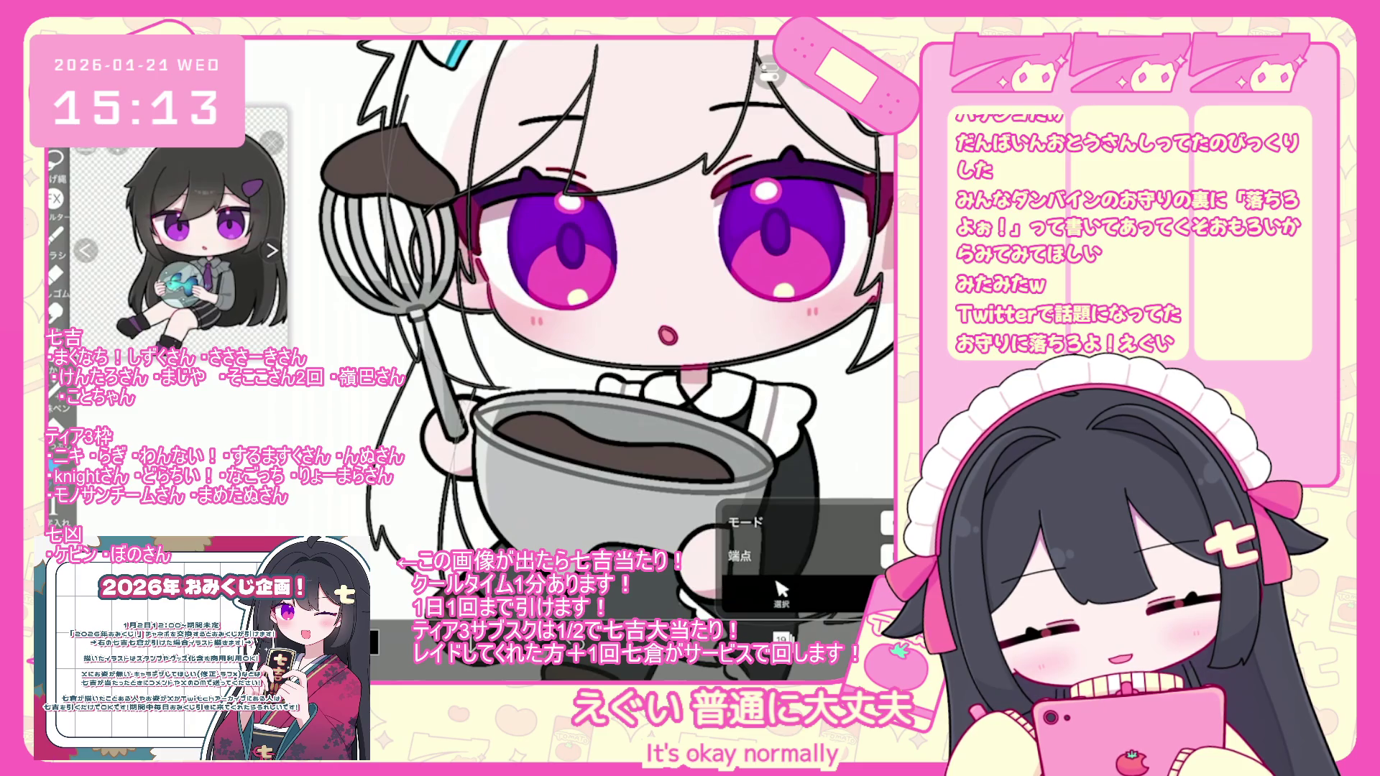
scroll(604, 323, "down", 3)
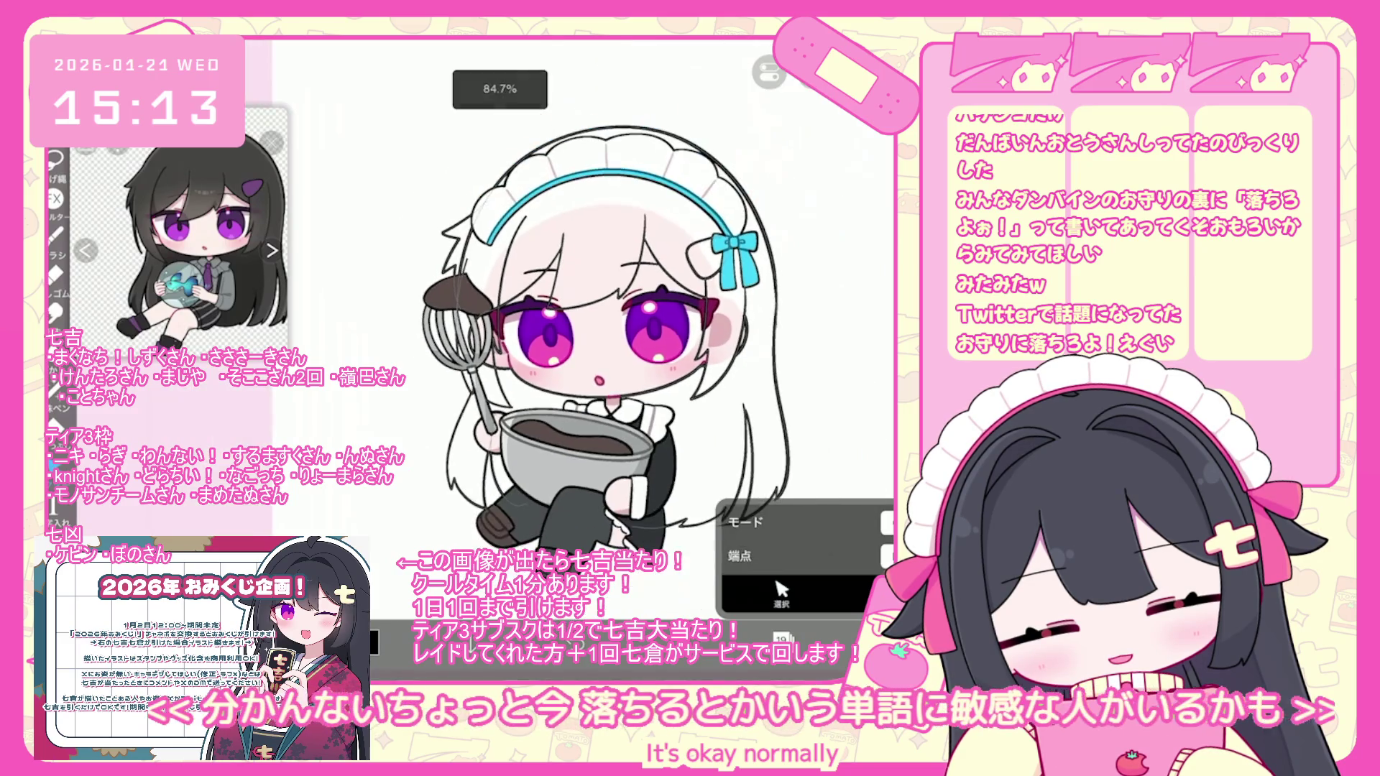
scroll(625, 338, "up", 2)
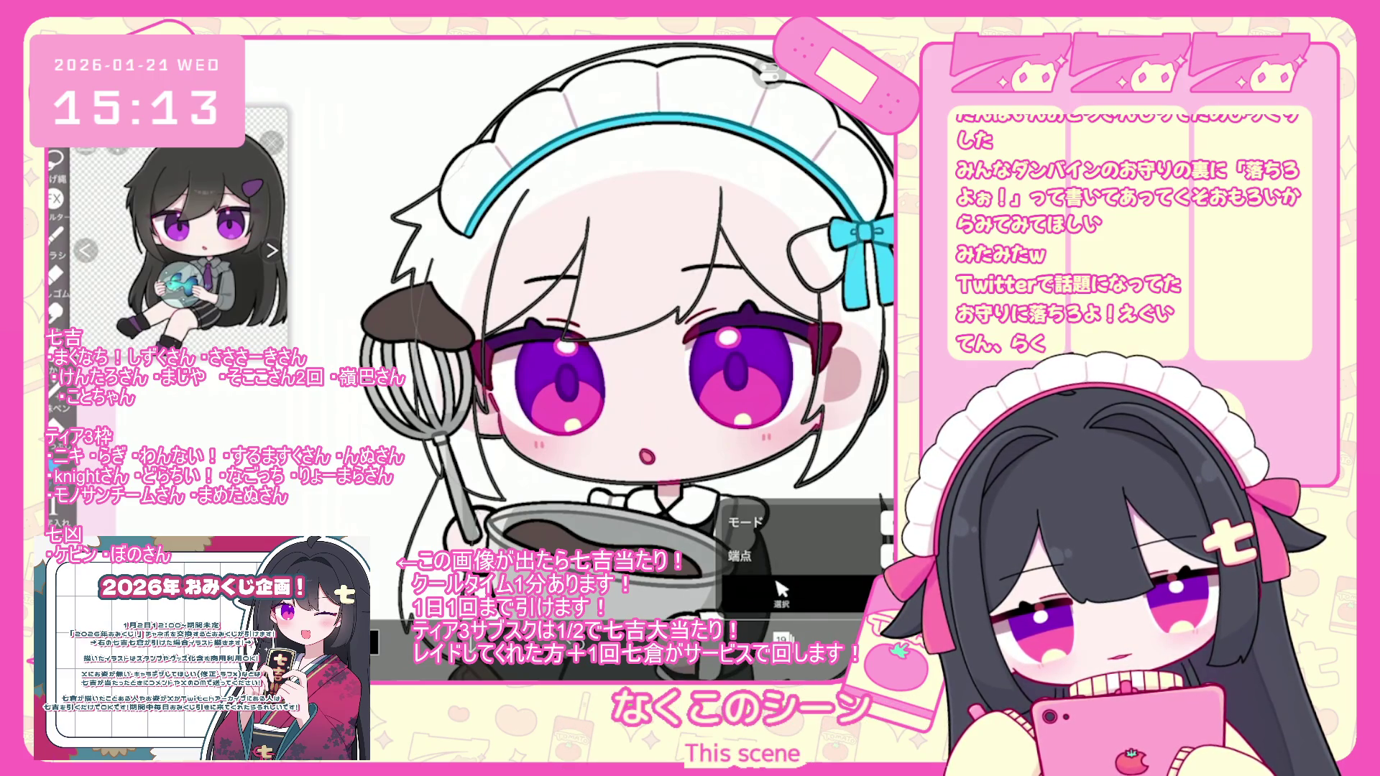
- Zoom in and out to review the face and the whole figure
scroll(568, 343, "down", 3)
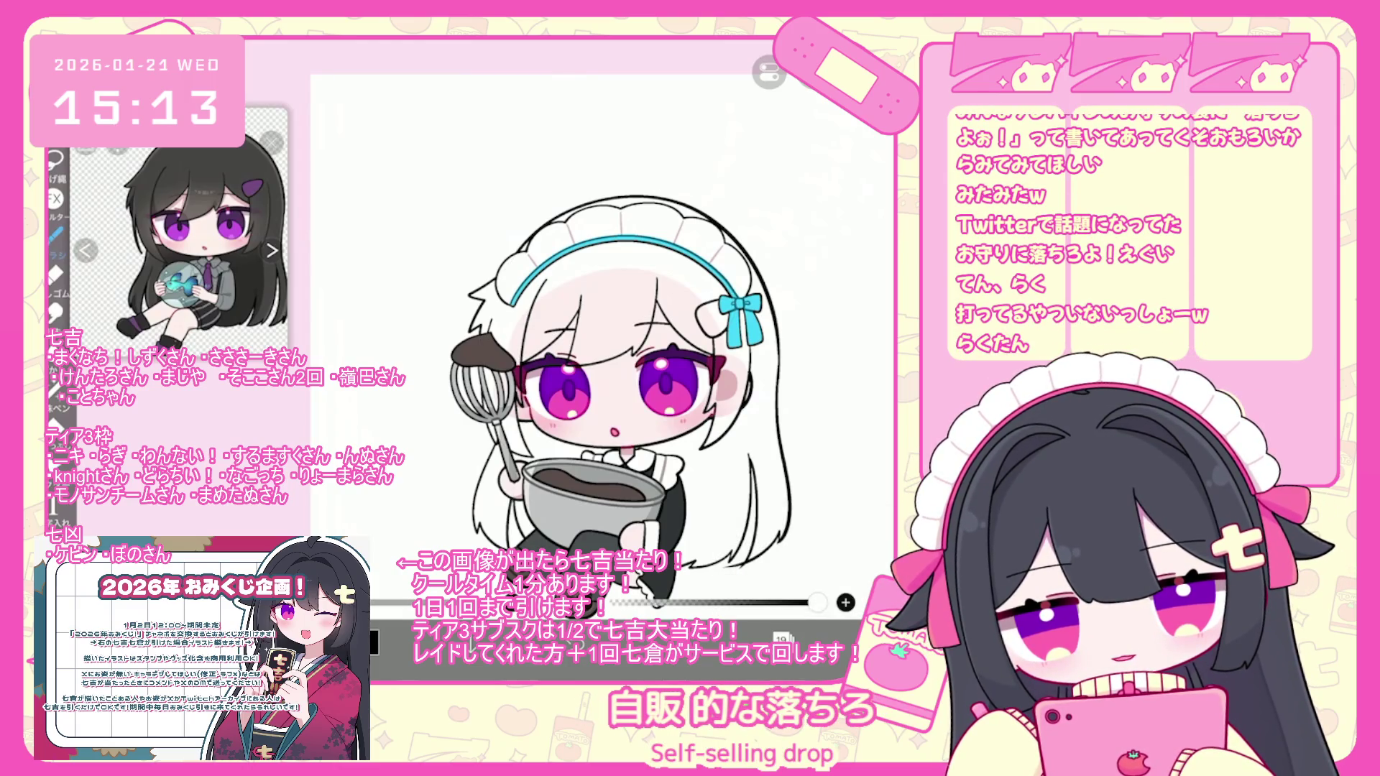
scroll(762, 334, "up", 5)
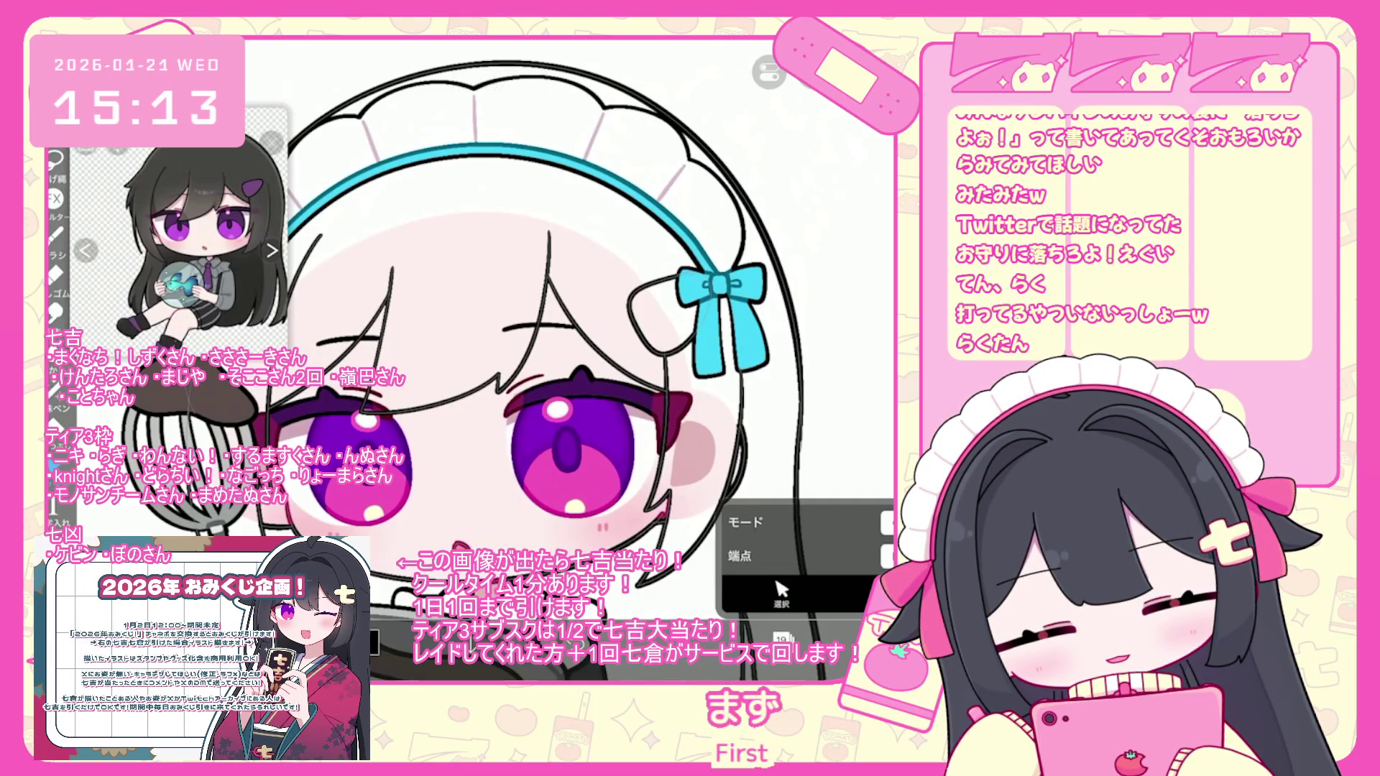
scroll(503, 359, "down", 5)
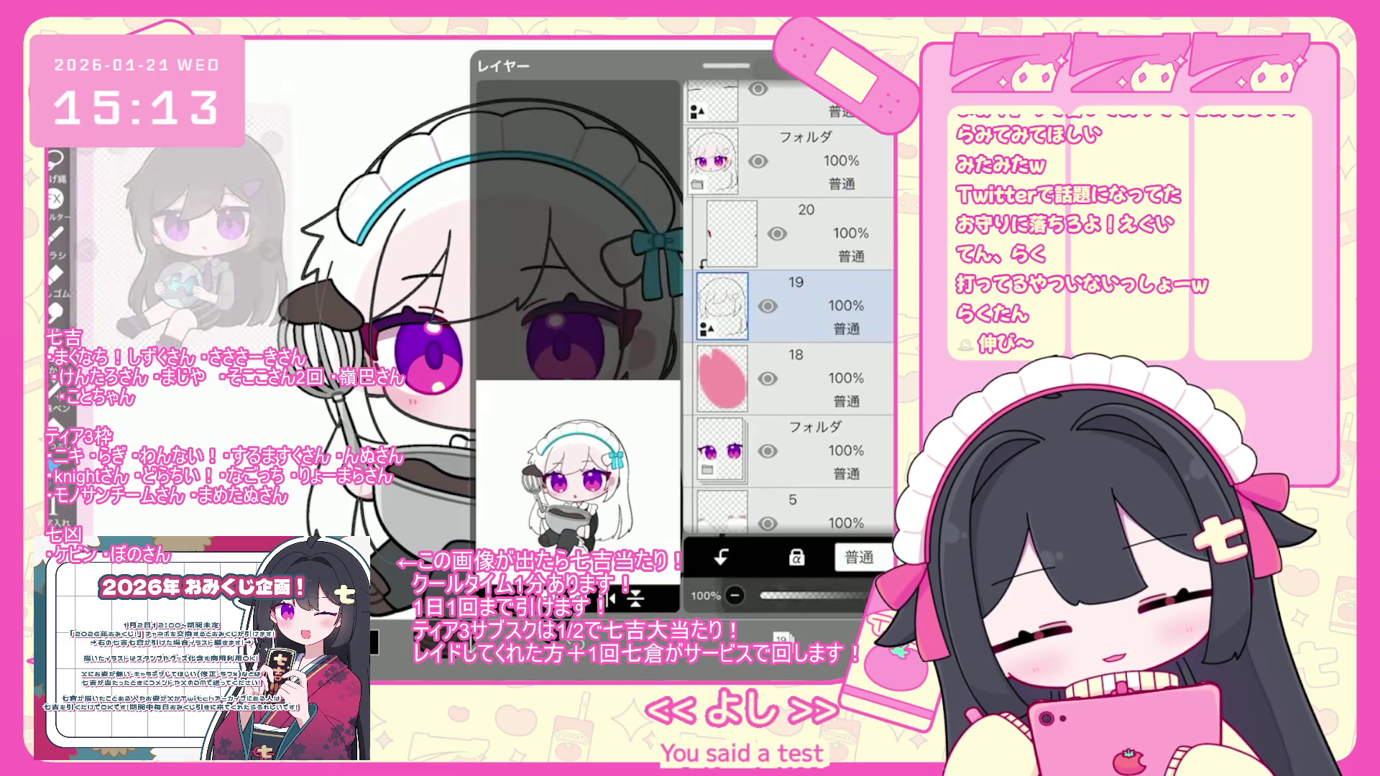
- Lower eyelid sketch layer 13's opacity to 29% and add a new empty layer above it
scroll(790, 309, "down", 2)
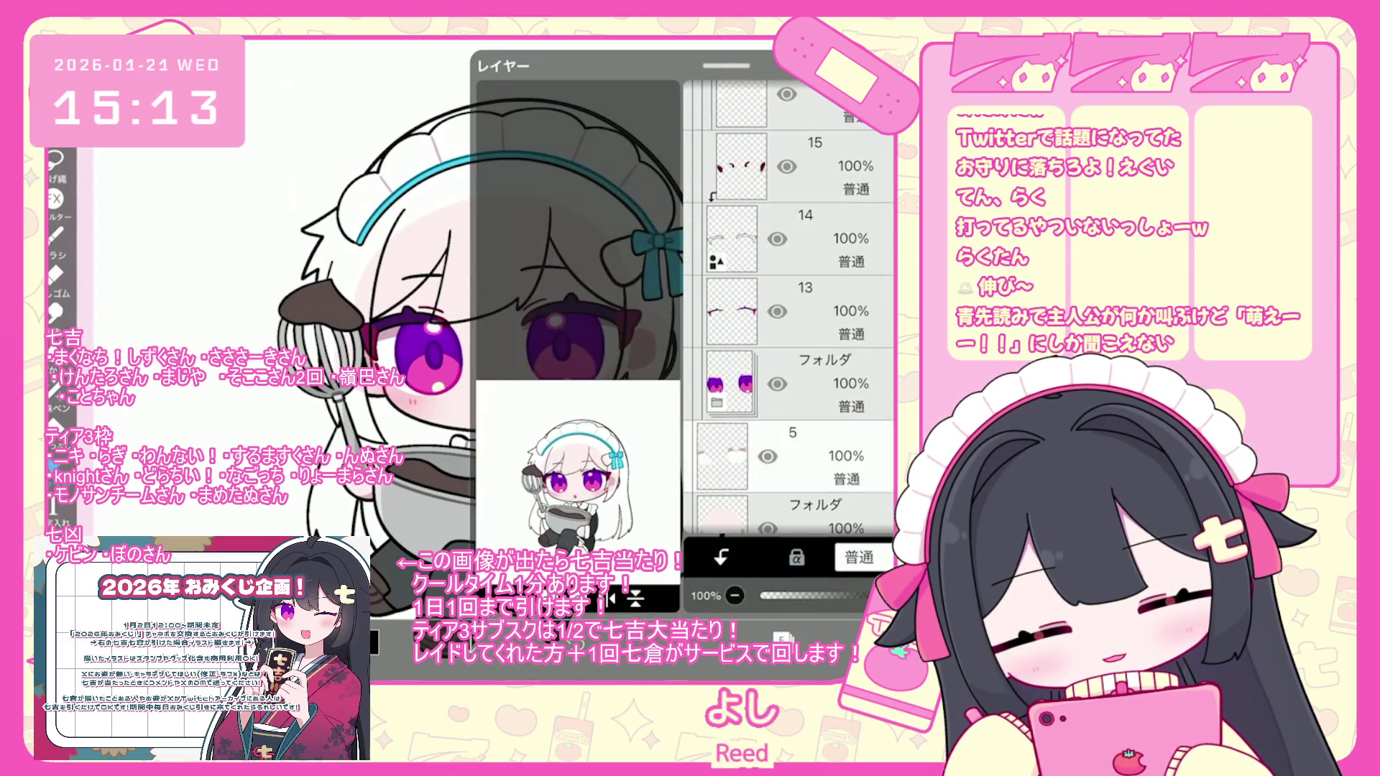
left_click(791, 311)
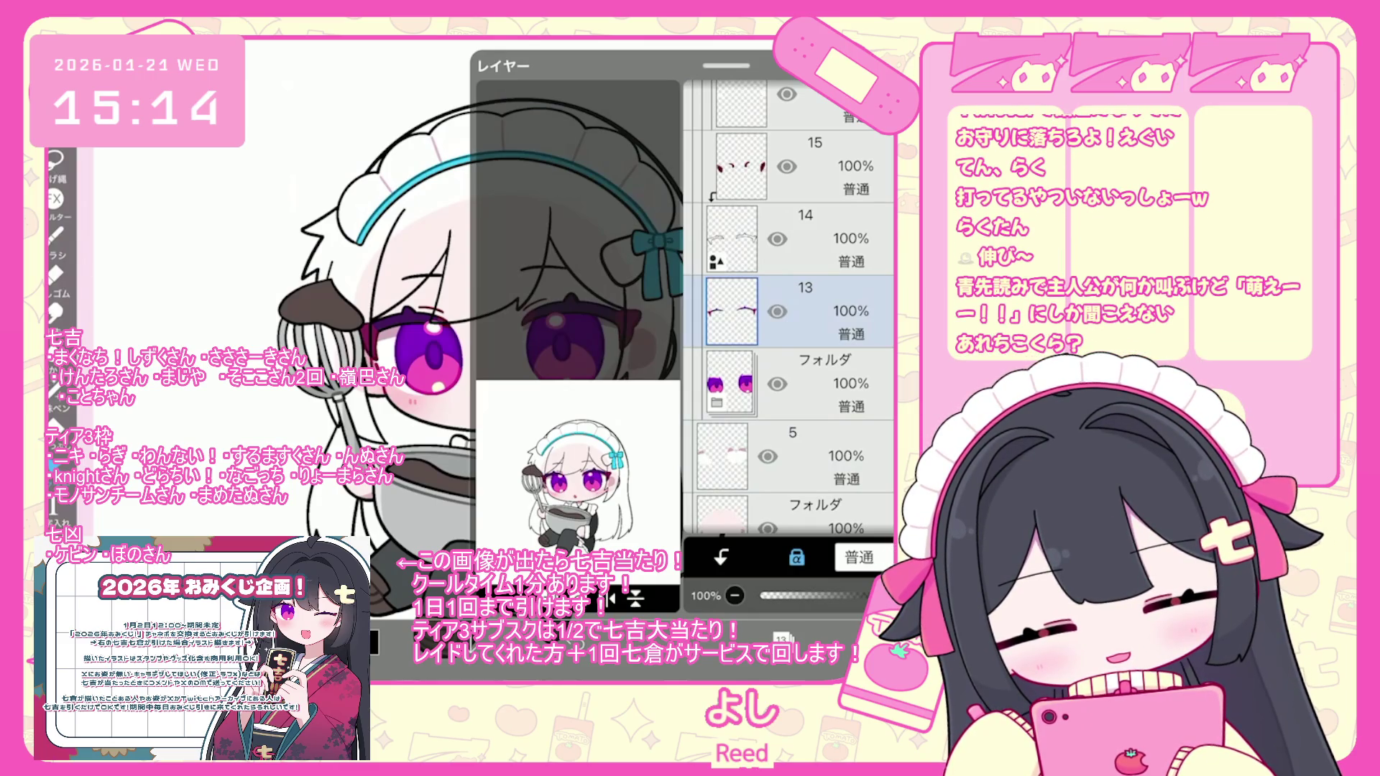
scroll(789, 309, "down", 1)
left_click_drag(862, 596, 808, 595)
left_click(503, 597)
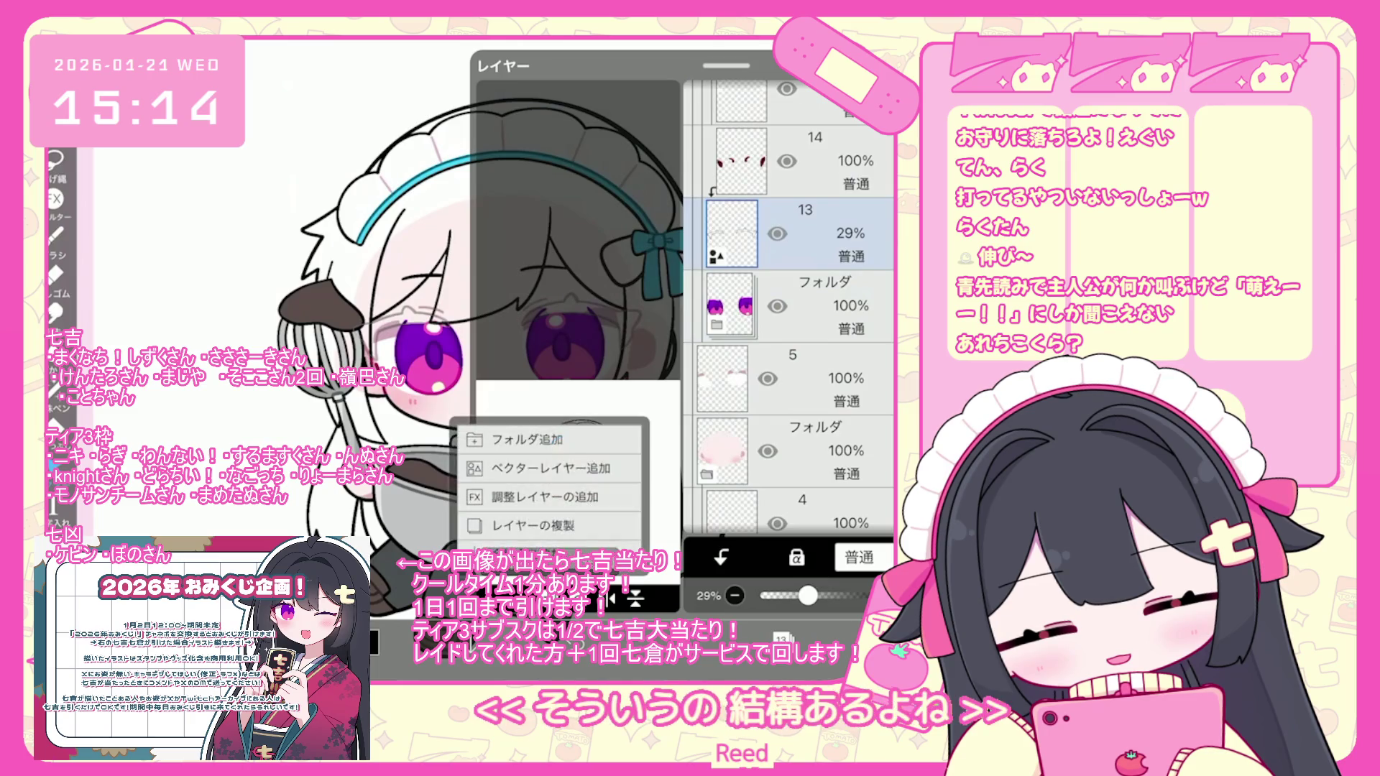
left_click(551, 468)
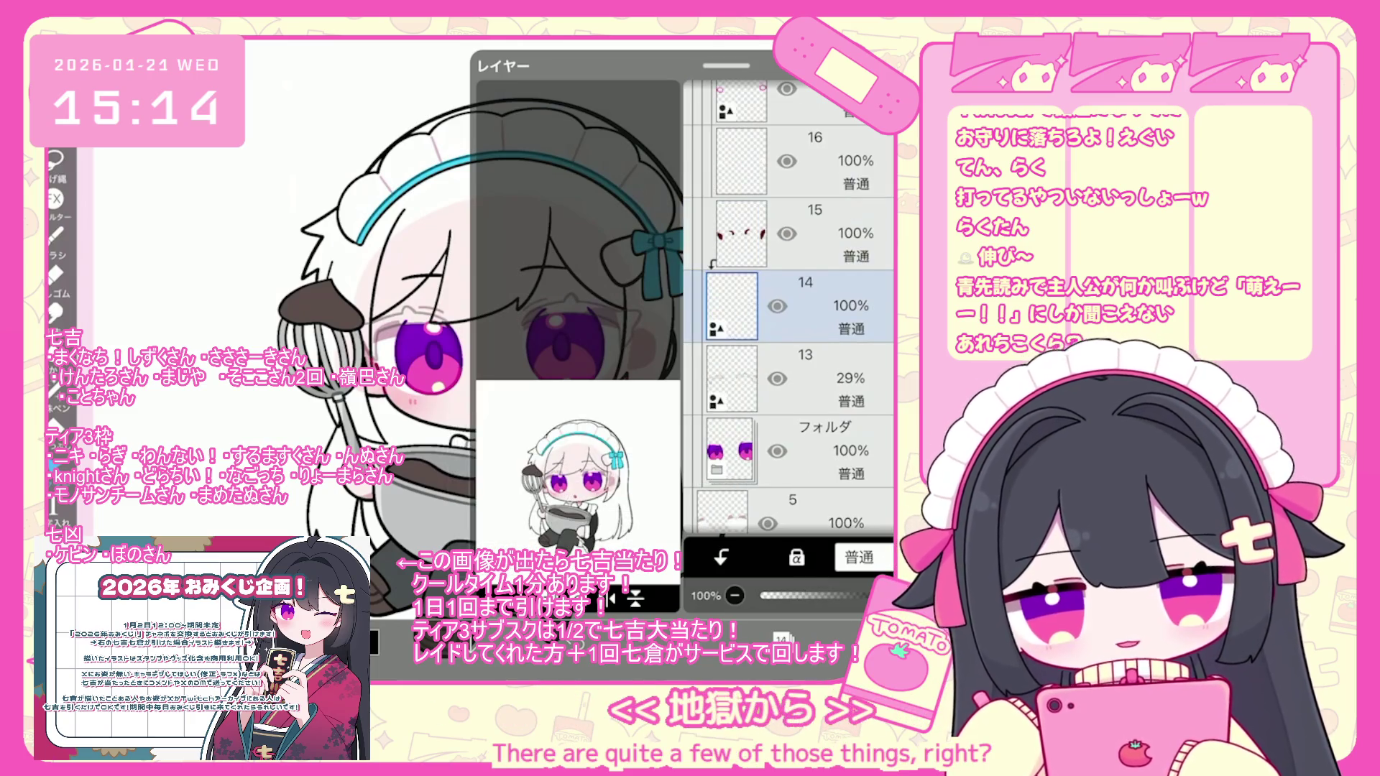
- Draw a new upper eyelid line over the right eye, undoing failed strokes, and select it
scroll(504, 345, "up", 5)
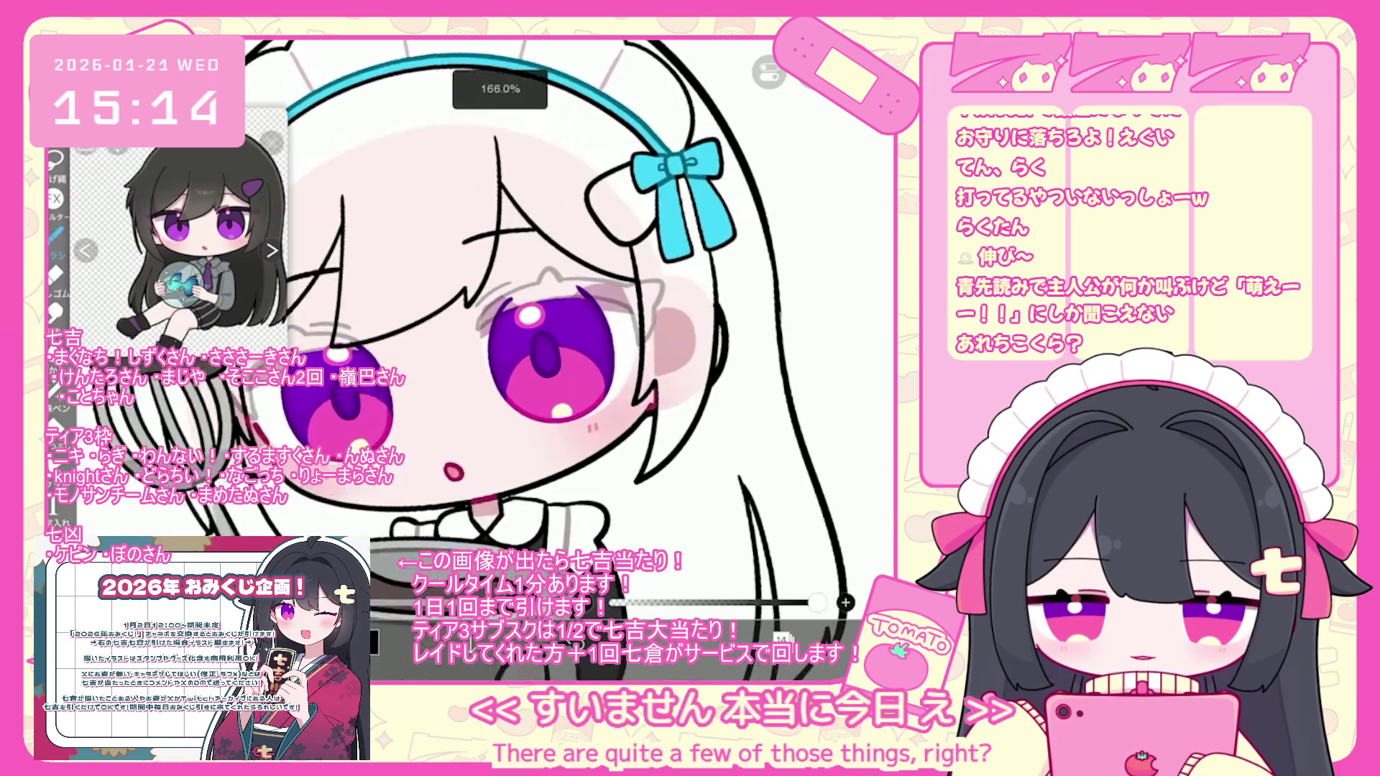
scroll(503, 345, "up", 2)
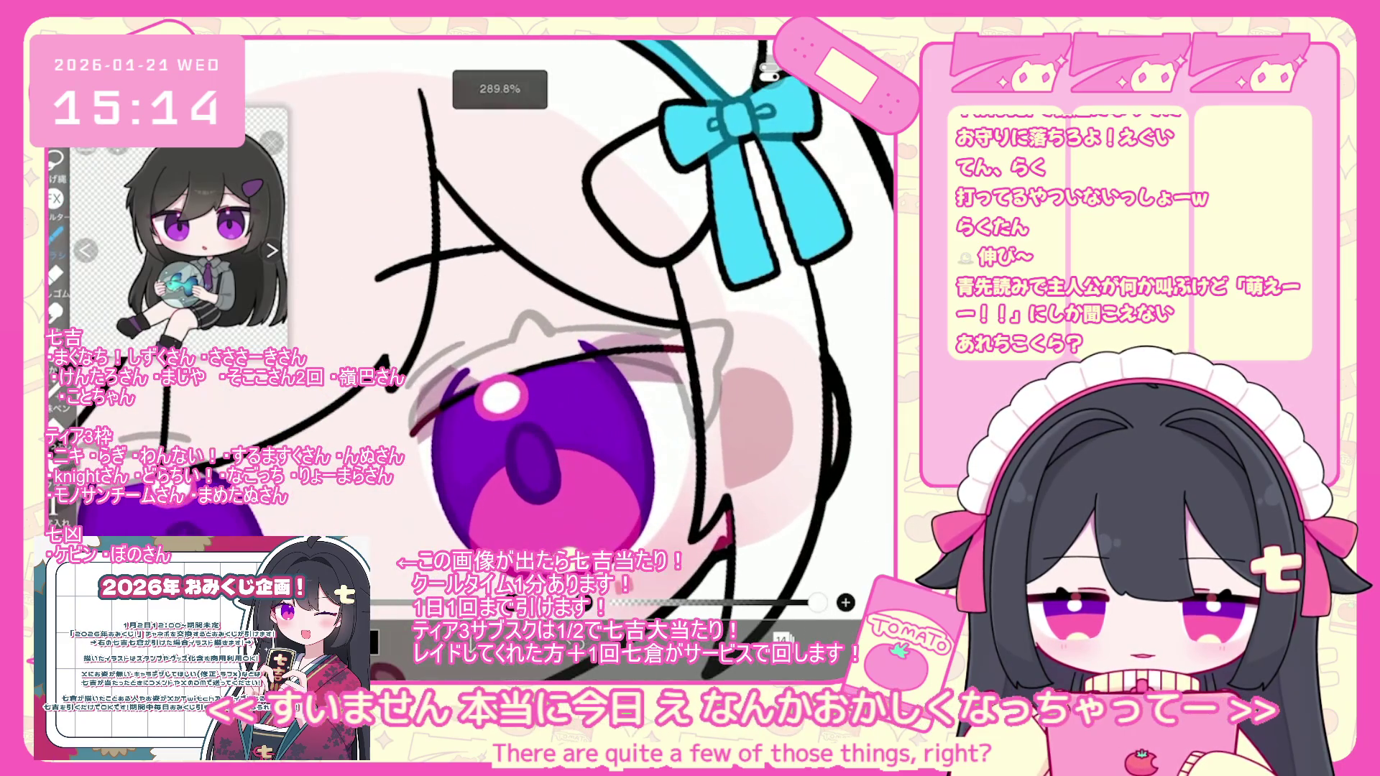
key("ctrl+z")
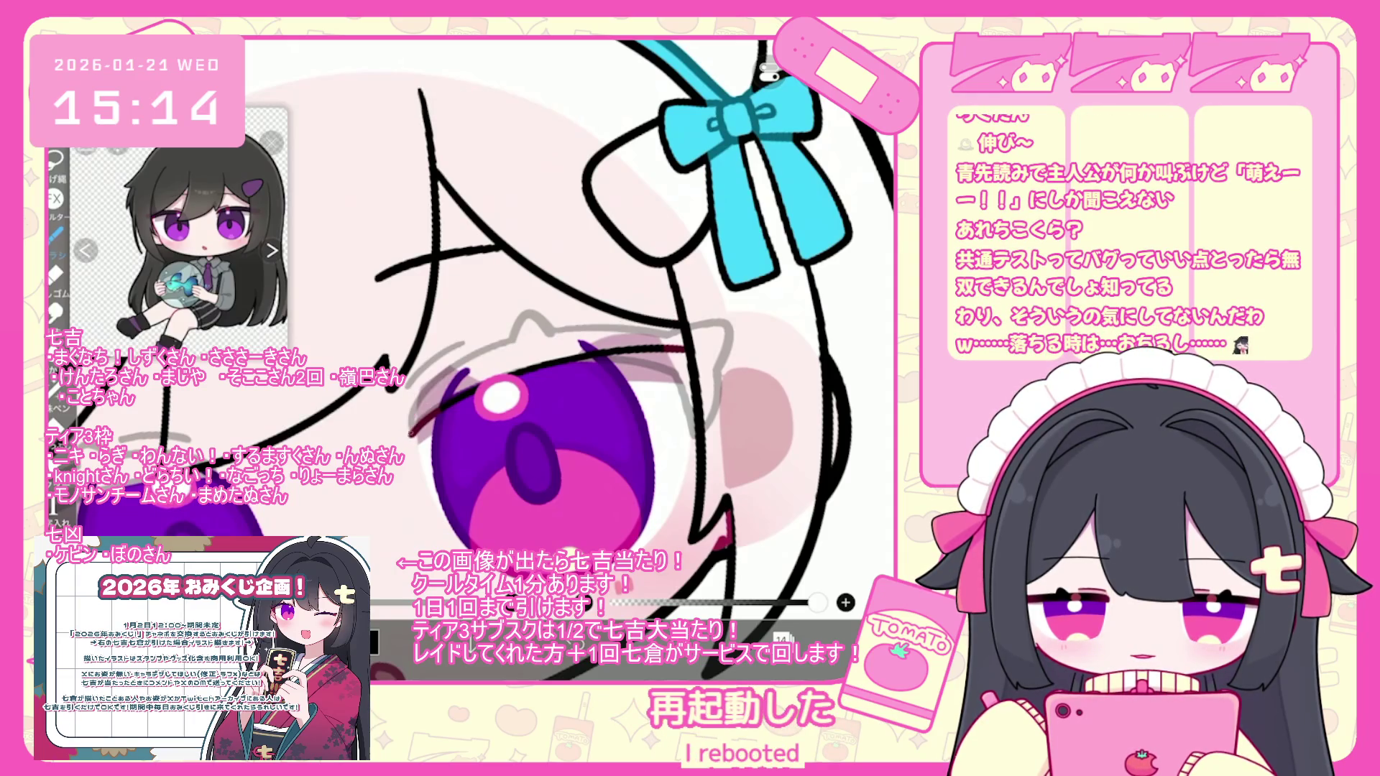
left_click_drag(450, 370, 651, 303)
scroll(504, 360, "up", 1)
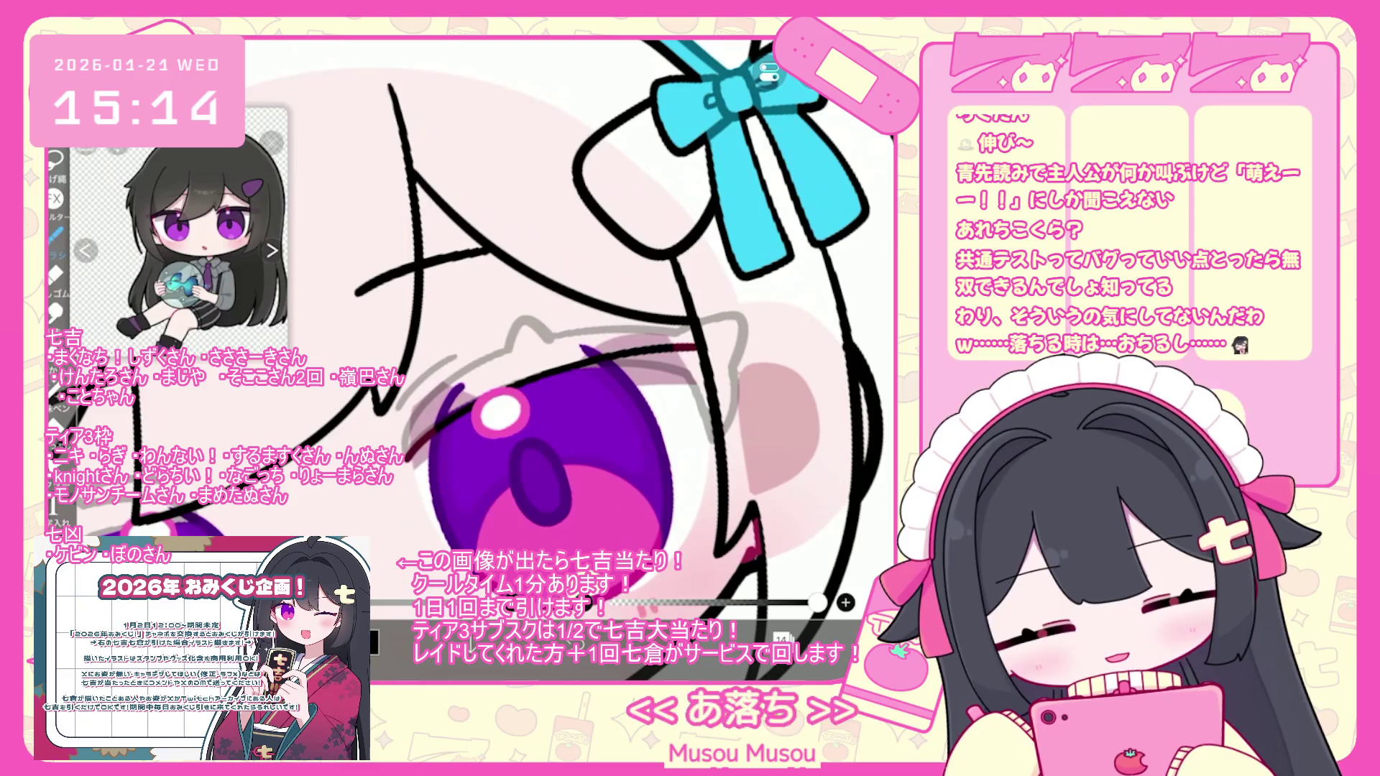
mouse_move(406, 428)
left_mouse_down()
mouse_move(648, 308)
mouse_move(710, 348)
left_mouse_up()
scroll(503, 324, "down", 5)
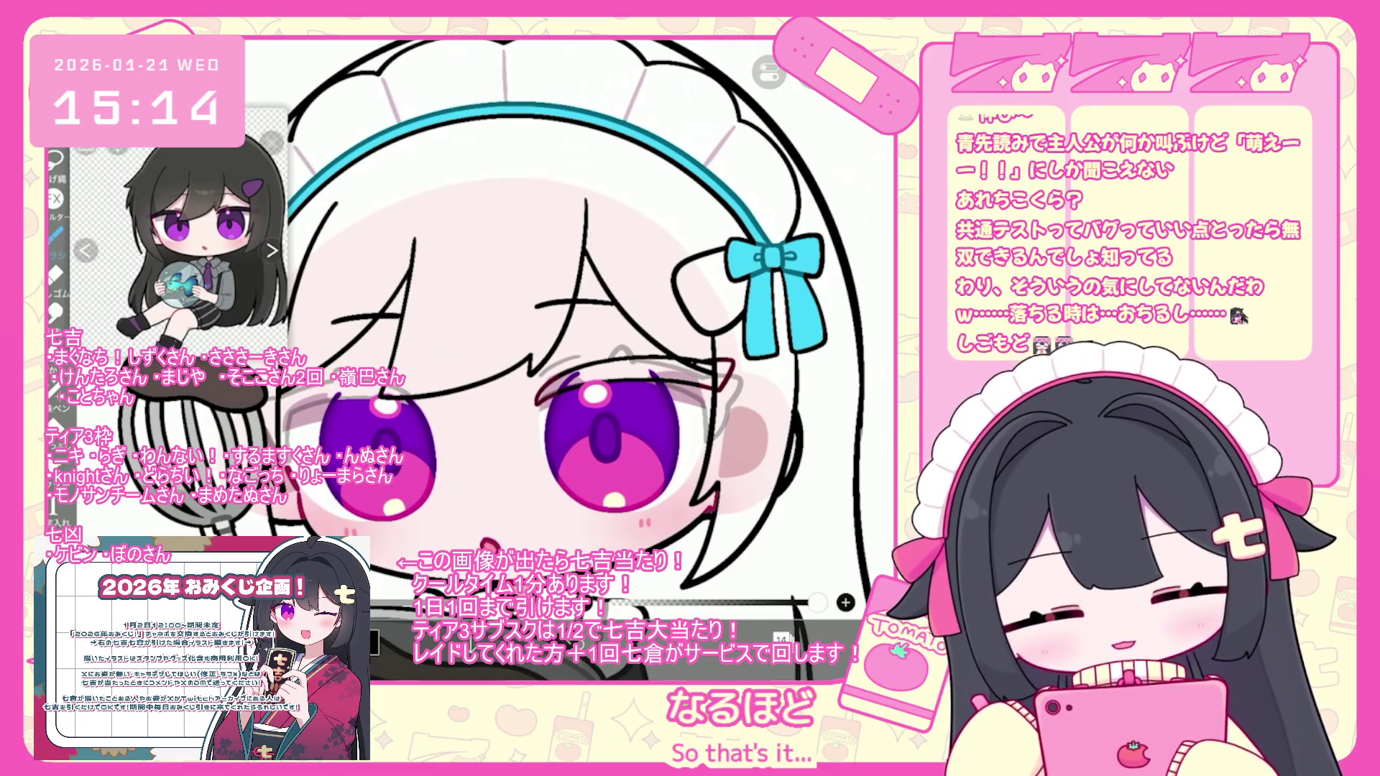
scroll(582, 336, "up", 5)
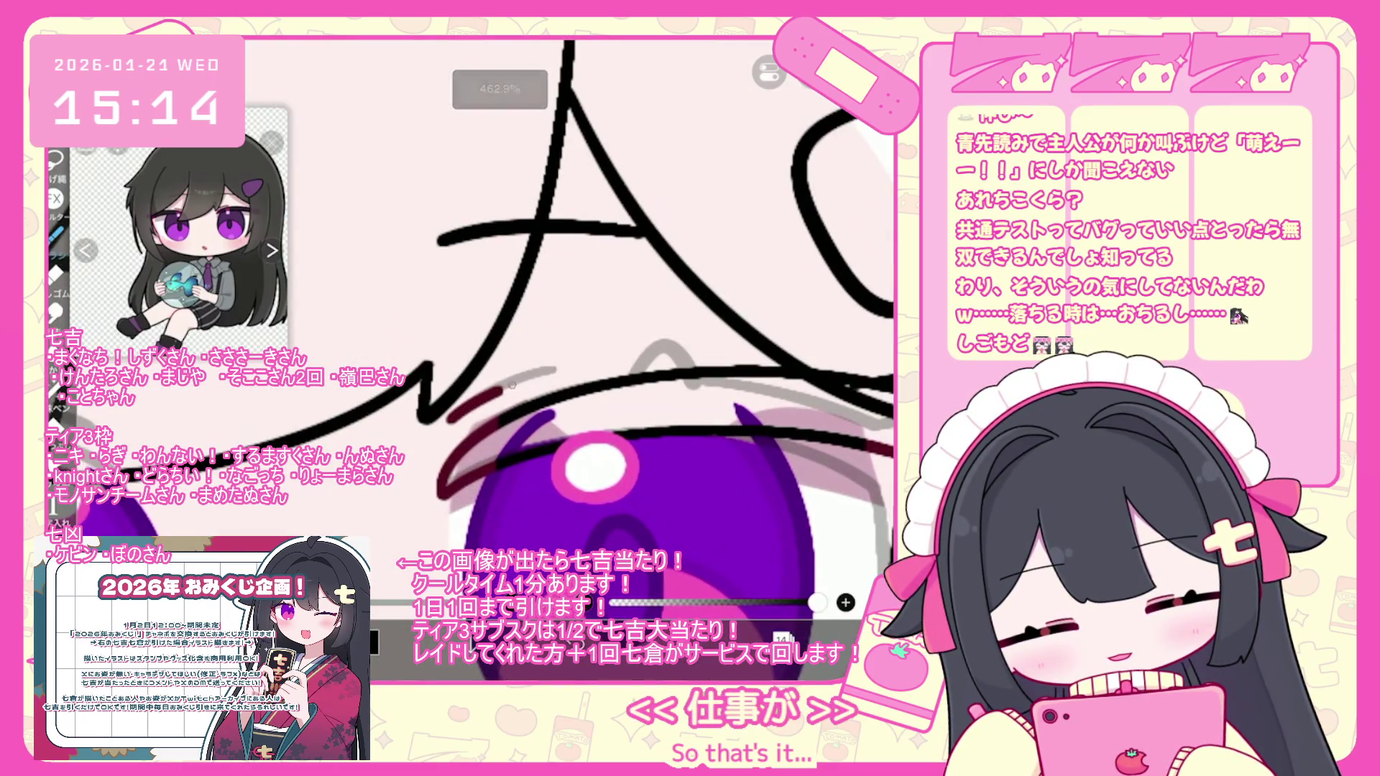
key("ctrl+z")
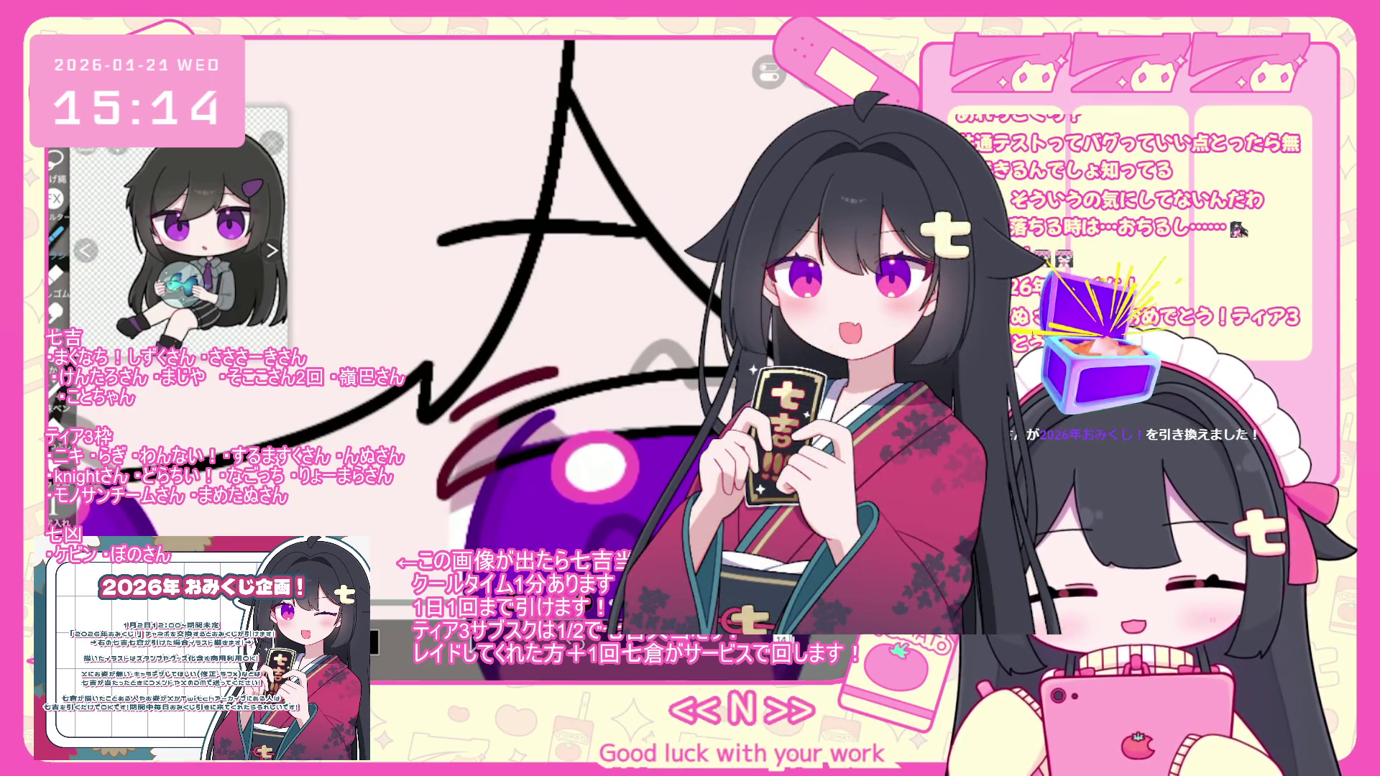
scroll(503, 324, "down", 5)
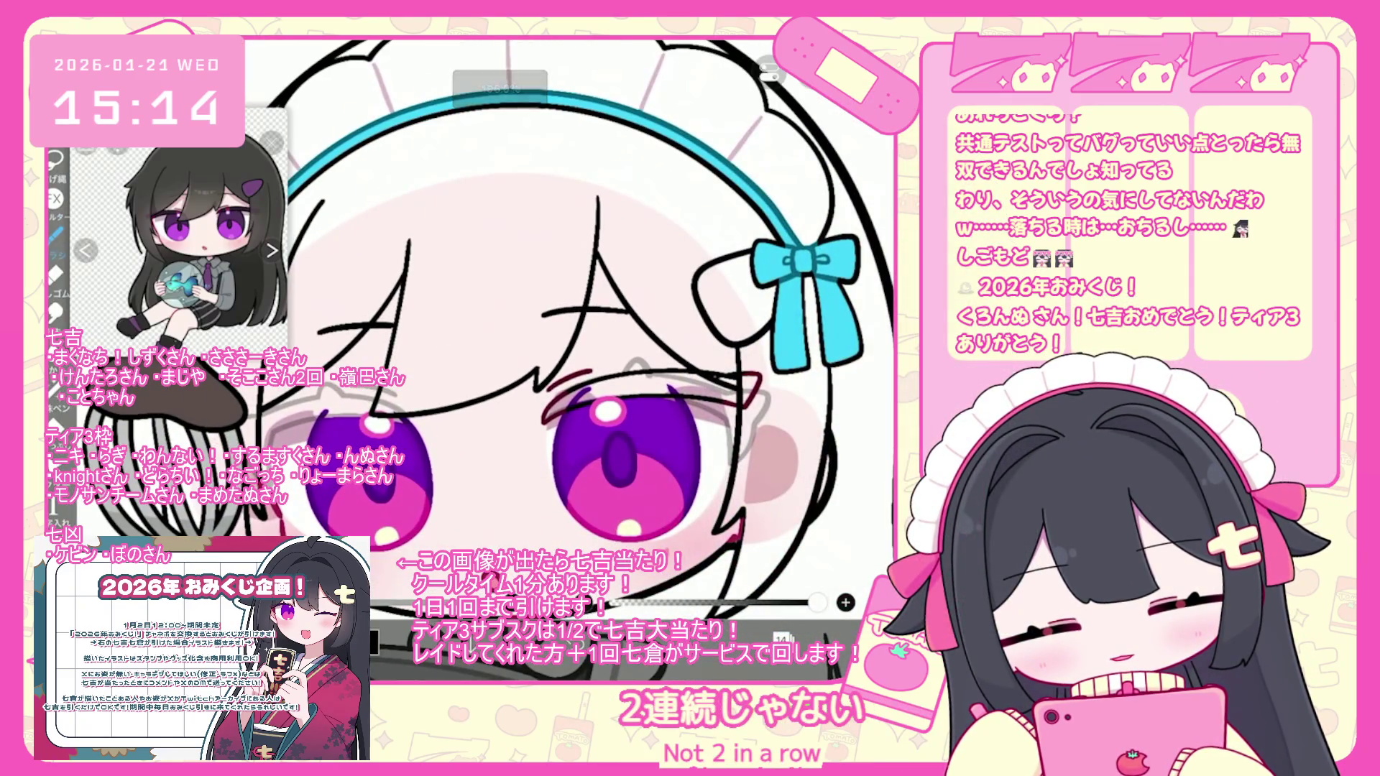
left_click(651, 396)
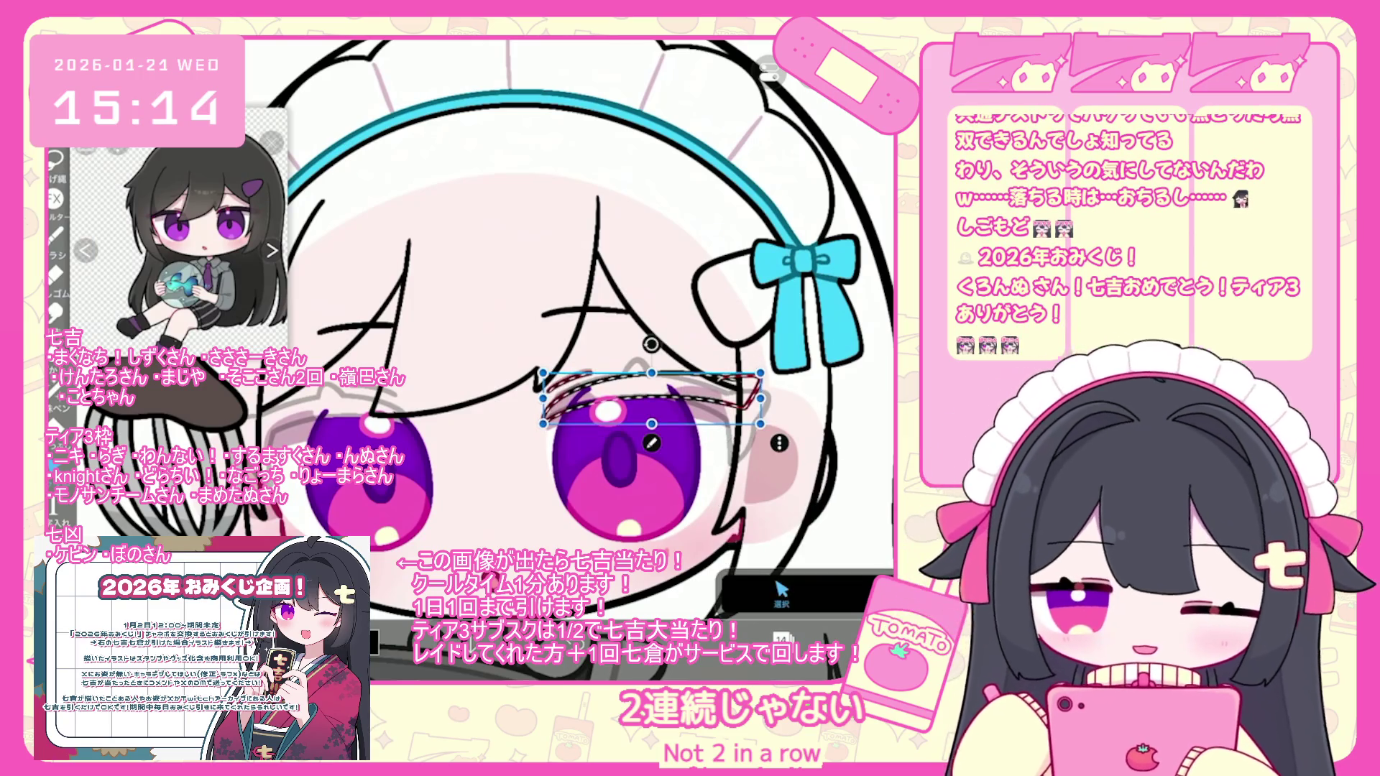
left_click(781, 639)
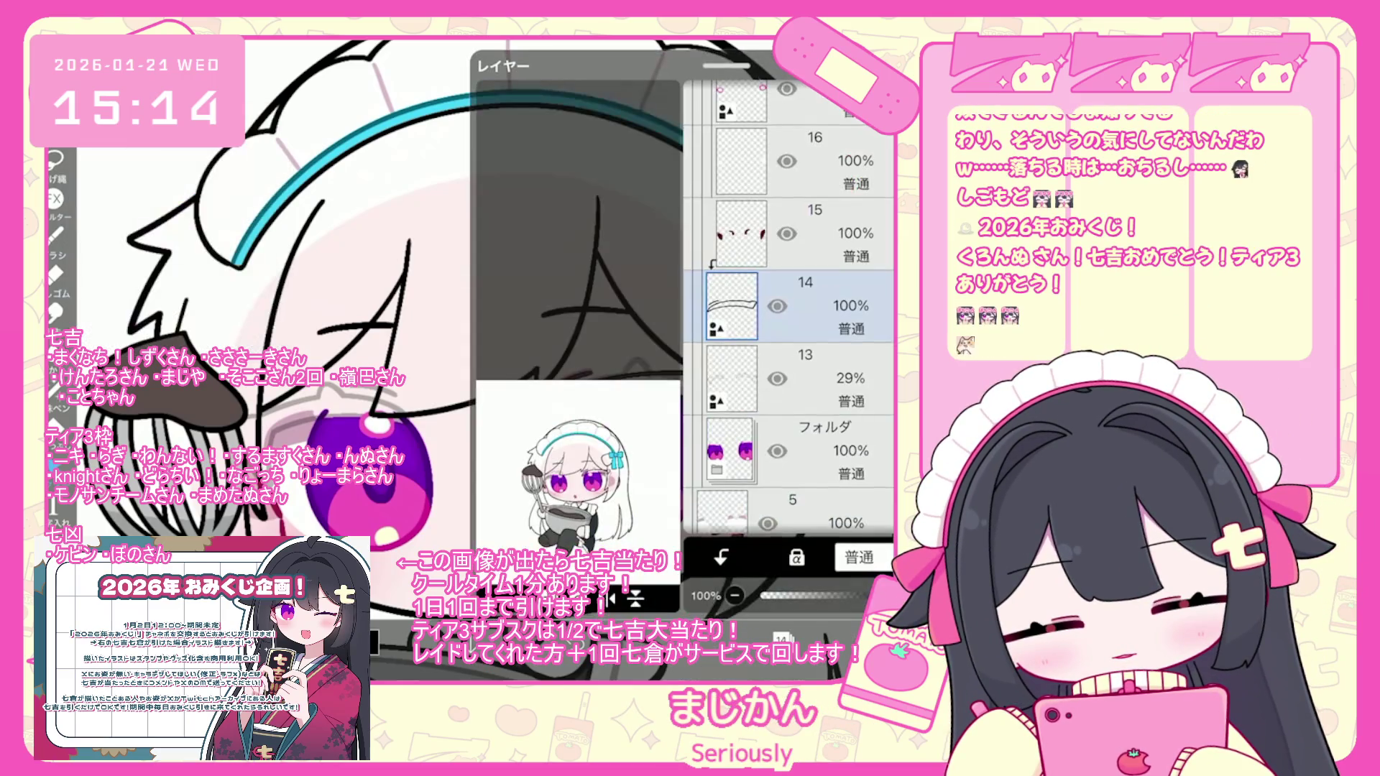
- Duplicate eyelash layer 14, then shrink, level and place the copy at the other eye's corner
left_click(623, 598)
left_click(532, 550)
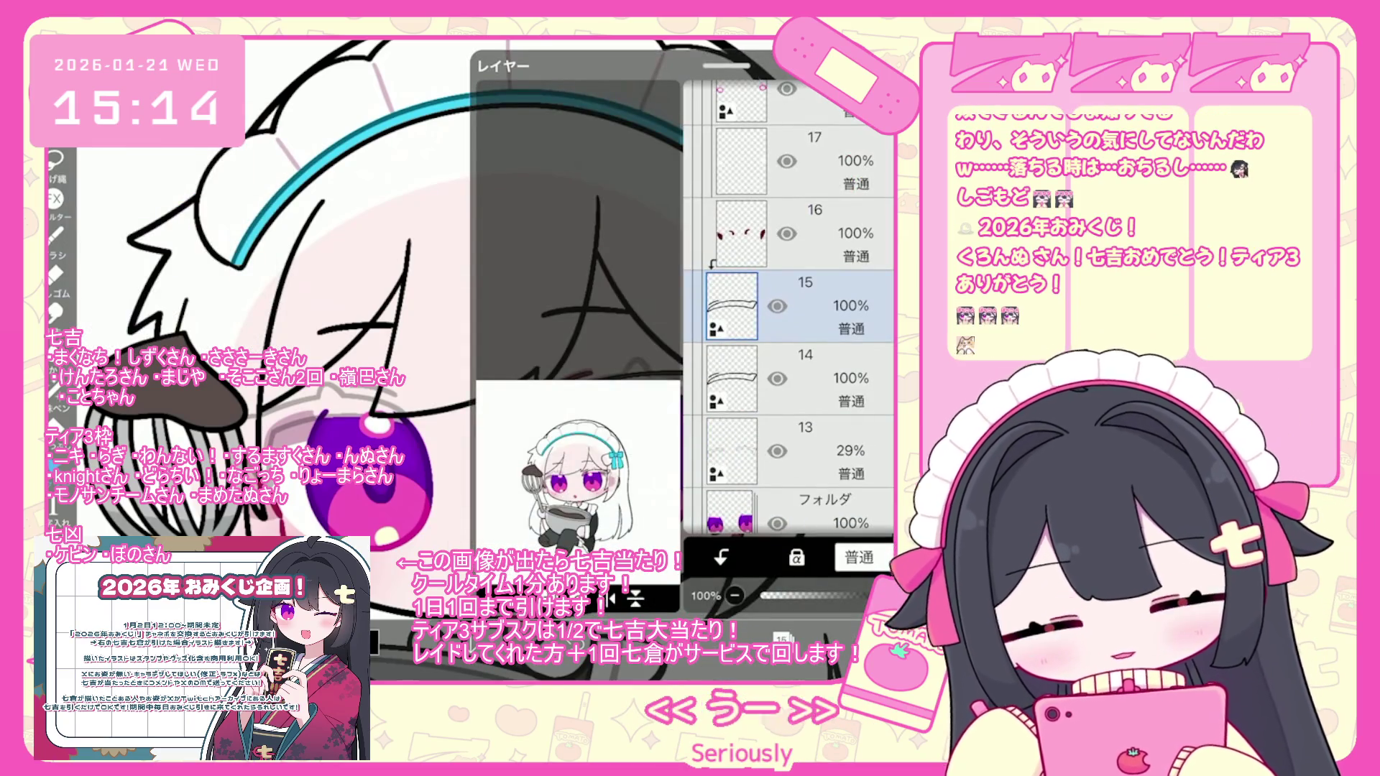
left_click(782, 638)
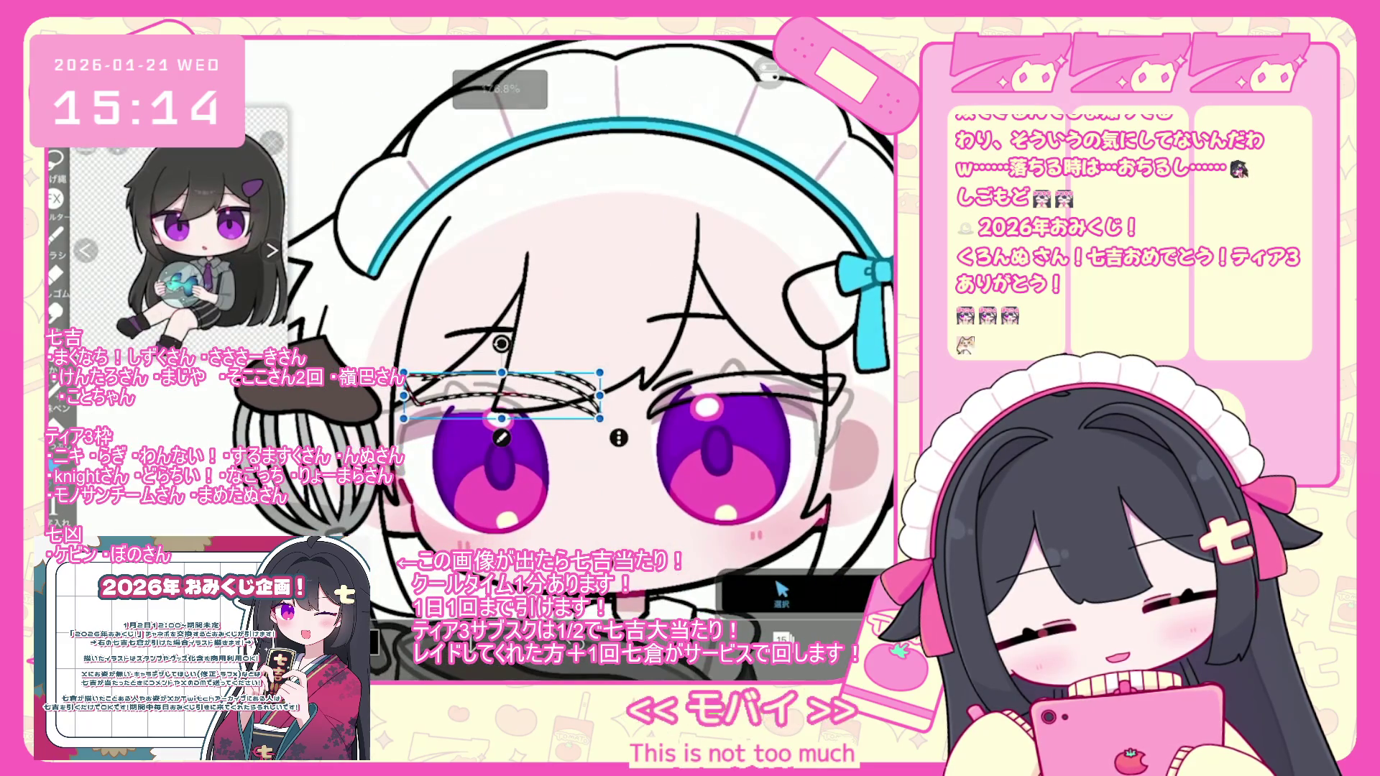
left_click_drag(600, 373, 584, 377)
left_click_drag(432, 370, 440, 365)
scroll(488, 417, "up", 5)
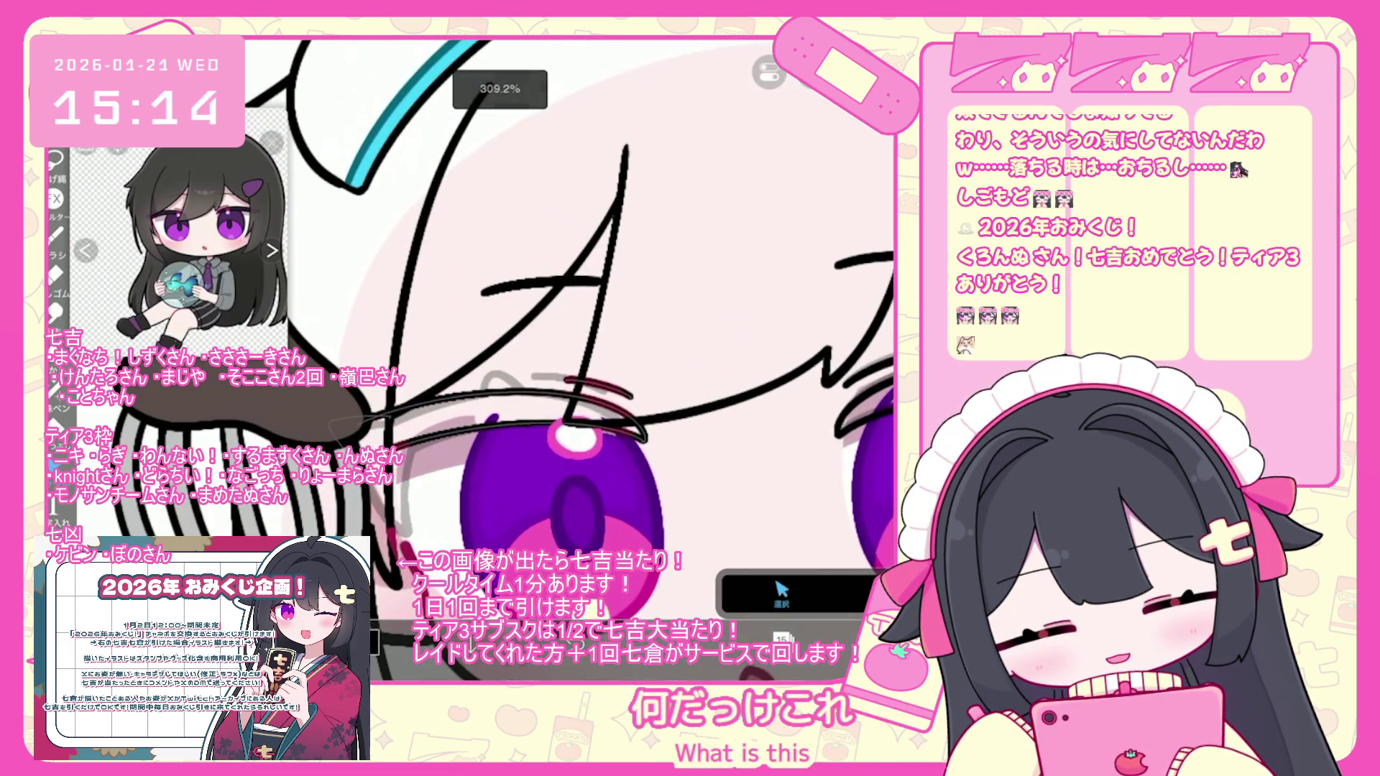
left_click_drag(484, 423, 488, 425)
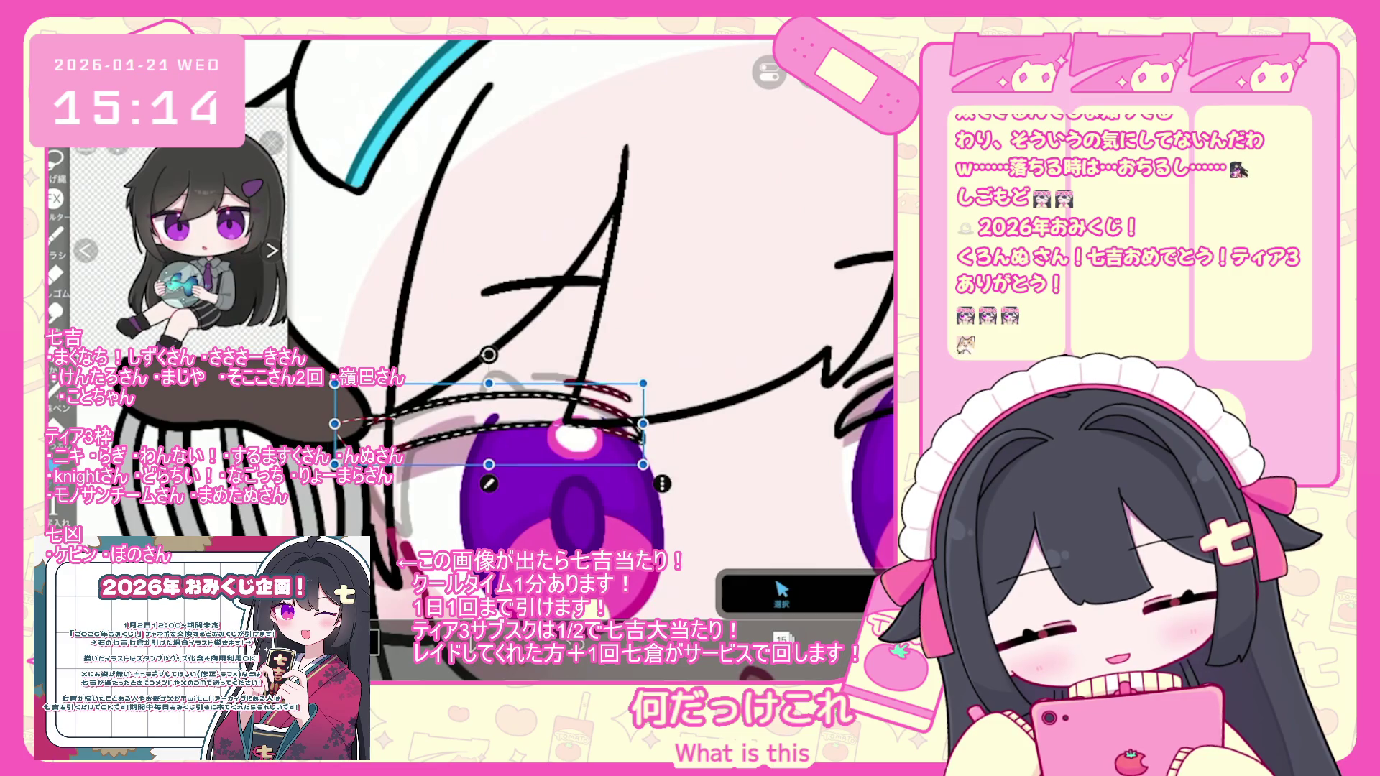
left_click(782, 593)
- Reopen the layer list and select eyebrow layer 13 among layers 13–15
scroll(496, 360, "down", 5)
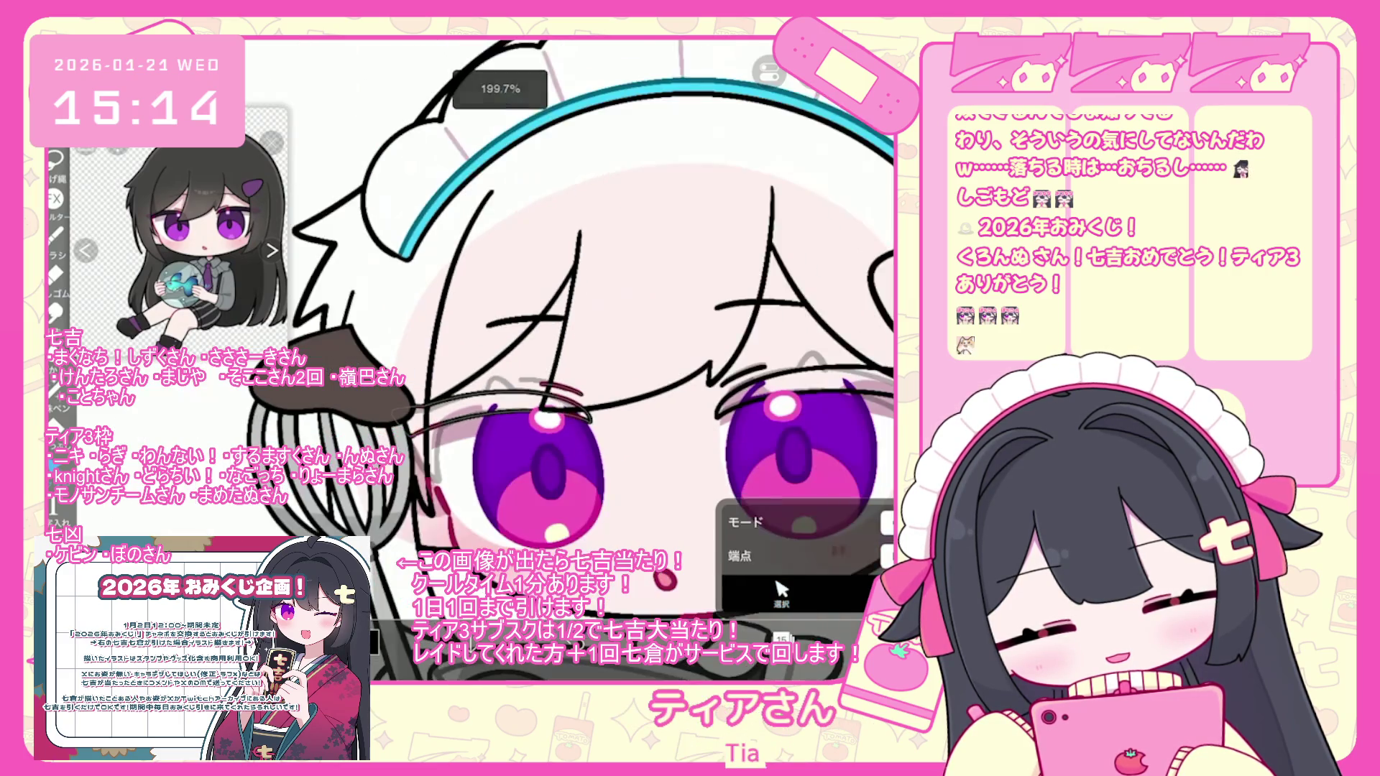
left_click(782, 638)
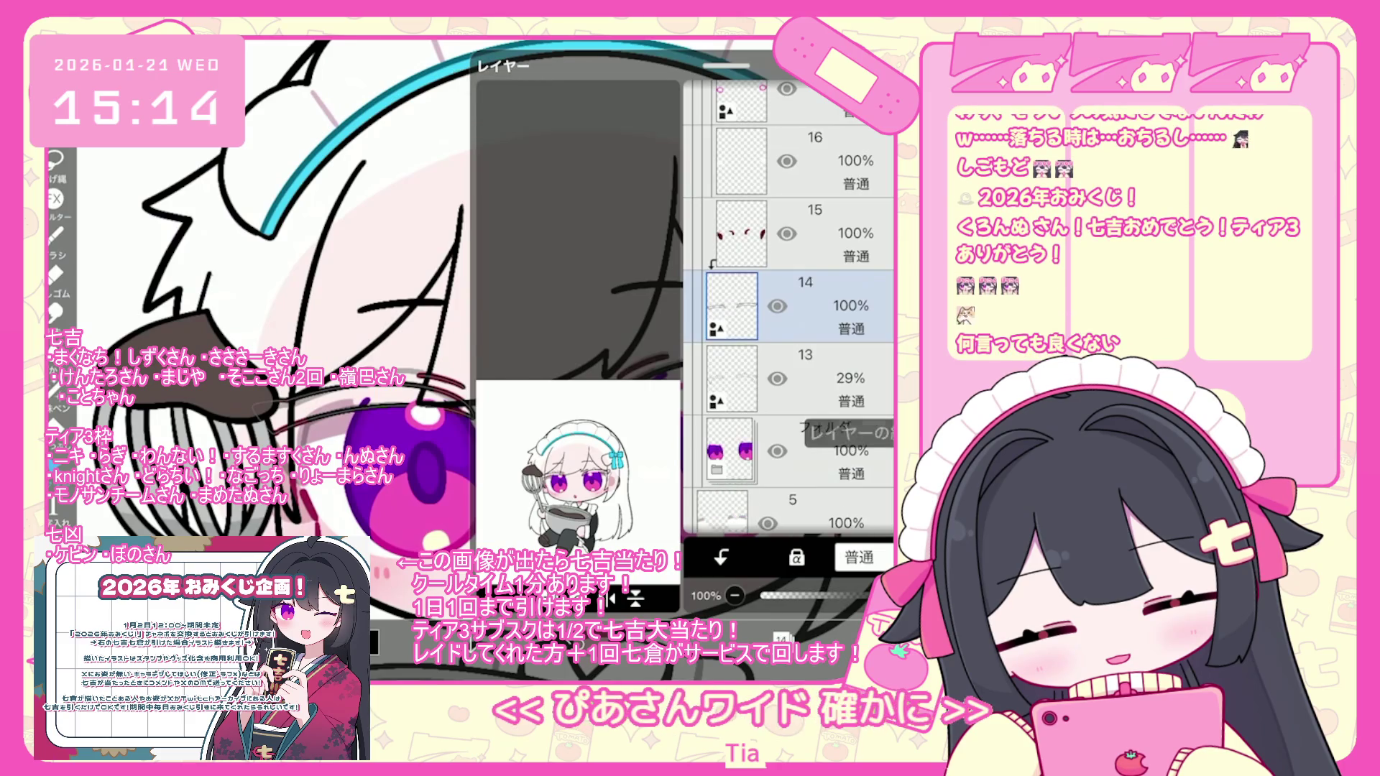
left_click(782, 639)
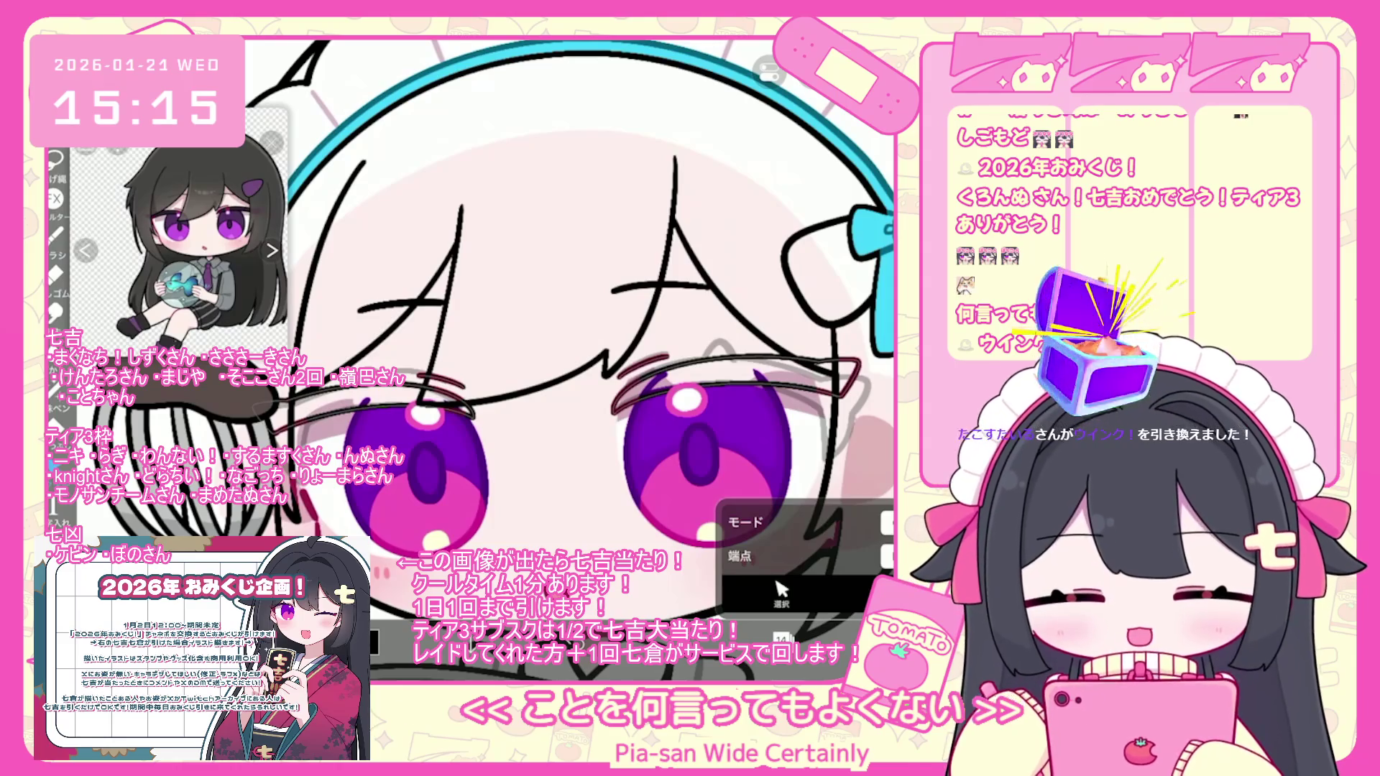
scroll(497, 359, "down", 5)
left_click(782, 639)
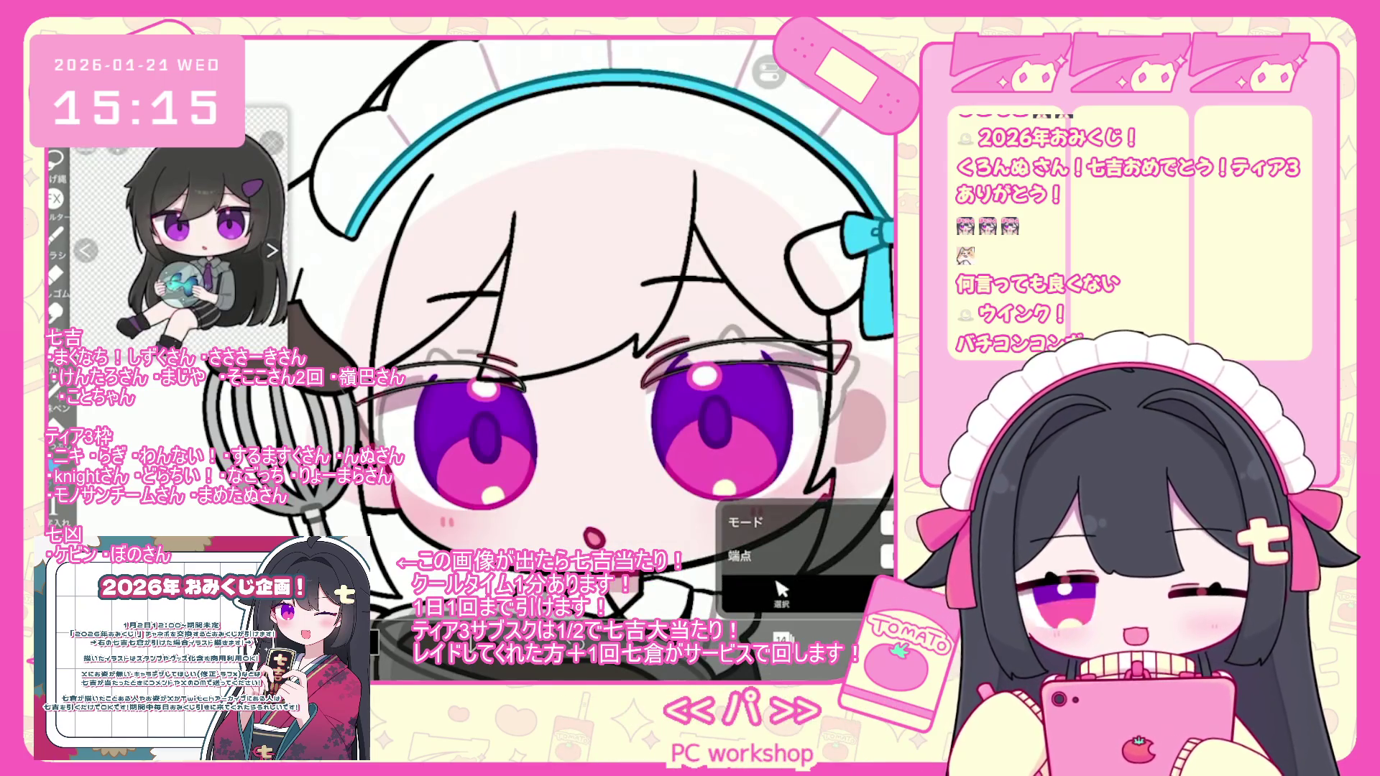
left_click(790, 379)
left_click(790, 305)
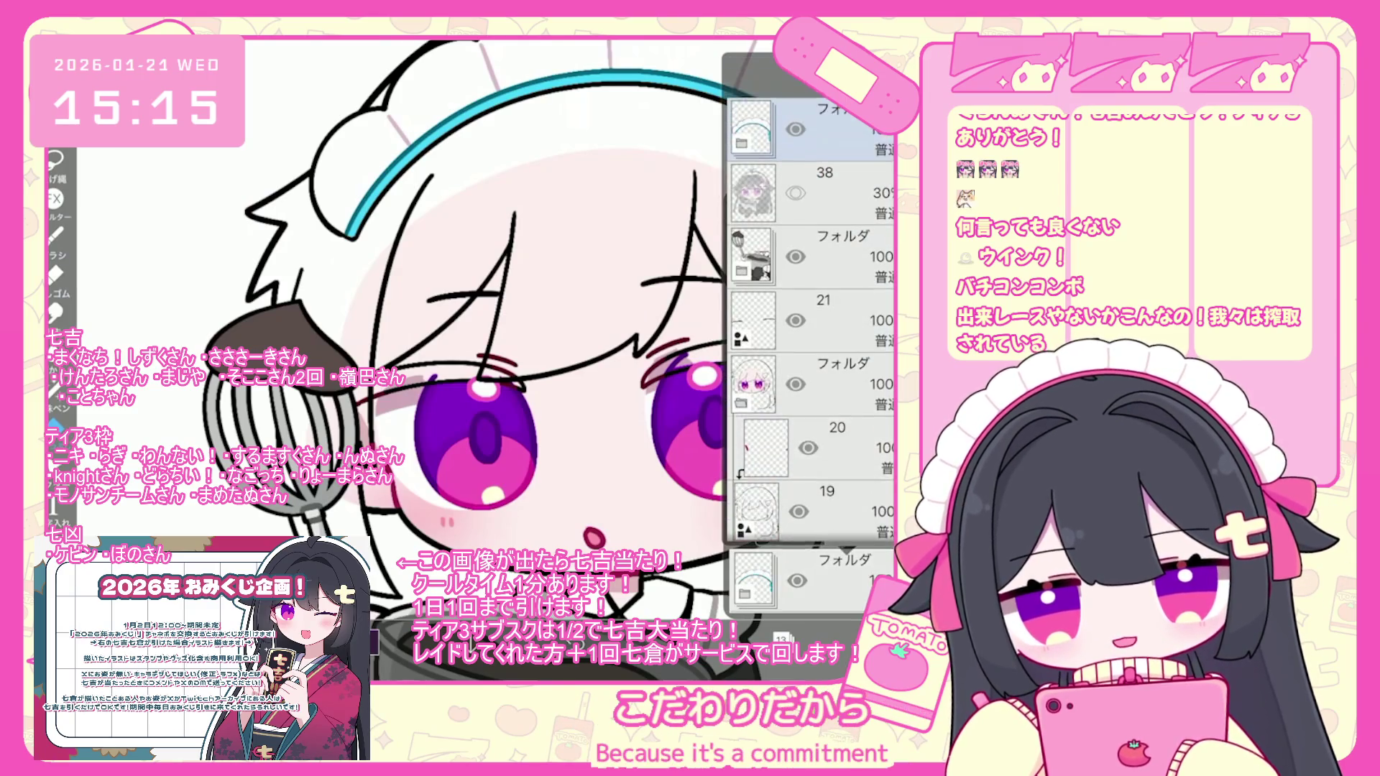
scroll(808, 298, "down", 3)
scroll(811, 299, "down", 5)
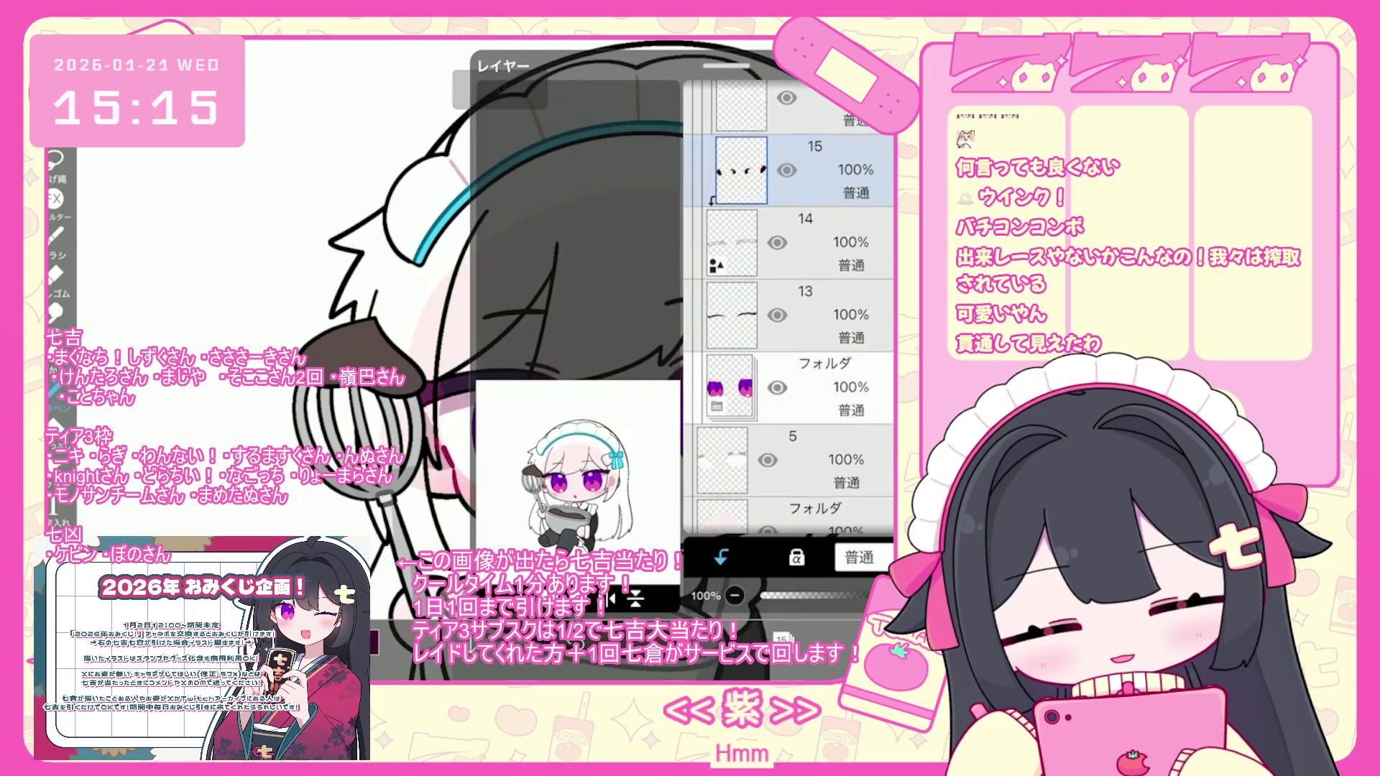
- Add a new folder above layer 15 and move eyebrow layers 13–15 into it
scroll(789, 309, "up", 5)
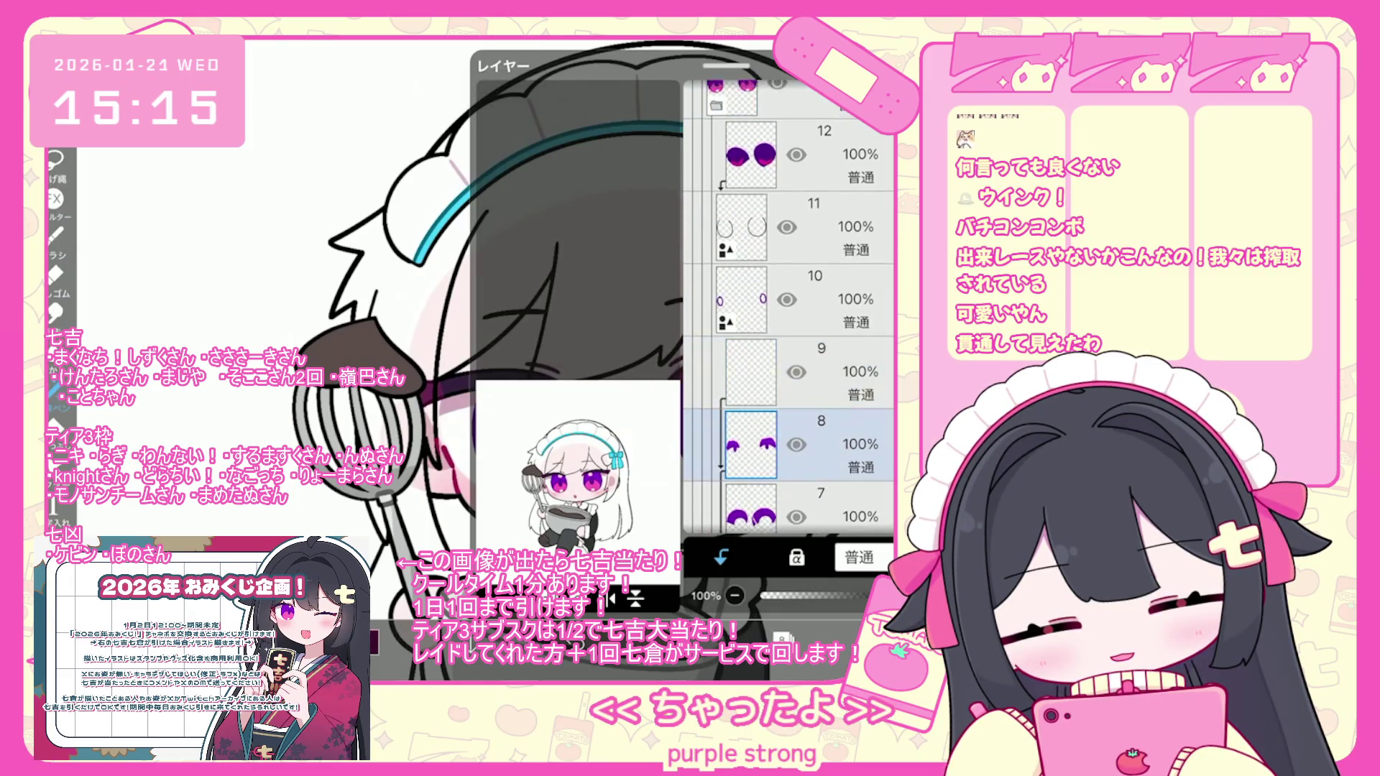
left_click(740, 355)
left_click(488, 596)
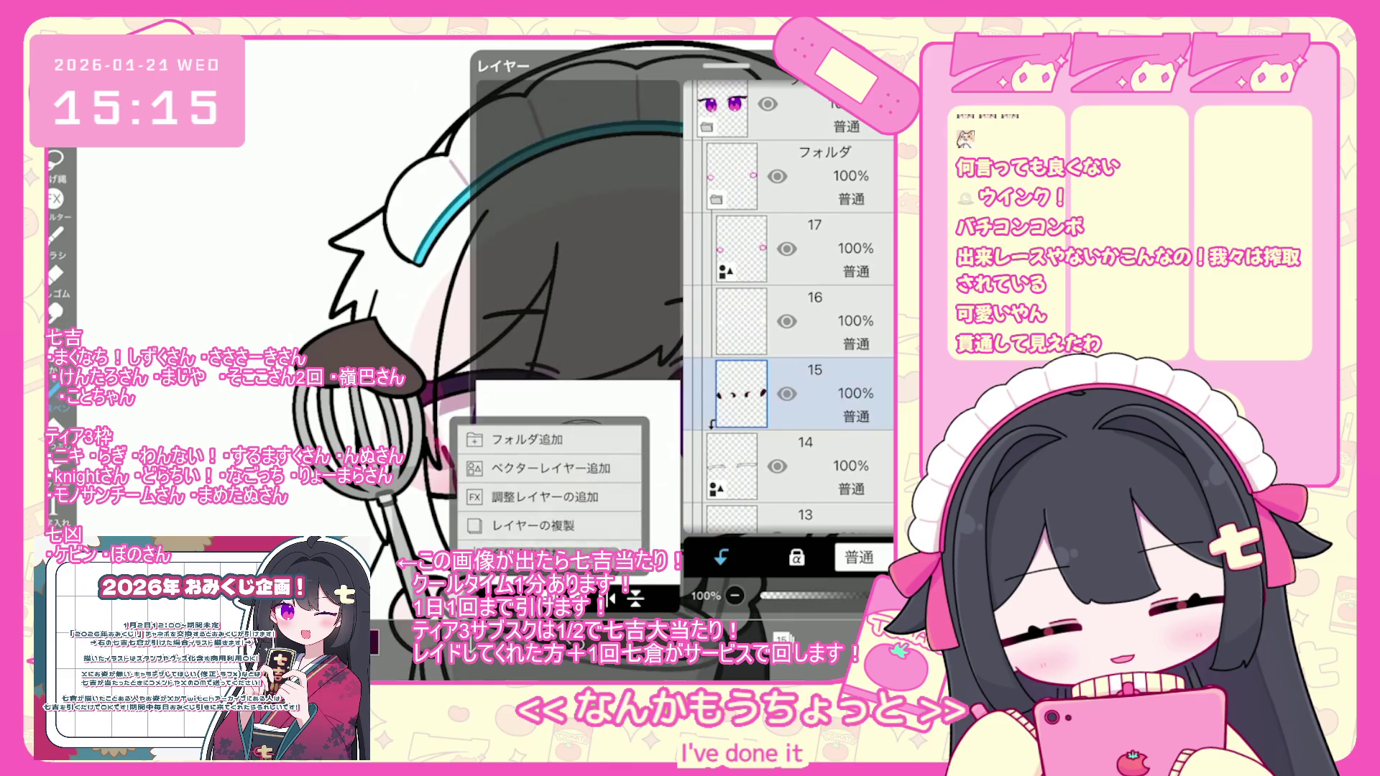
left_click(503, 428)
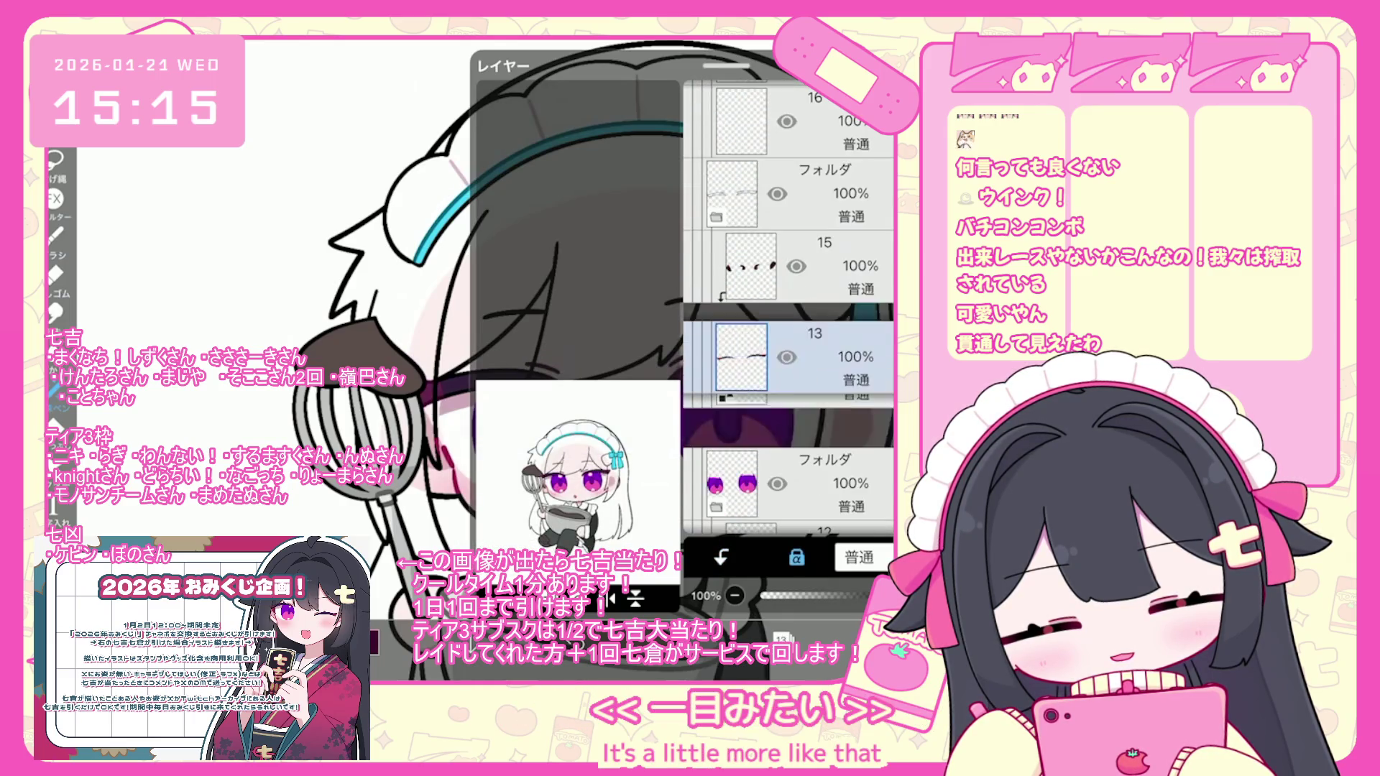
left_click(740, 411)
left_click(737, 337)
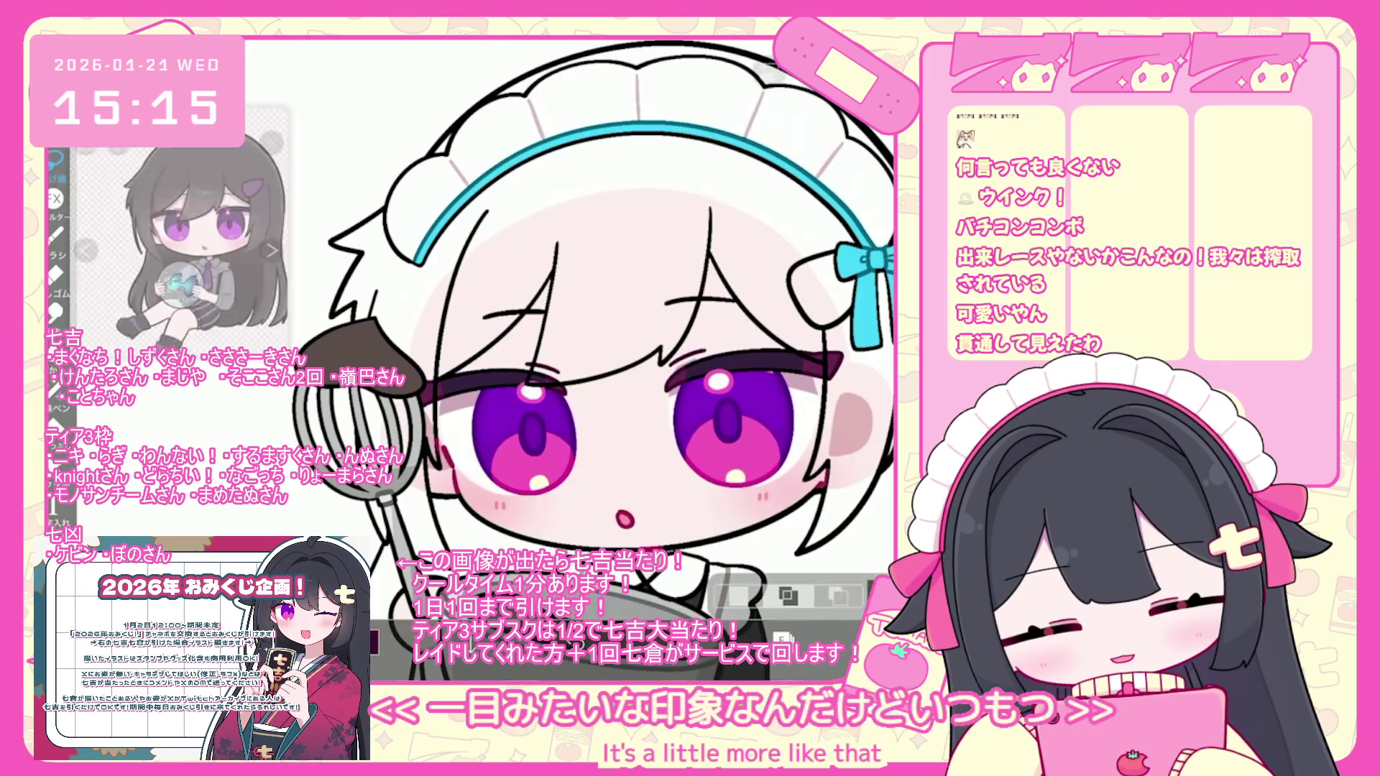
- Tilt the right eyebrow slightly clockwise and nudge it left; shift the left eyebrow right and down
key("ctrl+t")
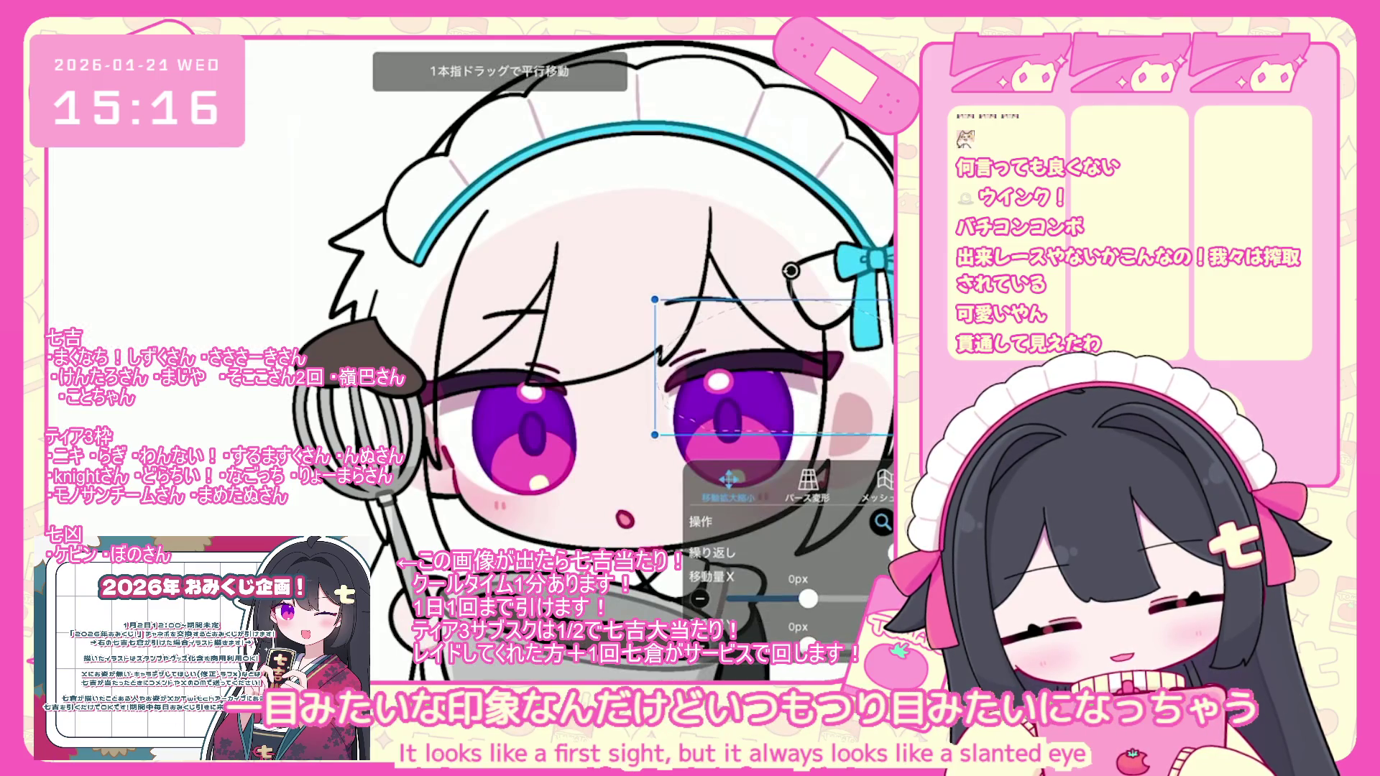
left_click_drag(726, 374, 722, 381)
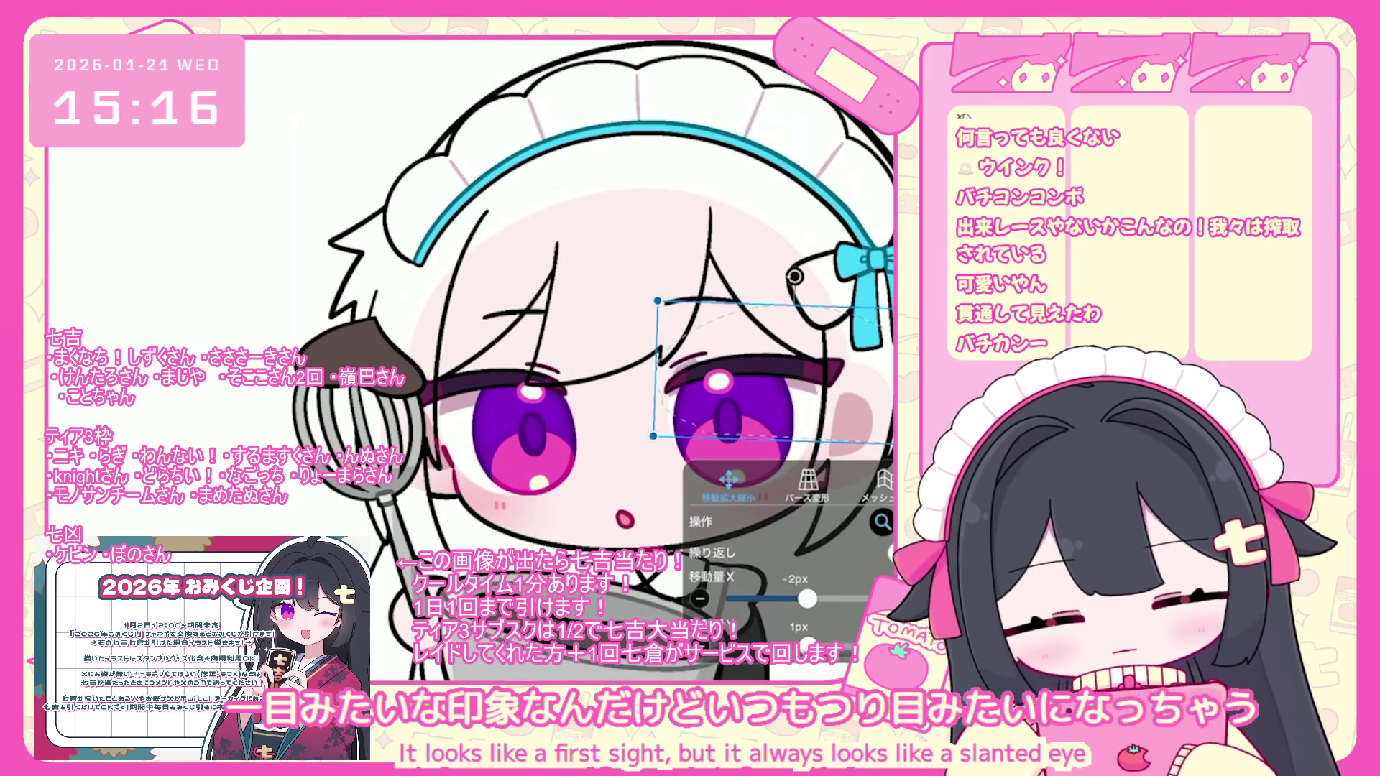
key("Left")
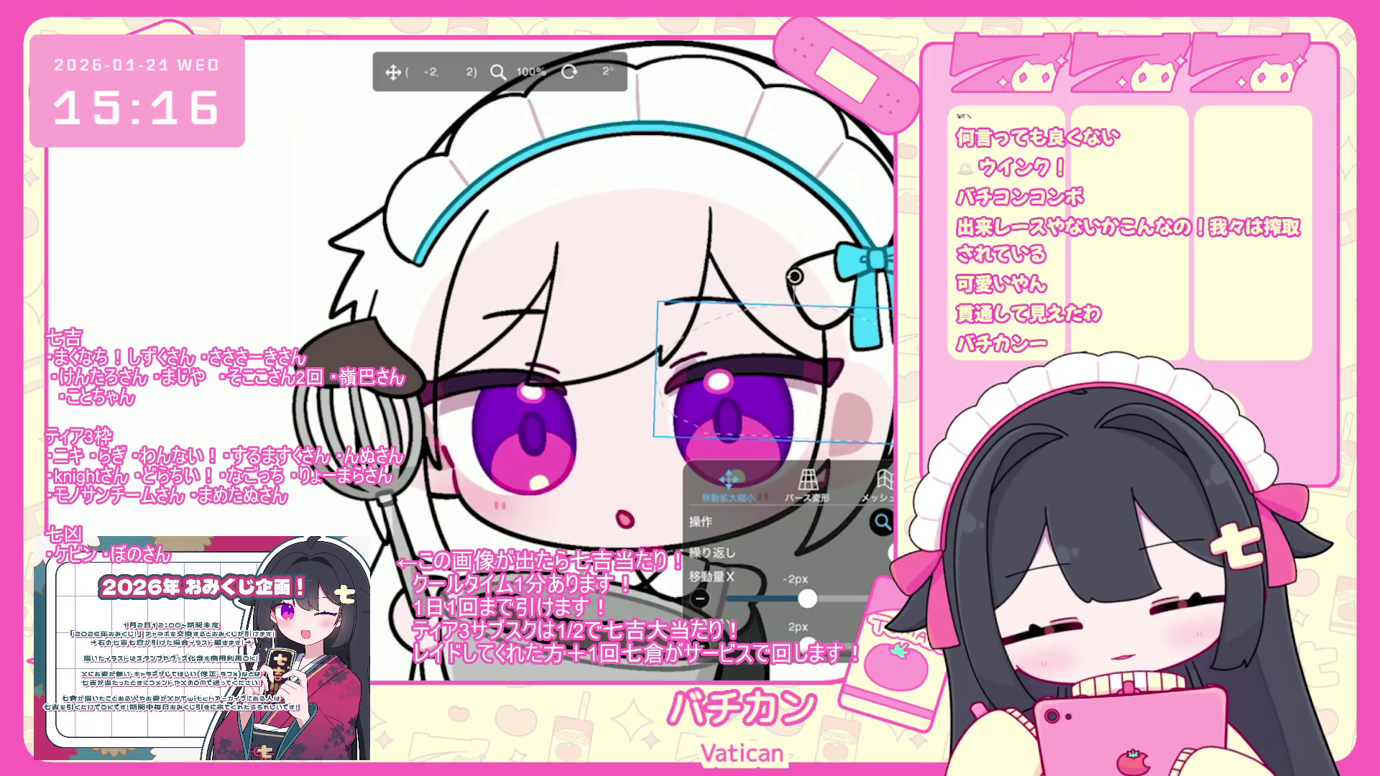
key("Return")
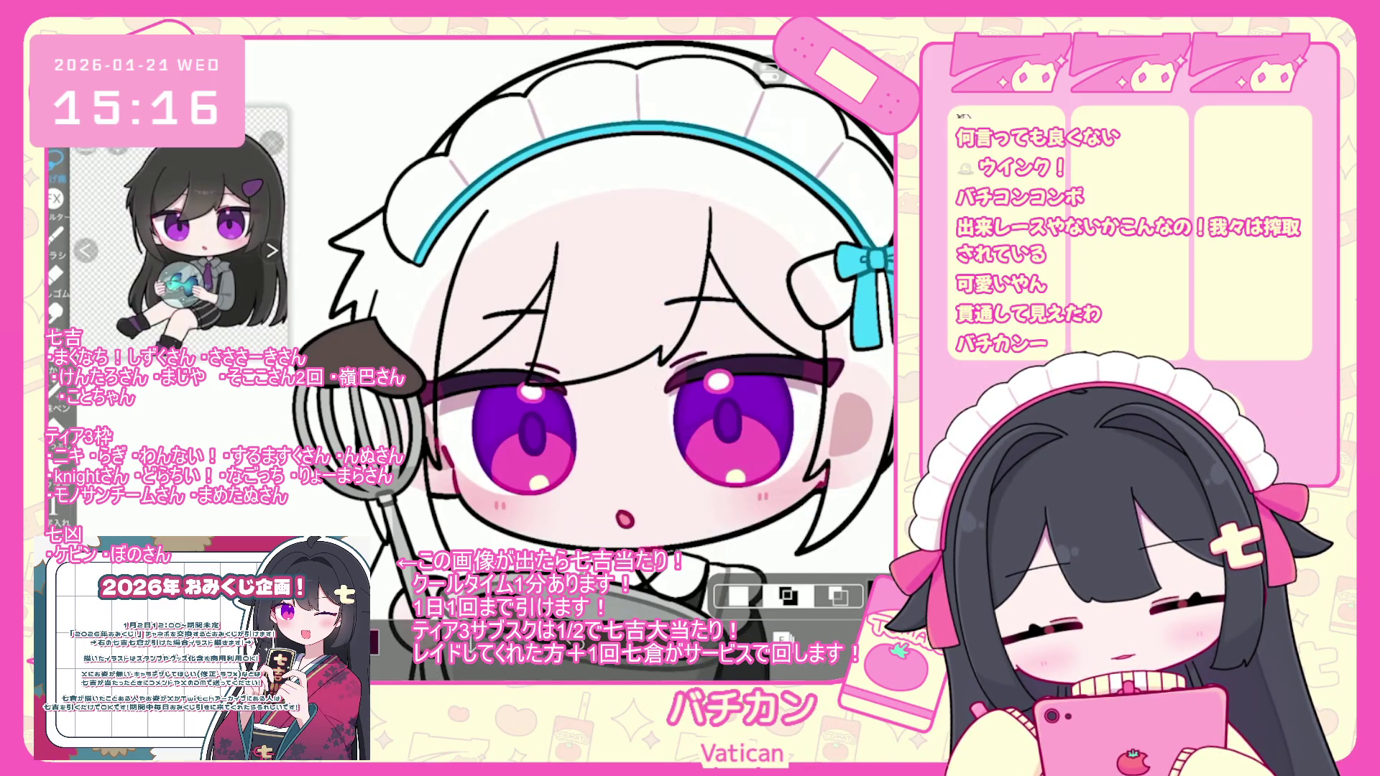
key("ctrl+t")
left_click_drag(476, 386, 478, 391)
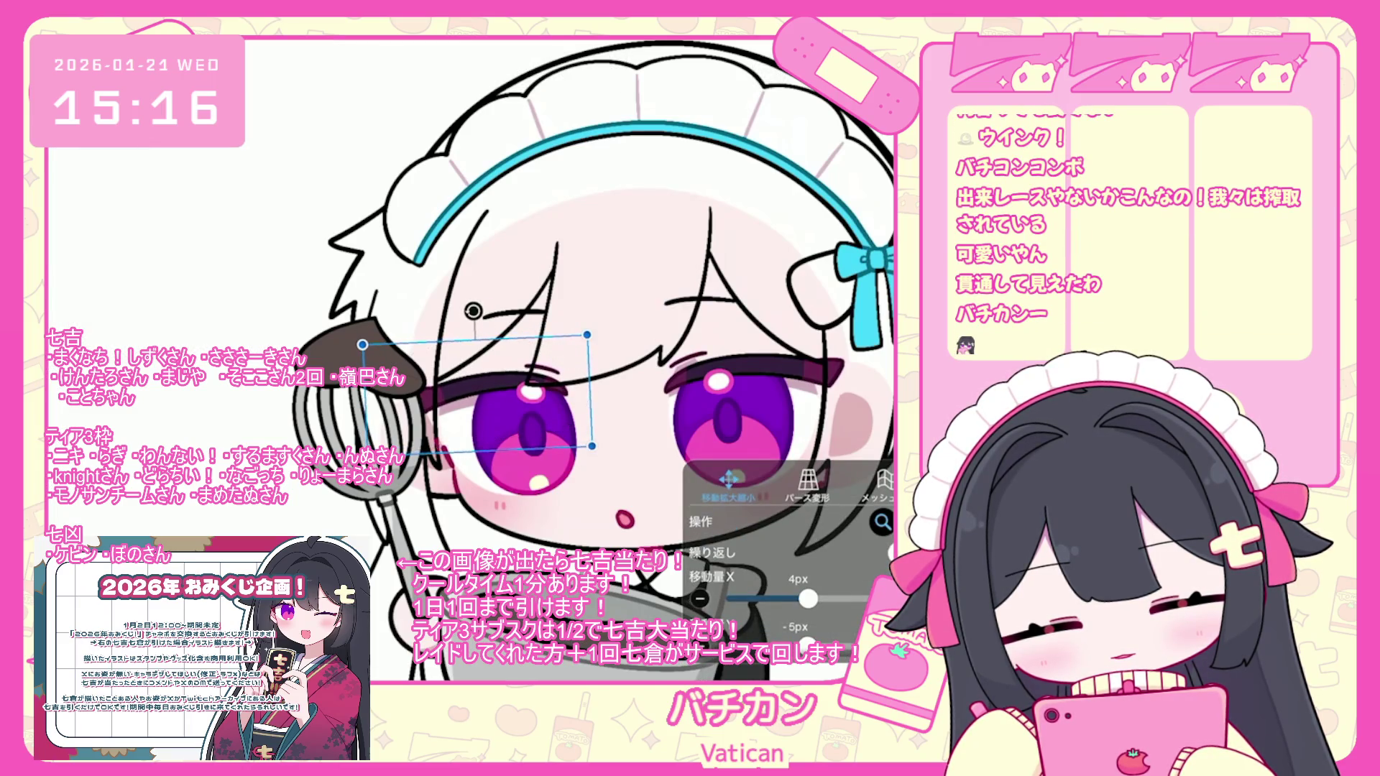
key("Return")
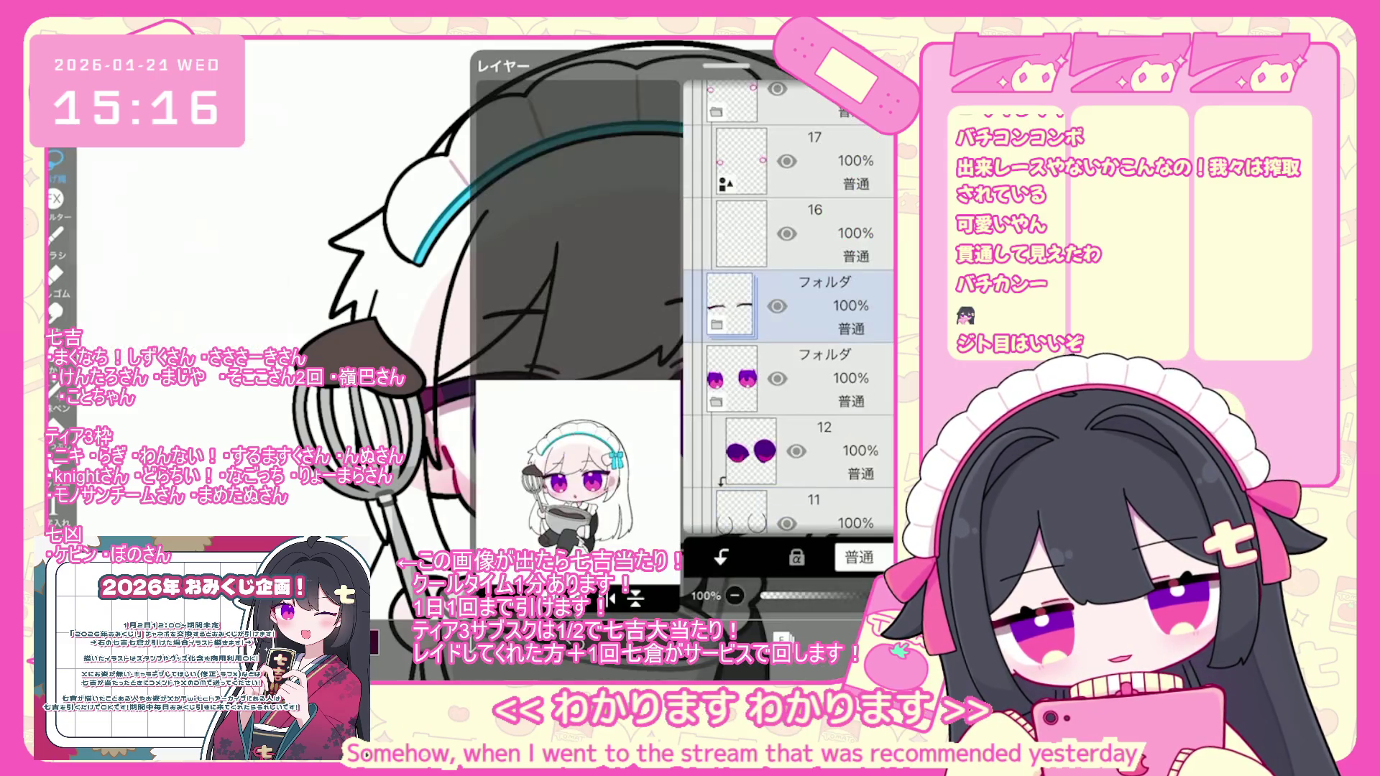
- Select eye layers 6 and 7 and zoom the reference window onto the character's face
scroll(788, 302, "down", 6)
left_click(827, 474)
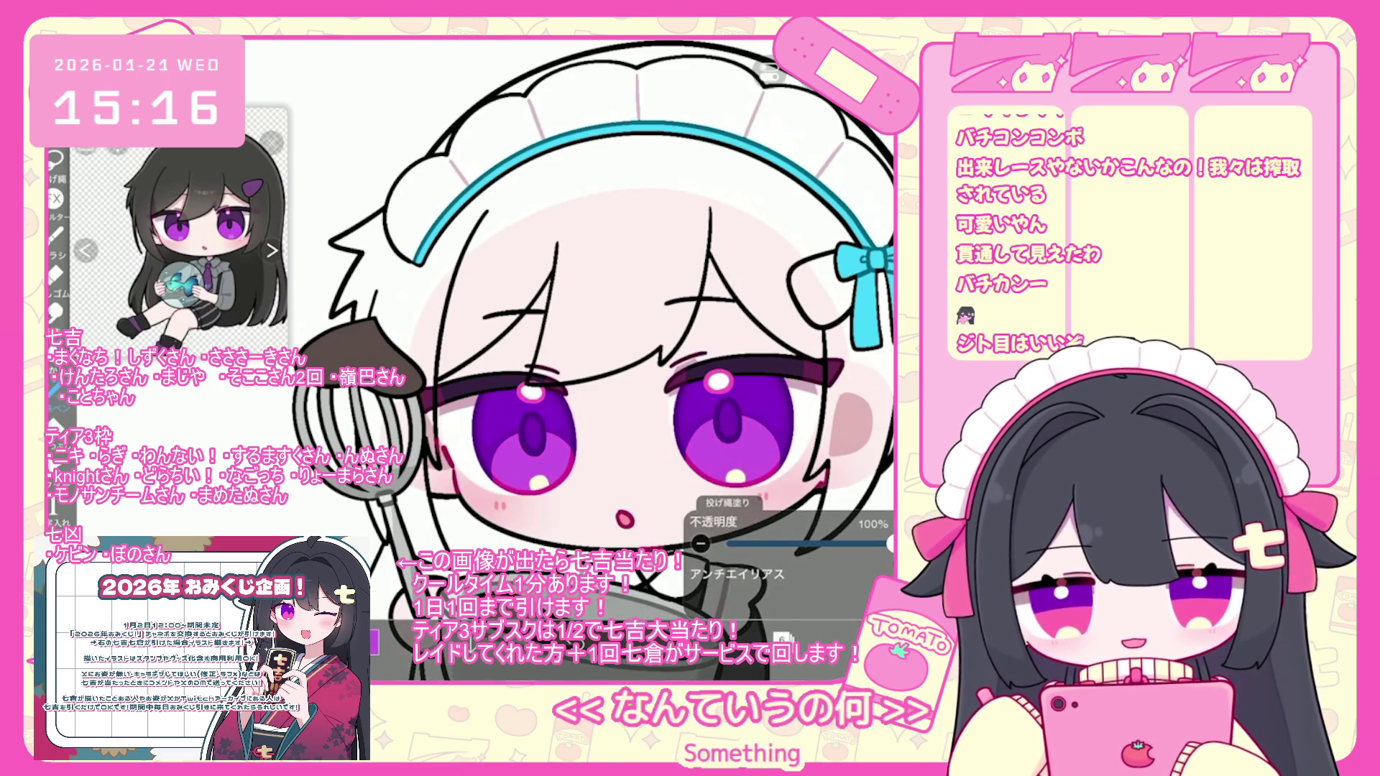
left_click(827, 234)
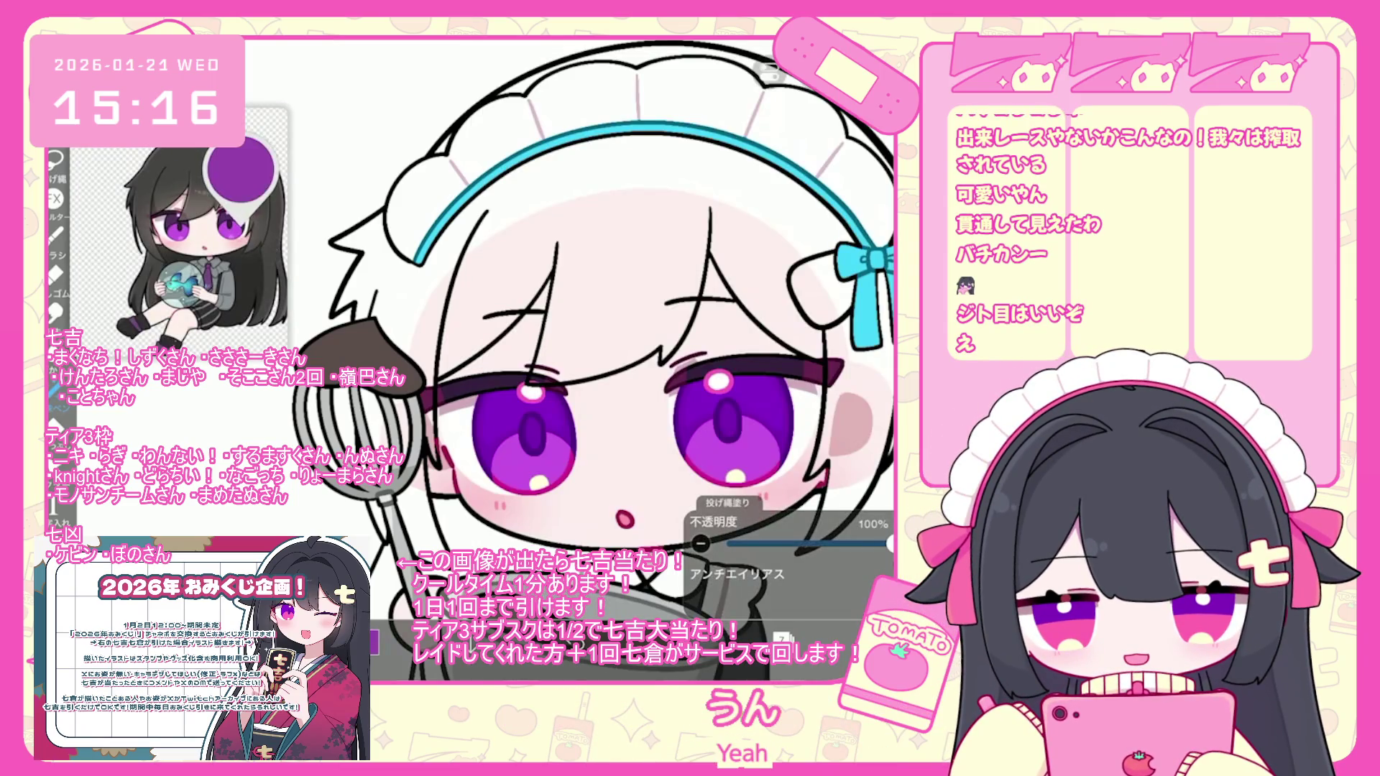
scroll(179, 230, "up", 3)
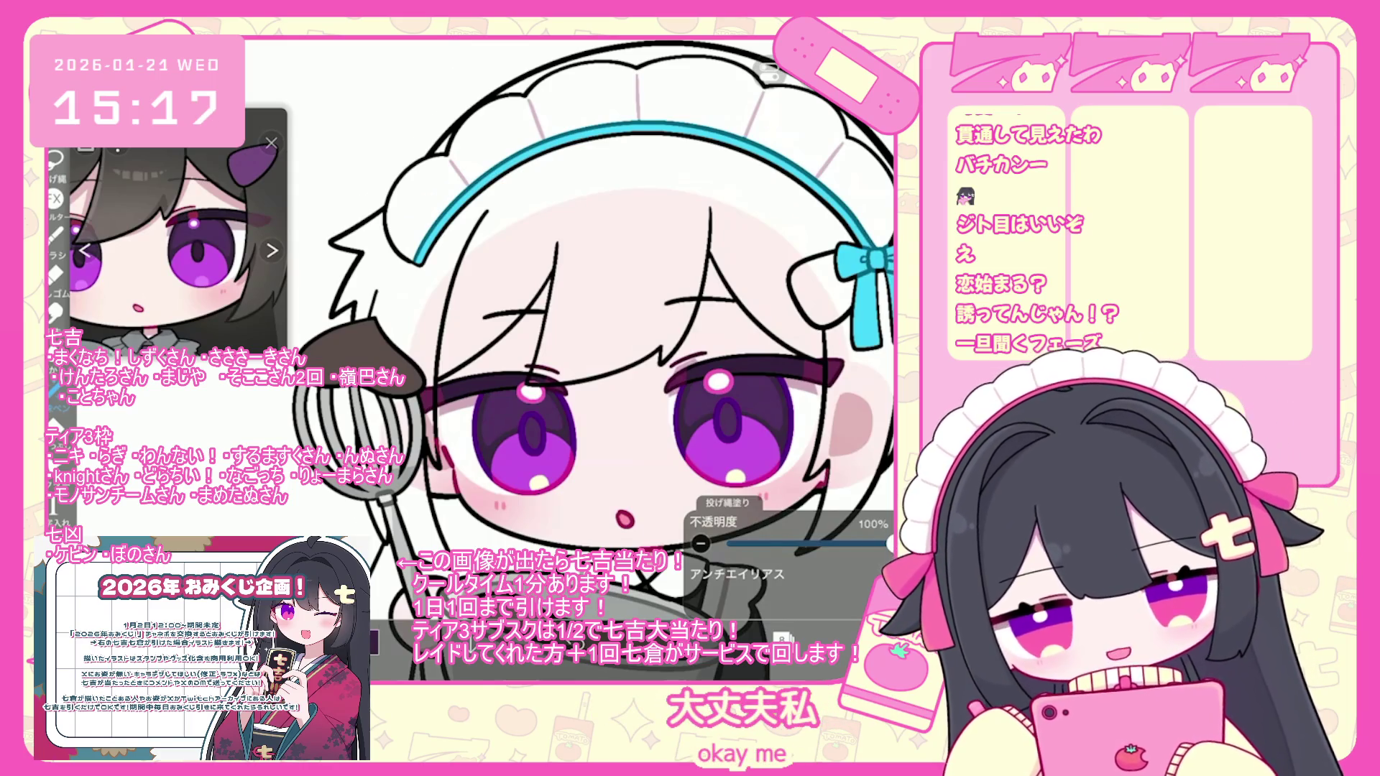
scroll(489, 410, "up", 2)
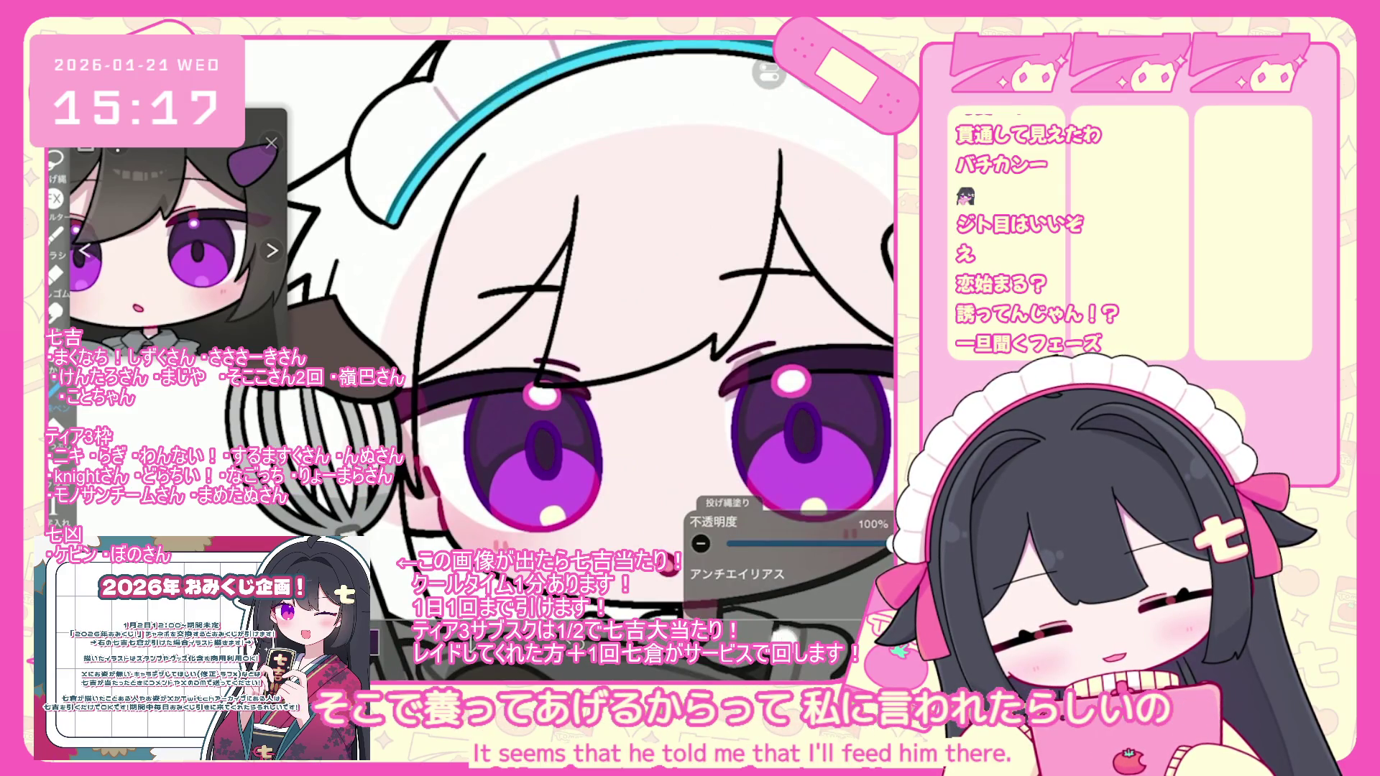
scroll(790, 306, "up", 1)
left_click(791, 310)
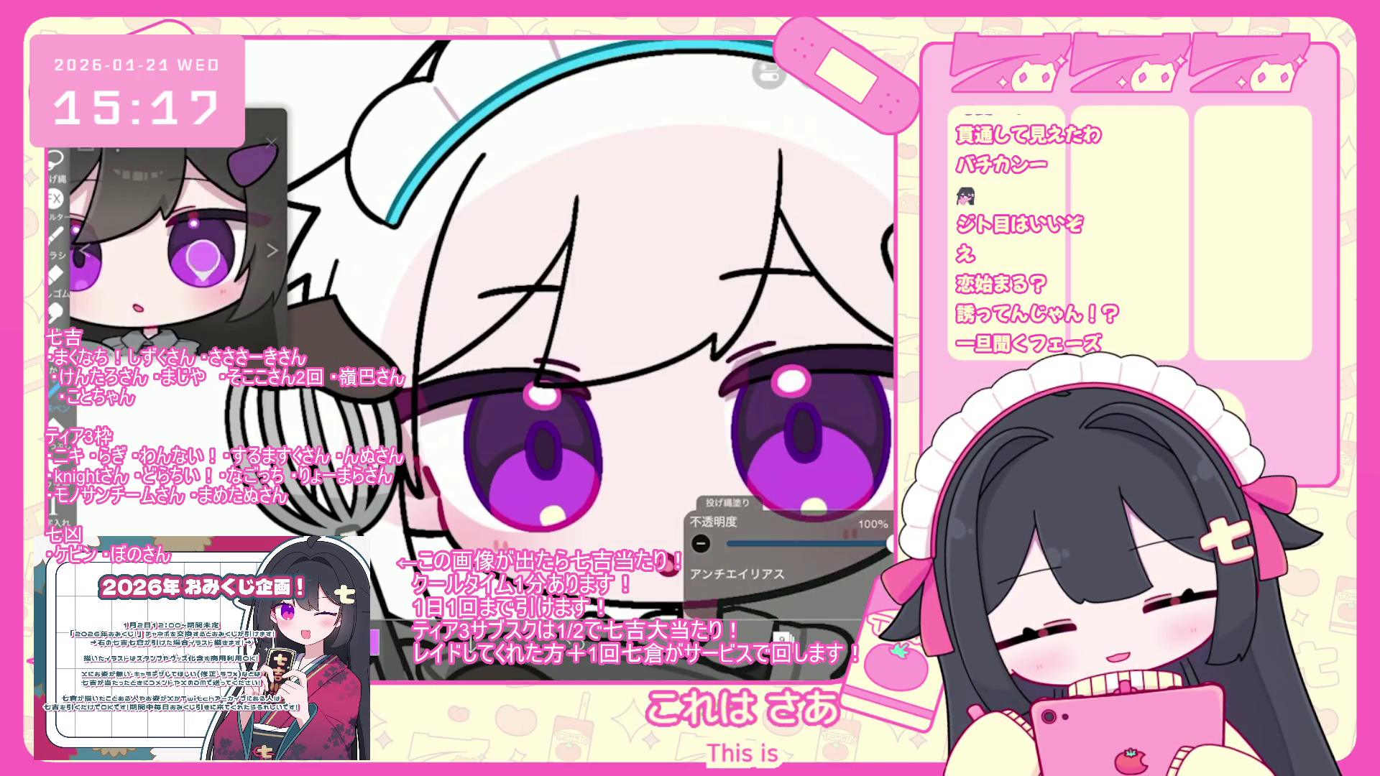
- Reopen the layer list, scrolled to the eye layers 16–10
scroll(554, 302, "down", 1)
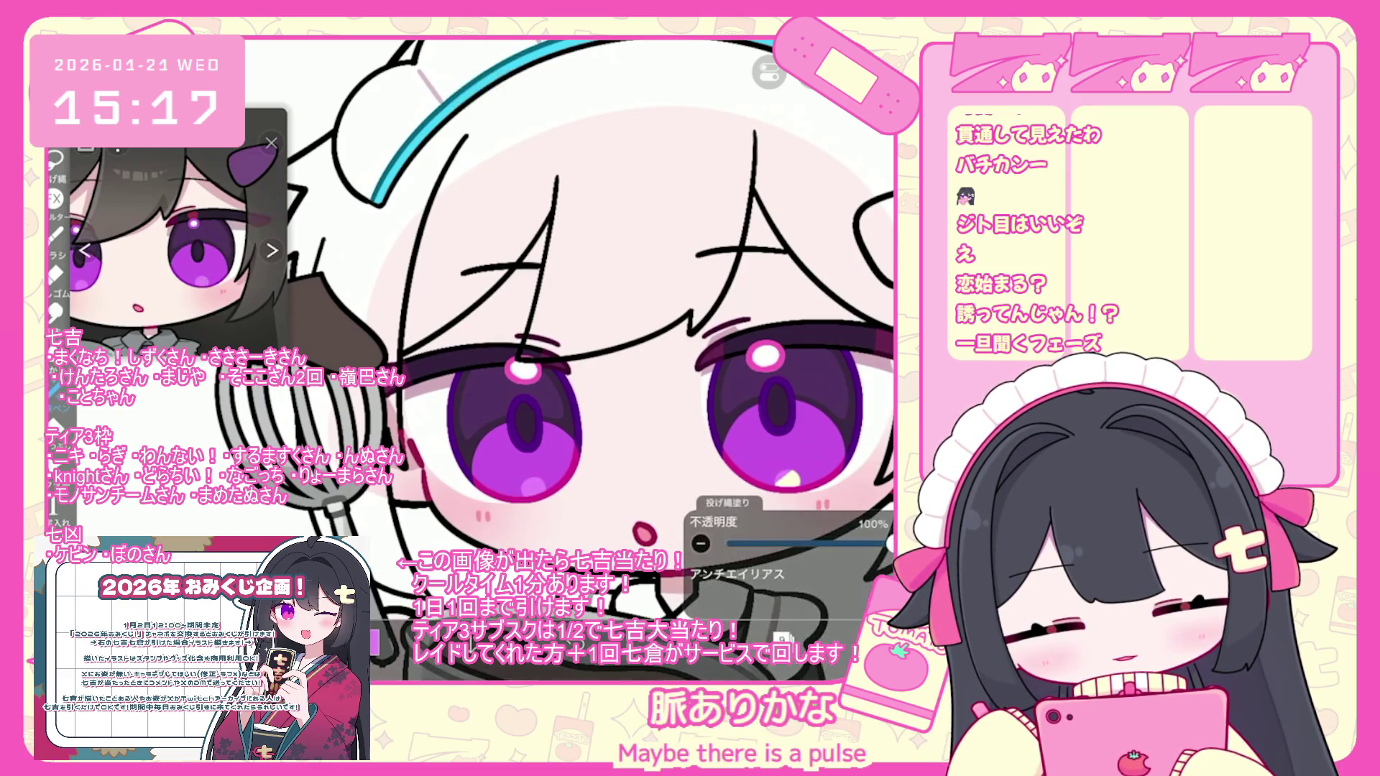
left_click(782, 638)
scroll(789, 305, "up", 3)
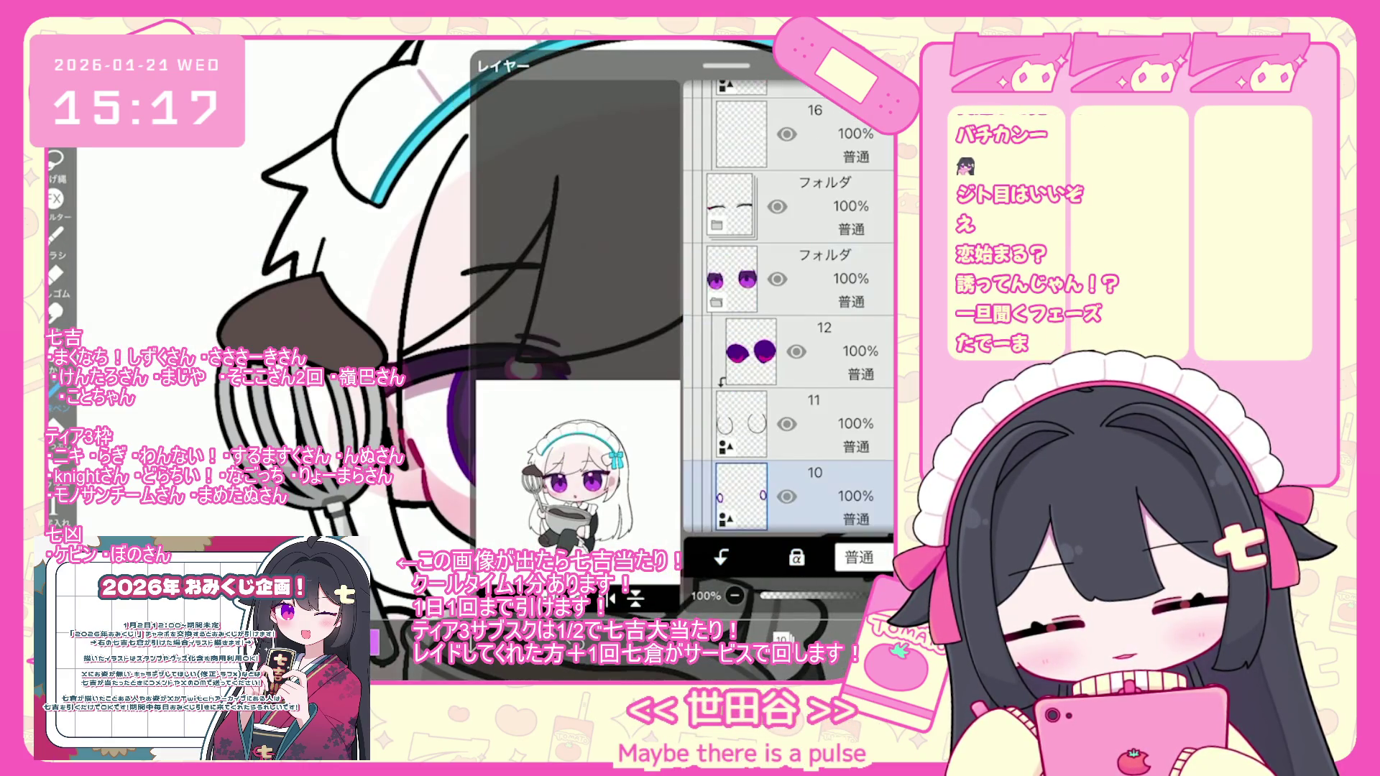
- Alpha Lock layers 10 and 17, answer the Rasterize prompt, and pan the reference to the collar and tie
left_click(796, 557)
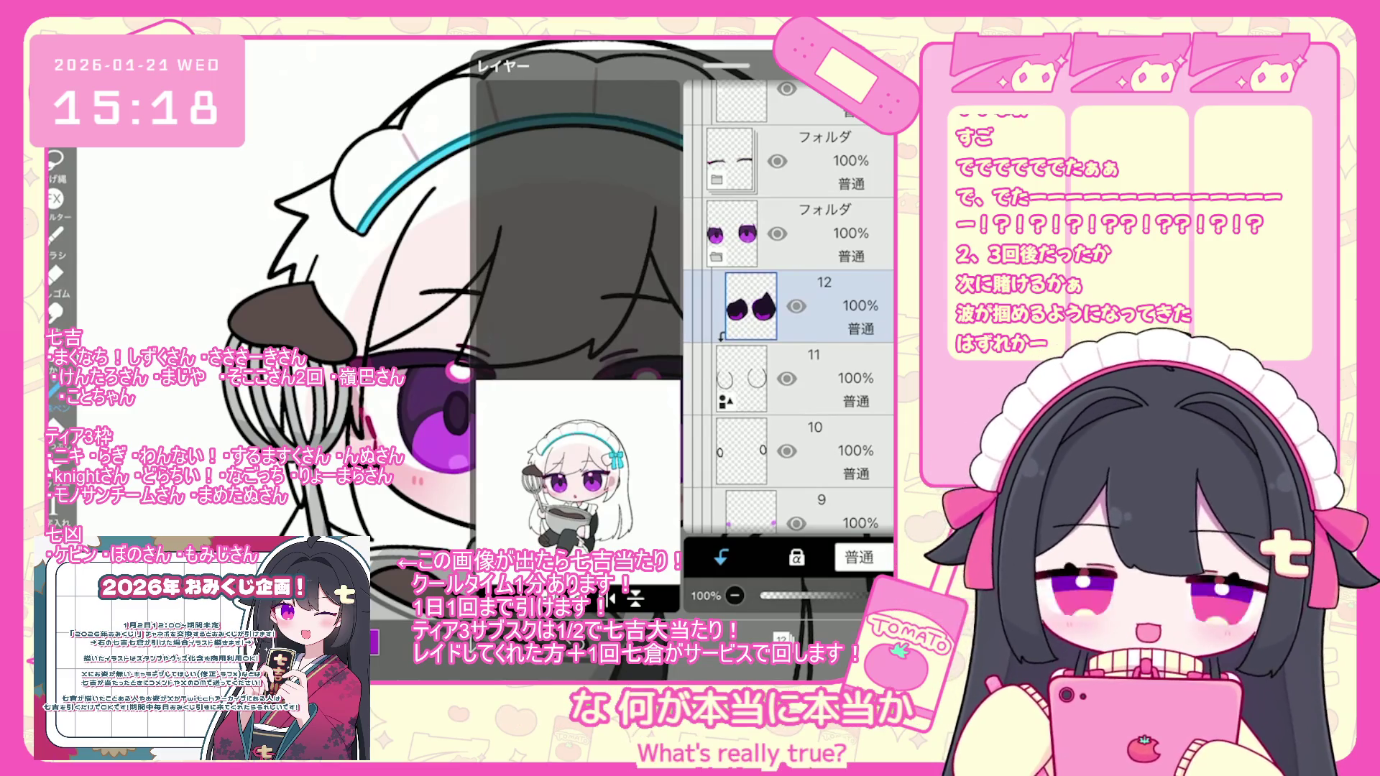
scroll(791, 323, "up", 5)
left_click(741, 268)
left_click(796, 558)
left_click(553, 402)
left_click_drag(180, 302, 188, 265)
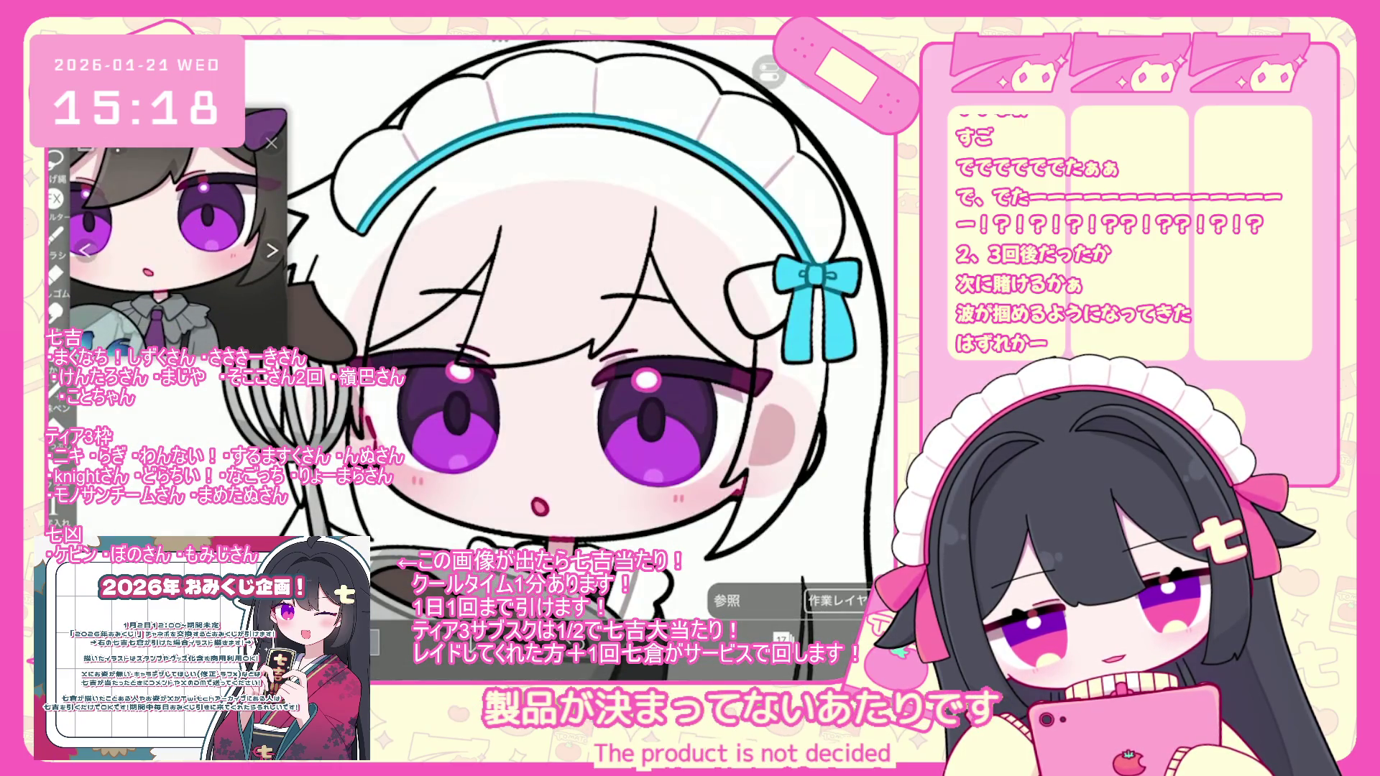
left_click(54, 388)
scroll(560, 360, "down", 3)
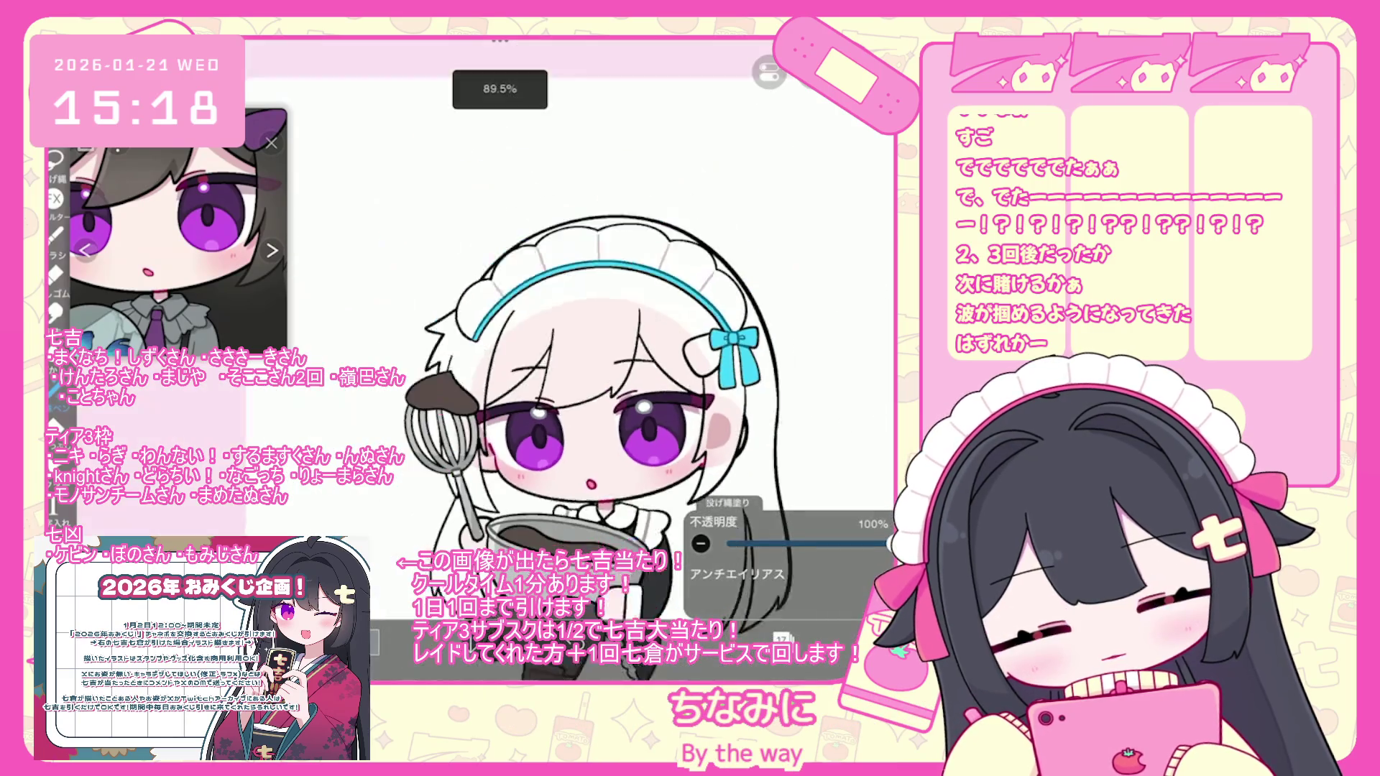
left_click(781, 638)
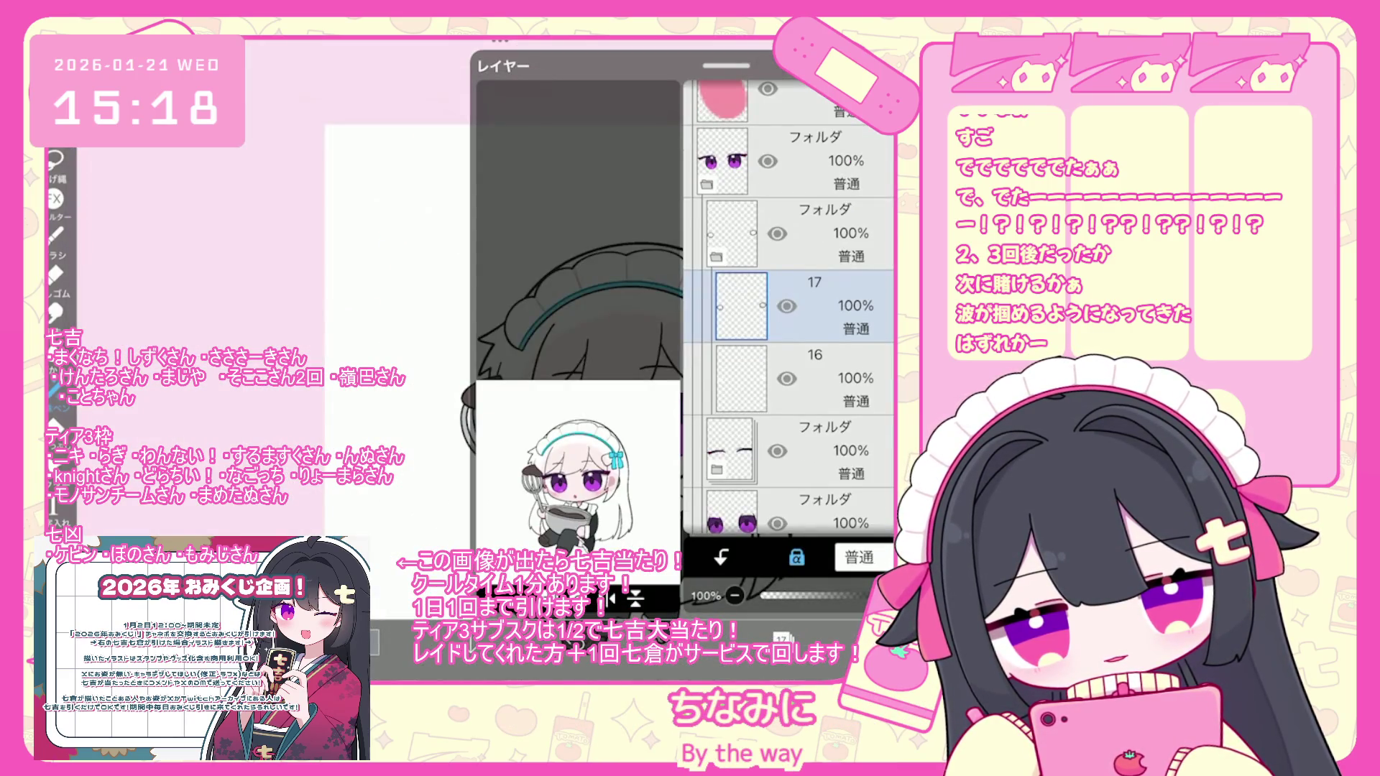
left_click(812, 306)
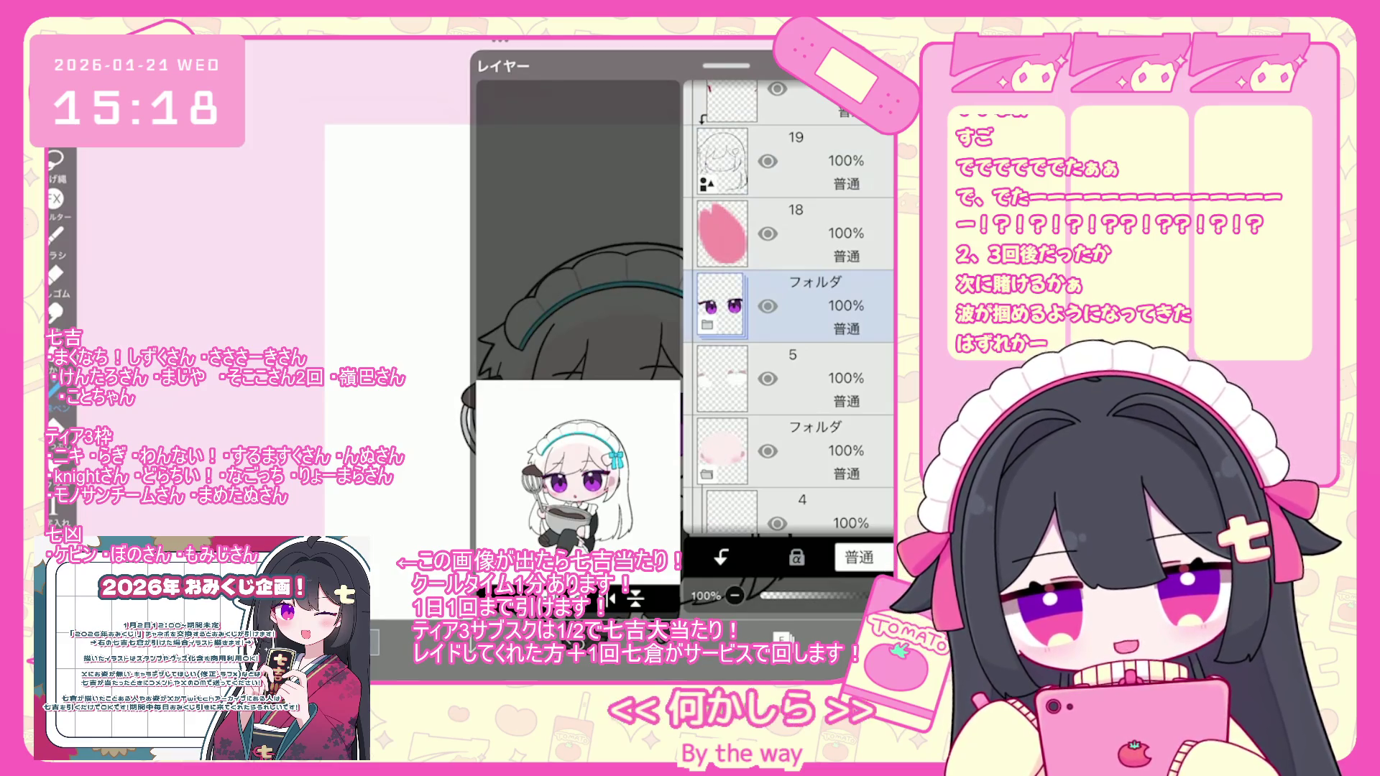
left_click(812, 234)
scroll(790, 309, "up", 3)
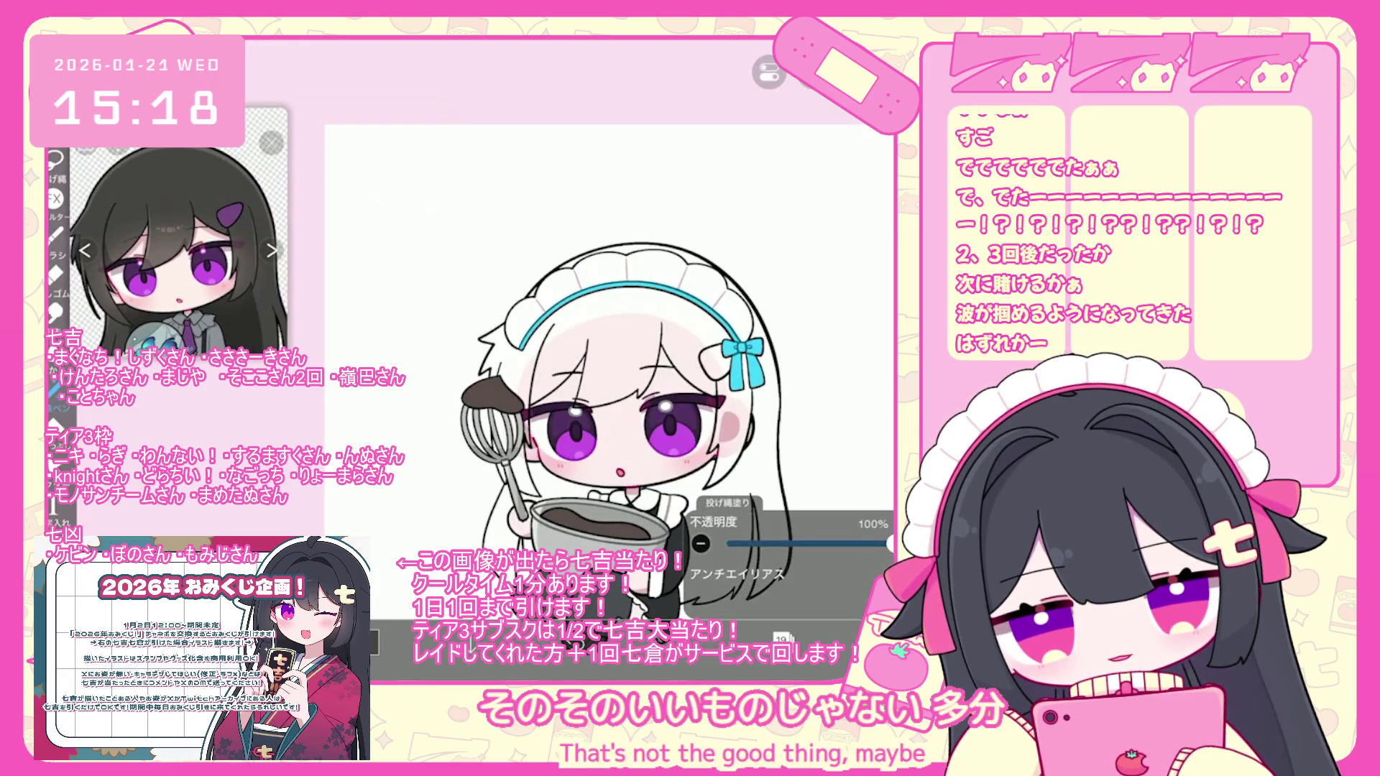
scroll(597, 338, "down", 3)
- Set lasso fill opacity to 16%, switch to the Bucket on layer 20, and undo the bad fill
left_click_drag(890, 544, 753, 544)
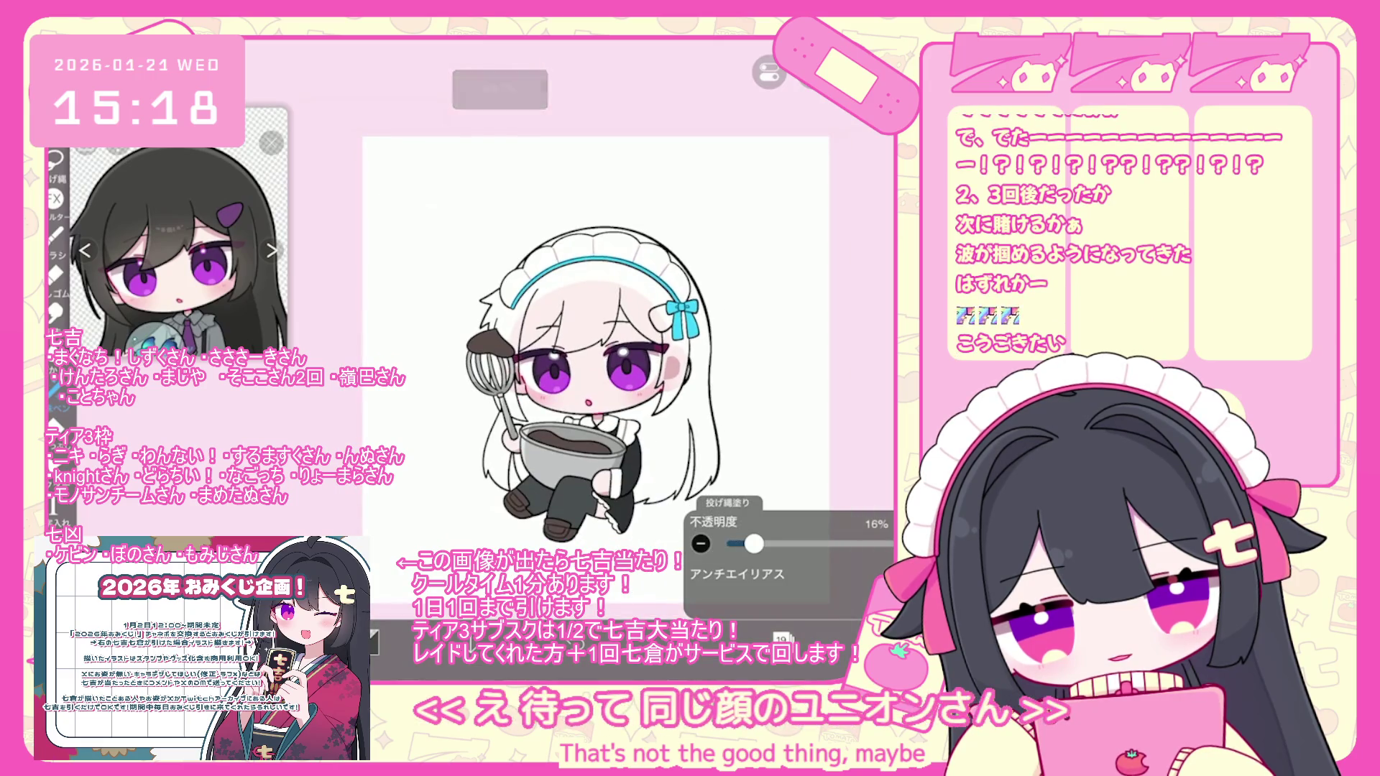
left_click(54, 389)
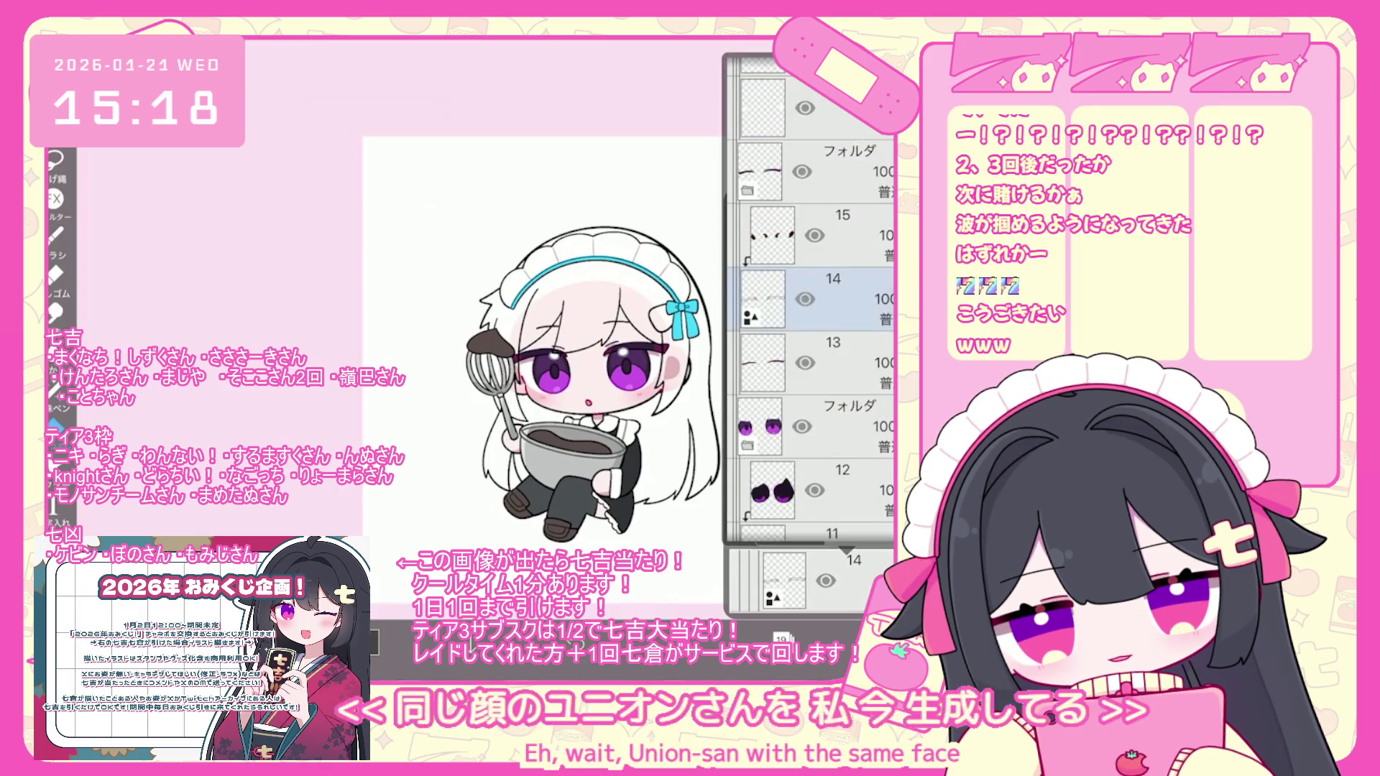
scroll(809, 302, "up", 5)
left_click(809, 215)
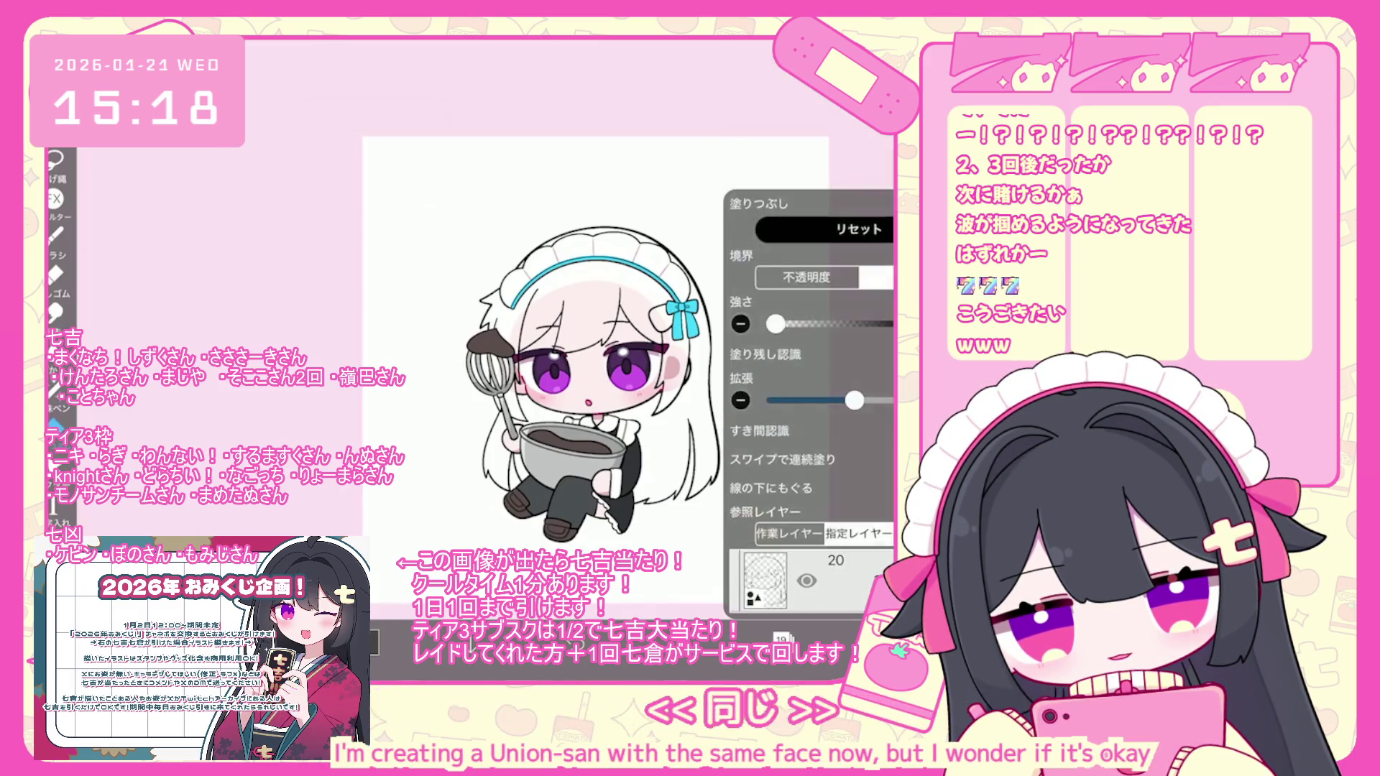
key("ctrl+z")
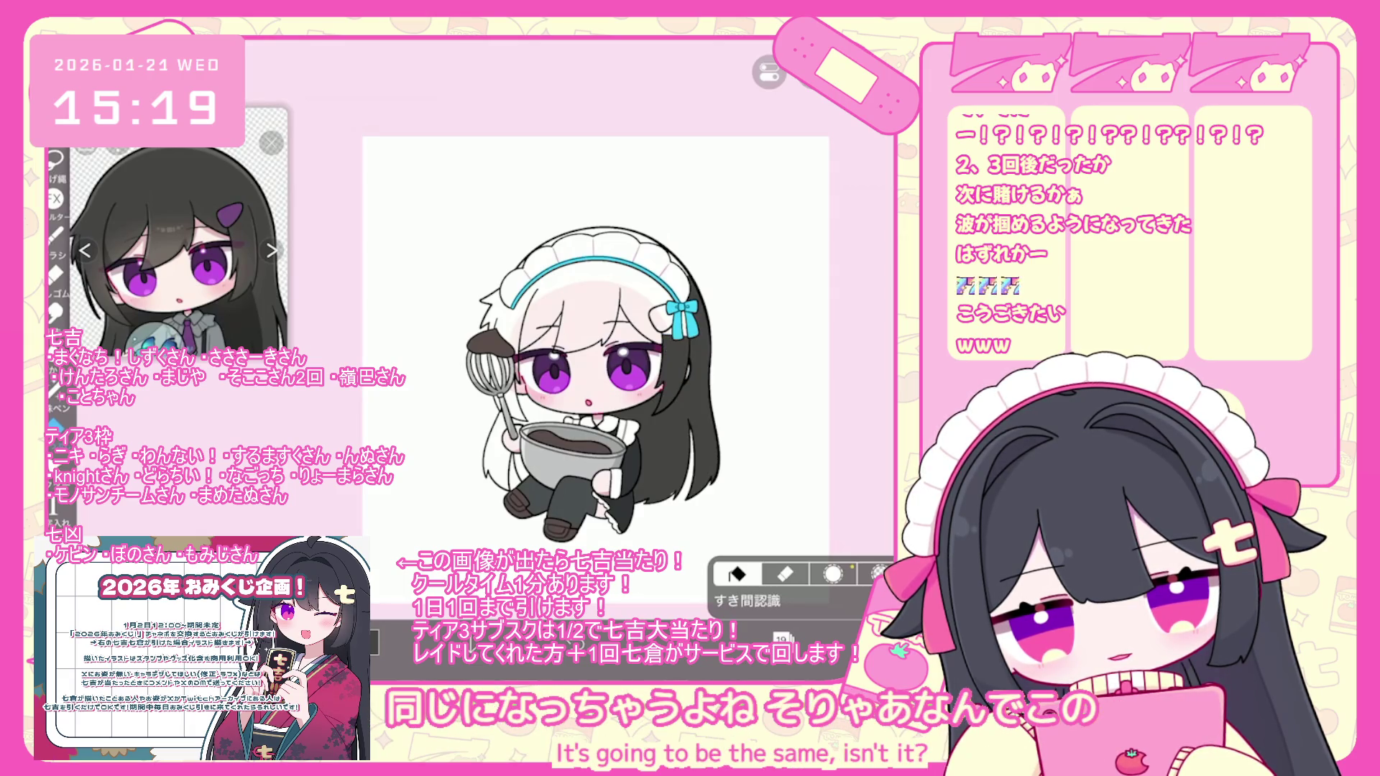
- Bucket-fill the white hair dark, including the small leftover gaps near the neck
left_click(524, 295)
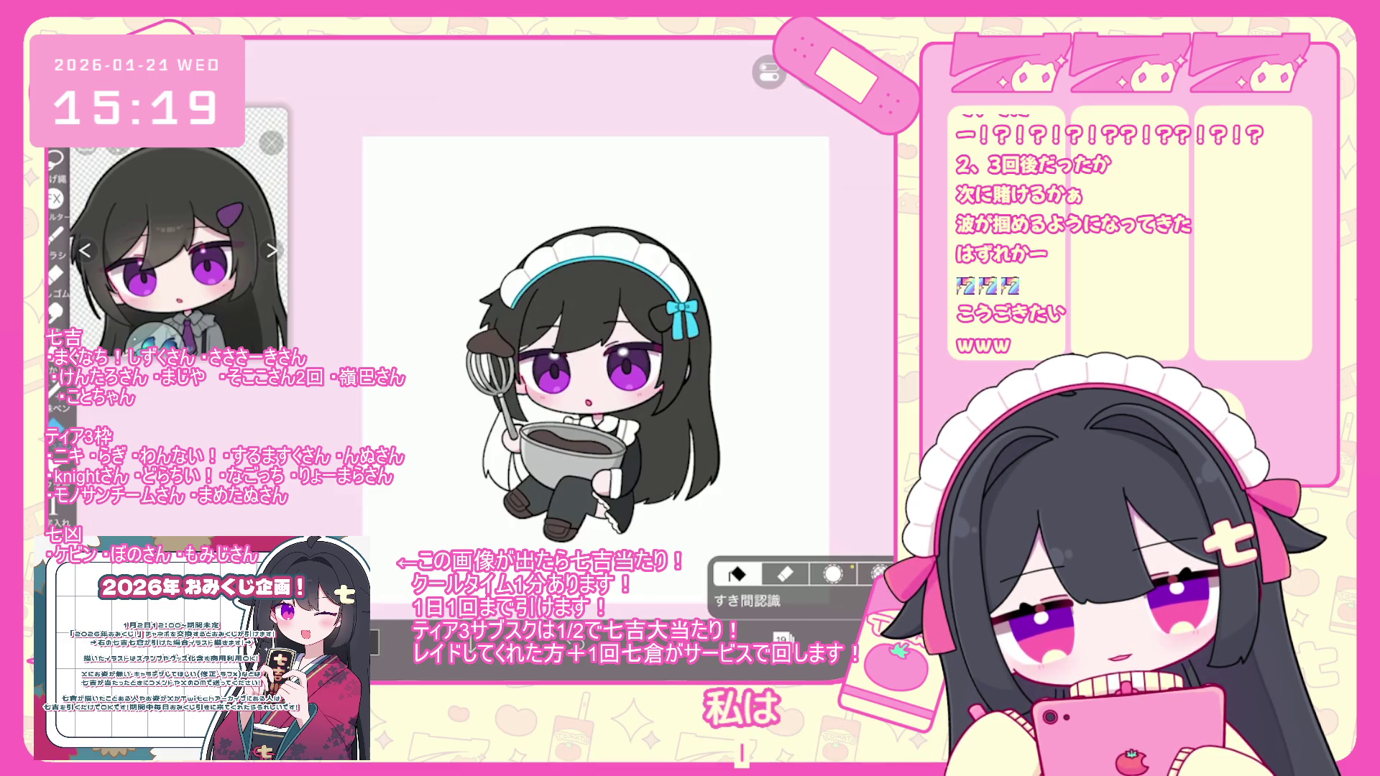
left_click(546, 409)
left_click(496, 453)
left_click(521, 468)
scroll(611, 323, "up", 3)
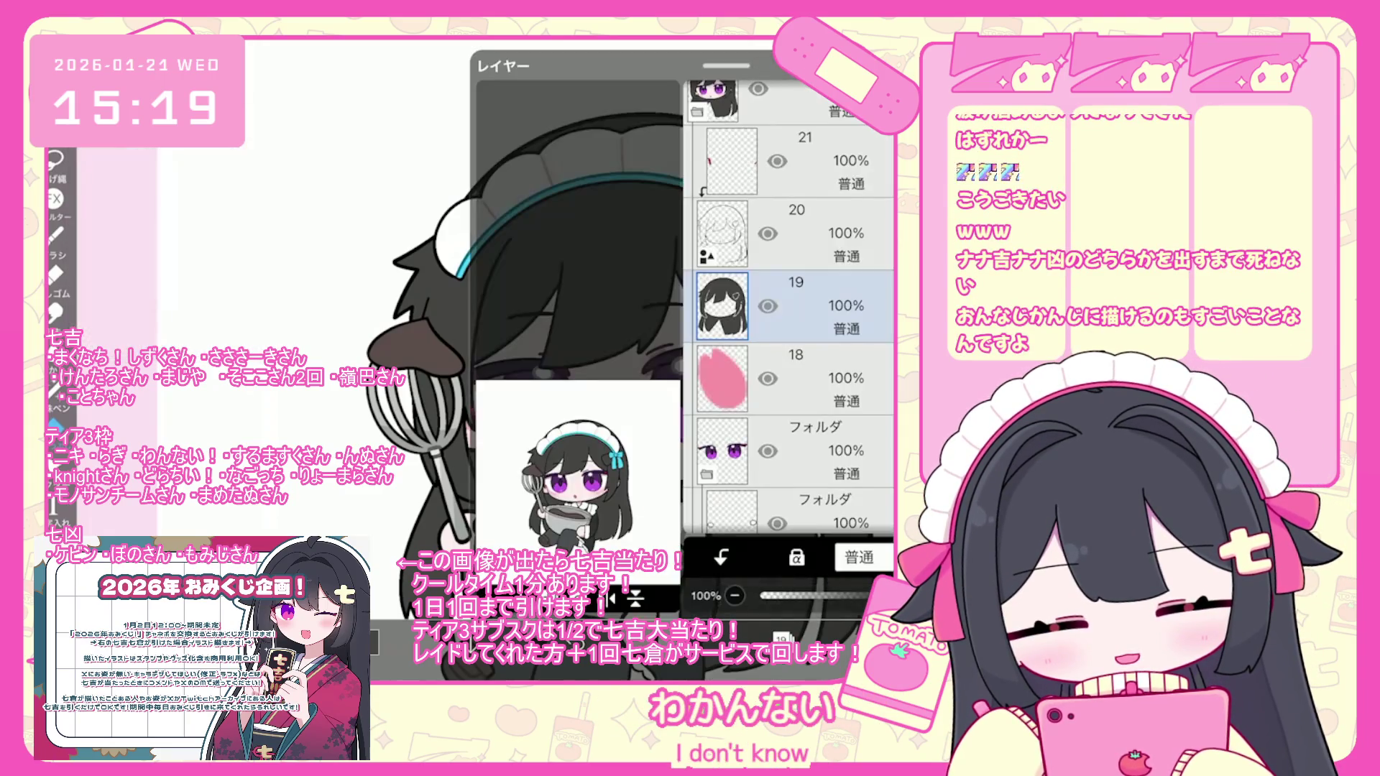
- On layer 21, undo the last eraser stroke and the last lasso fill
left_click(827, 162)
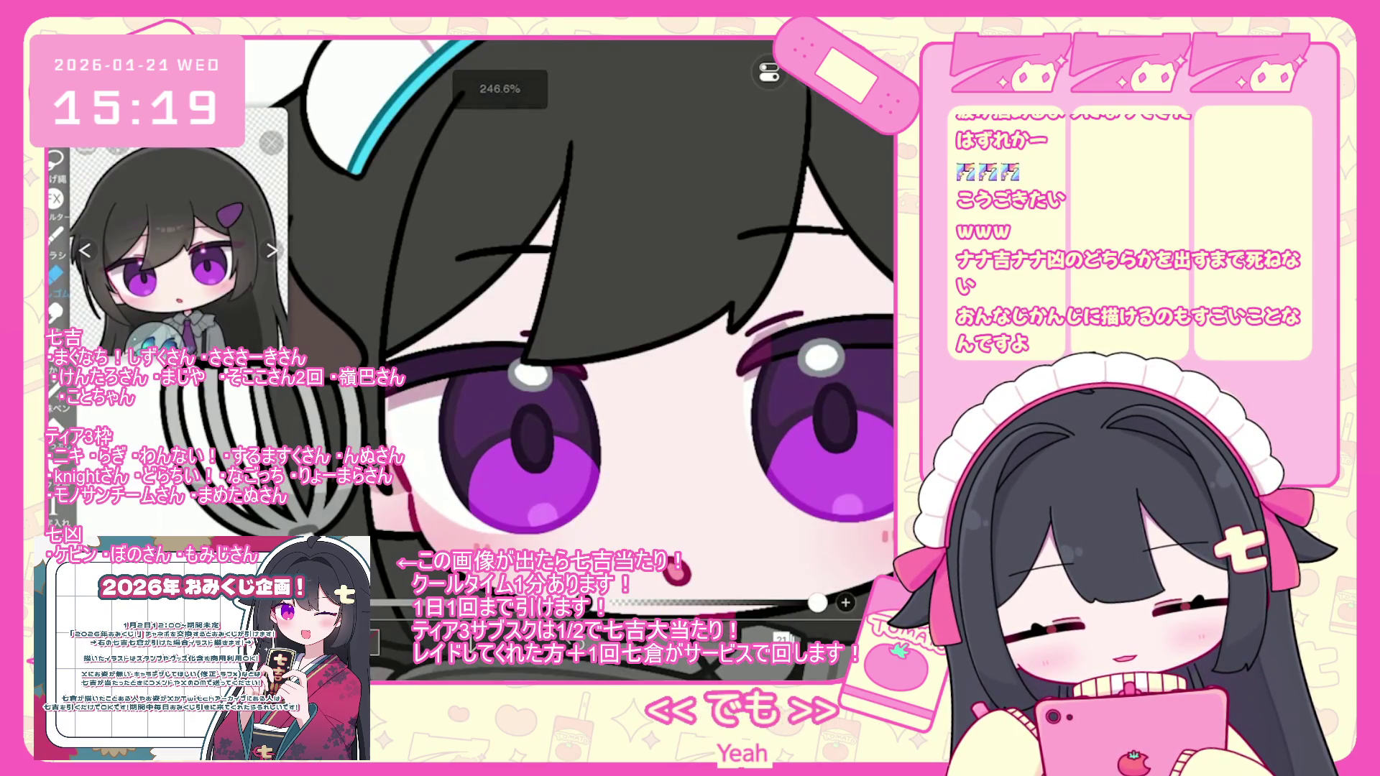
key("ctrl+z")
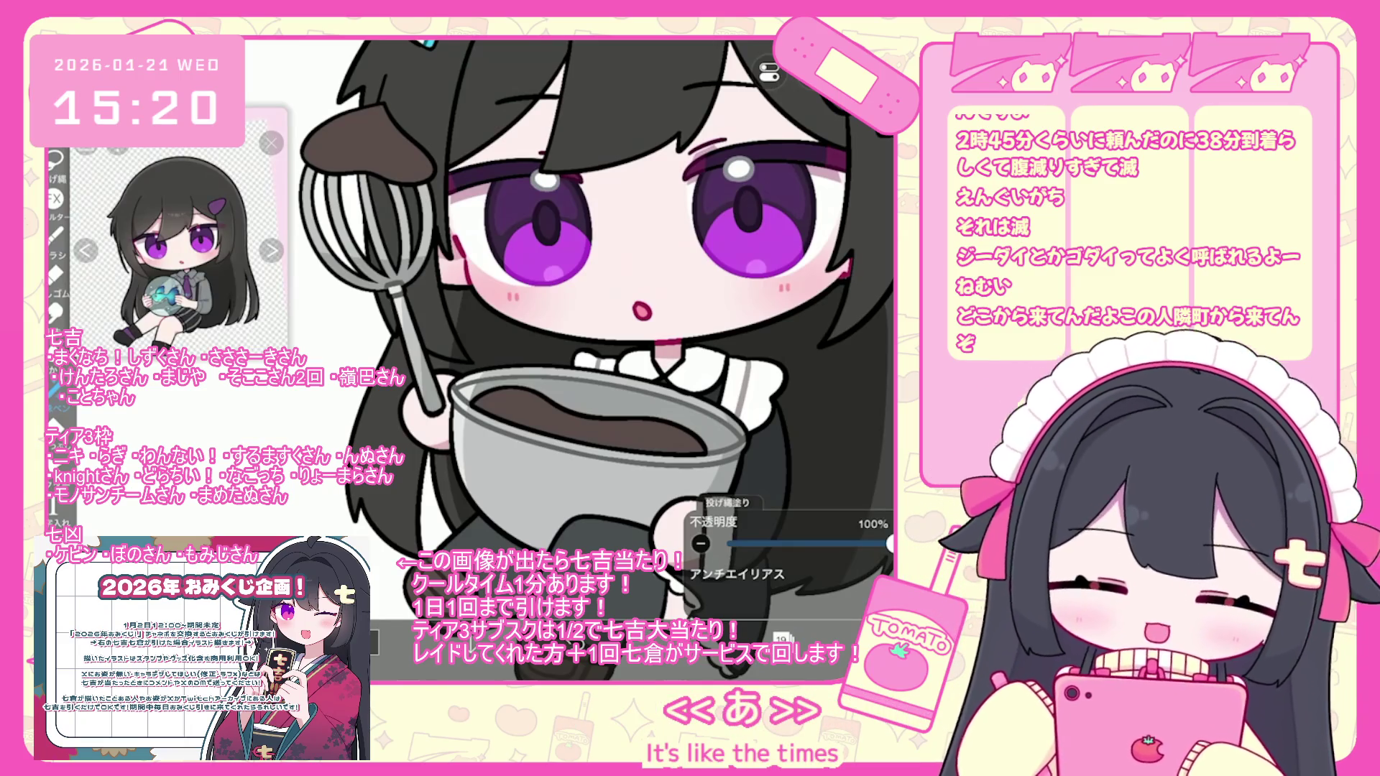
scroll(597, 311, "down", 2)
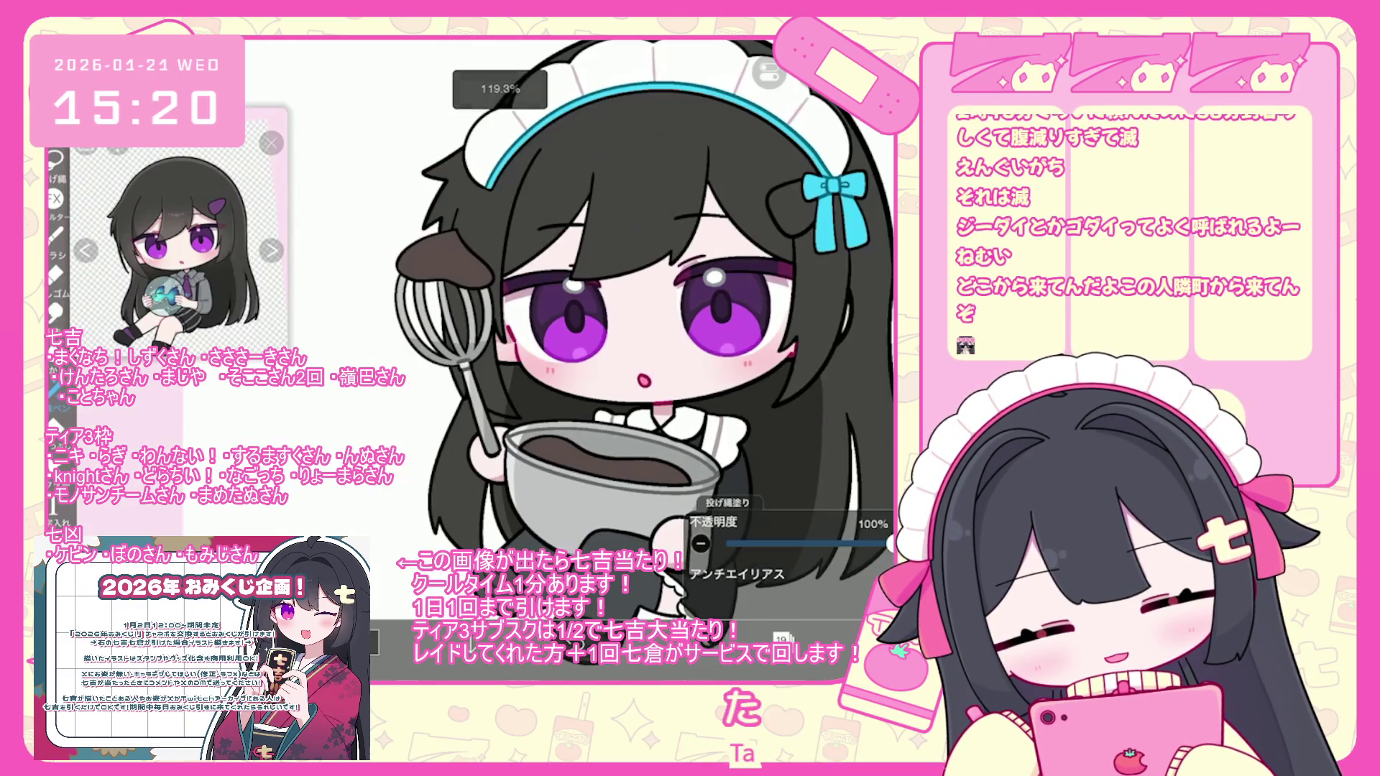
key("ctrl+z")
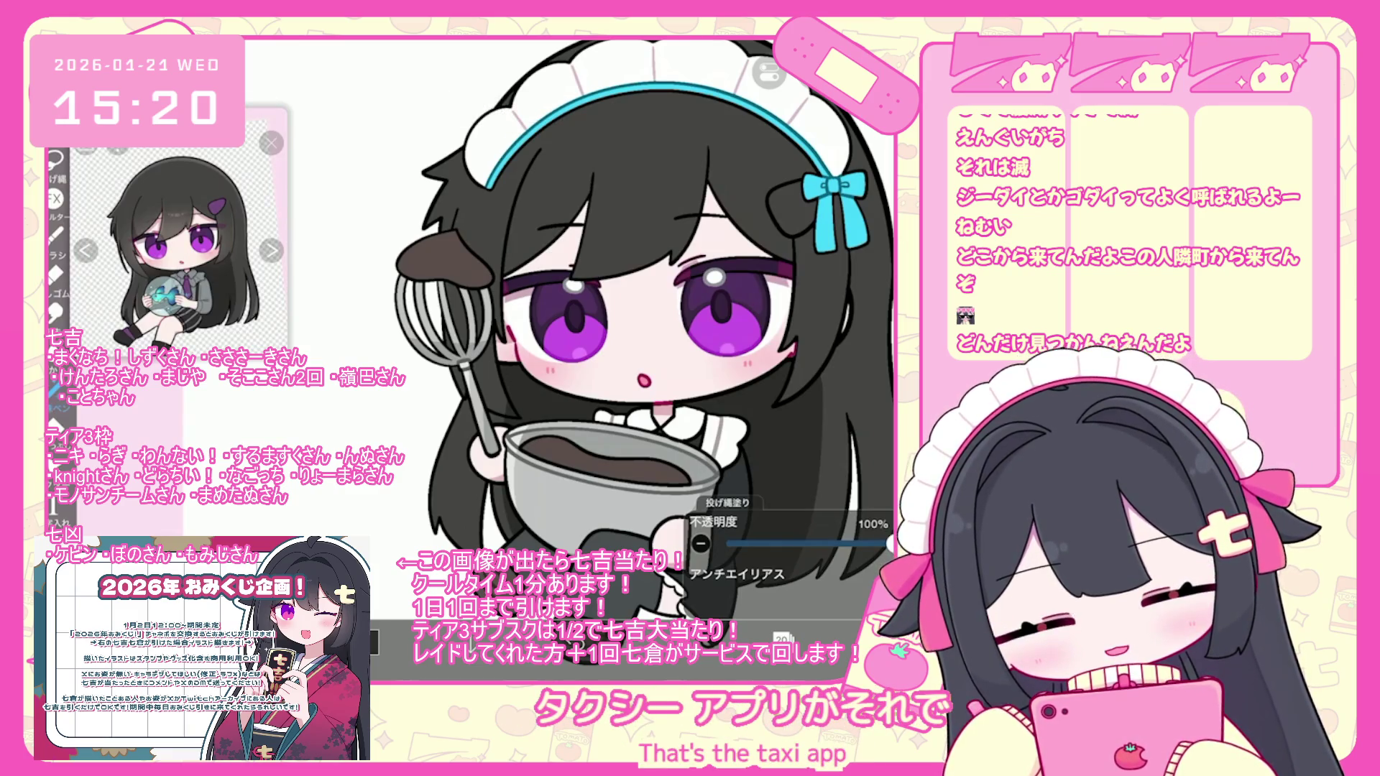
- Return to Lasso Fill and discard the trial brown lasso fill after checking it with redo
scroll(644, 335, "down", 2)
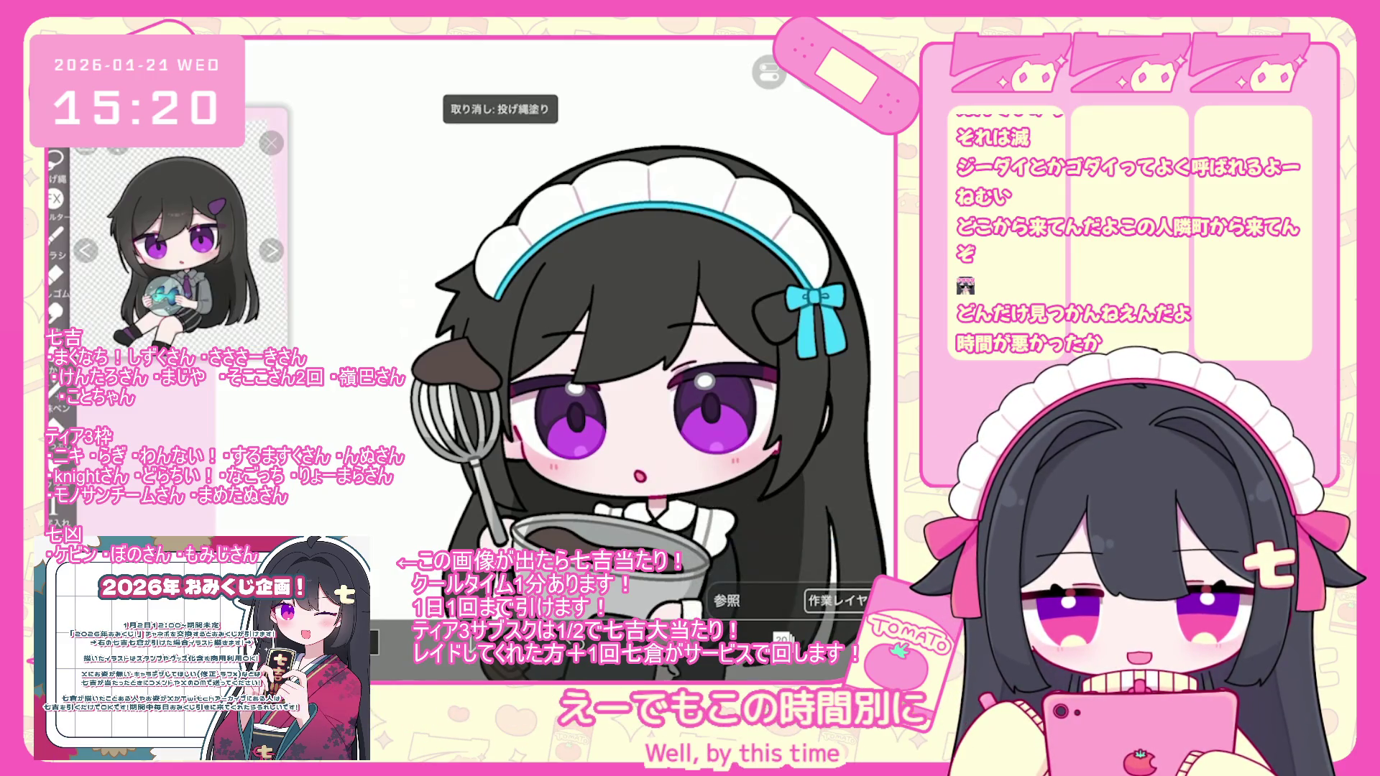
scroll(179, 240, "up", 3)
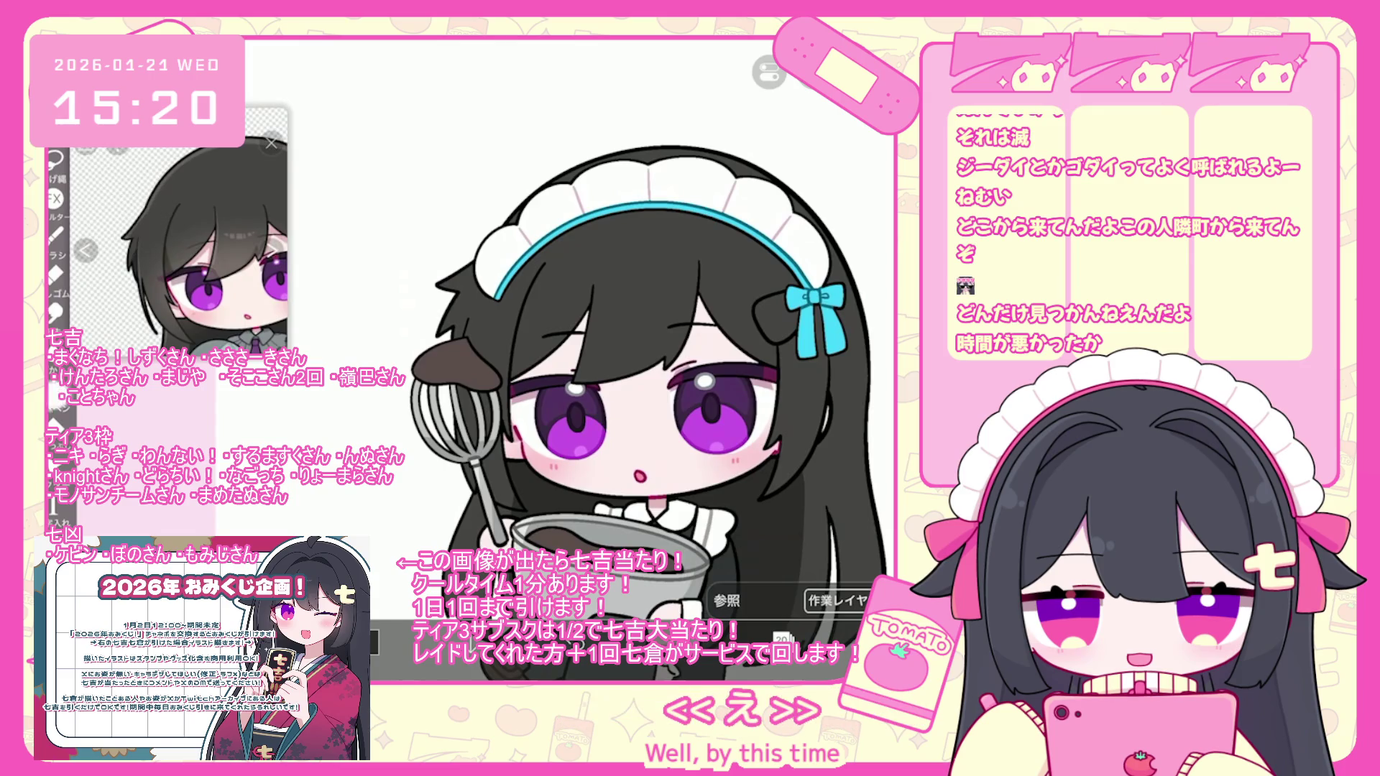
left_click(60, 397)
key("ctrl+z")
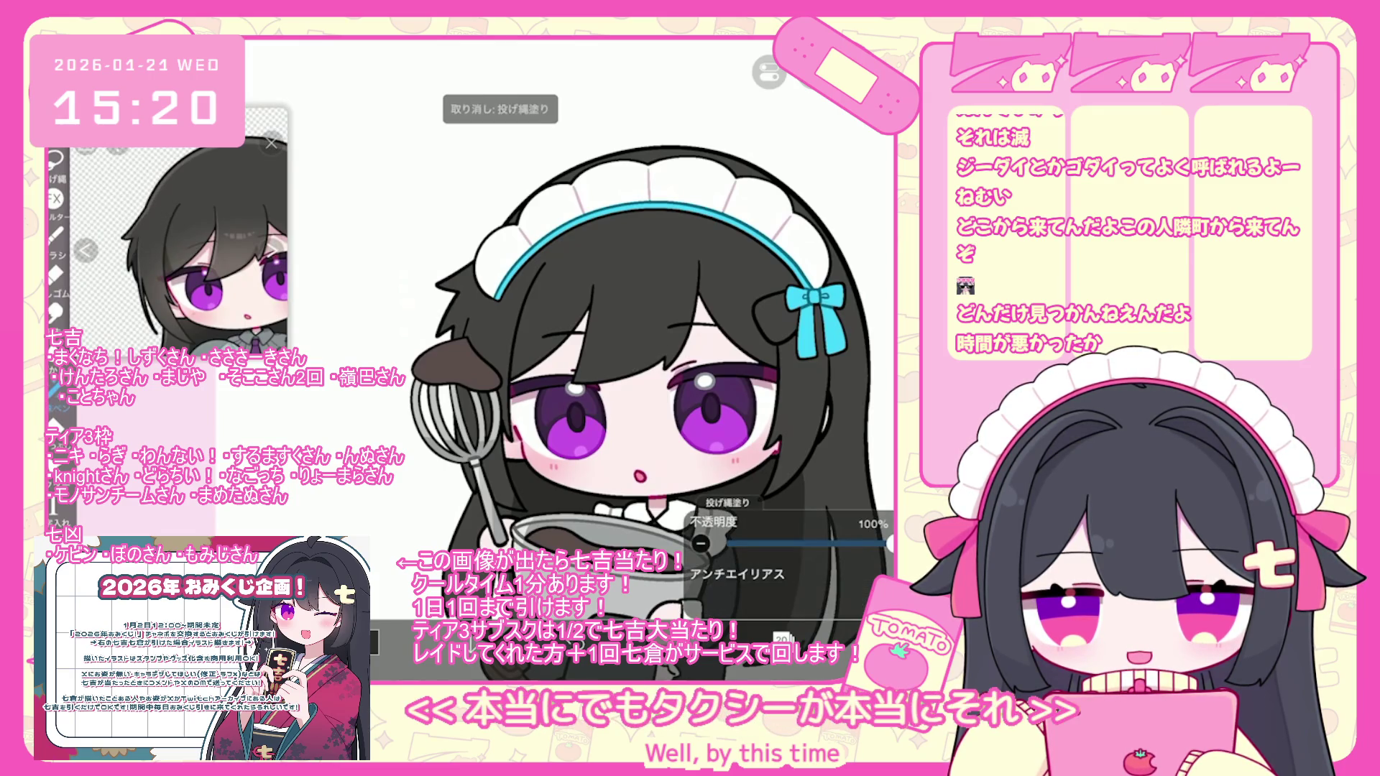
key("ctrl+shift+z")
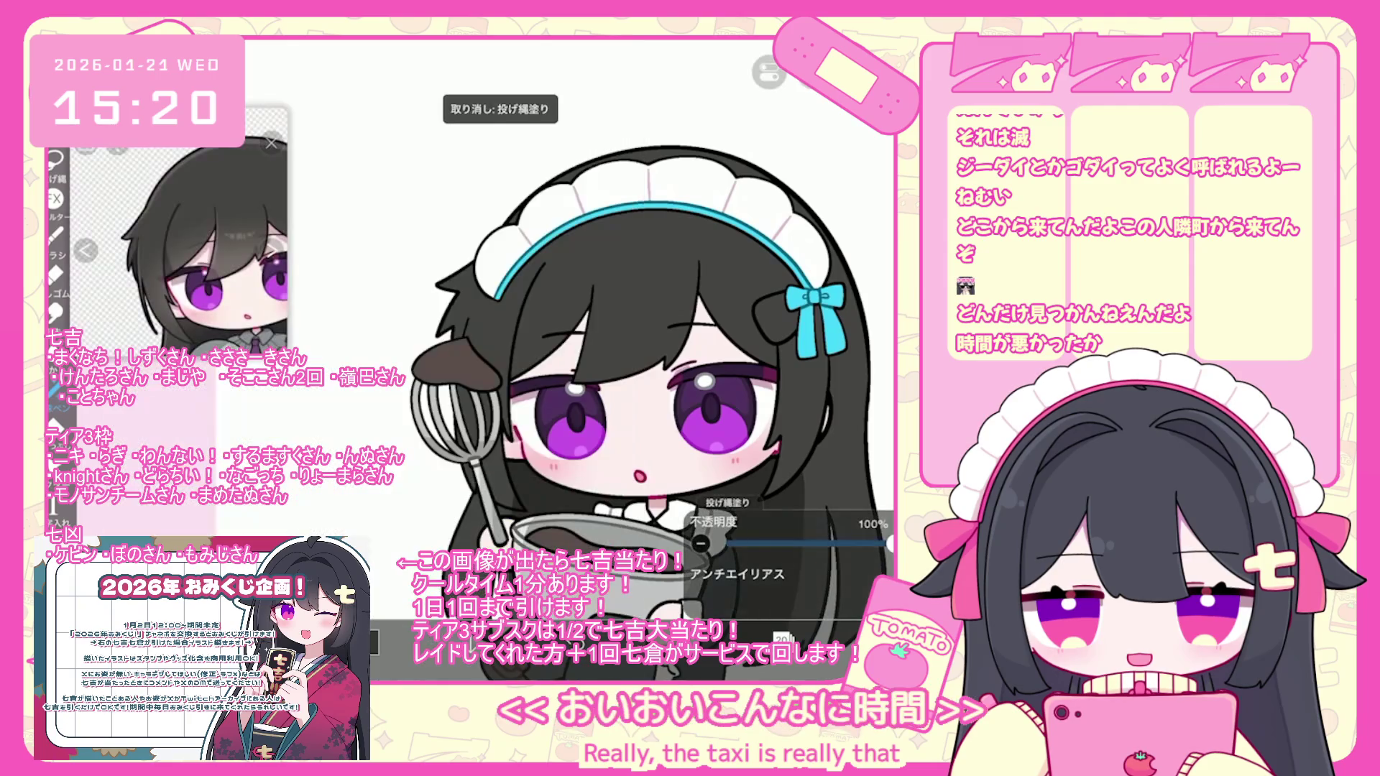
key("ctrl+z")
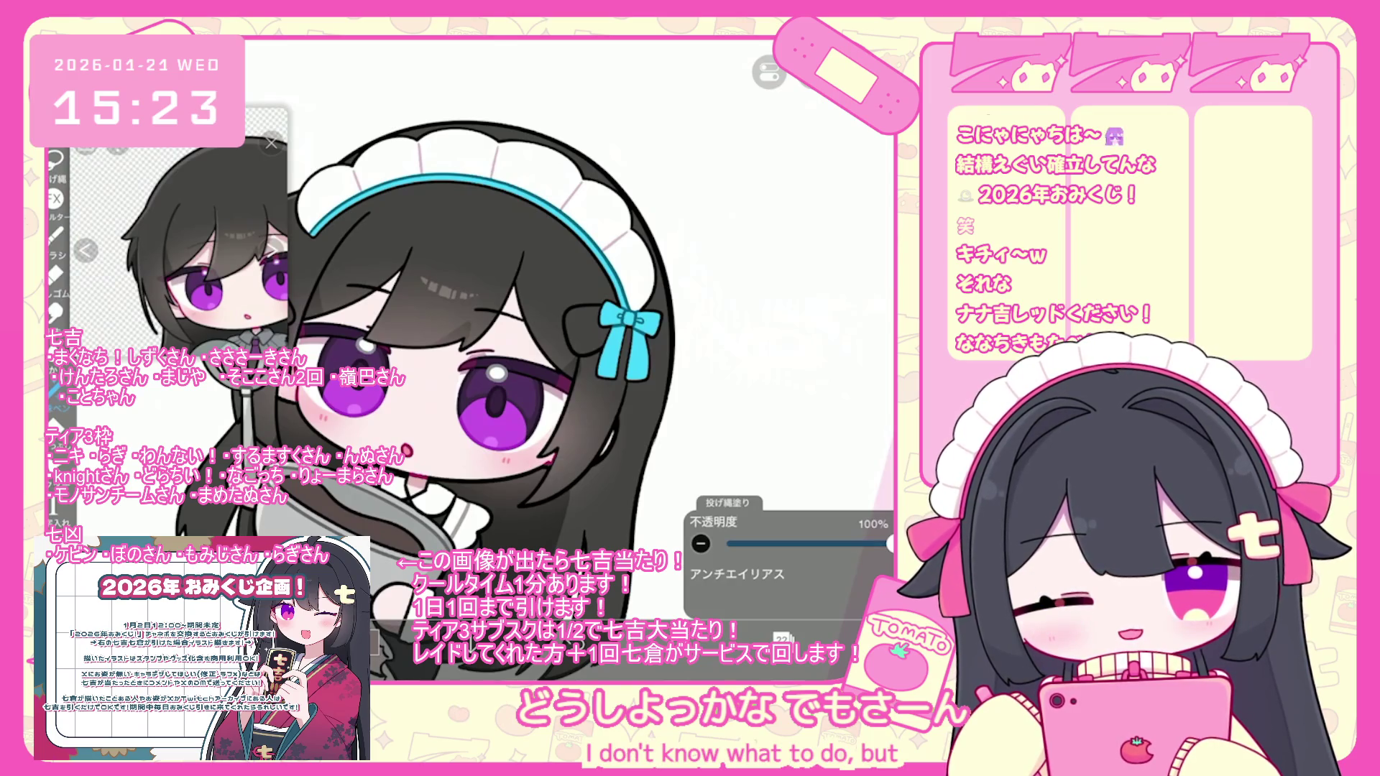
- Zoom out and step back through the recent lasso fills with undo and redo
scroll(421, 381, "down", 2)
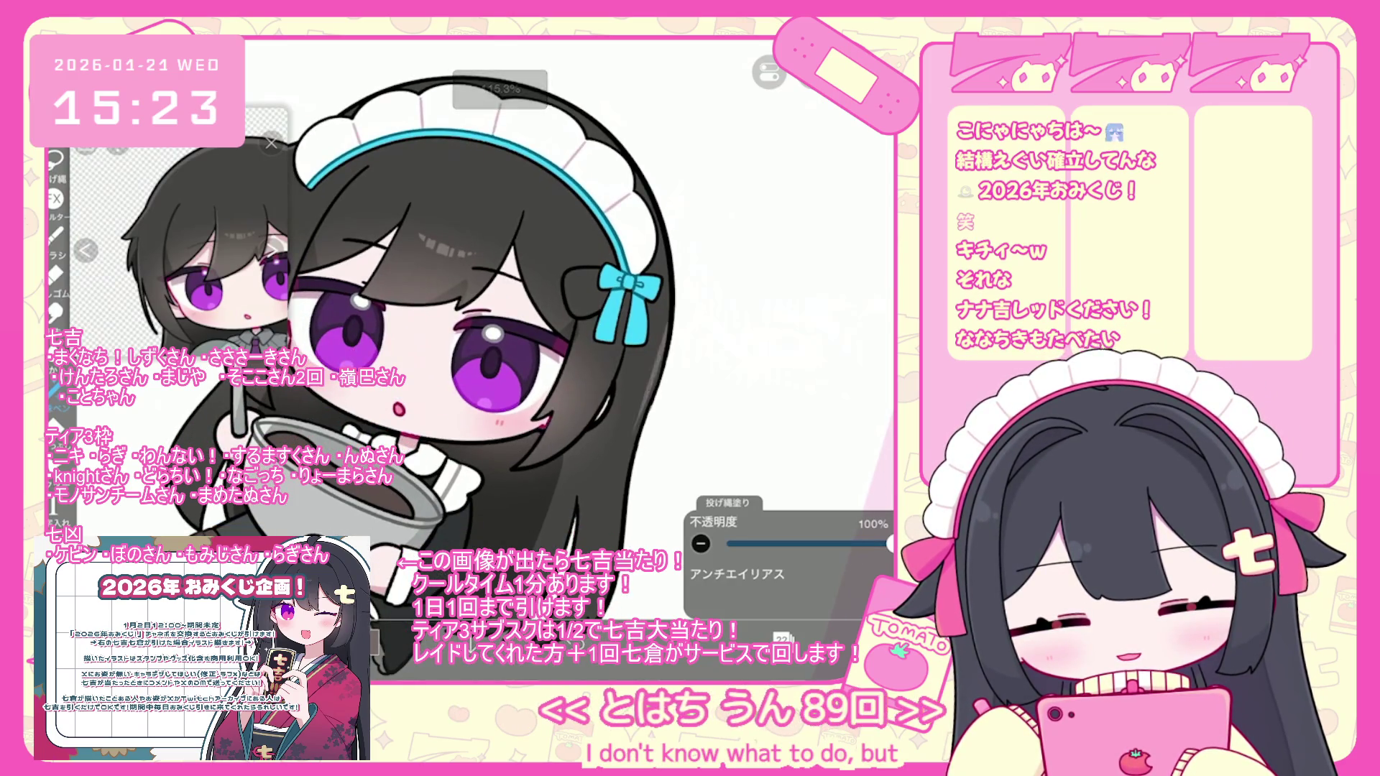
scroll(374, 360, "up", 3)
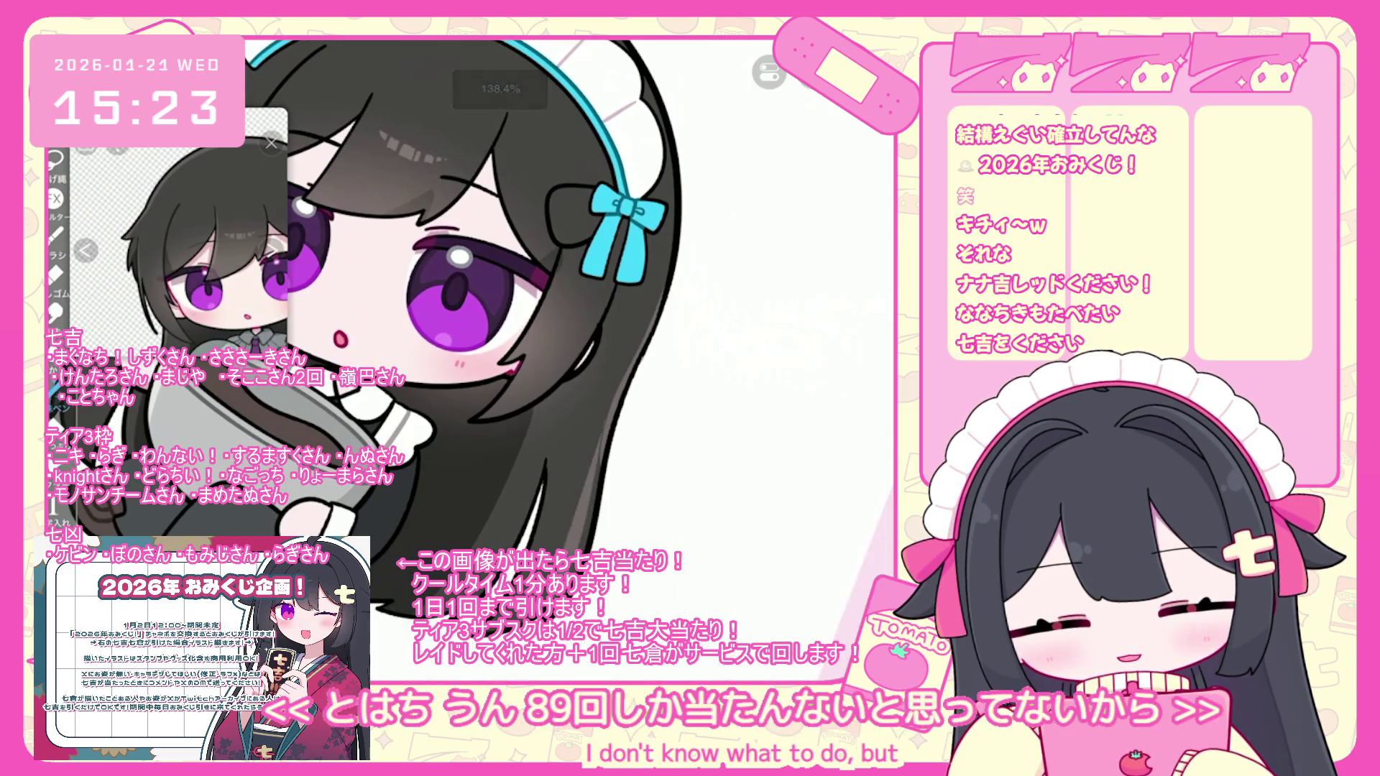
key("ctrl+z")
scroll(503, 360, "down", 3)
key("ctrl+shift+z")
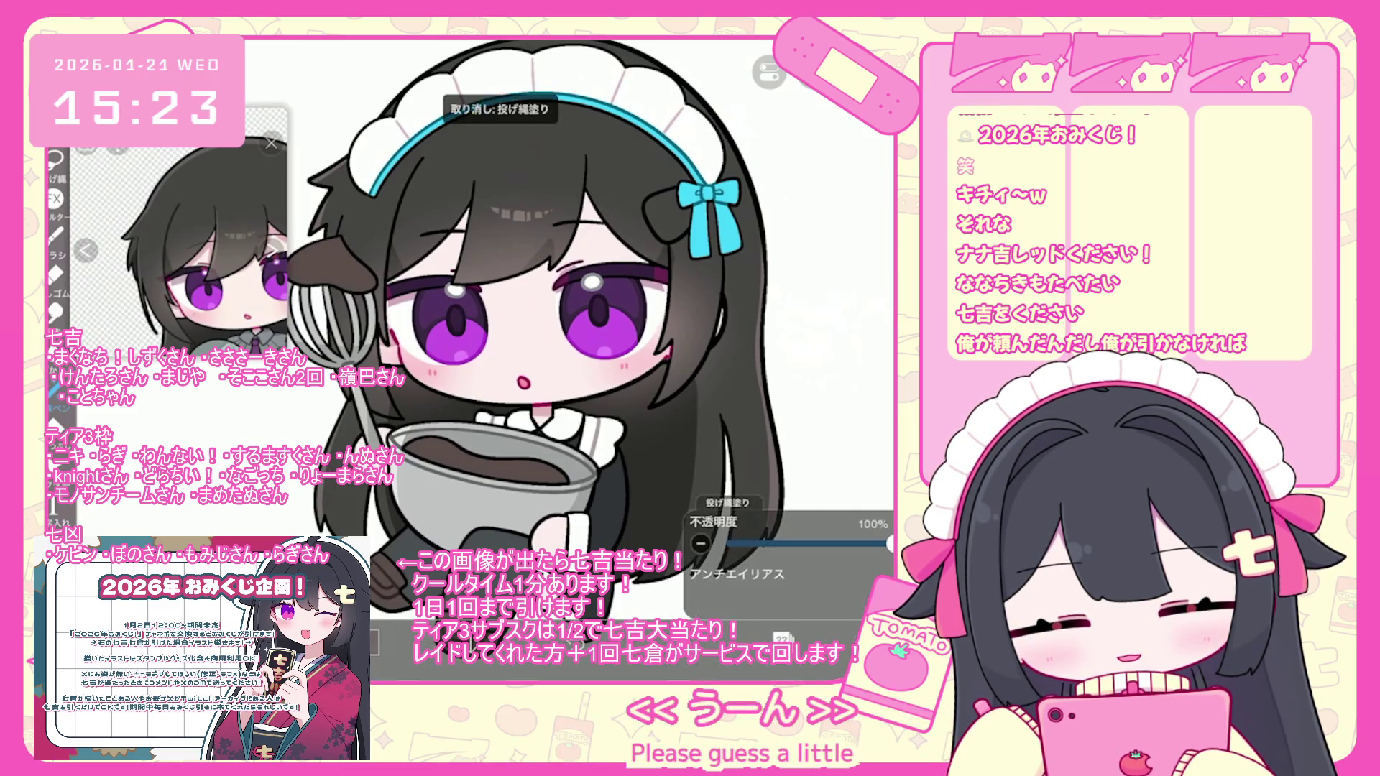
scroll(536, 338, "up", 1)
scroll(467, 359, "up", 3)
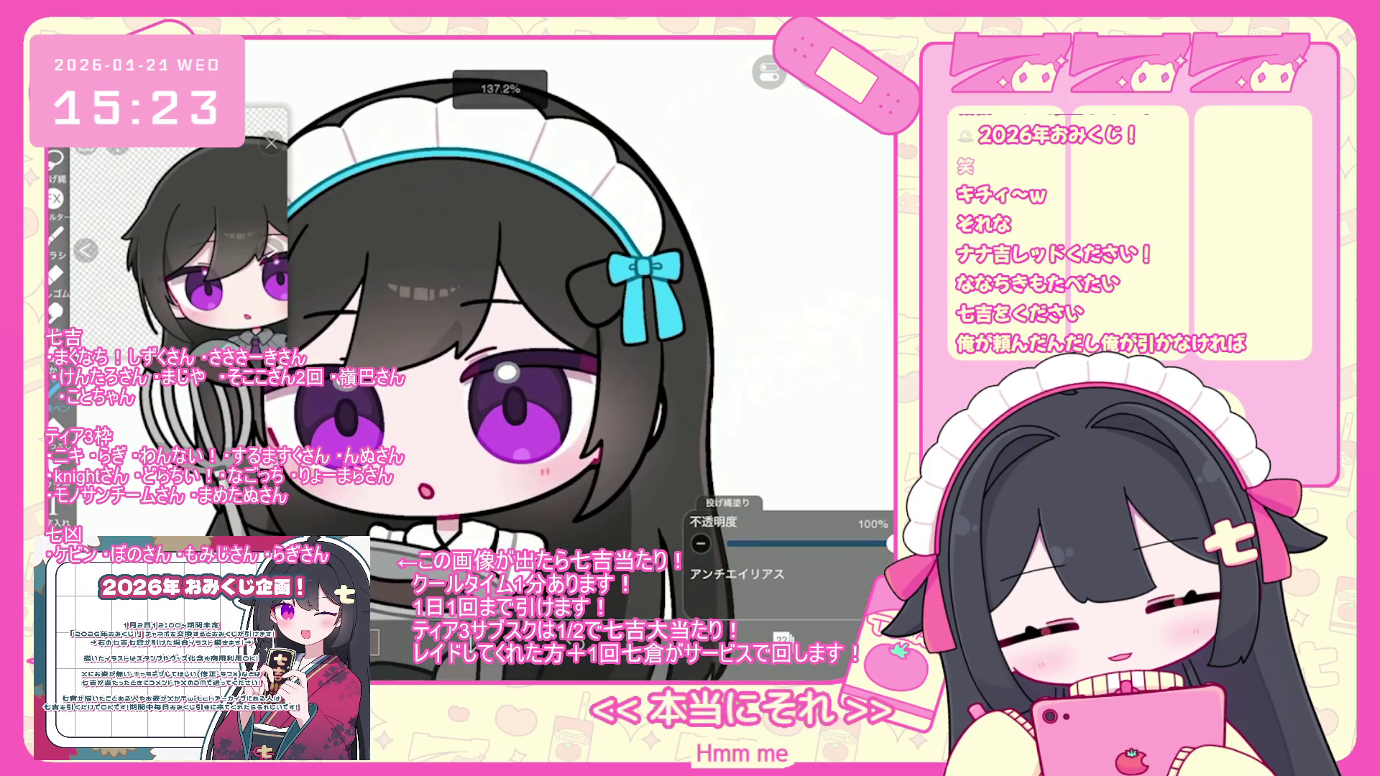
key("ctrl+z")
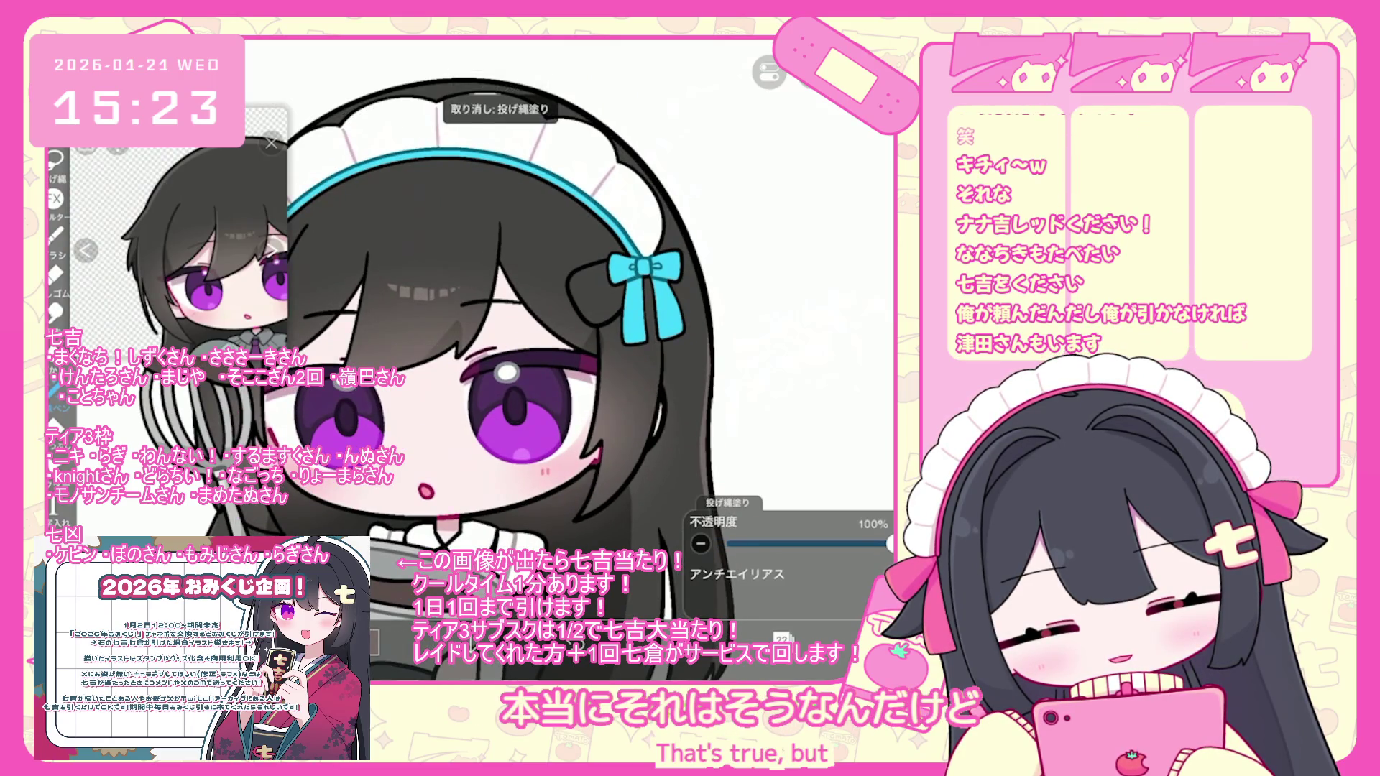
scroll(503, 359, "up", 2)
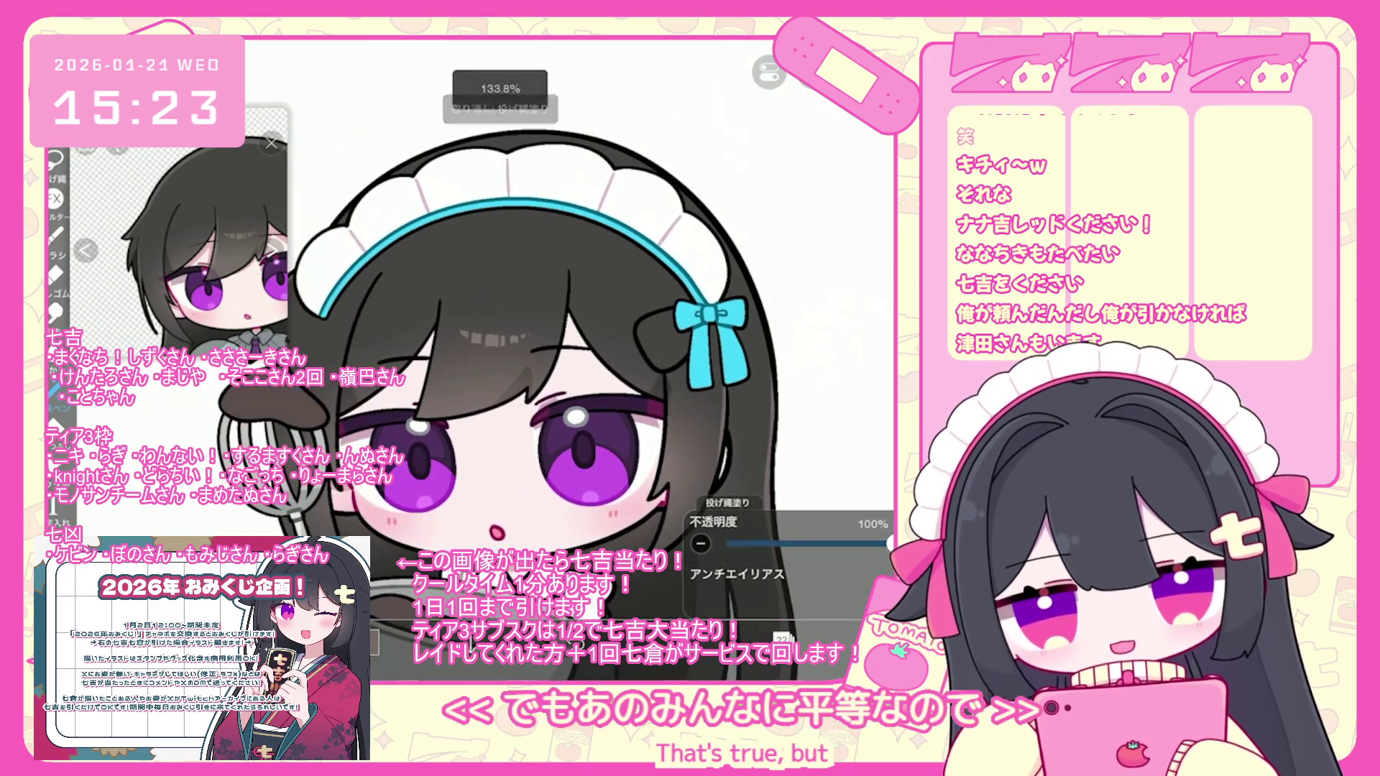
scroll(503, 359, "up", 1)
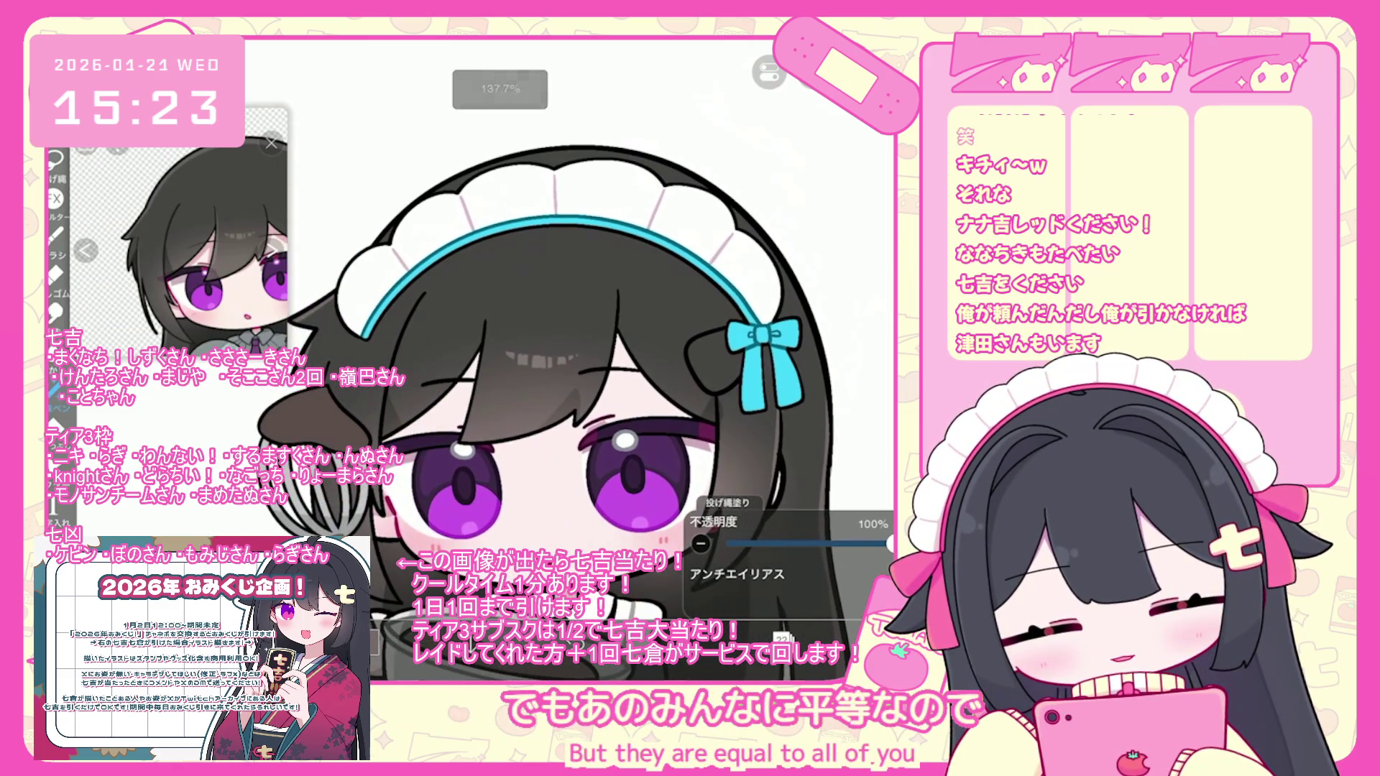
key("ctrl+z")
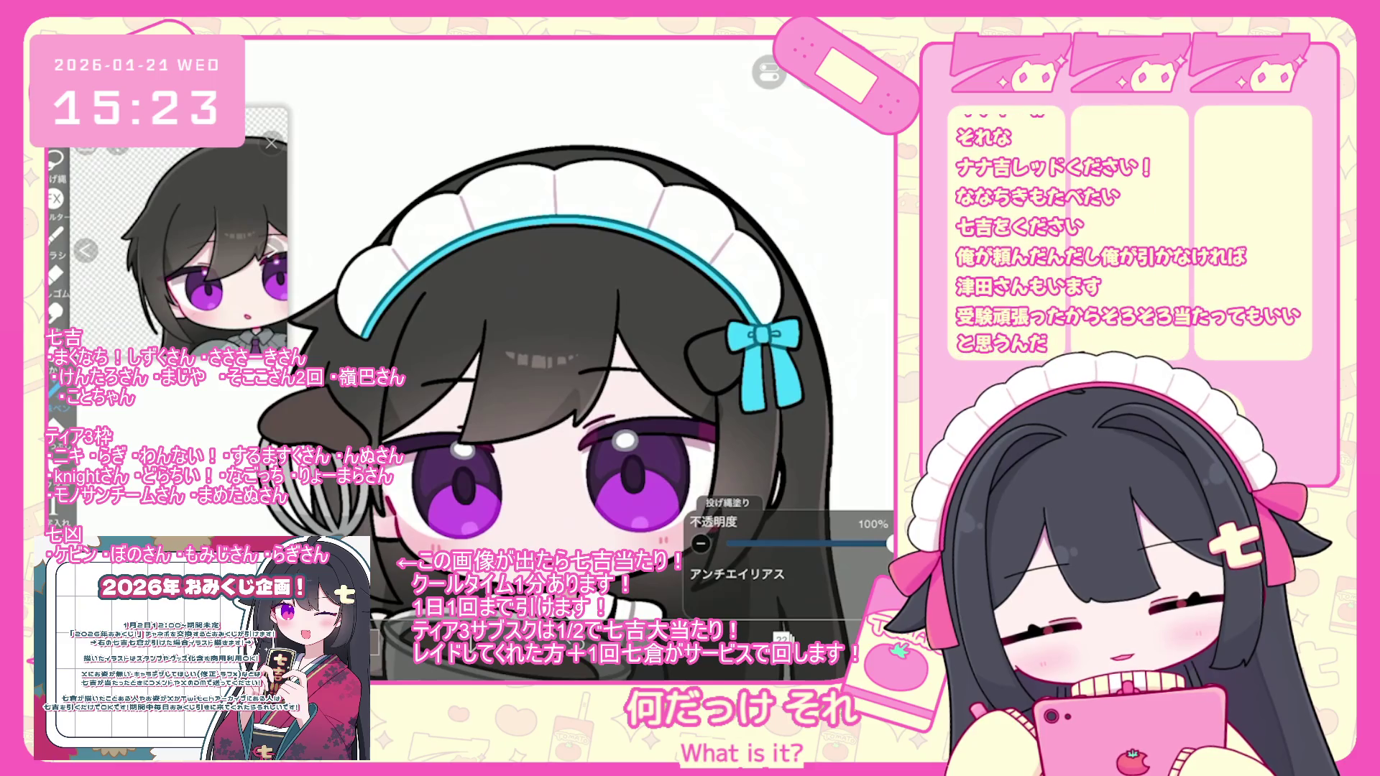
- Undo two more lasso fills and bring up the layer list
scroll(575, 414, "down", 3)
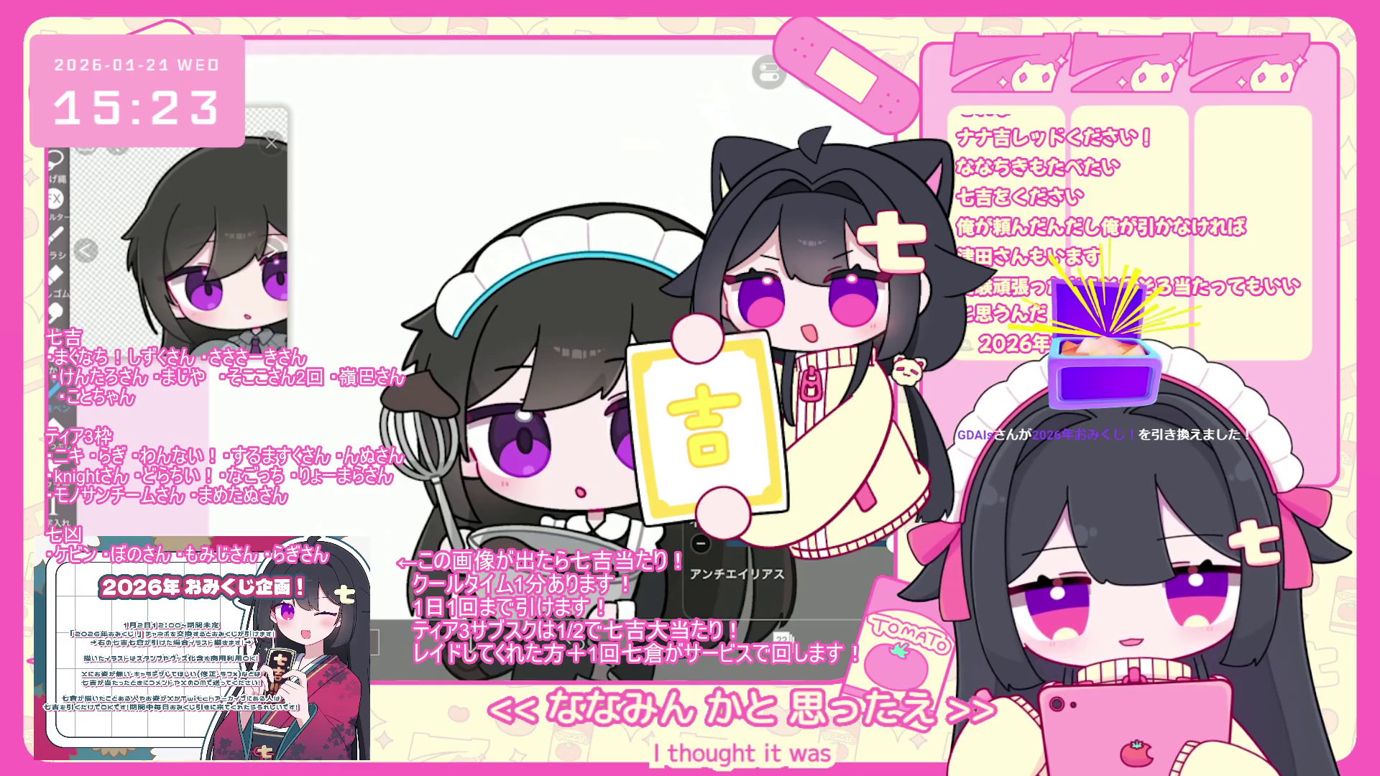
scroll(518, 360, "up", 3)
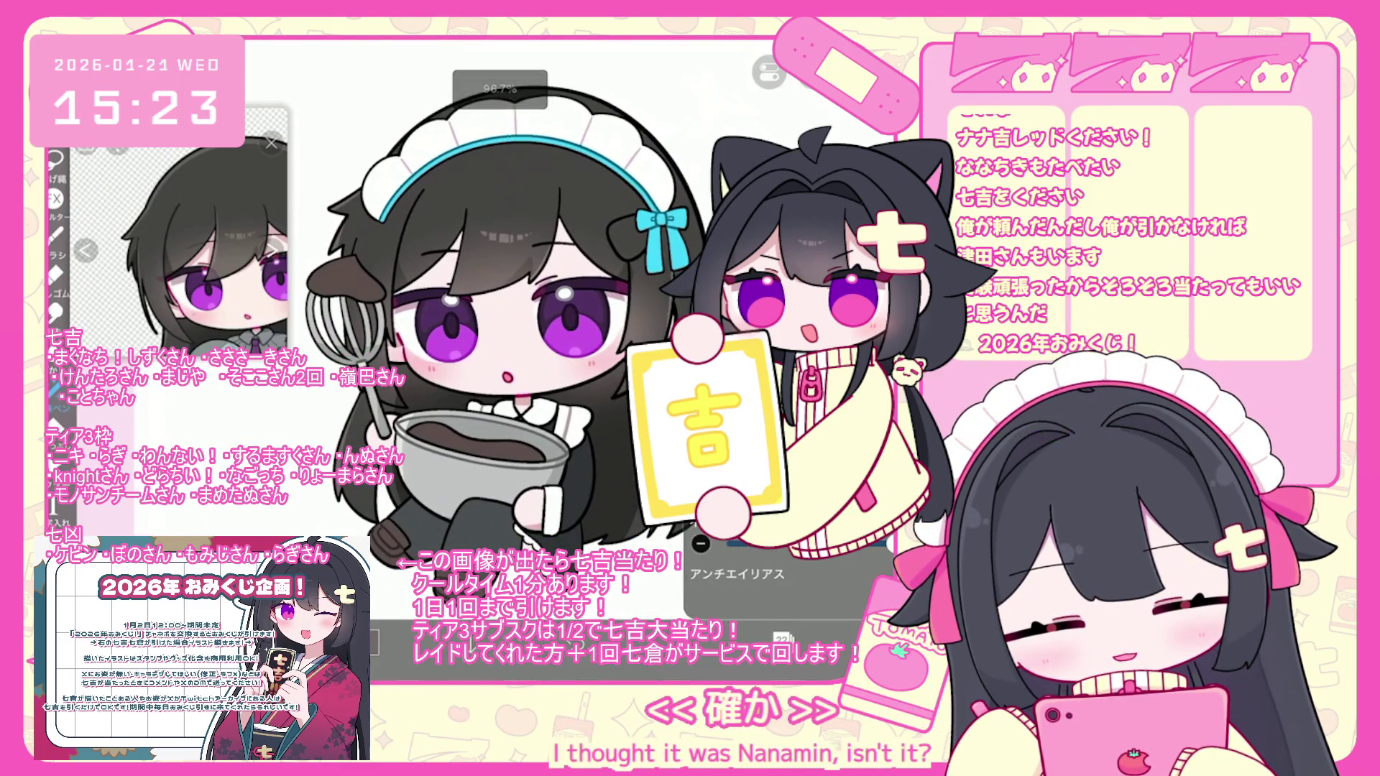
scroll(496, 331, "up", 1)
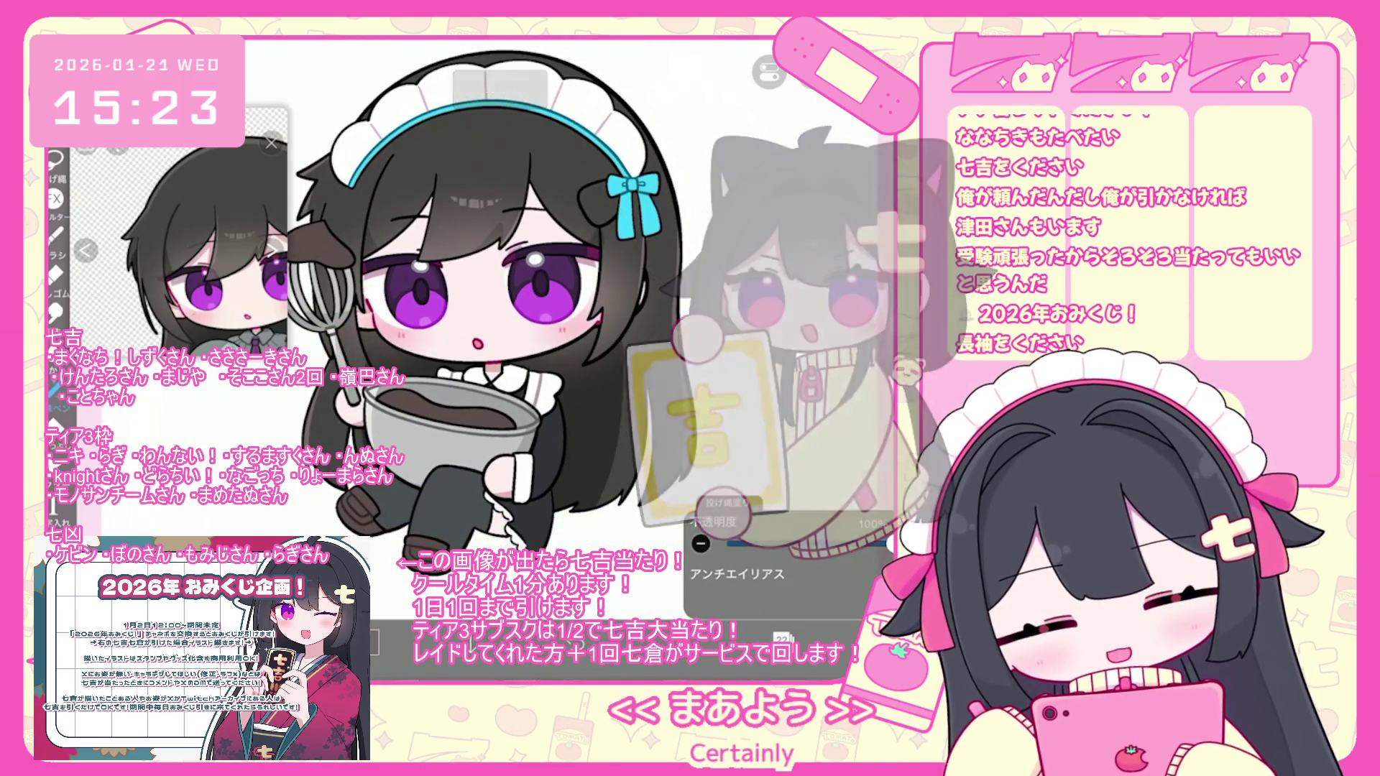
key("ctrl+z")
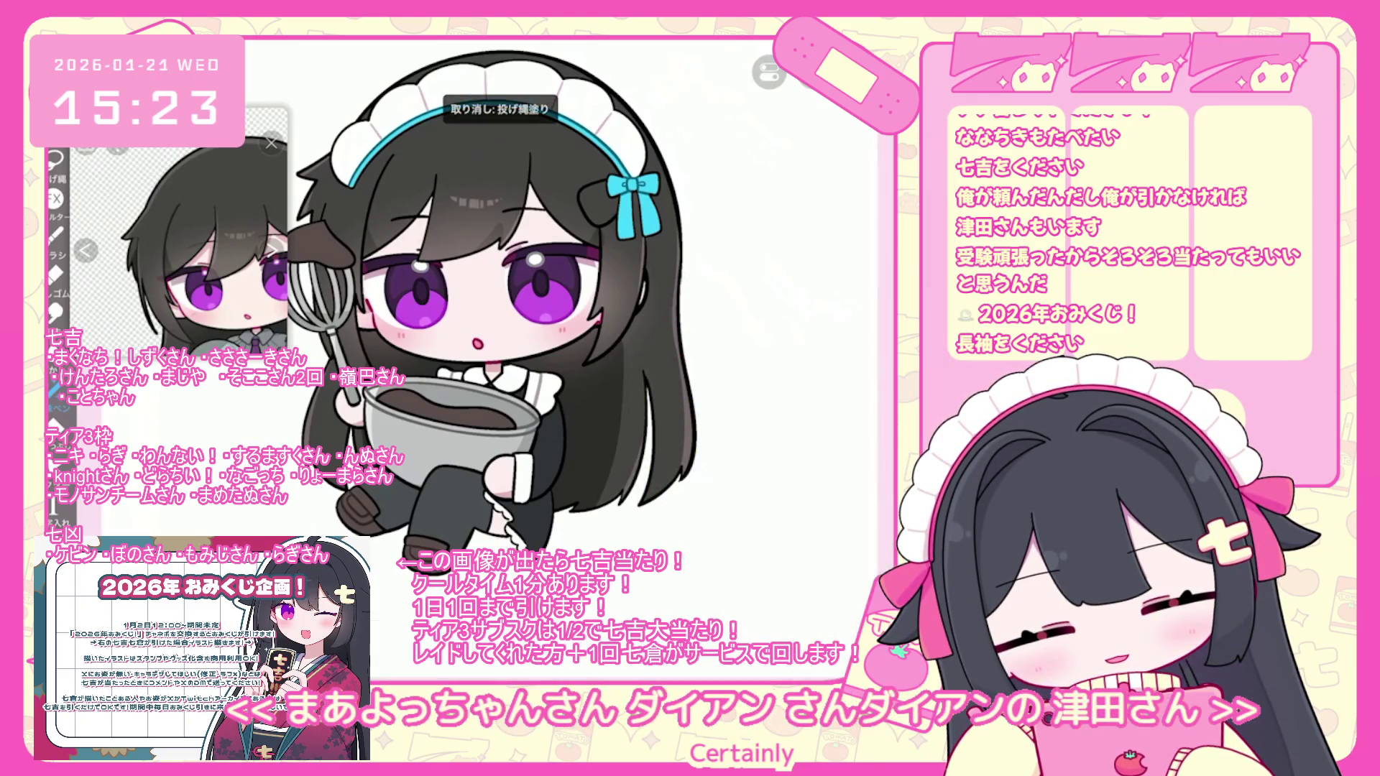
scroll(496, 330, "down", 2)
key("ctrl+z")
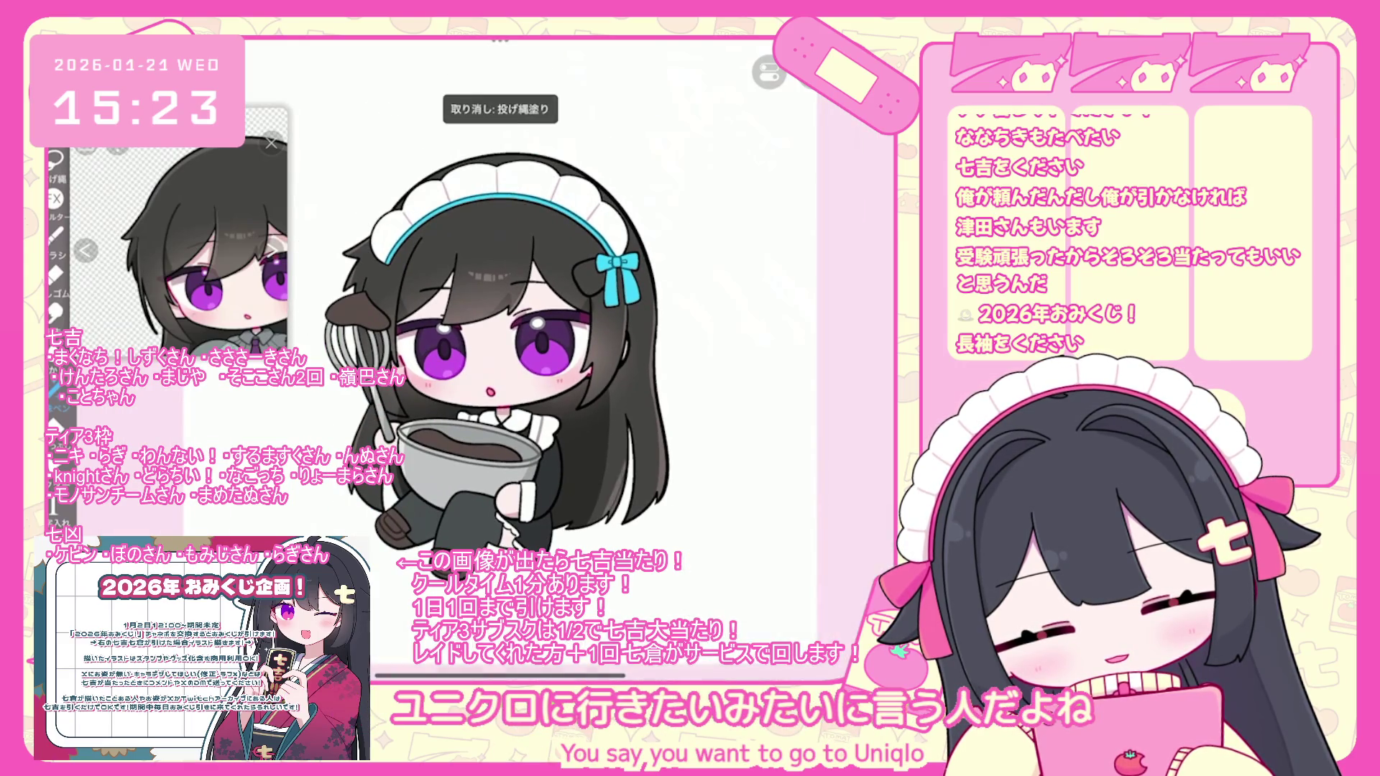
scroll(496, 331, "up", 2)
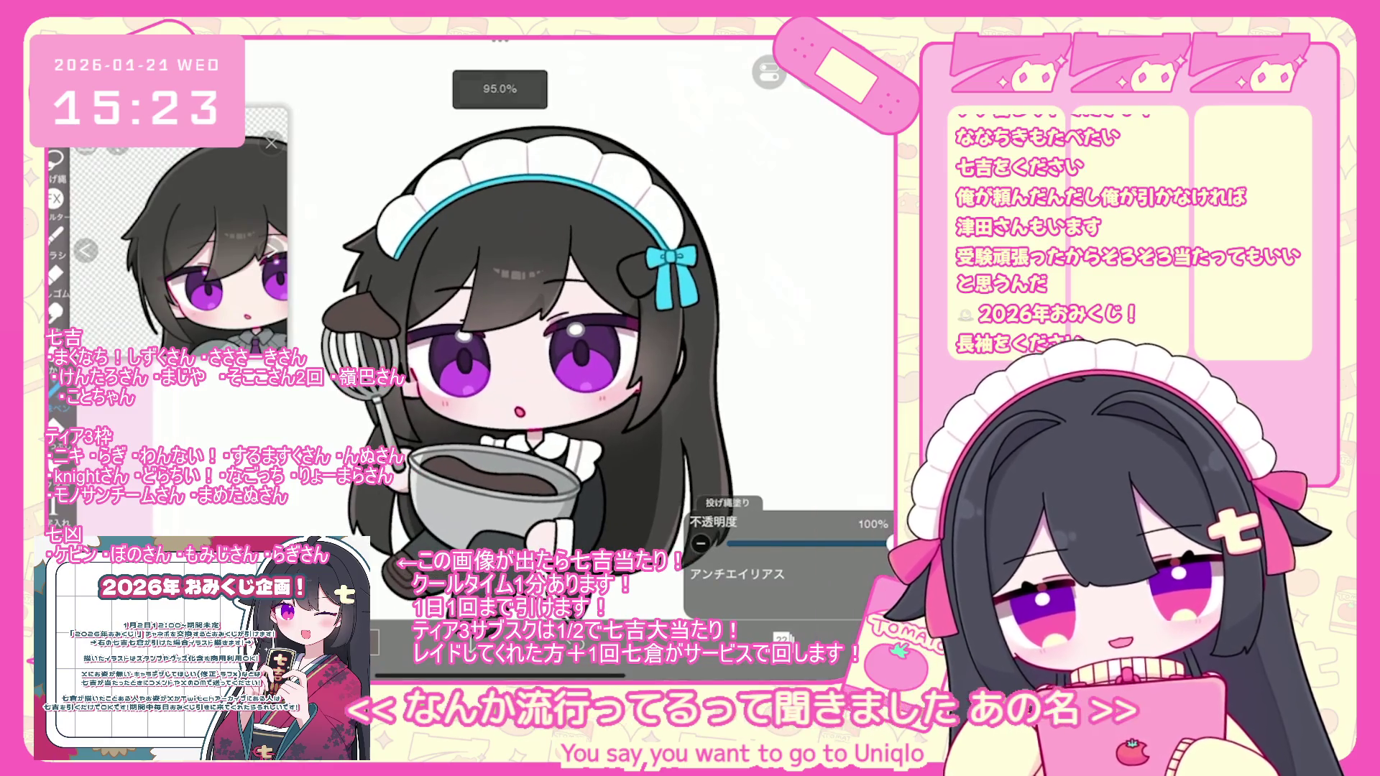
left_click(782, 639)
- Merge the eye folder into one layer, move it under layer 25, and set opacity to 40%
scroll(789, 323, "down", 5)
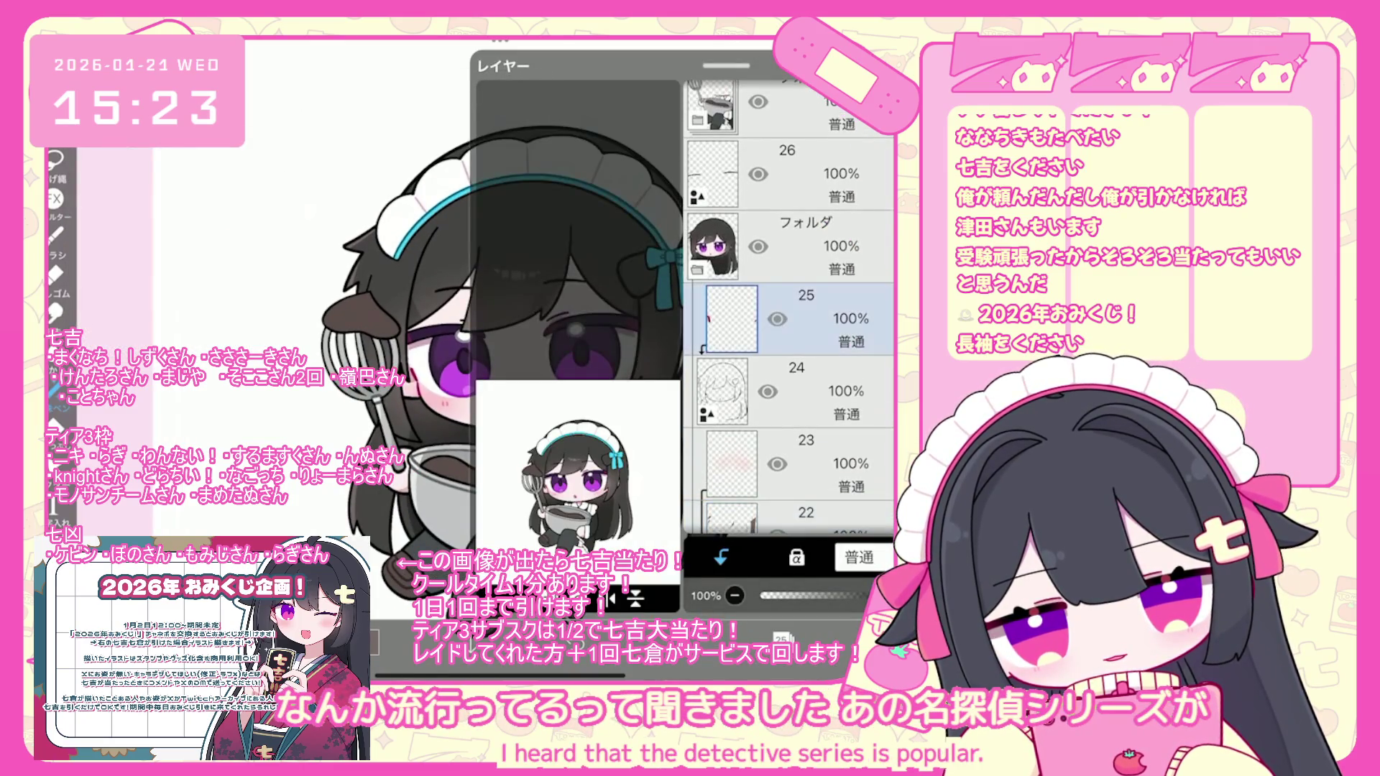
left_click(791, 404)
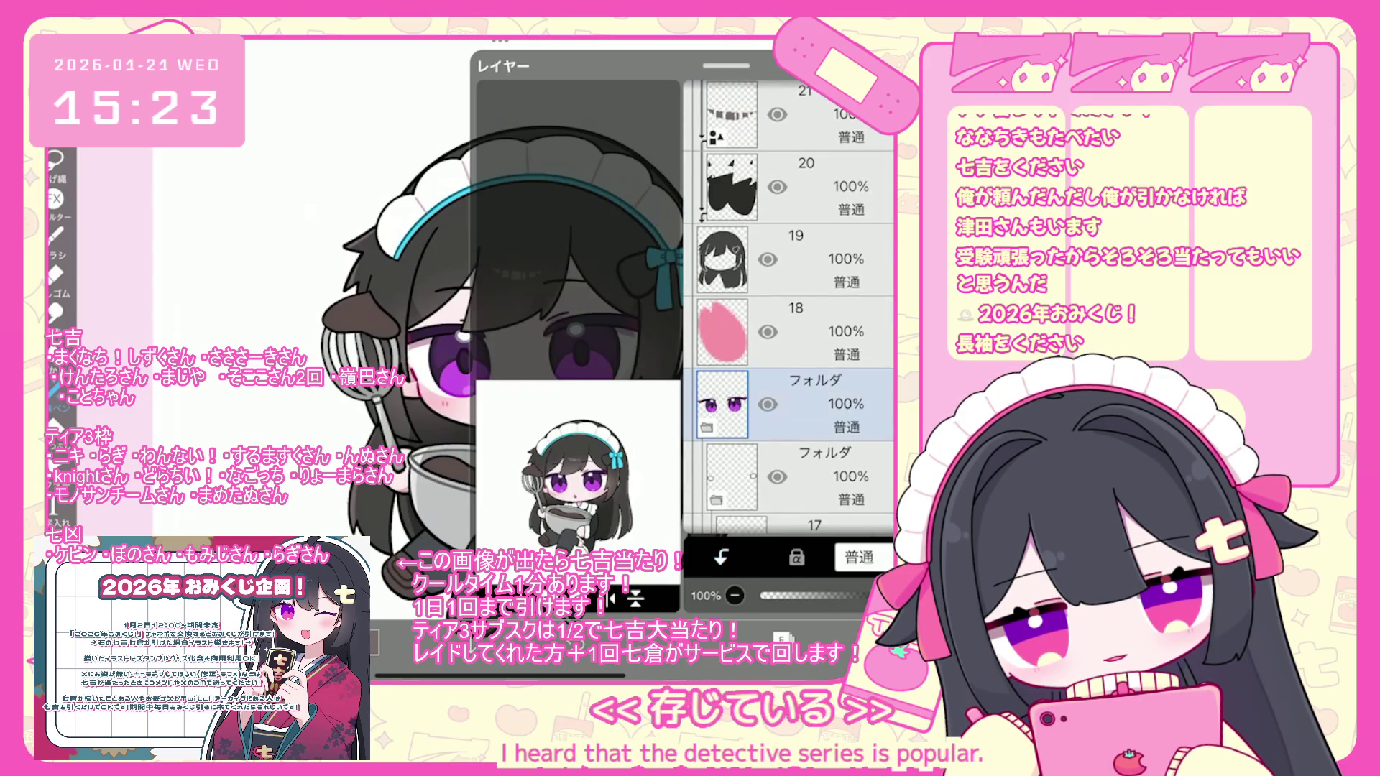
left_click(706, 428)
left_click(782, 638)
left_click(517, 522)
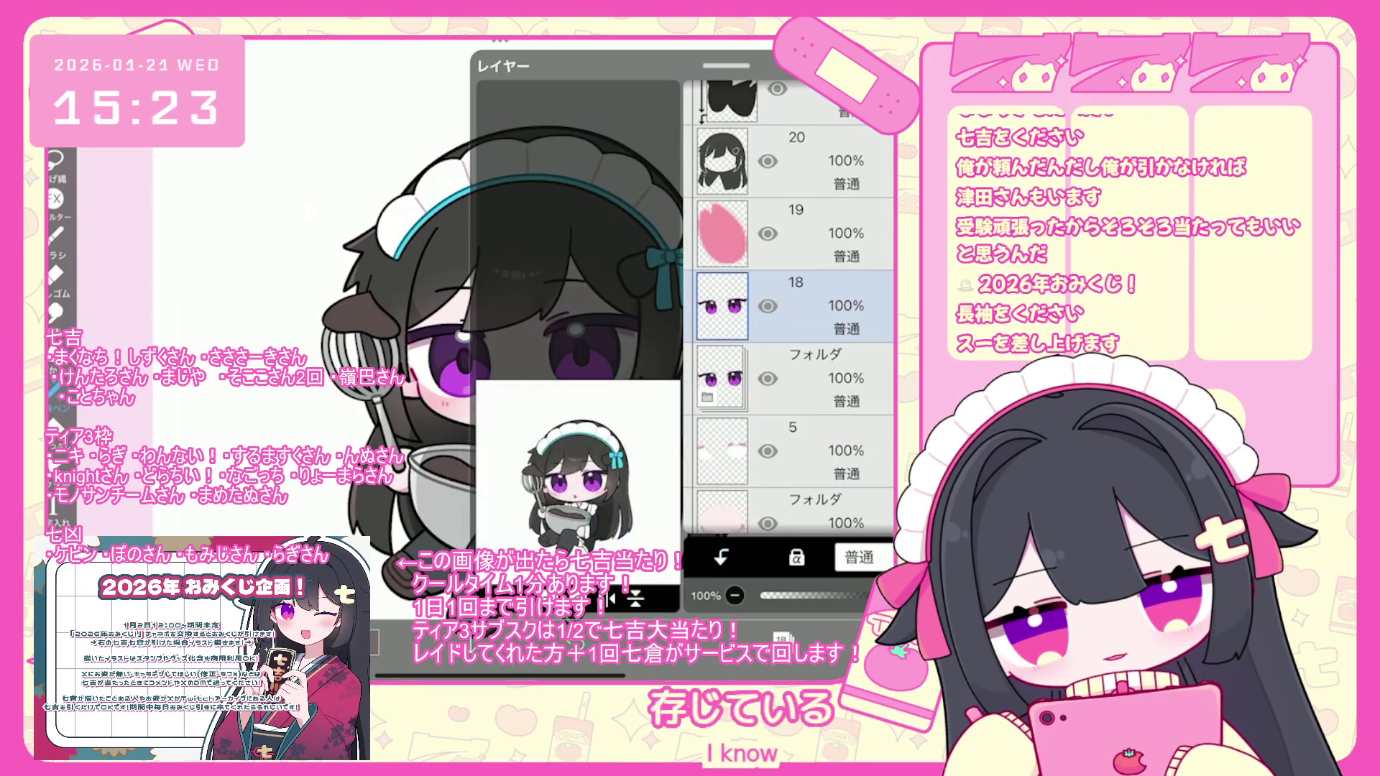
left_click_drag(790, 135, 791, 228)
left_click_drag(891, 595, 824, 595)
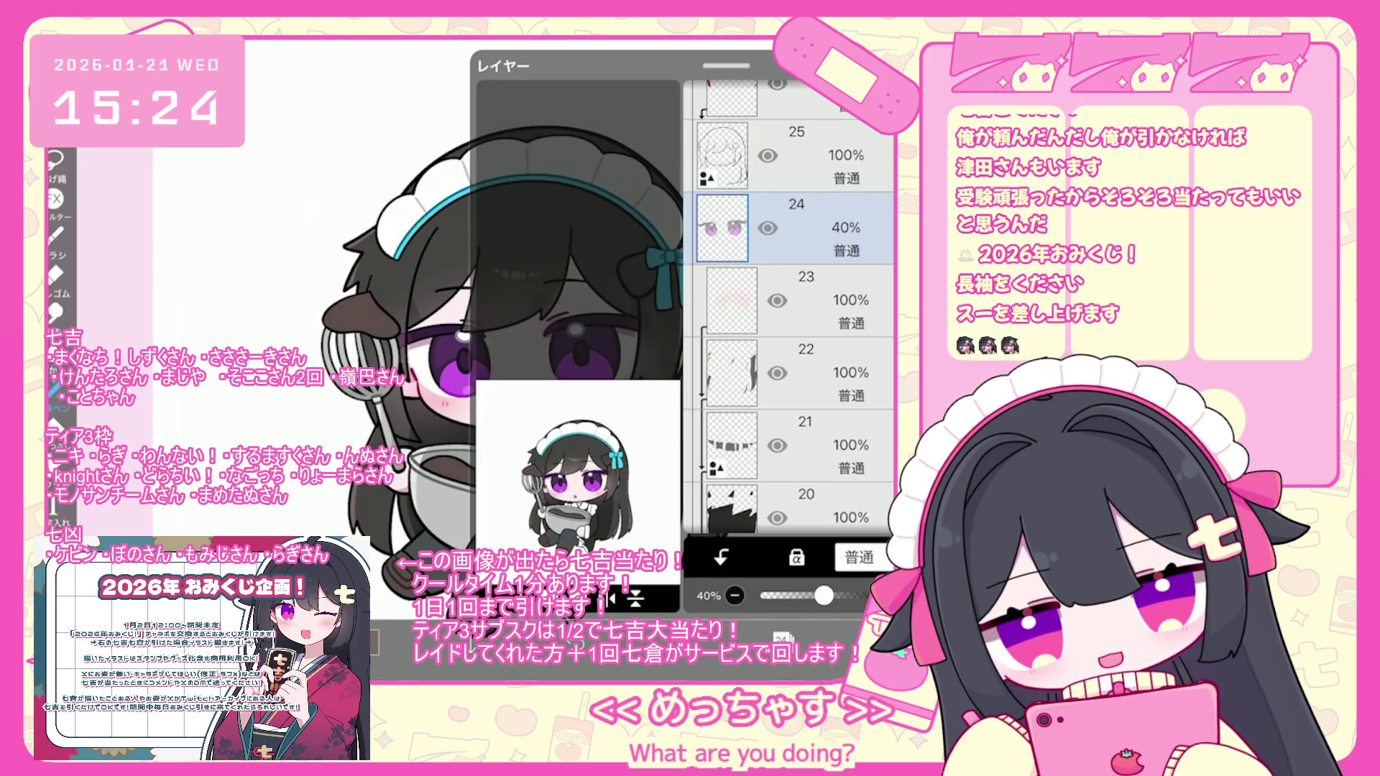
- Look through layers 26, 27 and the top folder, ending on headband layer 46
scroll(791, 302, "up", 5)
left_click(790, 288)
left_click(790, 266)
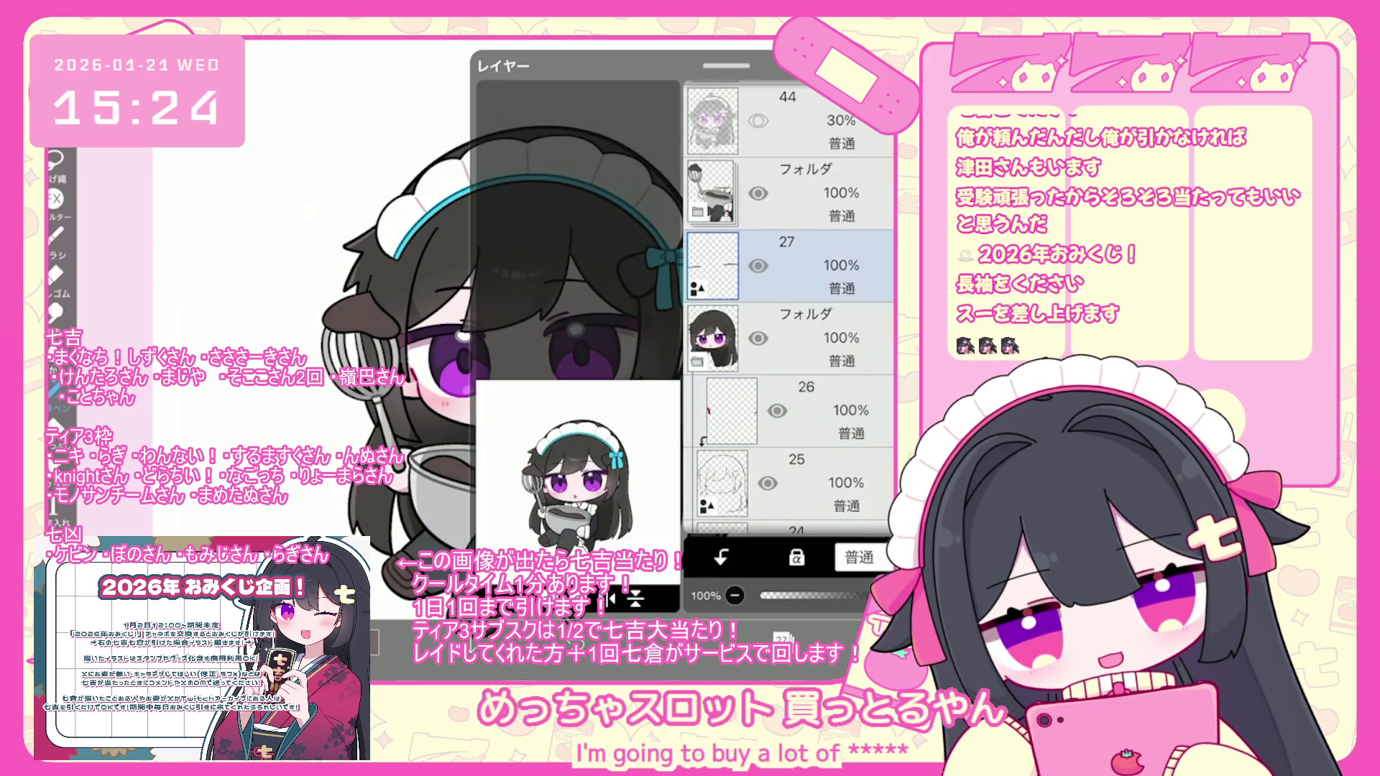
scroll(791, 302, "up", 10)
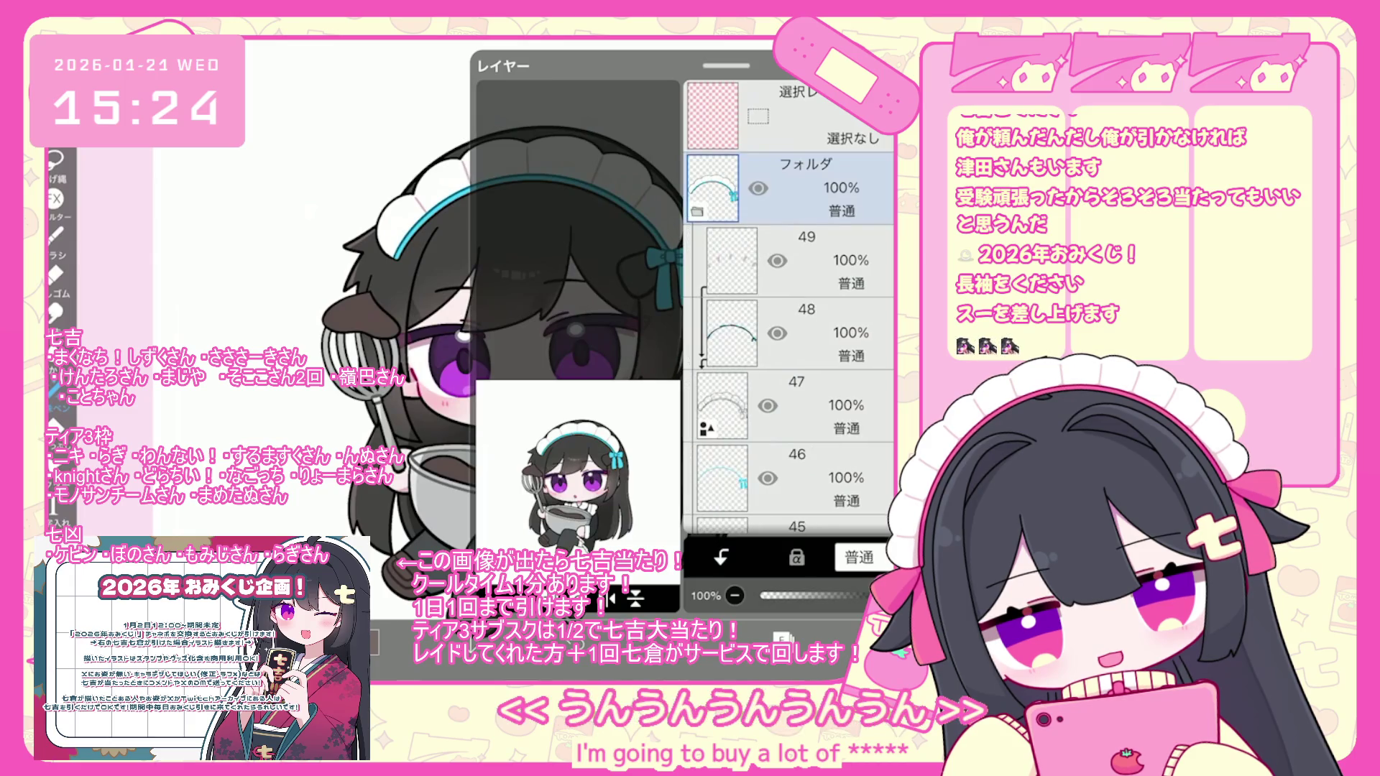
left_click(791, 115)
left_click(791, 406)
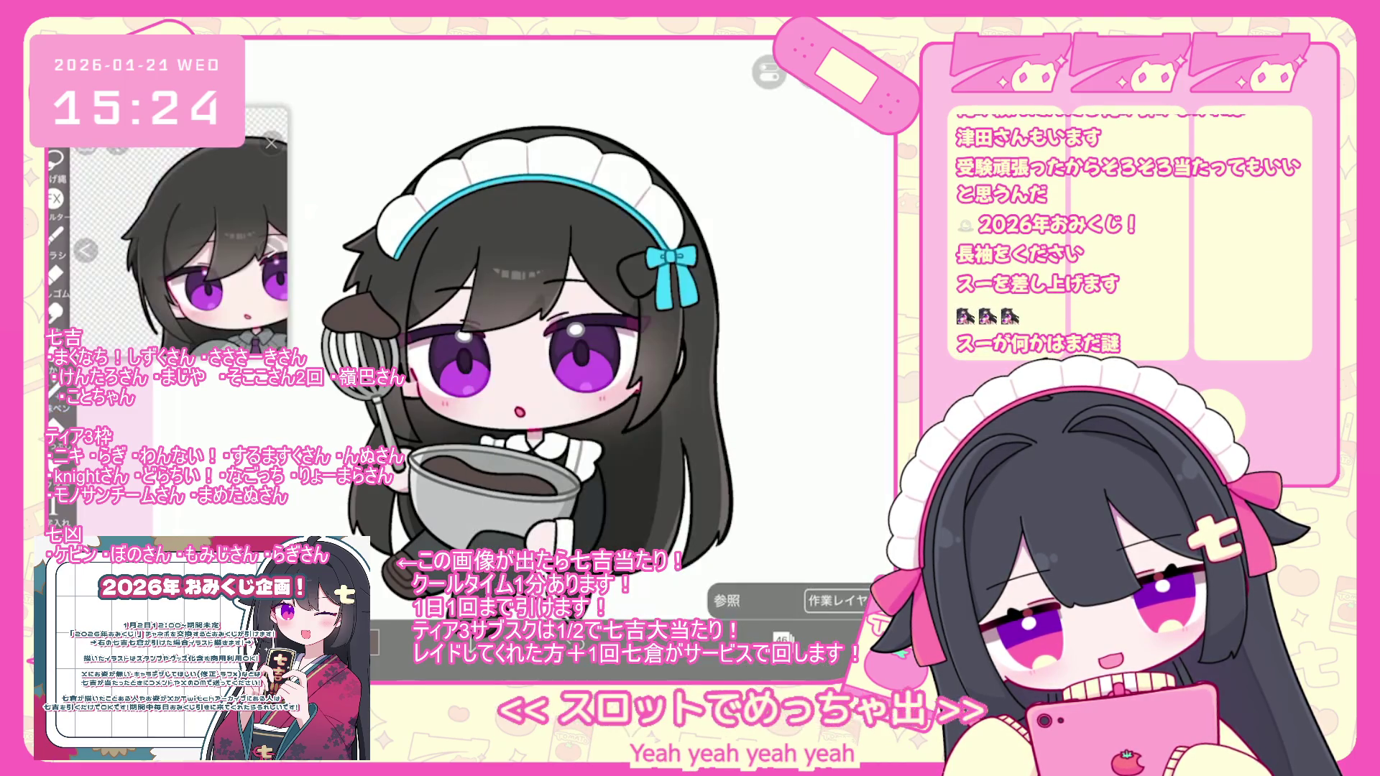
- Fill the headband and bow purple, then make the purple slightly deeper and darker on layer 48
left_click(782, 638)
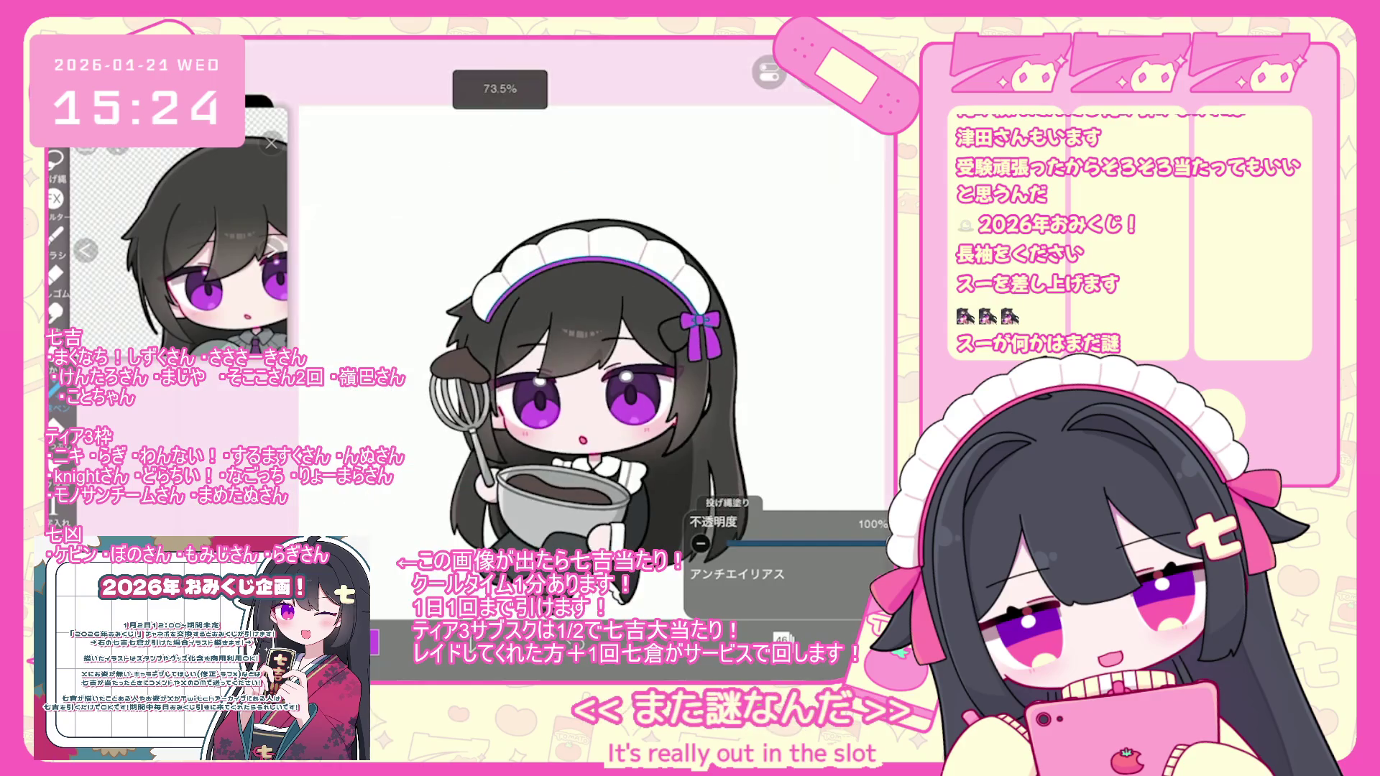
left_click(791, 233)
left_click(791, 162)
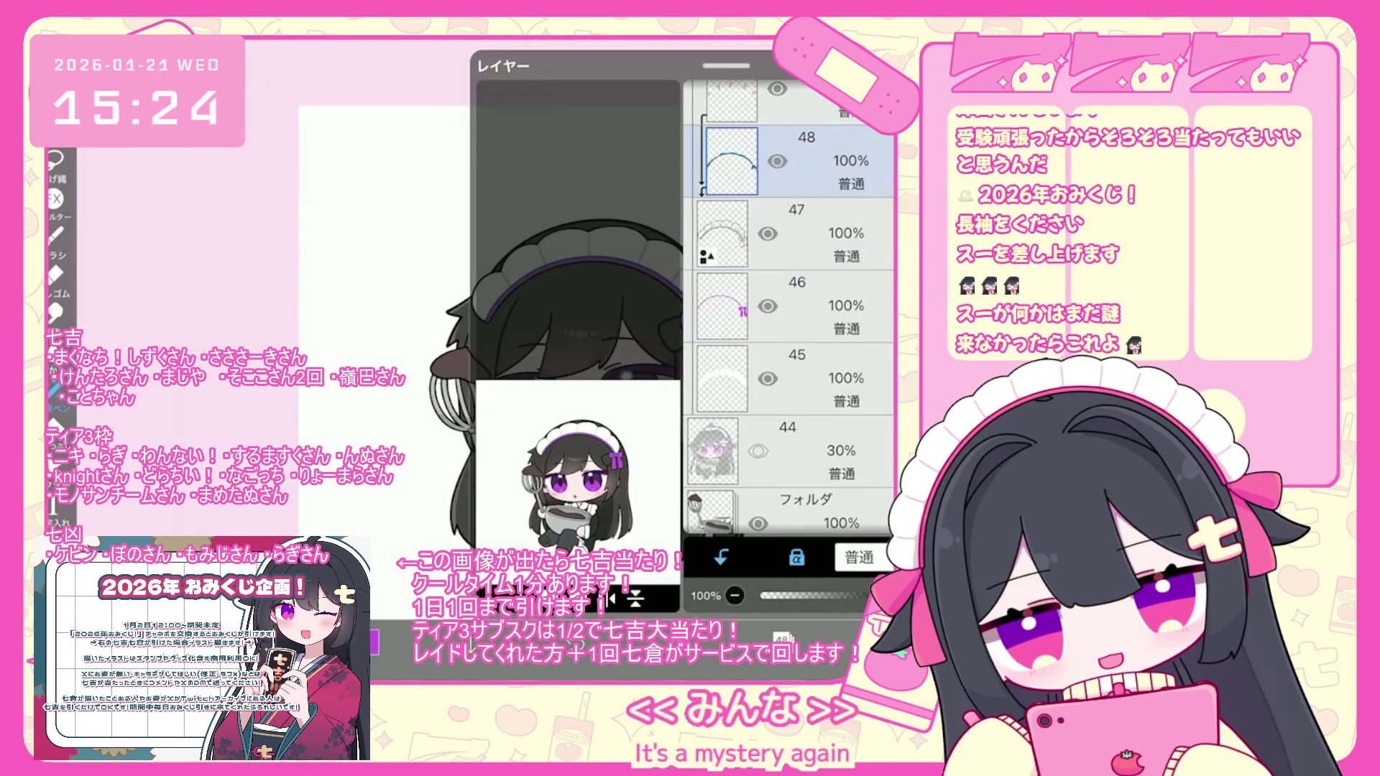
left_click(373, 642)
left_click_drag(541, 237, 526, 268)
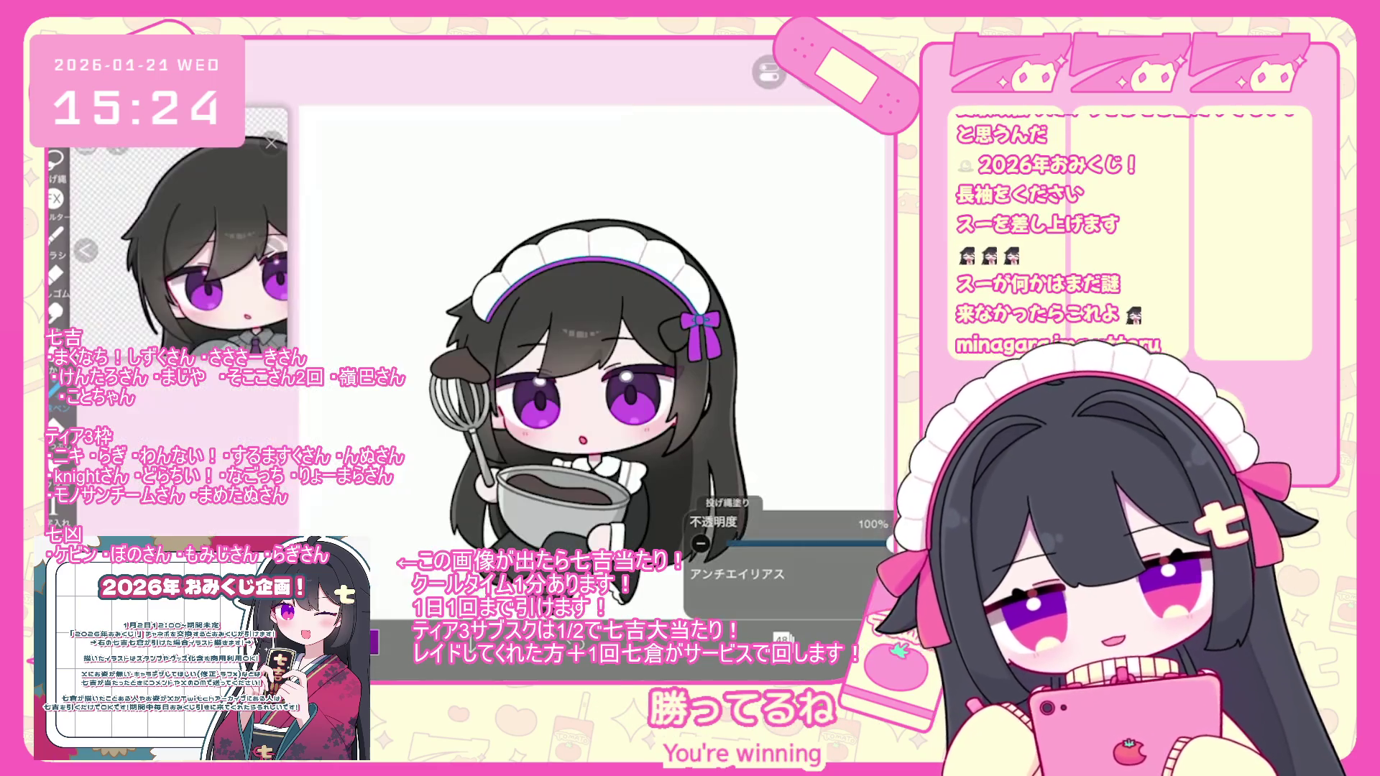
- Browse the layer list through layers 26, 23, the folder under layer 44, and layer 27
scroll(504, 374, "up", 2)
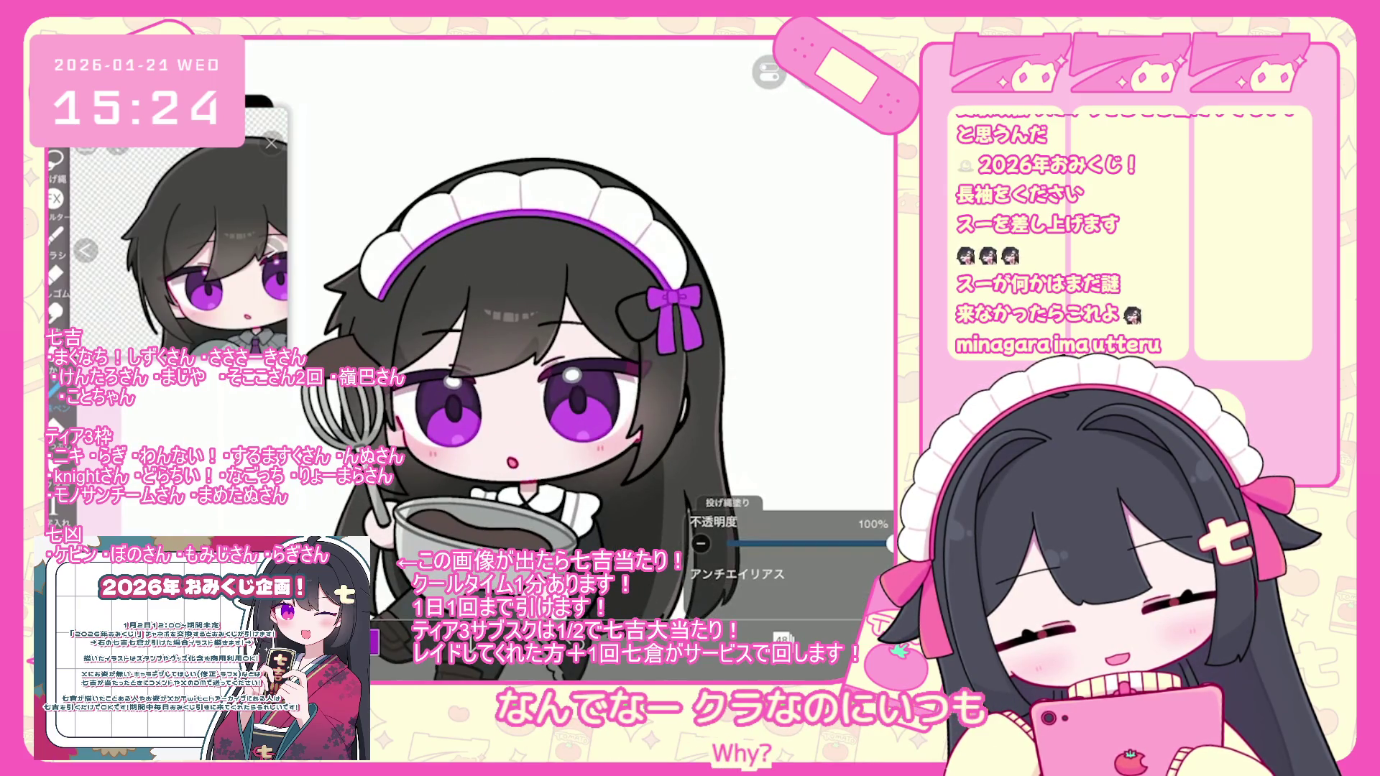
scroll(503, 374, "down", 3)
left_click(782, 638)
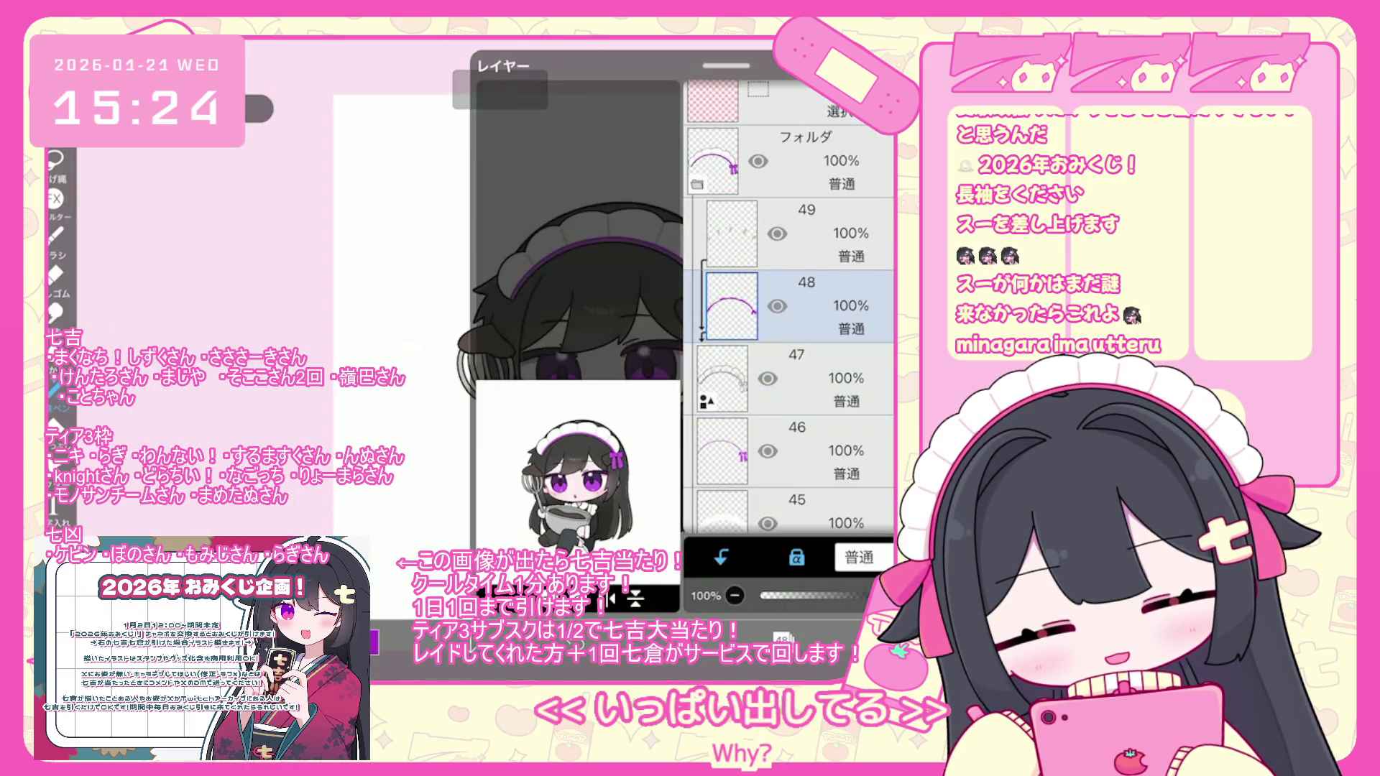
scroll(791, 309, "down", 15)
left_click(791, 366)
scroll(790, 309, "down", 1)
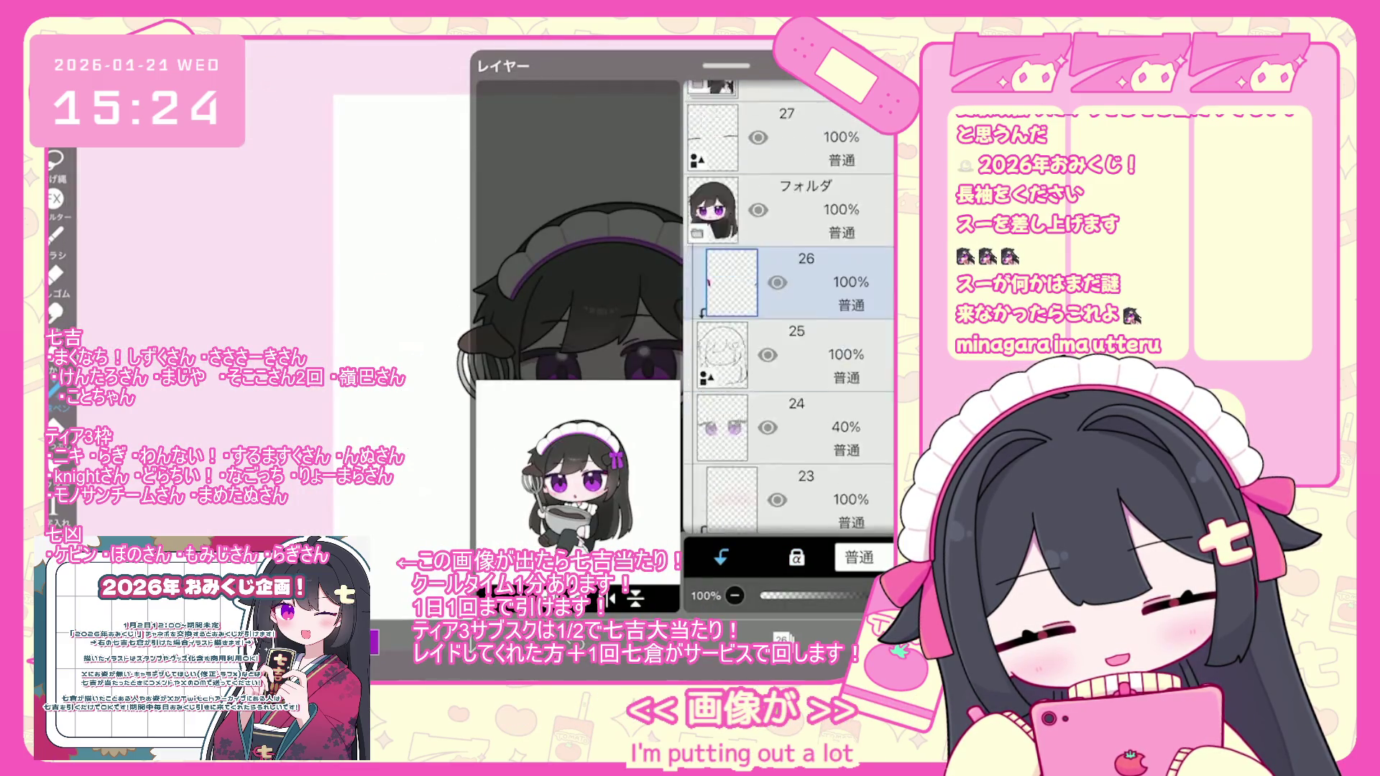
scroll(791, 309, "down", 2)
left_click(791, 373)
scroll(791, 309, "up", 1)
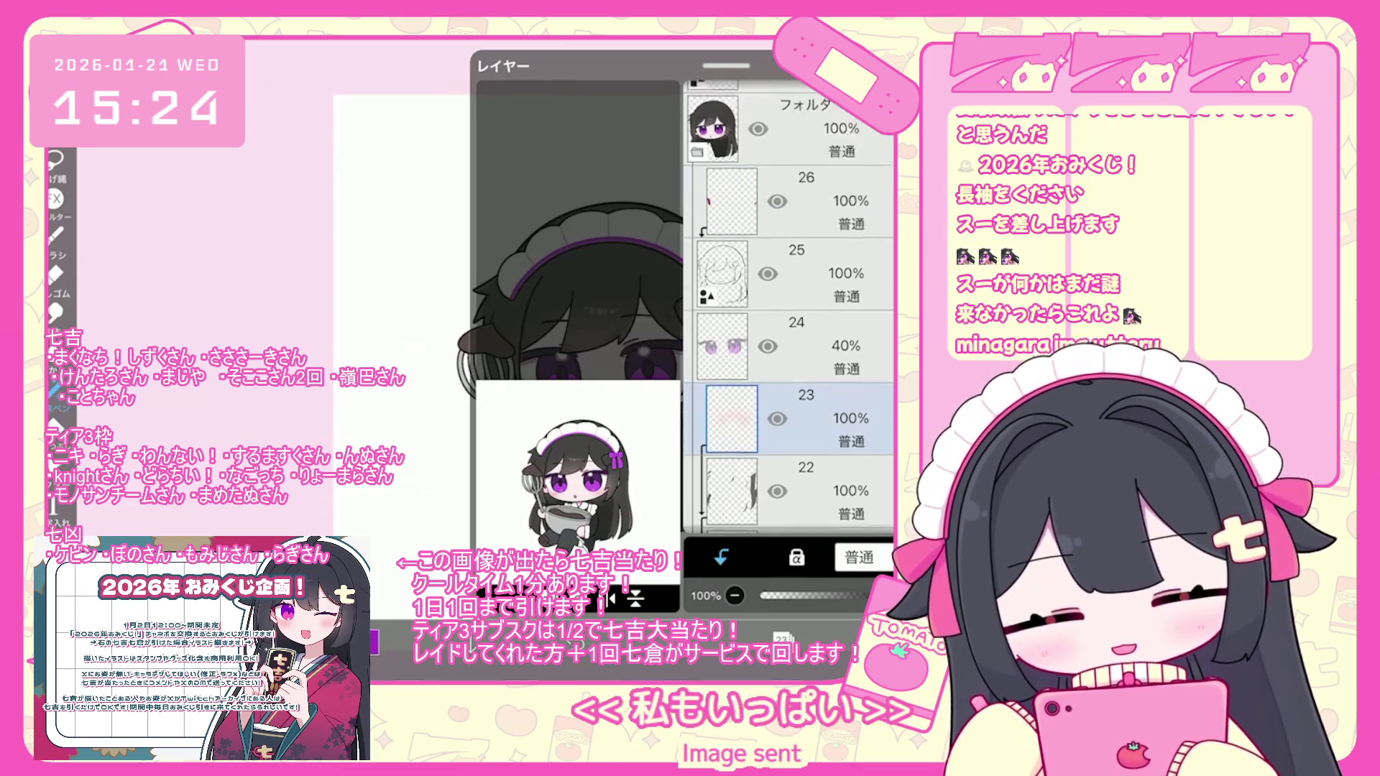
scroll(790, 309, "up", 3)
left_click(791, 301)
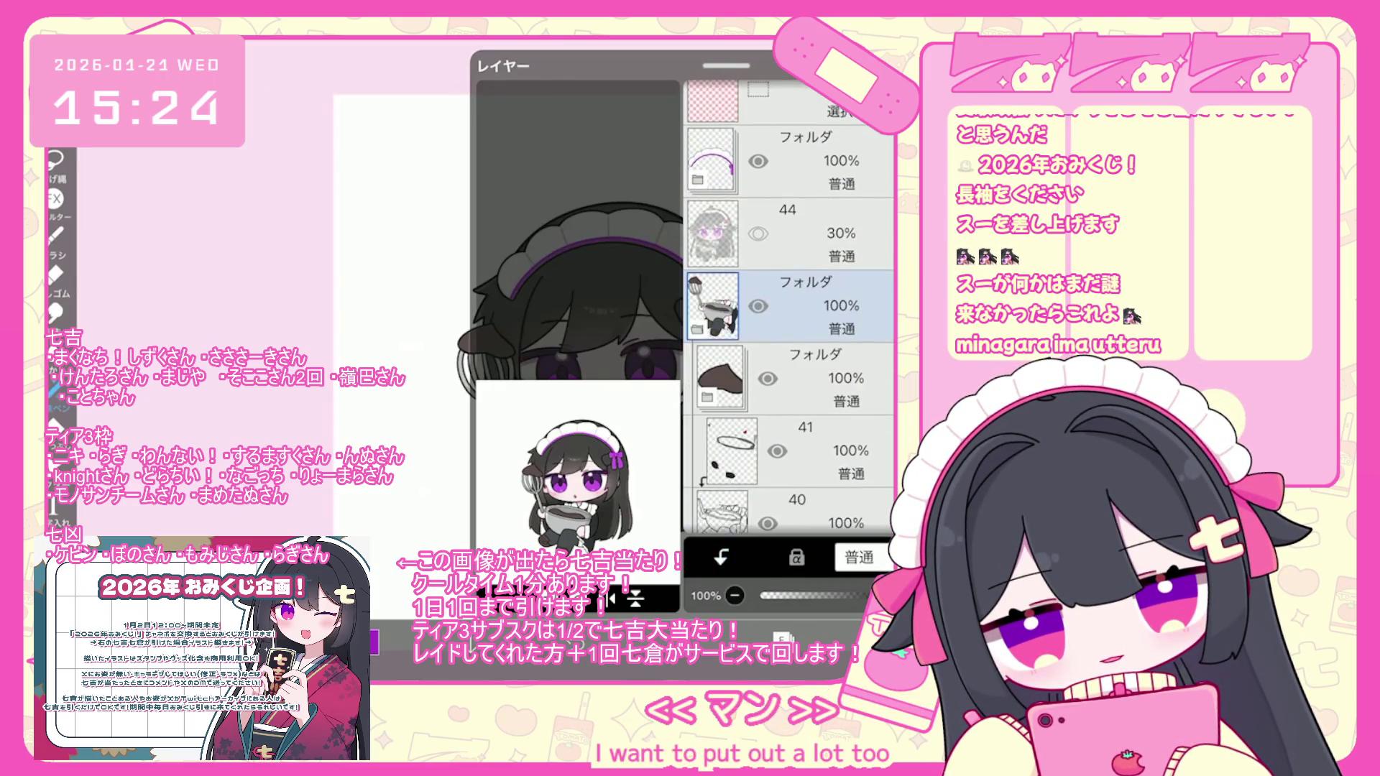
scroll(791, 309, "up", 2)
left_click(791, 324)
- Continue through layers 21 and 20 and the chocolate bowl folder down to layer 35
scroll(791, 310, "down", 4)
scroll(791, 309, "down", 2)
left_click(791, 388)
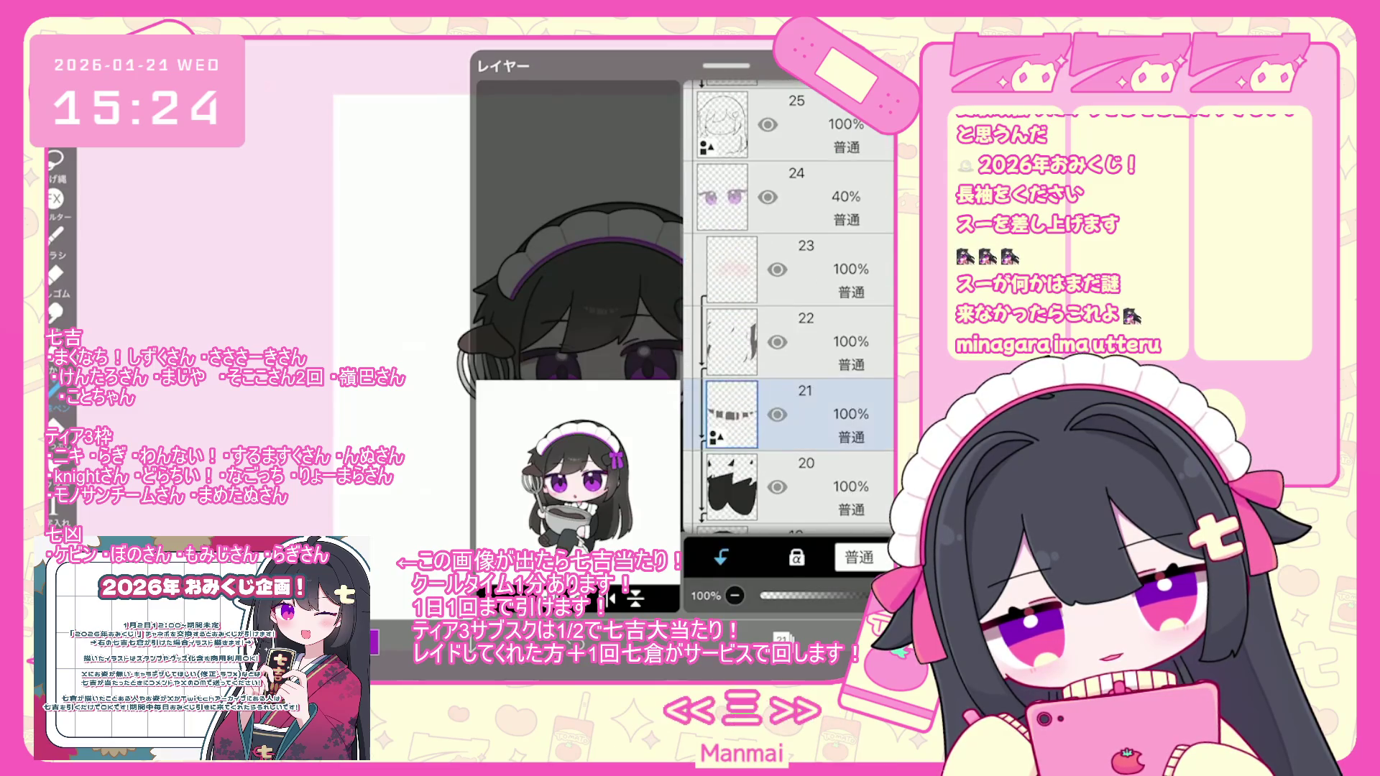
scroll(791, 309, "down", 2)
left_click(791, 446)
left_click(790, 372)
scroll(790, 309, "up", 6)
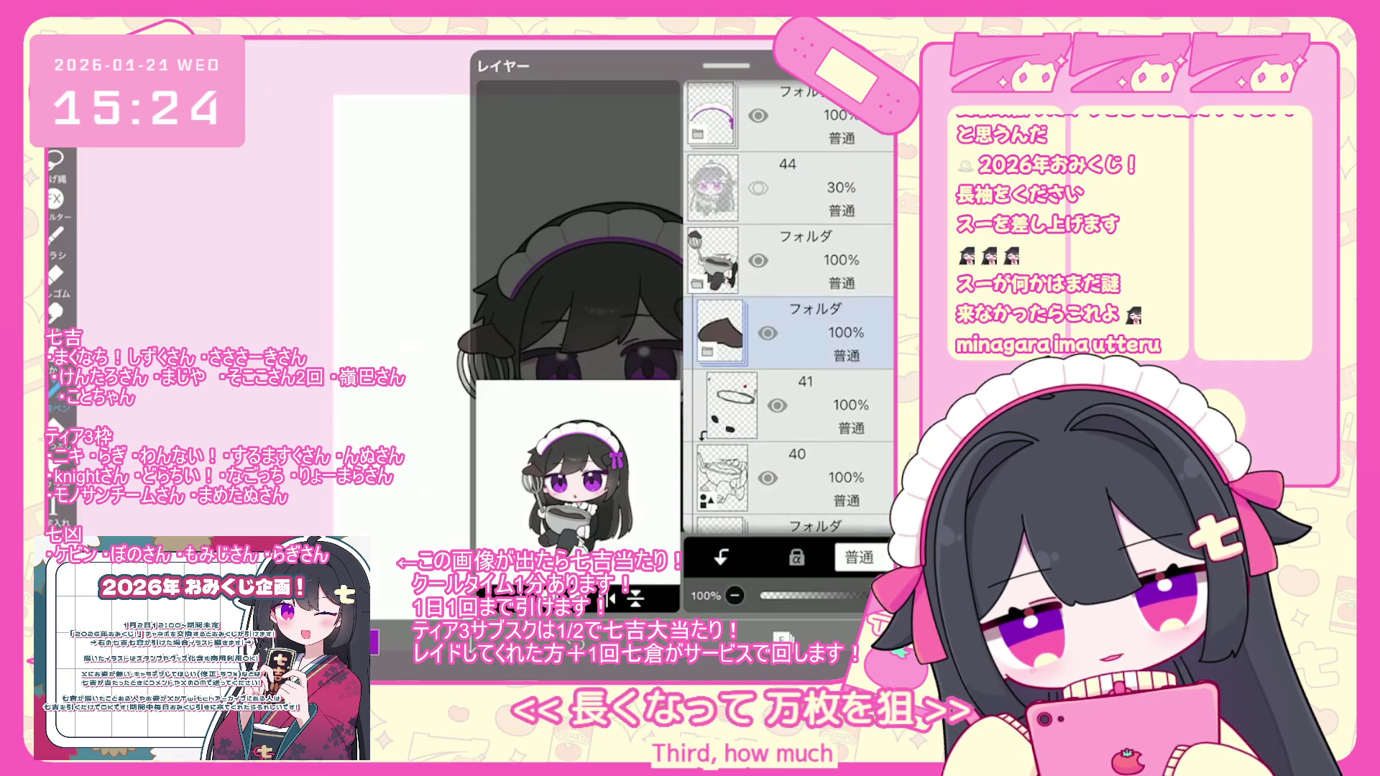
scroll(791, 309, "down", 5)
left_click(791, 259)
scroll(790, 309, "down", 3)
left_click(790, 367)
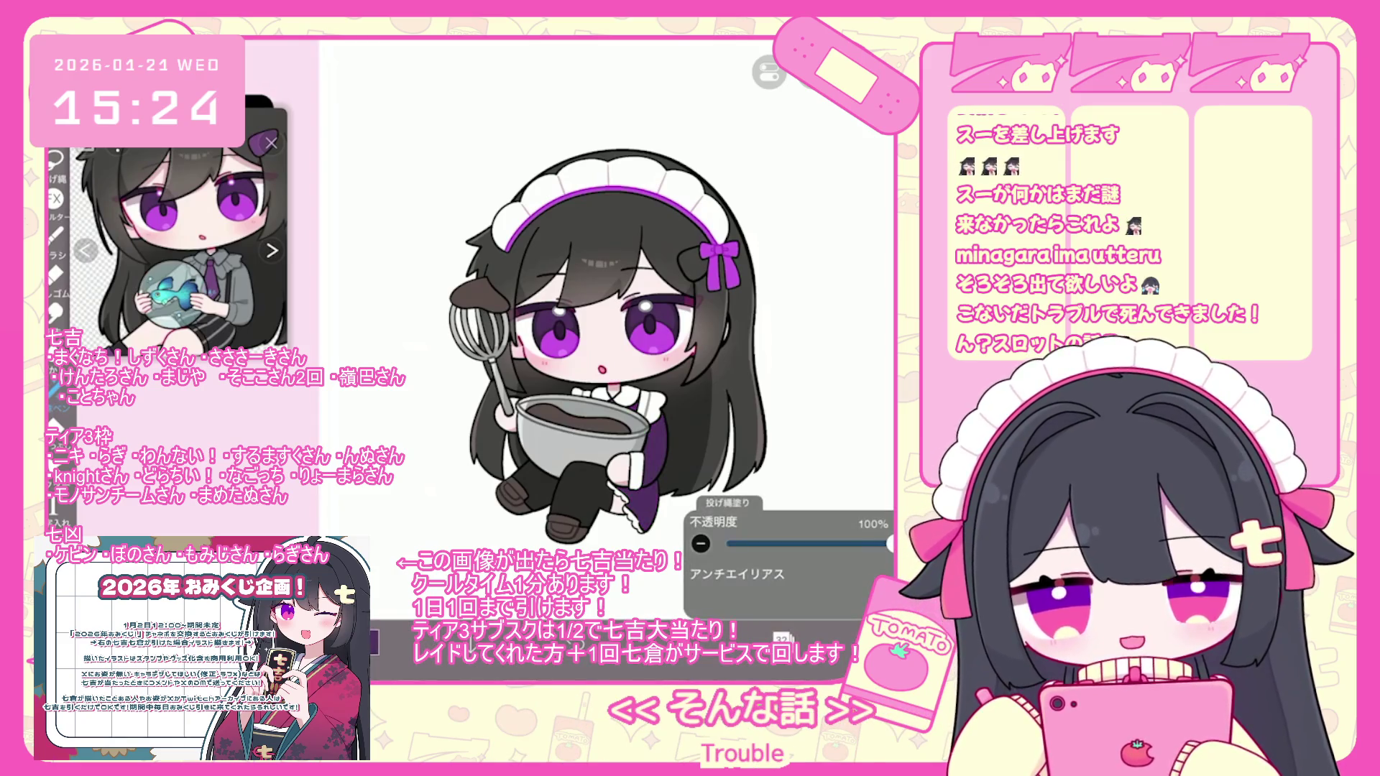
- Bring up the layer list showing layers 27–34 with the purple patch on layer 32
left_click(782, 637)
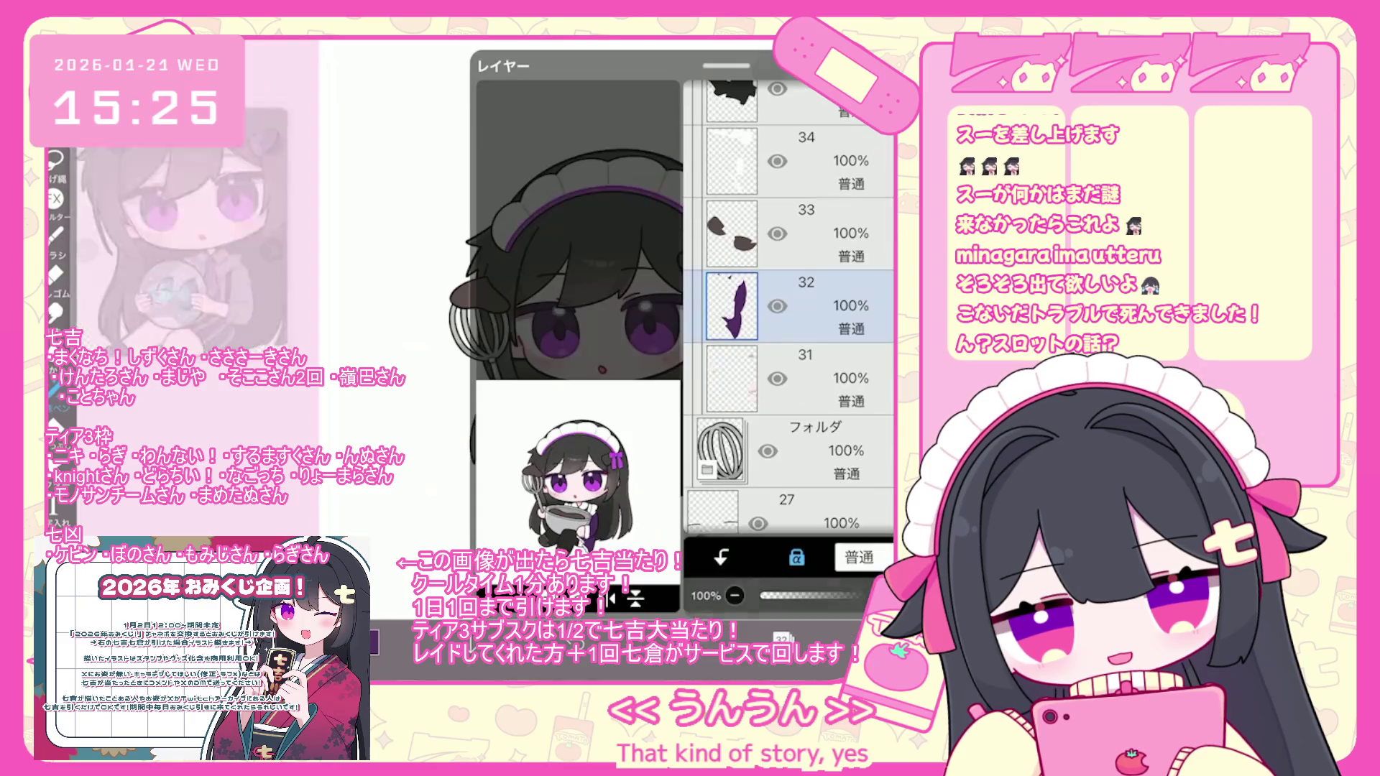
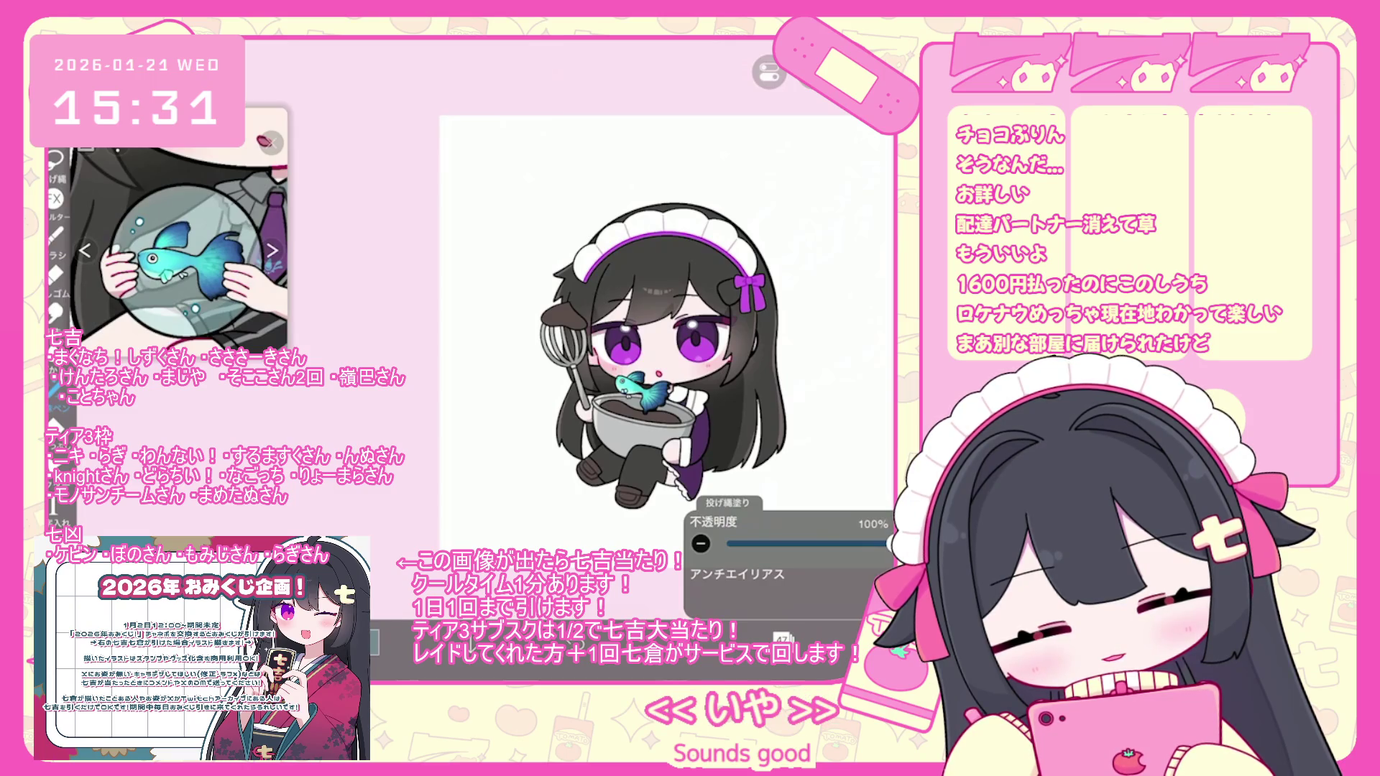
- Make layer 5 the active layer for recolouring the hair
scroll(656, 343, "up", 5)
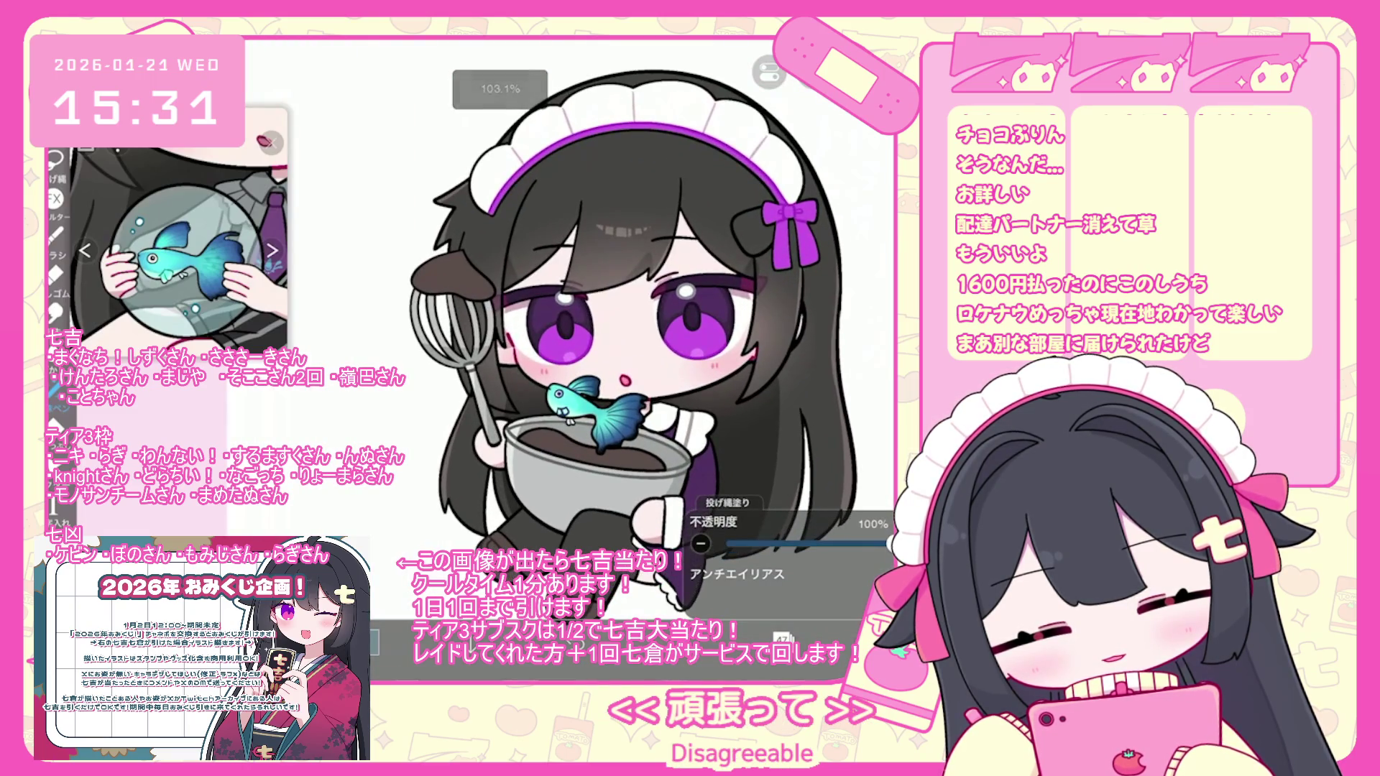
scroll(622, 331, "up", 3)
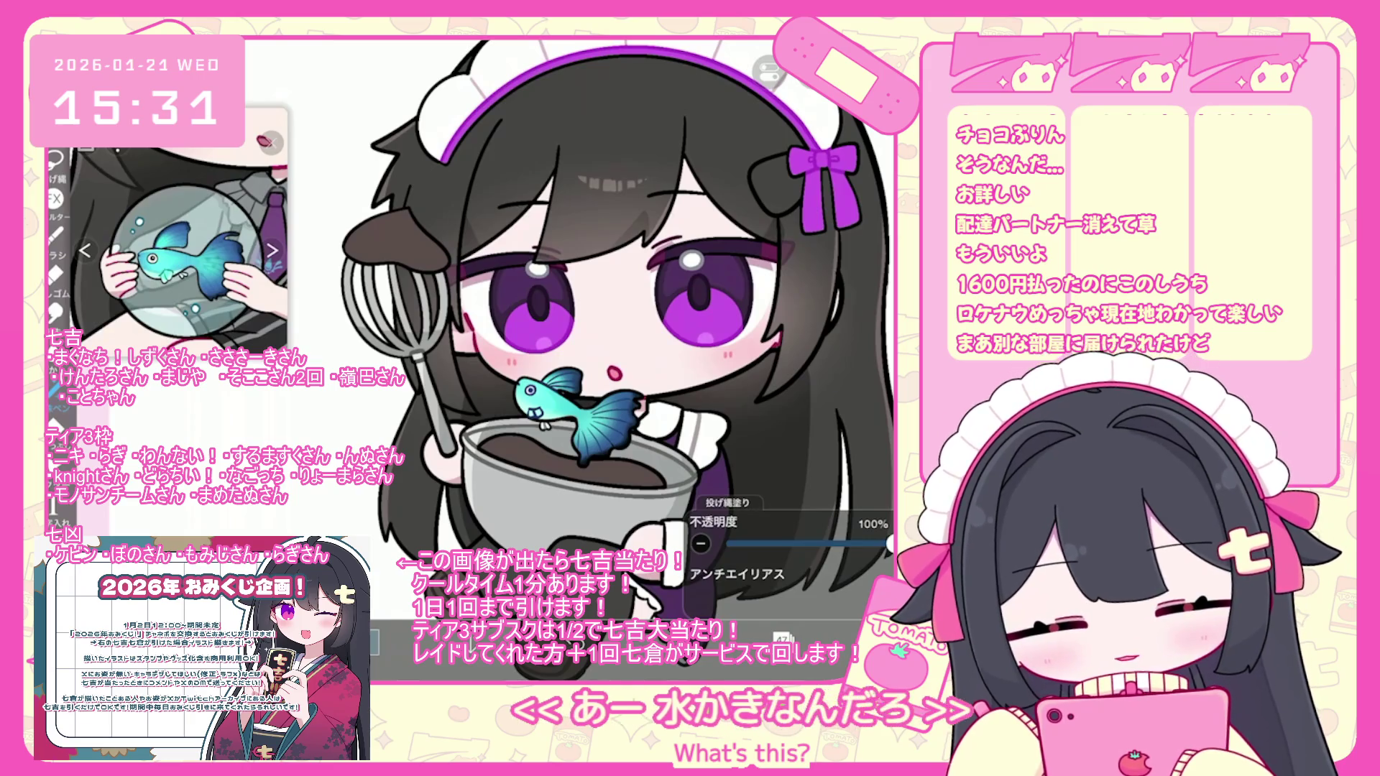
left_click(781, 640)
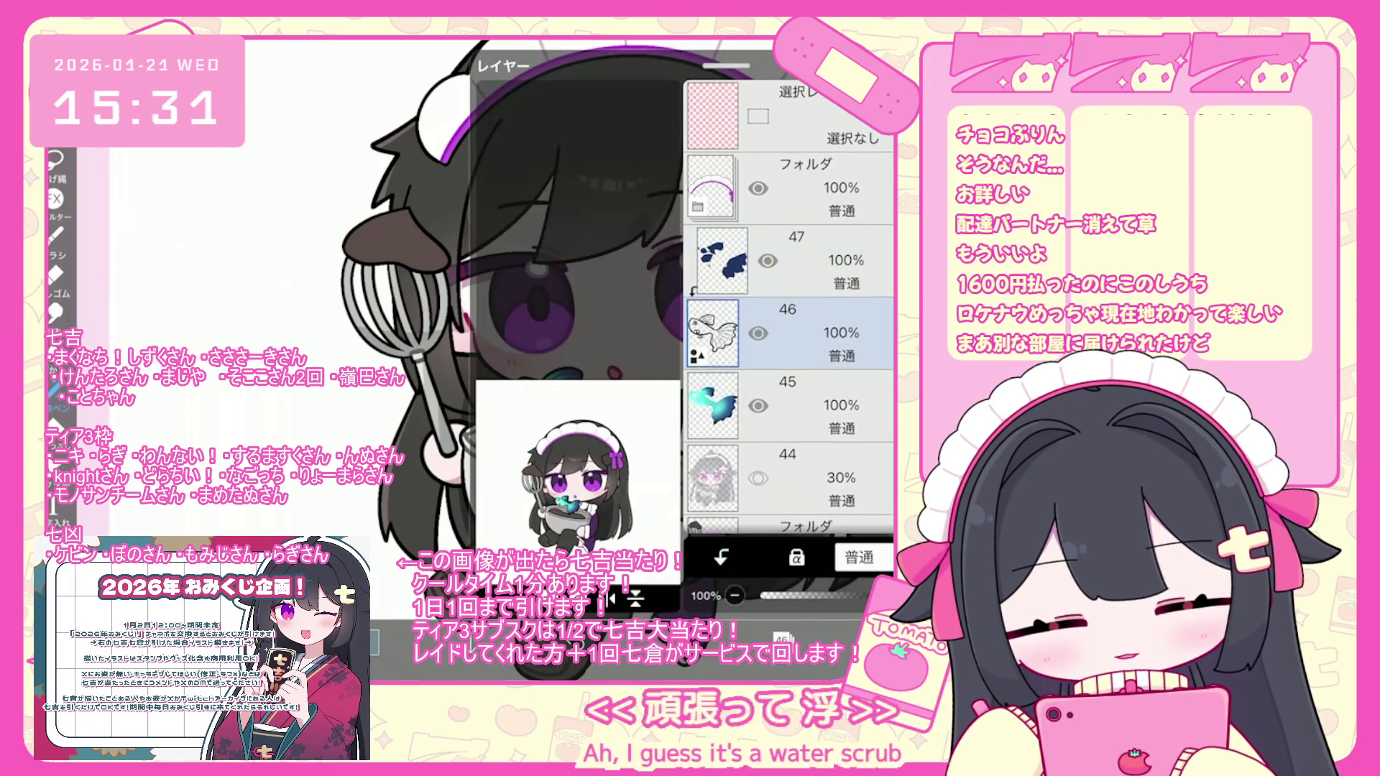
scroll(611, 360, "down", 3)
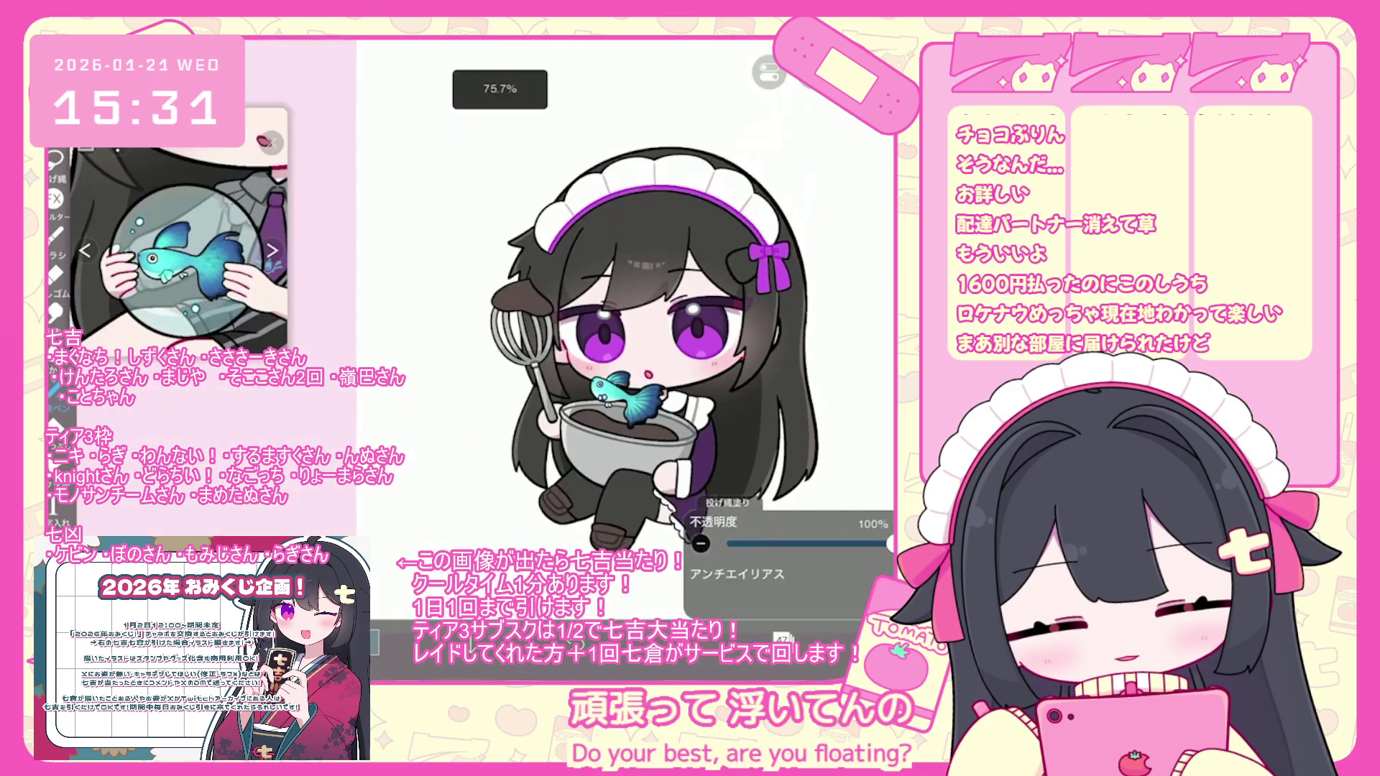
scroll(597, 374, "up", 1)
scroll(179, 230, "down", 2)
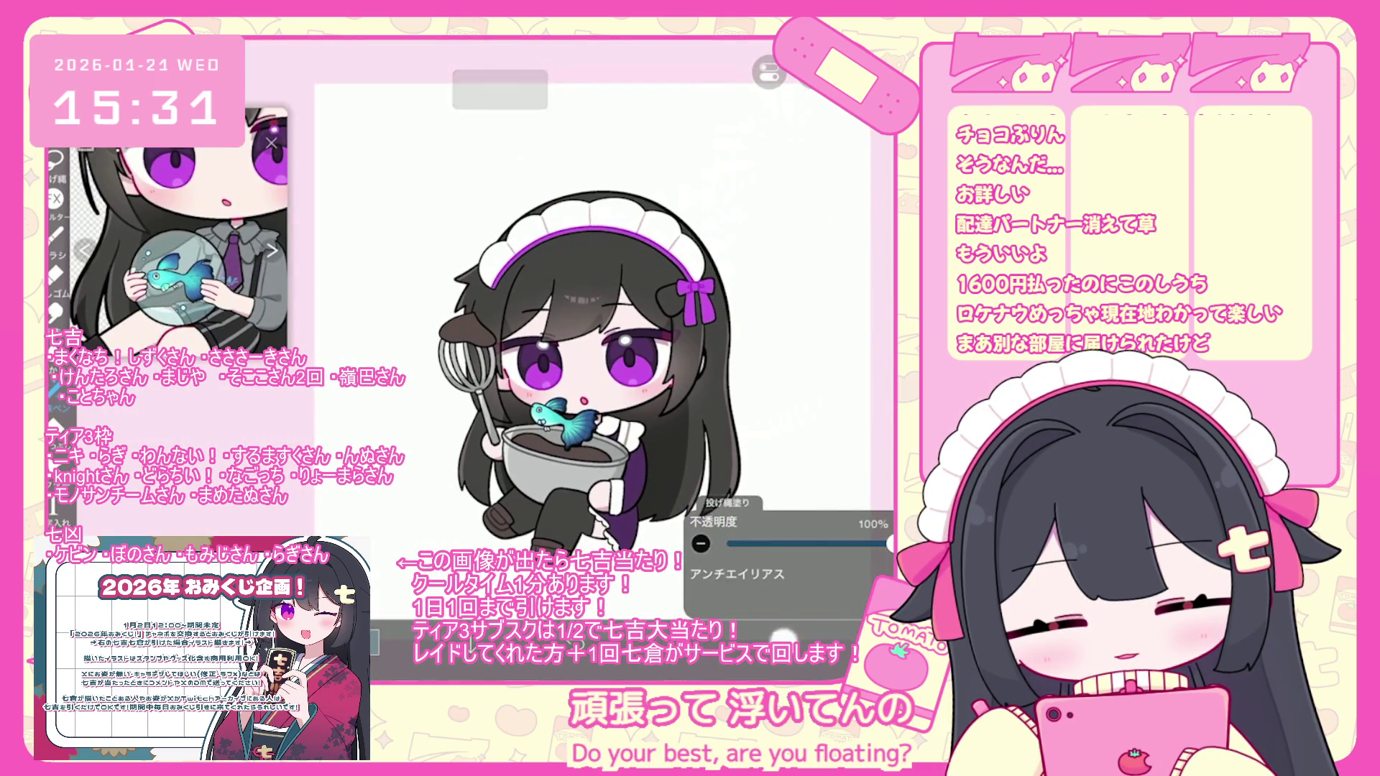
left_click(782, 638)
scroll(790, 309, "down", 10)
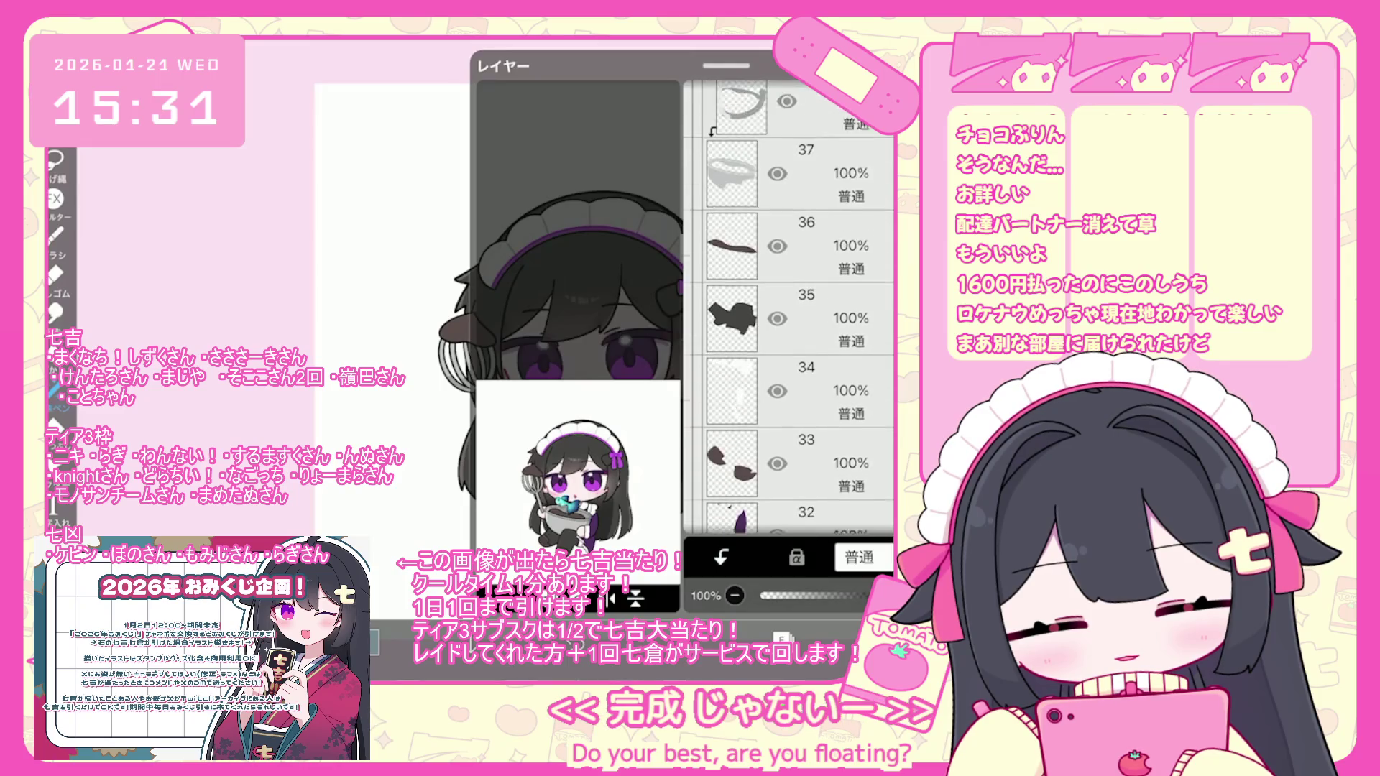
scroll(791, 309, "down", 10)
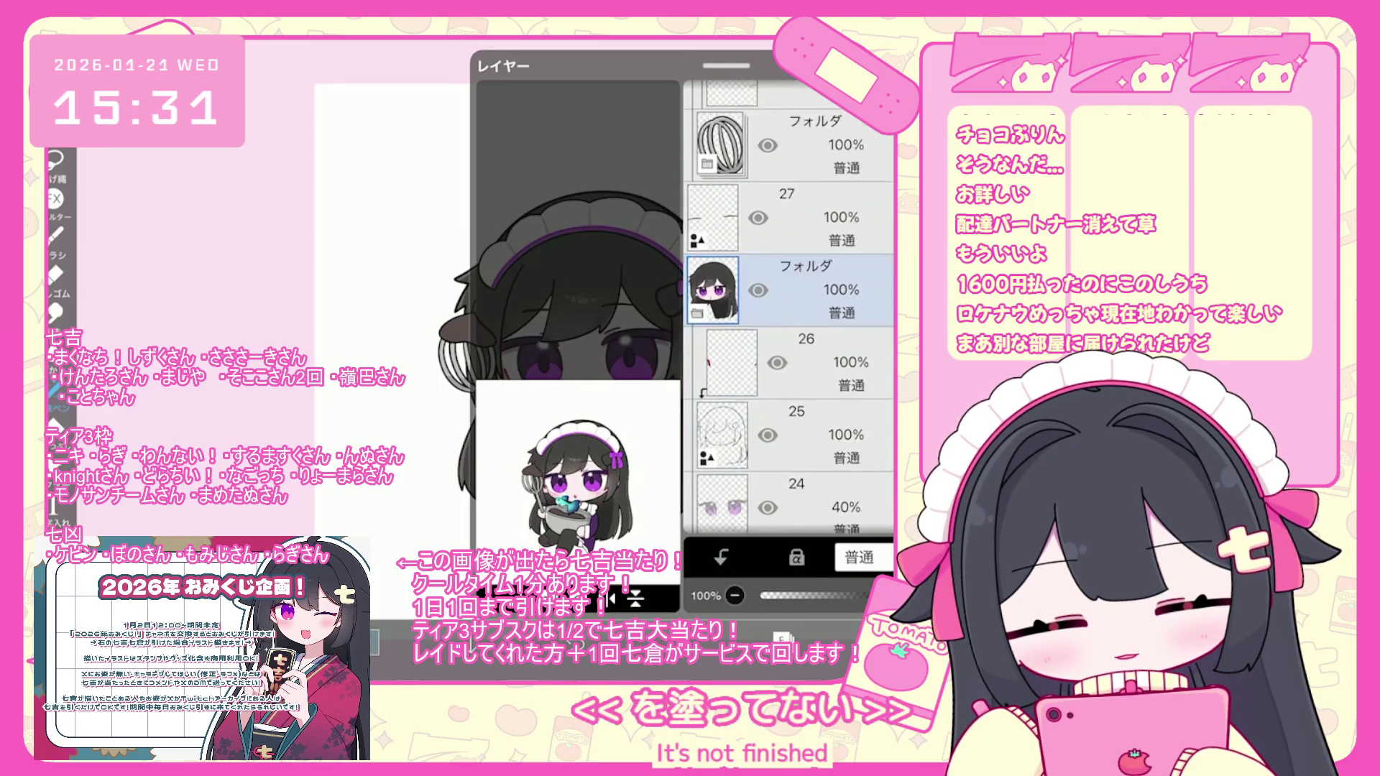
scroll(790, 310, "down", 10)
left_click(791, 352)
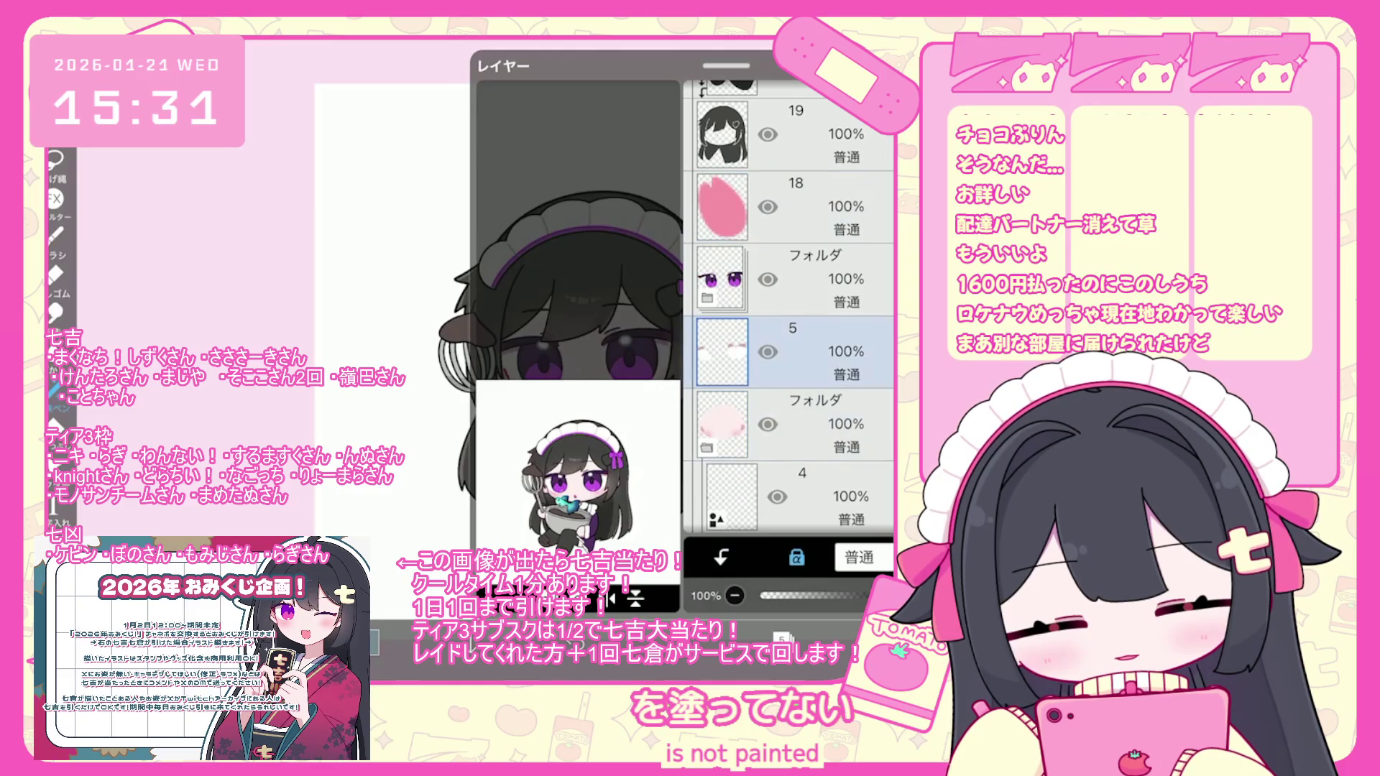
left_click(782, 638)
- Clear the selection around the eye, switch to lasso fill, and undo the last fill
scroll(575, 359, "up", 3)
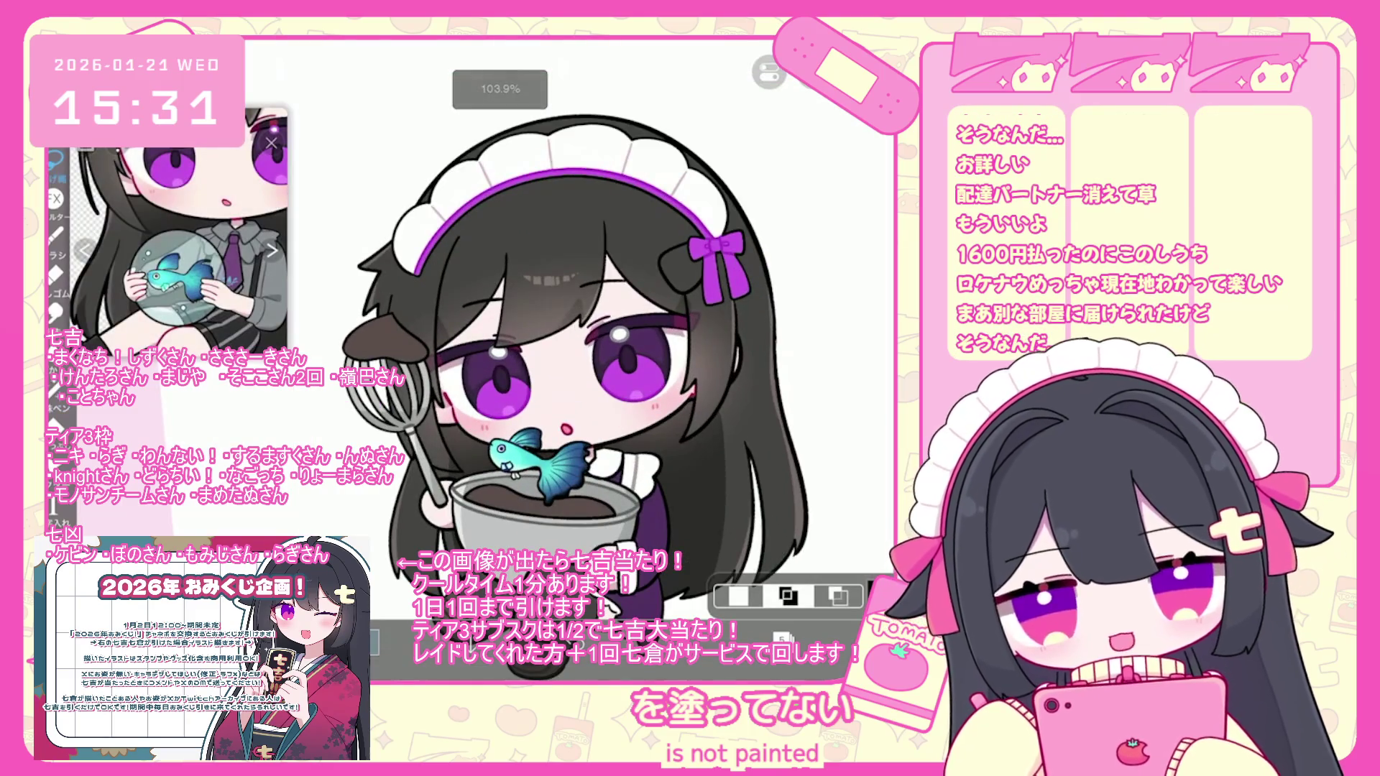
scroll(672, 370, "up", 5)
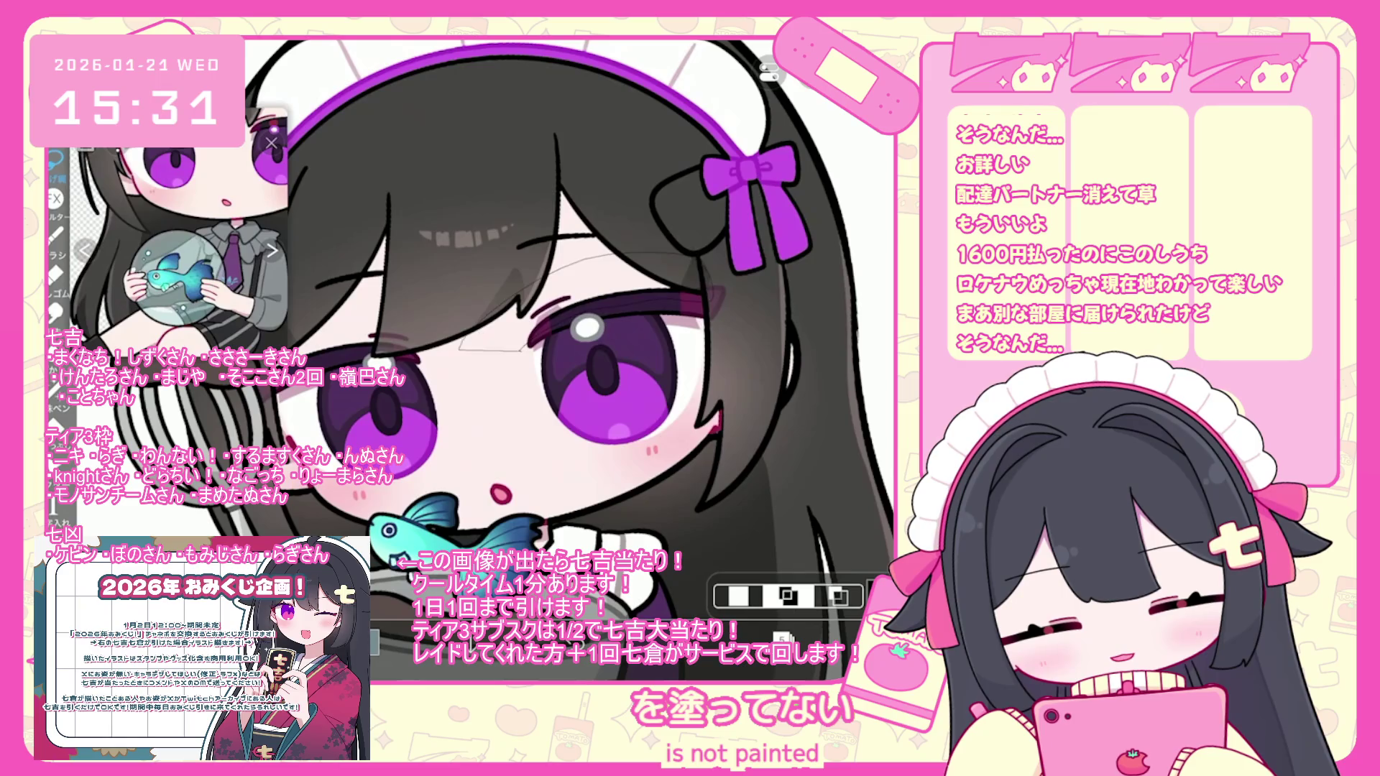
key("ctrl+d")
left_click(782, 639)
left_click(782, 639)
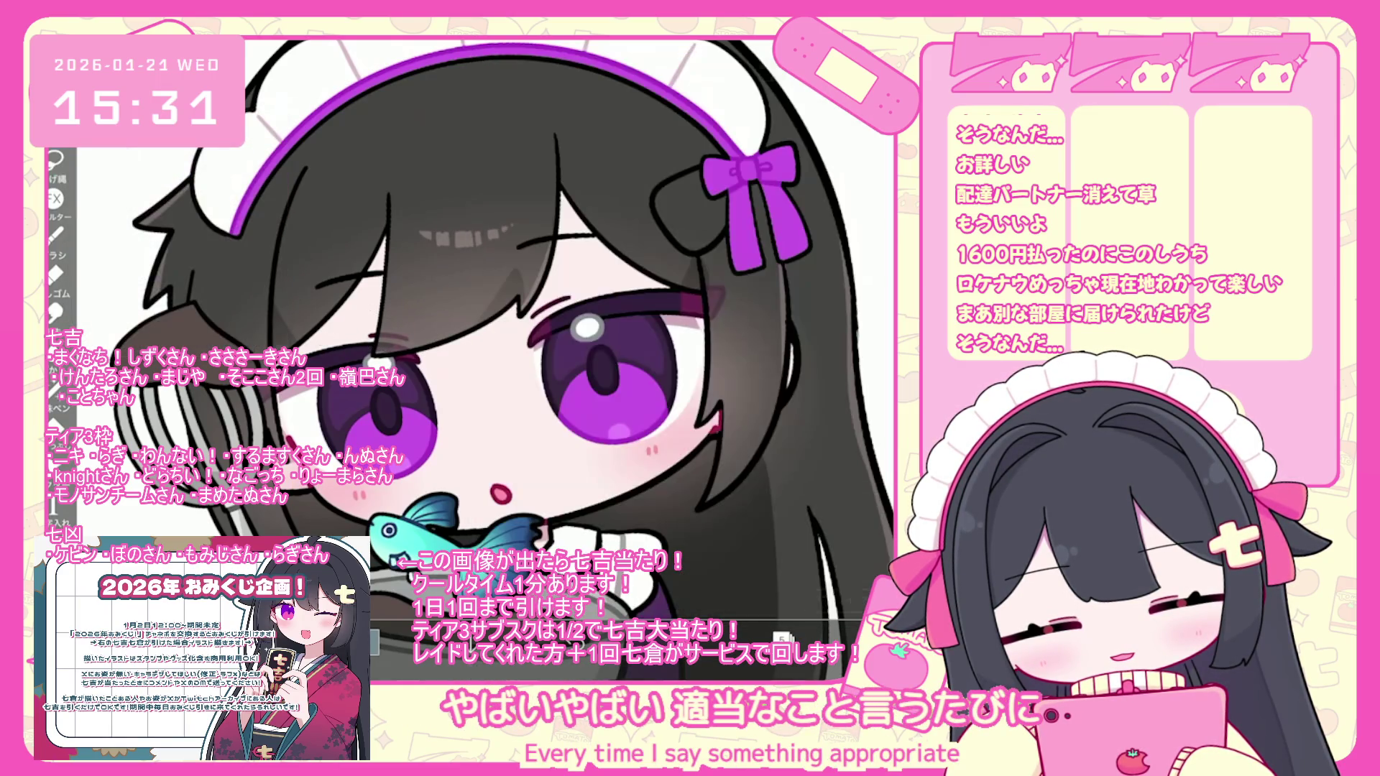
left_click(54, 389)
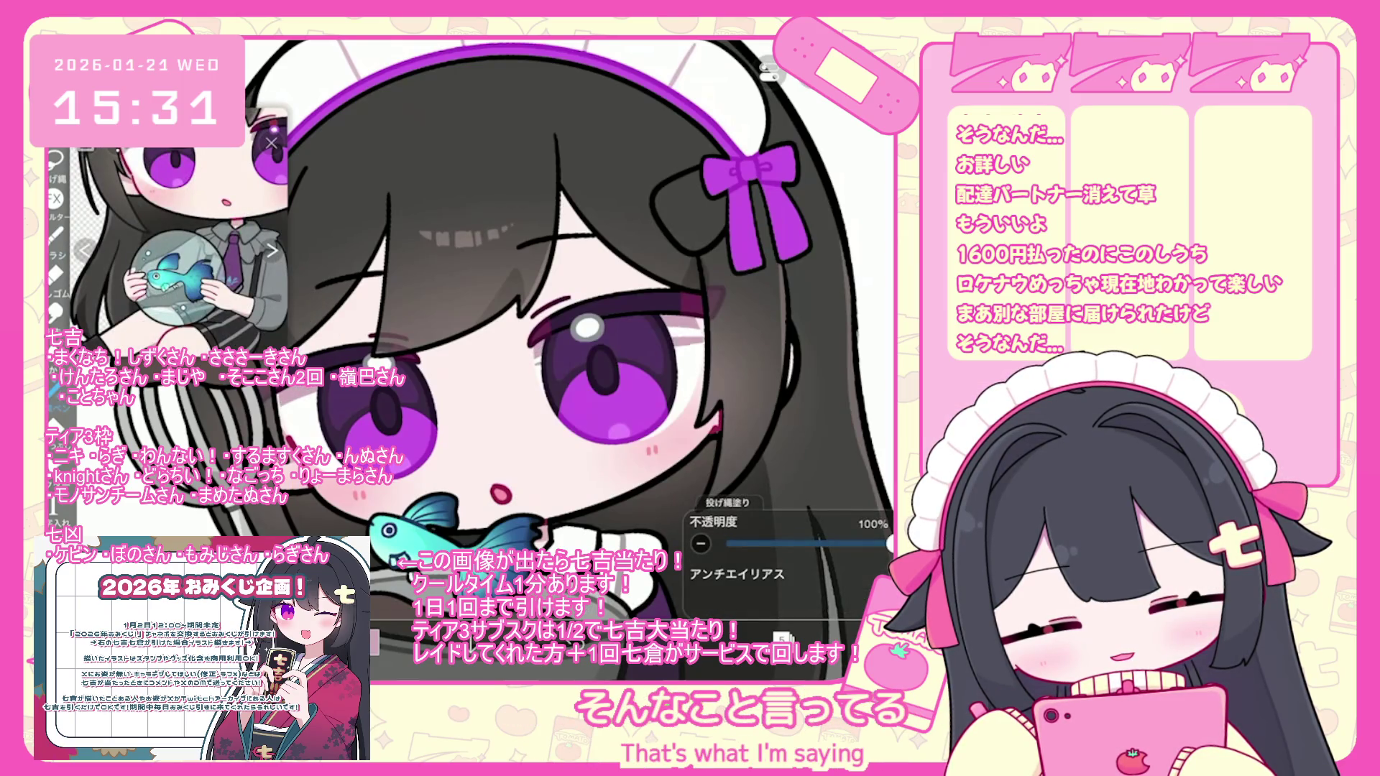
scroll(532, 360, "down", 5)
key("ctrl+z")
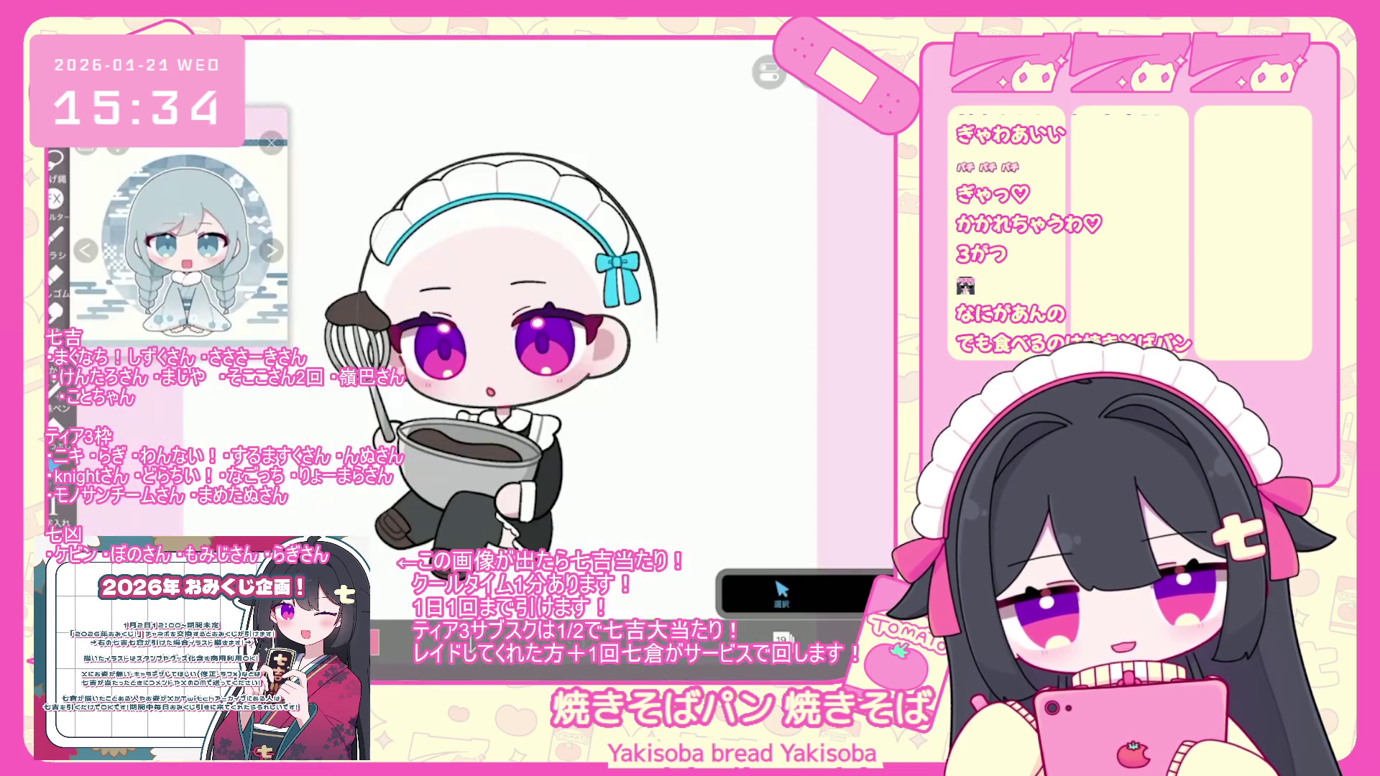
- Add a new layer and set up black with a different pen brush
left_click(782, 639)
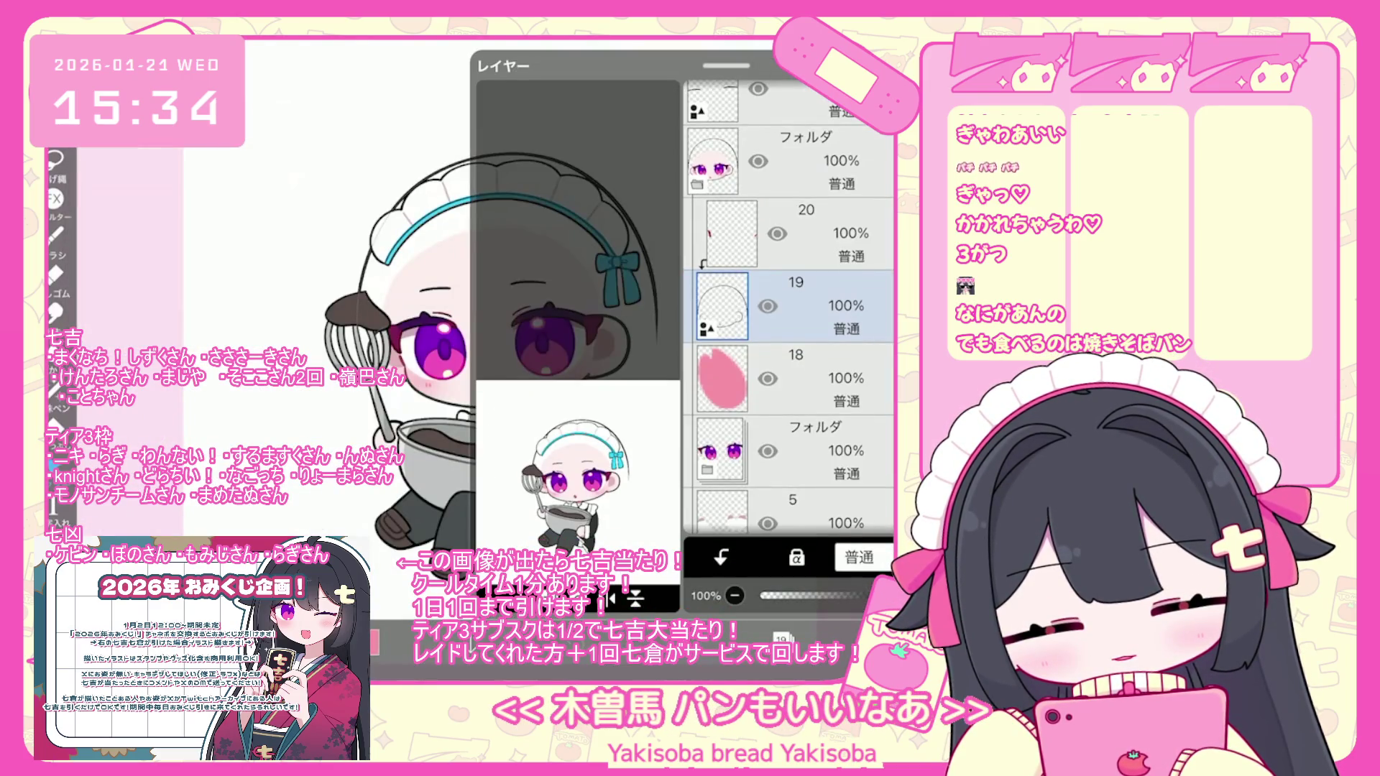
left_click(496, 598)
left_click(370, 642)
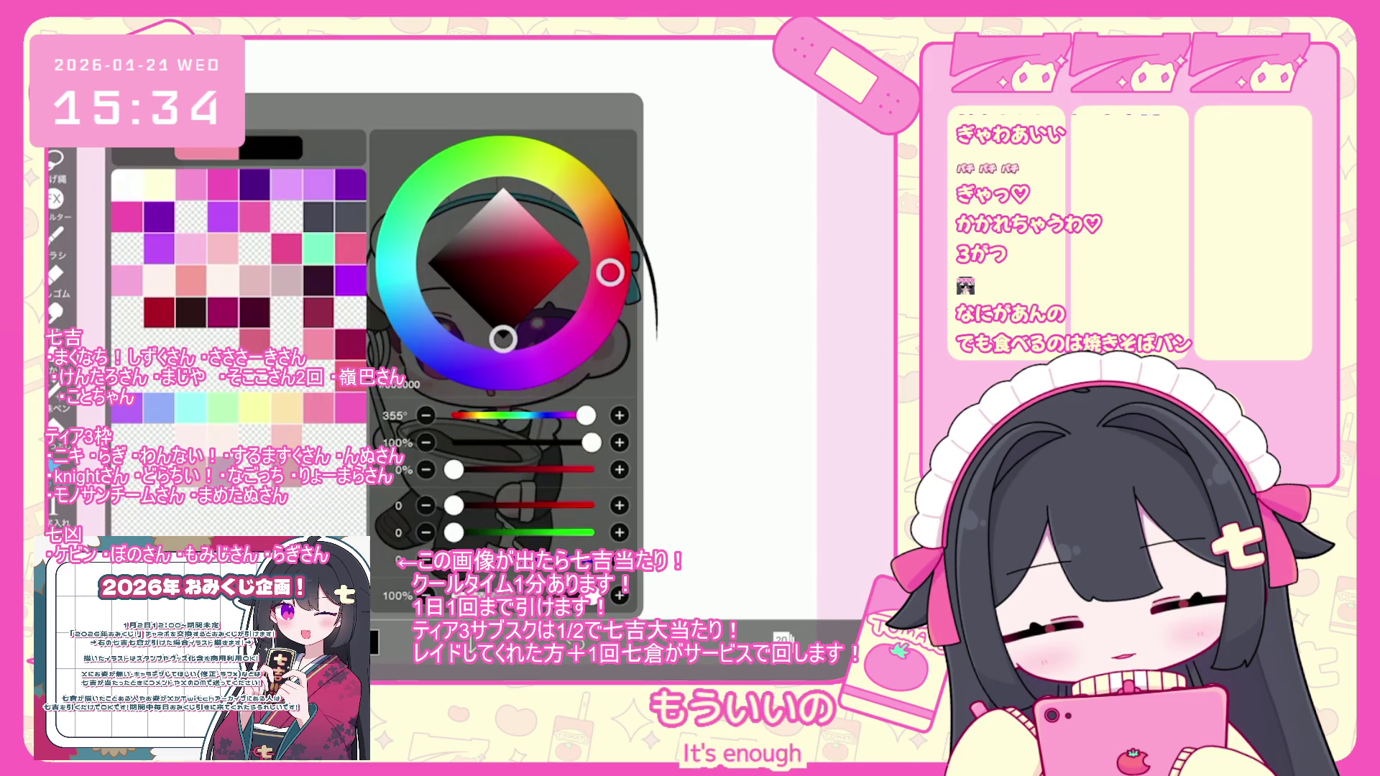
left_click(56, 235)
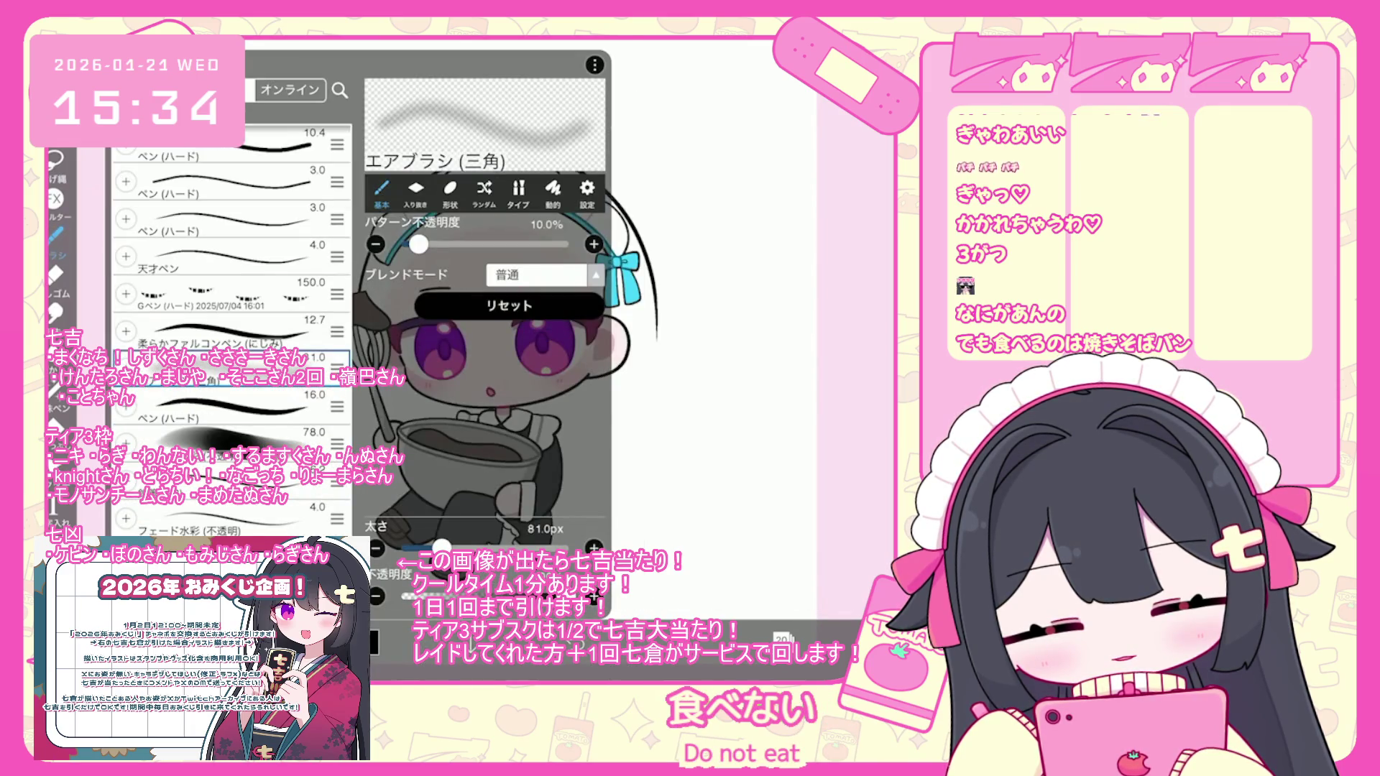
left_click(230, 403)
left_click(719, 287)
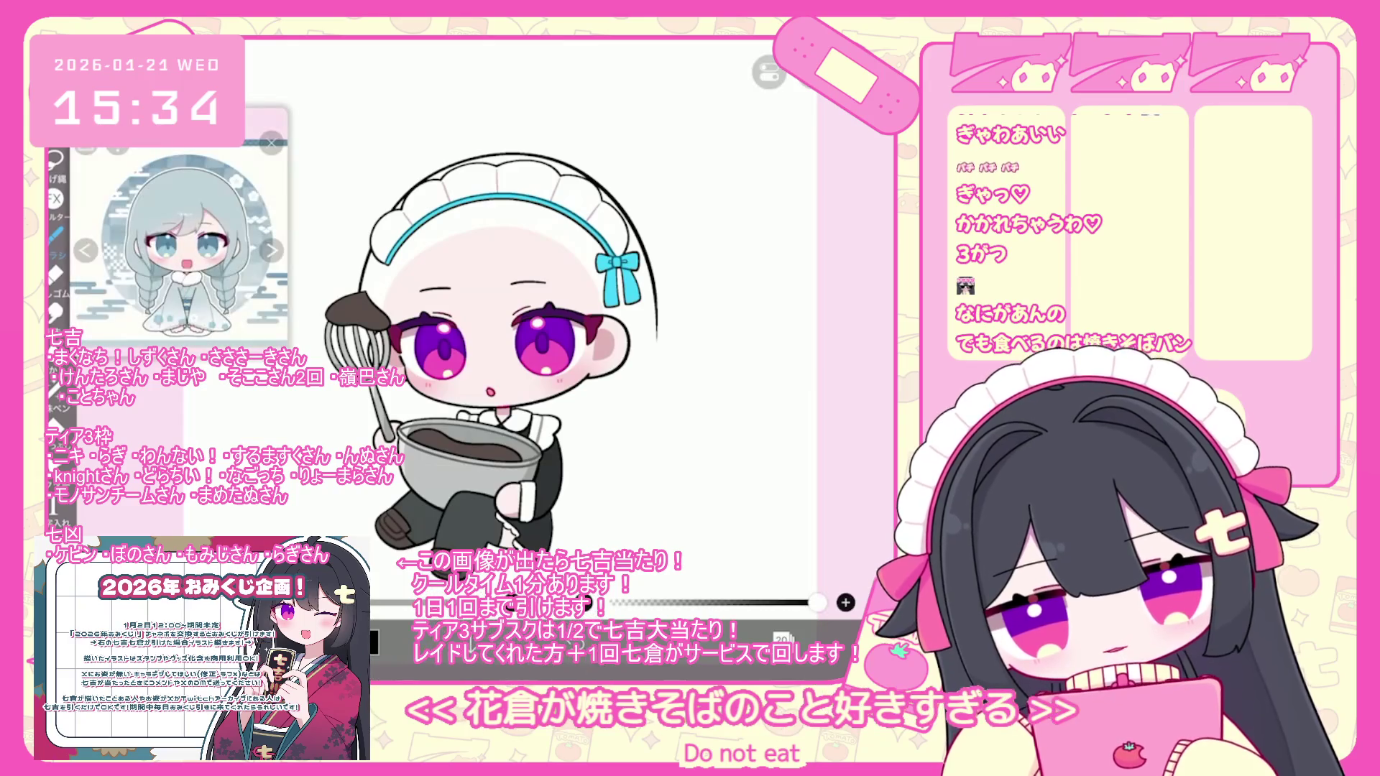
- Draw a bang strand down the forehead, undo a mistake, and start transforming the strands
scroll(536, 388, "up", 3)
left_click_drag(478, 464, 495, 368)
scroll(597, 367, "left", 2)
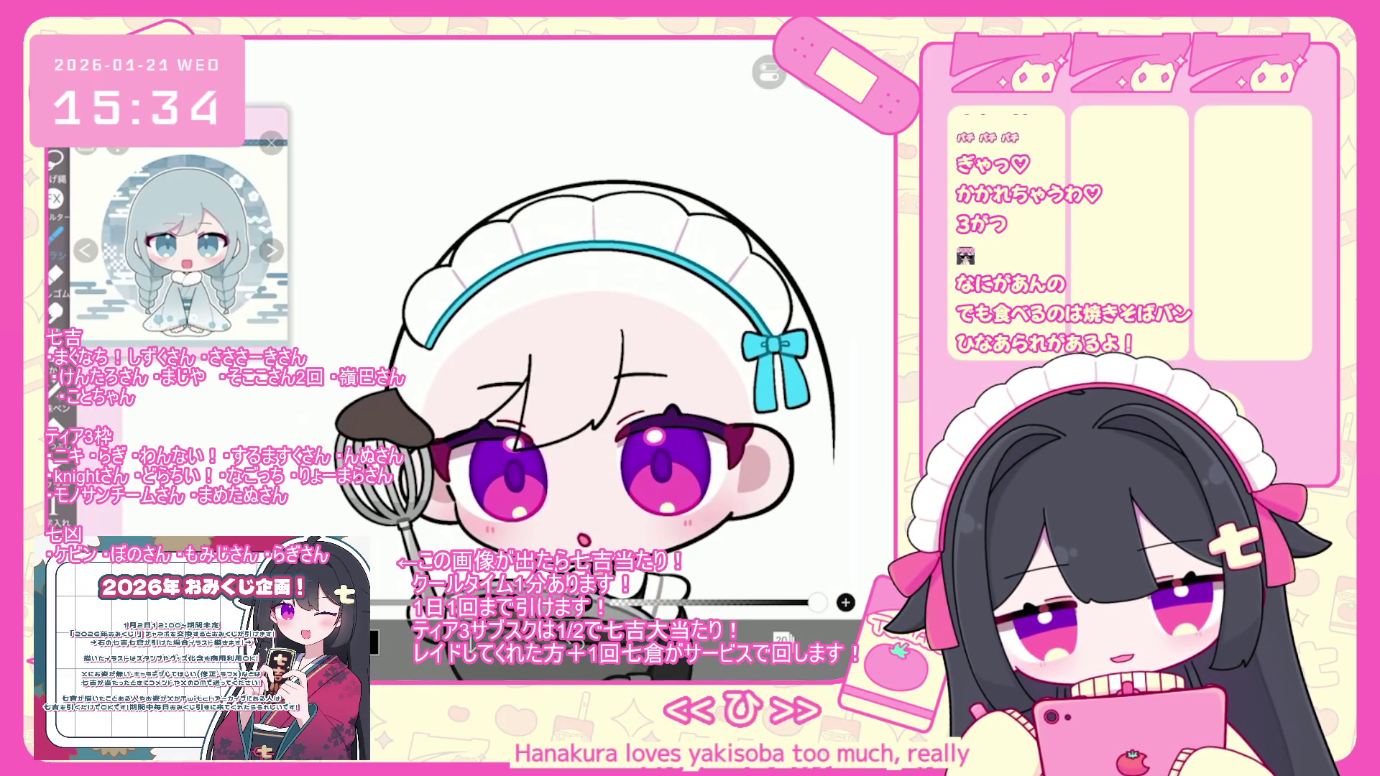
key("ctrl+z")
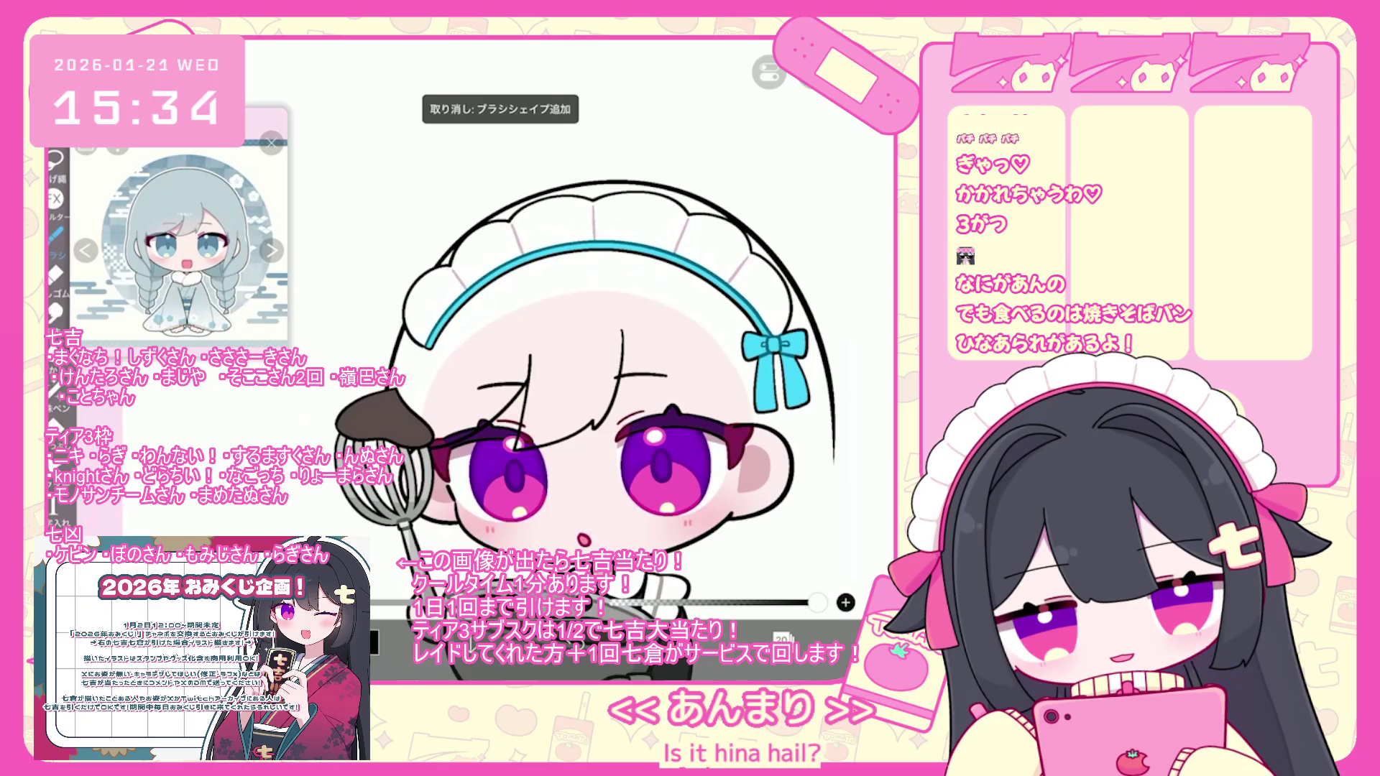
scroll(589, 366, "up", 1)
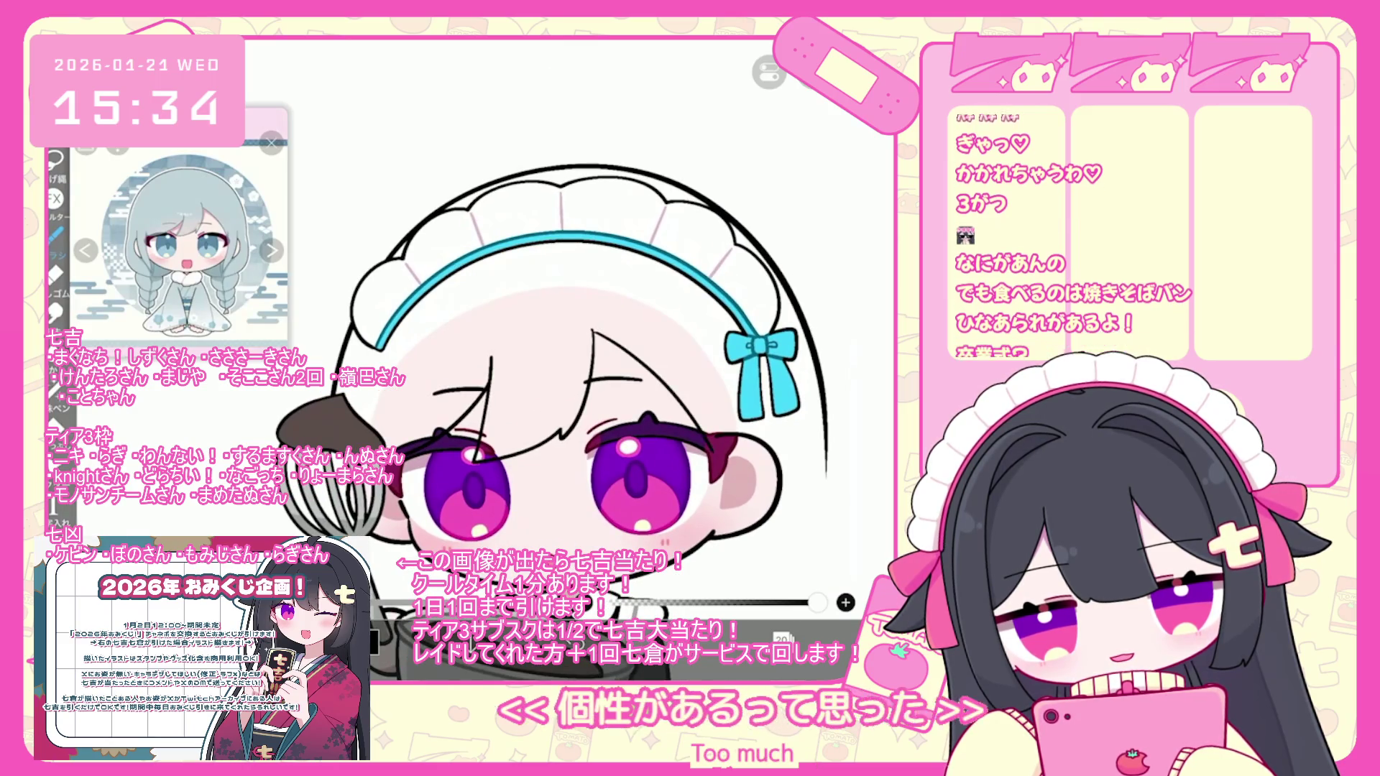
key("o")
left_click(481, 403)
key("ctrl+t")
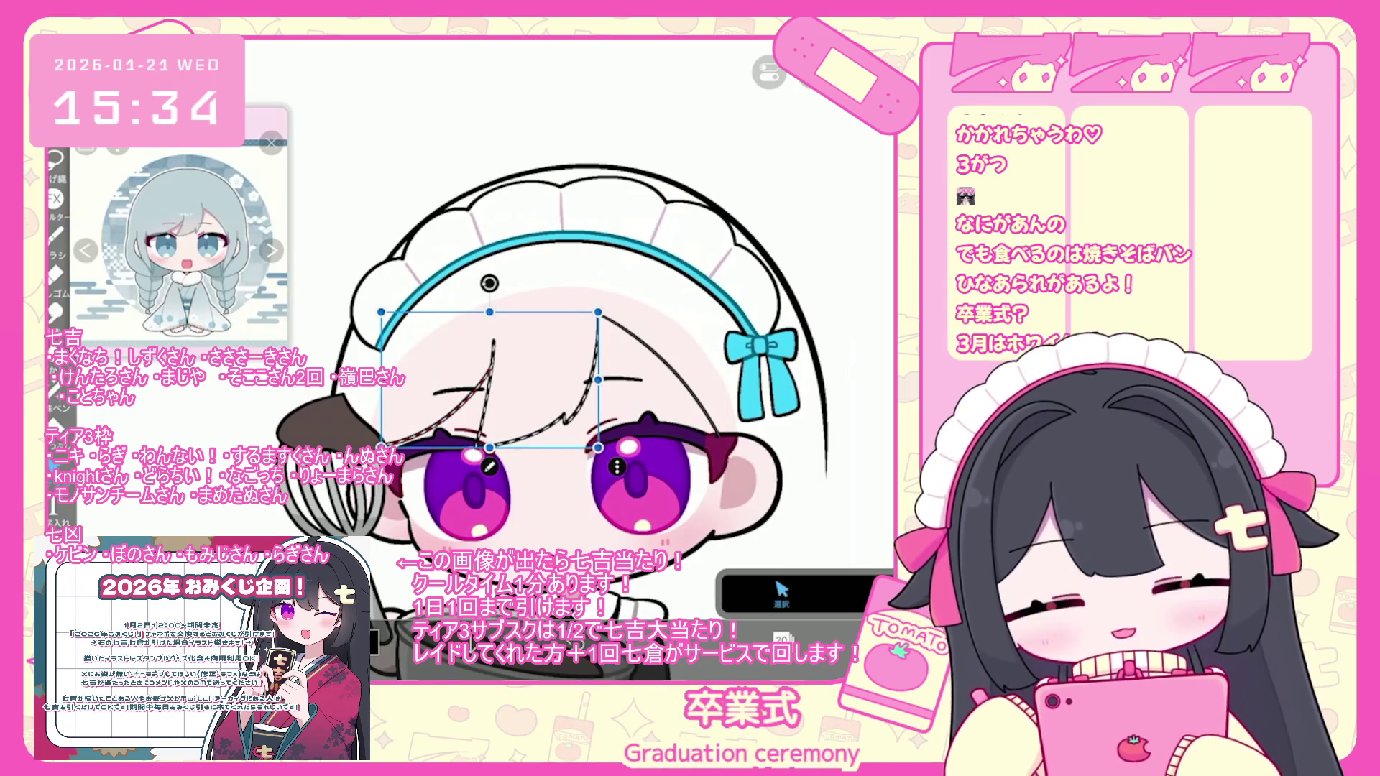
- Apply the strands' new position and undo two recent strokes near the eye
key("Return")
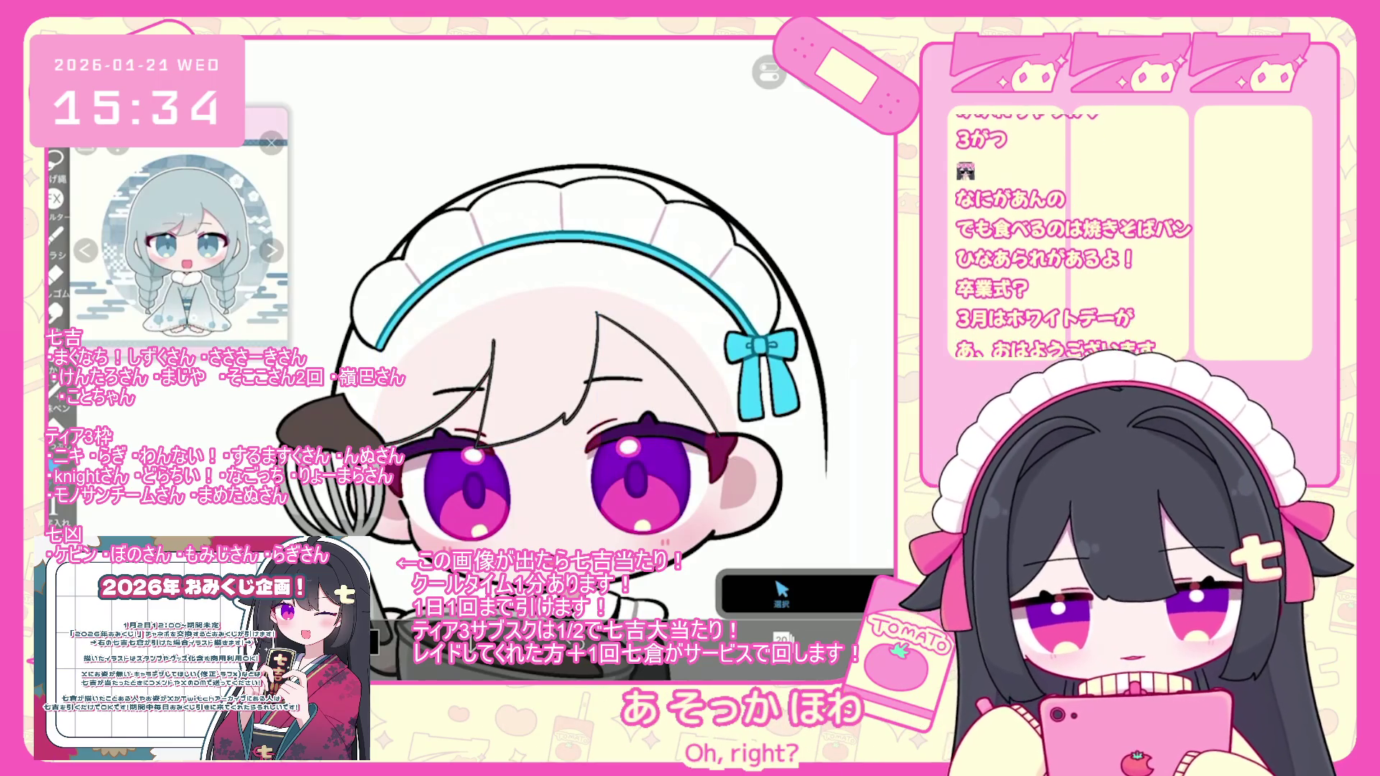
scroll(503, 359, "up", 3)
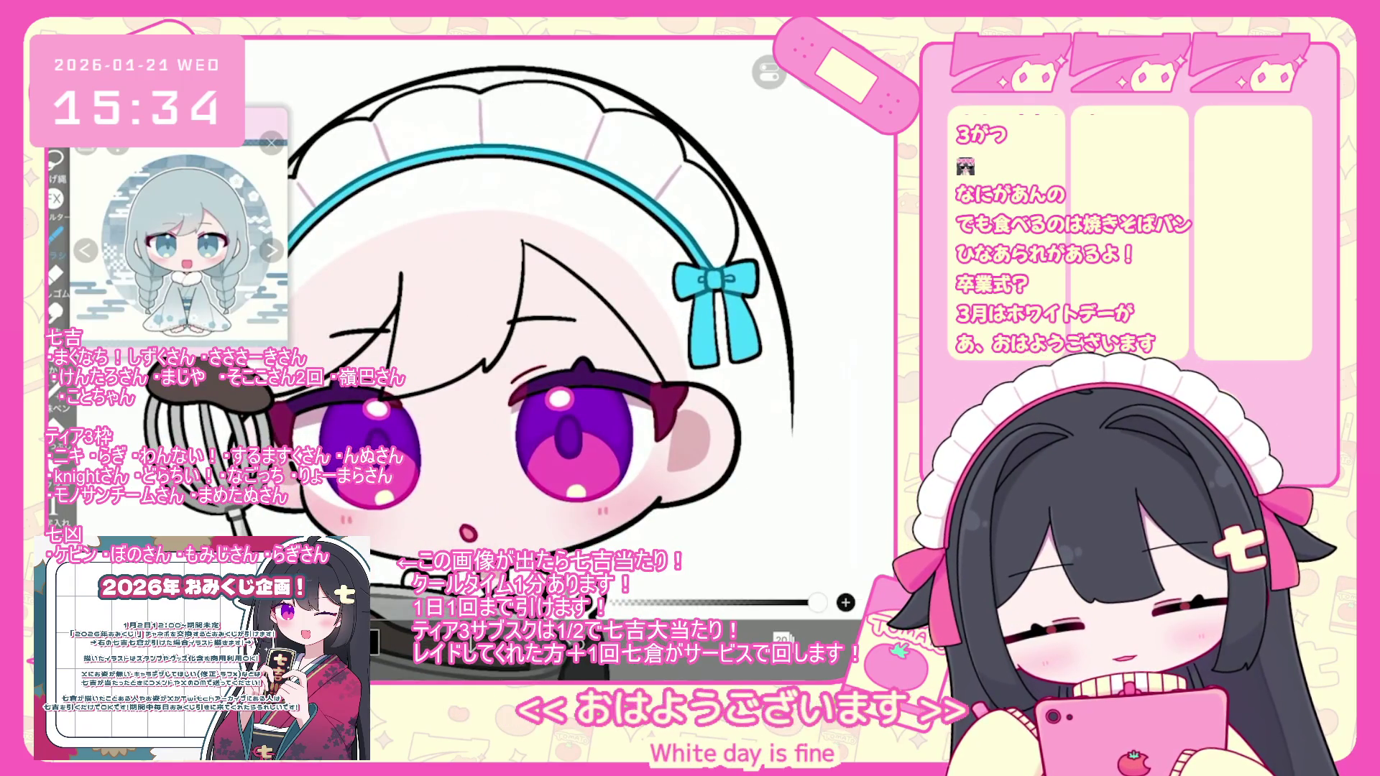
key("ctrl+z")
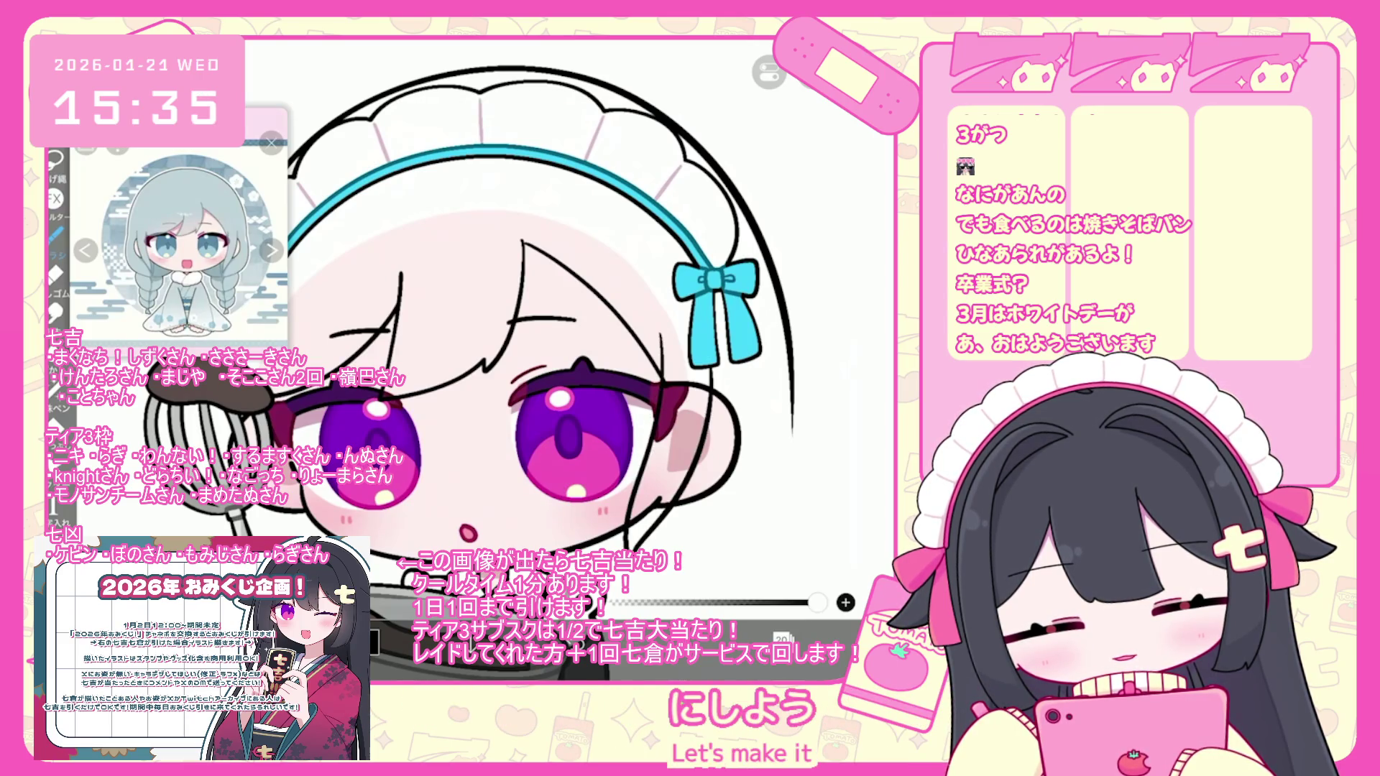
key("ctrl+z")
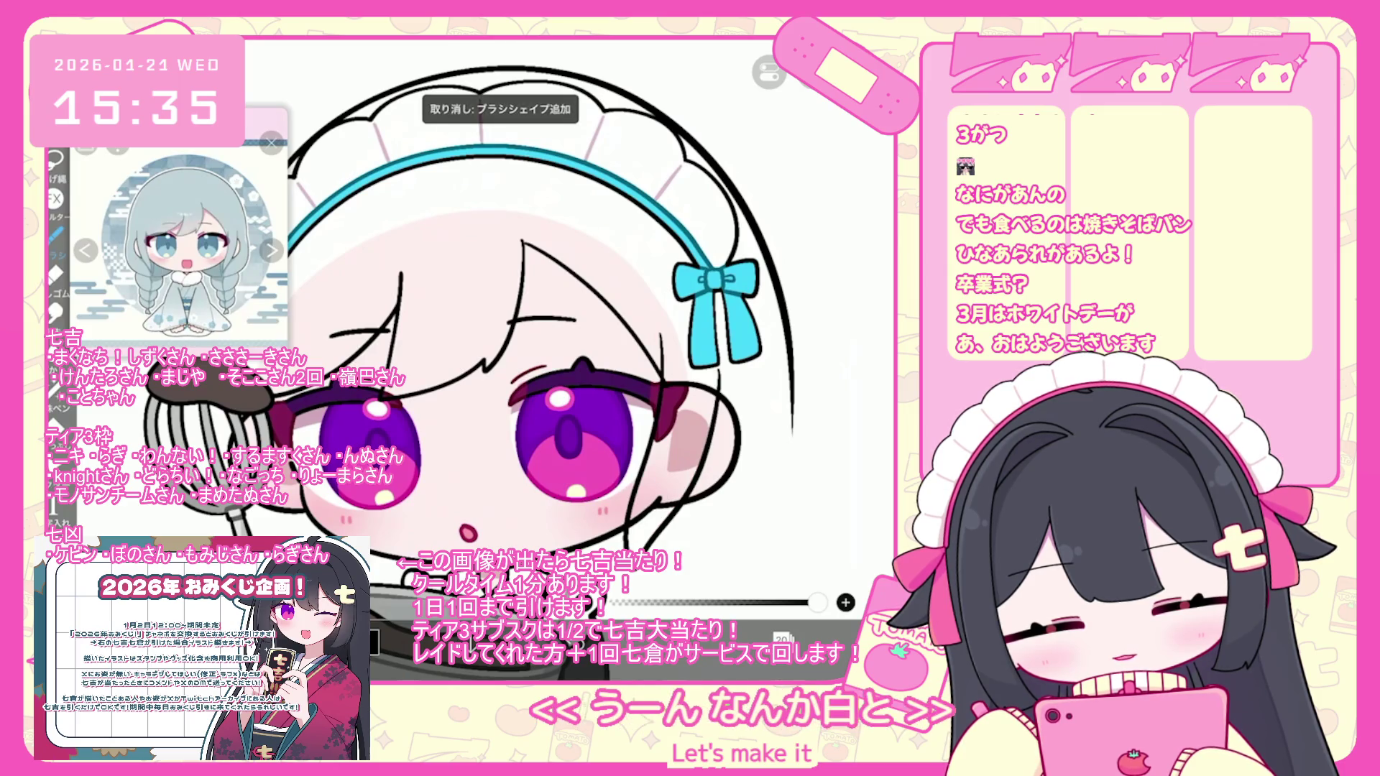
- Undo strokes near the whisk, delete the stray stroke beside it, and undo another stroke
scroll(516, 344, "down", 2)
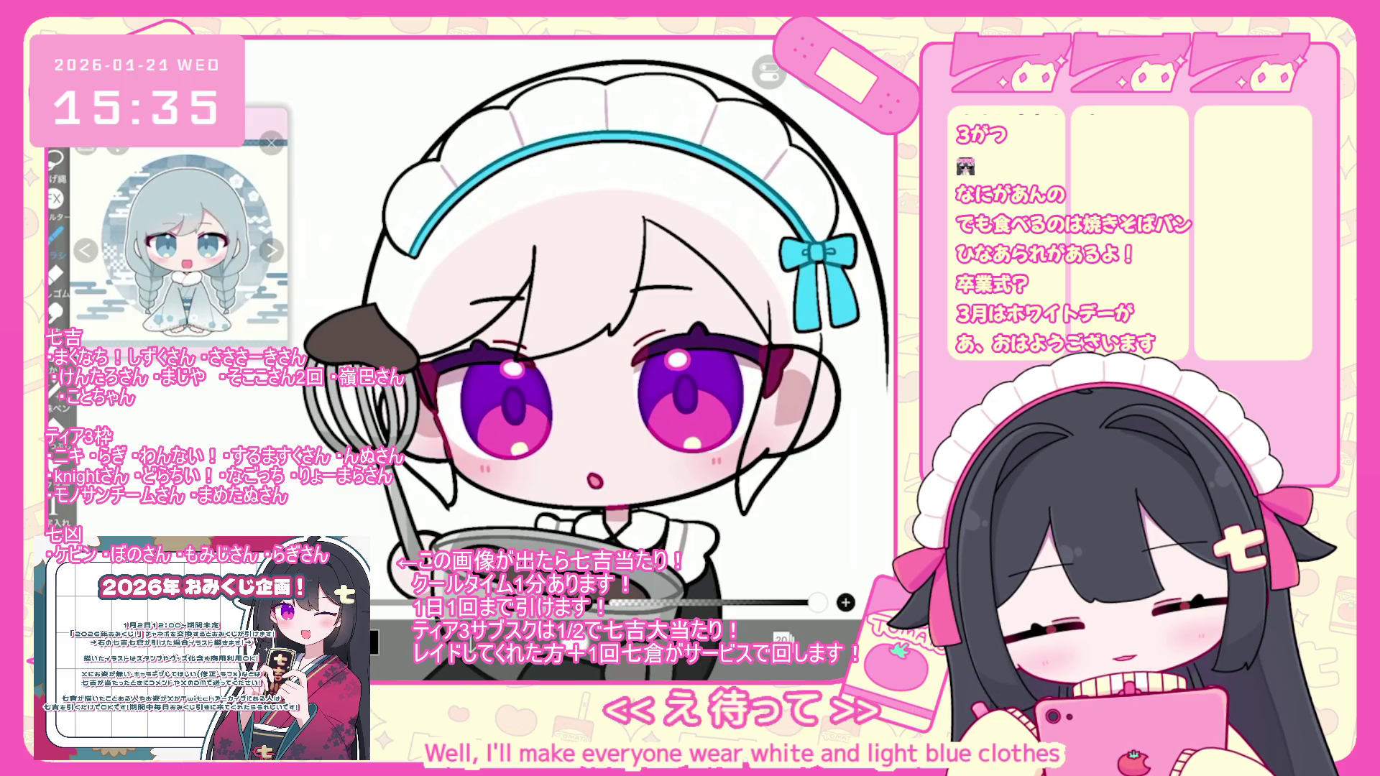
key("ctrl+z")
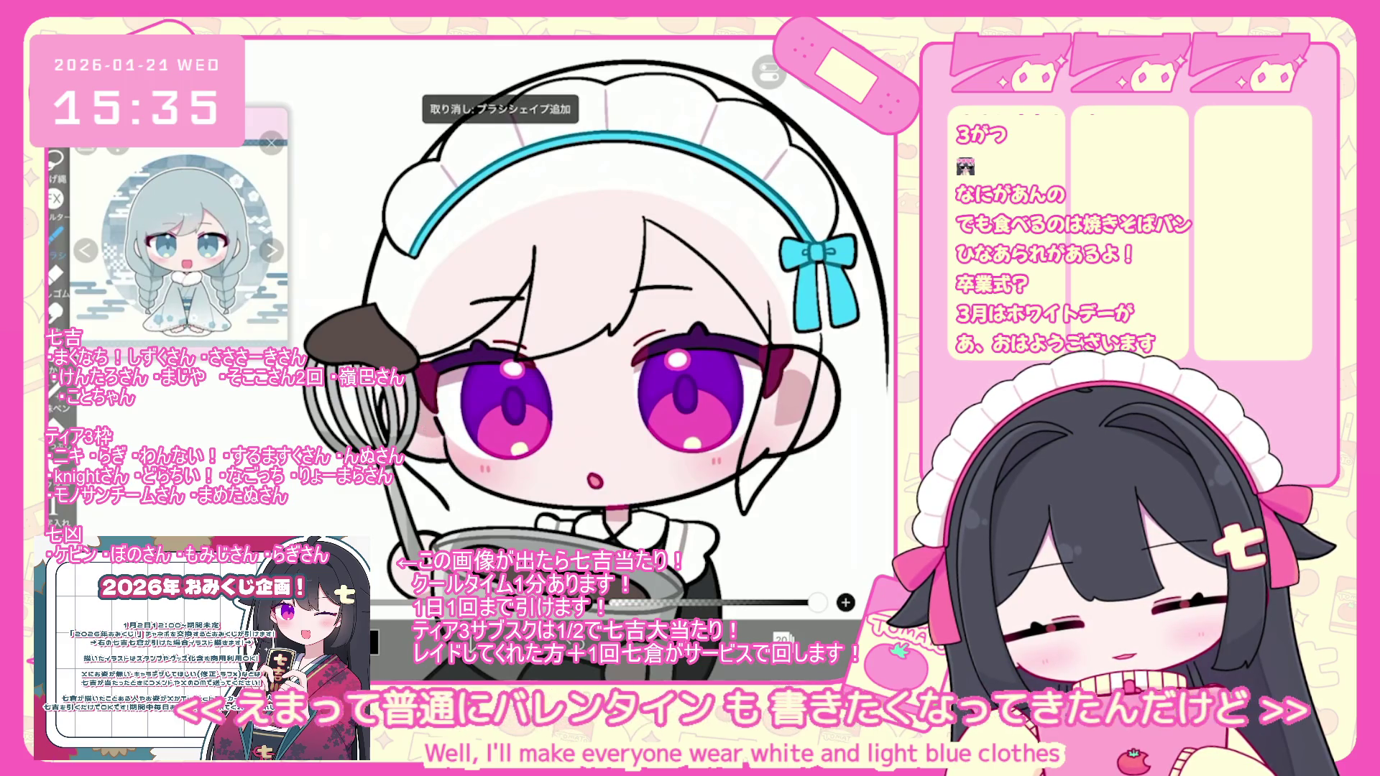
key("ctrl+z")
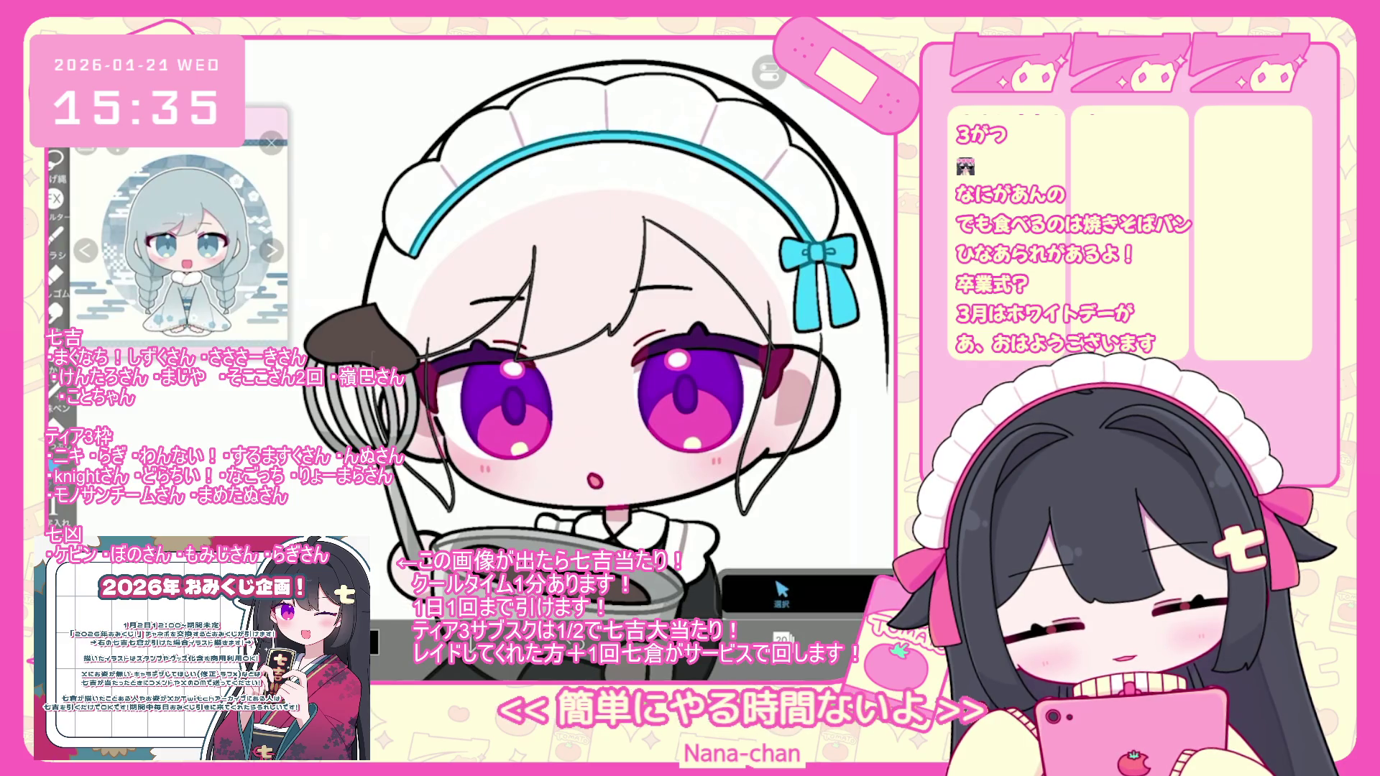
left_click(435, 431)
key("Delete")
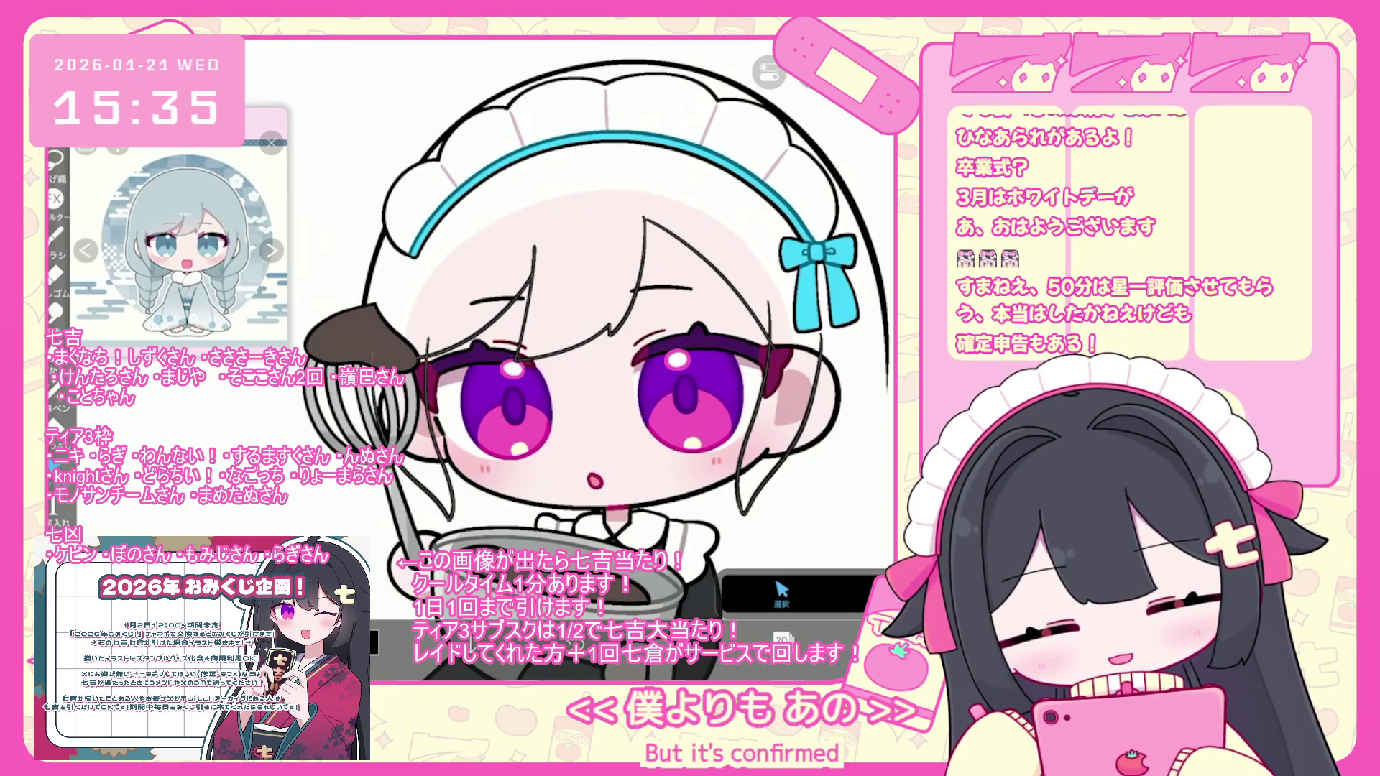
scroll(596, 345, "down", 3)
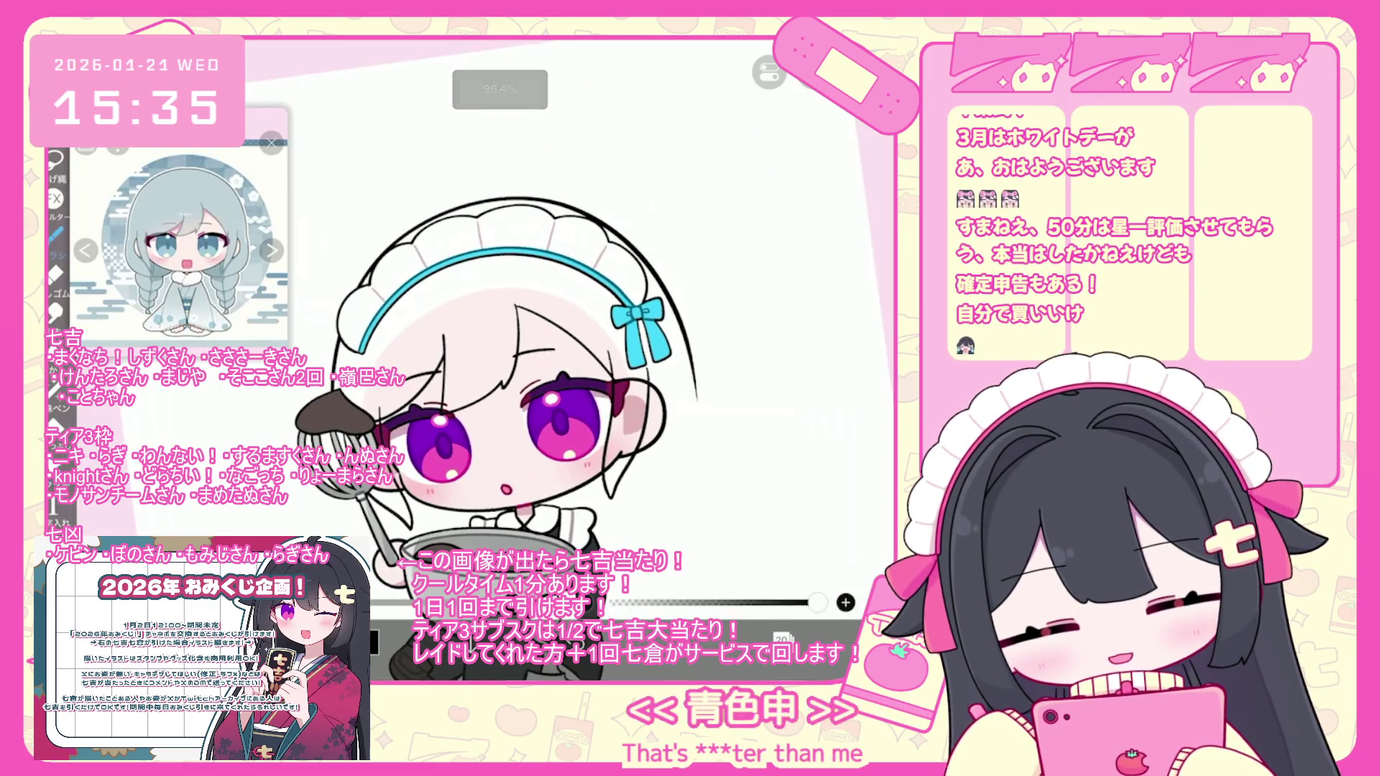
scroll(501, 378, "down", 1)
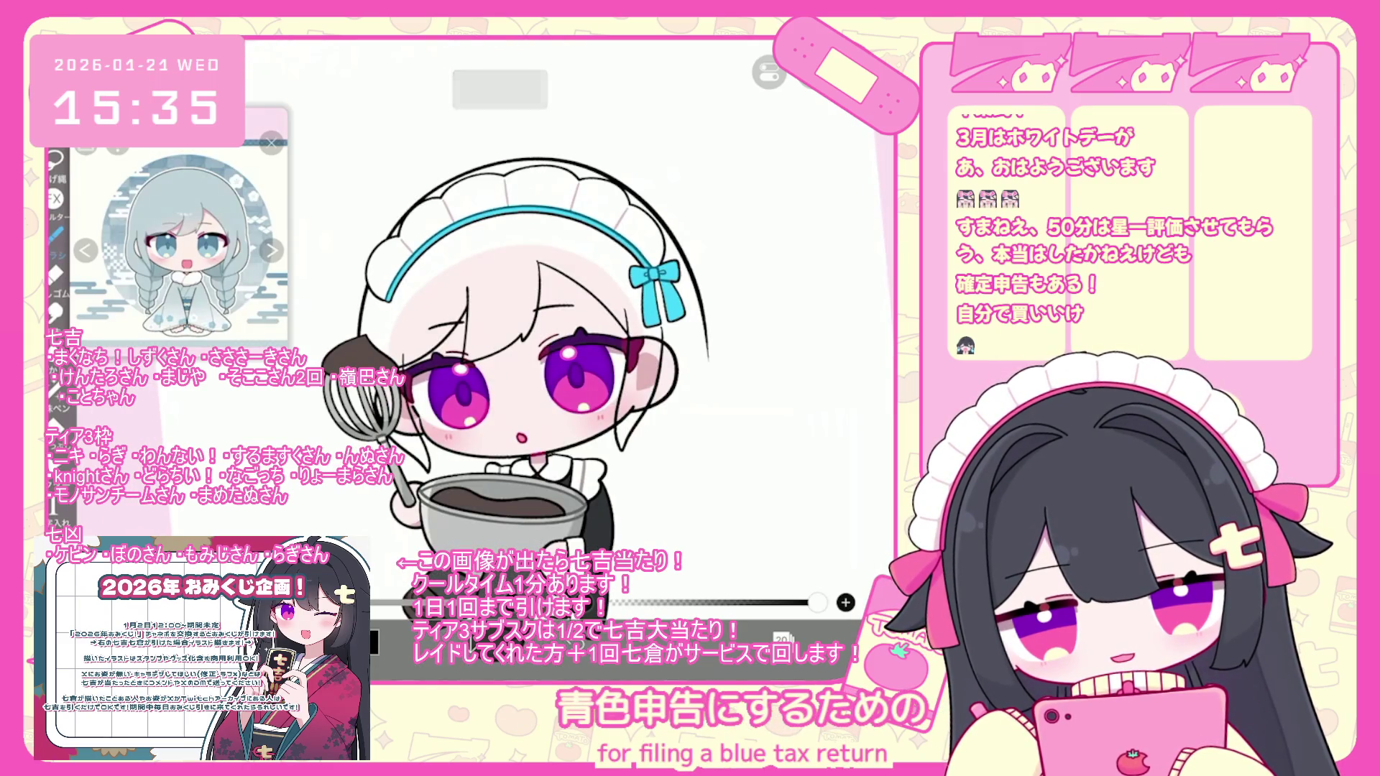
key("ctrl+z")
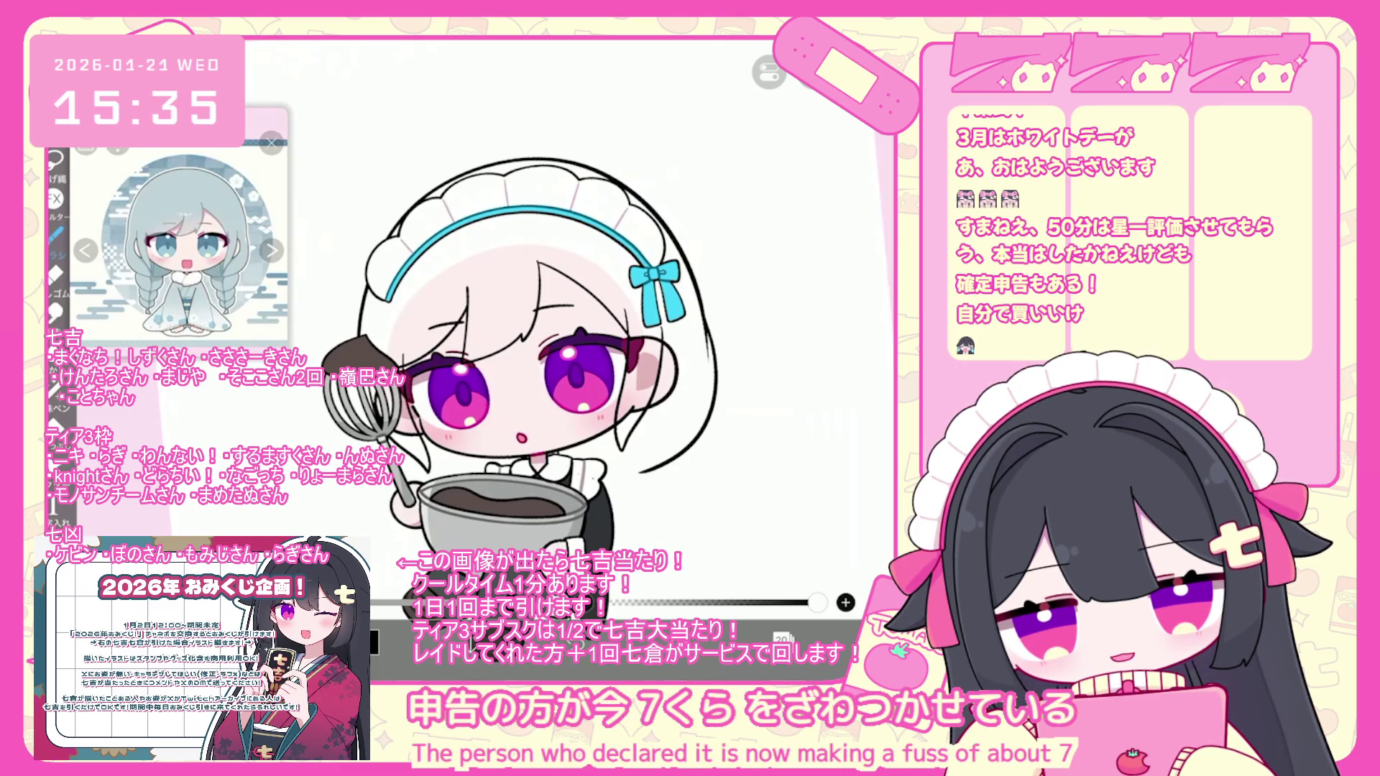
scroll(516, 322, "up", 2)
- Draw and redraw the braid hair line, then undo five stray strokes near the skirt
left_click_drag(656, 361, 629, 432)
key("ctrl+z")
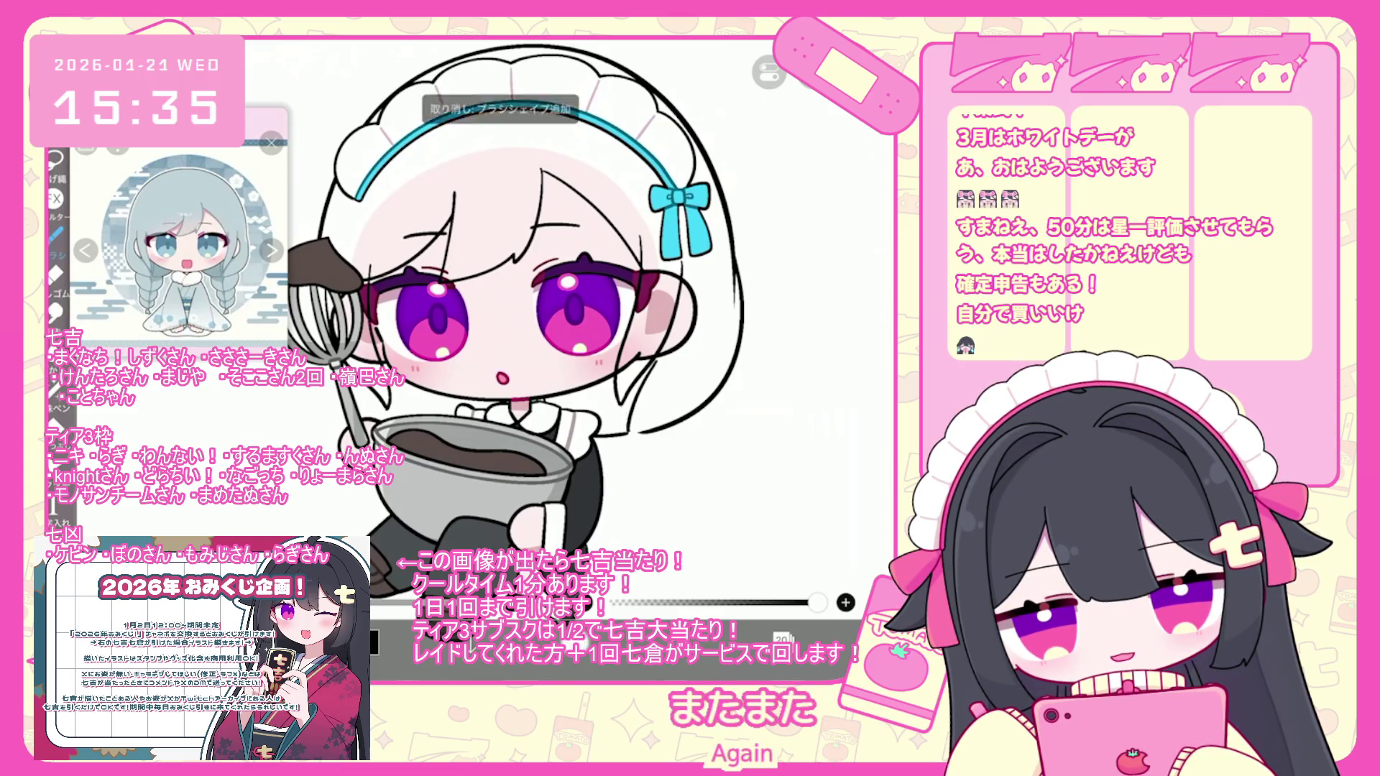
left_click_drag(654, 363, 638, 424)
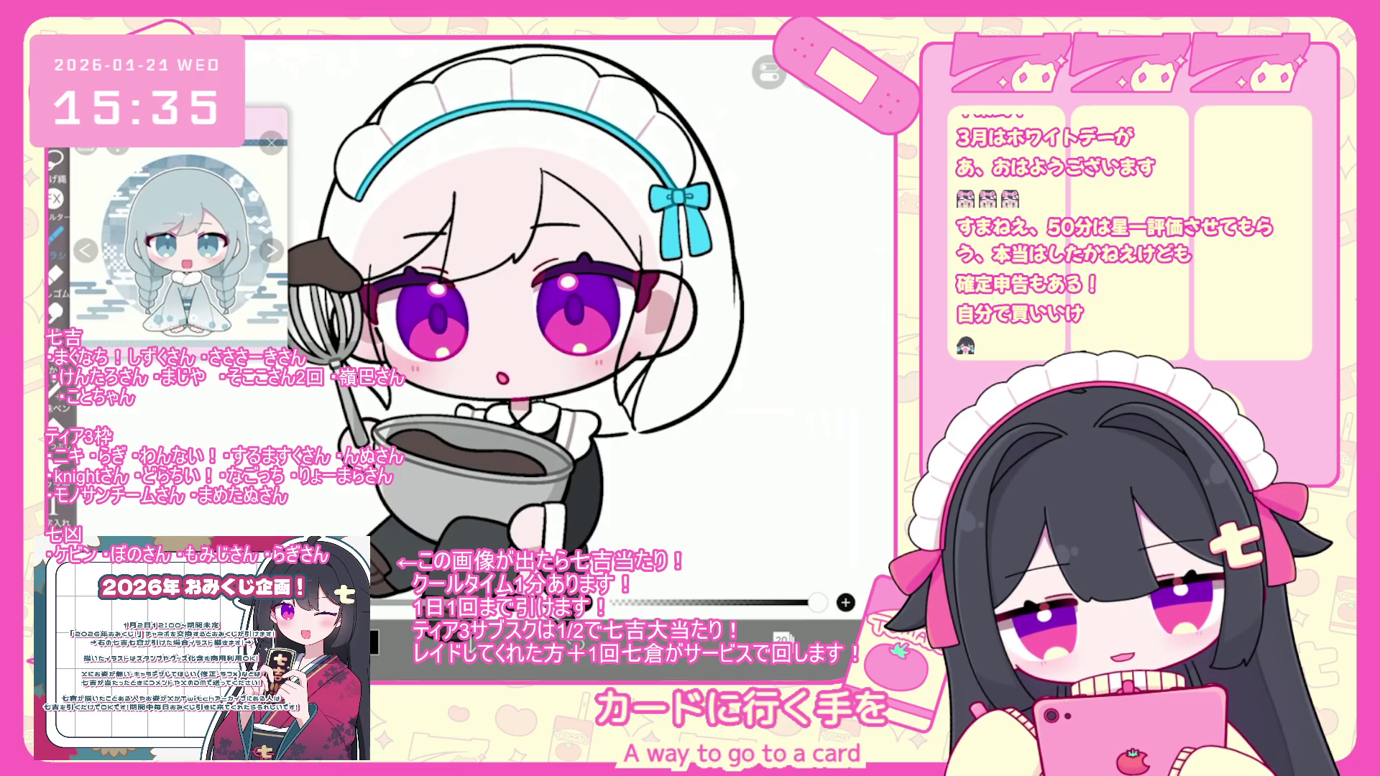
key("ctrl+z")
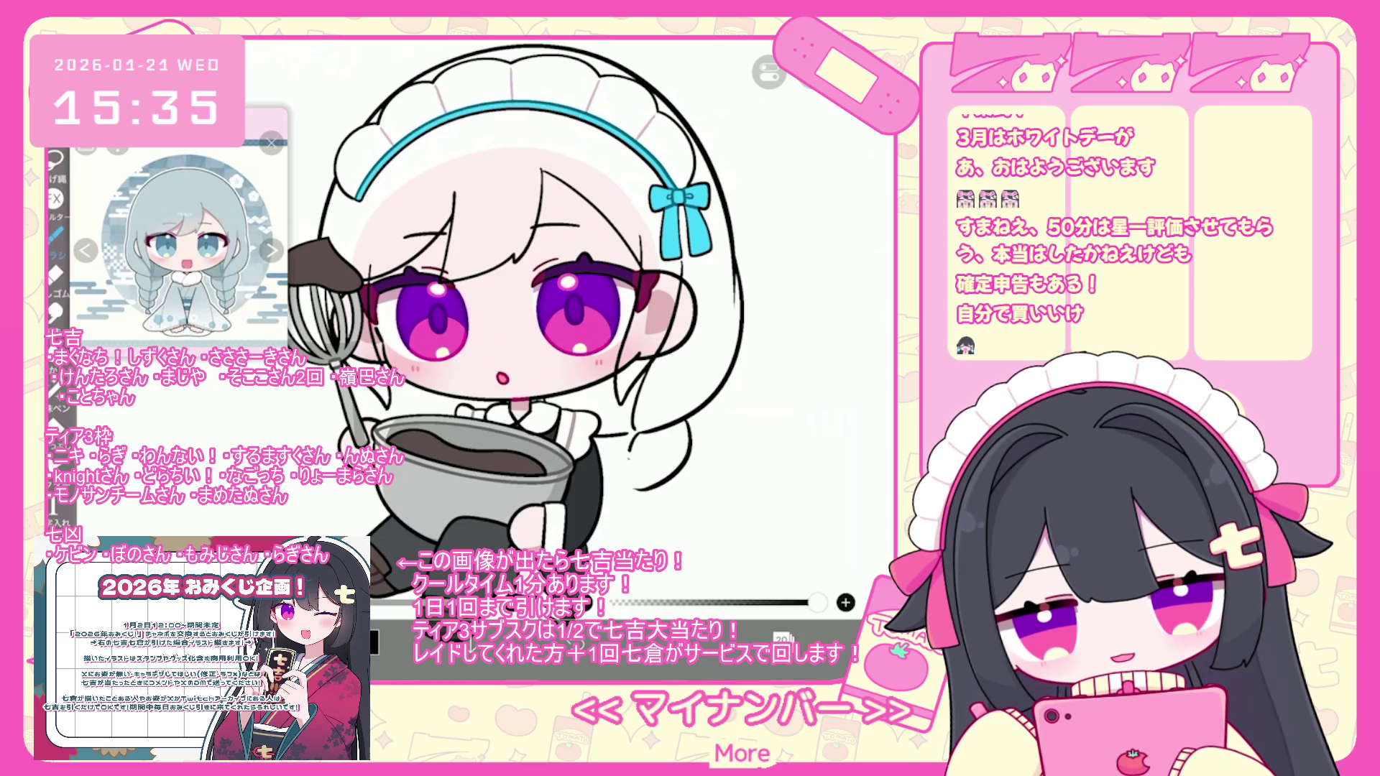
key("ctrl+z")
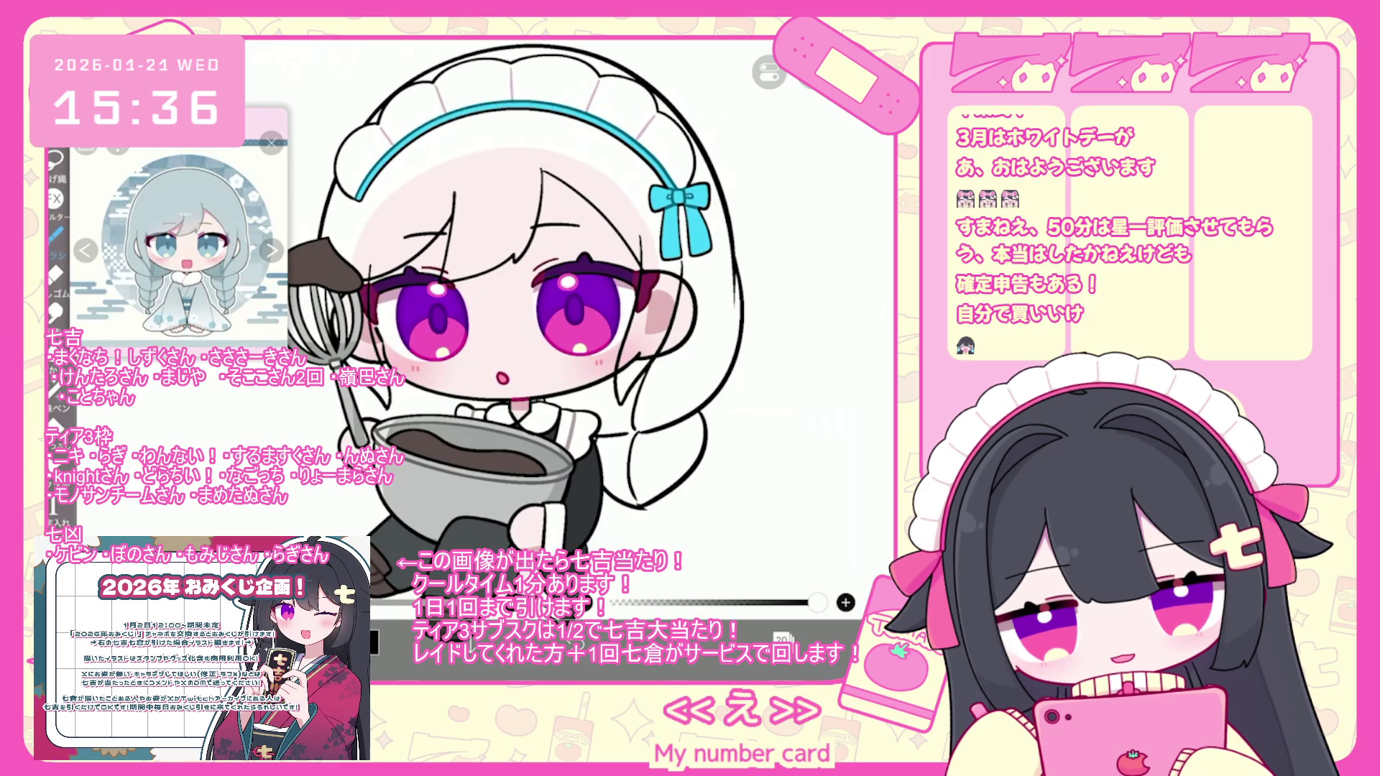
key("ctrl+z")
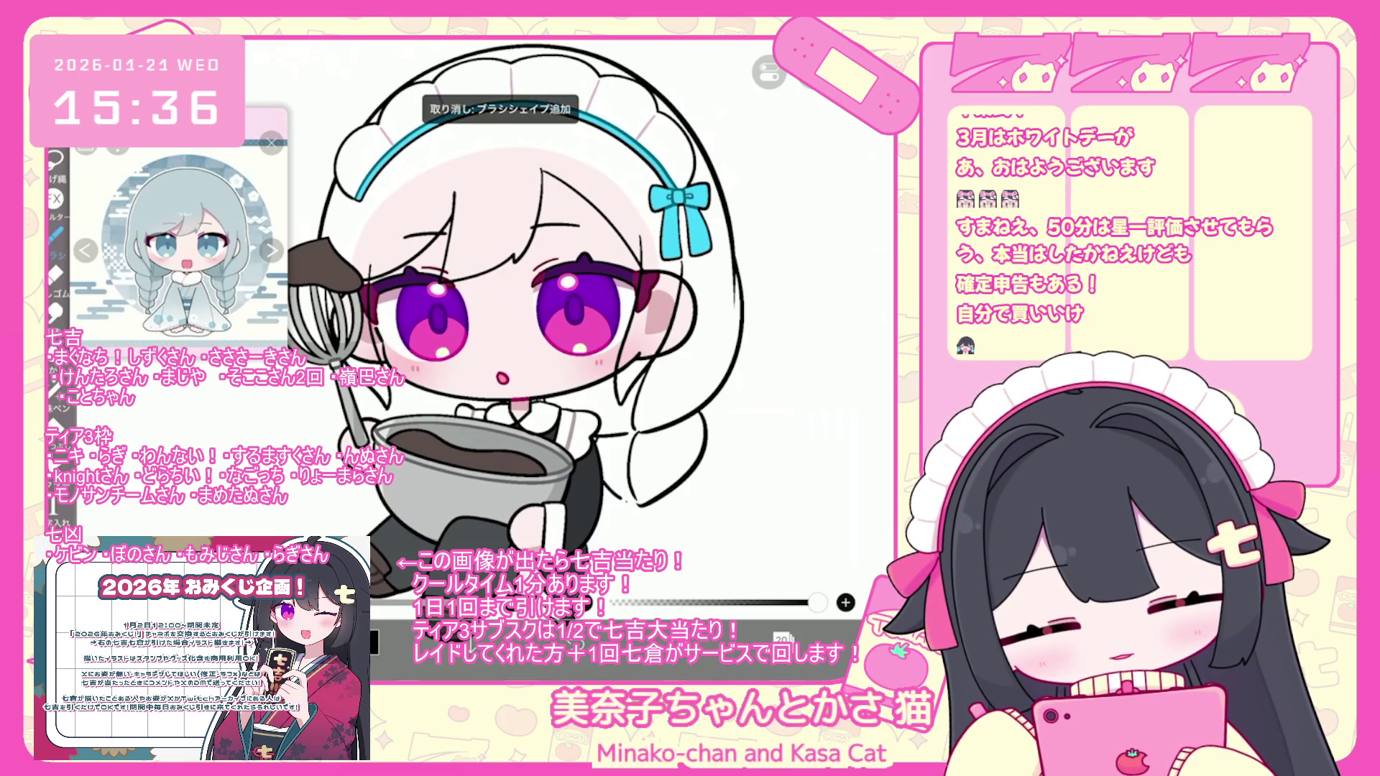
key("ctrl+z")
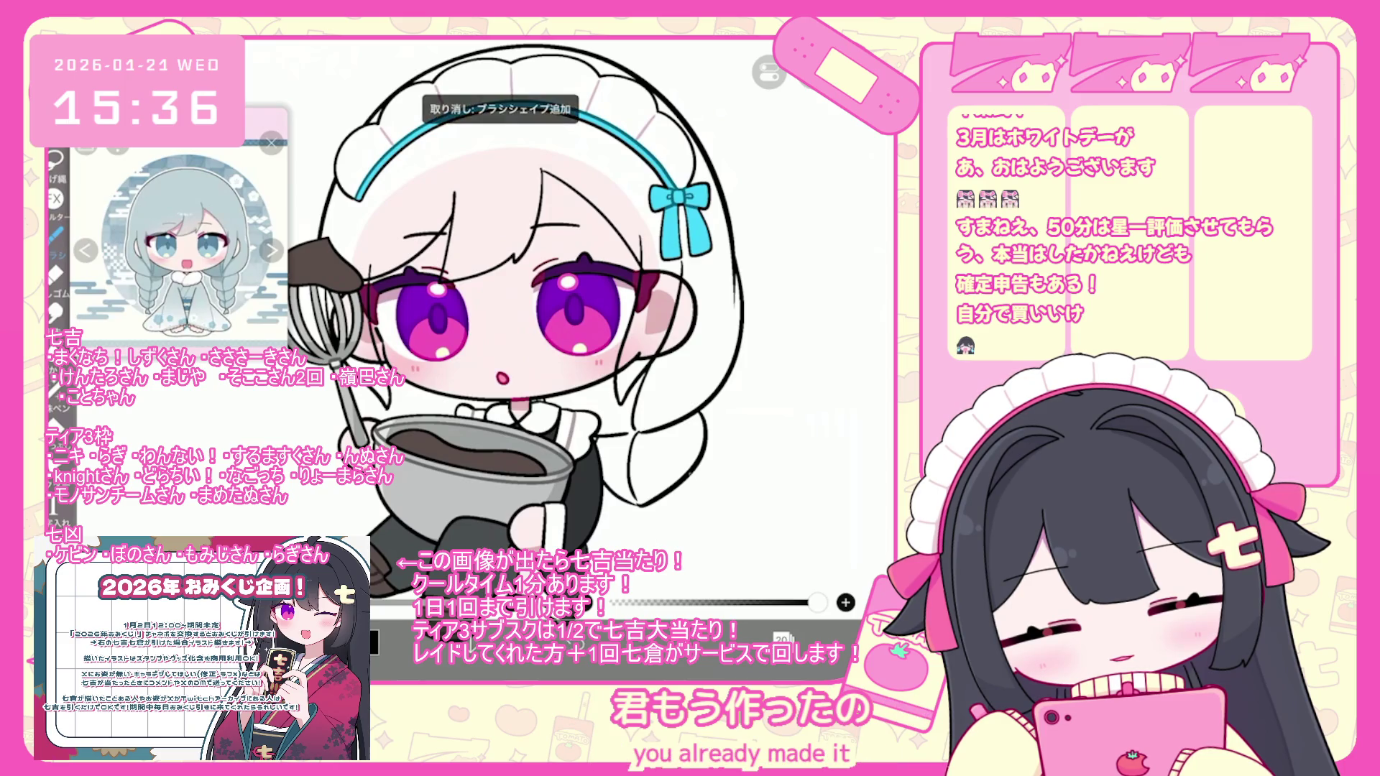
key("ctrl+z")
key("ctrl+z")
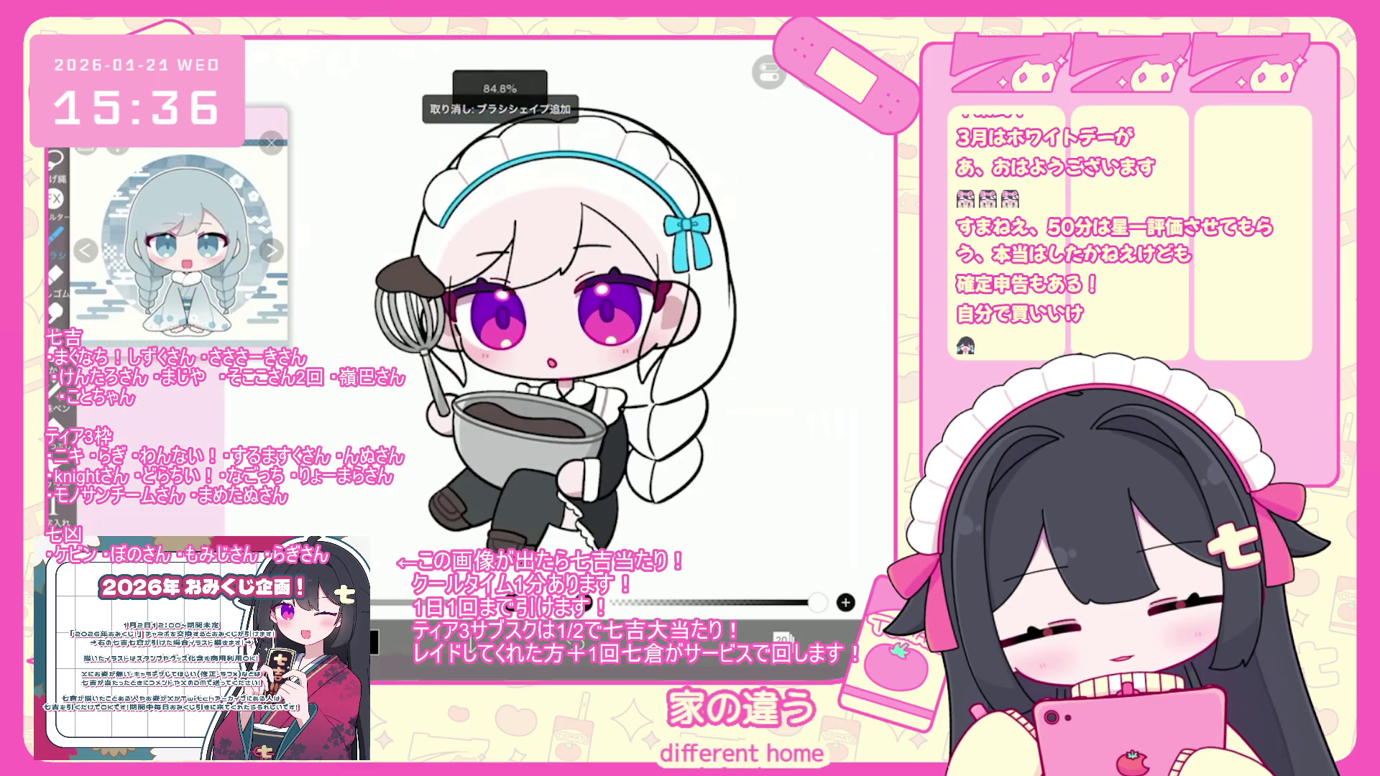
scroll(503, 324, "up", 2)
- Select the braid strokes, return to the brush, and add a small stroke at the braid tip
scroll(511, 320, "up", 1)
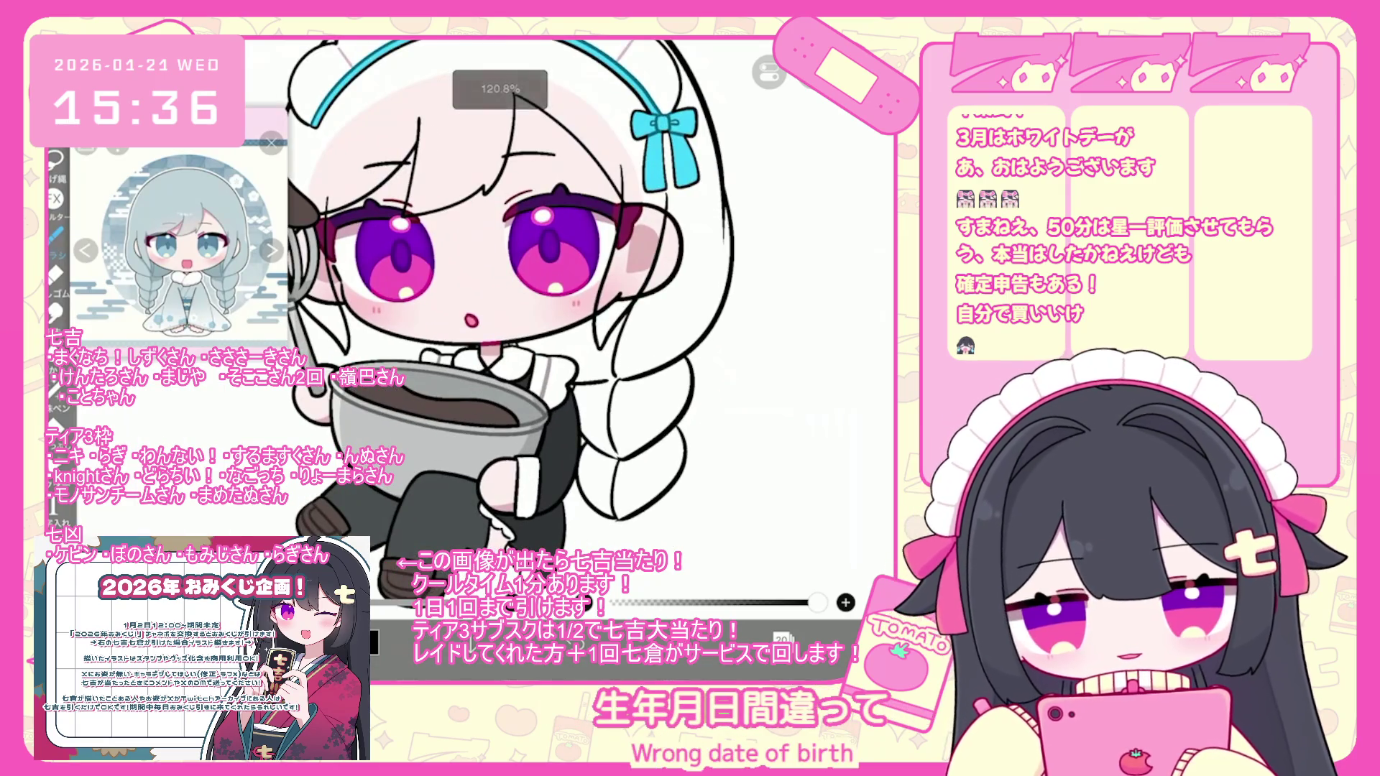
left_click(626, 431)
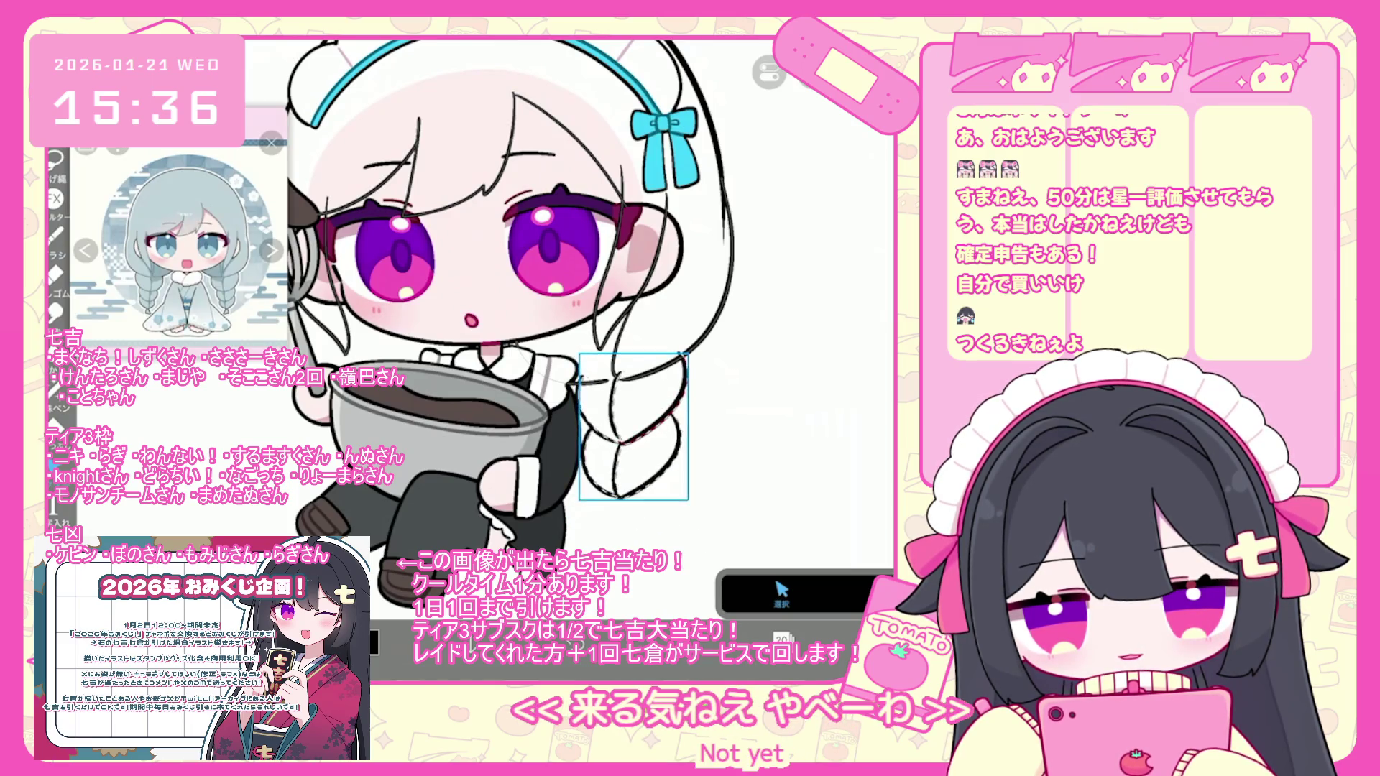
left_click(782, 593)
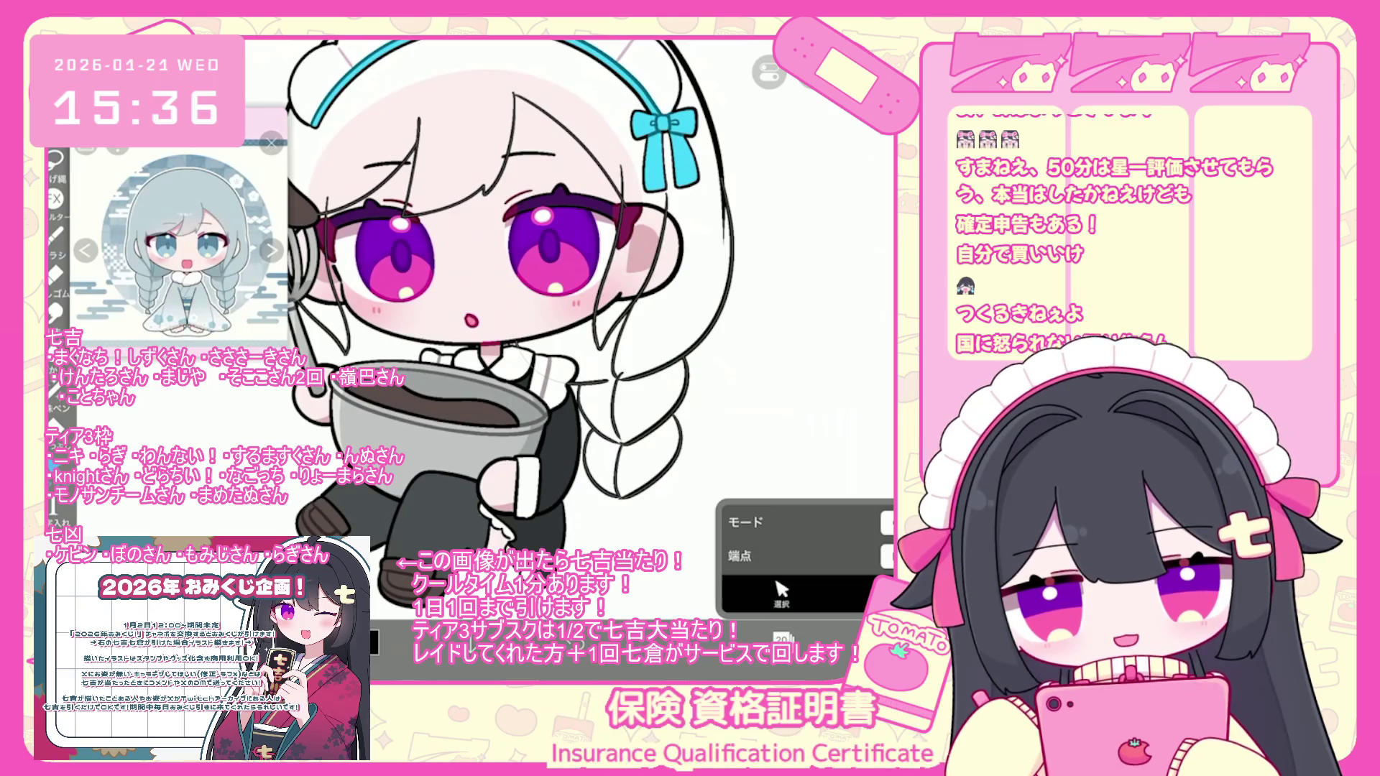
left_click(54, 235)
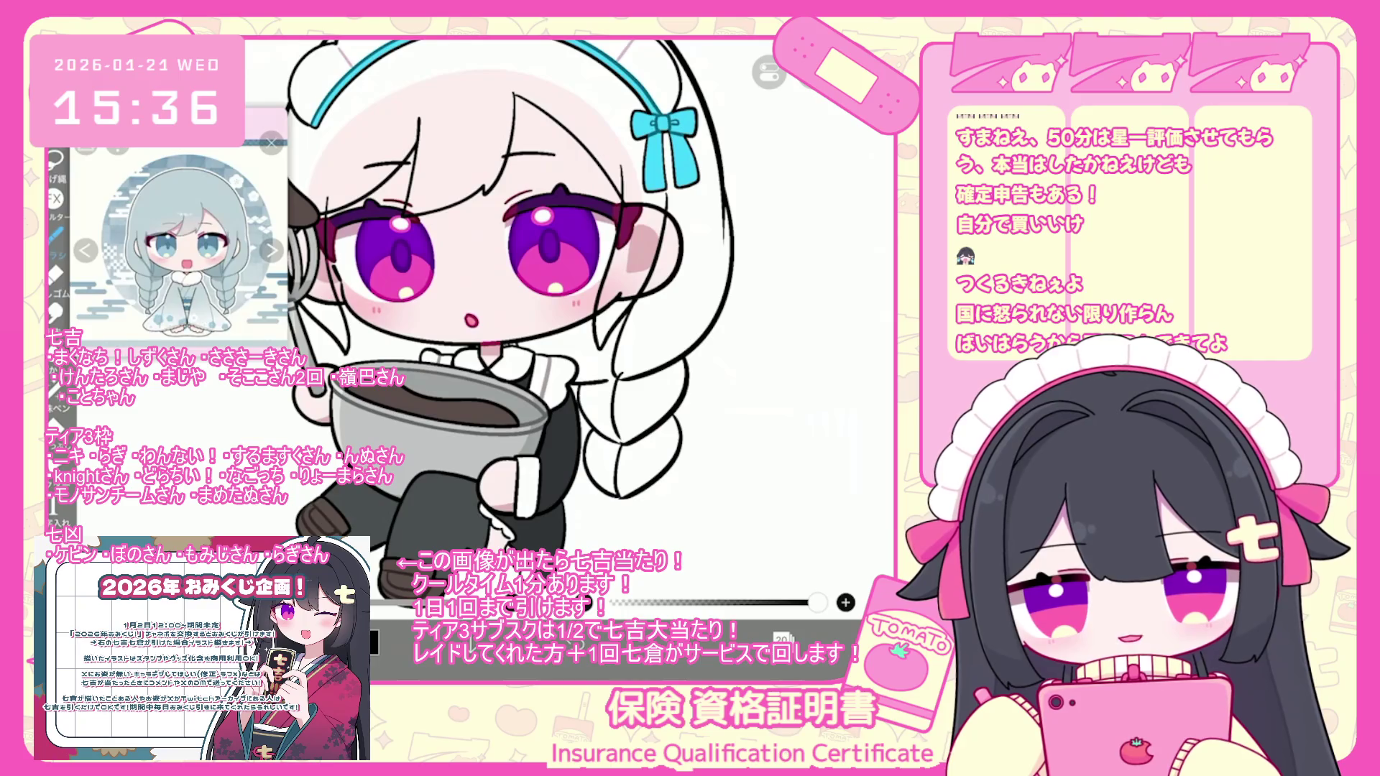
scroll(503, 302, "up", 2)
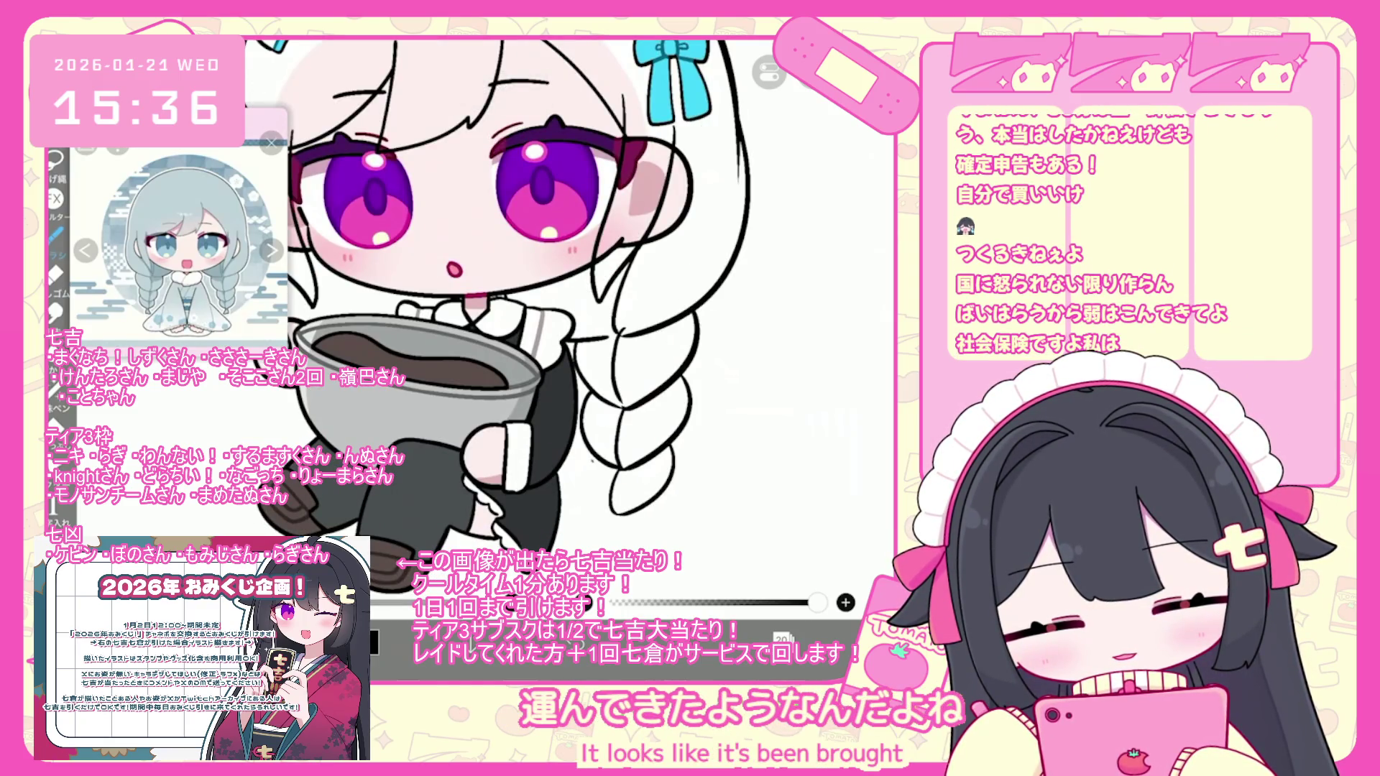
key("ctrl+z")
key("ctrl+z")
left_click_drag(603, 514, 622, 520)
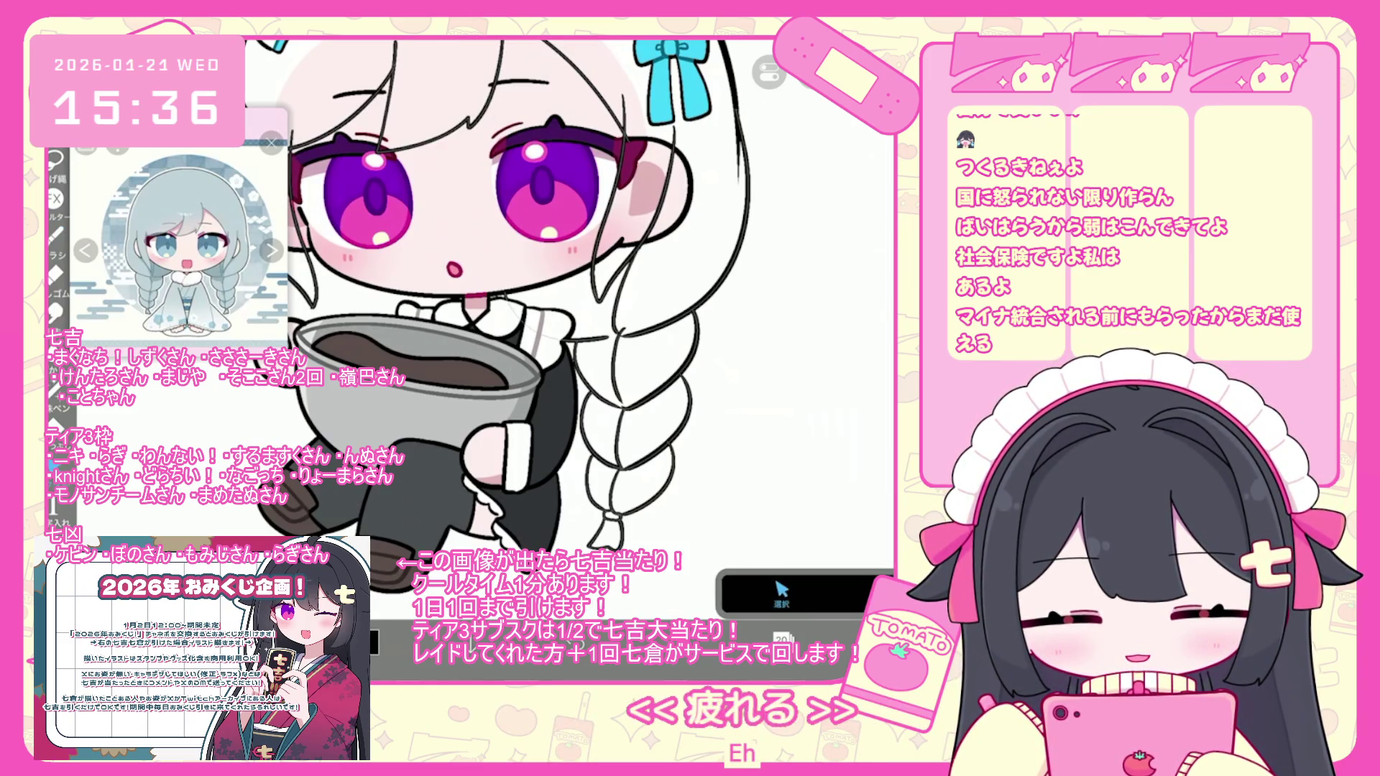
- Deselect the braid, undo two strokes, and fit the whole character in view
left_click(636, 432)
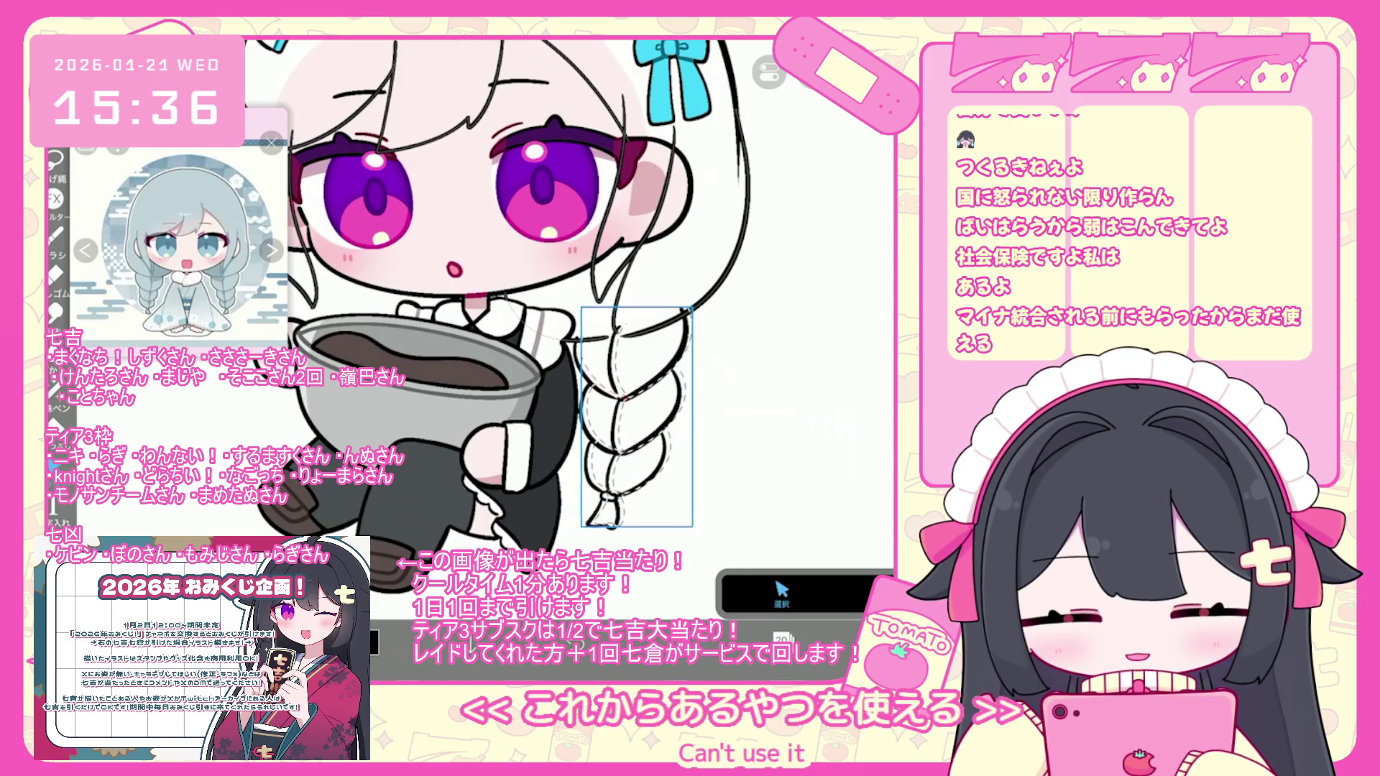
key("ctrl+d")
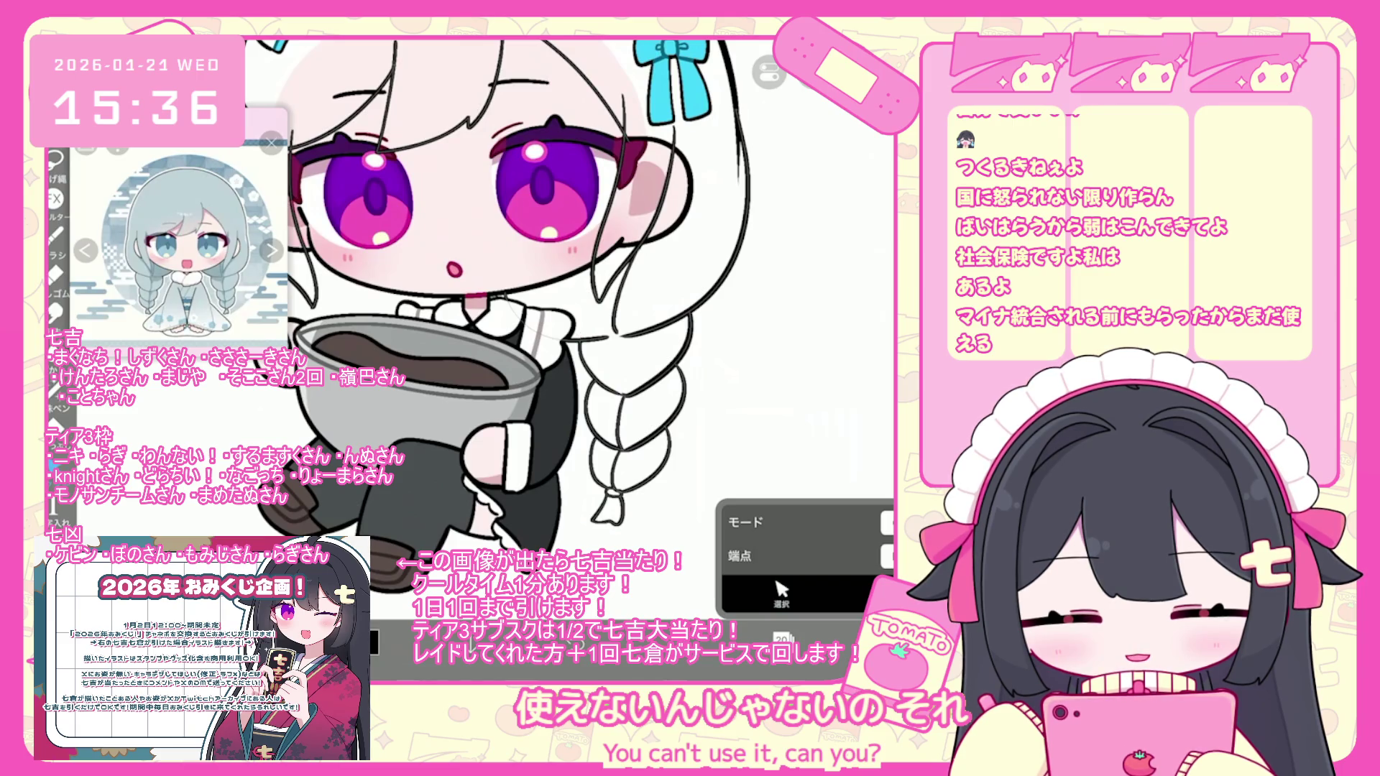
key("b")
key("ctrl+z")
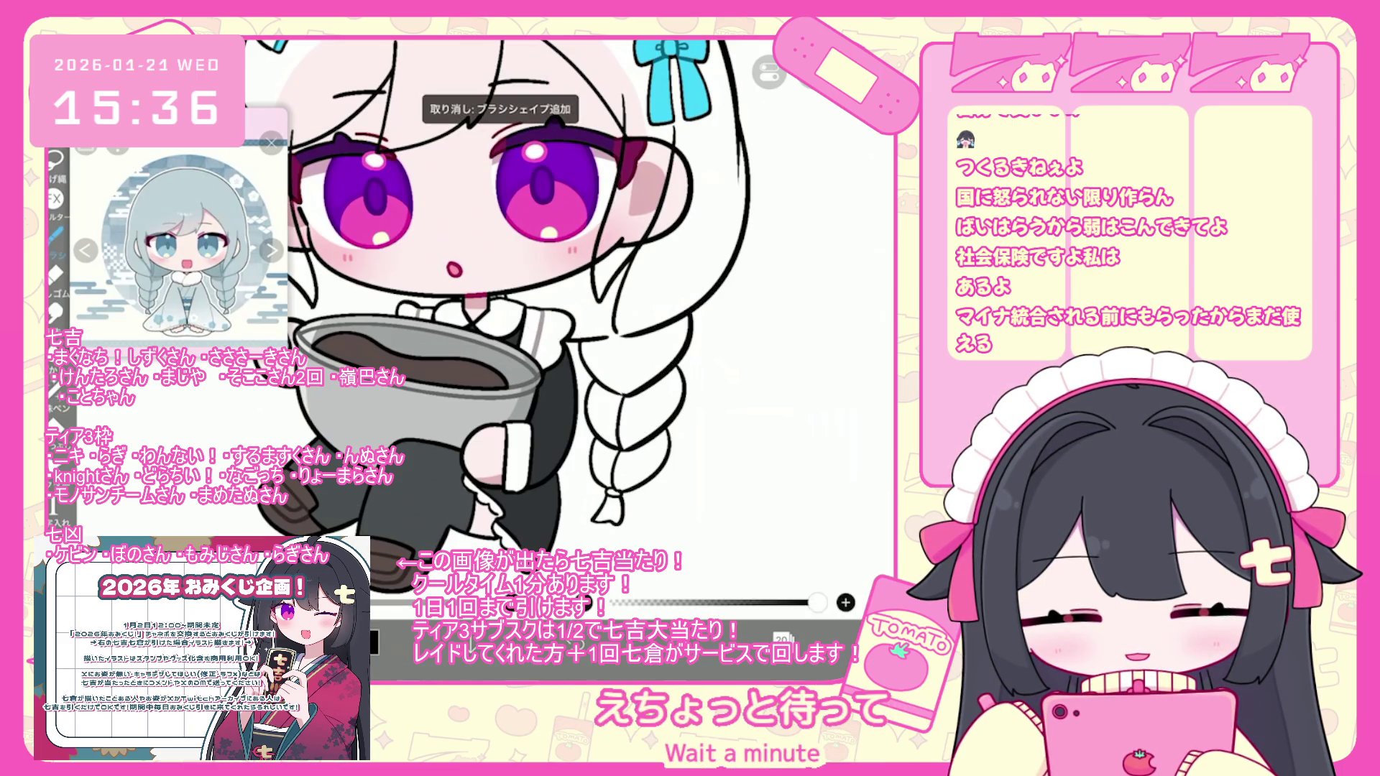
key("ctrl+0")
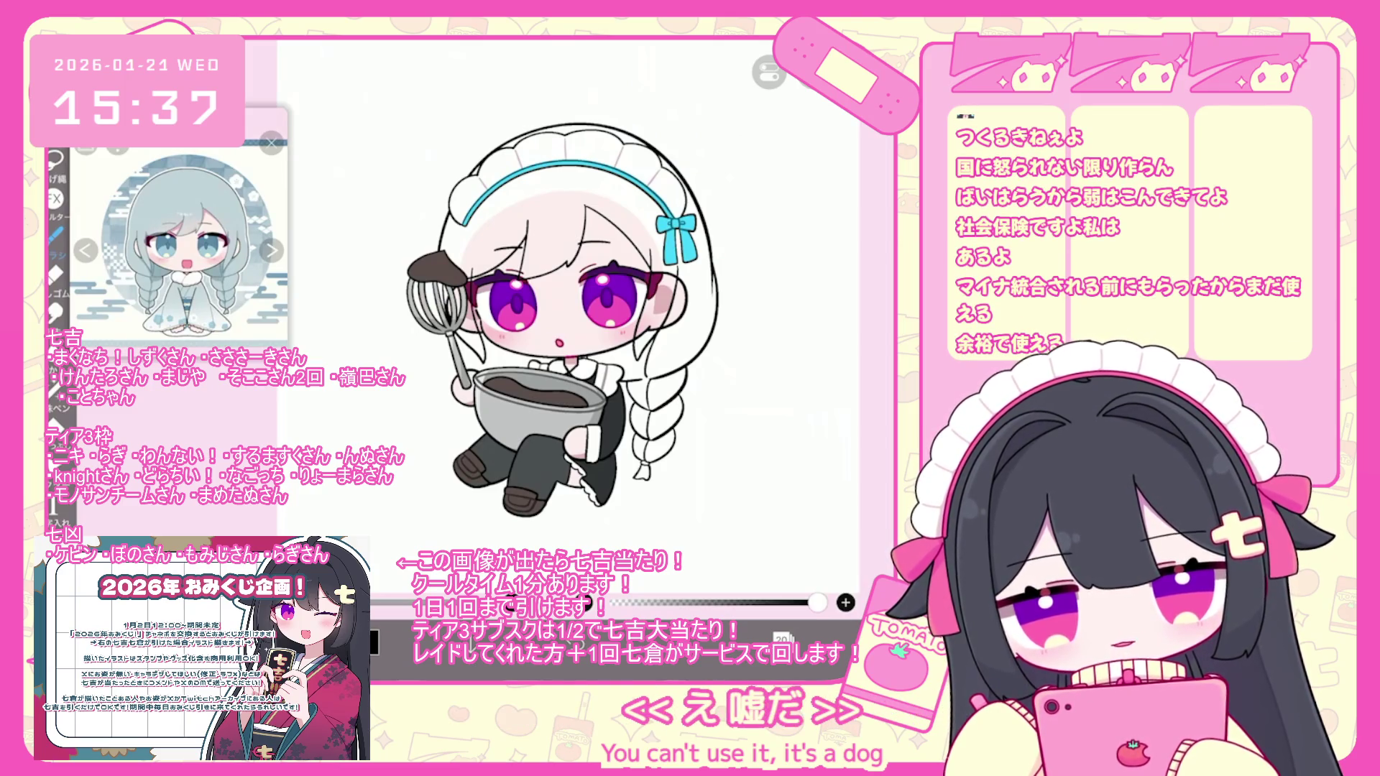
- Undo five more recent brush strokes
scroll(533, 316, "up", 3)
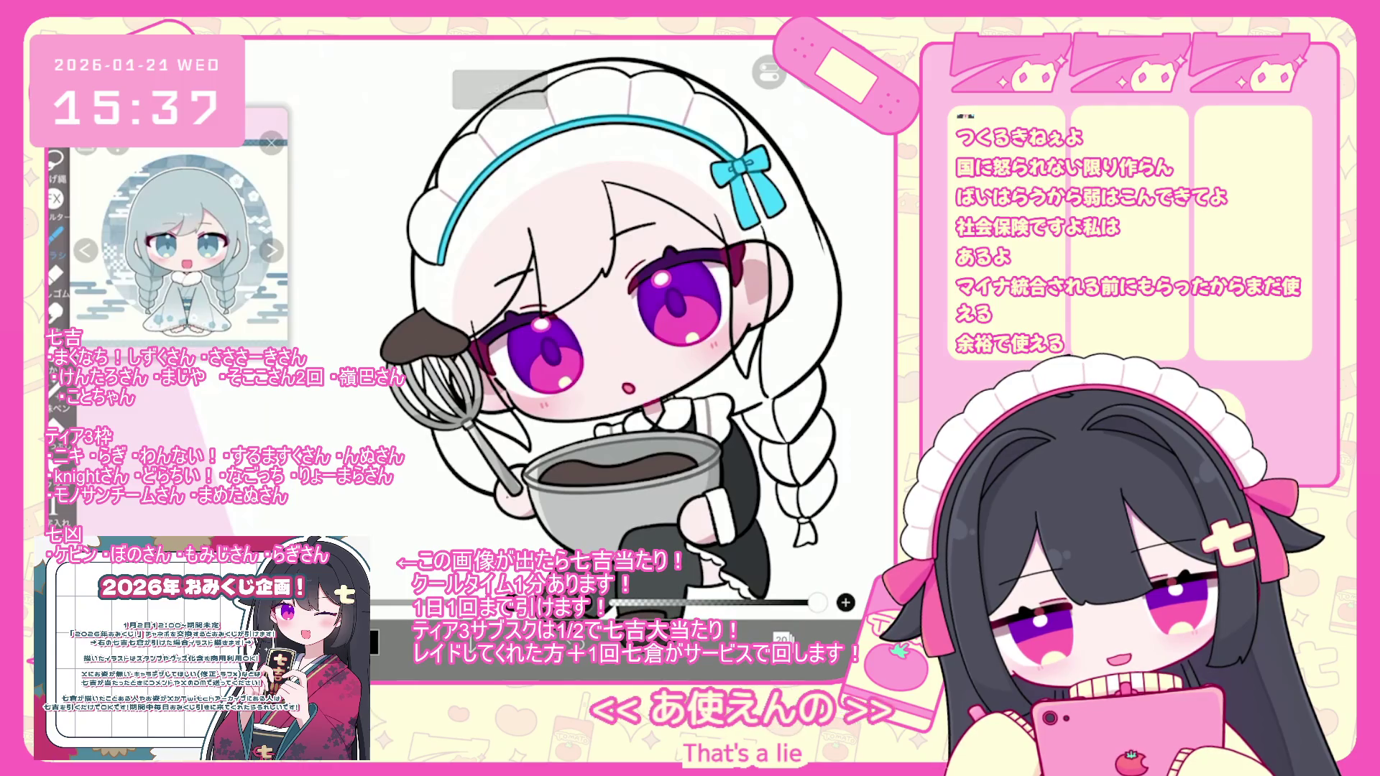
key("ctrl+z")
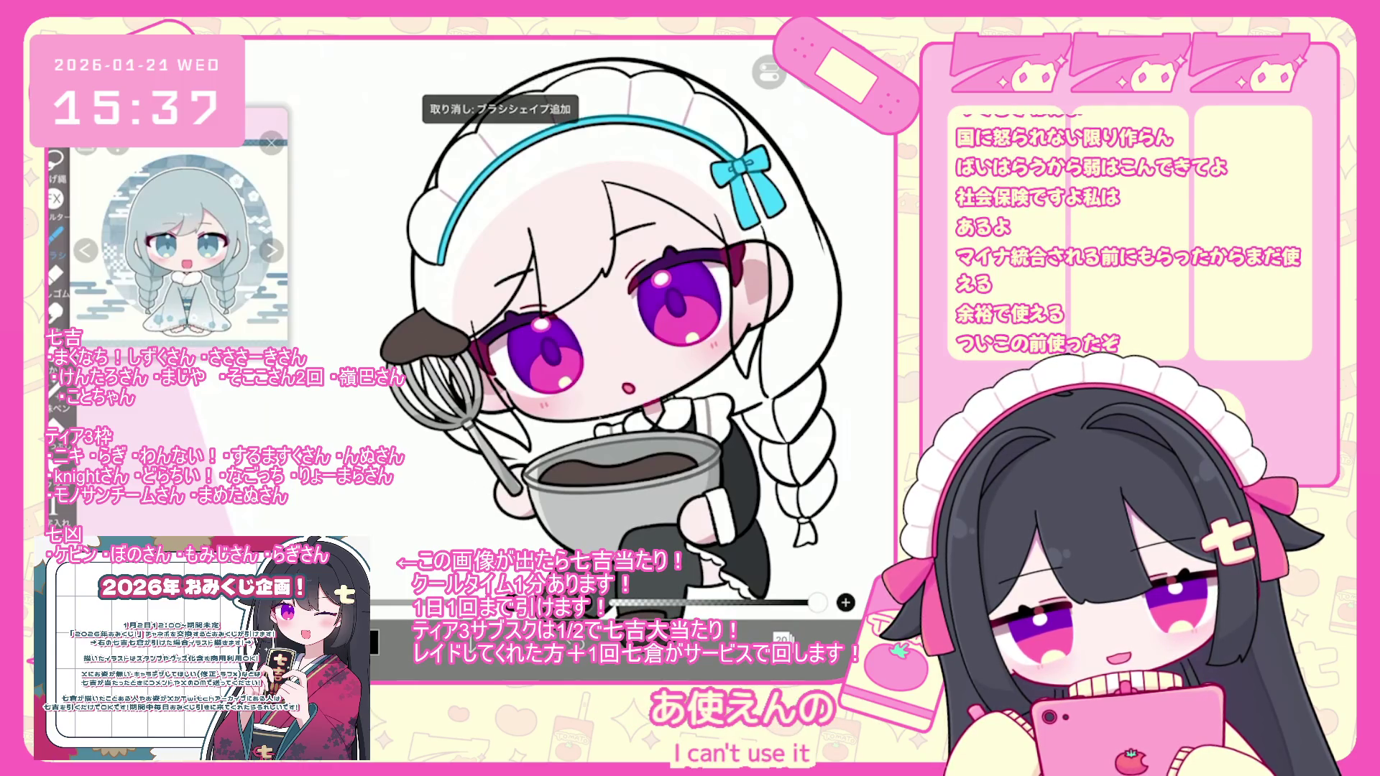
key("ctrl+z")
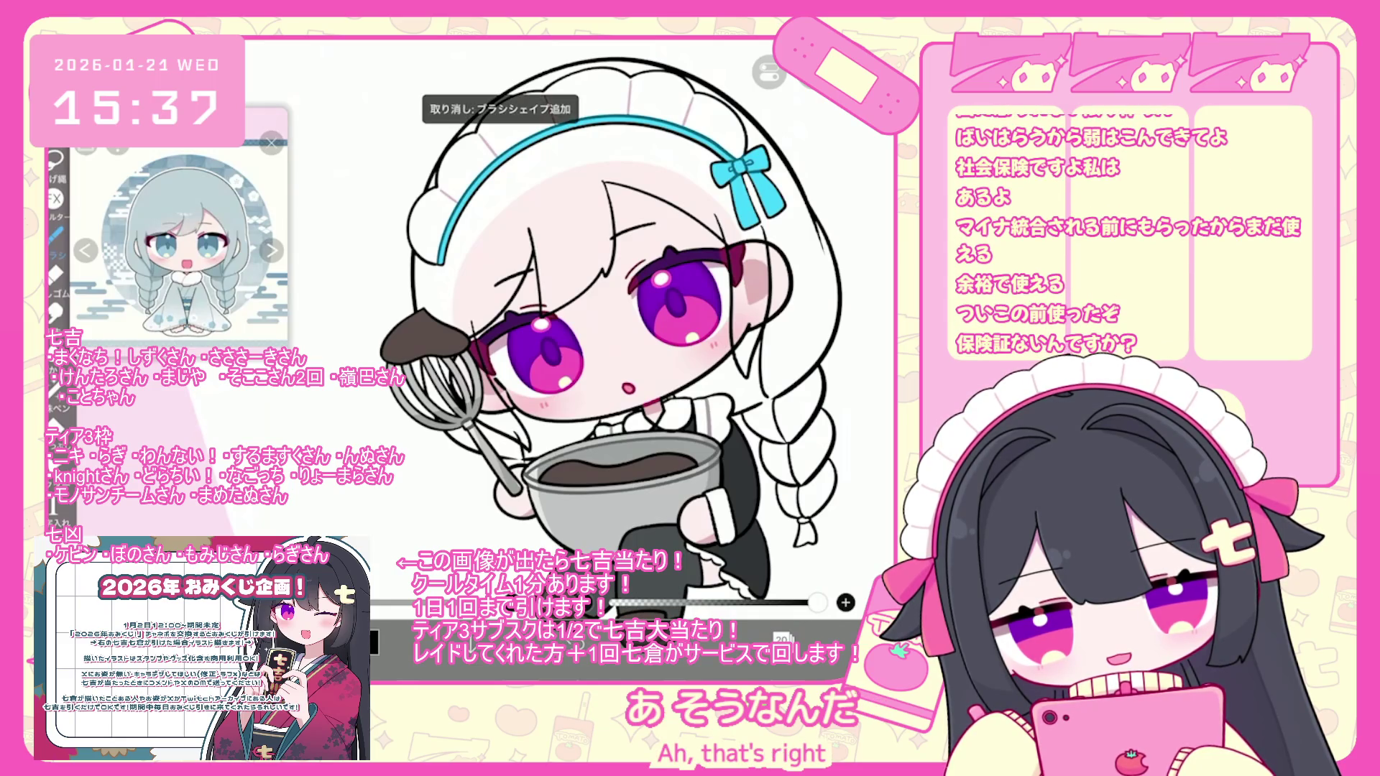
scroll(629, 319, "up", 2)
key("ctrl+z")
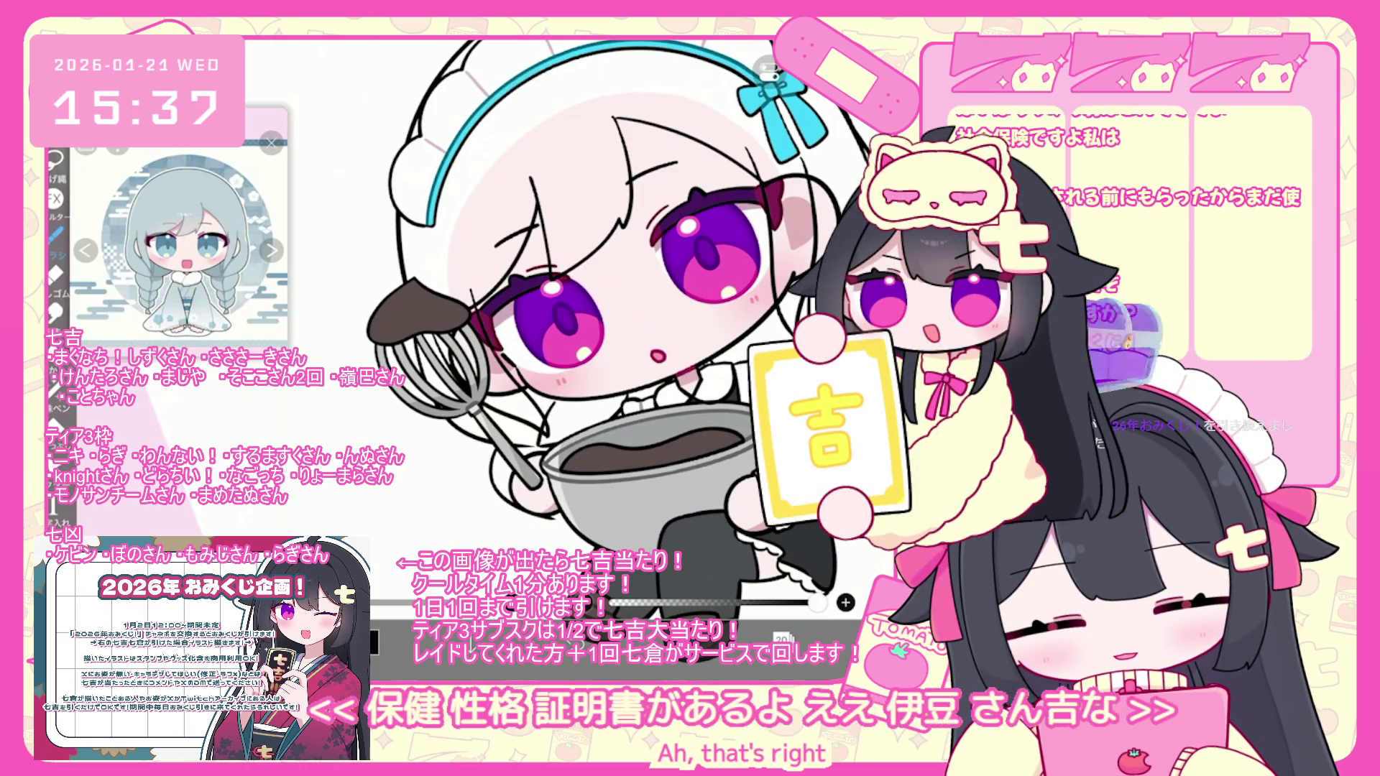
key("ctrl+z")
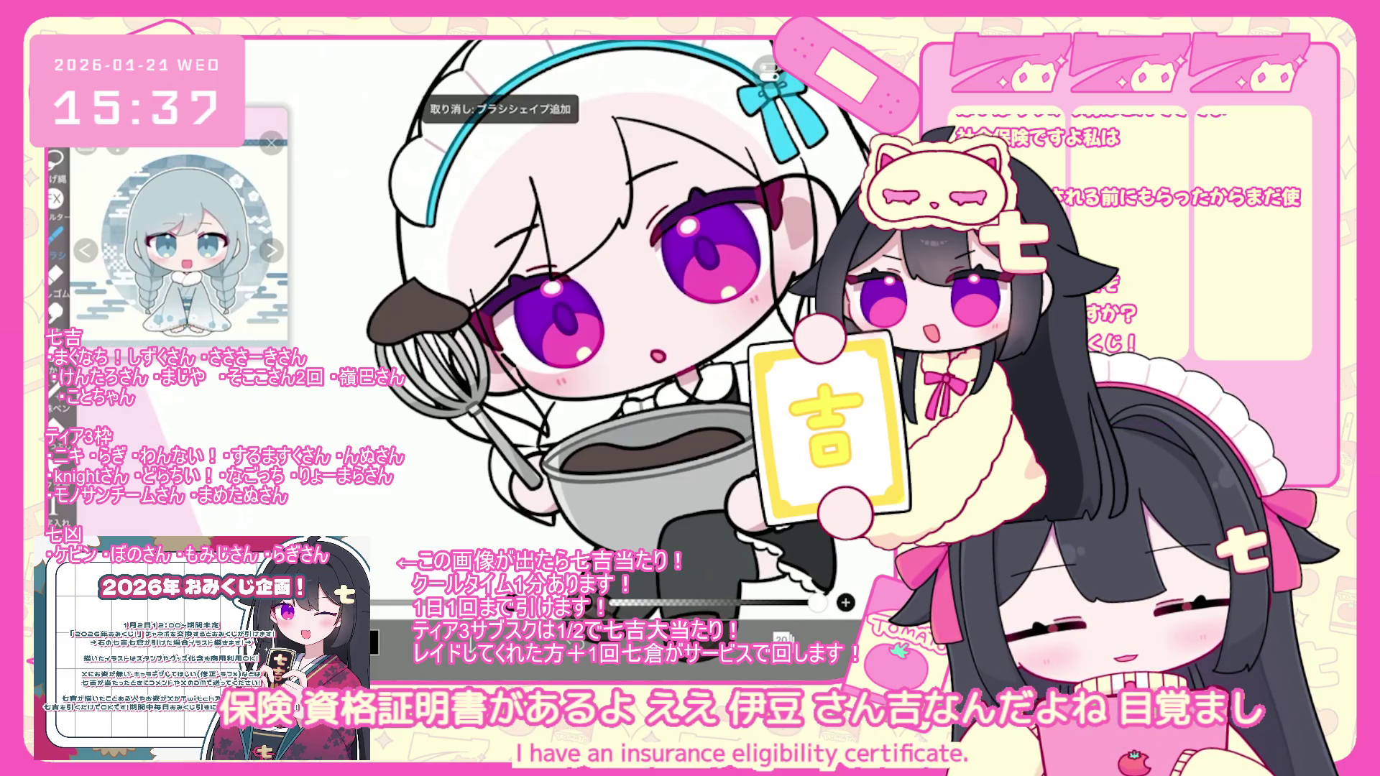
scroll(620, 327, "up", 2)
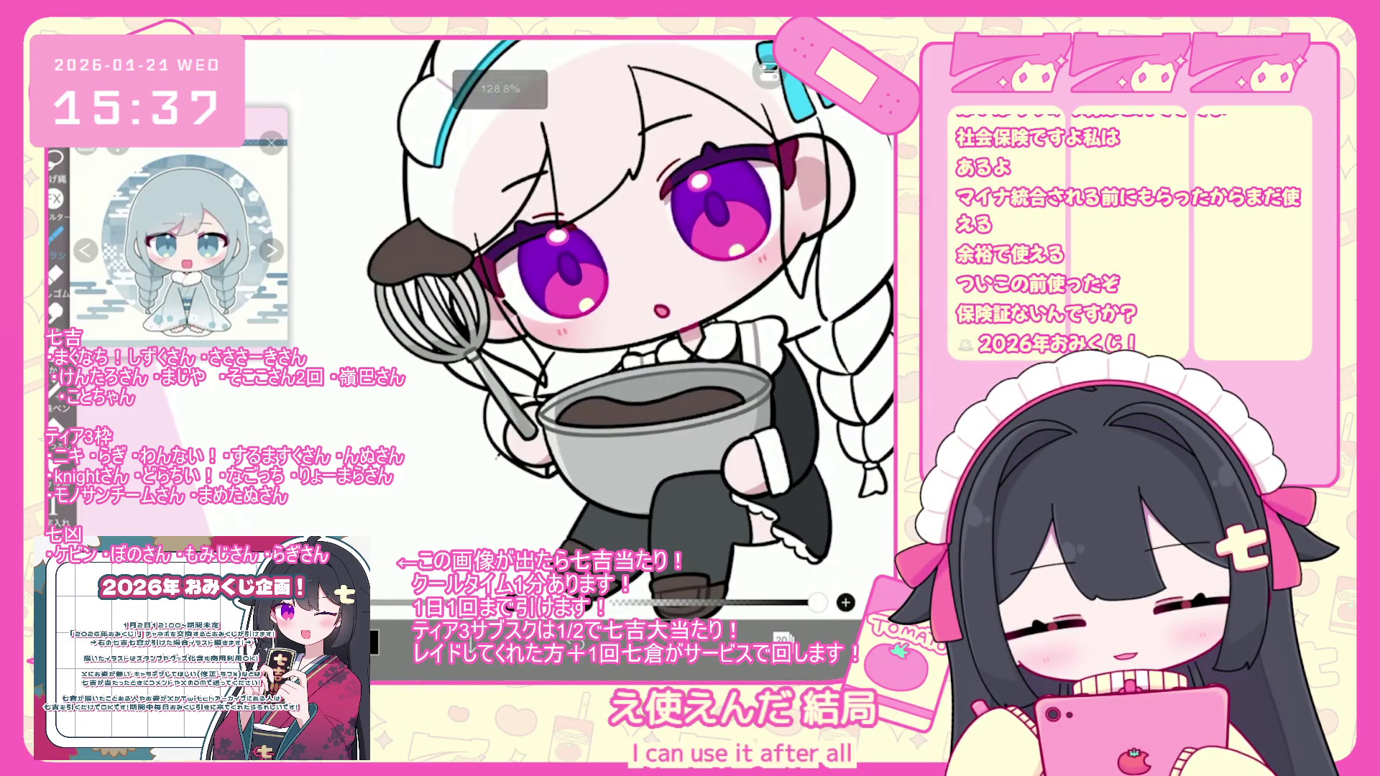
key("ctrl+z")
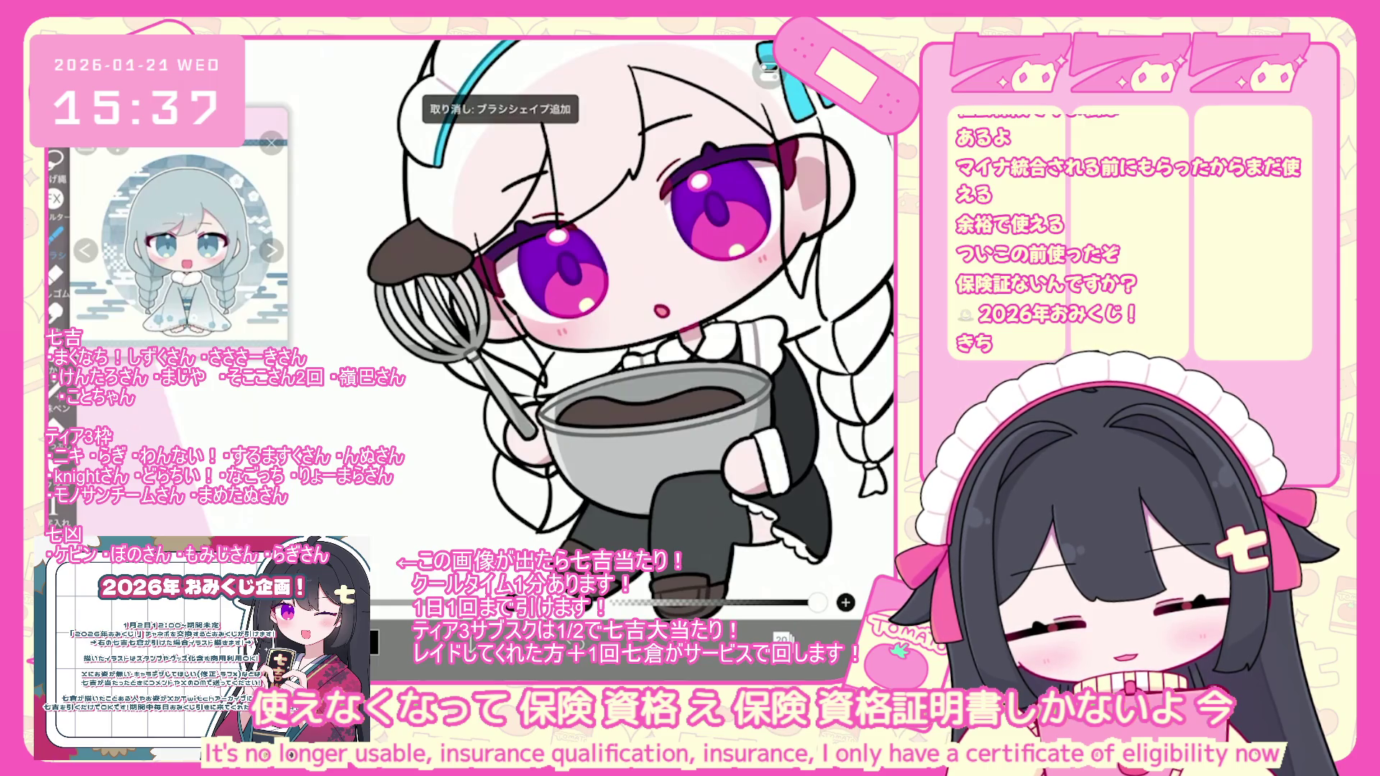
scroll(629, 319, "up", 1)
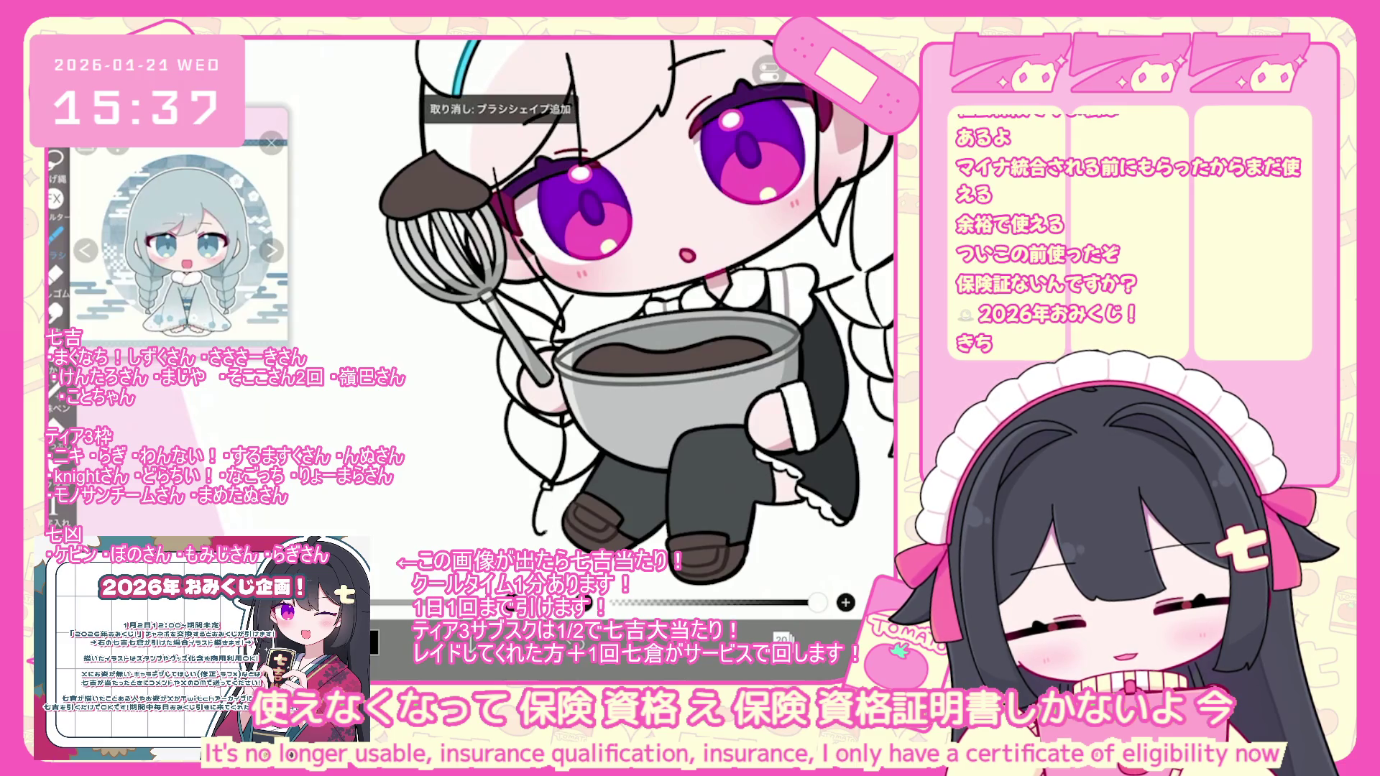
scroll(628, 320, "down", 5)
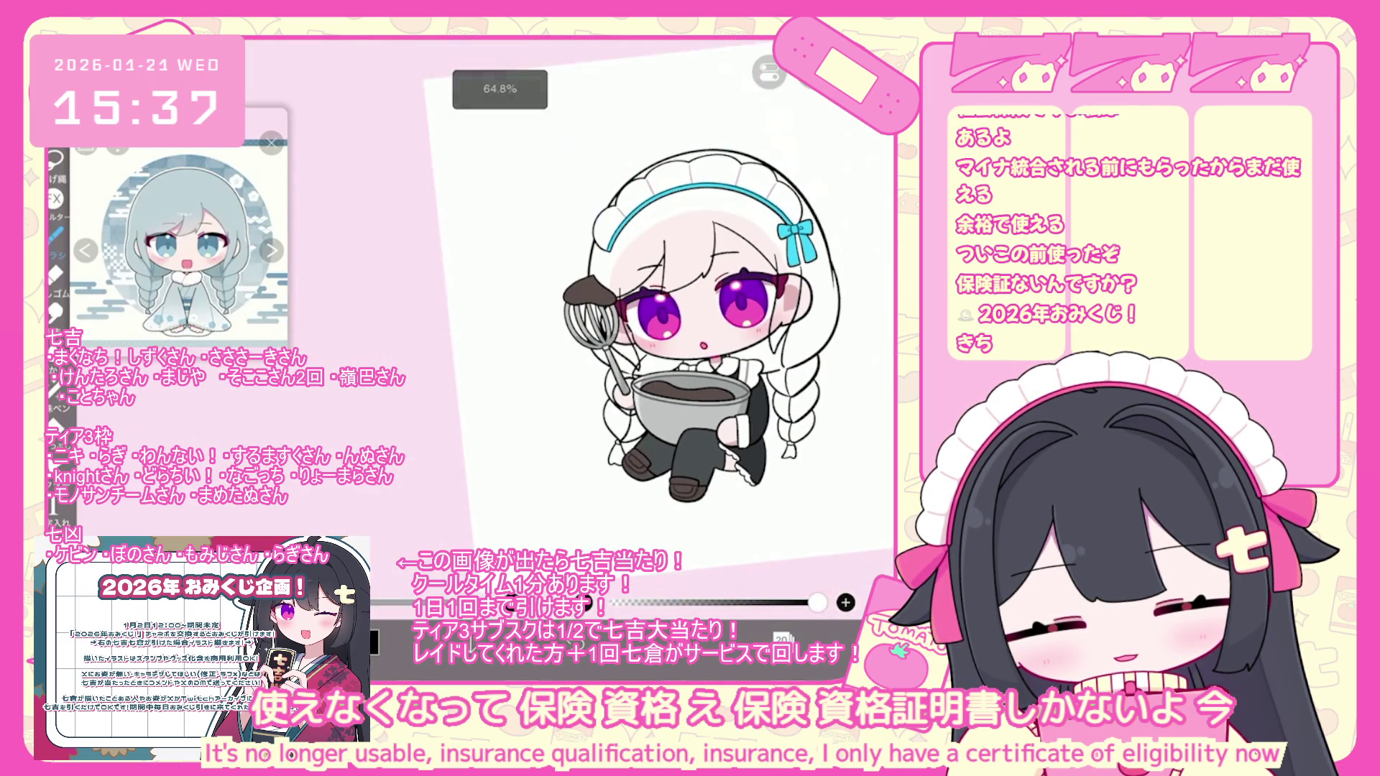
scroll(675, 323, "up", 2)
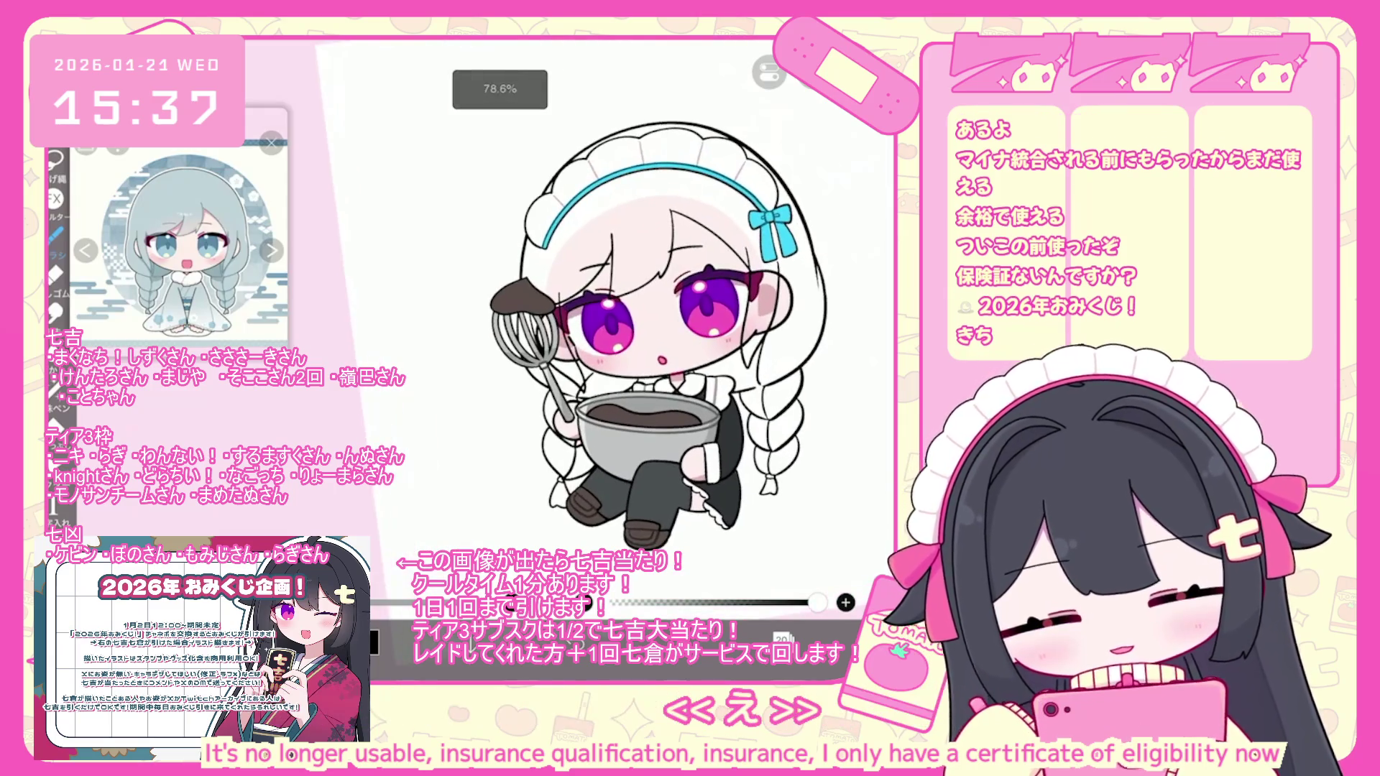
- Lasso the whisk and the hand holding it and shrink them slightly
mouse_move(510, 503)
left_mouse_down()
mouse_move(611, 388)
mouse_move(540, 349)
mouse_move(522, 302)
mouse_move(512, 496)
left_mouse_up()
left_click_drag(638, 508, 636, 499)
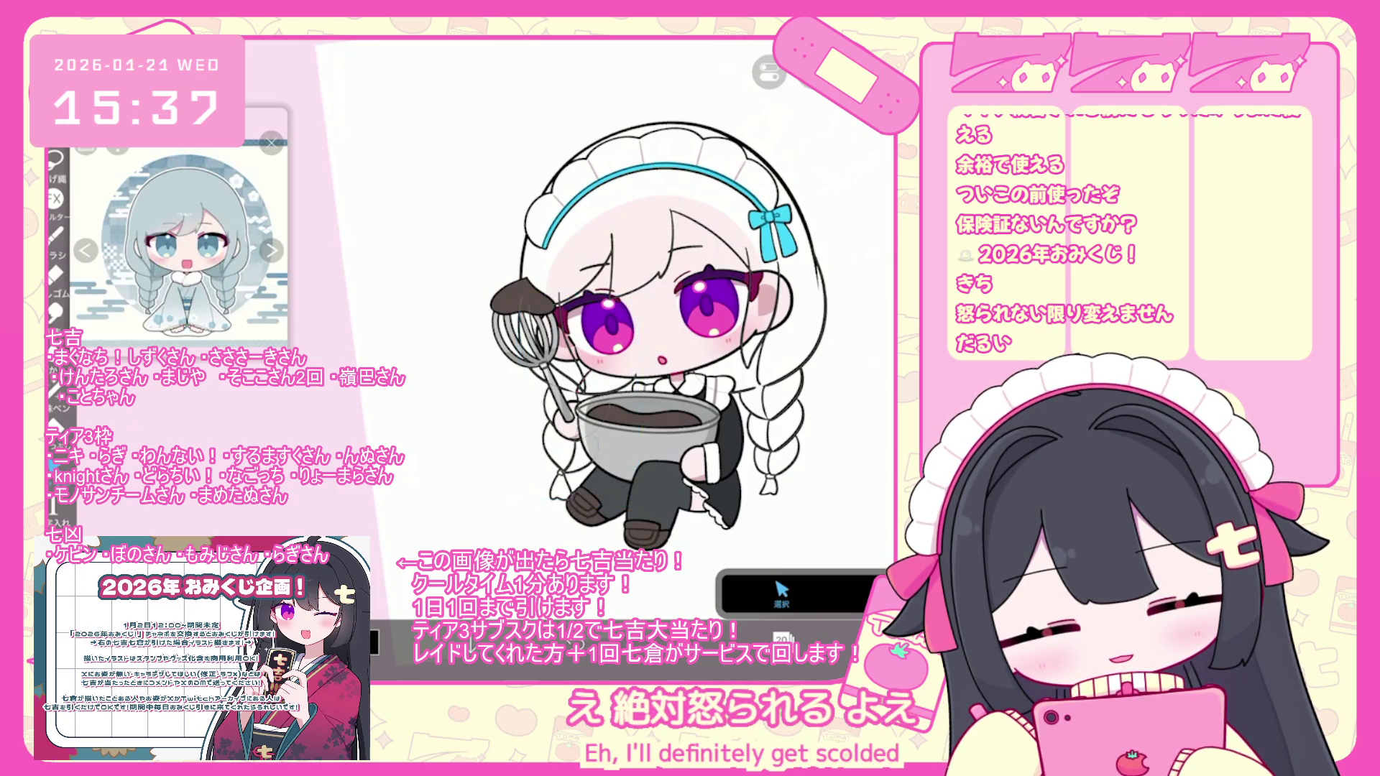
scroll(597, 323, "up", 5)
left_click(783, 638)
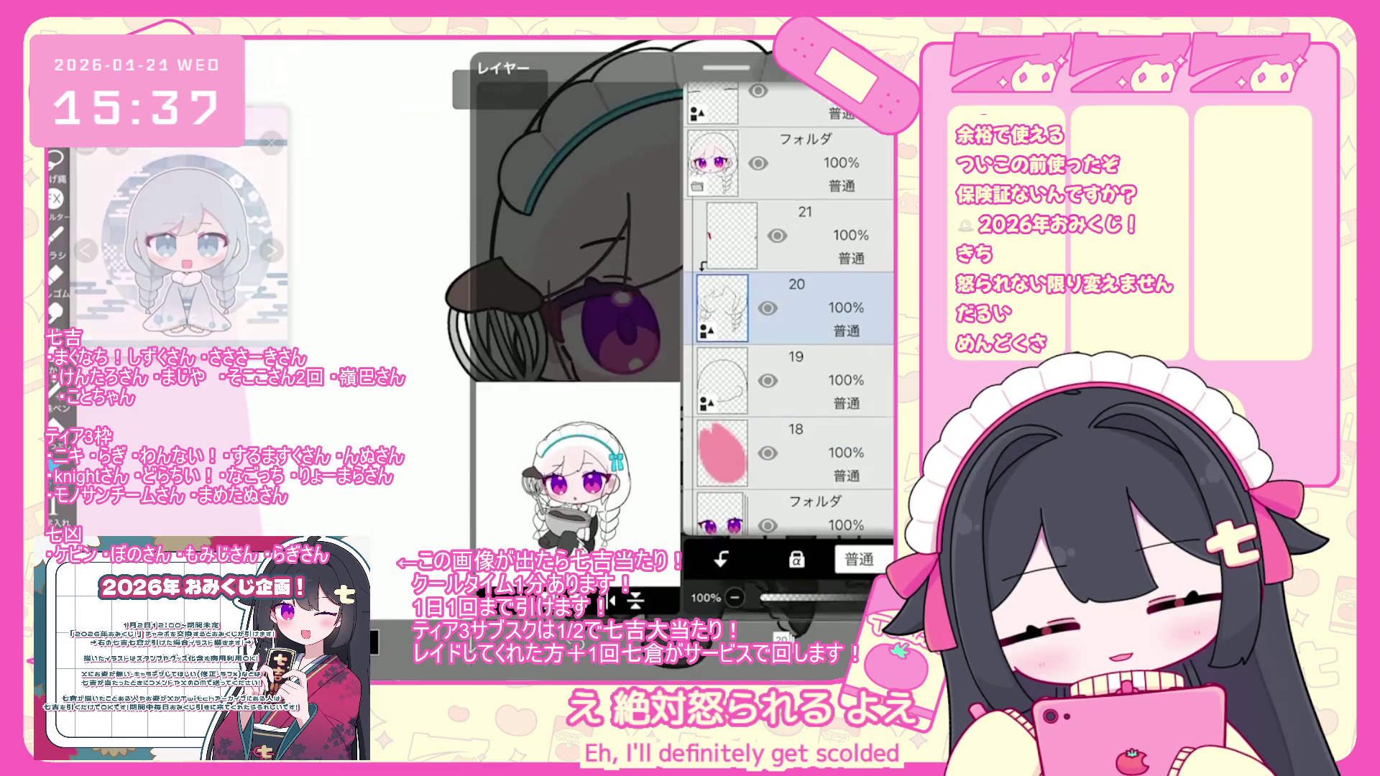
- Switch to layer 19 and go back to drawing brush strokes
left_click(791, 378)
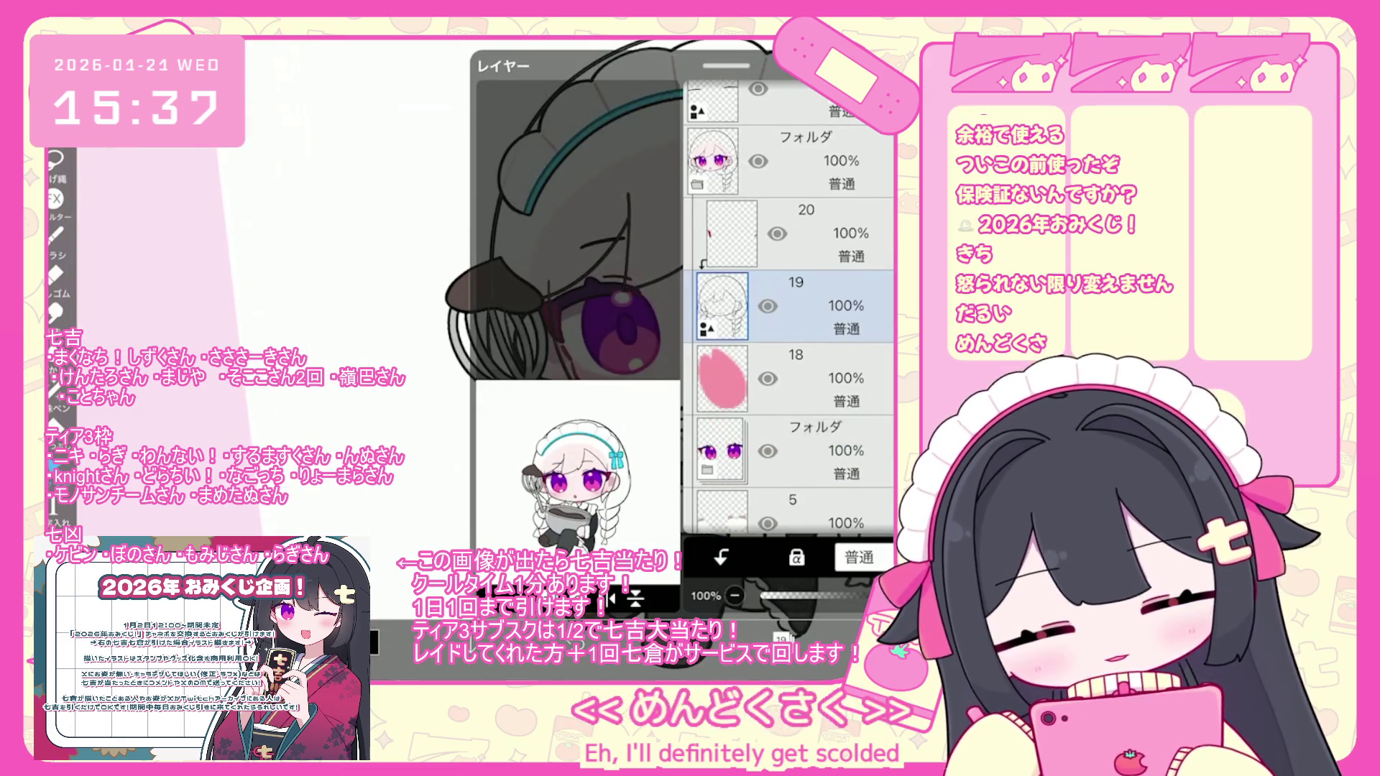
left_click(782, 638)
scroll(582, 359, "up", 2)
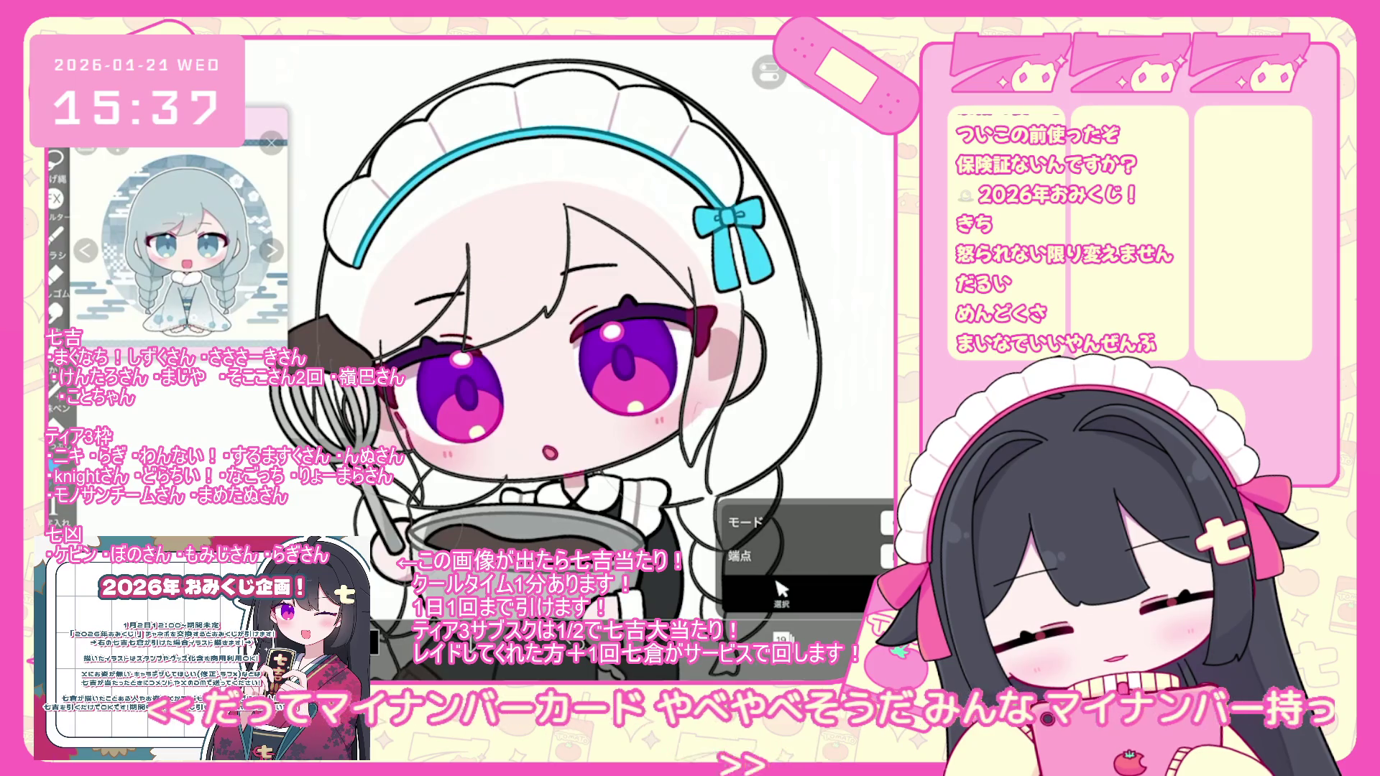
scroll(586, 352, "down", 1)
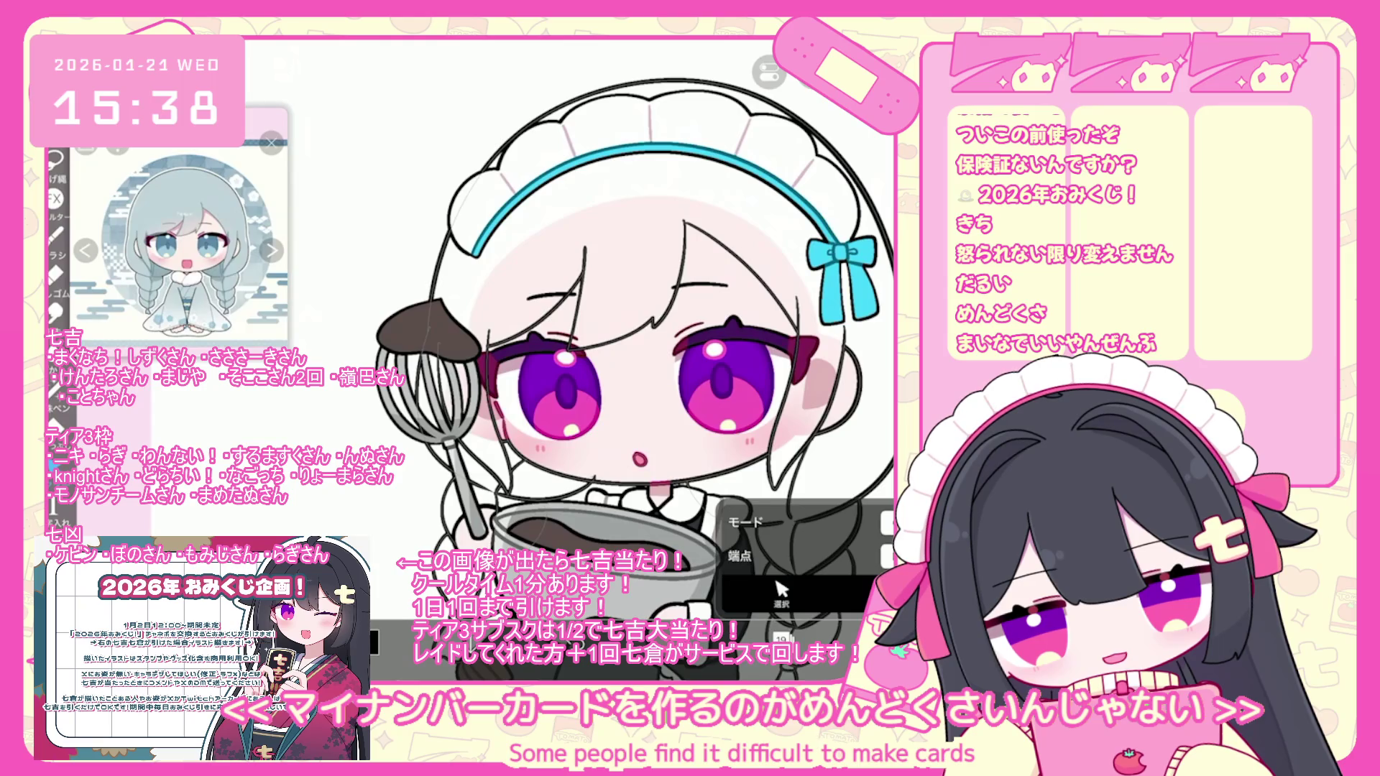
scroll(633, 345, "down", 3)
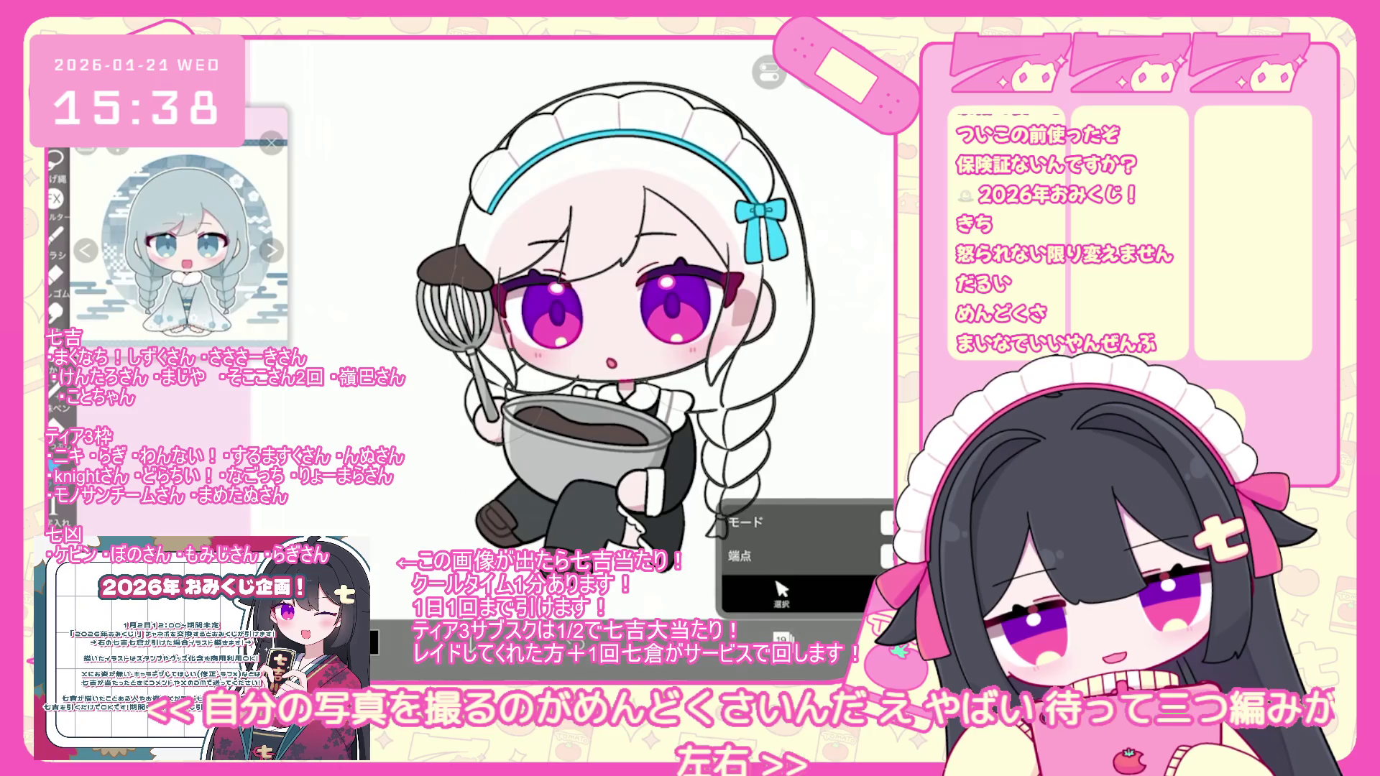
key("ctrl+z")
scroll(619, 323, "up", 5)
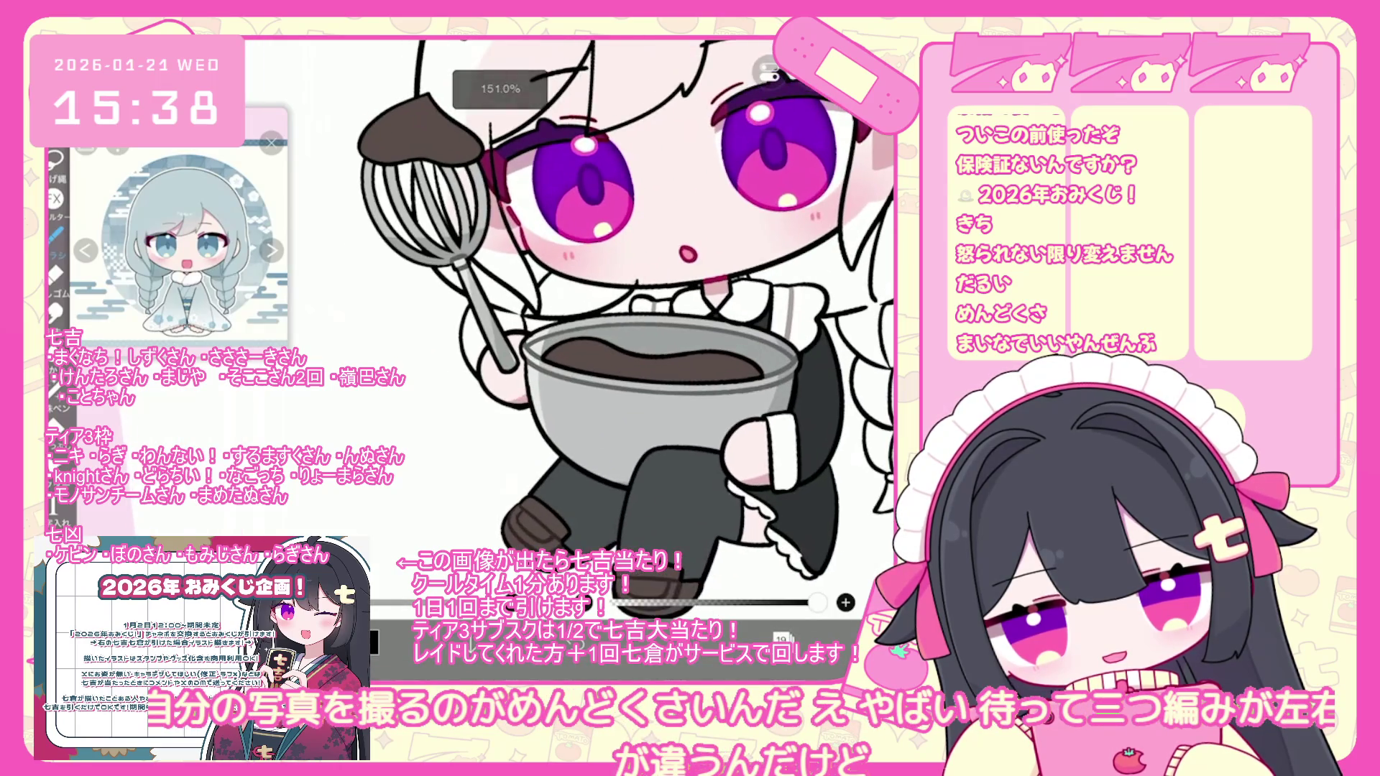
left_click(781, 639)
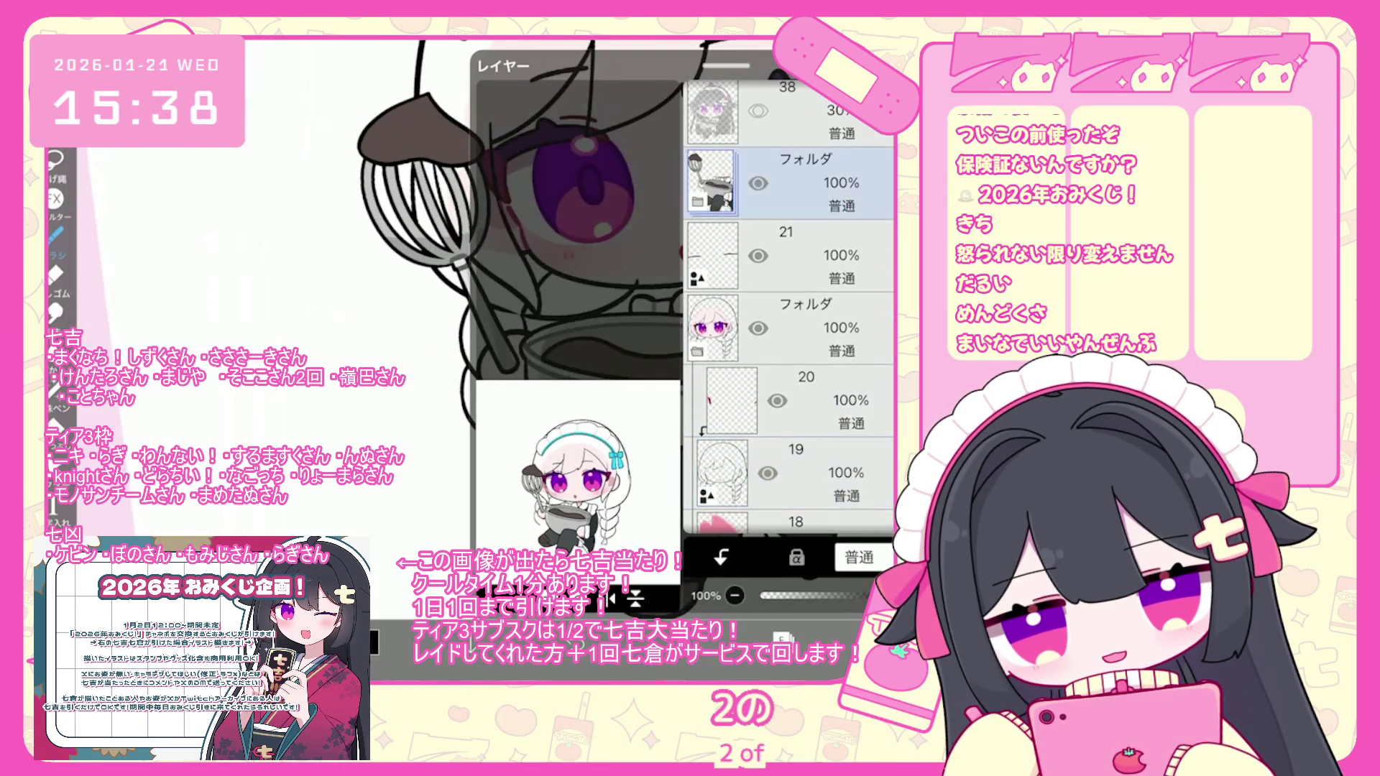
- Select layer 19, undo the last stroke, and undo a short stroke near the bowl
scroll(789, 309, "down", 3)
left_click(791, 352)
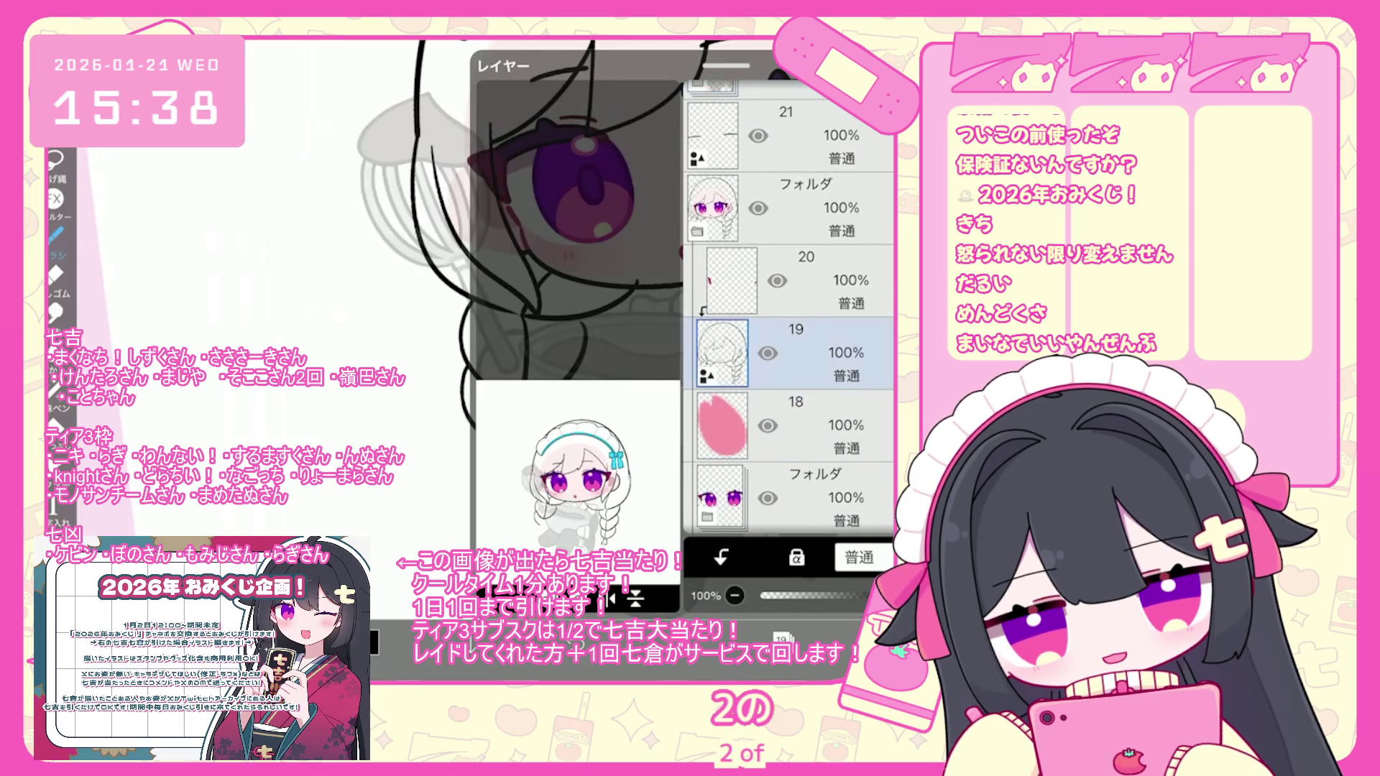
left_click(781, 638)
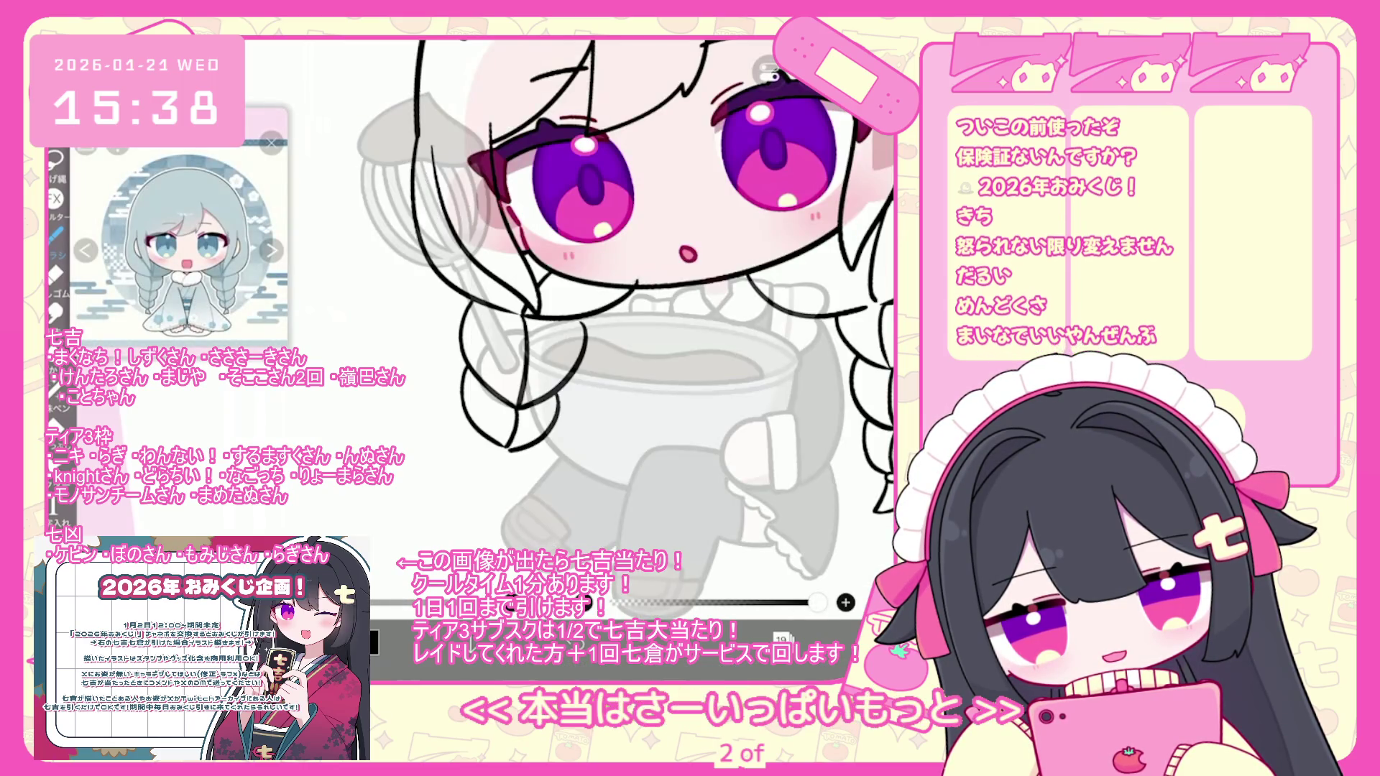
key("ctrl+z")
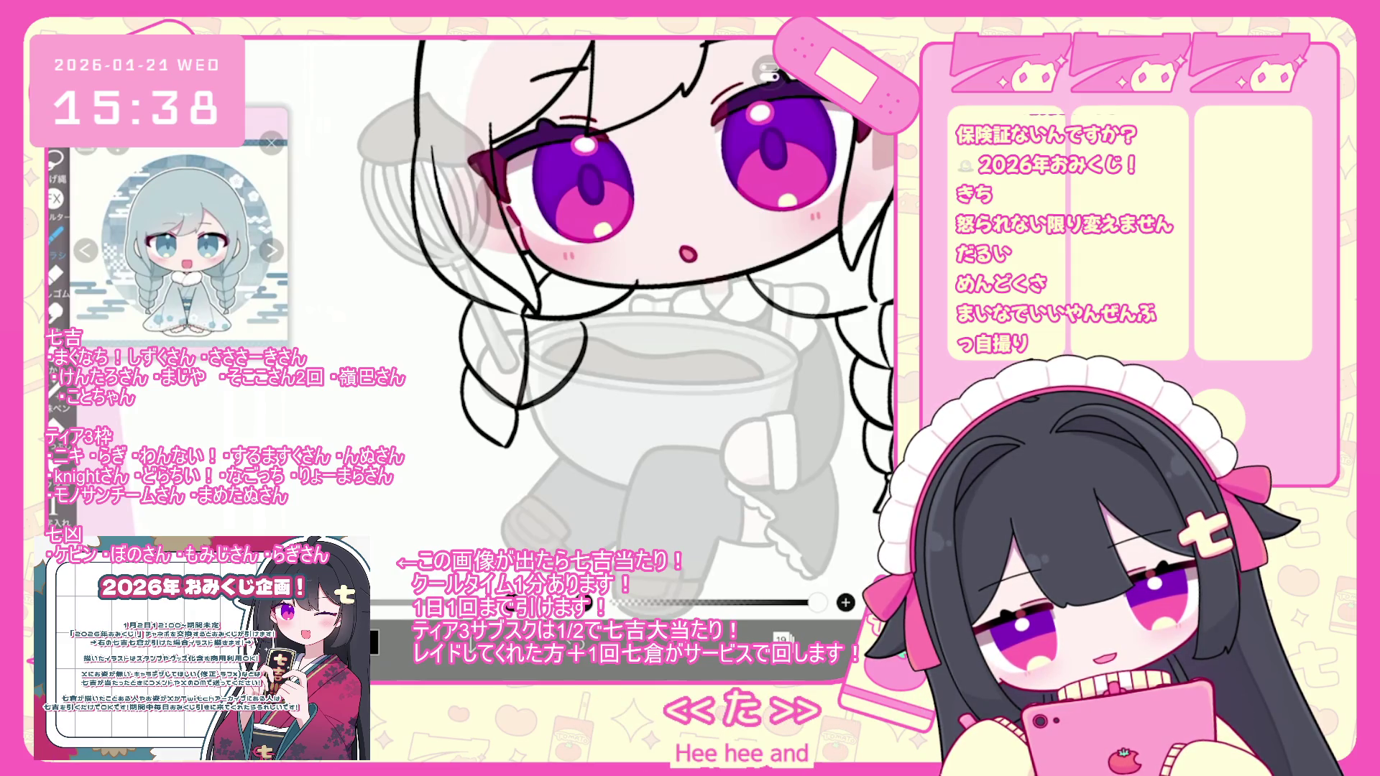
scroll(626, 320, "down", 1)
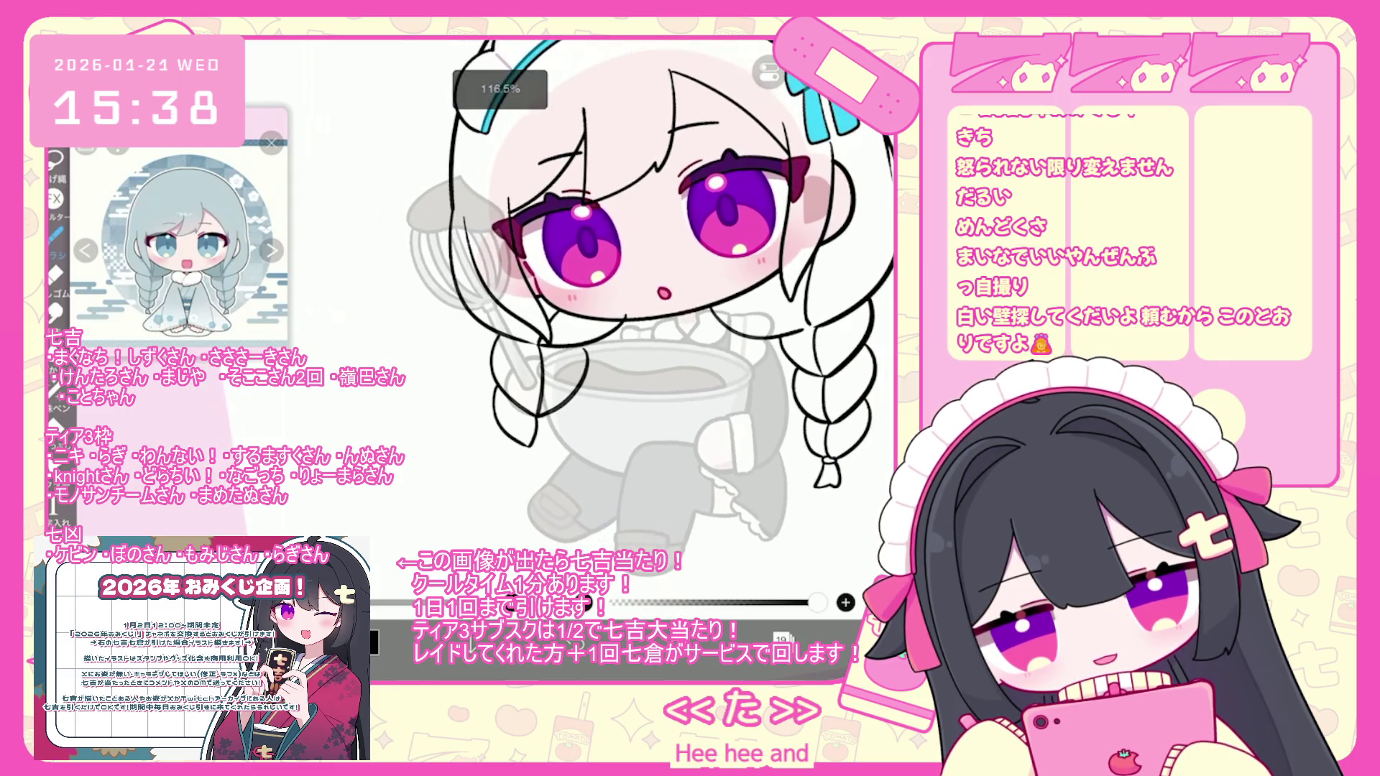
left_click_drag(579, 396, 540, 447)
key("ctrl+z")
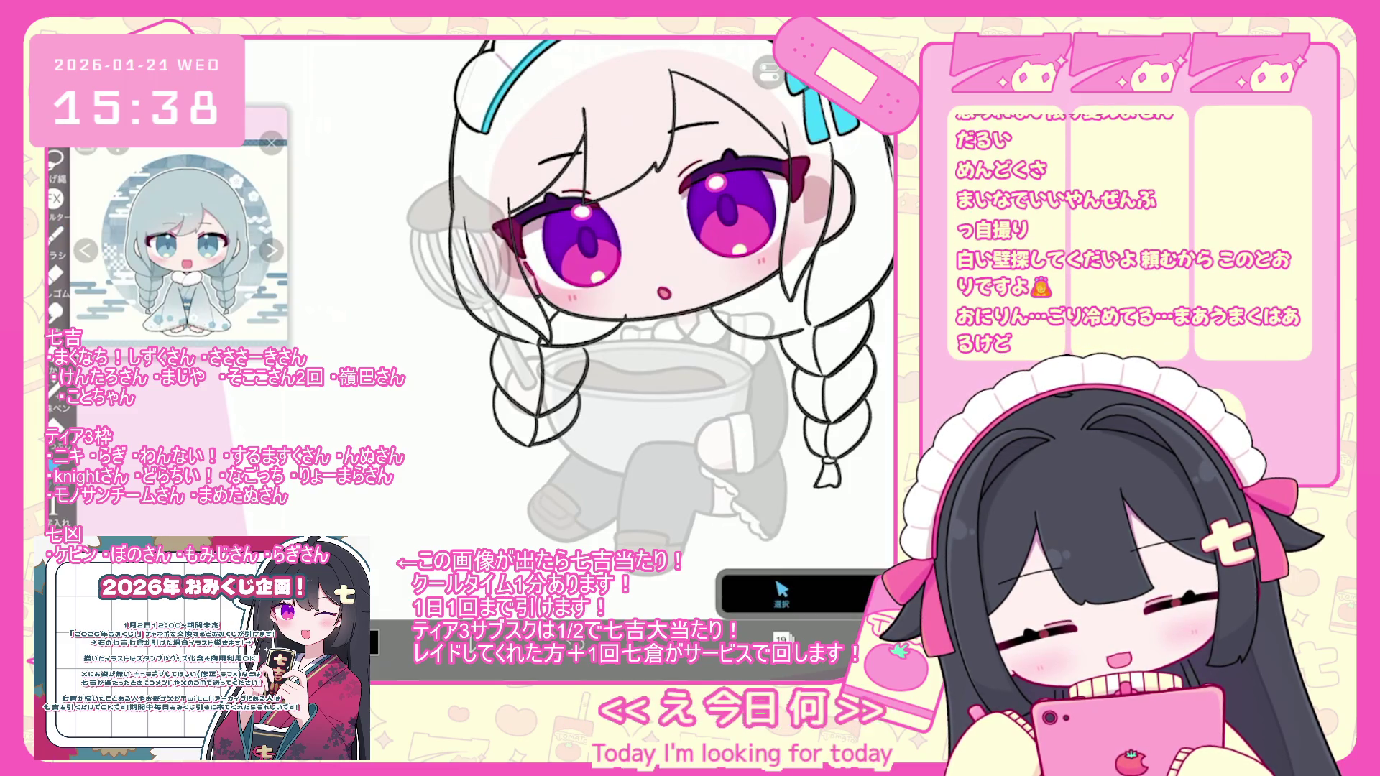
- Erase strokes around the whisk and bowl, then lasso-delete the dark stroke by the handle
left_click_drag(496, 342, 539, 410)
left_click_drag(511, 309, 568, 402)
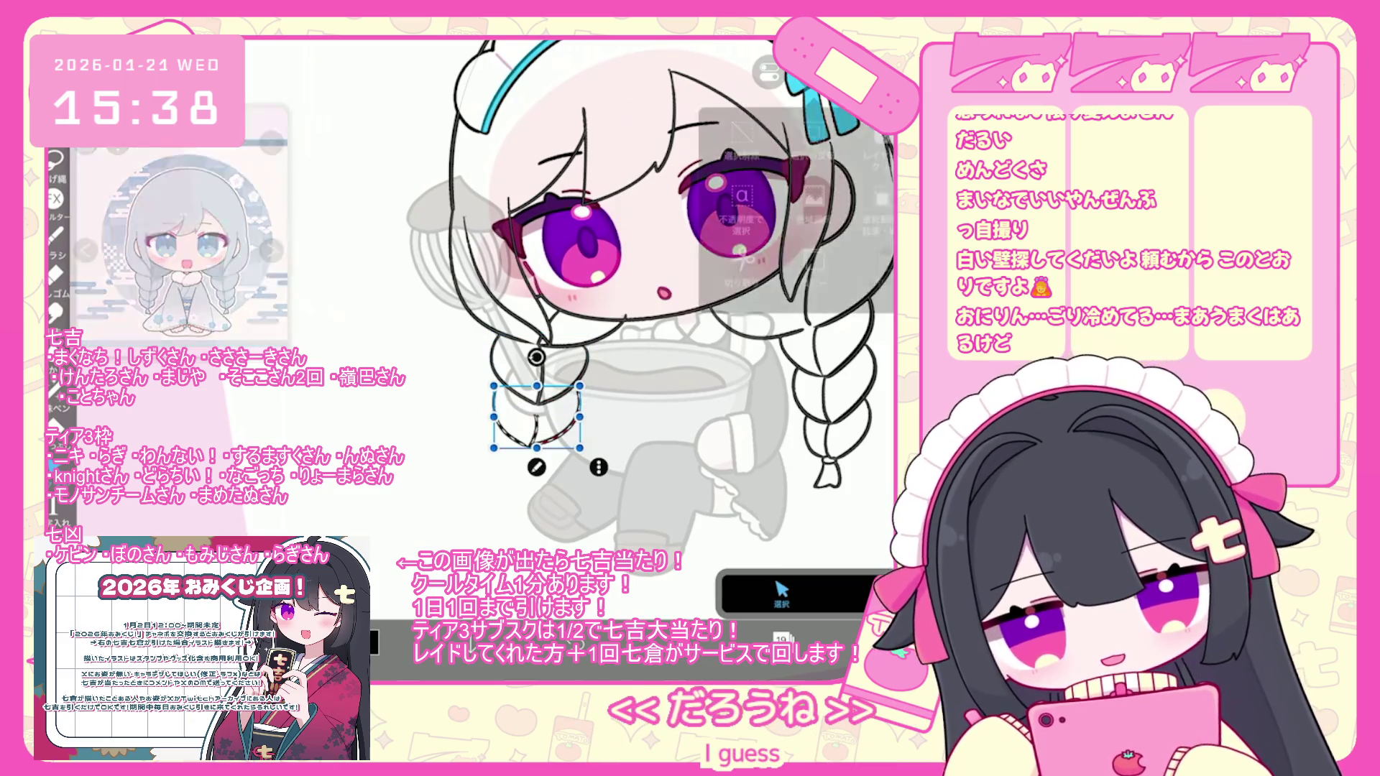
left_click(54, 234)
left_click_drag(496, 341, 579, 356)
key("Delete")
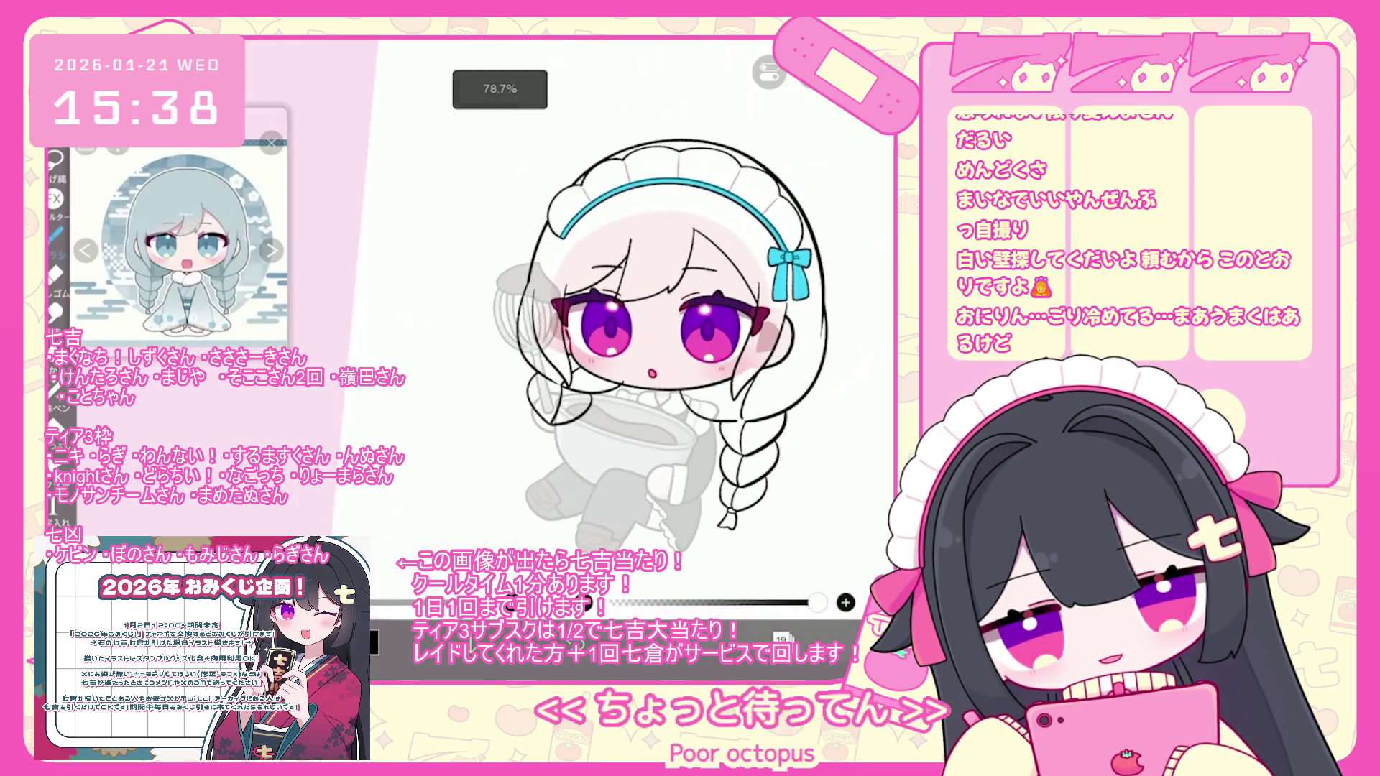
left_click(782, 639)
key("ctrl+z")
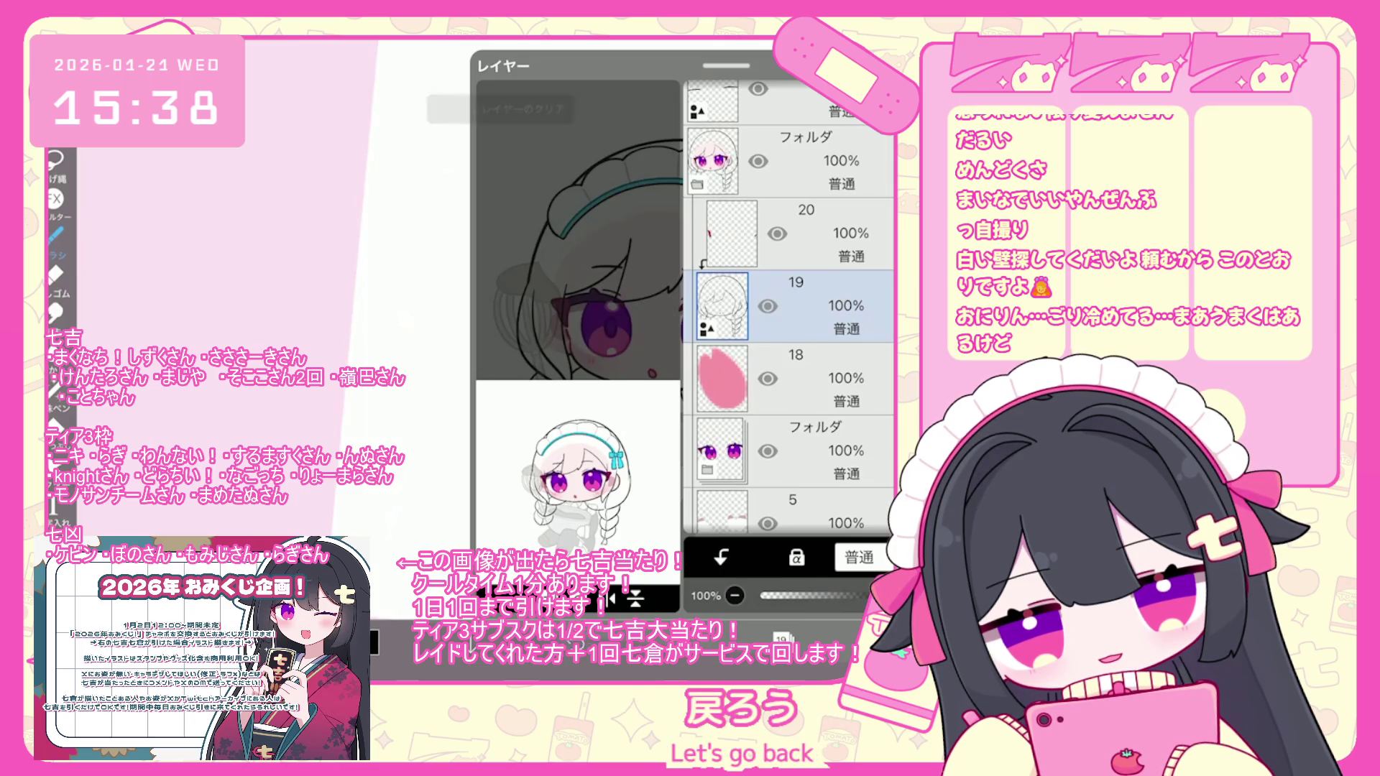
- Undo the erasing, layer merge, brush strokes and transform, redoing only the new layer
key("ctrl+z")
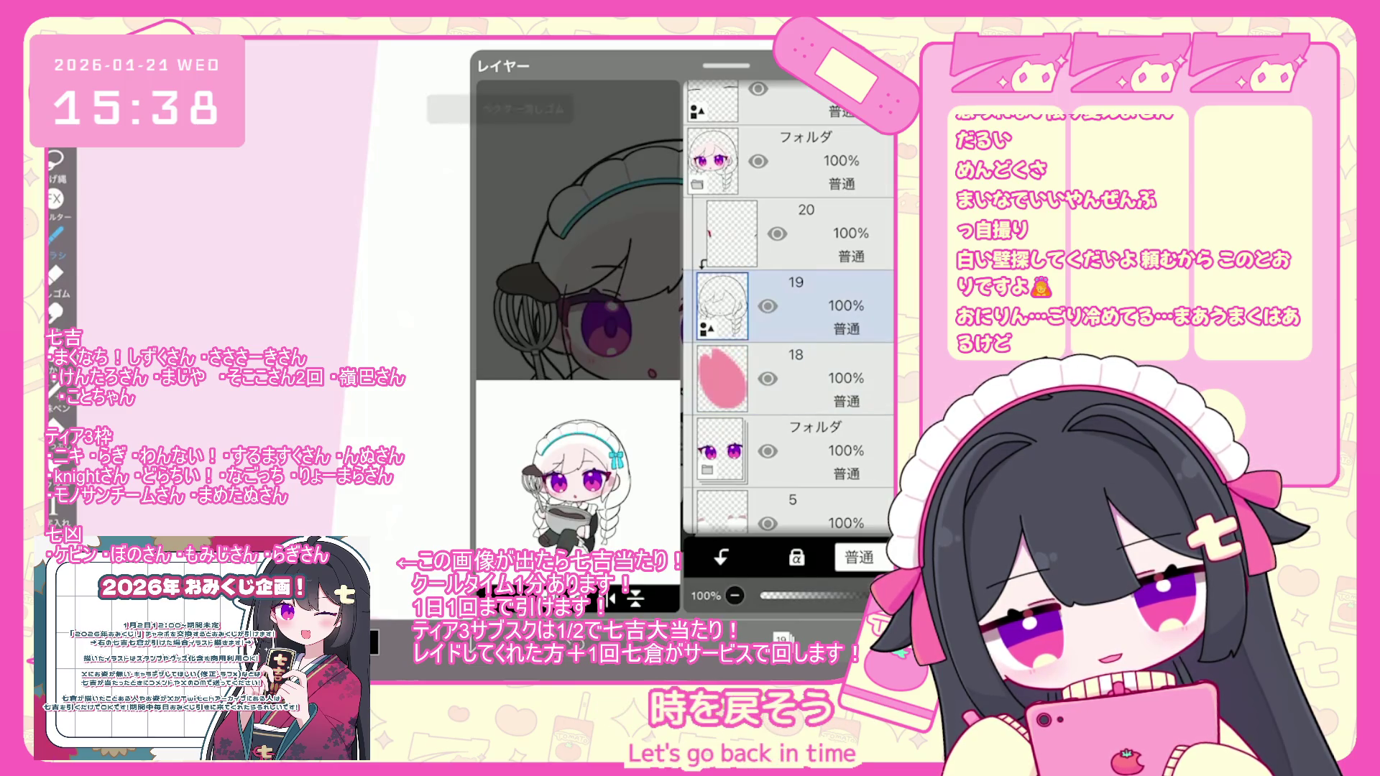
key("ctrl+z")
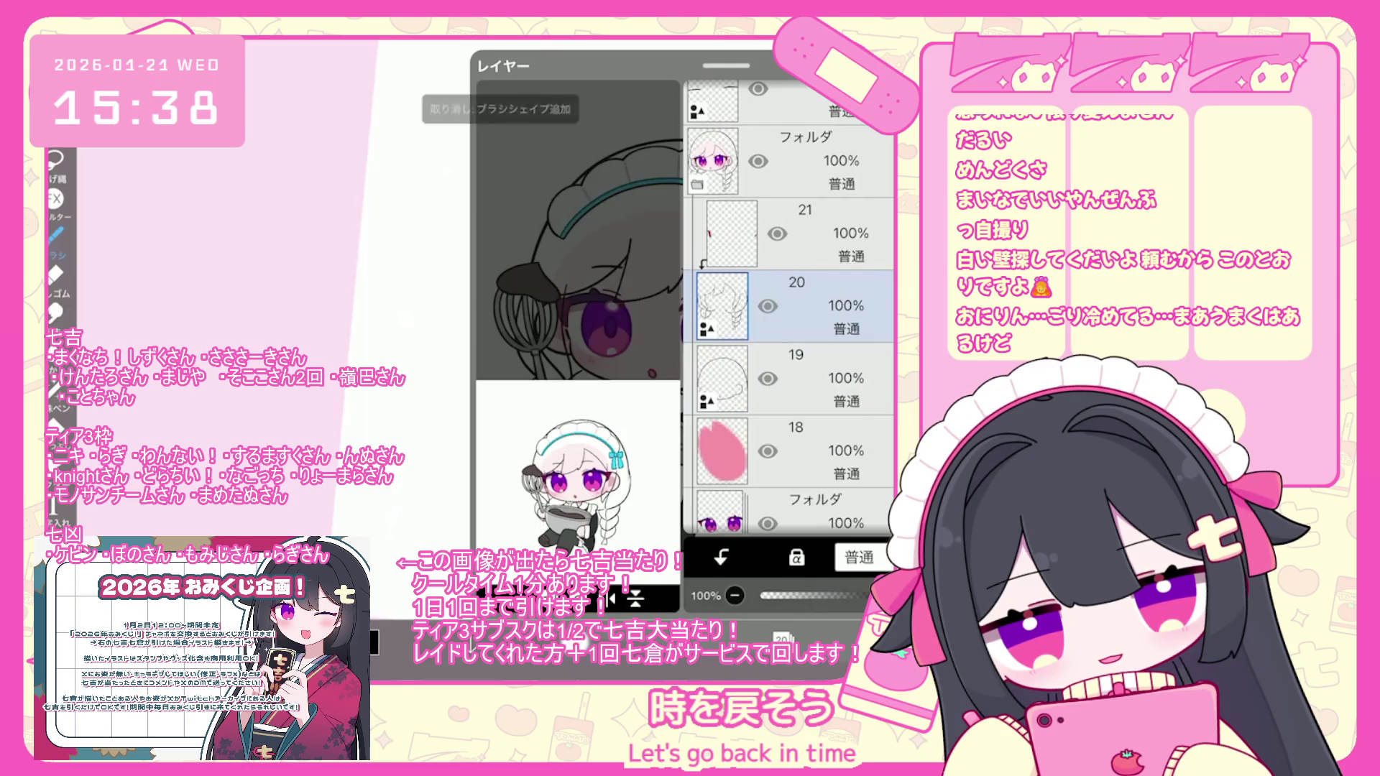
key("ctrl+z")
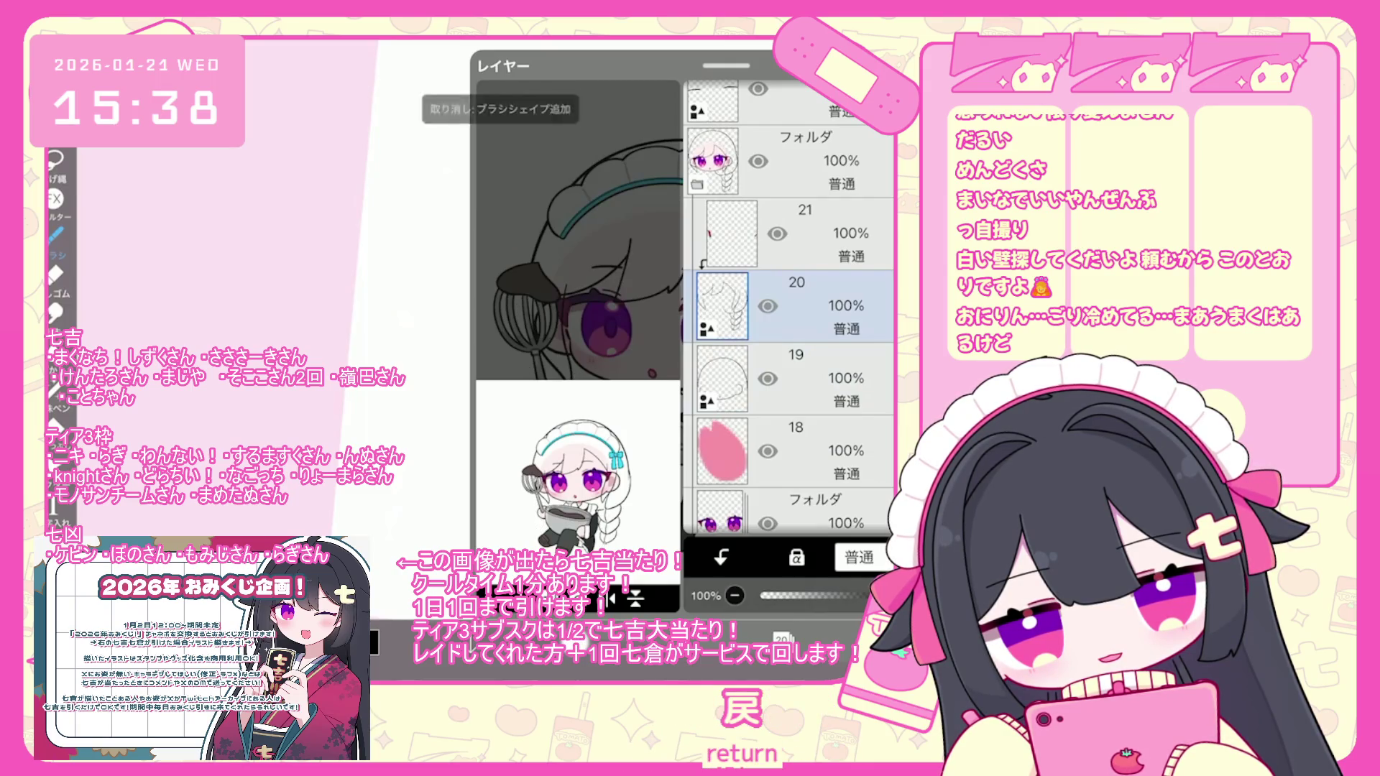
key("ctrl+z")
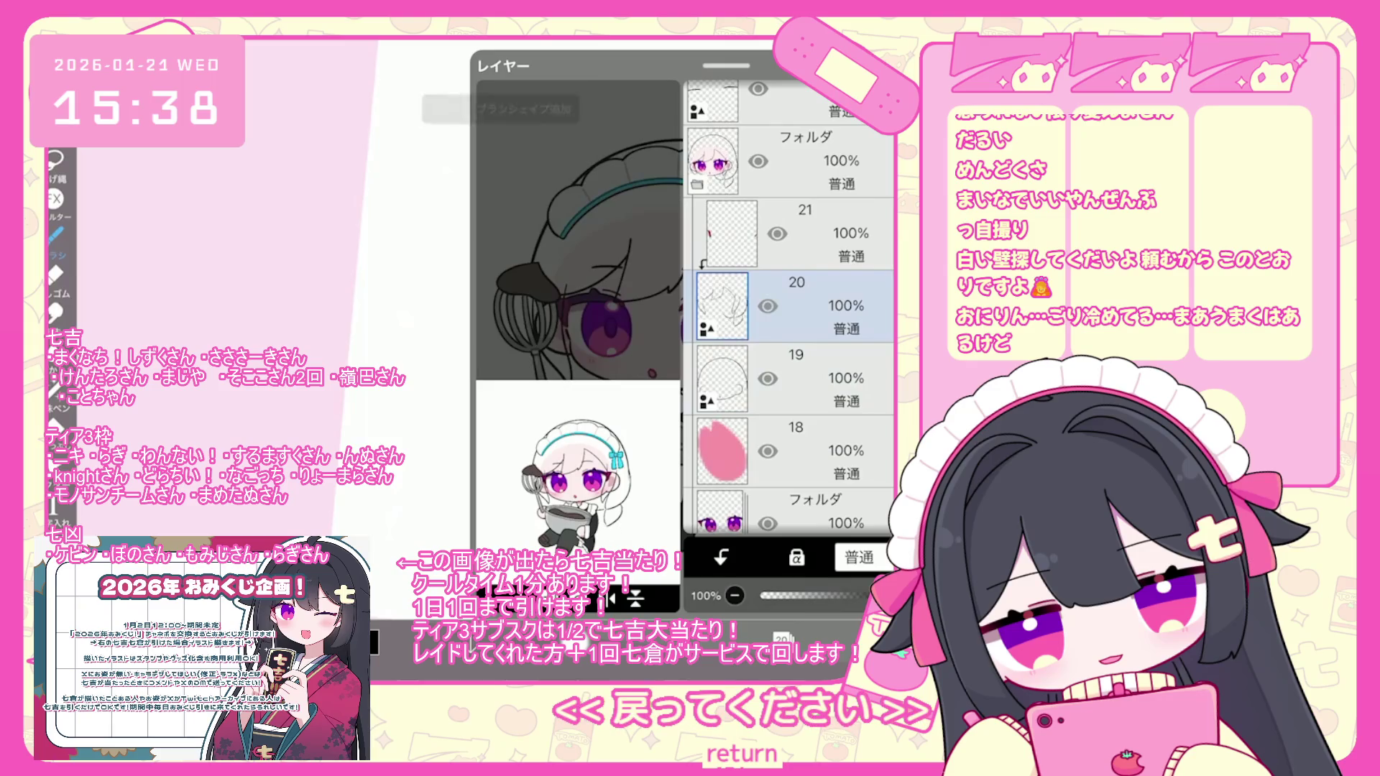
key("ctrl+z")
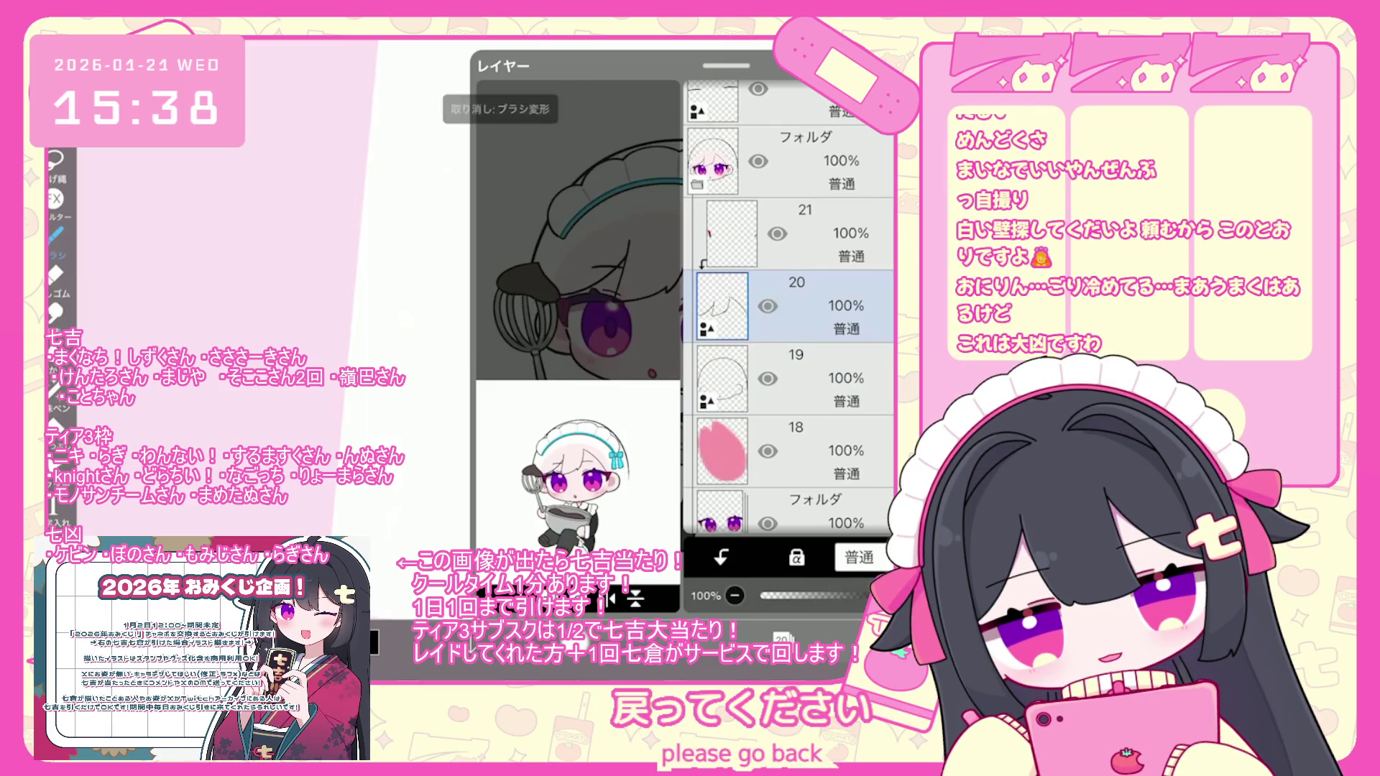
key("ctrl+z")
key("ctrl+shift+z")
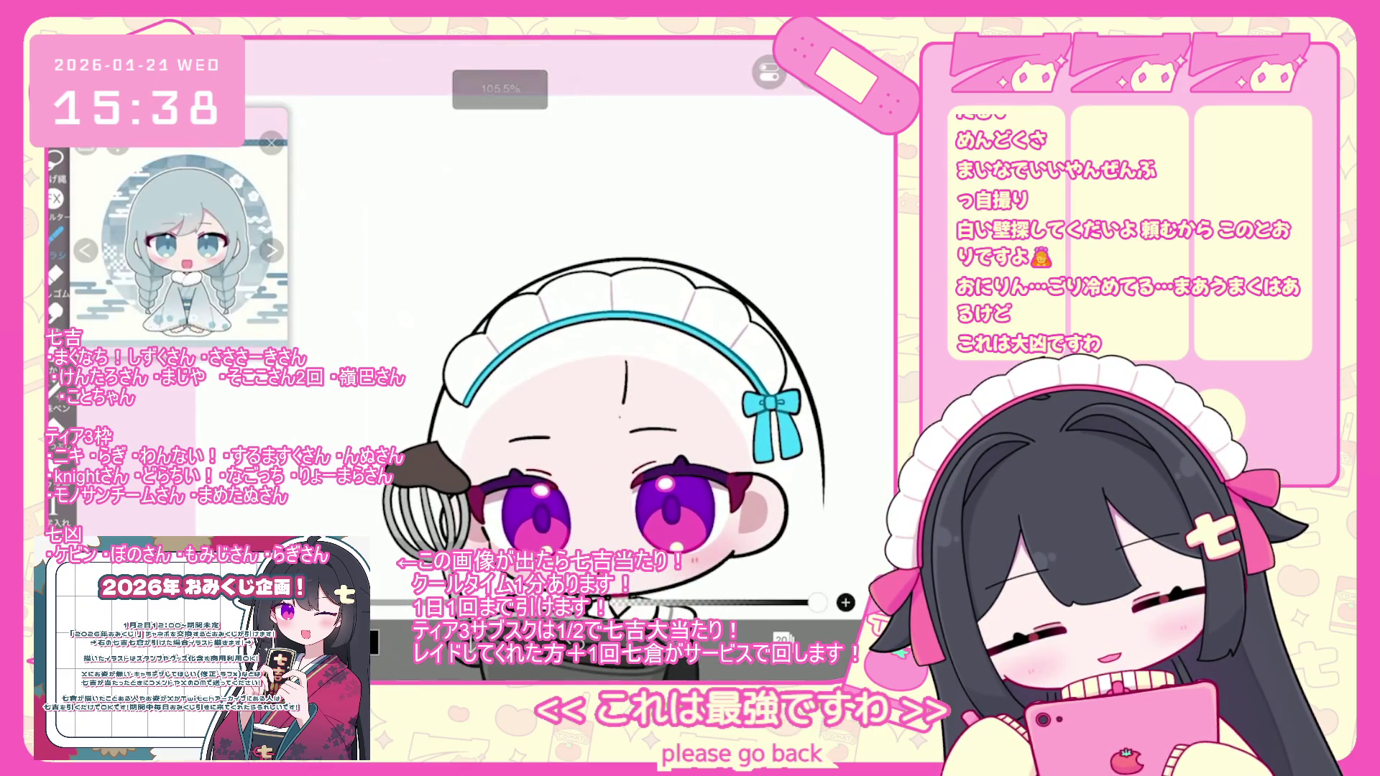
key("ctrl+z")
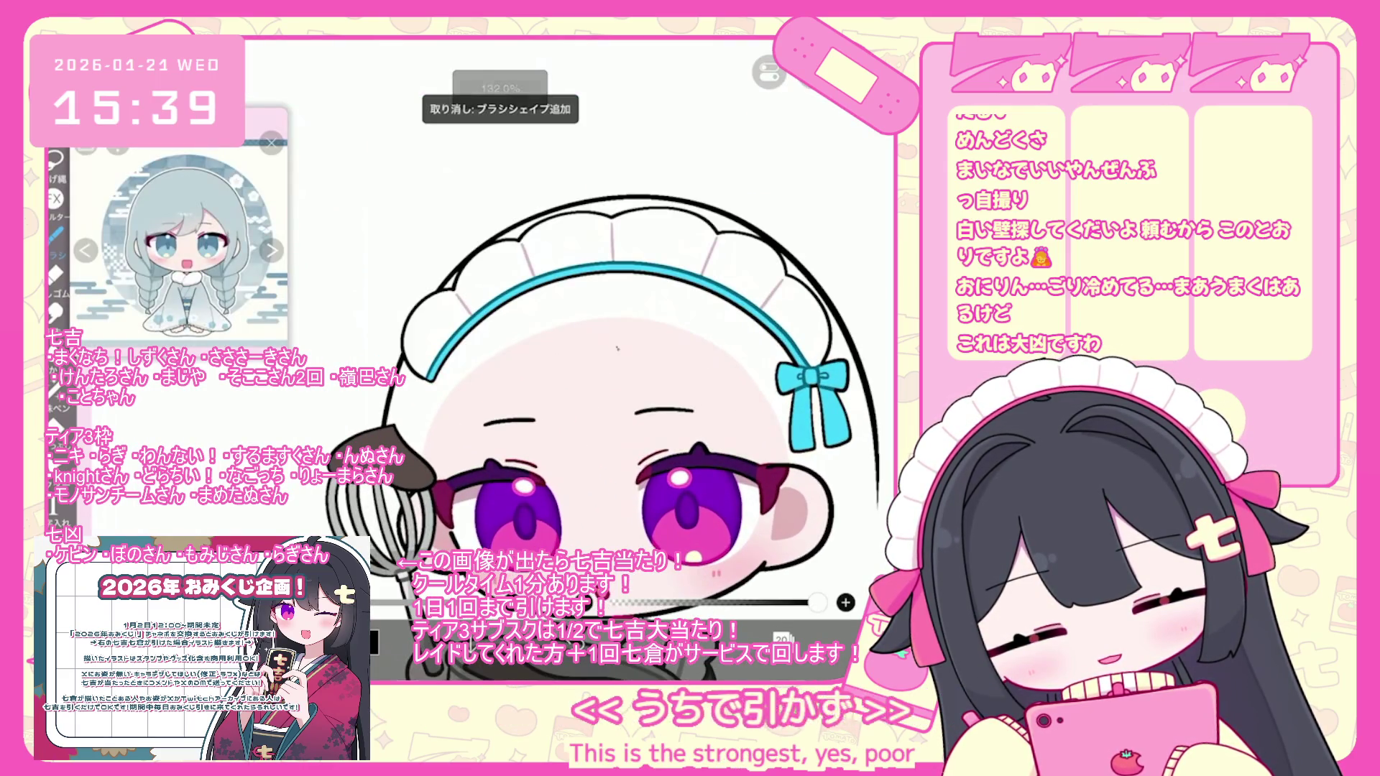
- Draw a hair strand down the forehead twice, undoing each attempt
left_click_drag(618, 348, 597, 478)
key("ctrl+z")
left_click_drag(614, 337, 575, 476)
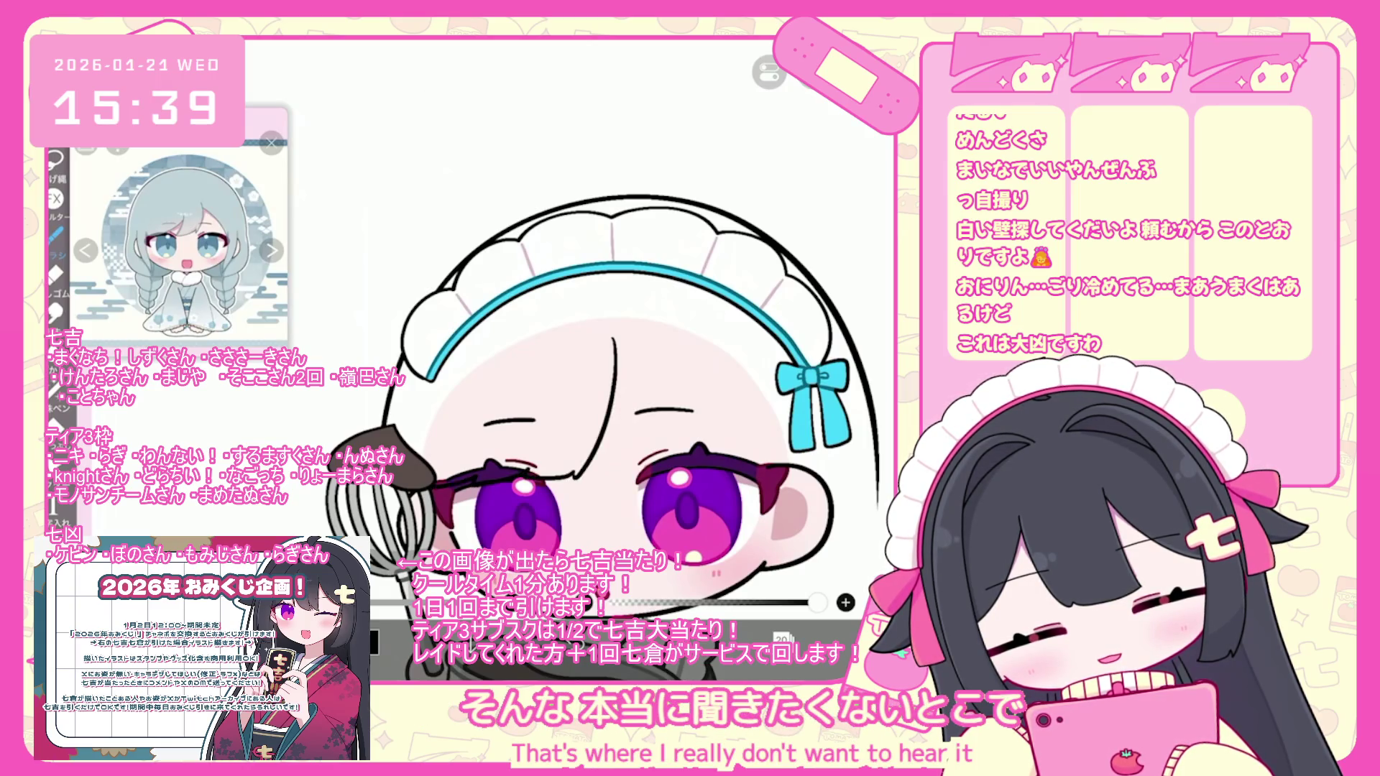
key("ctrl+z")
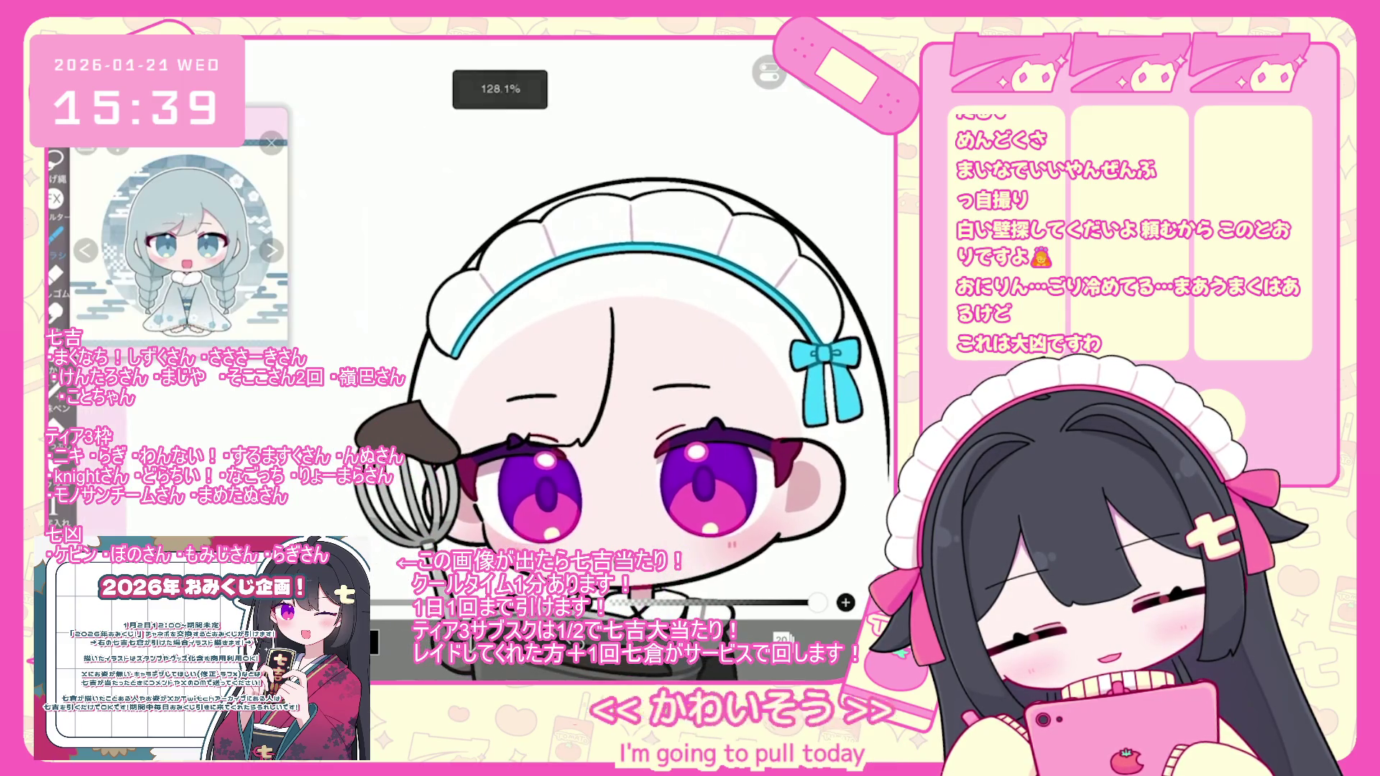
key("ctrl+z")
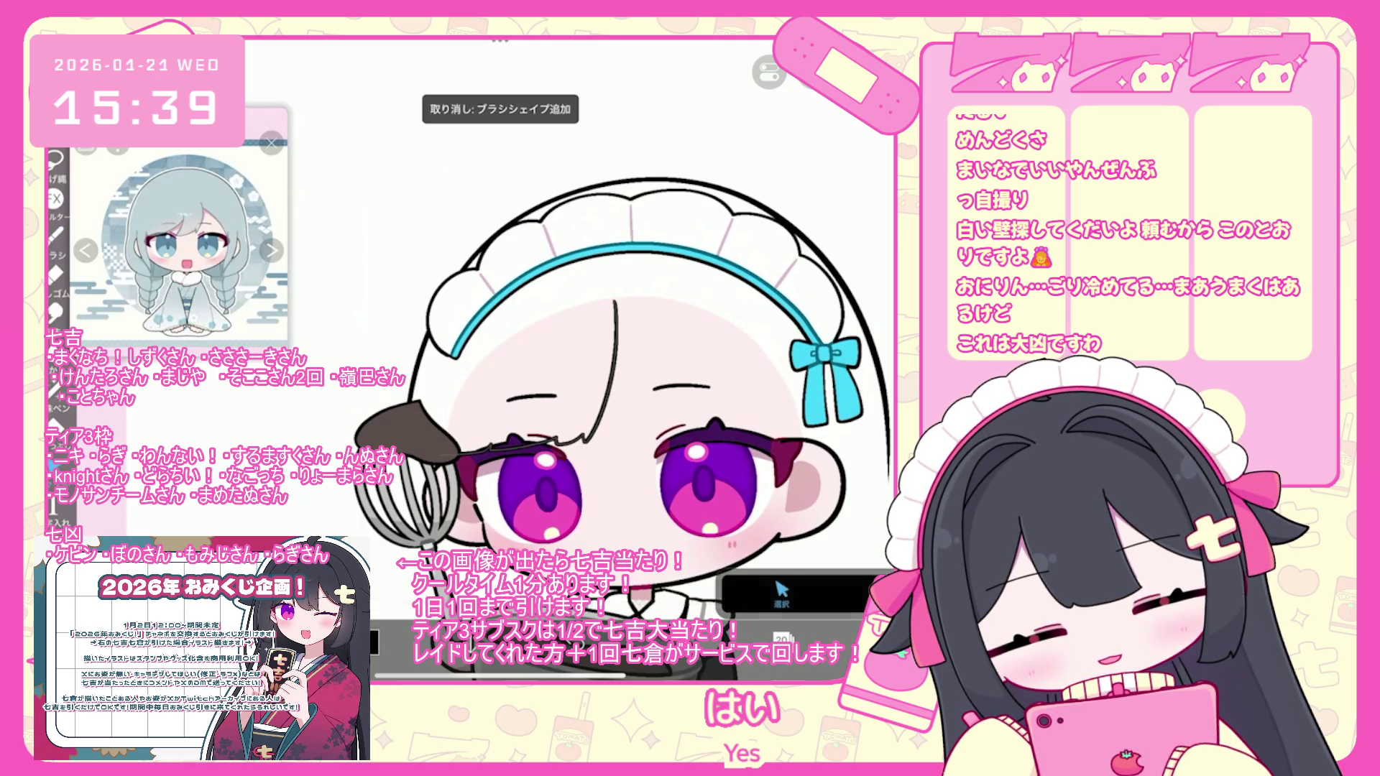
- Select the forehead hair stroke, switch back to the brush and reposition the view over the head
left_click(615, 360)
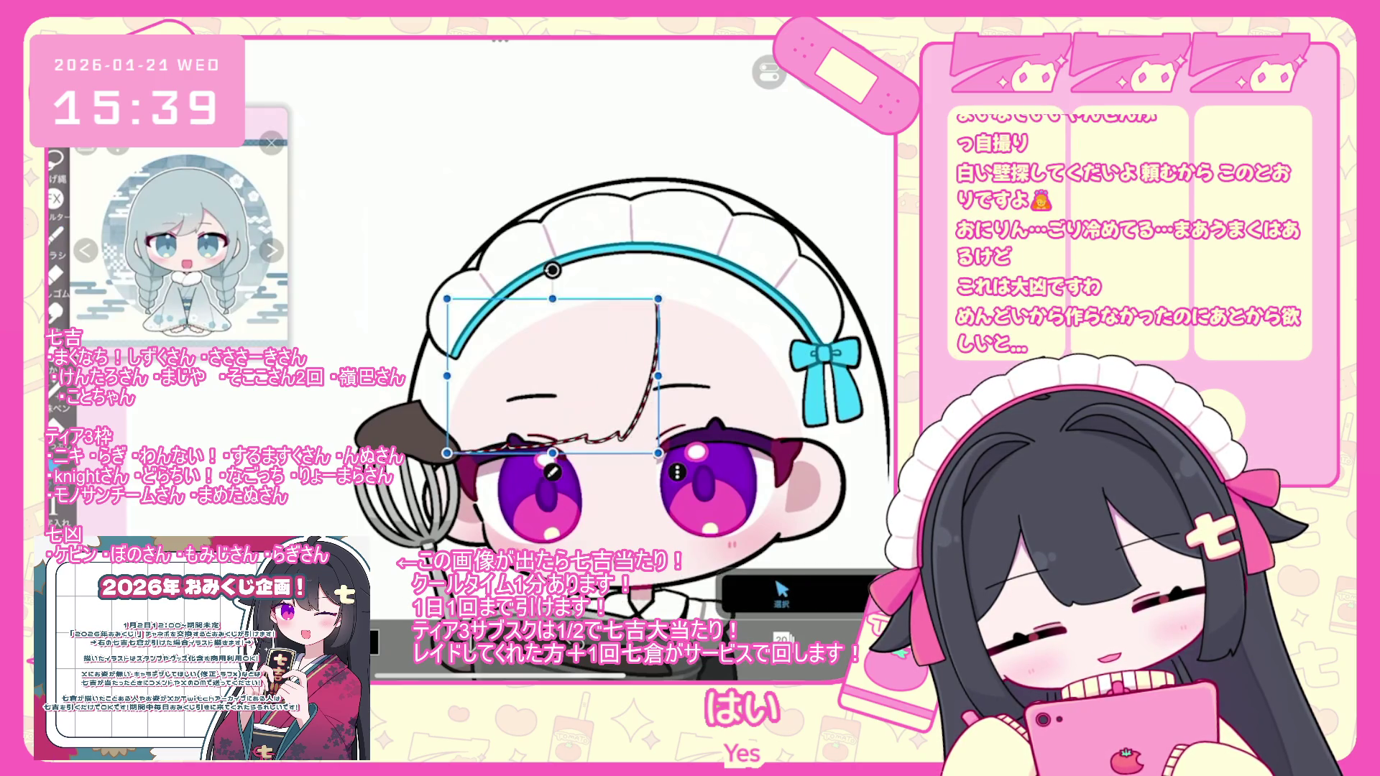
left_click(55, 236)
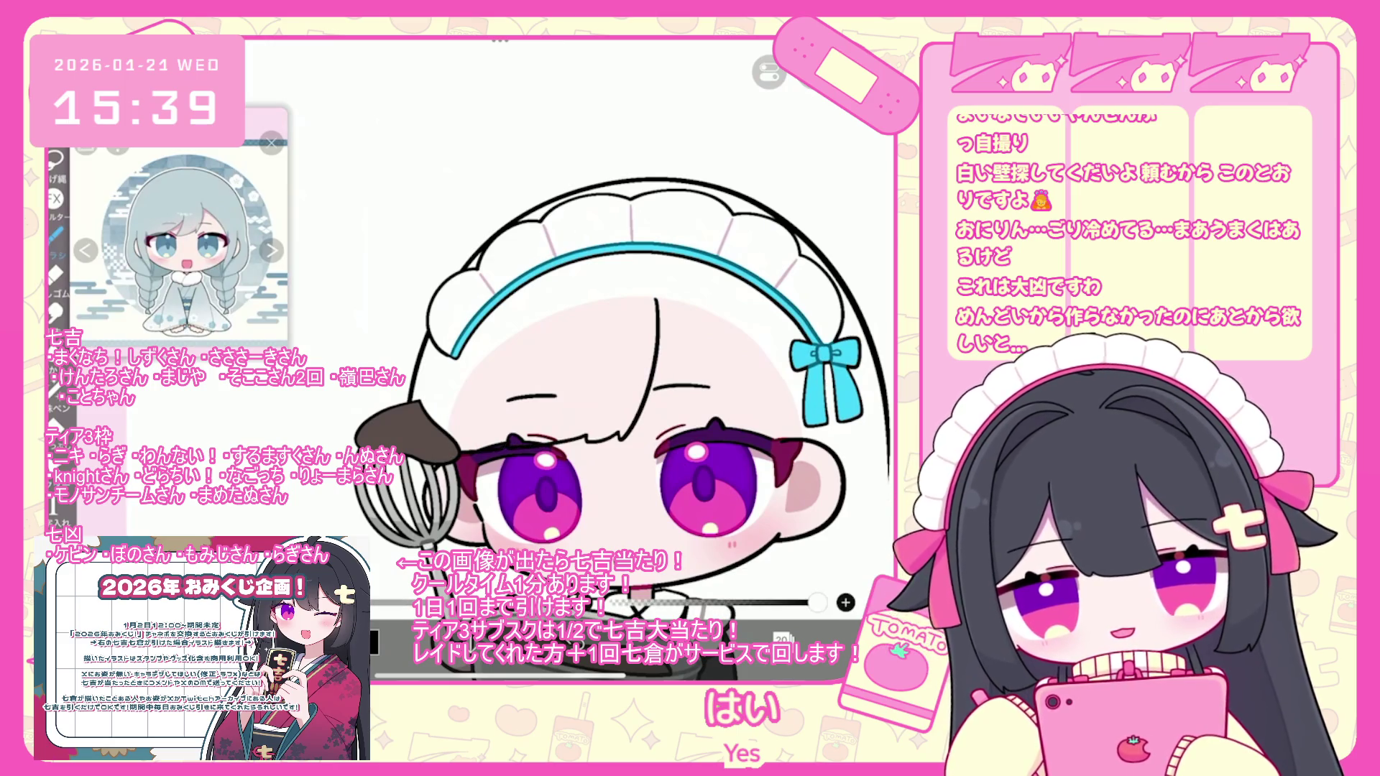
left_click_drag(589, 388, 540, 395)
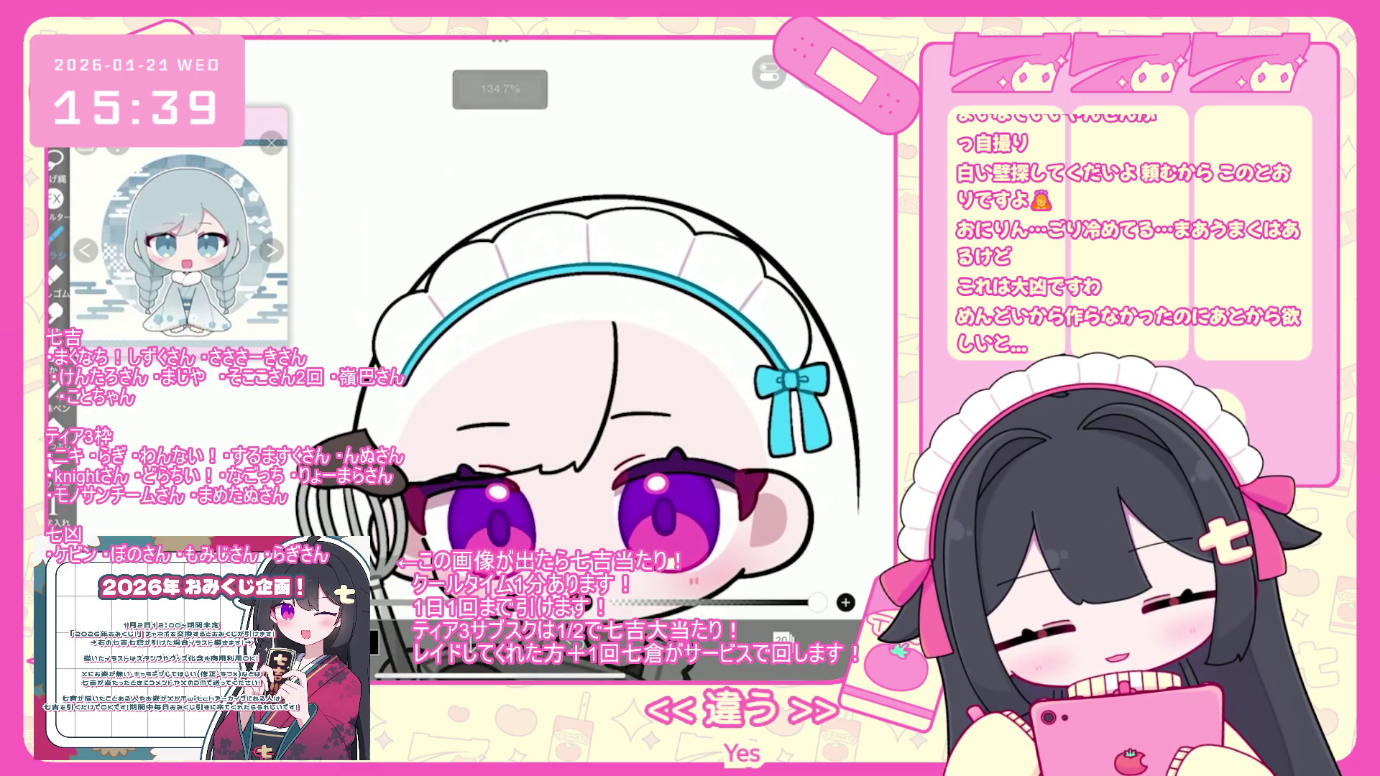
scroll(576, 359, "up", 2)
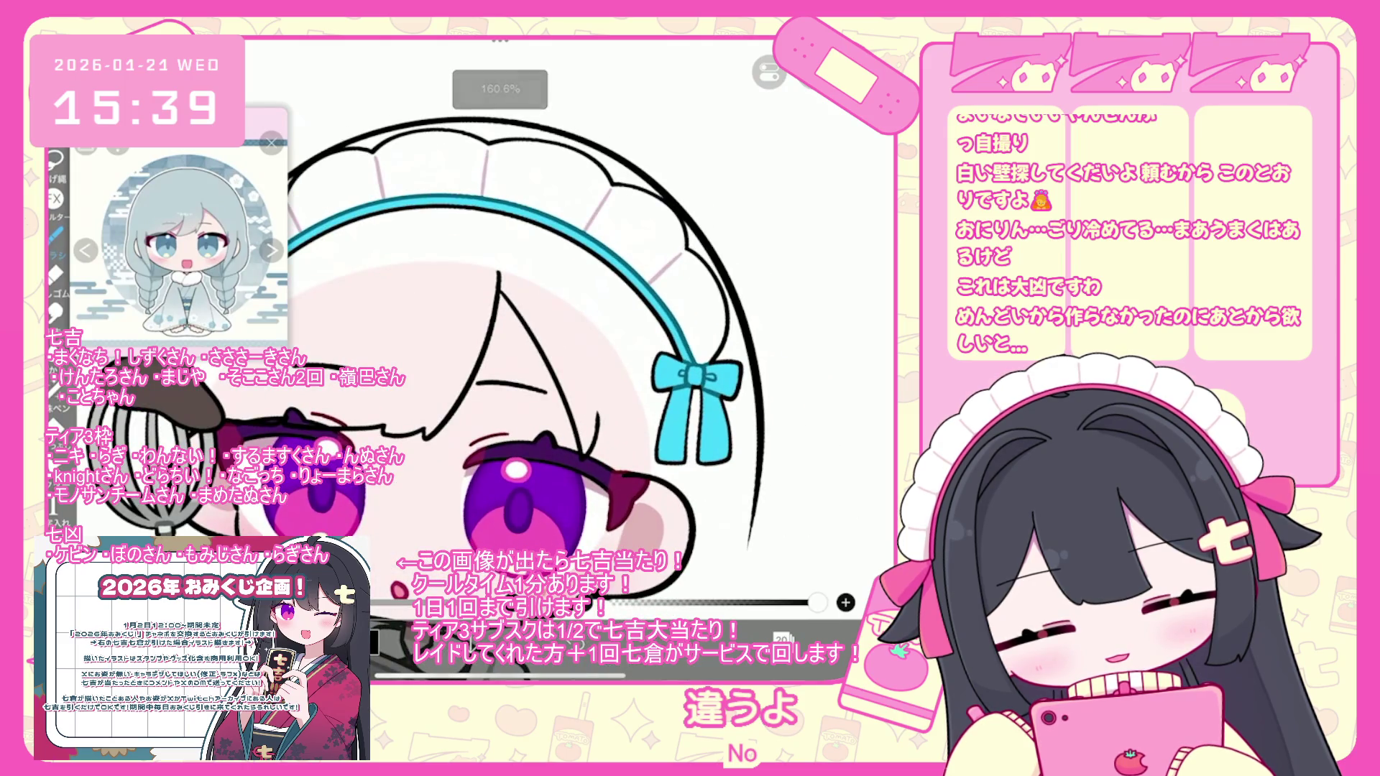
scroll(431, 359, "down", 2)
- Undo the five most recent brush strokes on the right side of the hair
key("ctrl+z")
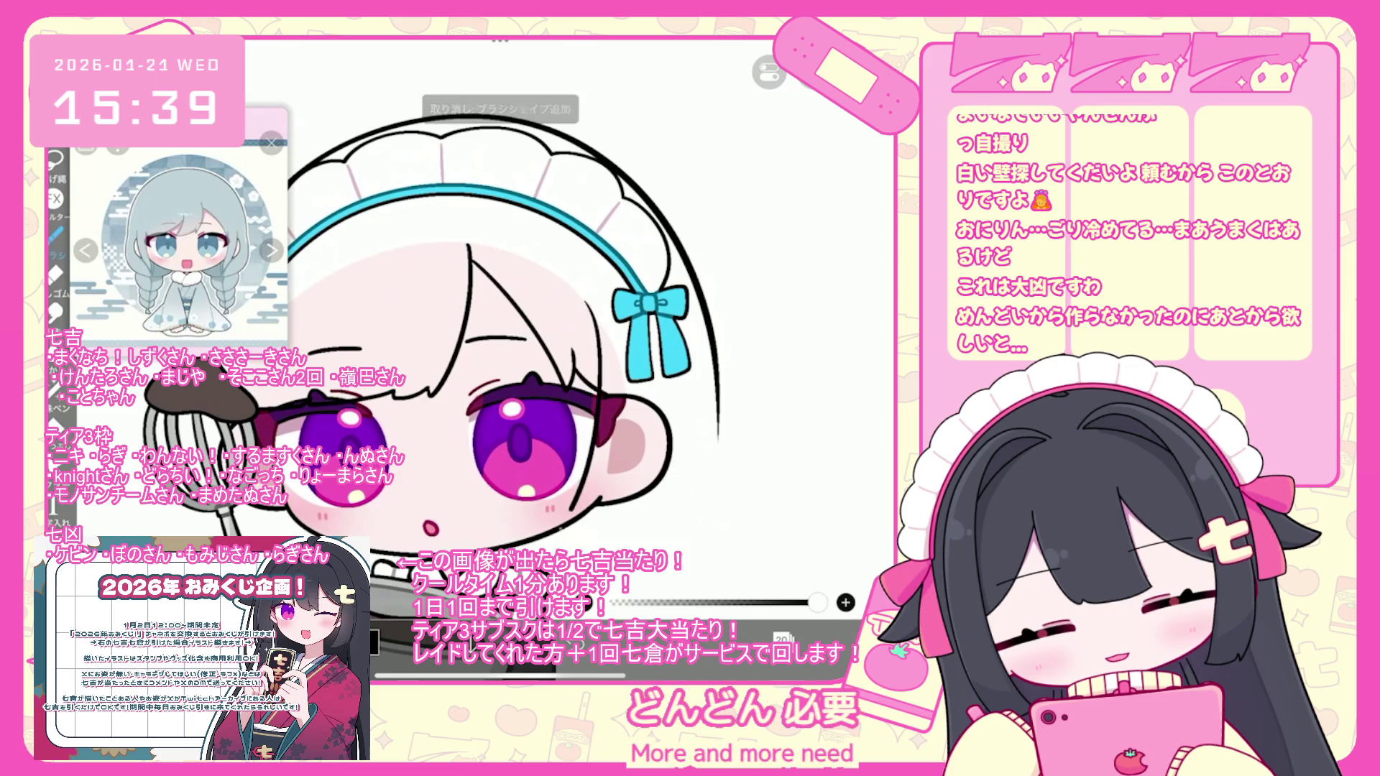
scroll(425, 330, "up", 1)
key("ctrl+z")
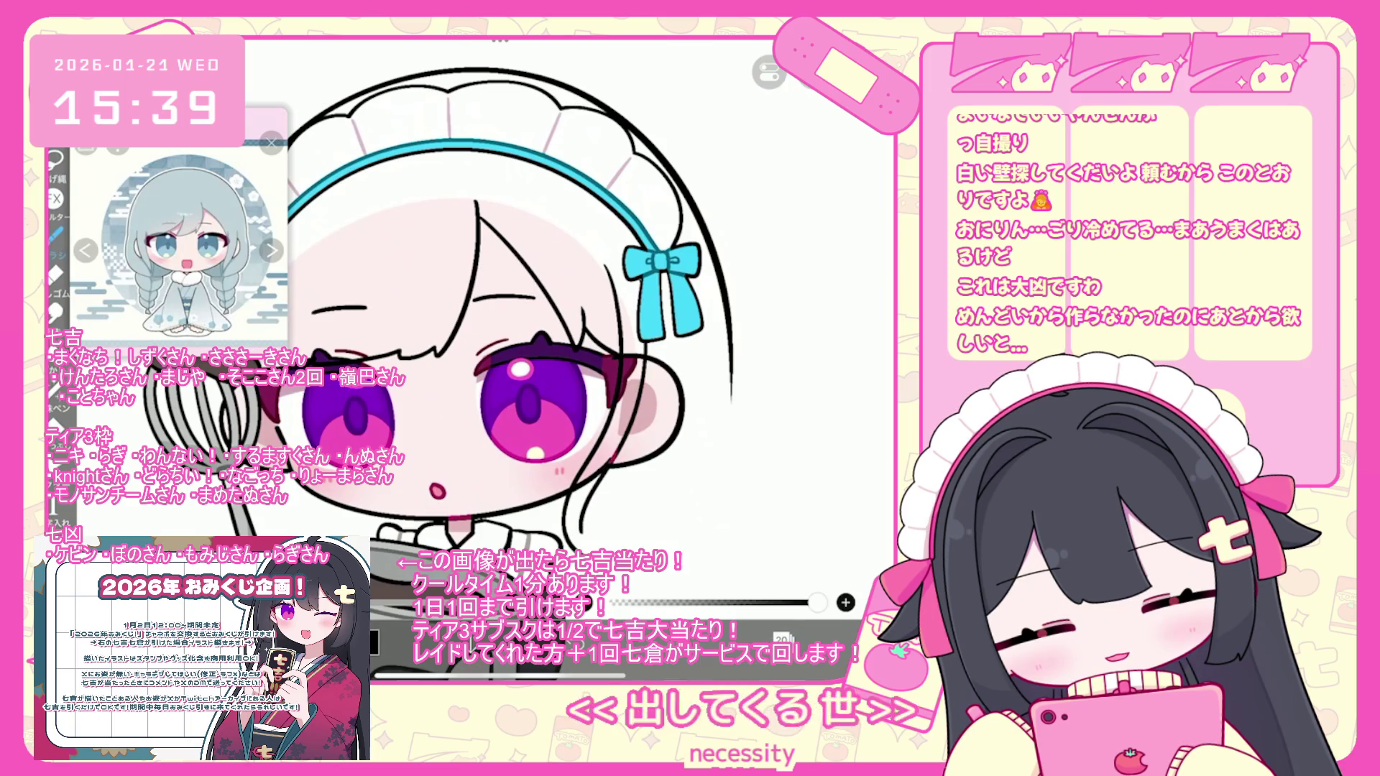
key("ctrl+z")
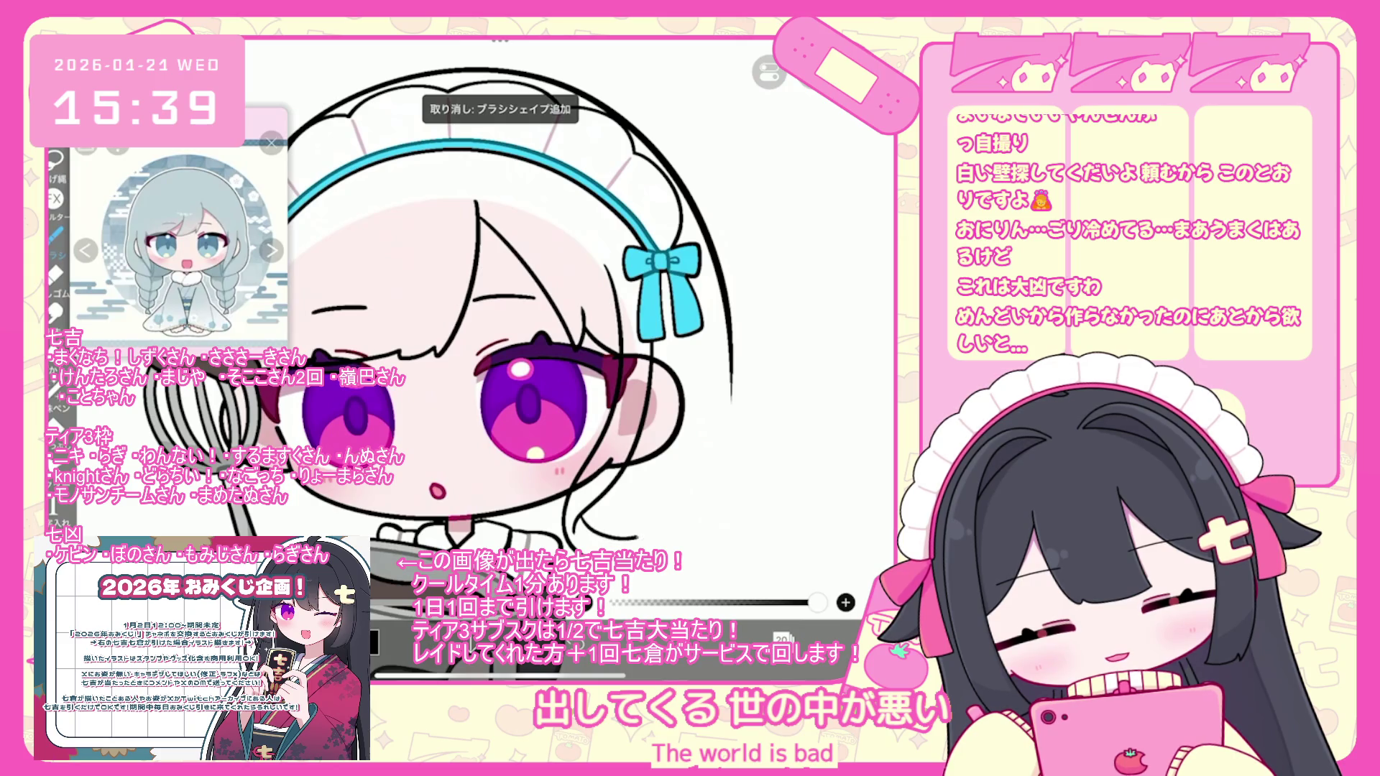
scroll(467, 324, "up", 3)
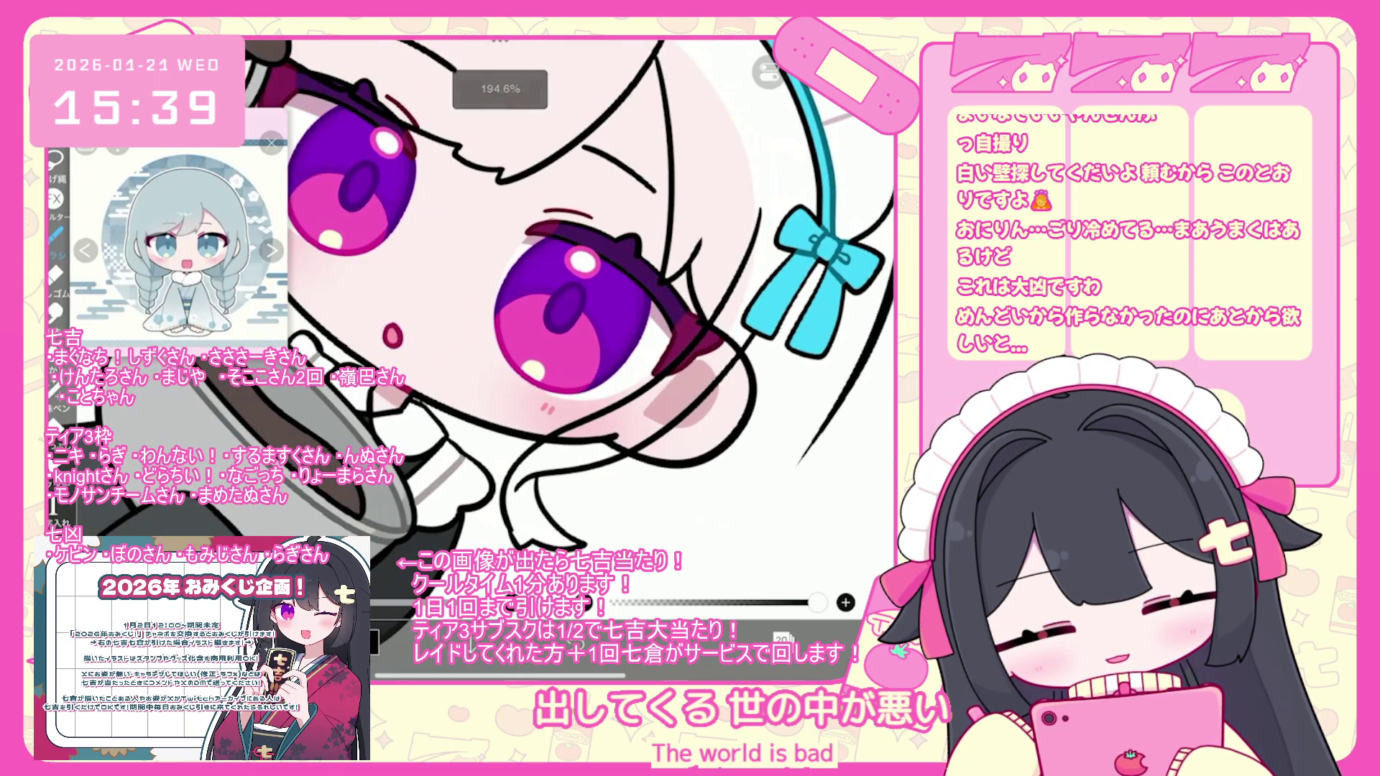
key("ctrl+z")
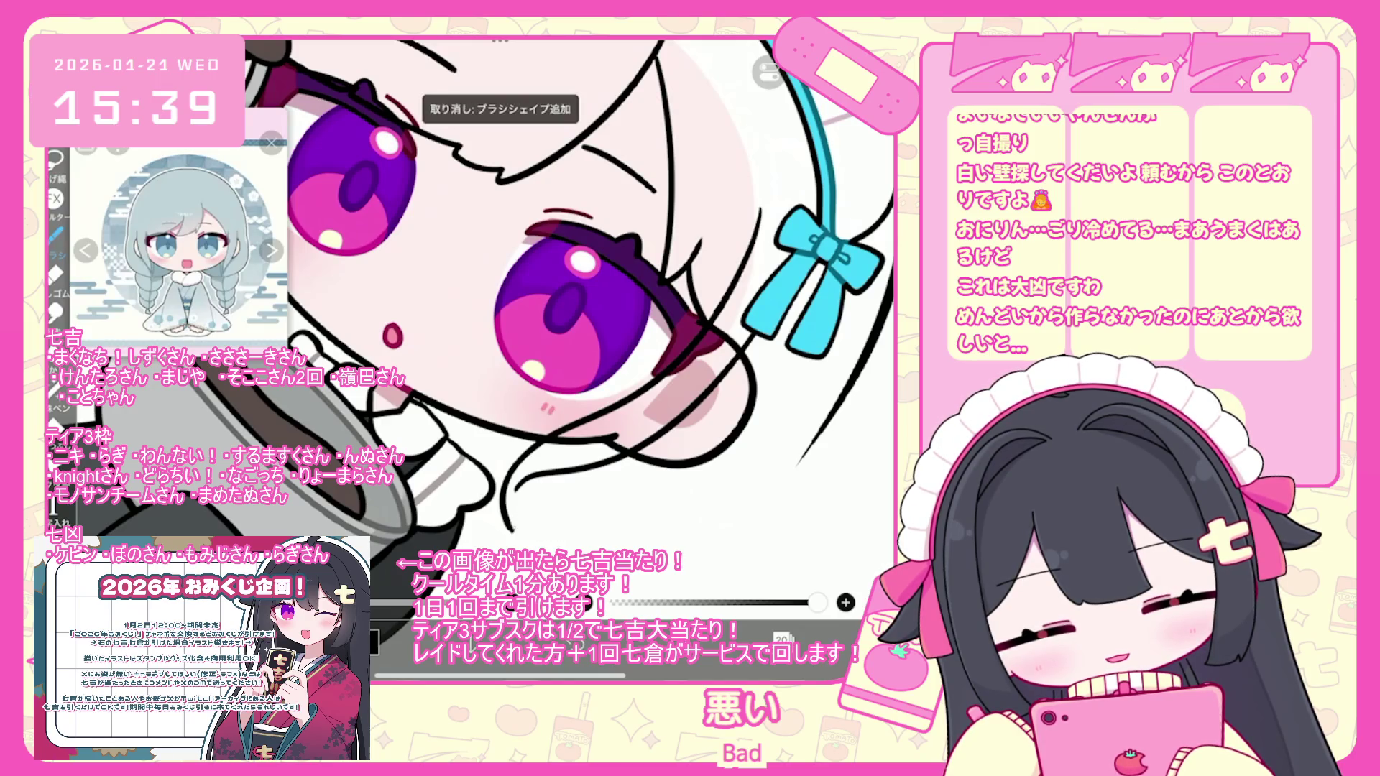
scroll(467, 323, "down", 5)
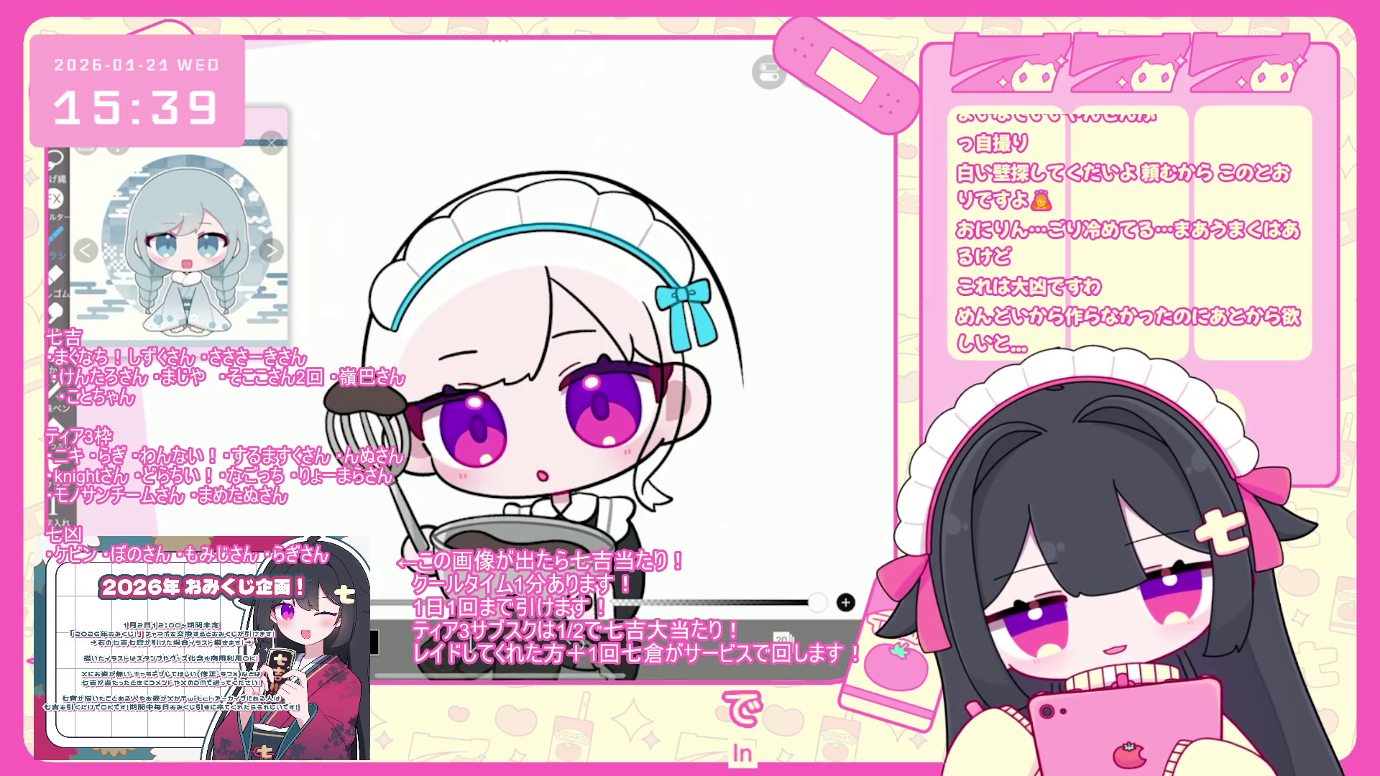
scroll(596, 359, "up", 2)
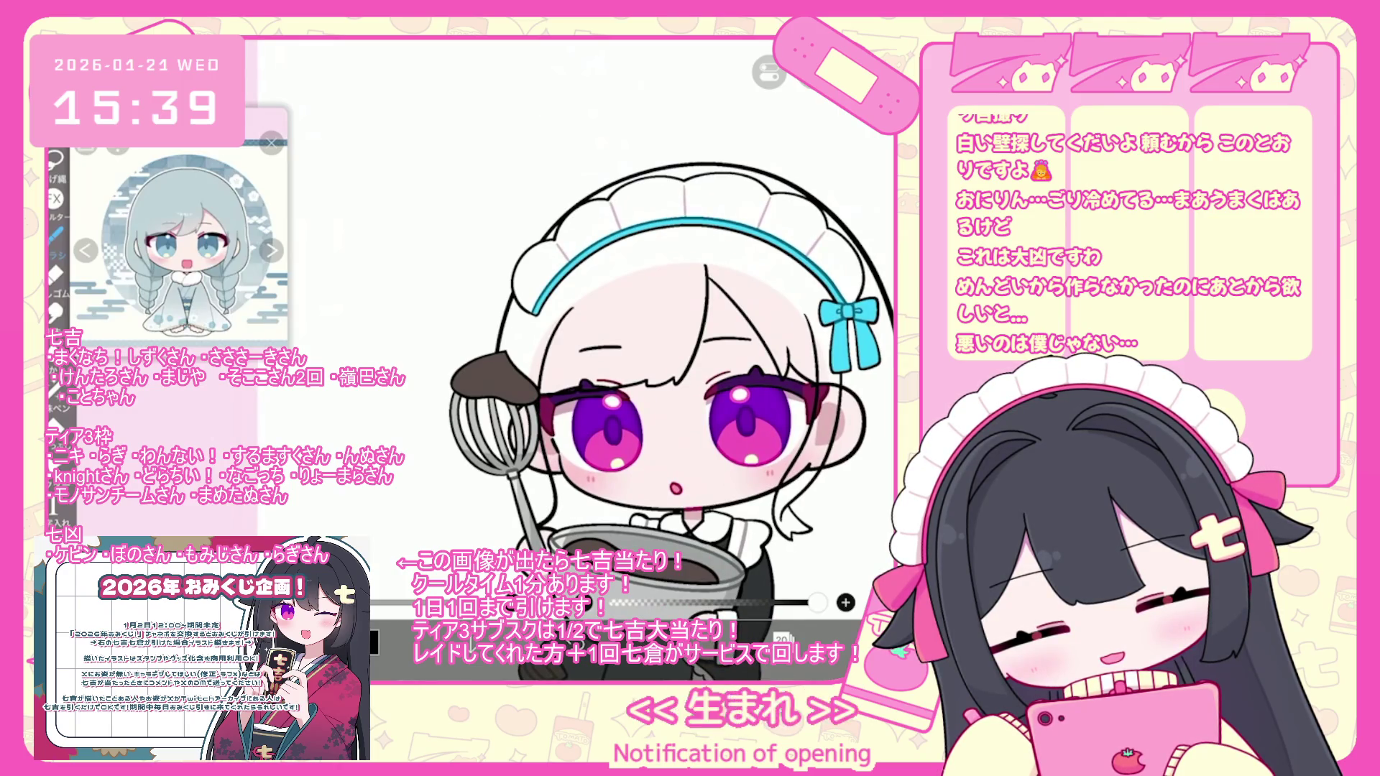
key("ctrl+z")
- Undo two more right-side hair strokes while zooming to check the line art
scroll(672, 360, "up", 1)
scroll(674, 377, "up", 1)
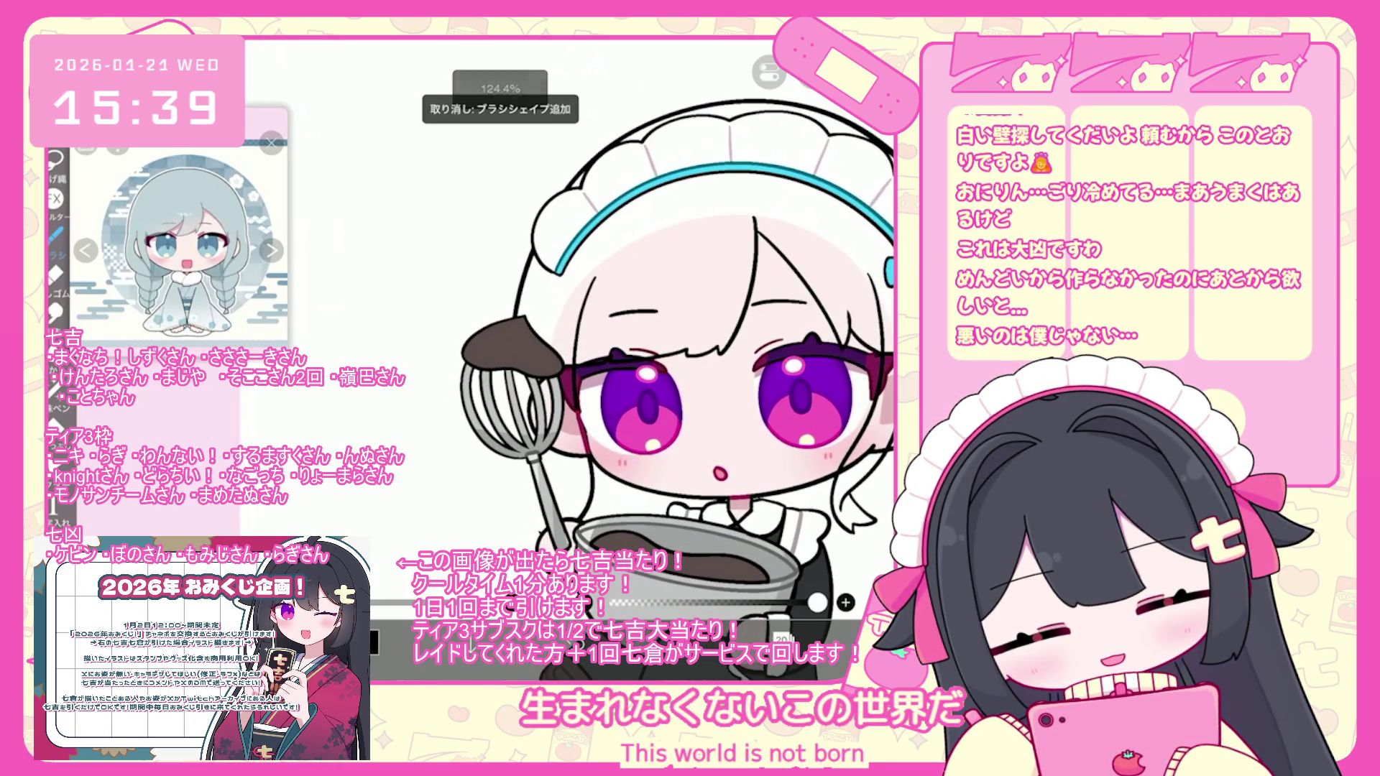
scroll(672, 359, "up", 1)
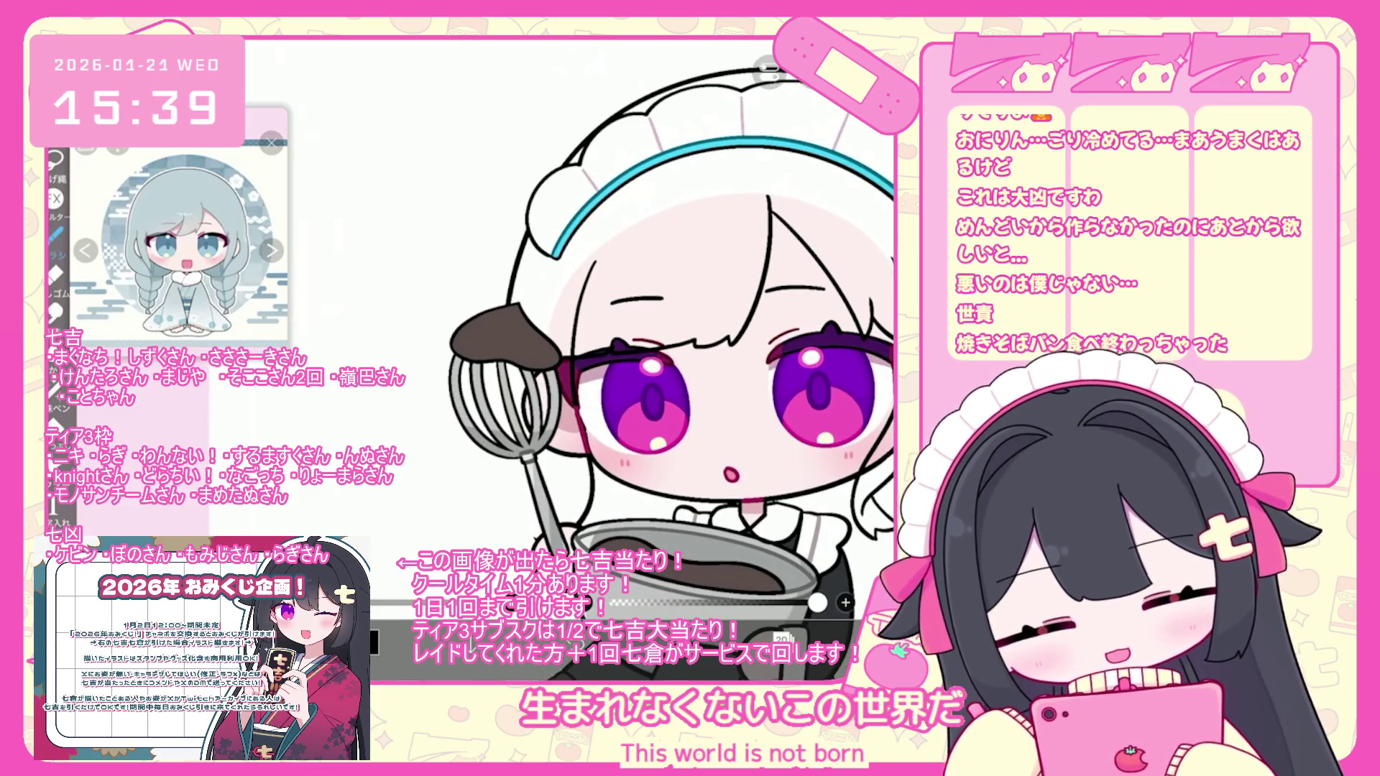
key("ctrl+z")
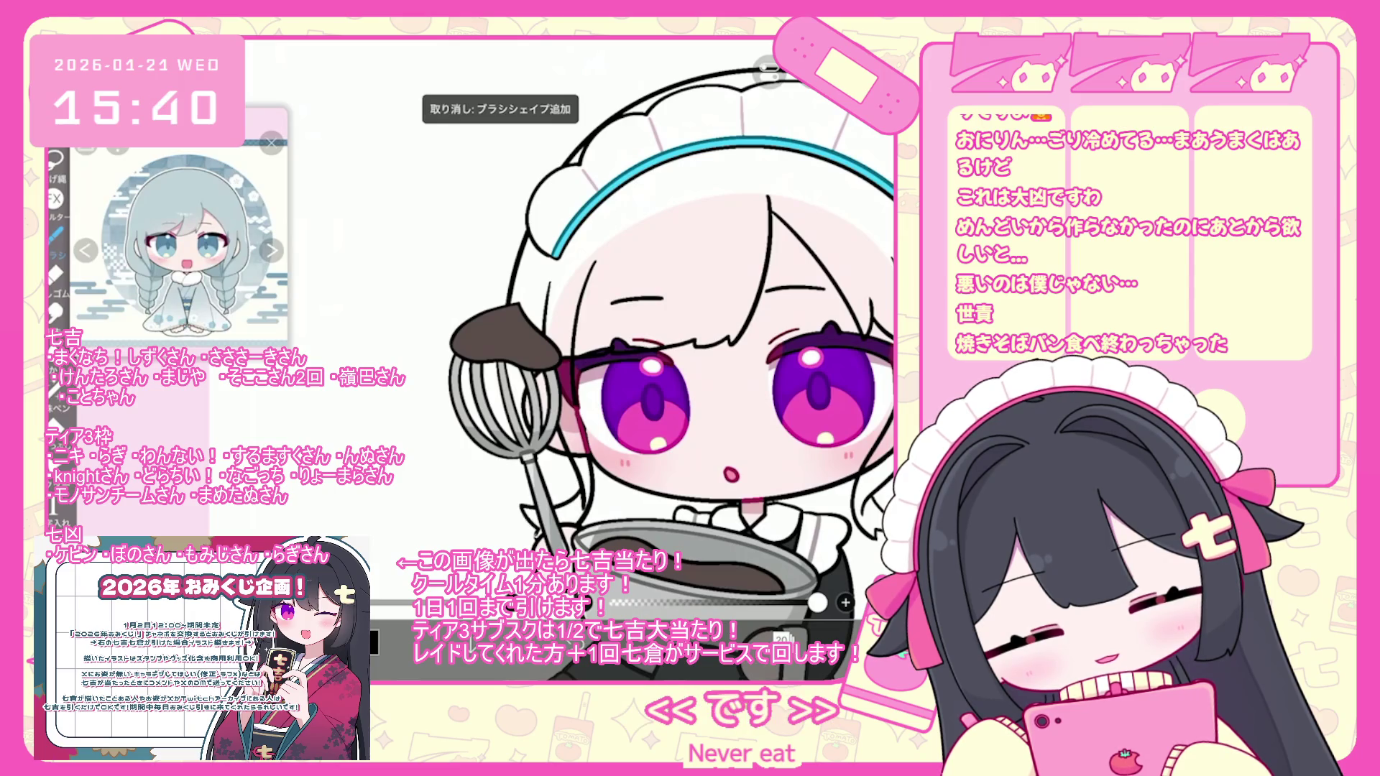
scroll(632, 359, "down", 3)
scroll(633, 402, "up", 2)
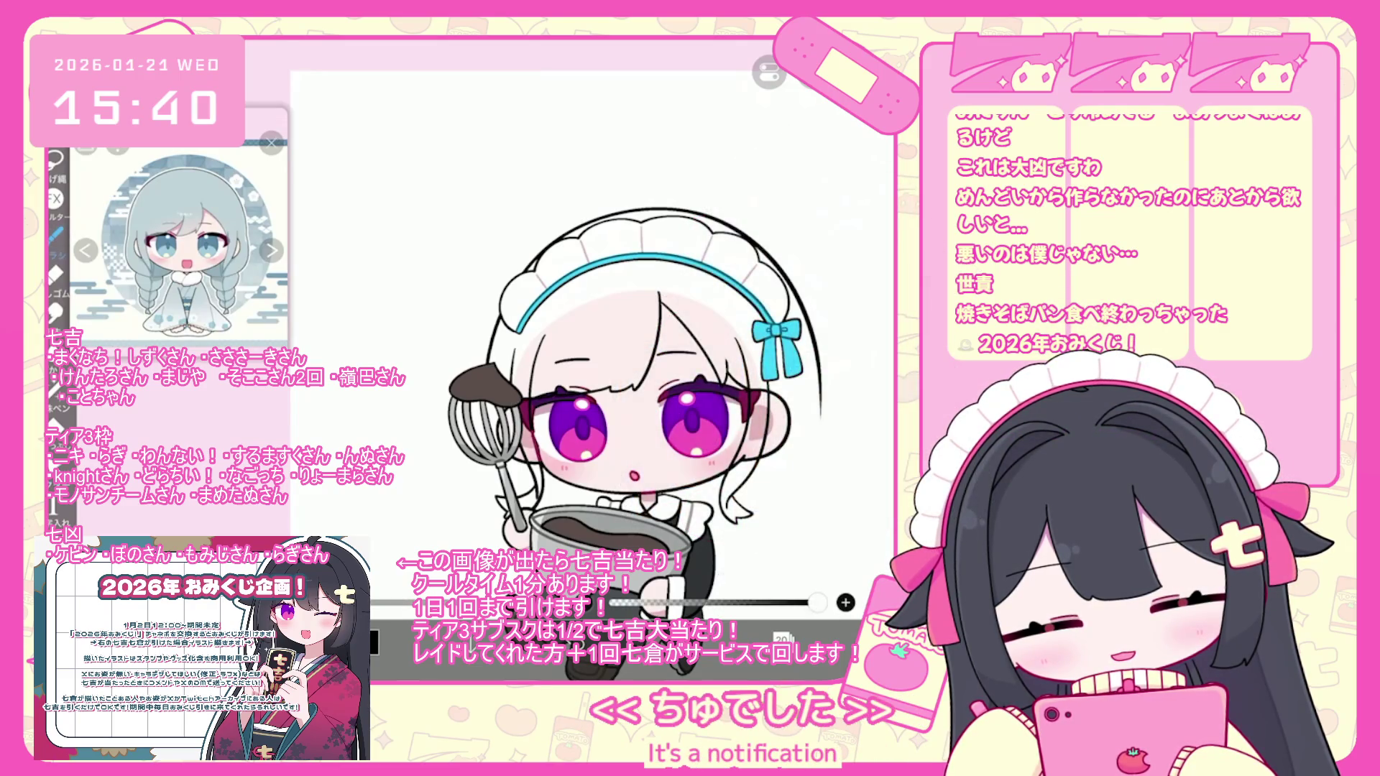
scroll(554, 360, "up", 5)
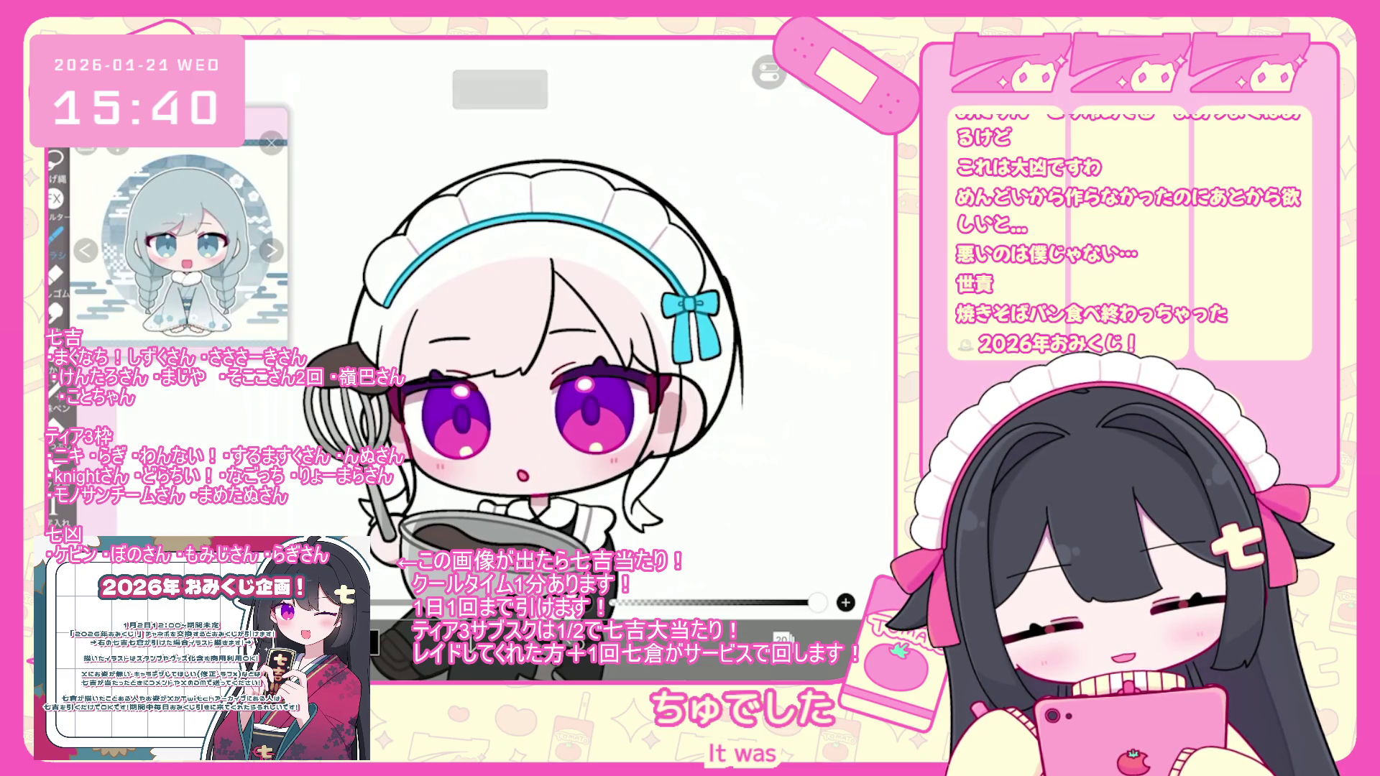
scroll(503, 360, "down", 2)
key("ctrl+z")
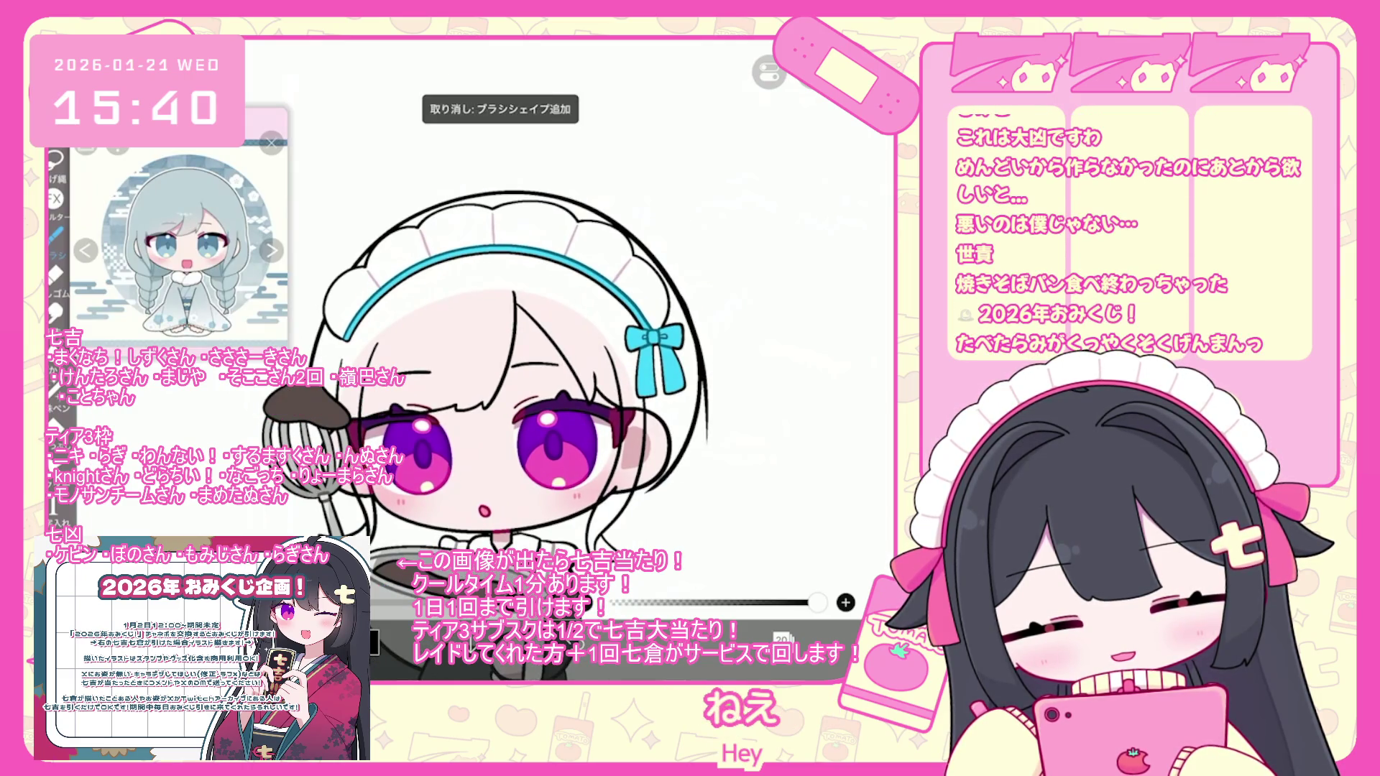
scroll(470, 375, "down", 1)
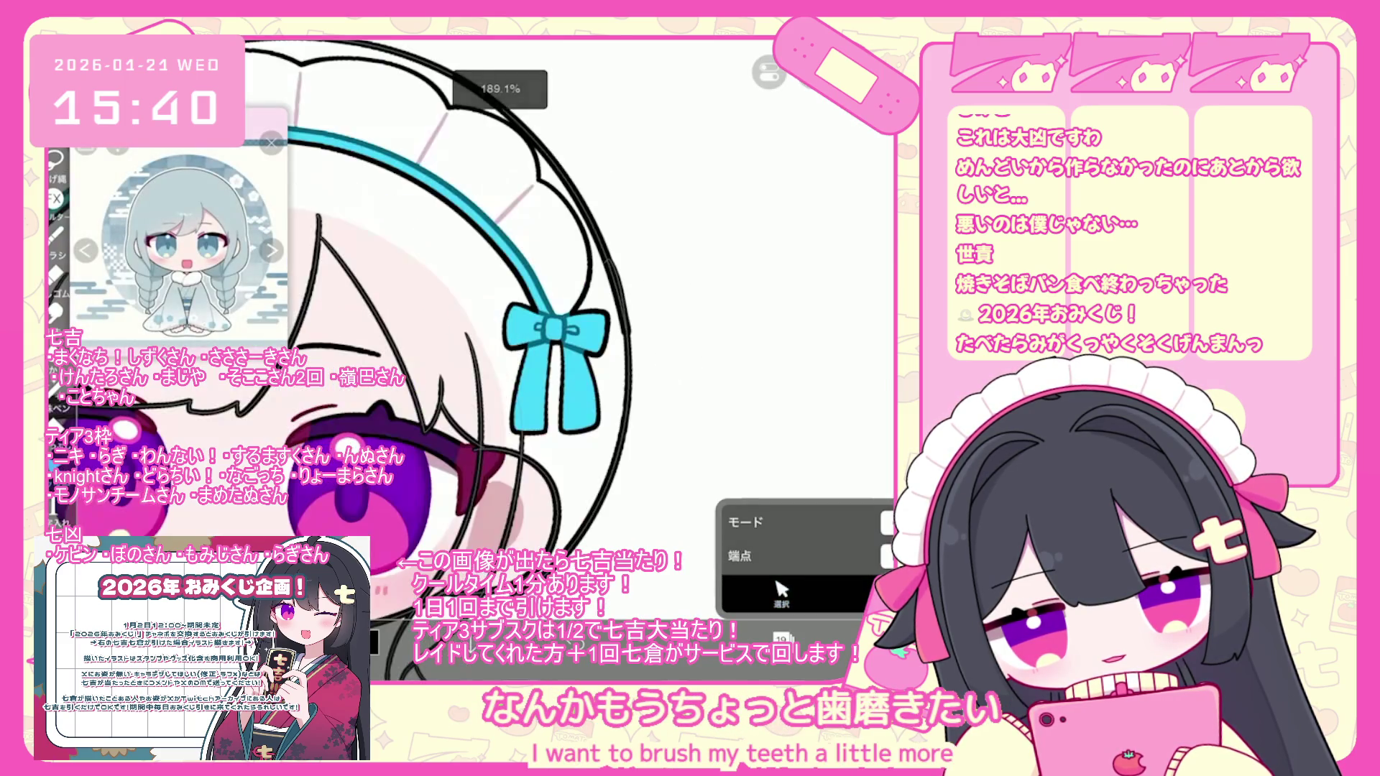
- Undo the recent head outline strokes, including the curve down the head's right side
key("ctrl+z")
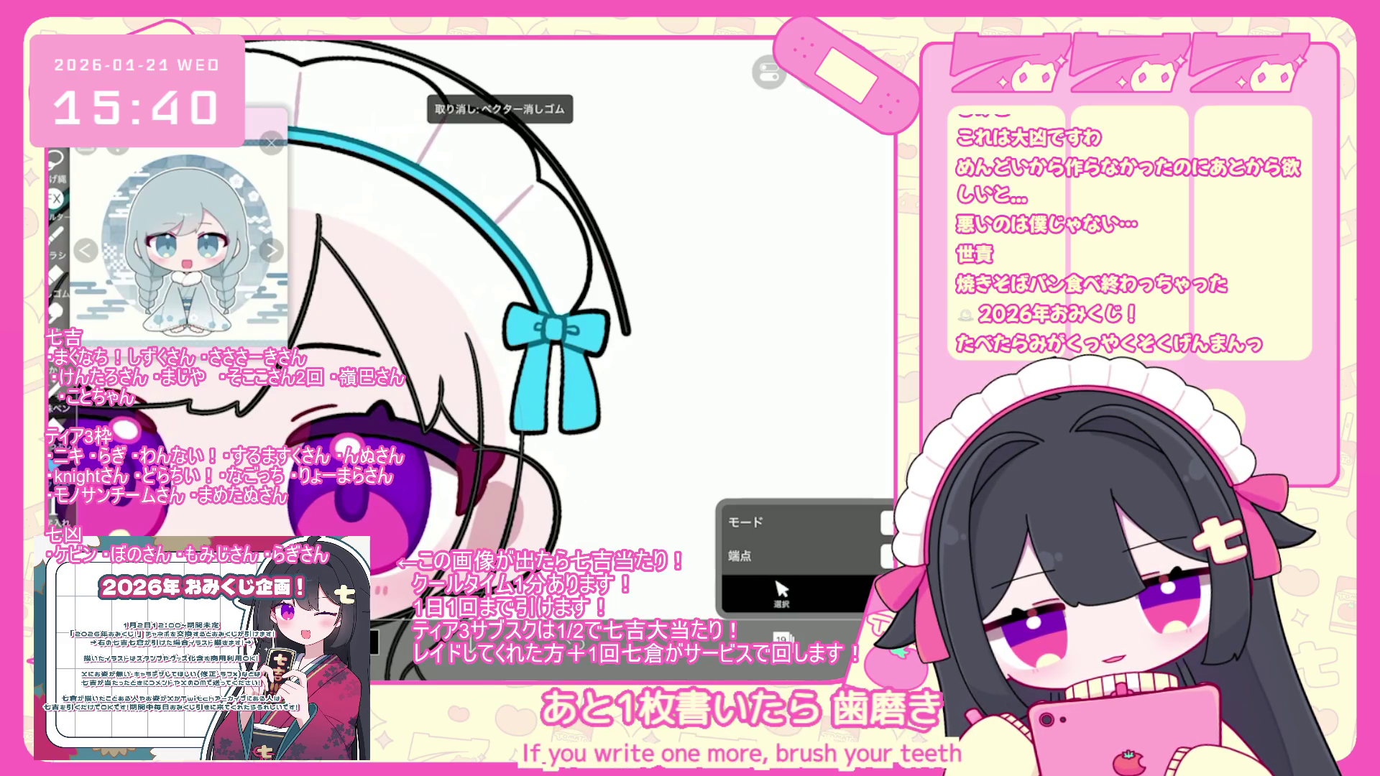
scroll(446, 320, "up", 2)
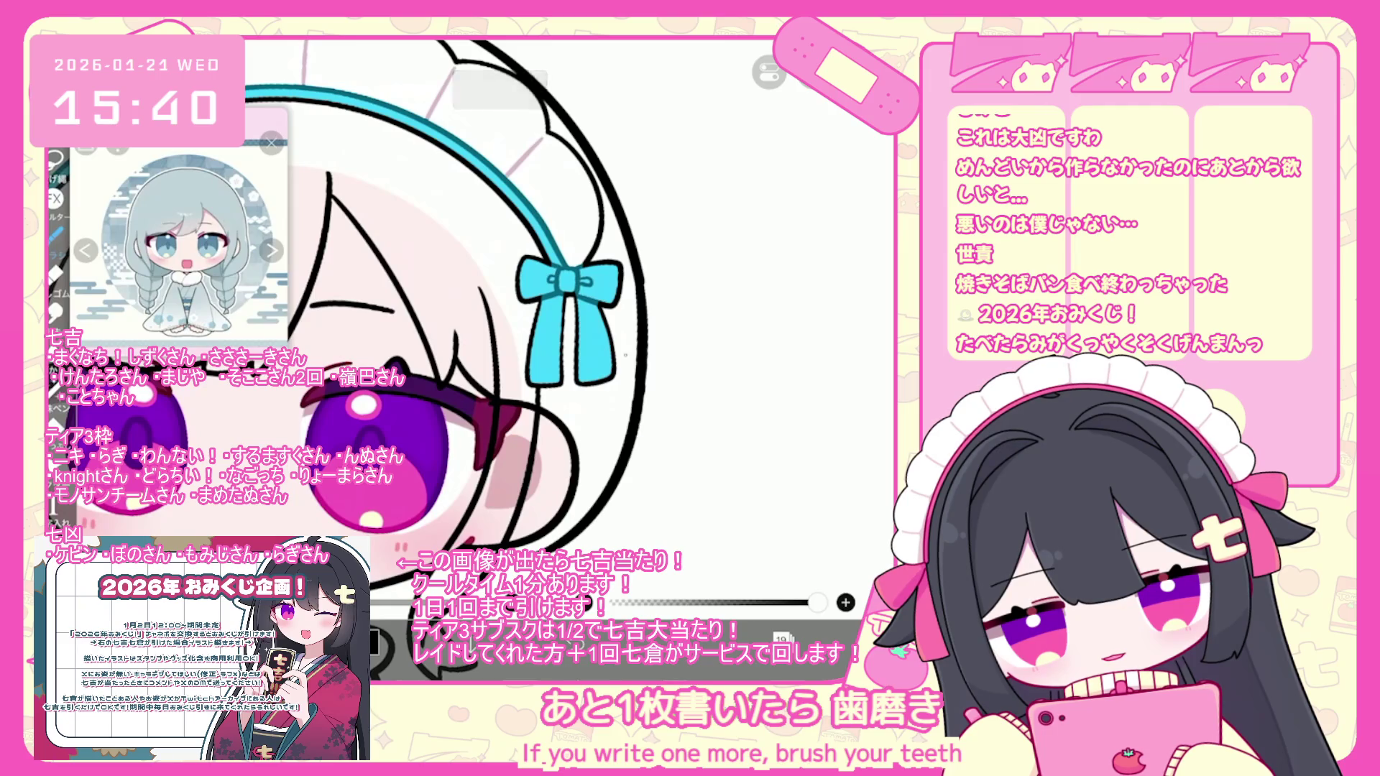
scroll(445, 320, "down", 2)
key("ctrl+z")
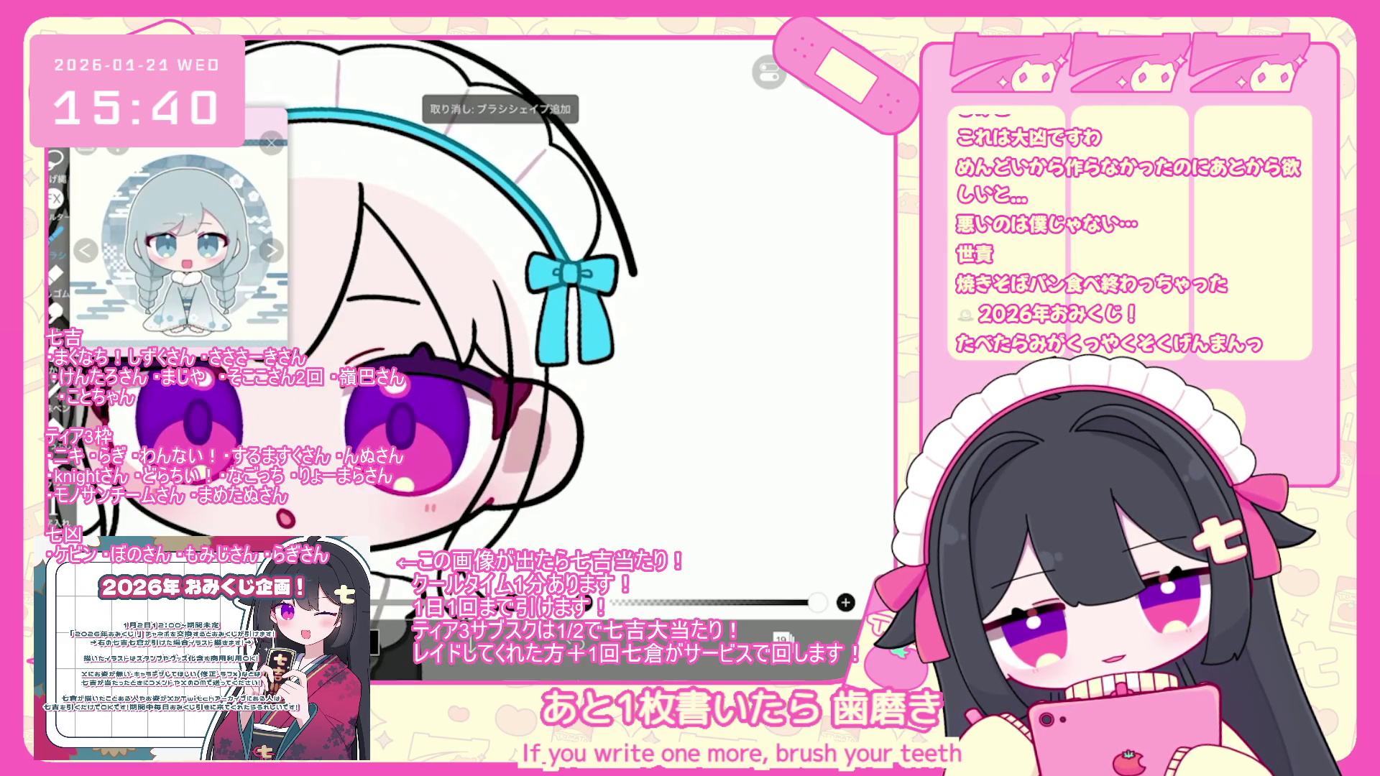
key("ctrl+z")
- Try the lower right head outline three times, discard each attempt, then zoom out
mouse_move(637, 270)
left_mouse_down()
mouse_move(640, 392)
mouse_move(540, 529)
left_mouse_up()
key("ctrl+z")
mouse_move(636, 273)
left_mouse_down()
mouse_move(640, 392)
mouse_move(539, 529)
left_mouse_up()
key("ctrl+z")
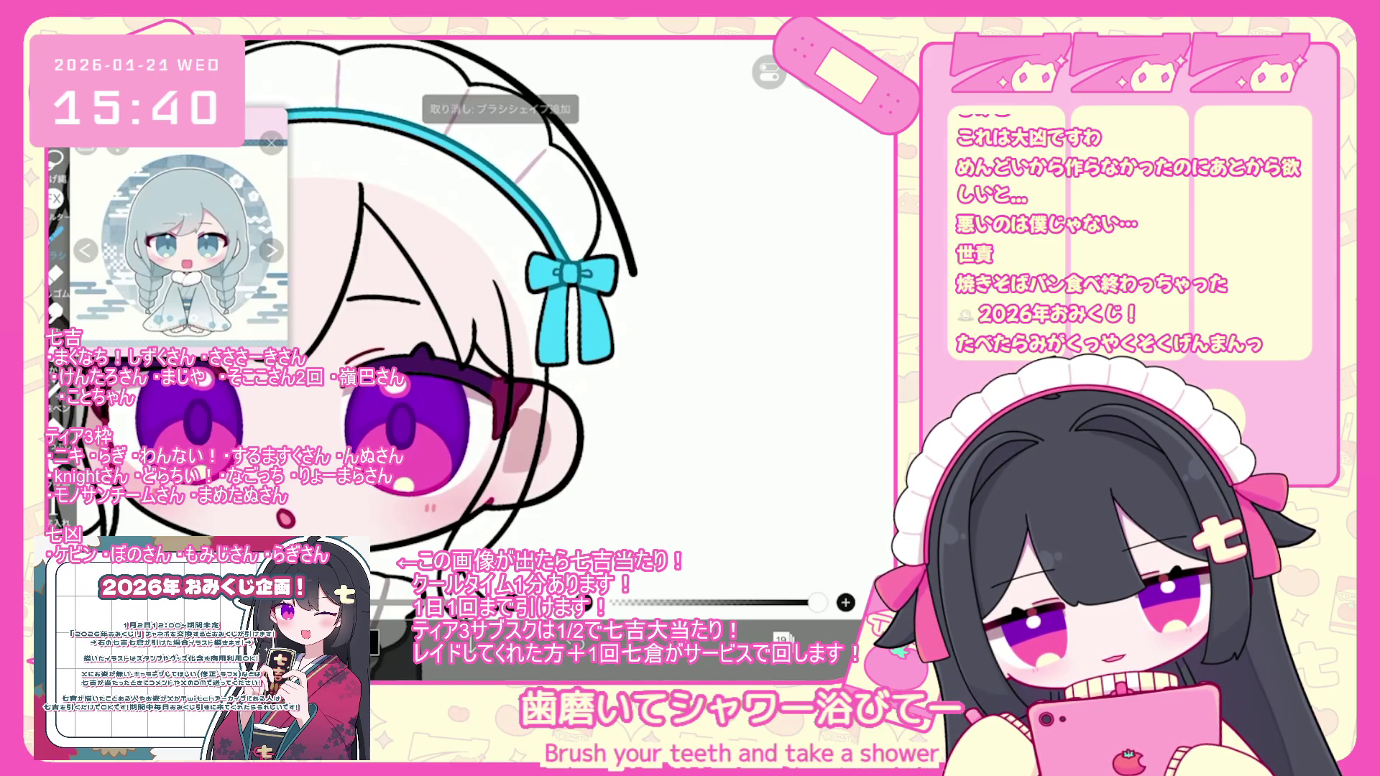
mouse_move(637, 273)
left_mouse_down()
mouse_move(568, 524)
mouse_move(536, 528)
left_mouse_up()
key("ctrl+z")
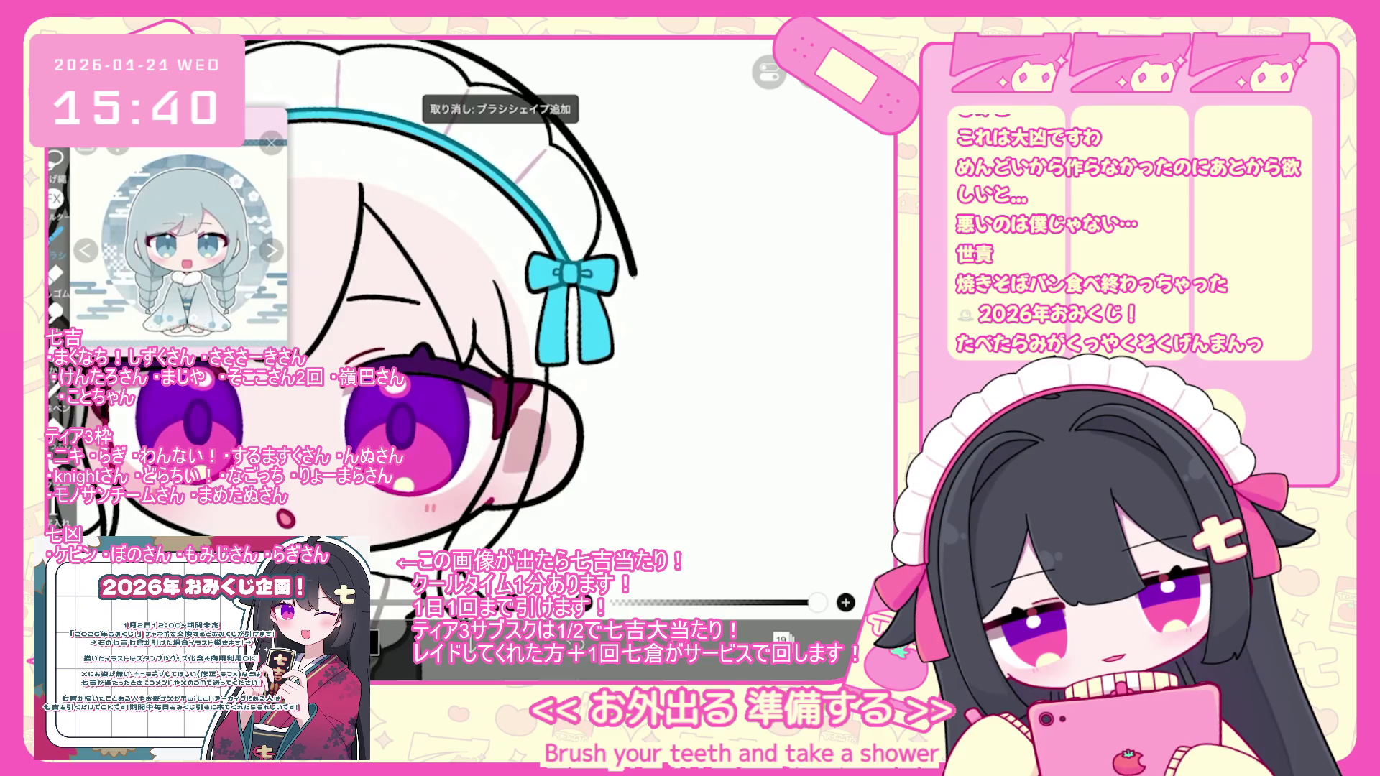
scroll(496, 288, "down", 2)
scroll(496, 288, "up", 5)
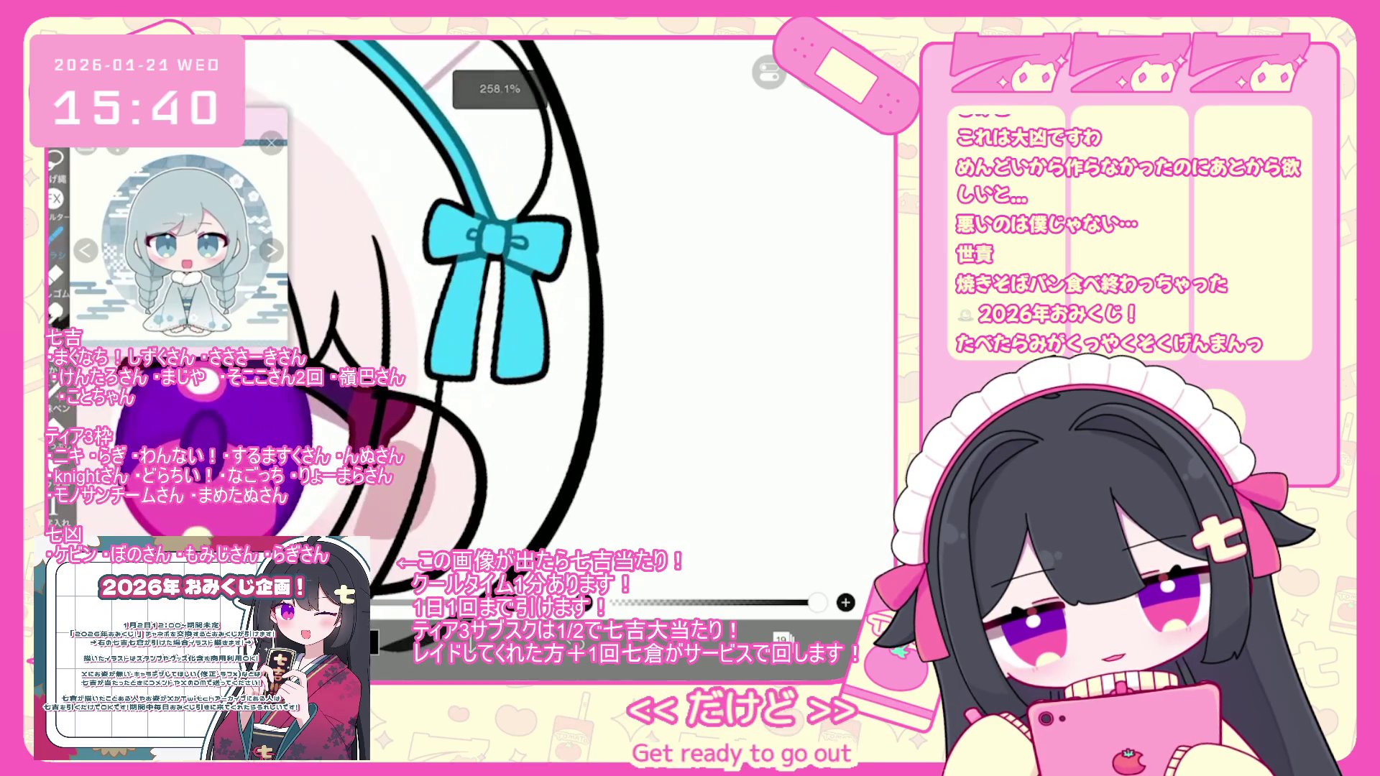
scroll(496, 324, "down", 5)
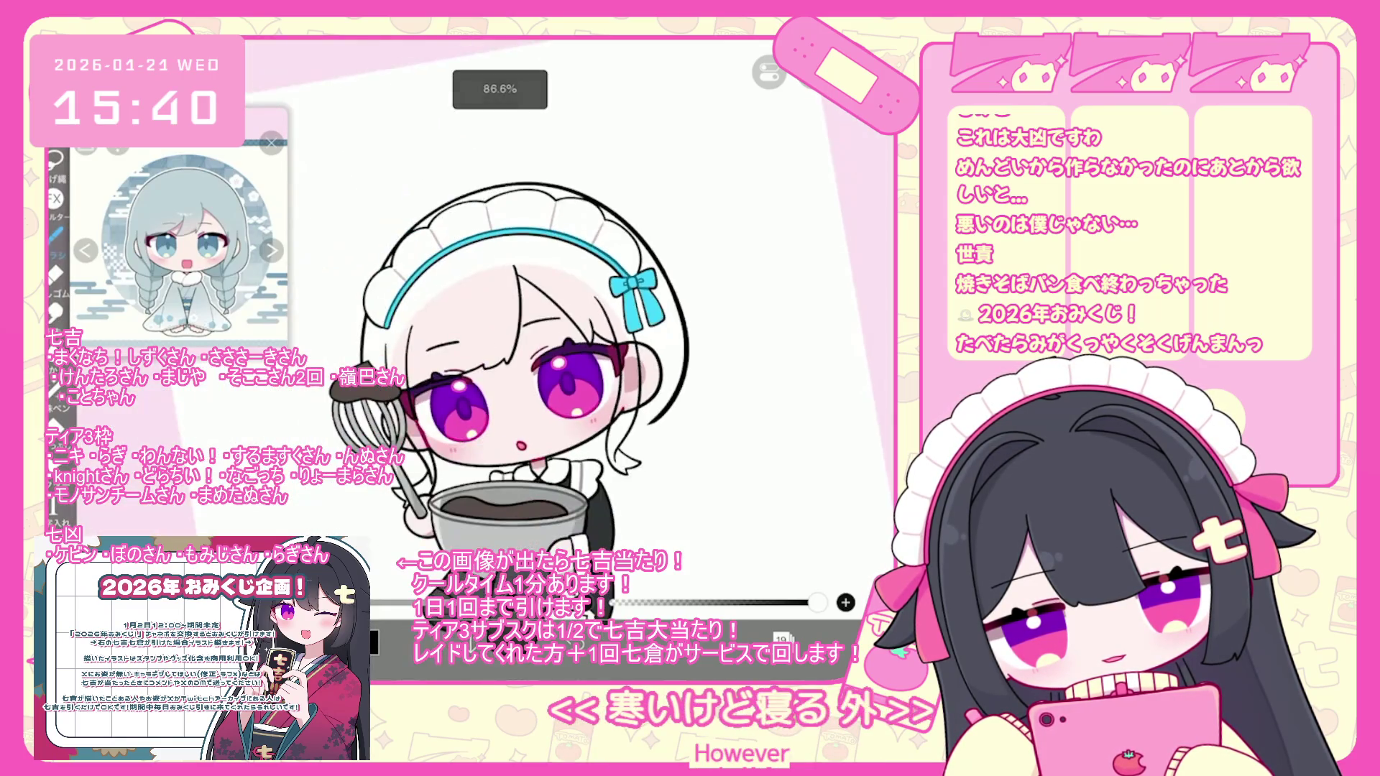
- Undo two strokes, then try a dark line beside the face and a right-braid stroke
key("ctrl+z")
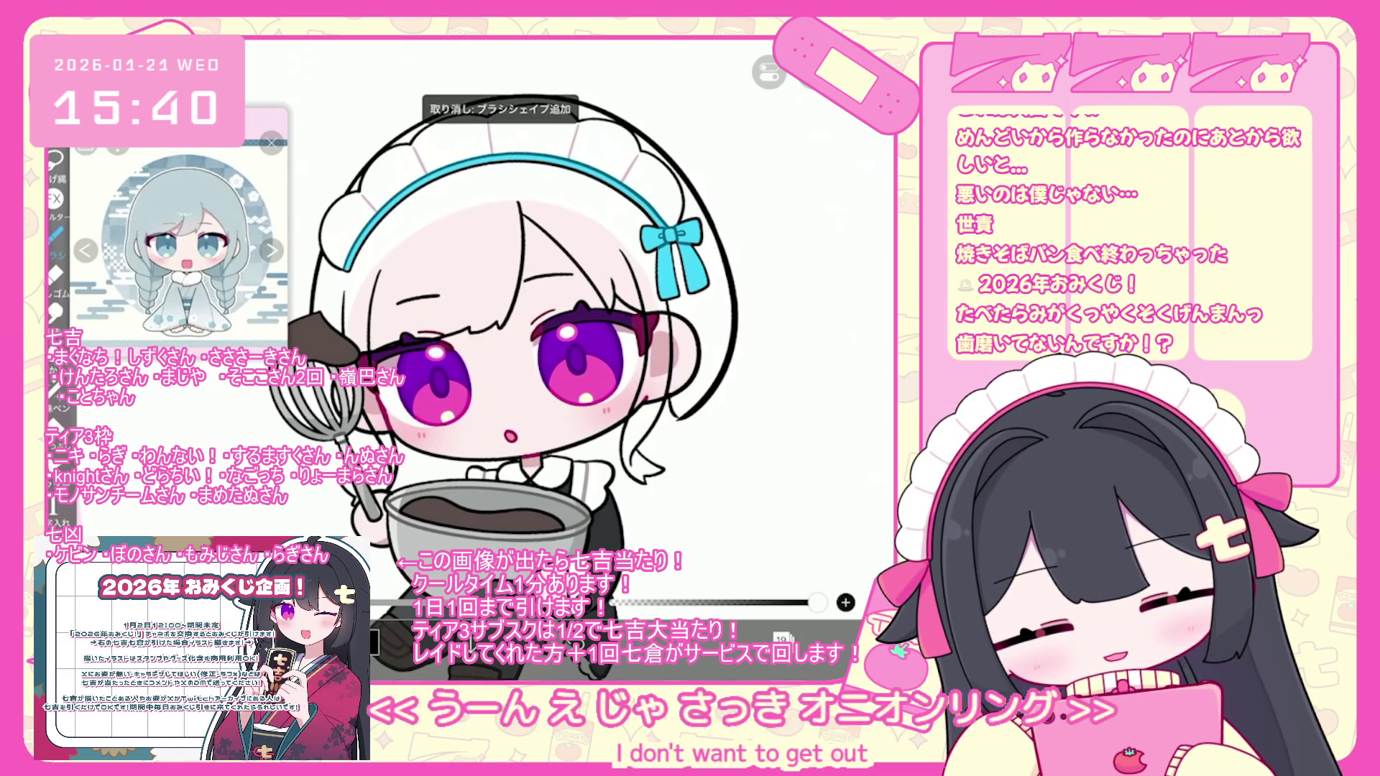
key("ctrl+z")
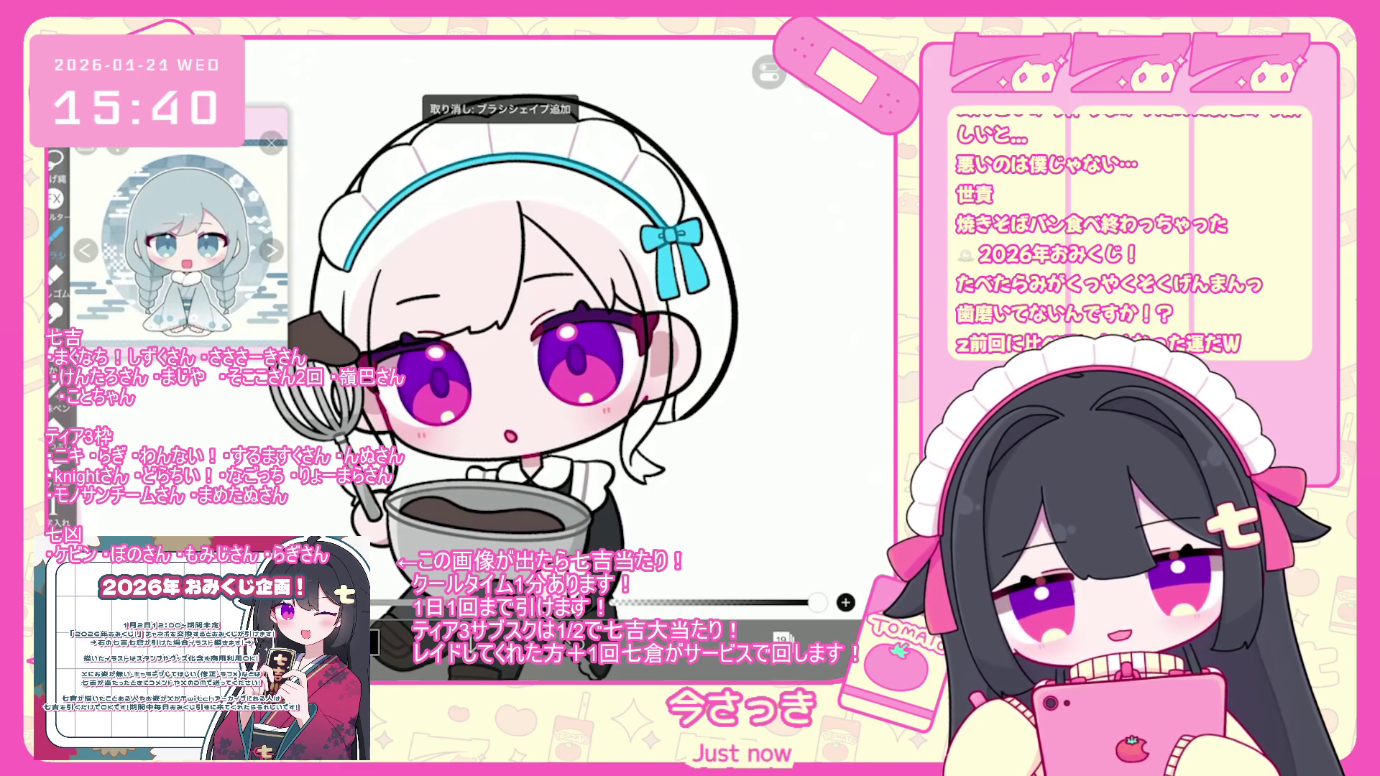
scroll(503, 360, "down", 2)
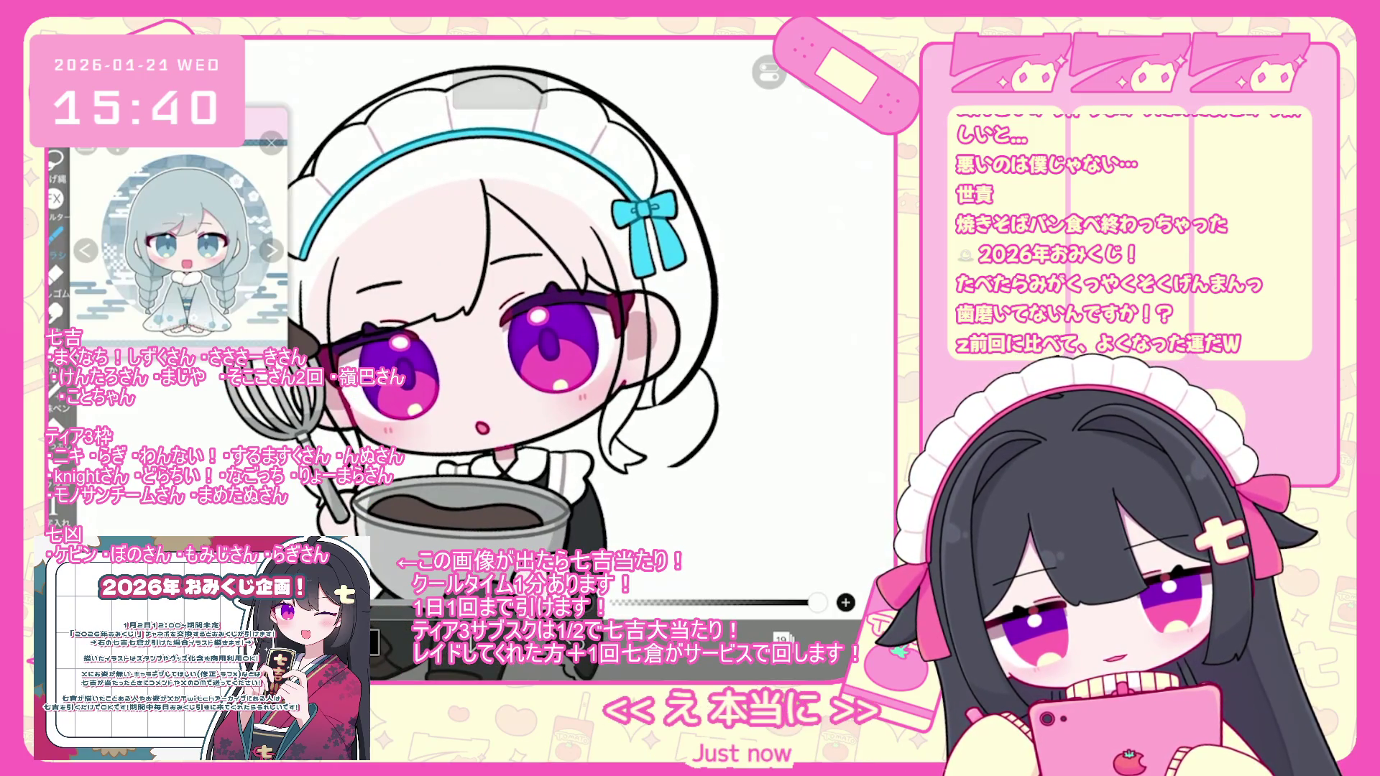
left_click_drag(702, 381, 690, 434)
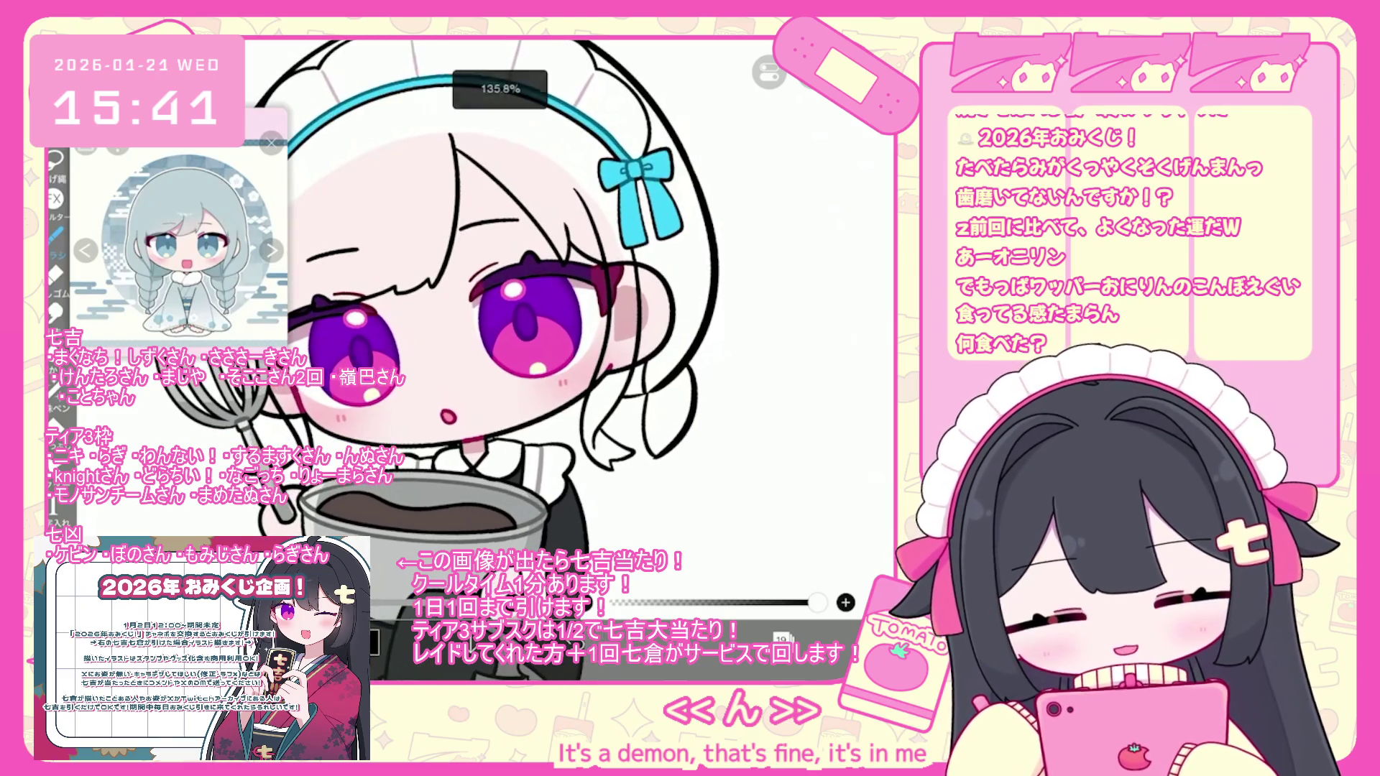
scroll(441, 299, "up", 2)
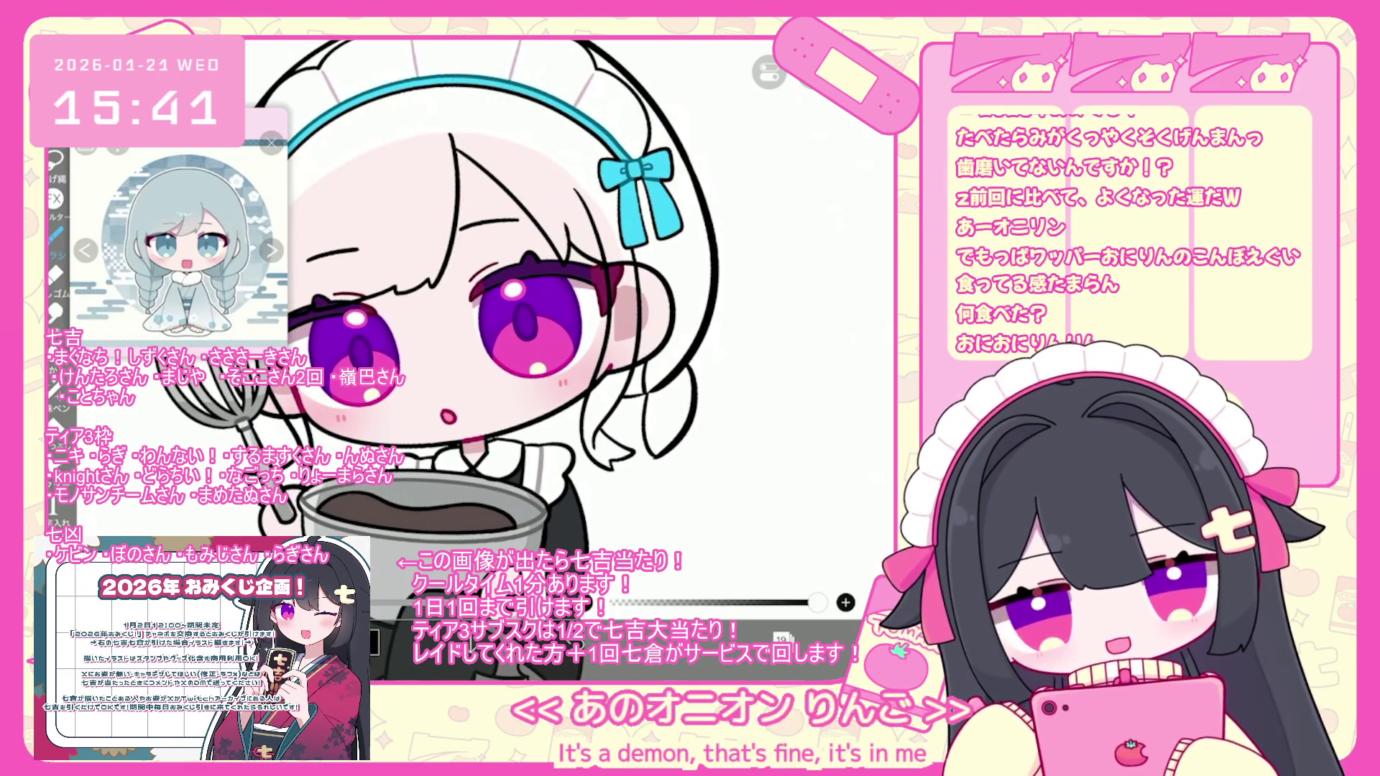
key("ctrl+z")
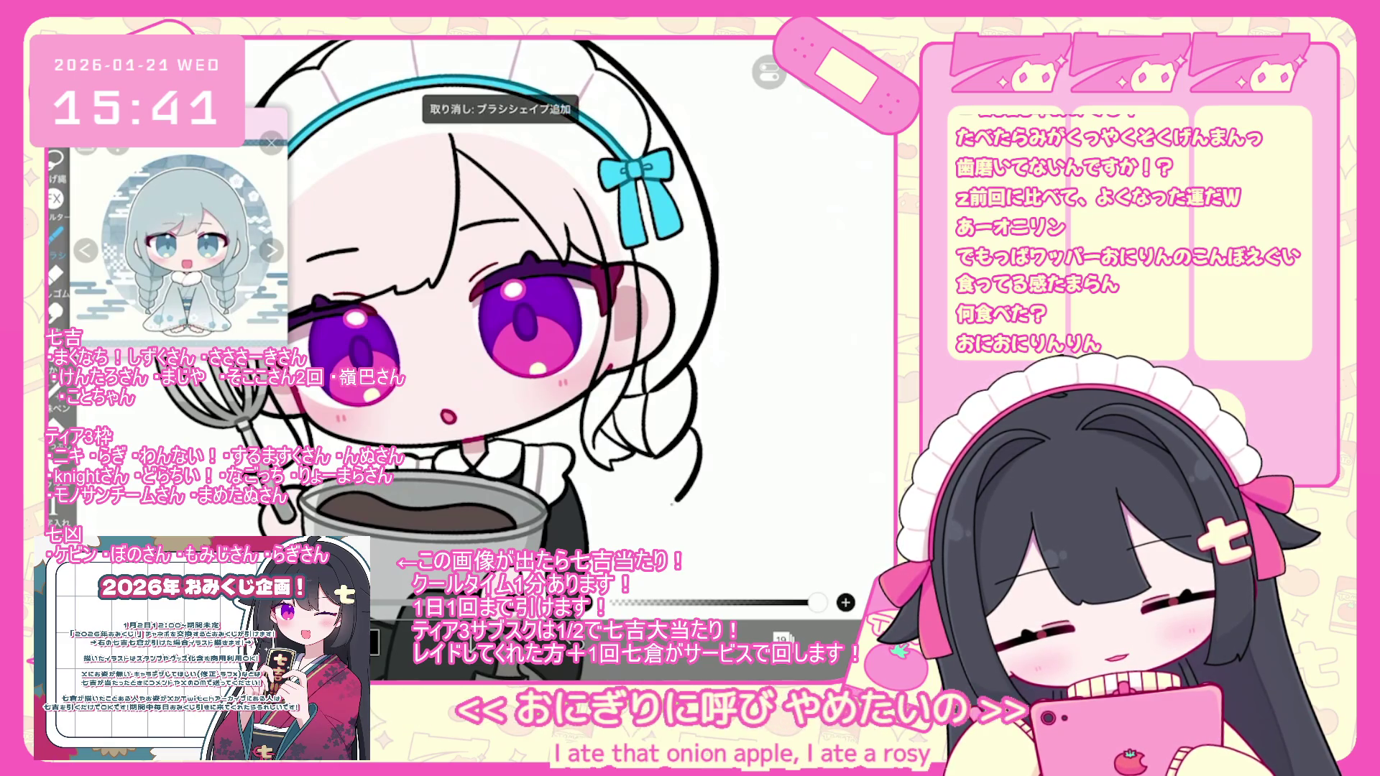
left_click_drag(650, 454, 656, 465)
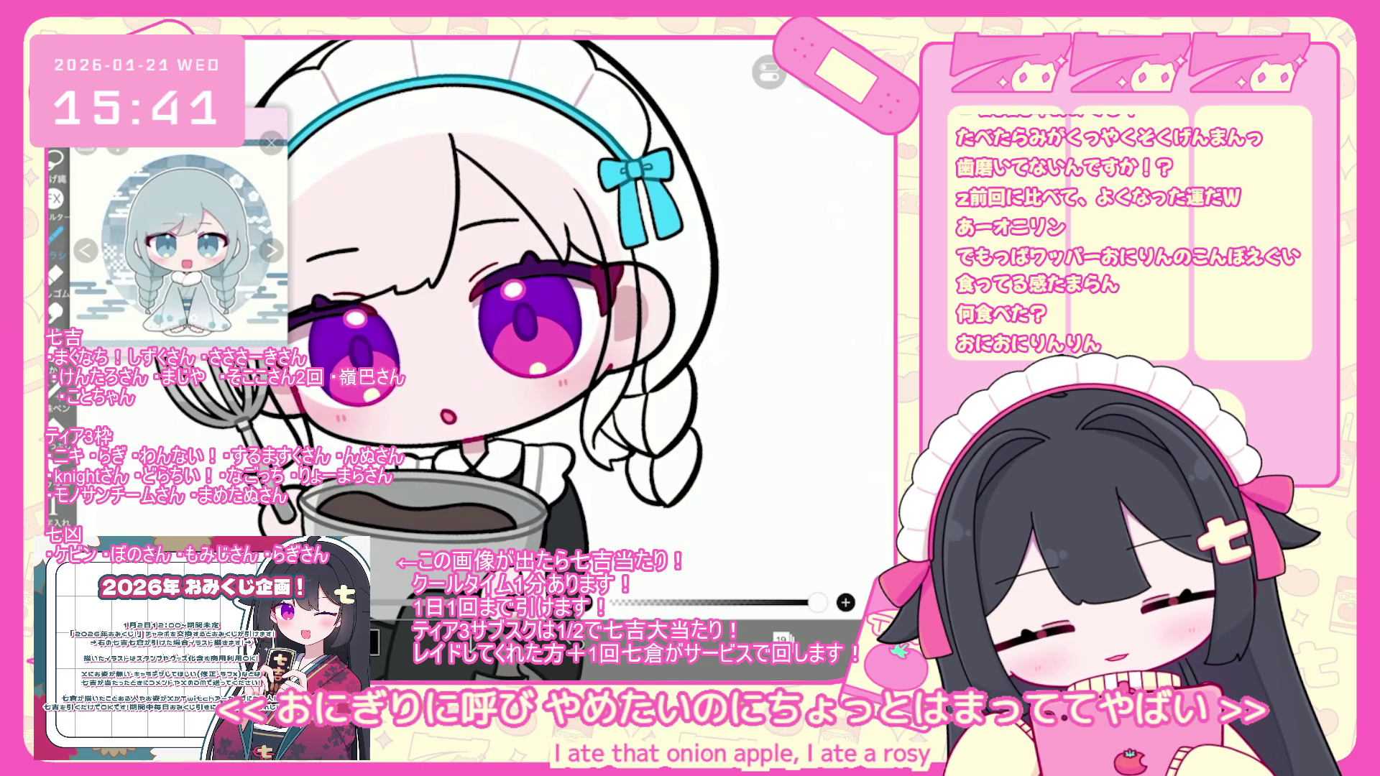
scroll(445, 319, "down", 2)
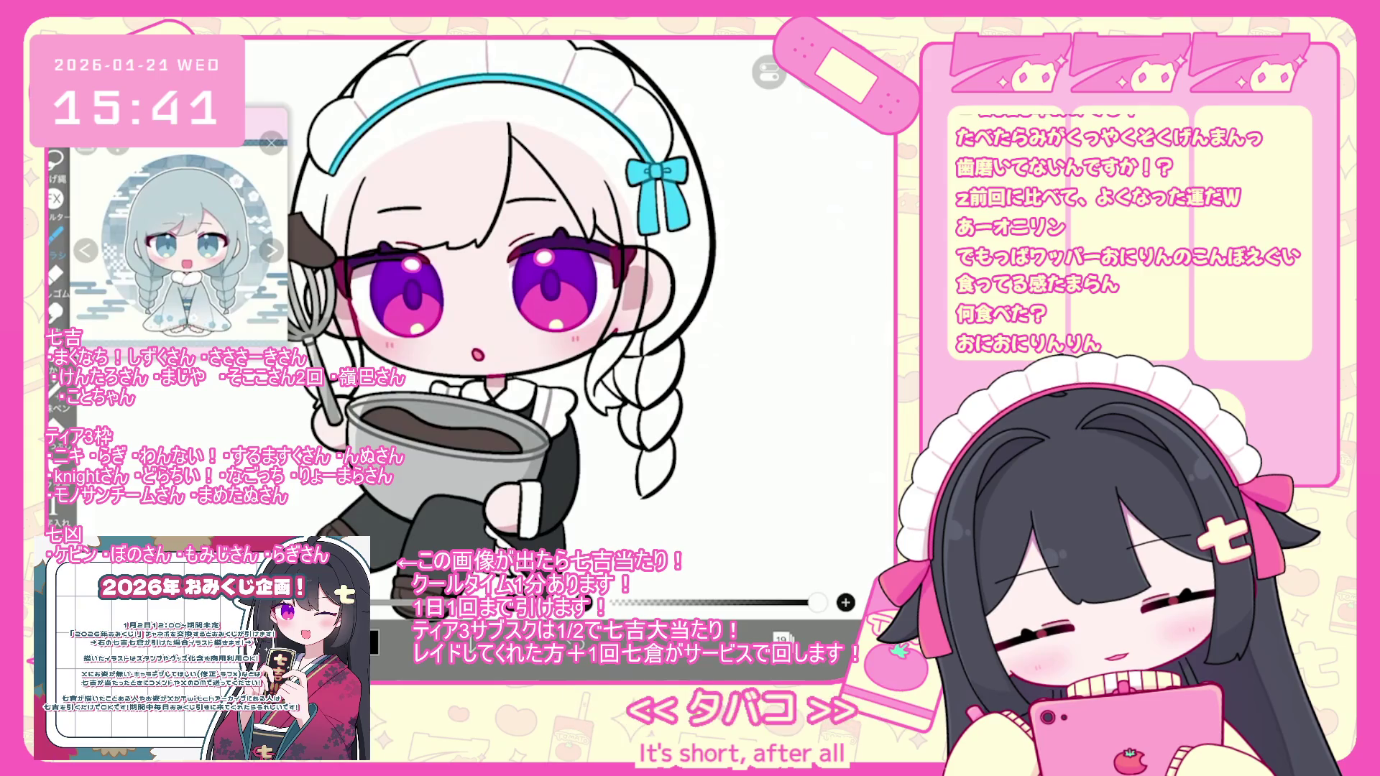
- Undo five braid strokes and discard new lines drawn at the braid's bottom tip
key("ctrl+z")
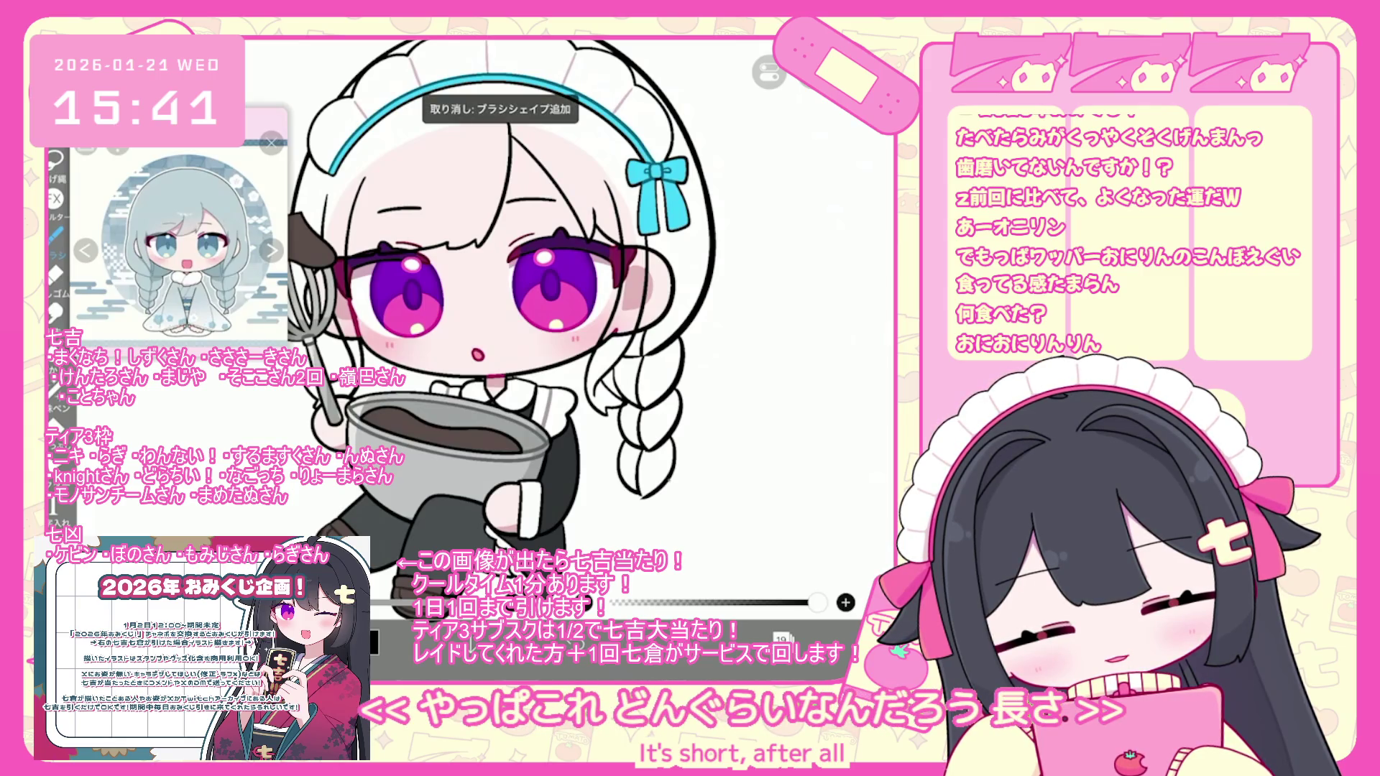
key("ctrl+z")
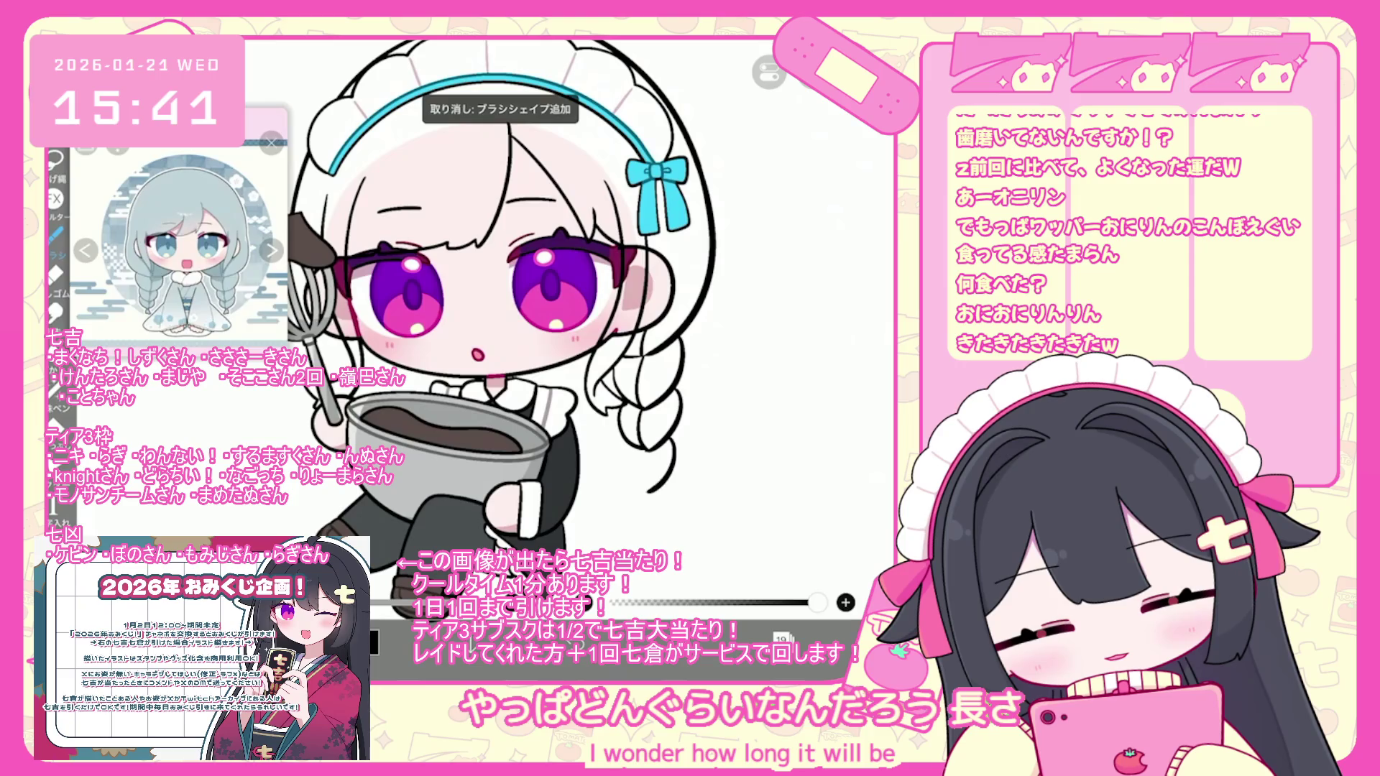
key("ctrl+z")
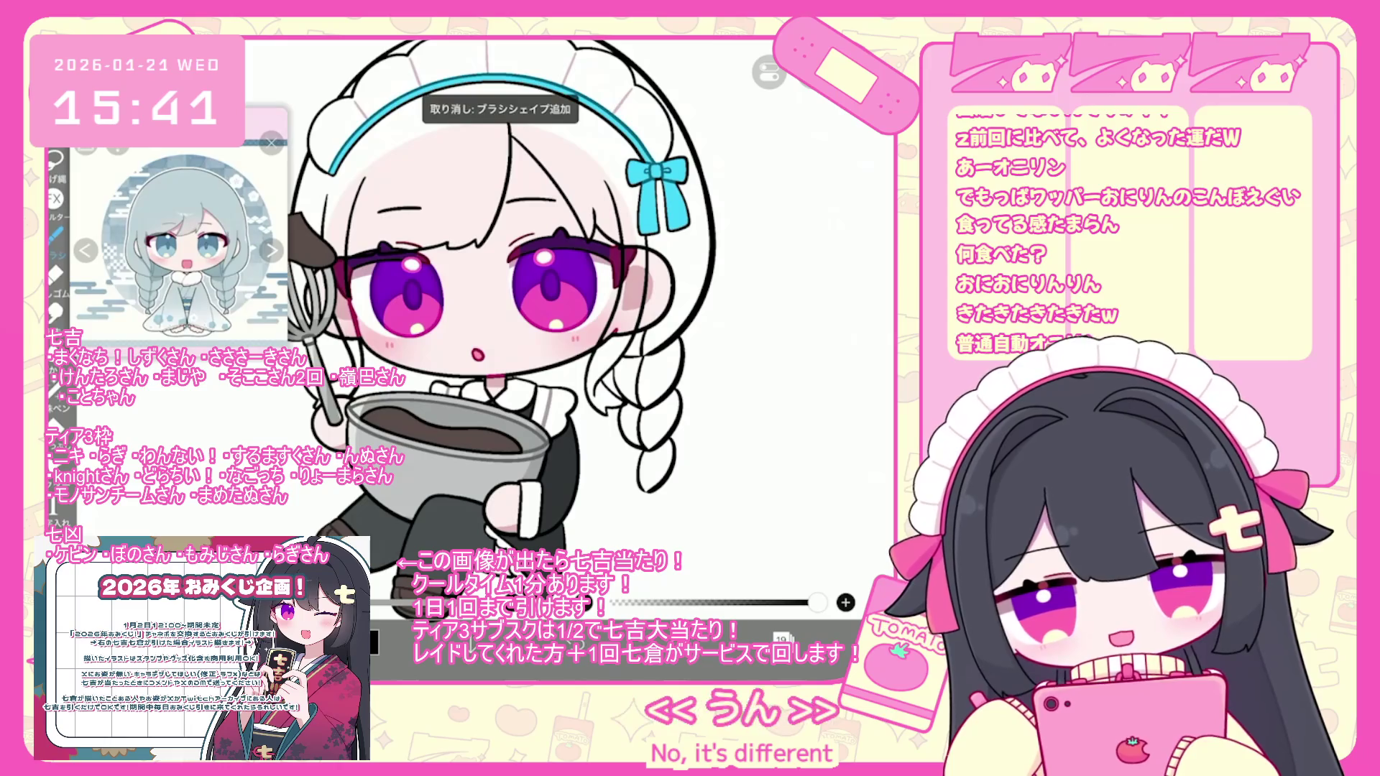
key("ctrl+z")
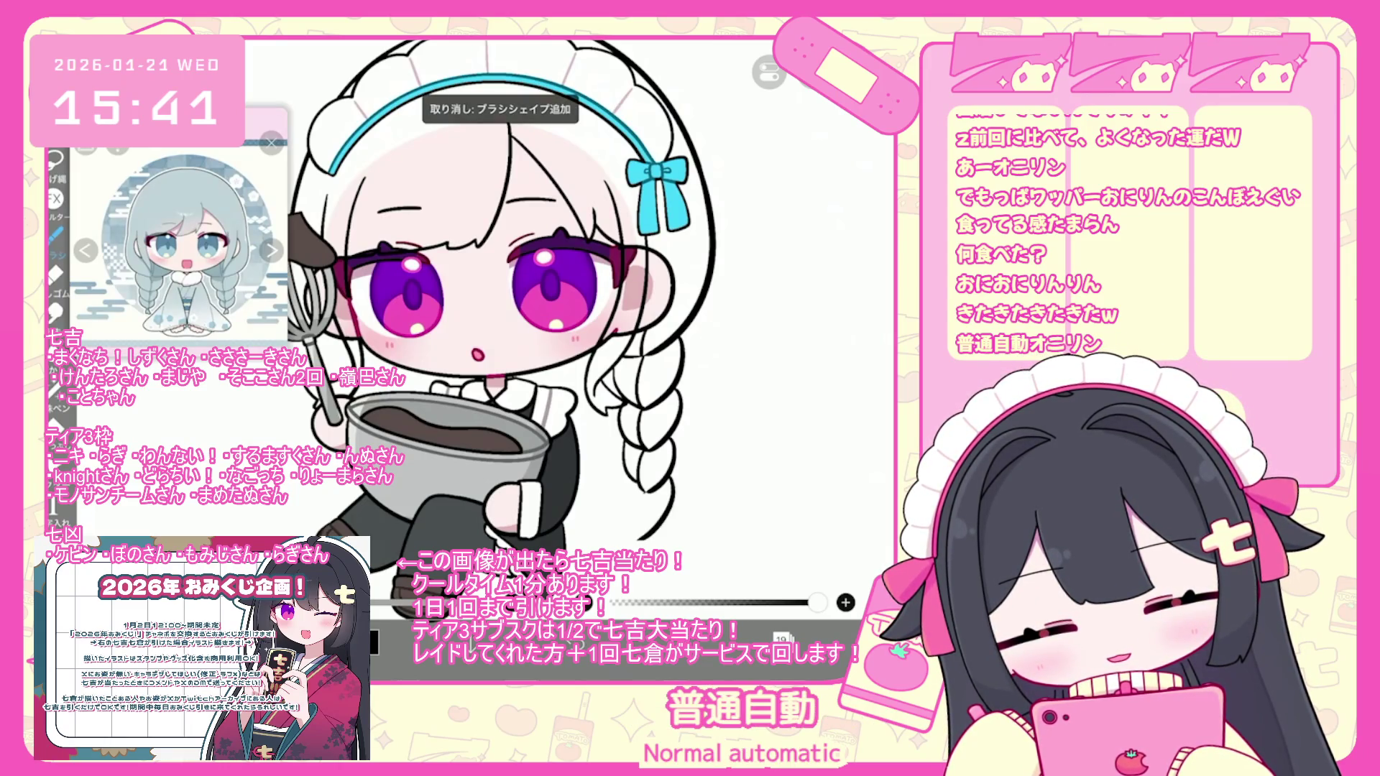
key("ctrl+z")
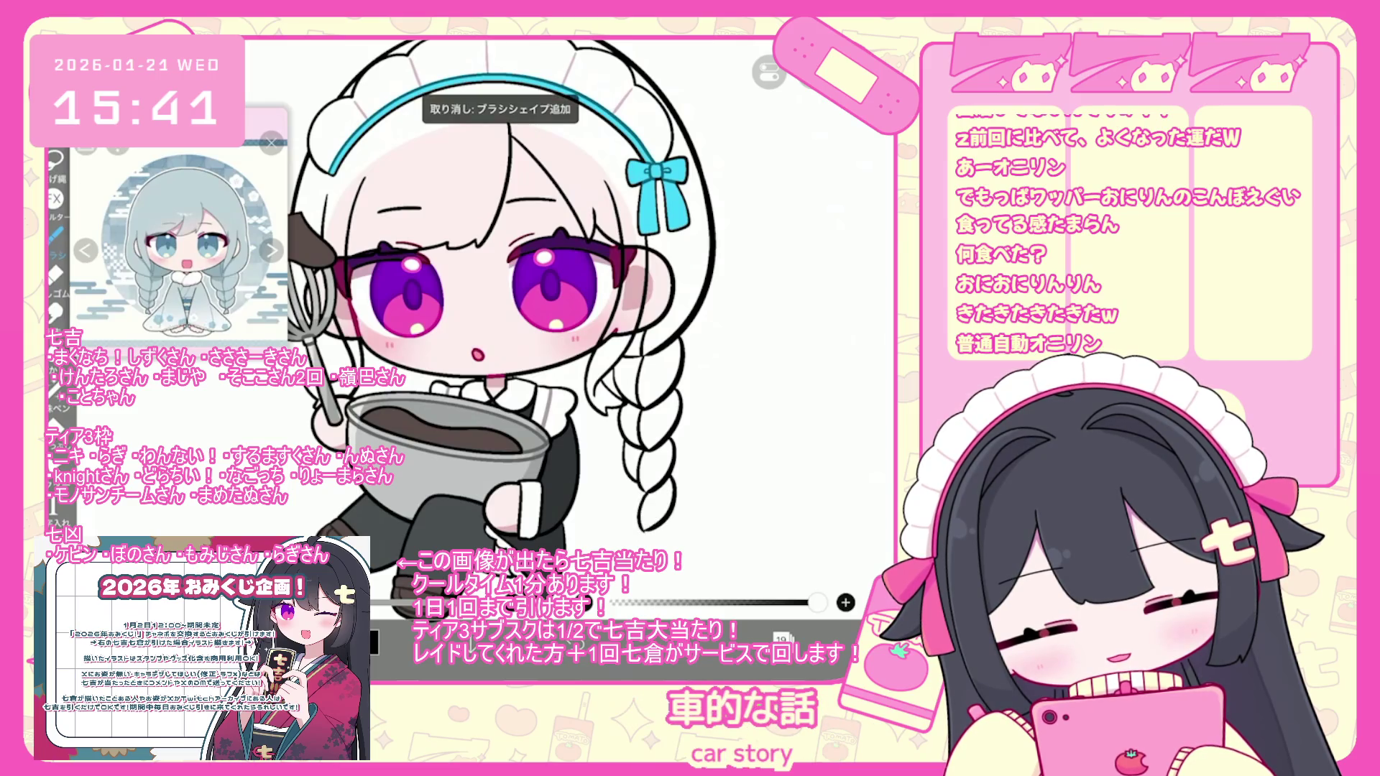
left_click_drag(624, 478, 628, 551)
key("ctrl+z")
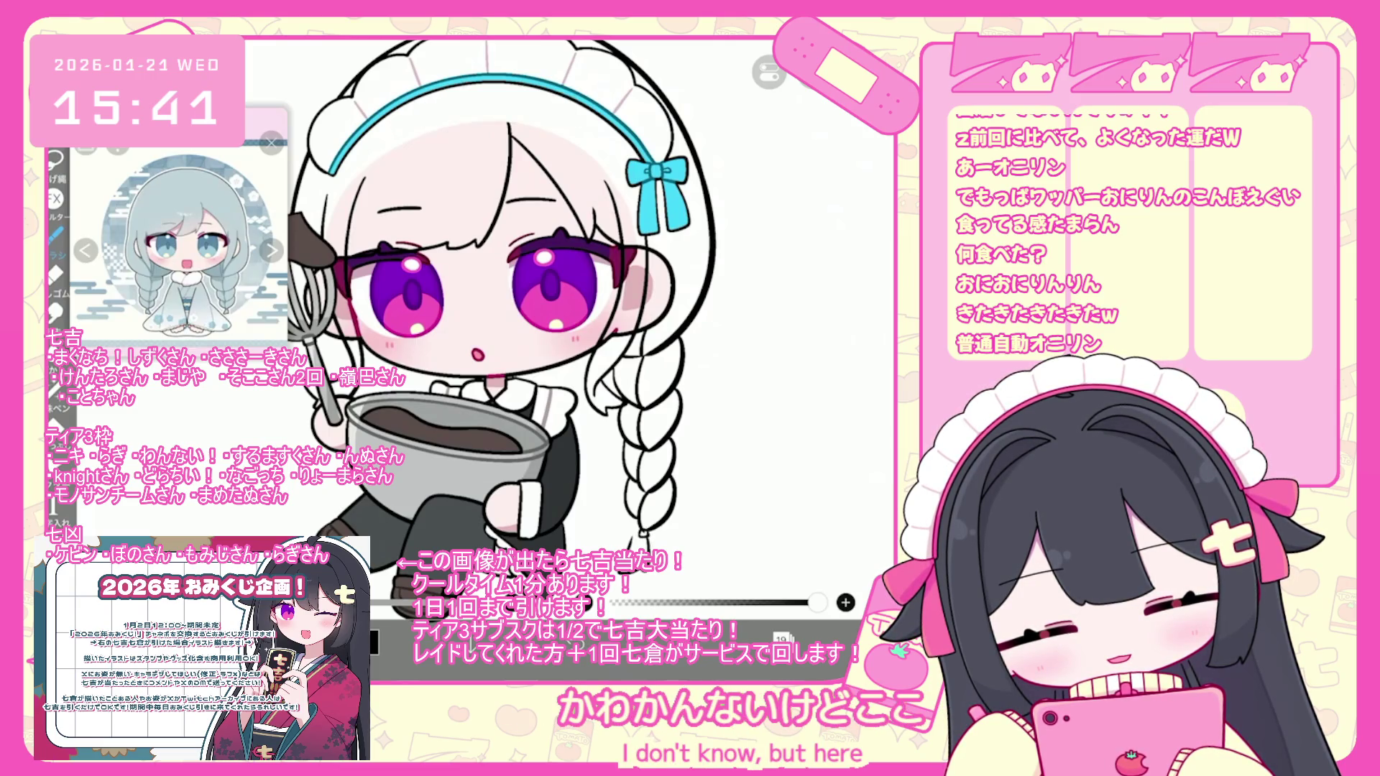
key("ctrl+z")
key("ctrl+z")
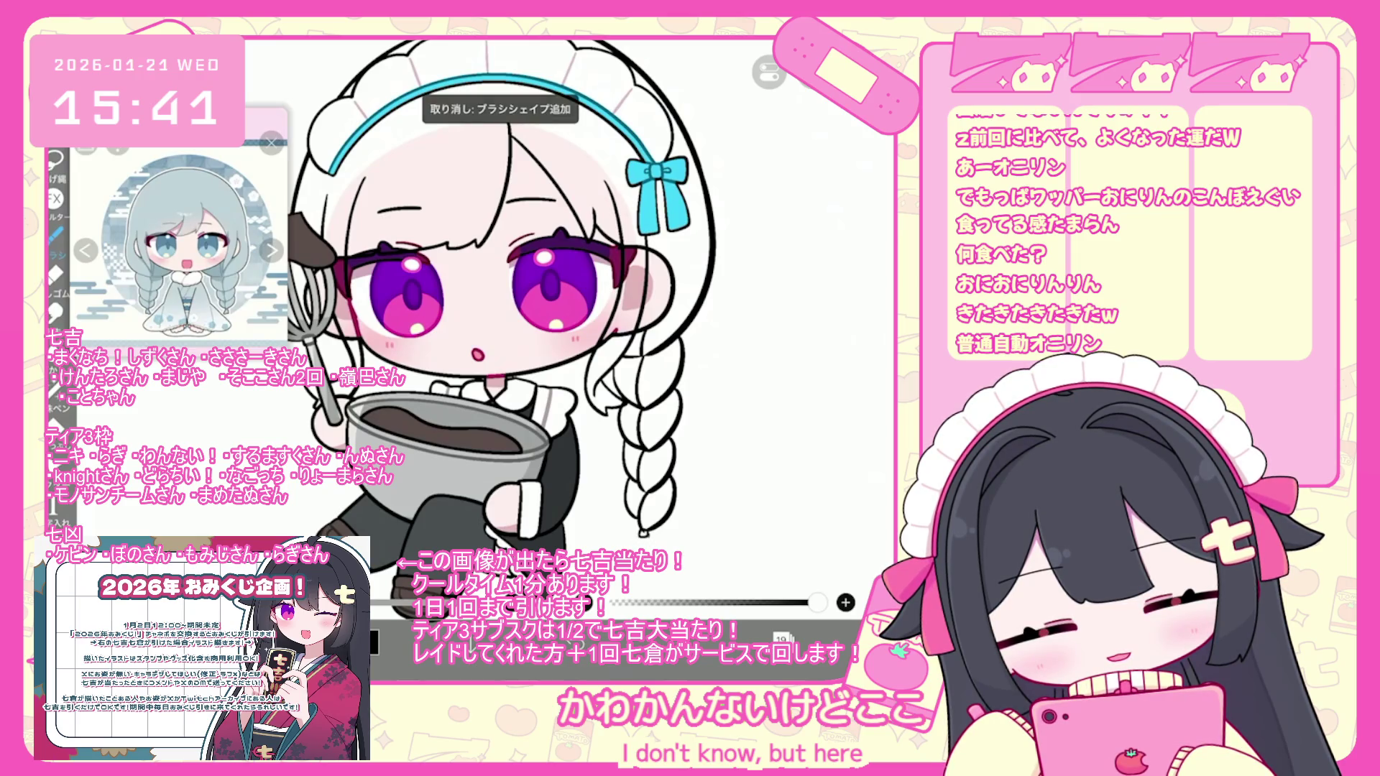
- Undo four more of the latest brush strokes on the right braid
scroll(590, 324, "up", 2)
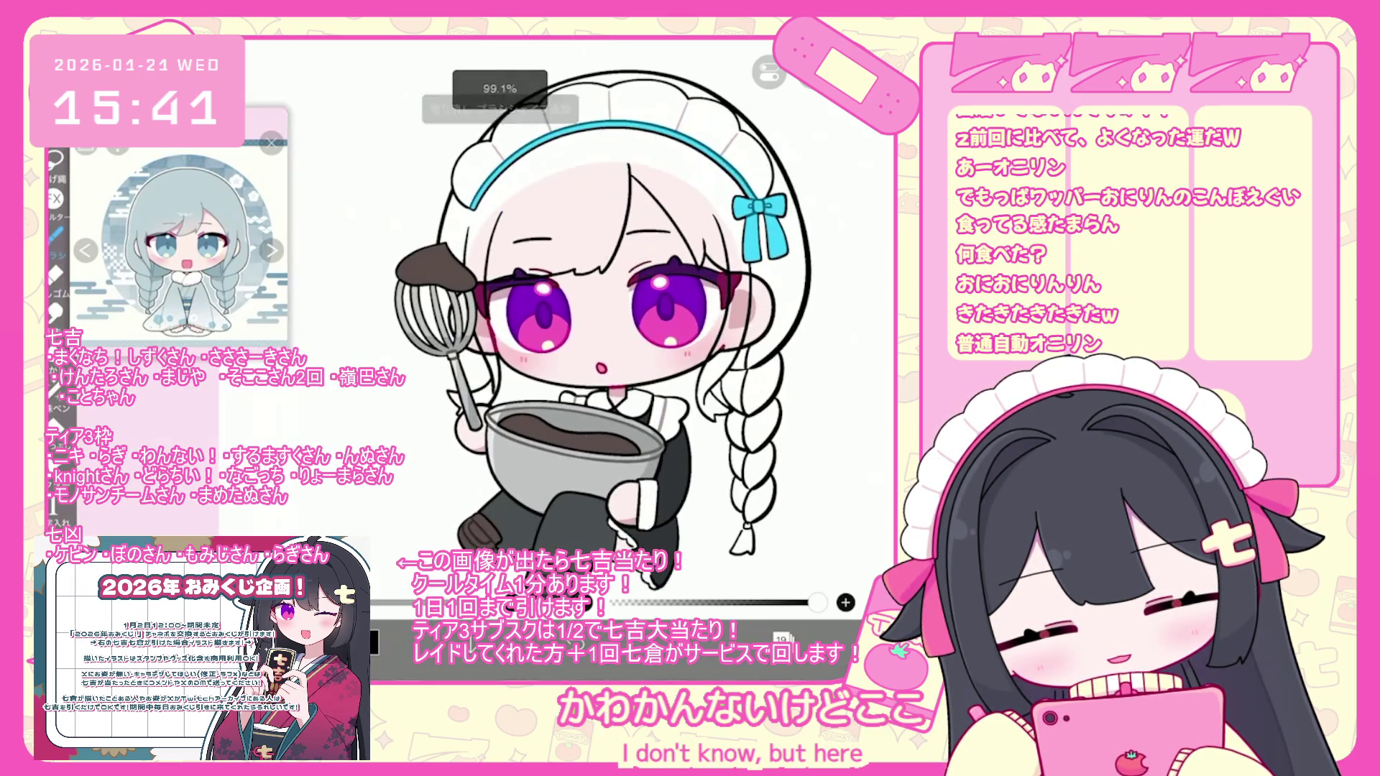
scroll(647, 323, "down", 1)
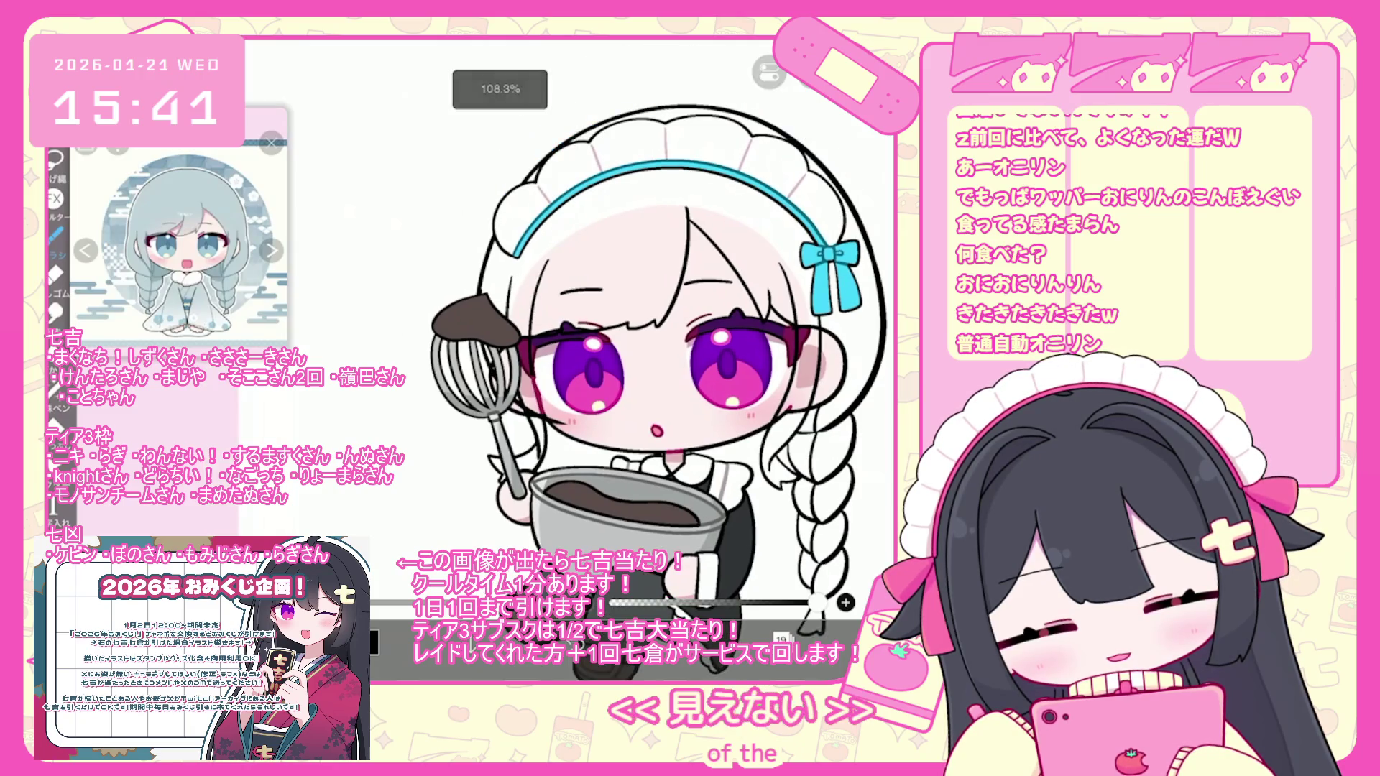
key("ctrl+z")
scroll(661, 345, "down", 1)
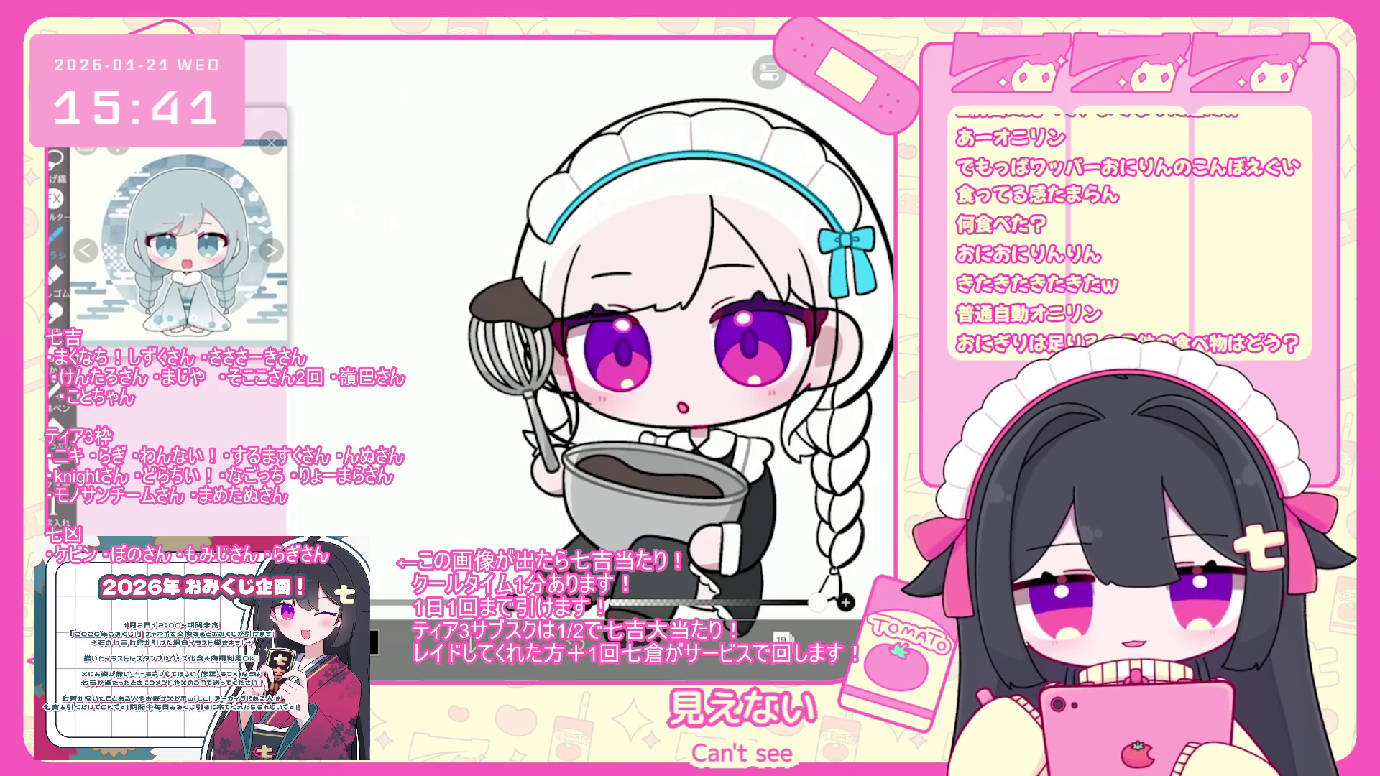
key("ctrl+z")
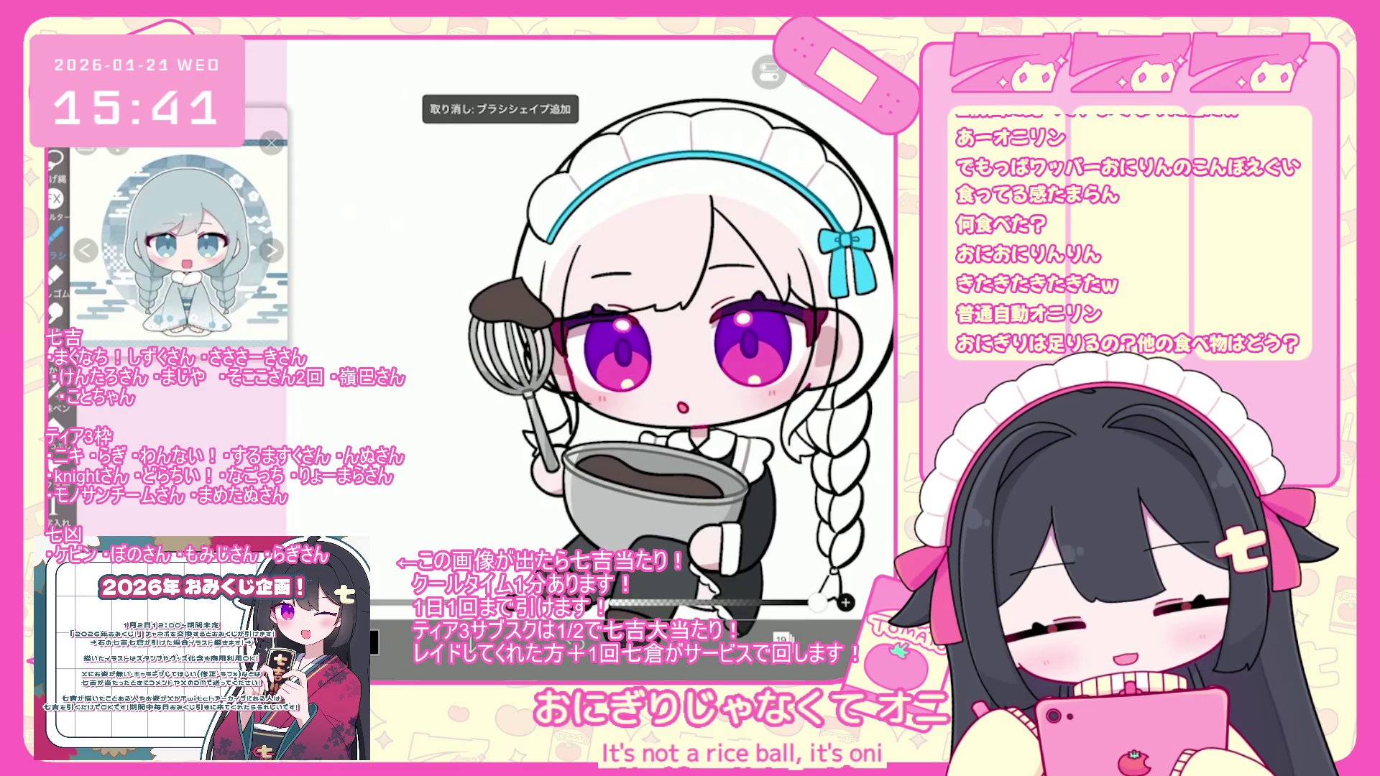
scroll(662, 324, "up", 1)
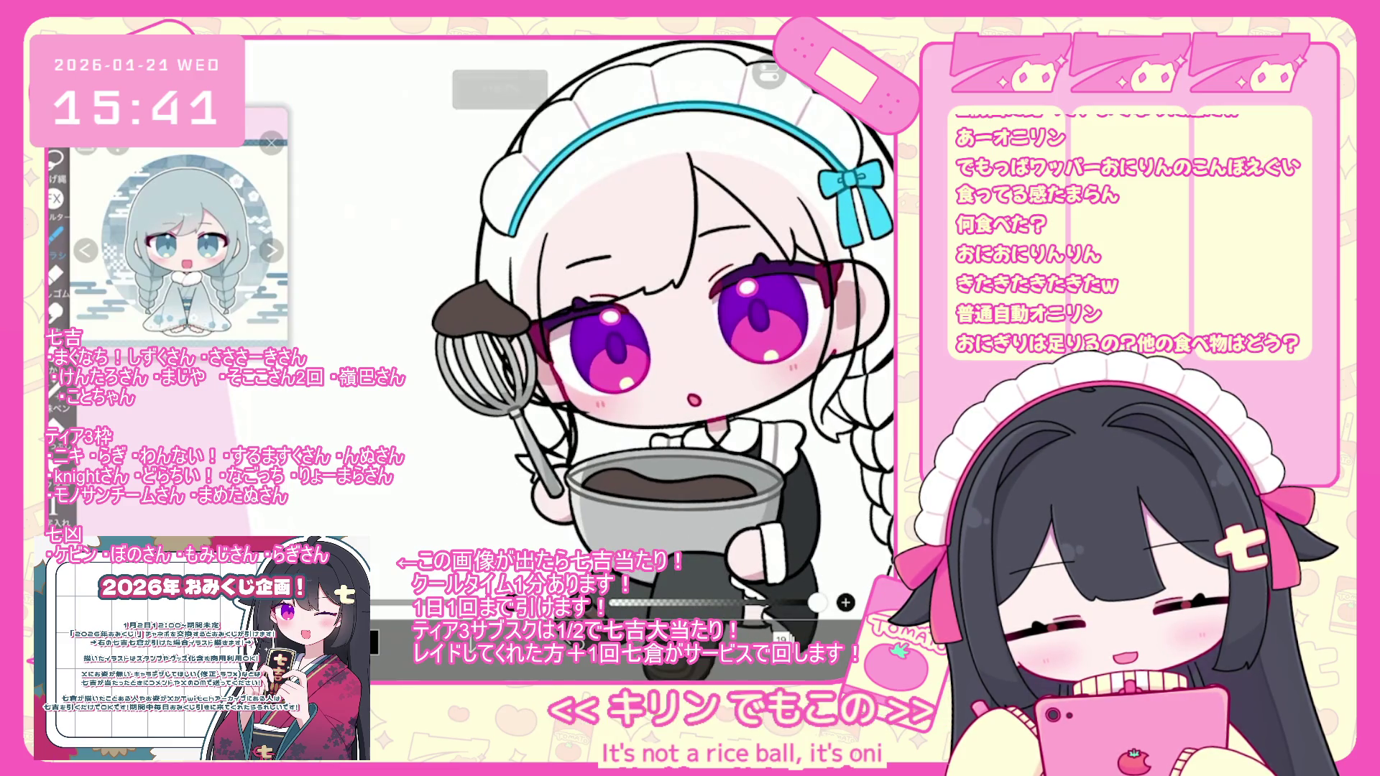
key("ctrl+z")
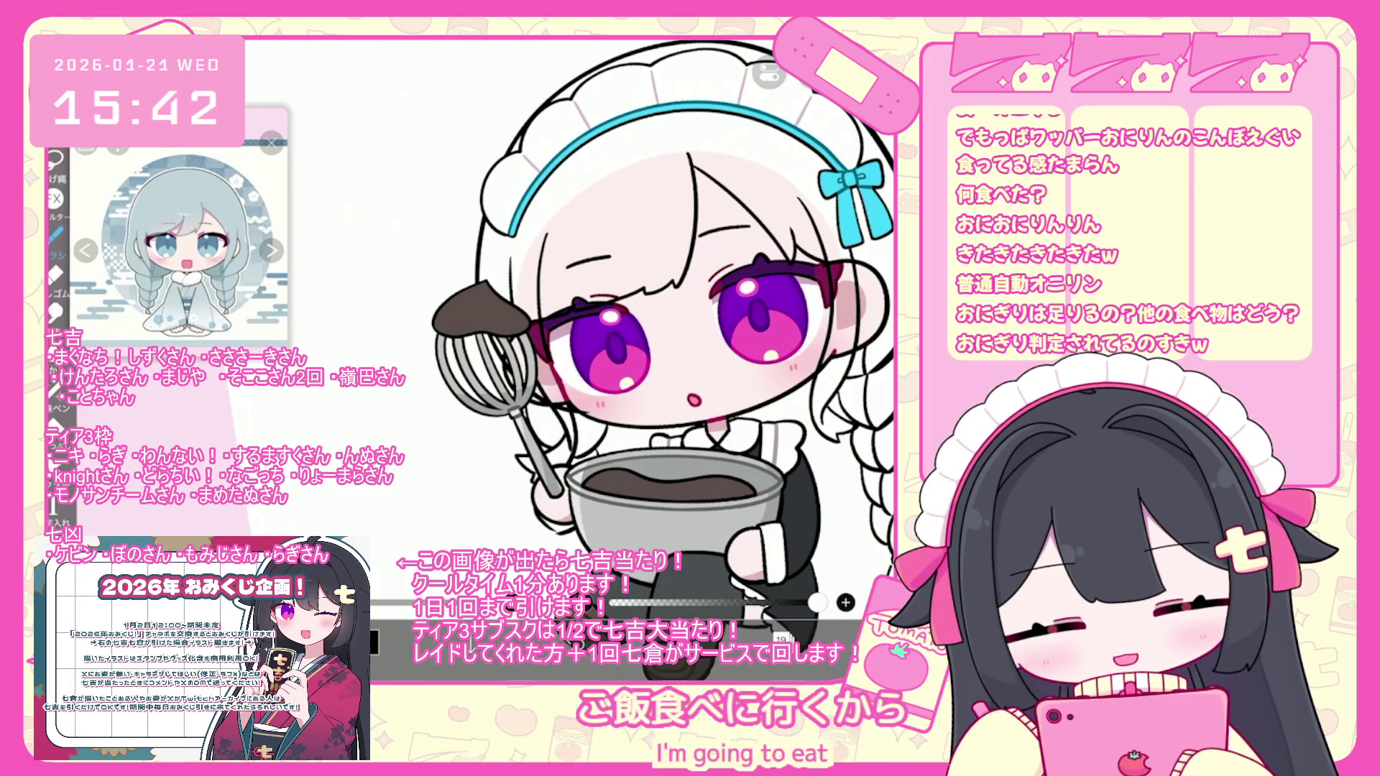
key("ctrl+z")
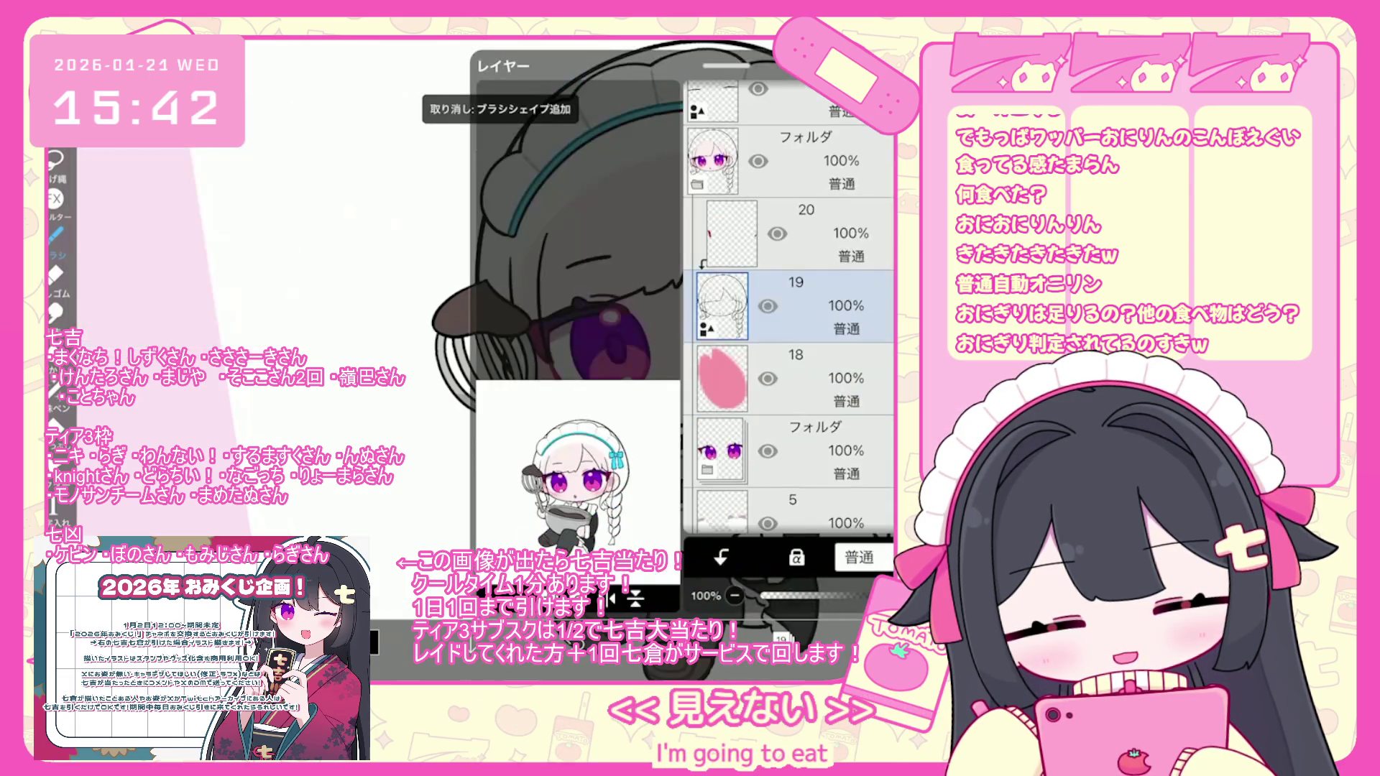
- Draw braid lines along the bowl's left edge, undoing the strokes that don't fit
scroll(789, 302, "up", 3)
scroll(788, 302, "down", 3)
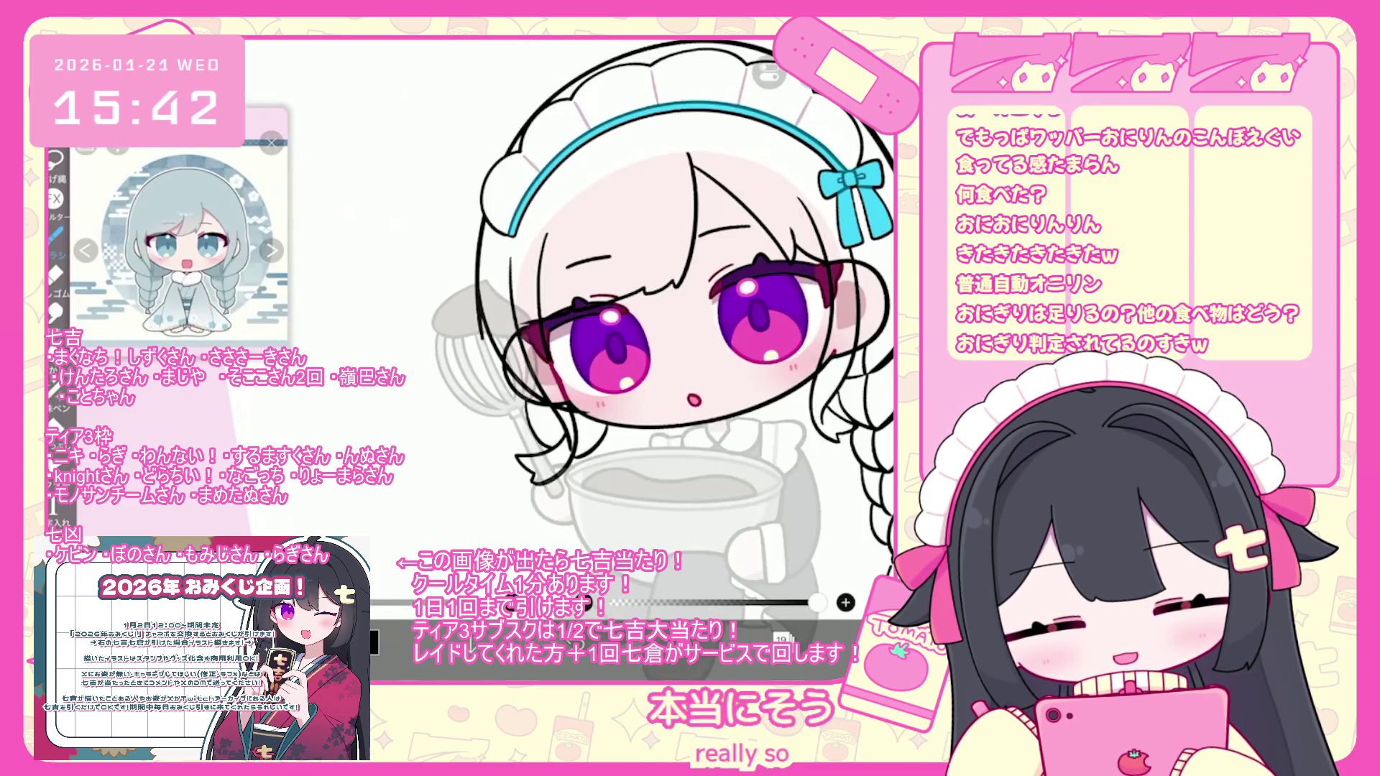
key("ctrl+z")
mouse_move(572, 460)
left_mouse_down()
mouse_move(563, 494)
mouse_move(599, 482)
mouse_move(538, 510)
mouse_move(559, 547)
left_mouse_up()
key("ctrl+z")
left_click_drag(532, 441, 568, 507)
left_click_drag(575, 459, 566, 505)
left_click_drag(607, 448, 570, 505)
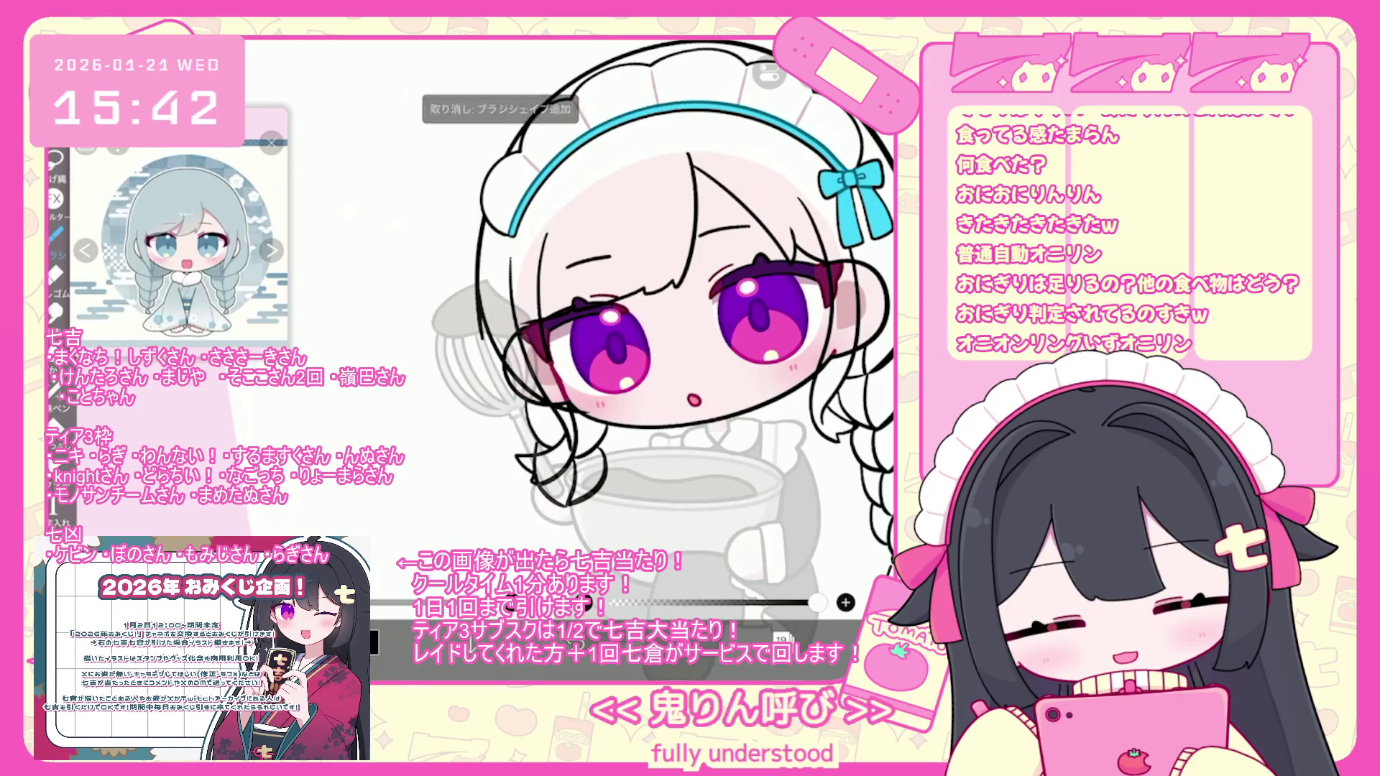
key("ctrl+z")
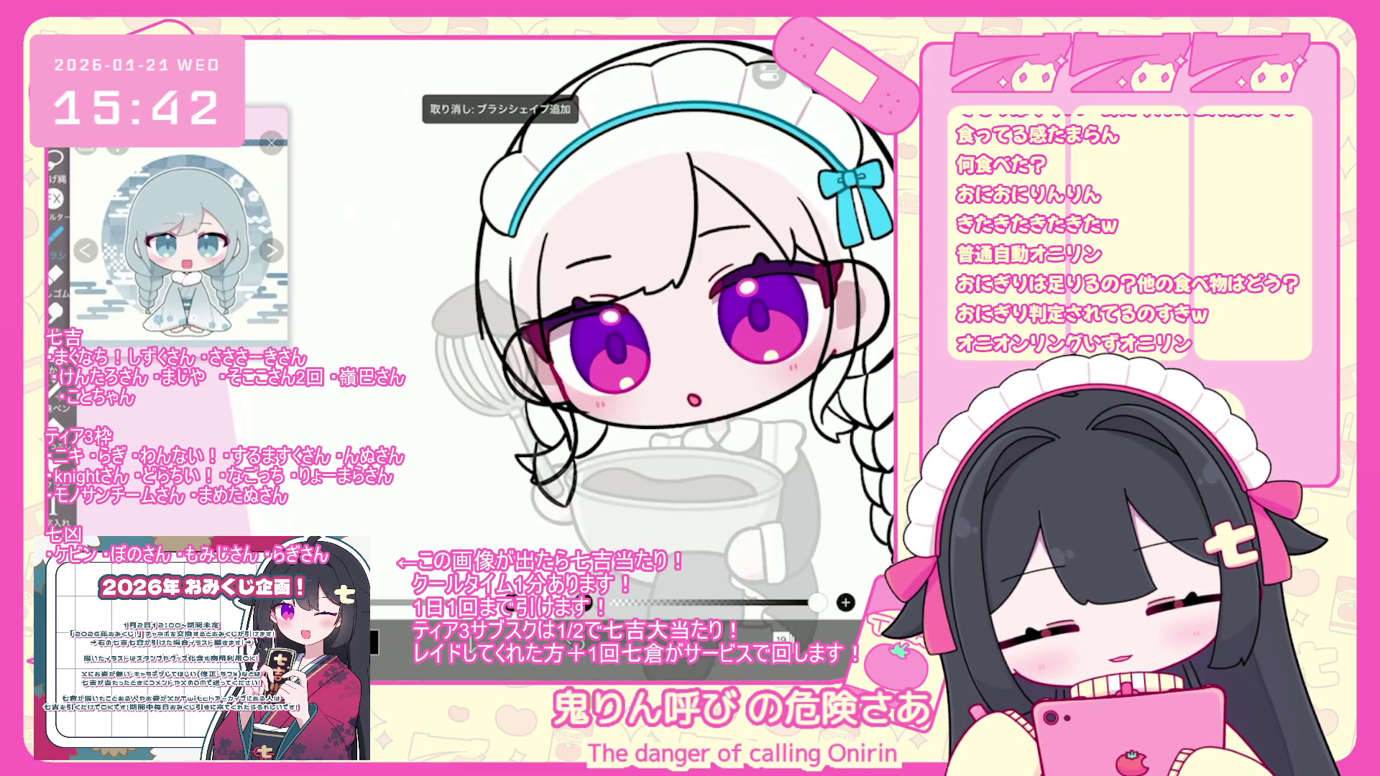
- Replace a short braid stroke beside the bowl with a redrawn line near its edge
left_click_drag(571, 506, 564, 548)
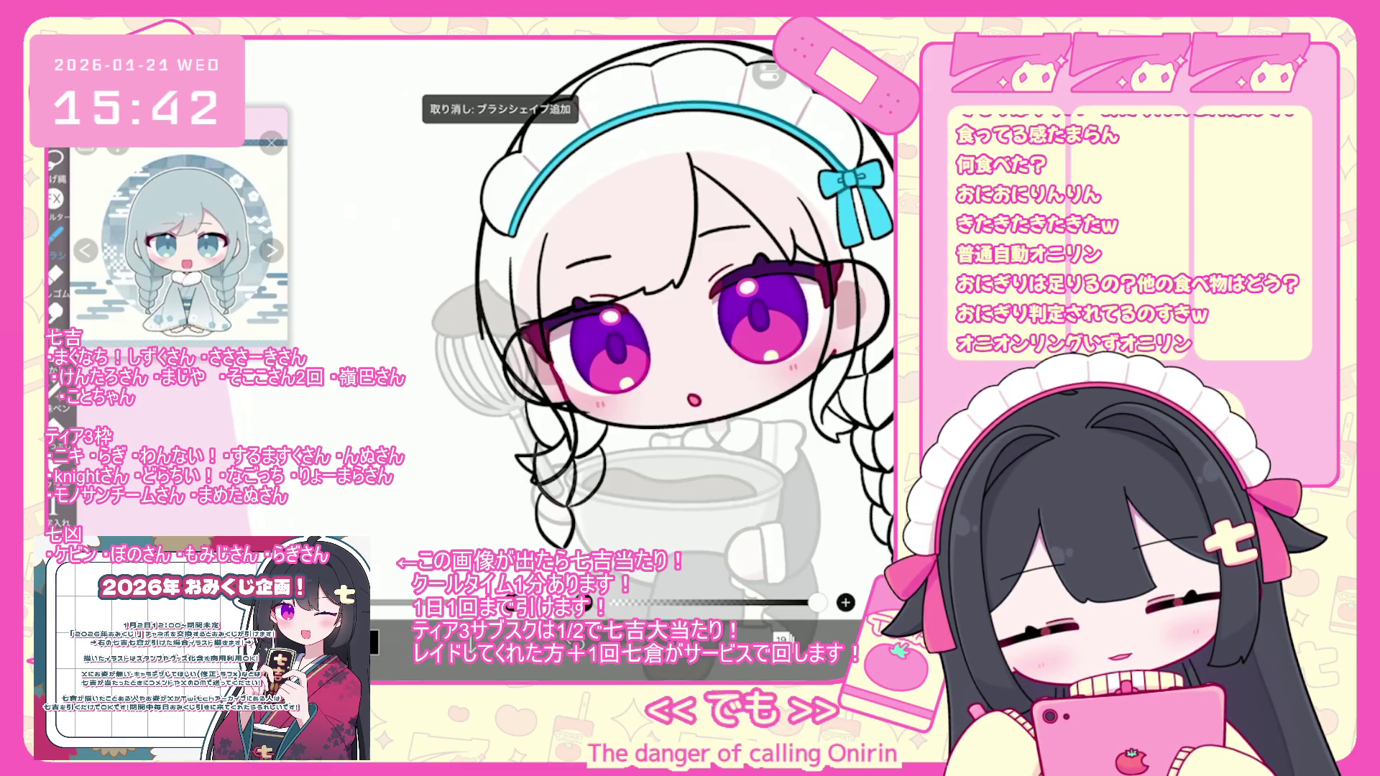
scroll(647, 324, "up", 2)
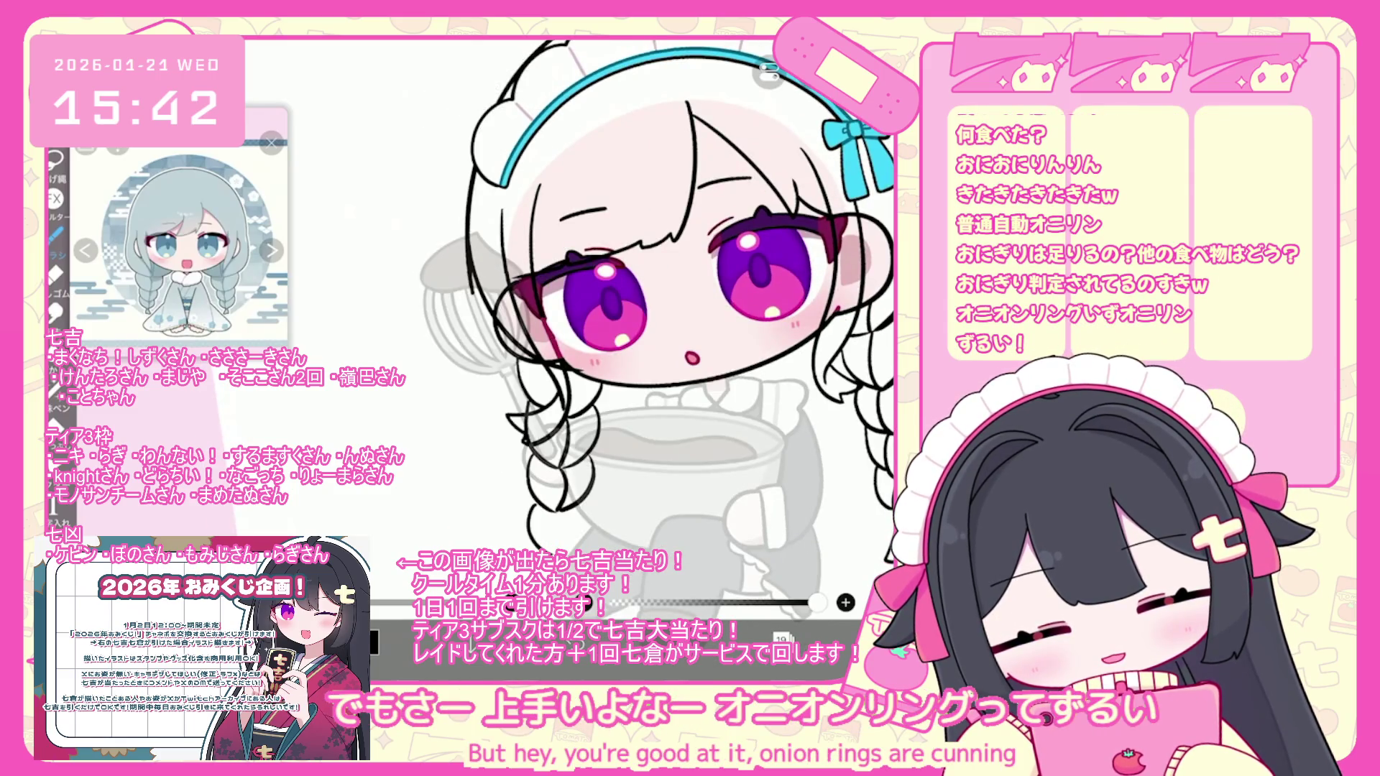
key("ctrl+z")
left_click_drag(558, 519, 560, 558)
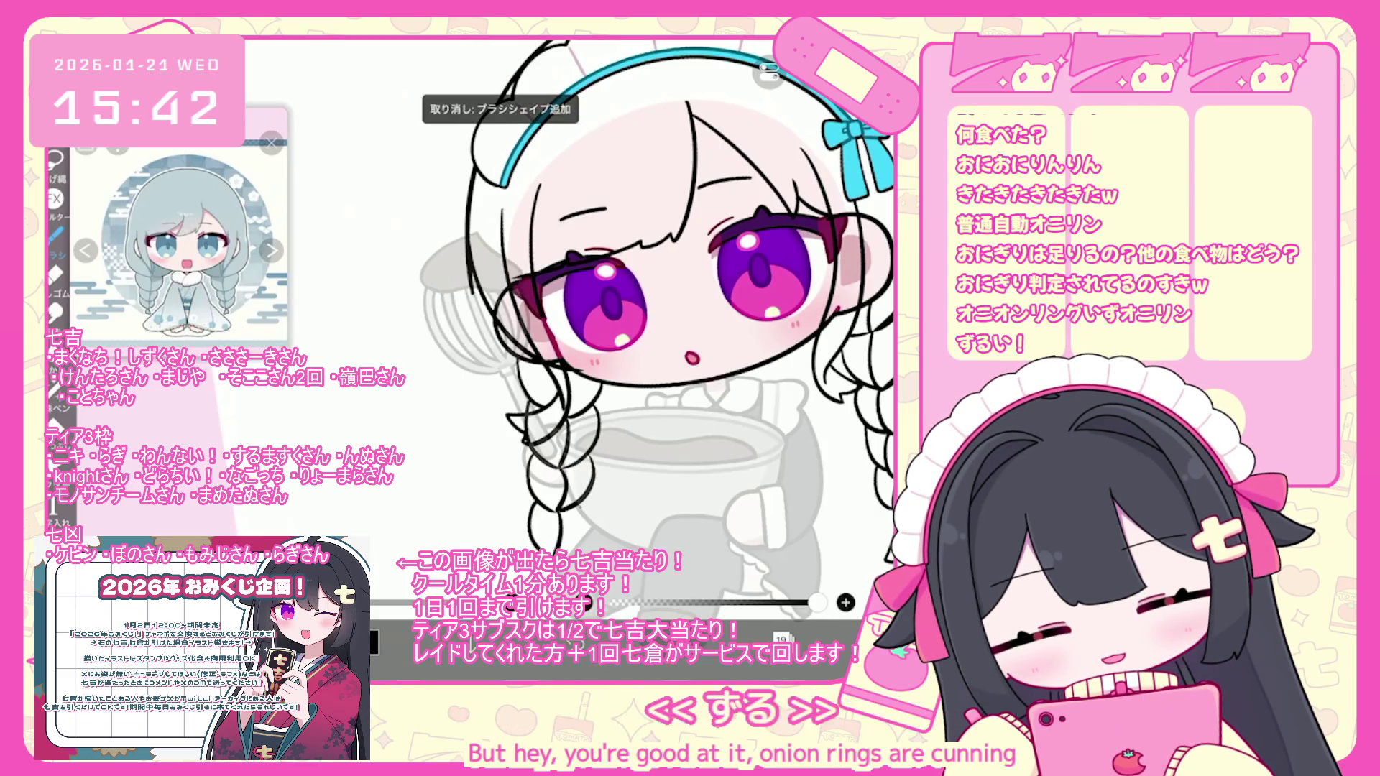
scroll(657, 320, "up", 1)
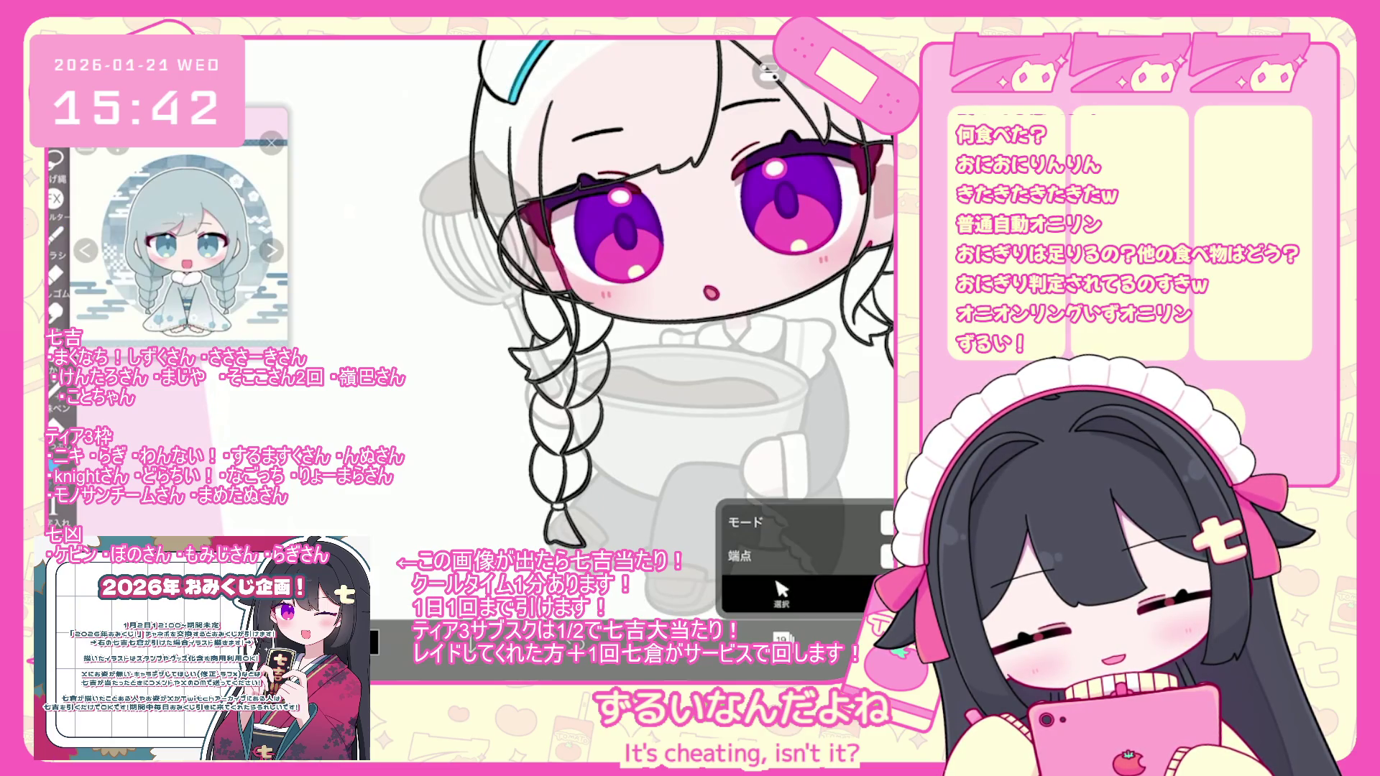
scroll(633, 309, "up", 3)
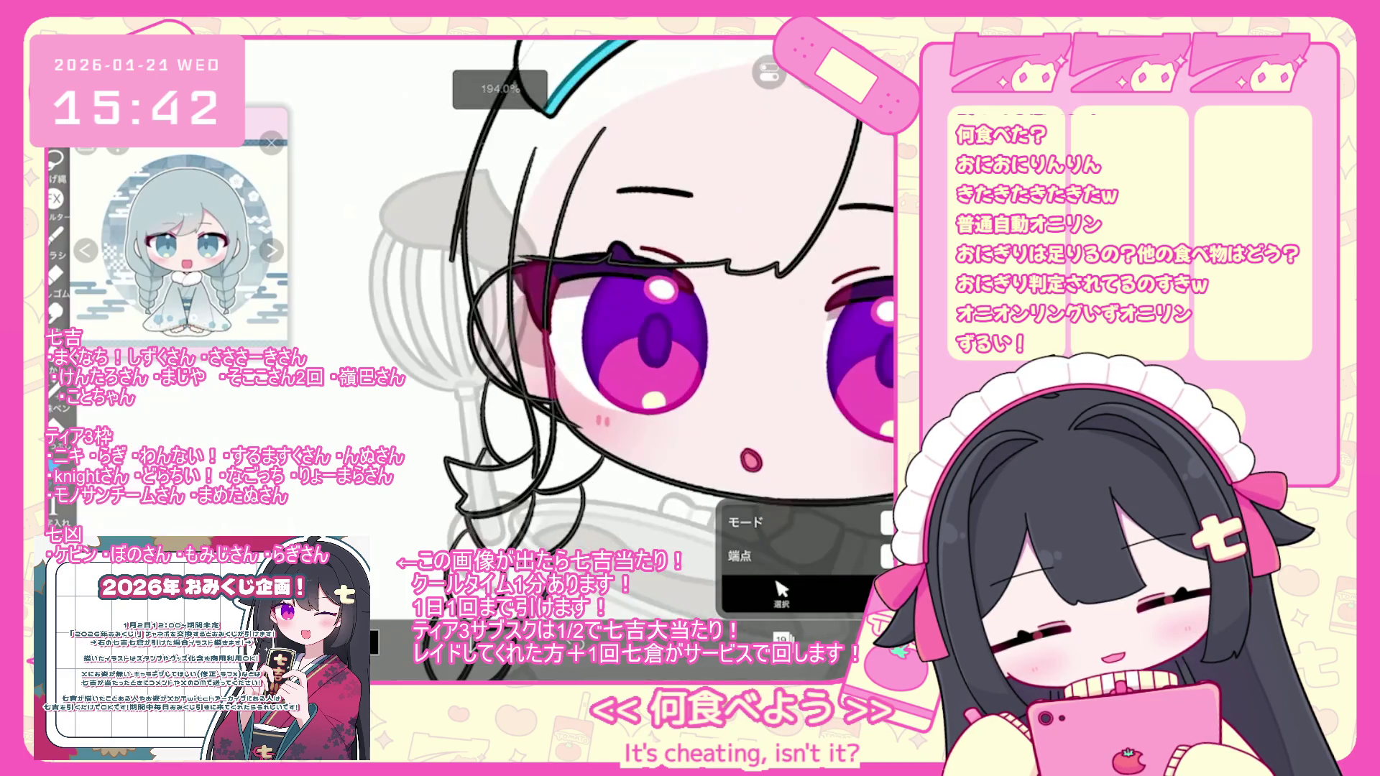